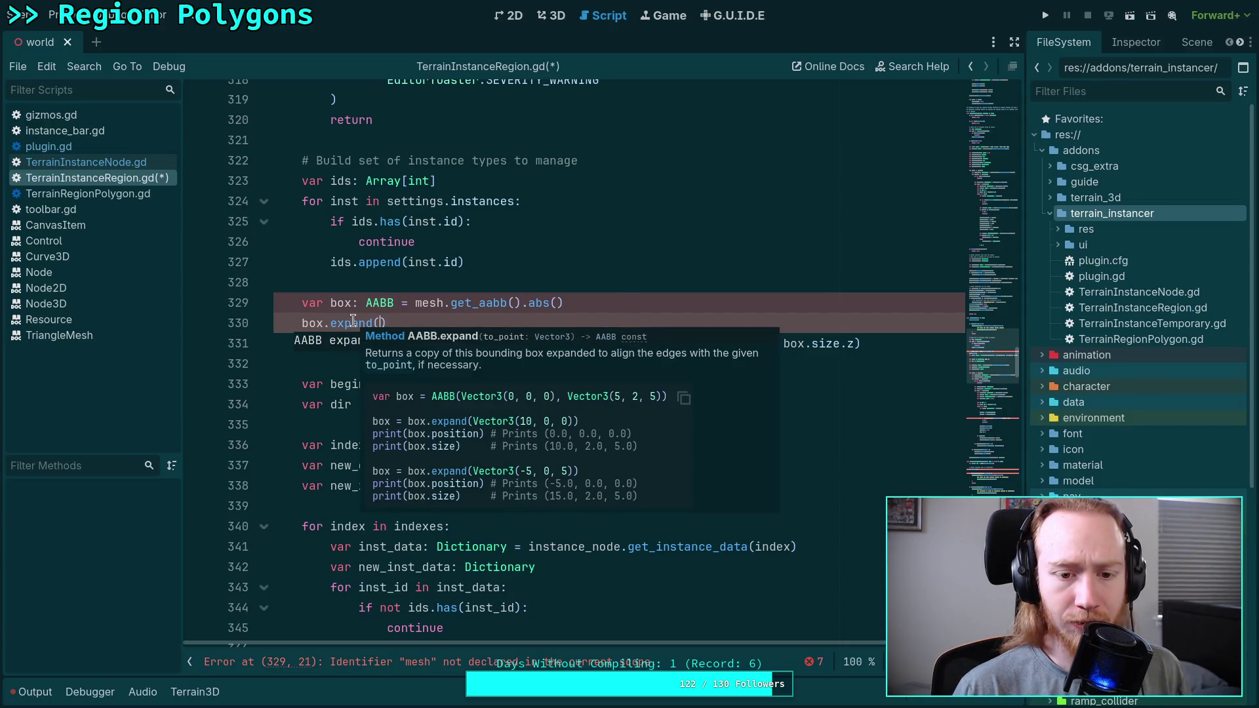
Replace the expand() call after box. with grow() from the autocomplete list
left_click_drag(387, 323, 330, 323)
key("BackSpace")
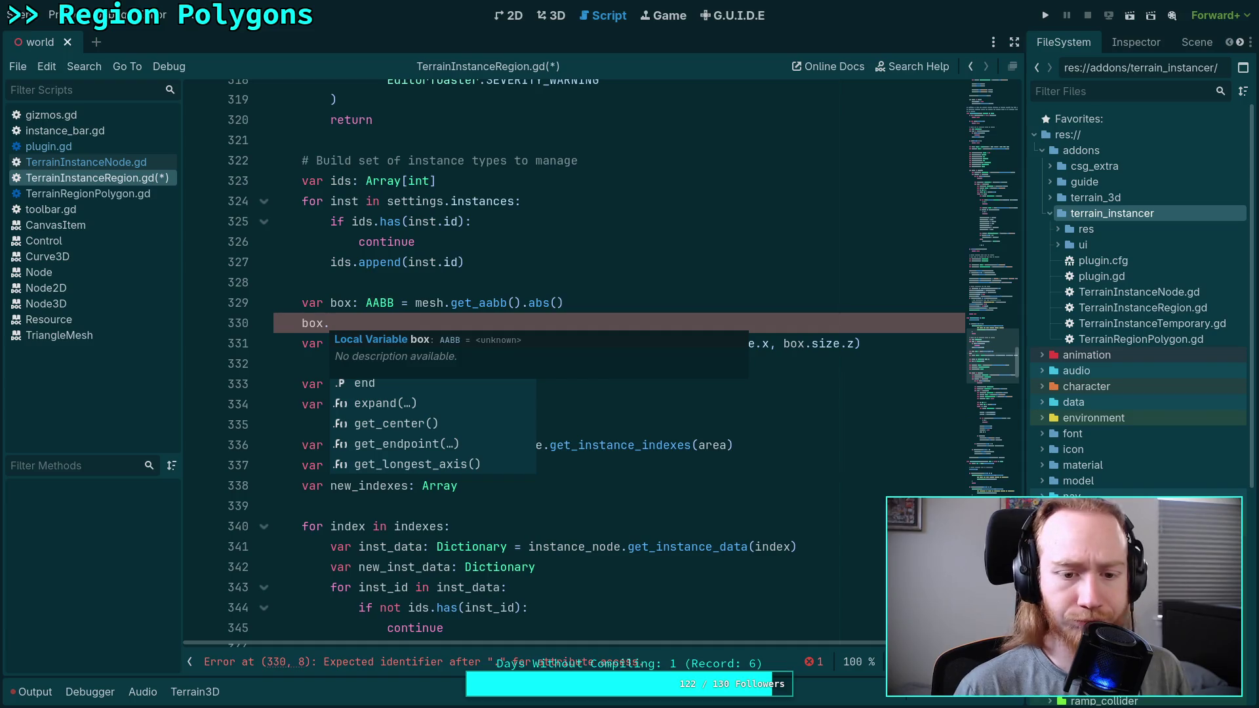
key("Down")
key("Down")
key("Down")
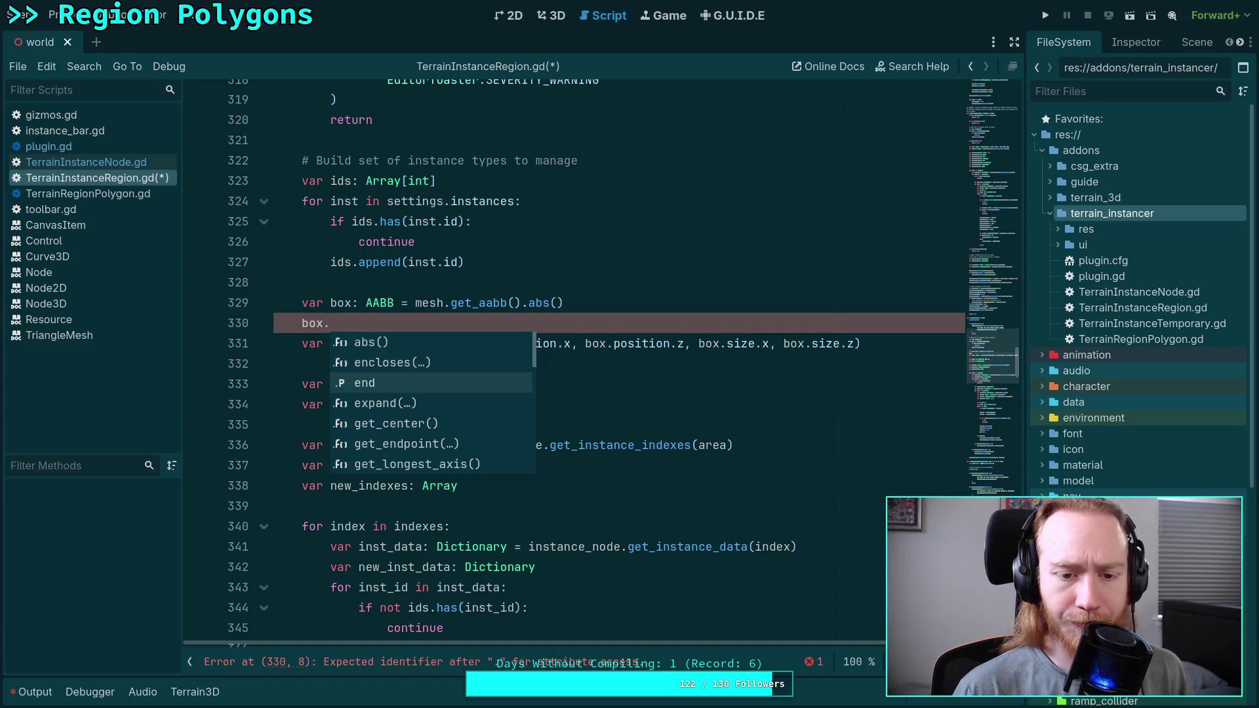
key("Down")
key("Down")
key("Down")
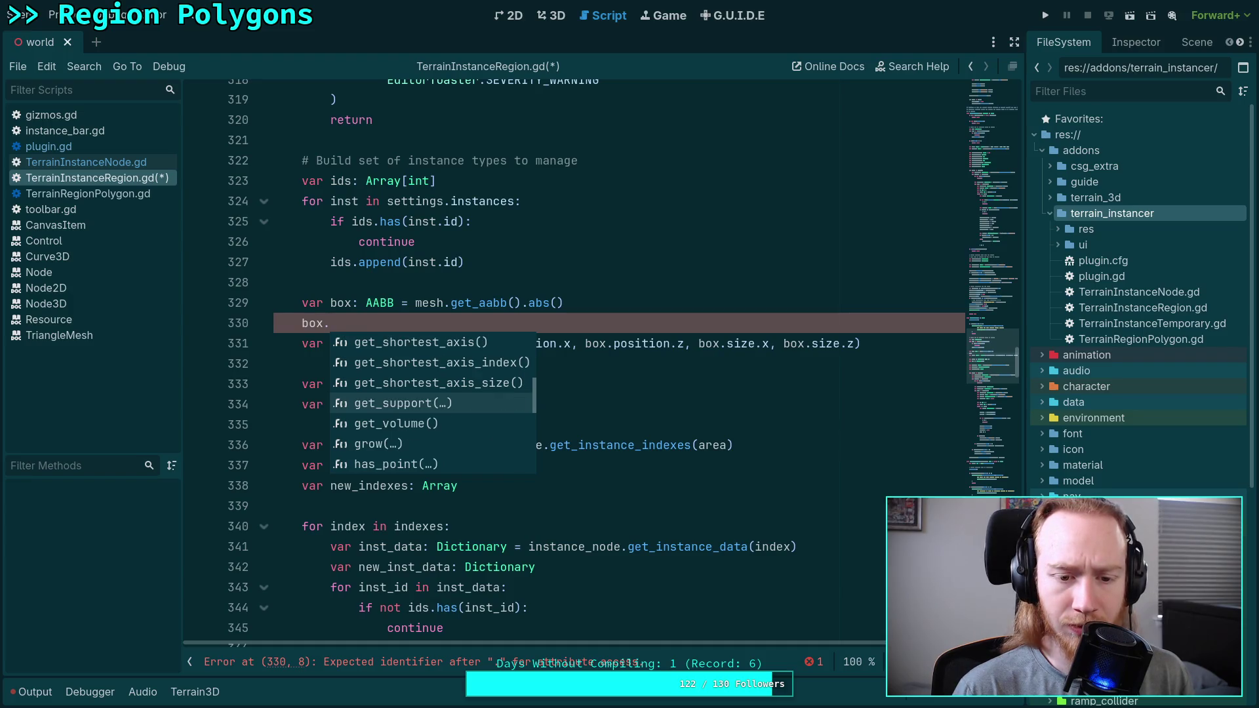
key("Down")
key("Down")
key("Return")
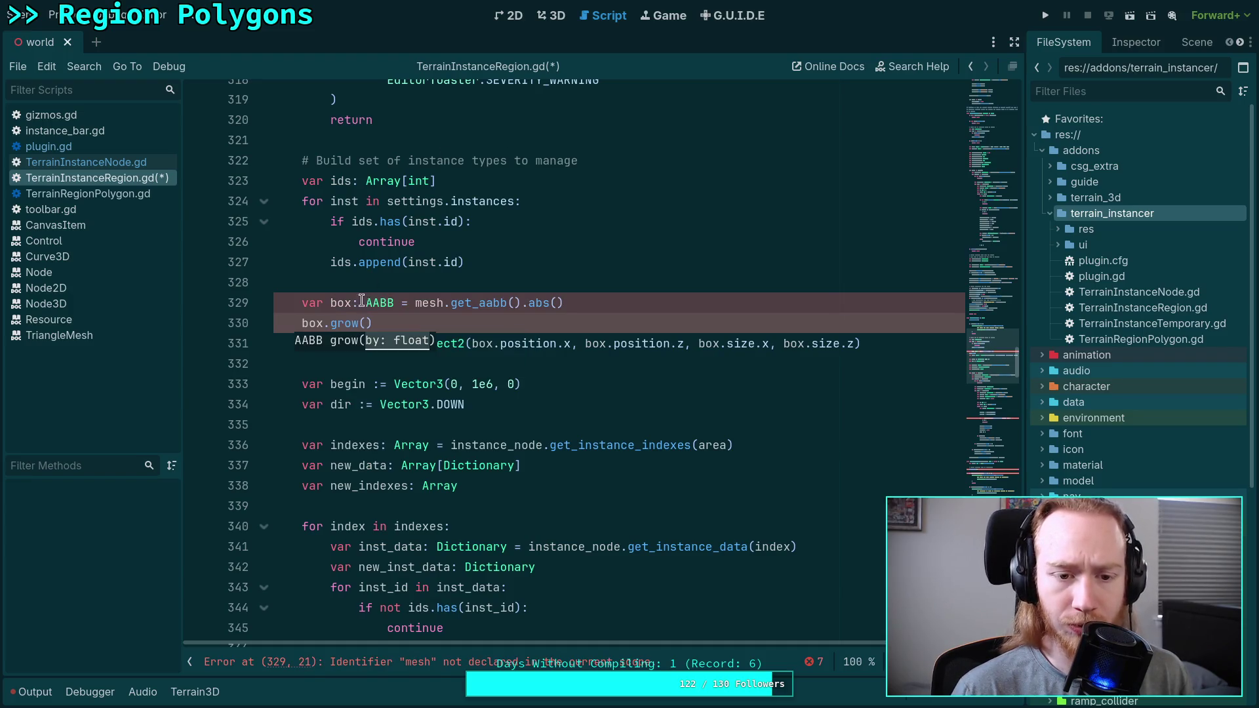
Delete the trial box.grow() line and open the AABB class documentation
key("Escape")
key("ctrl+shift+k")
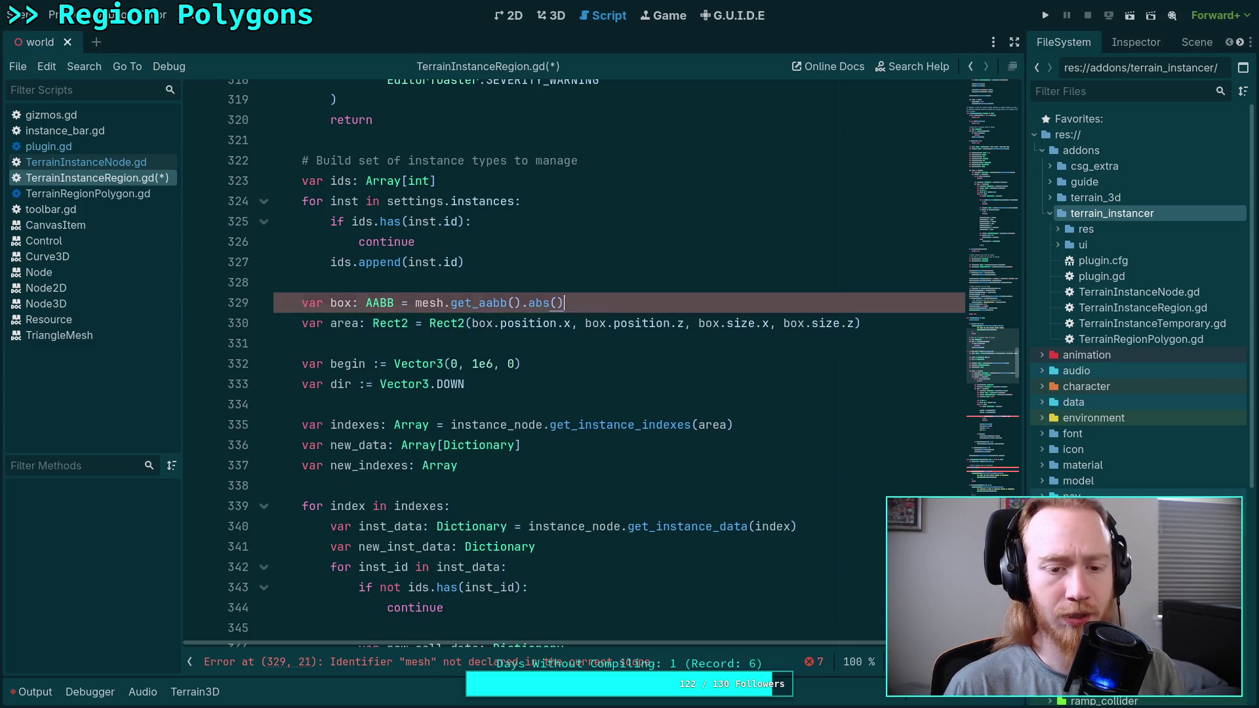
right_click(378, 303)
left_click(453, 505)
scroll(498, 429, "down", 5)
scroll(511, 423, "down", 3)
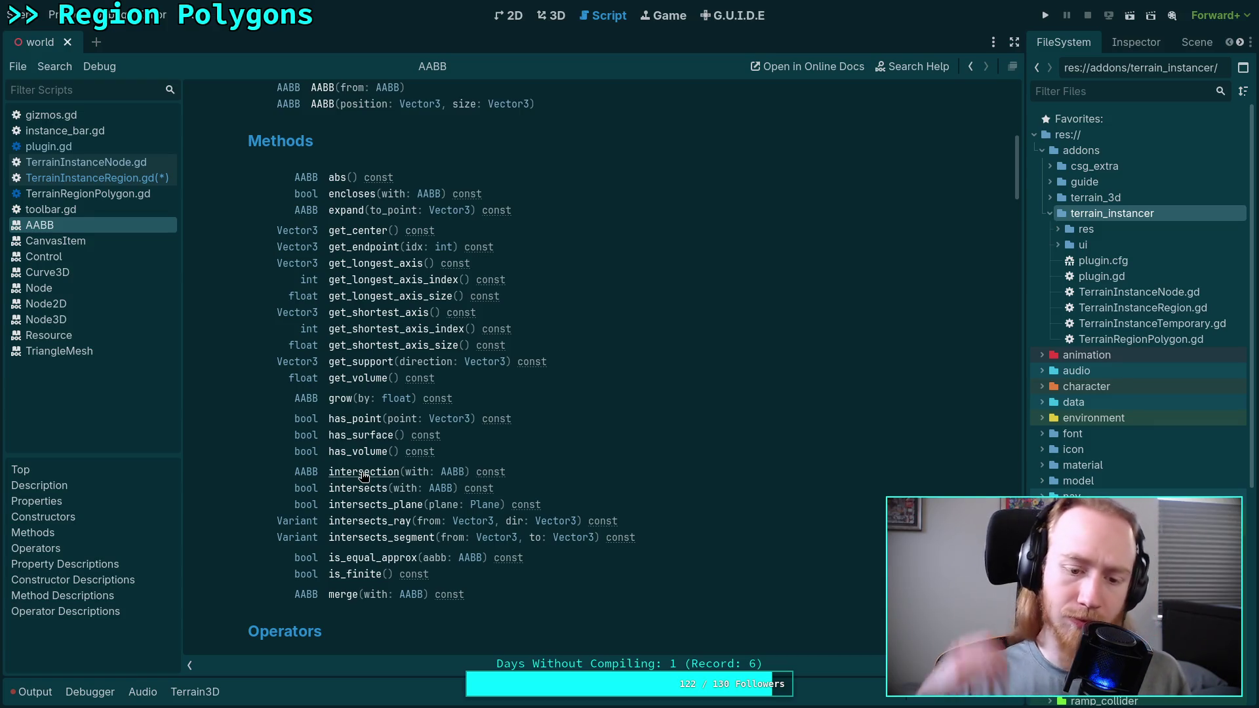
scroll(350, 595, "down", 15)
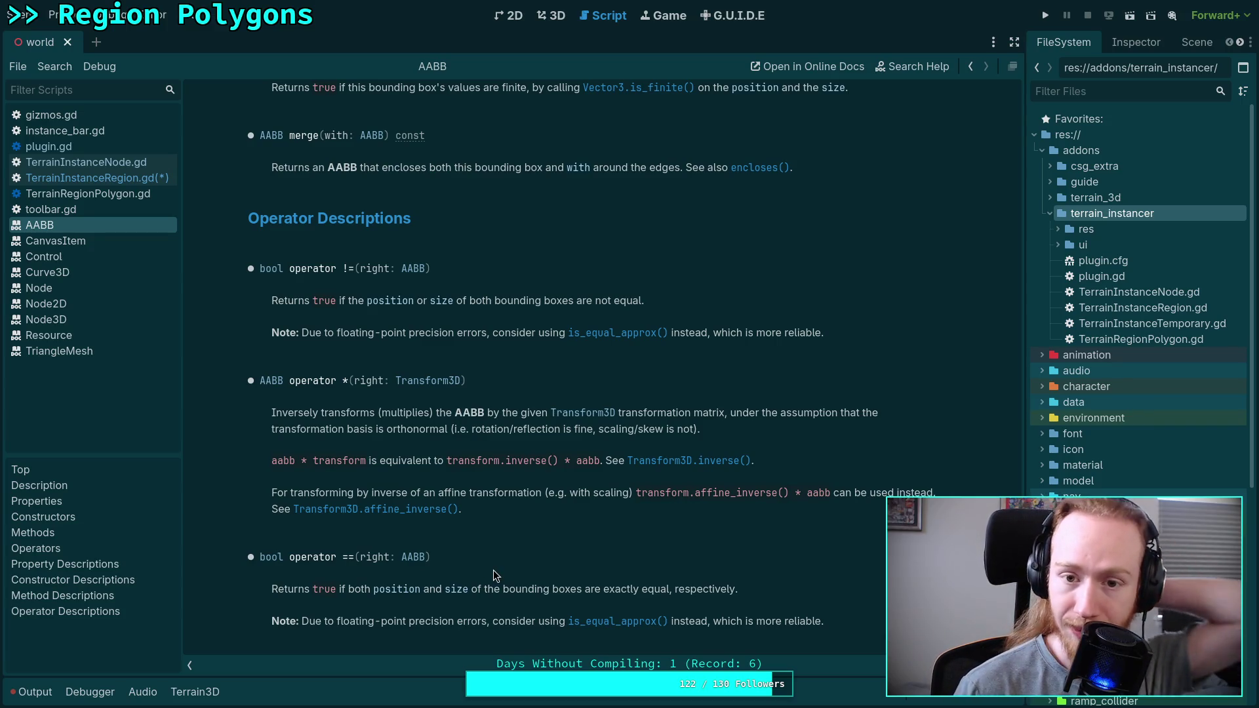
left_click(110, 177)
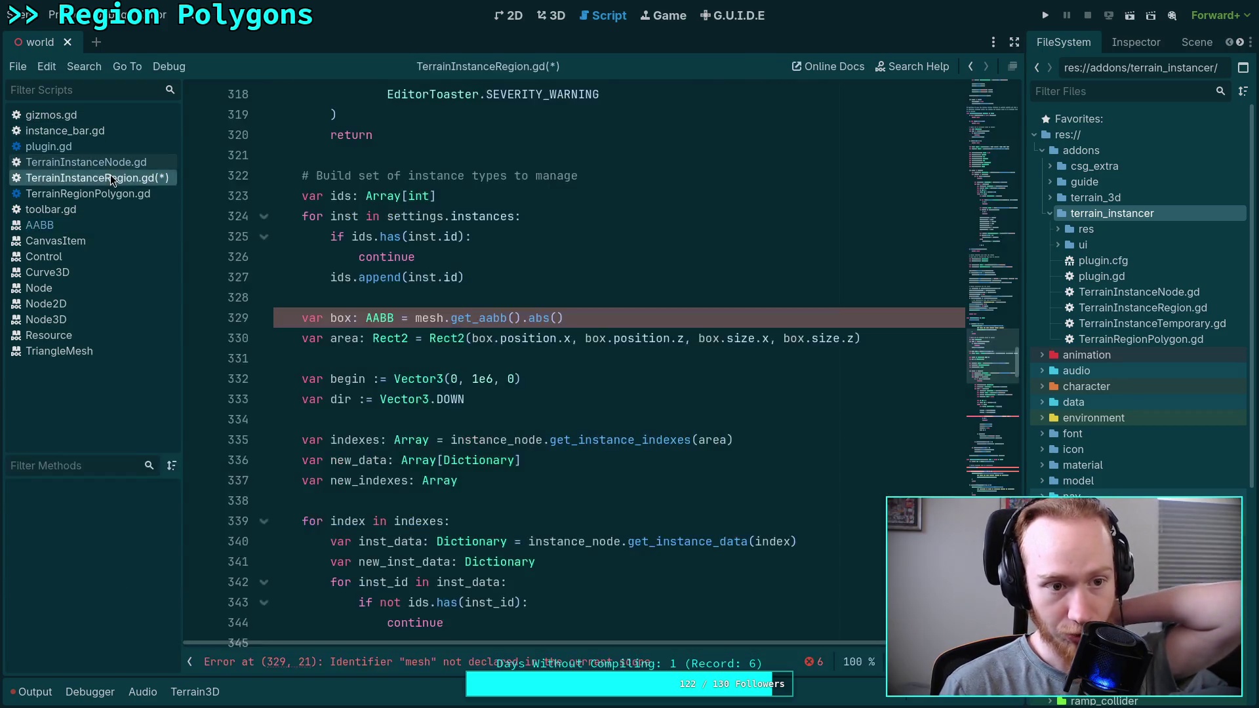
Replace mesh.get_aabb().abs() on line 329 with an empty AABB()
left_click_drag(563, 318, 413, 321)
type("AABB = AA")
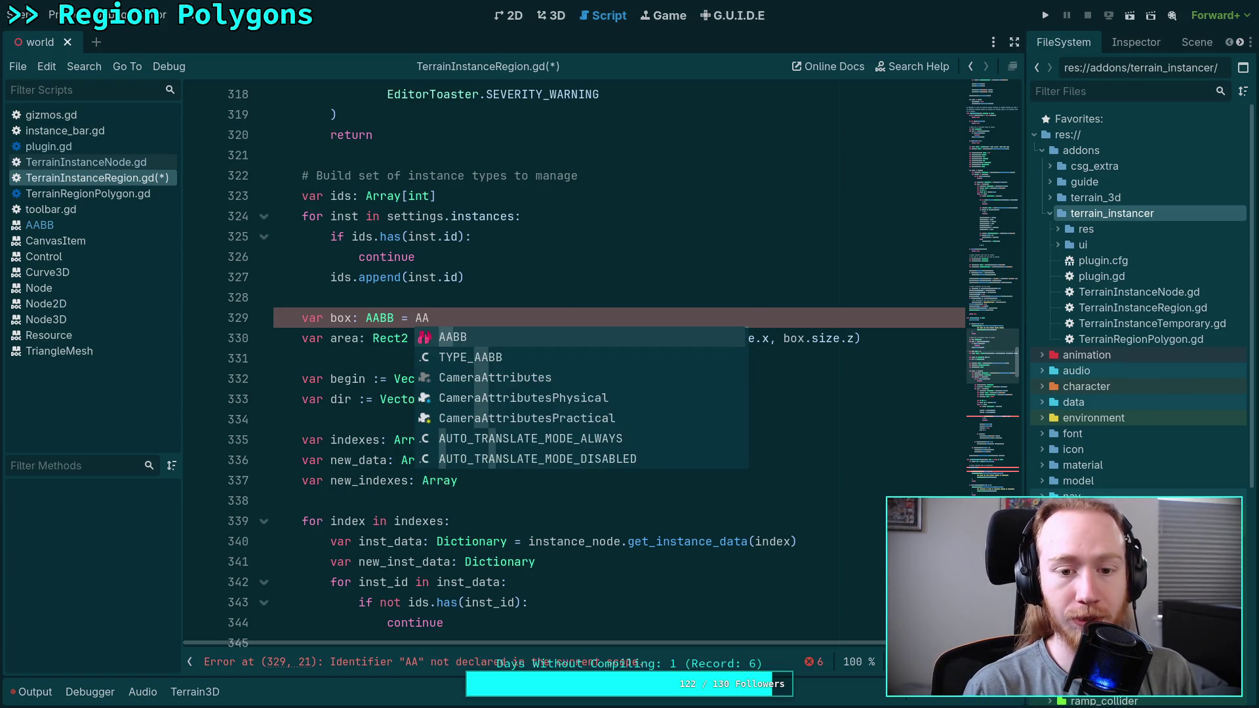
key("Return")
type(".")
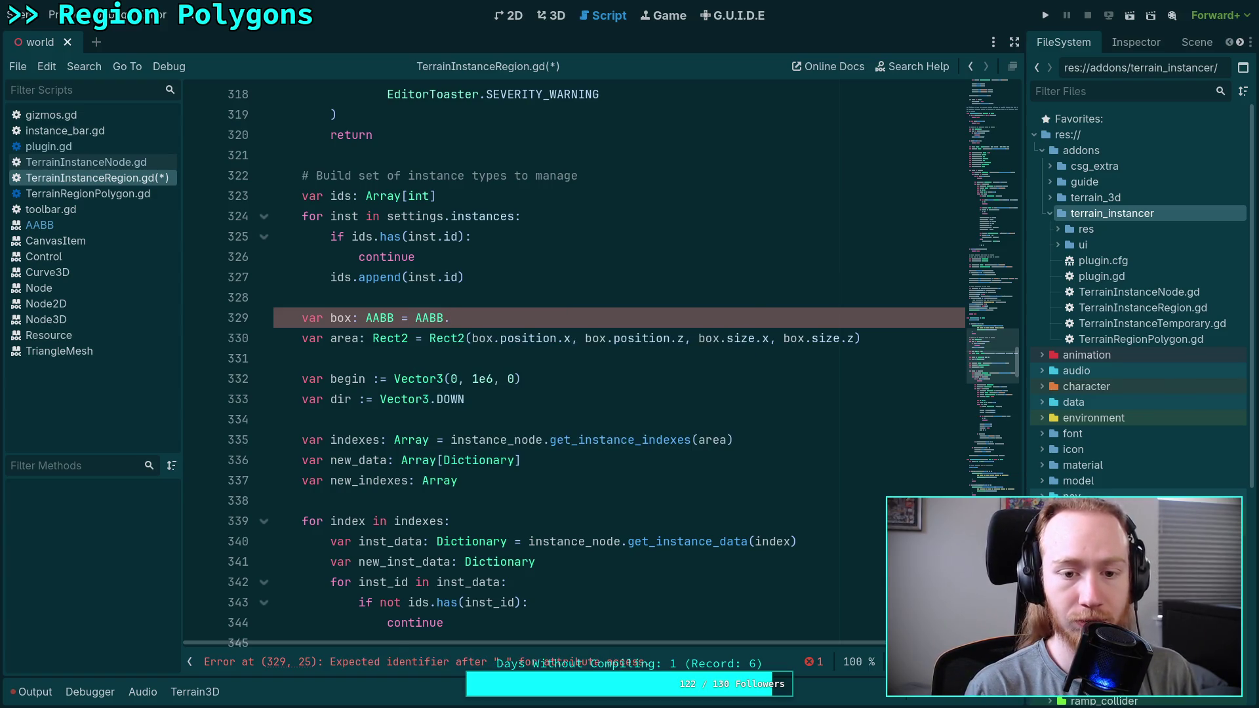
key("BackSpace")
key("BackSpace")
key("BackSpace")
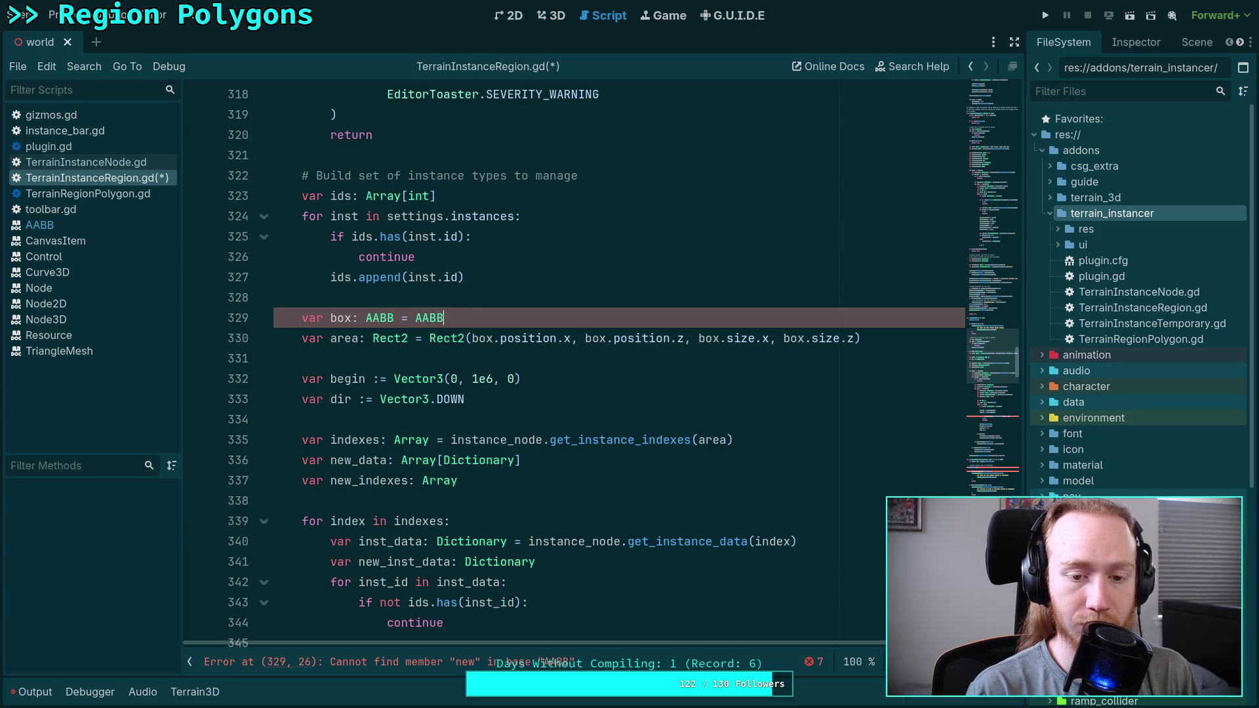
type("()")
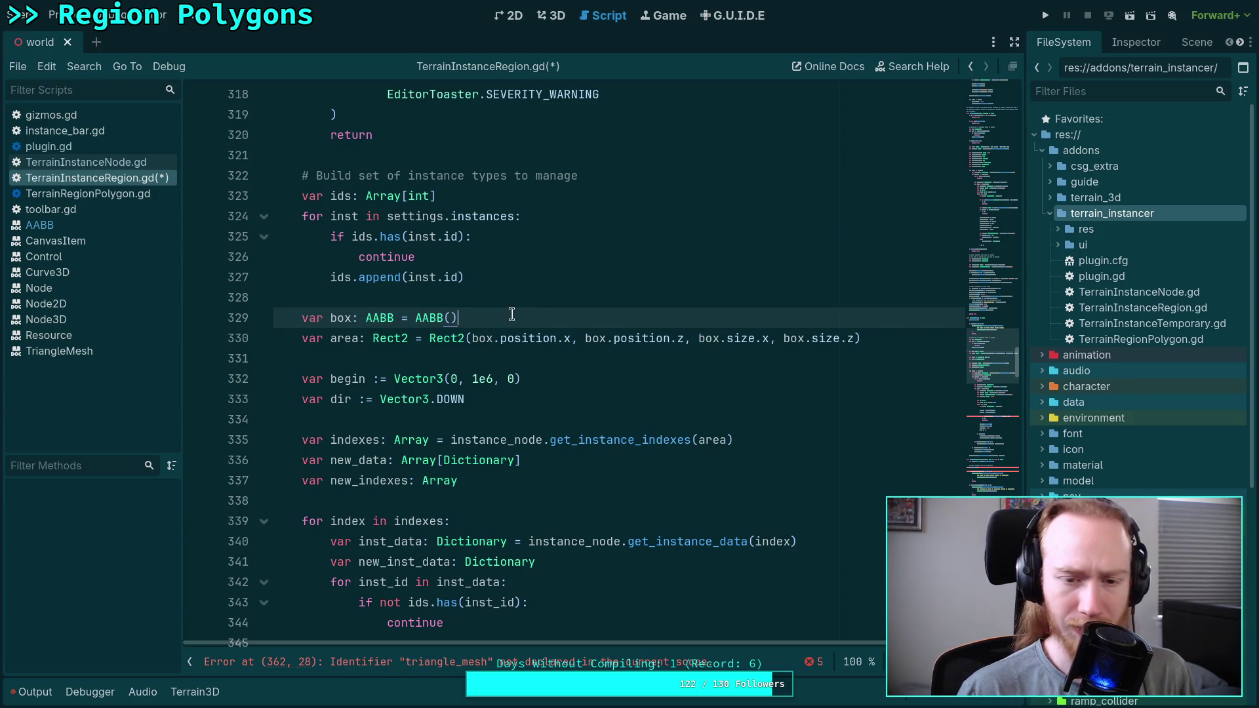
key("BackSpace")
key("BackSpace")
type(".n")
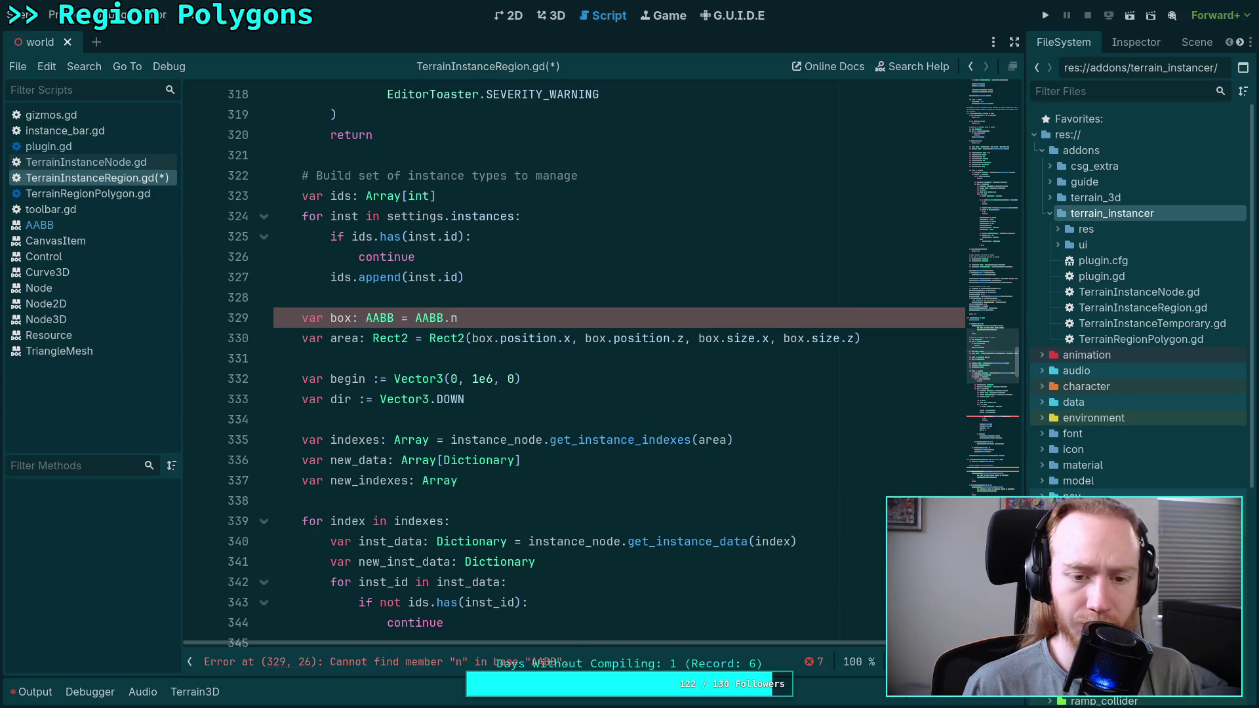
key("BackSpace")
mouse_move(381, 317)
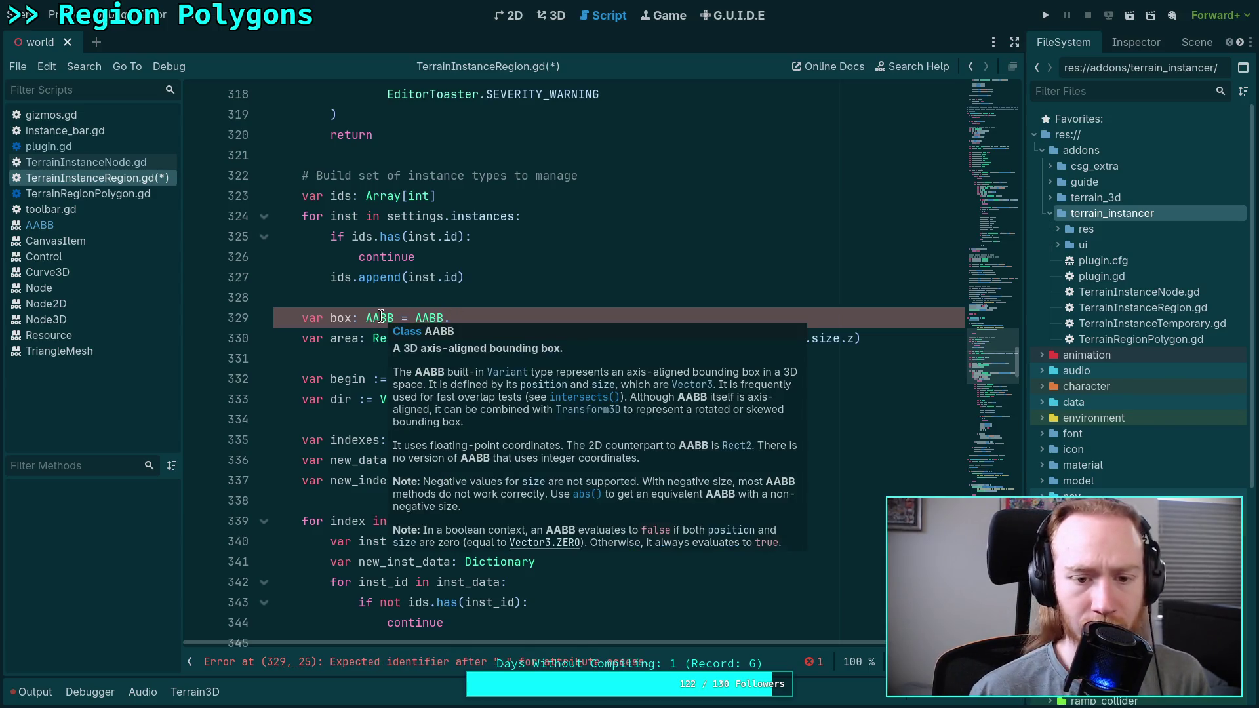
key("BackSpace")
type("()")
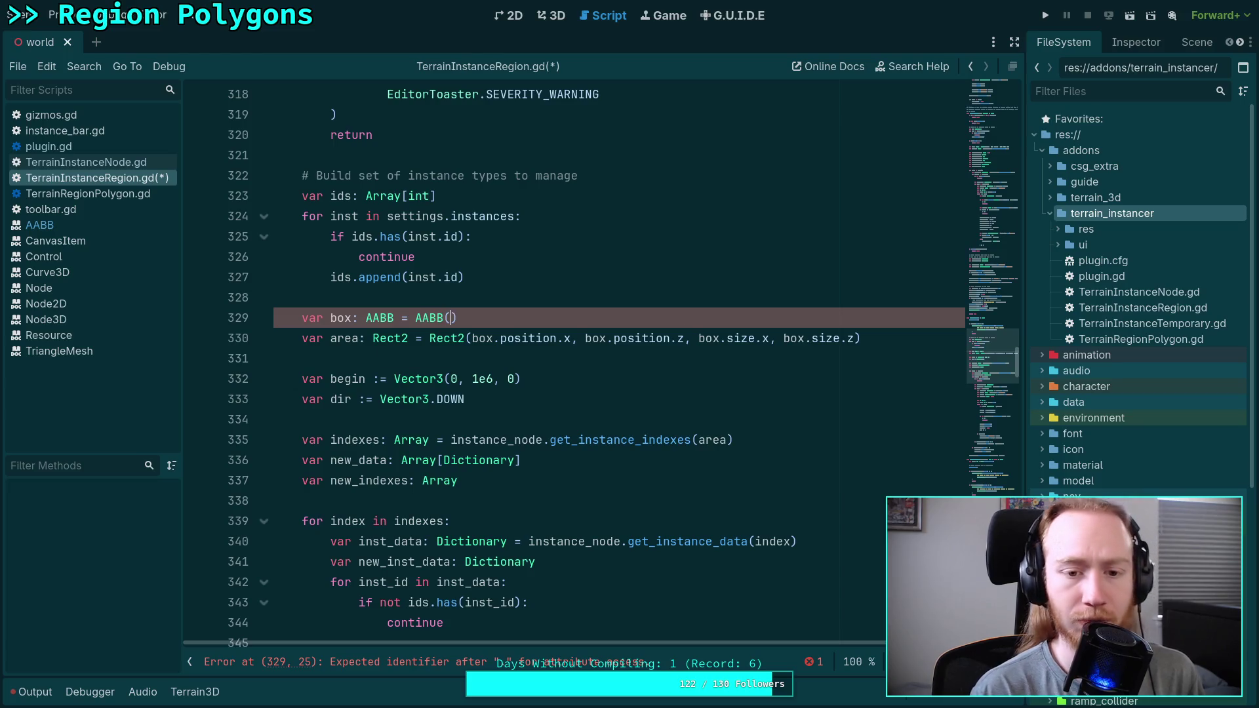
Add blank lines below the box declaration
scroll(495, 368, "up", 1)
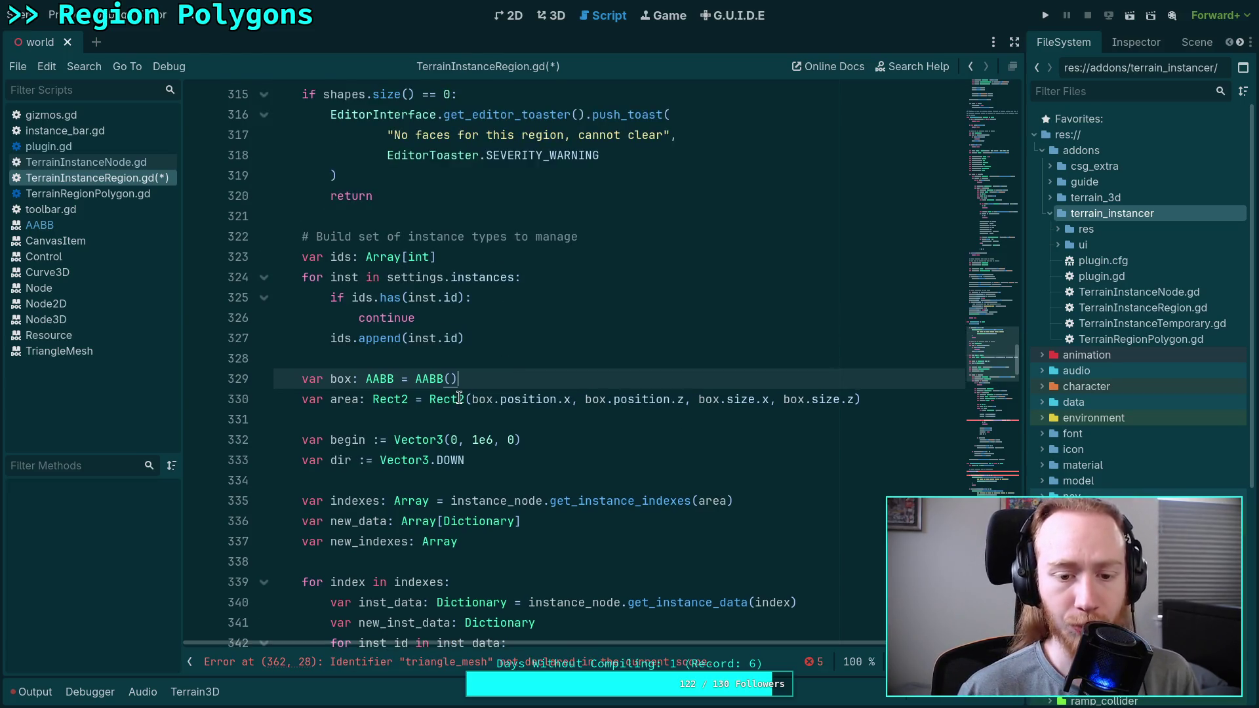
key("Return")
key("Return")
key("Up")
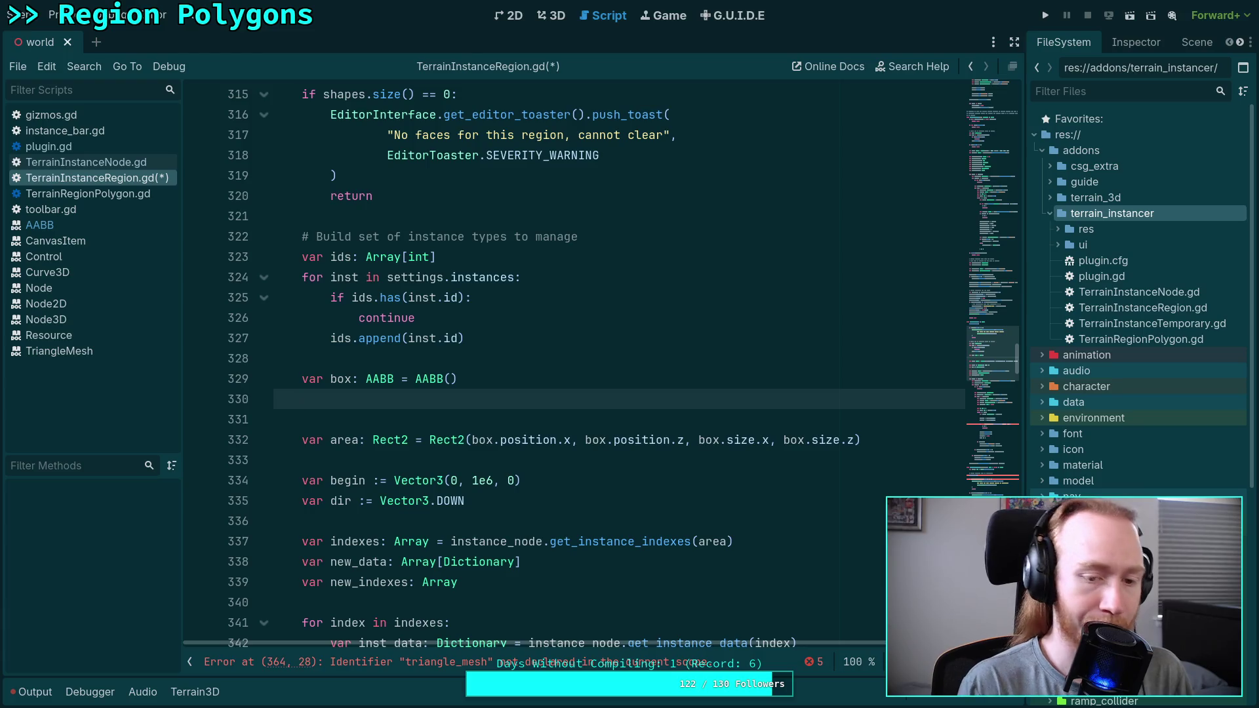
scroll(658, 440, "up", 2)
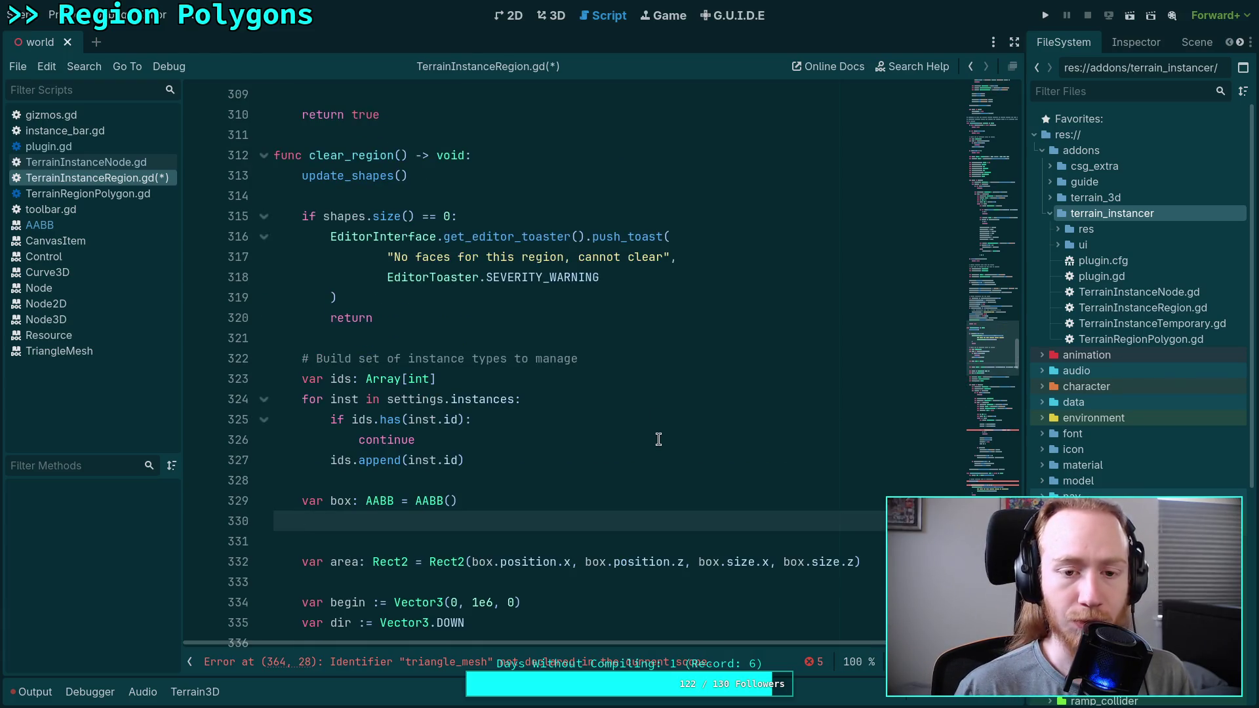
Write a for polygon in shapes: loop with an if not polygon.mesh: continue check
type("for")
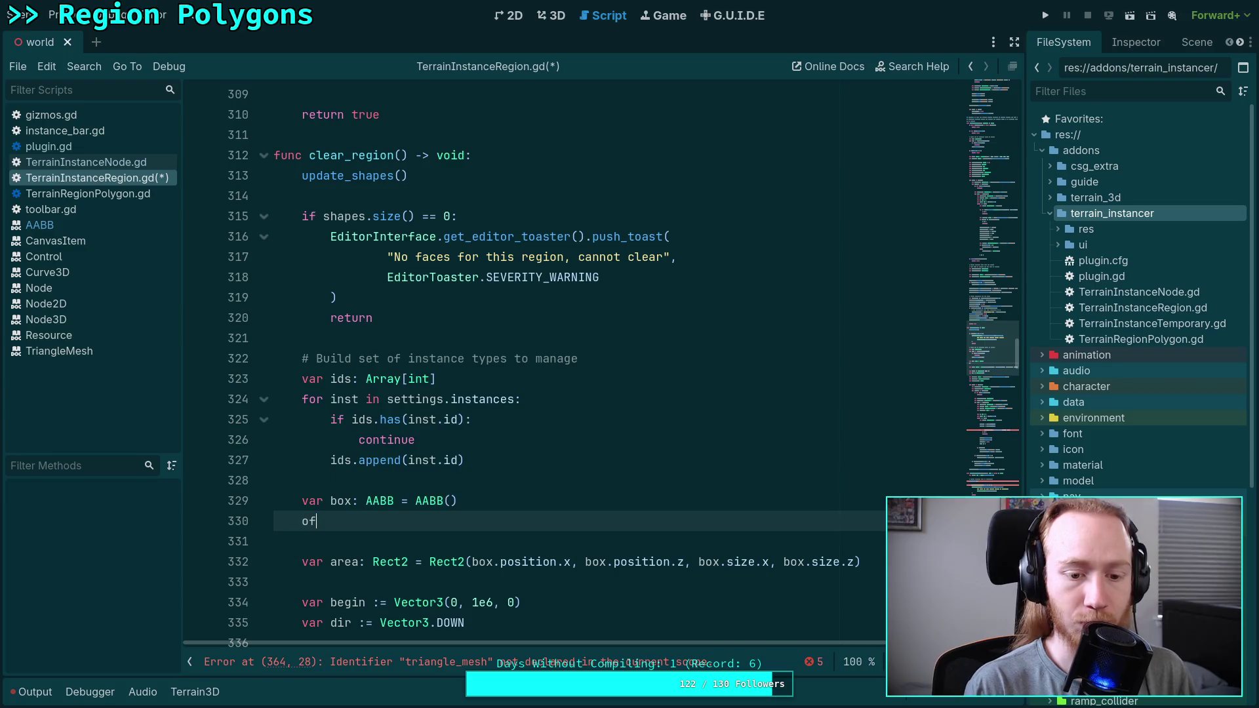
type(" polygon in ")
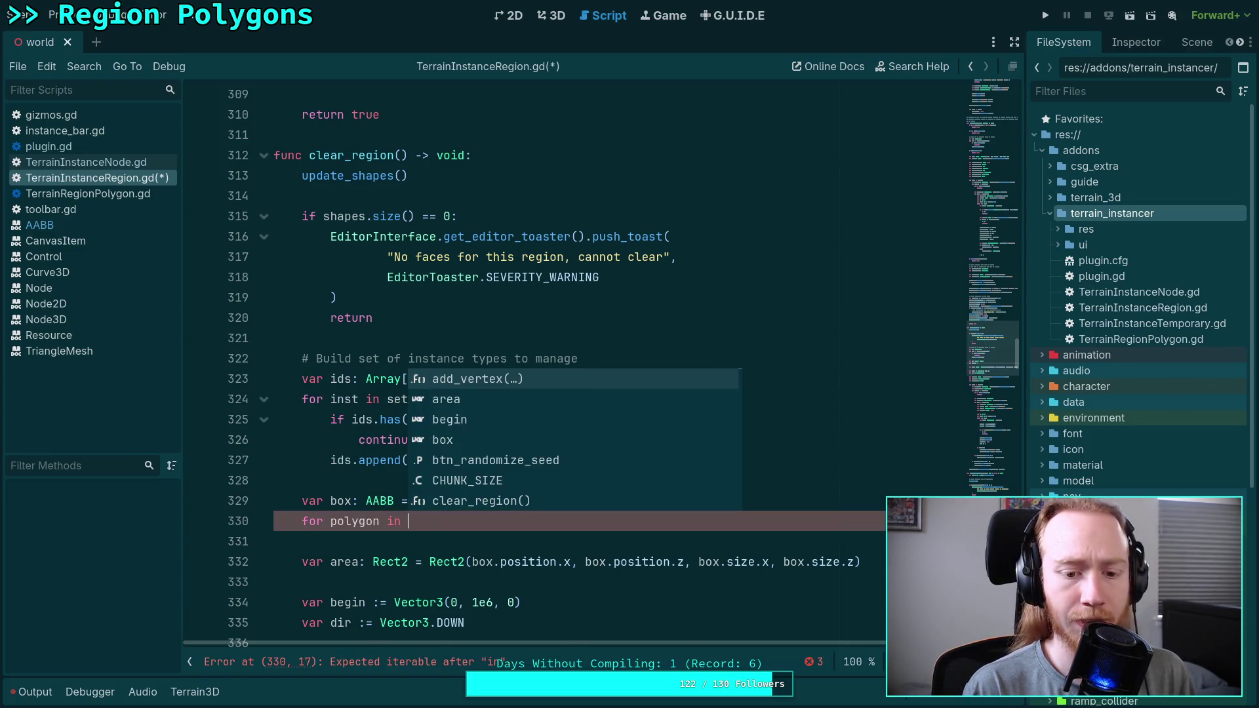
type("shapes:")
key("Return")
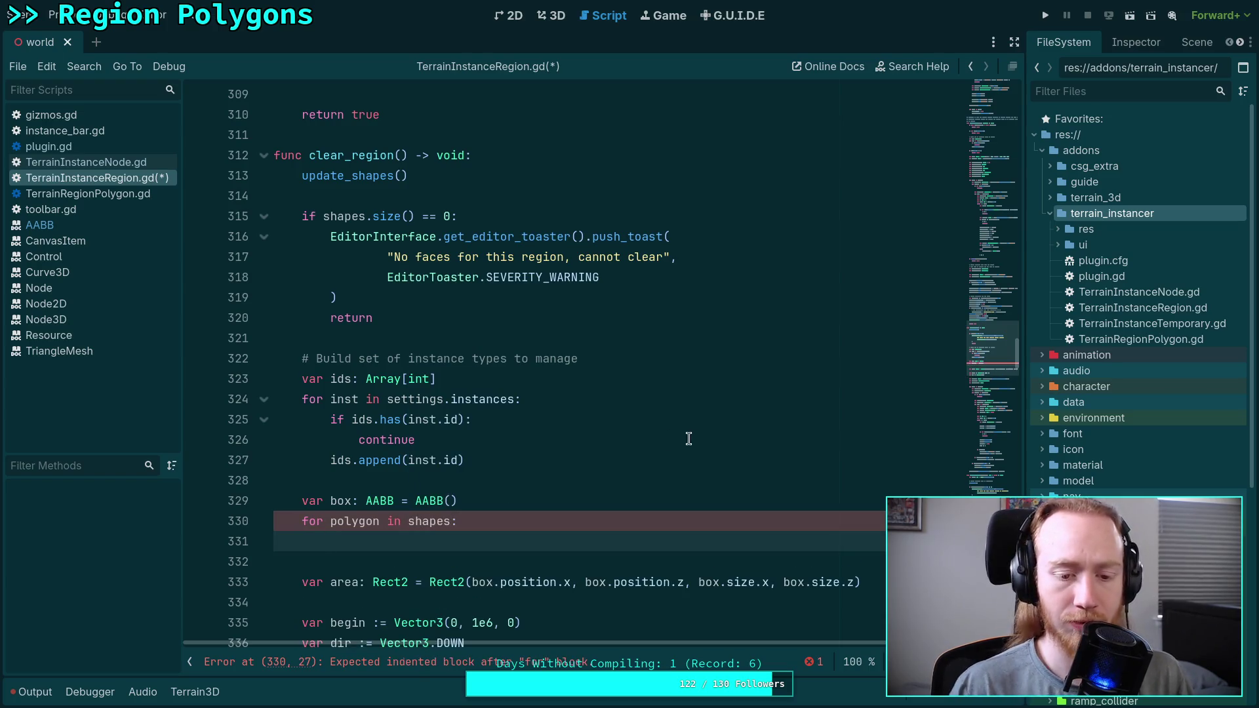
scroll(692, 509, "down", 1)
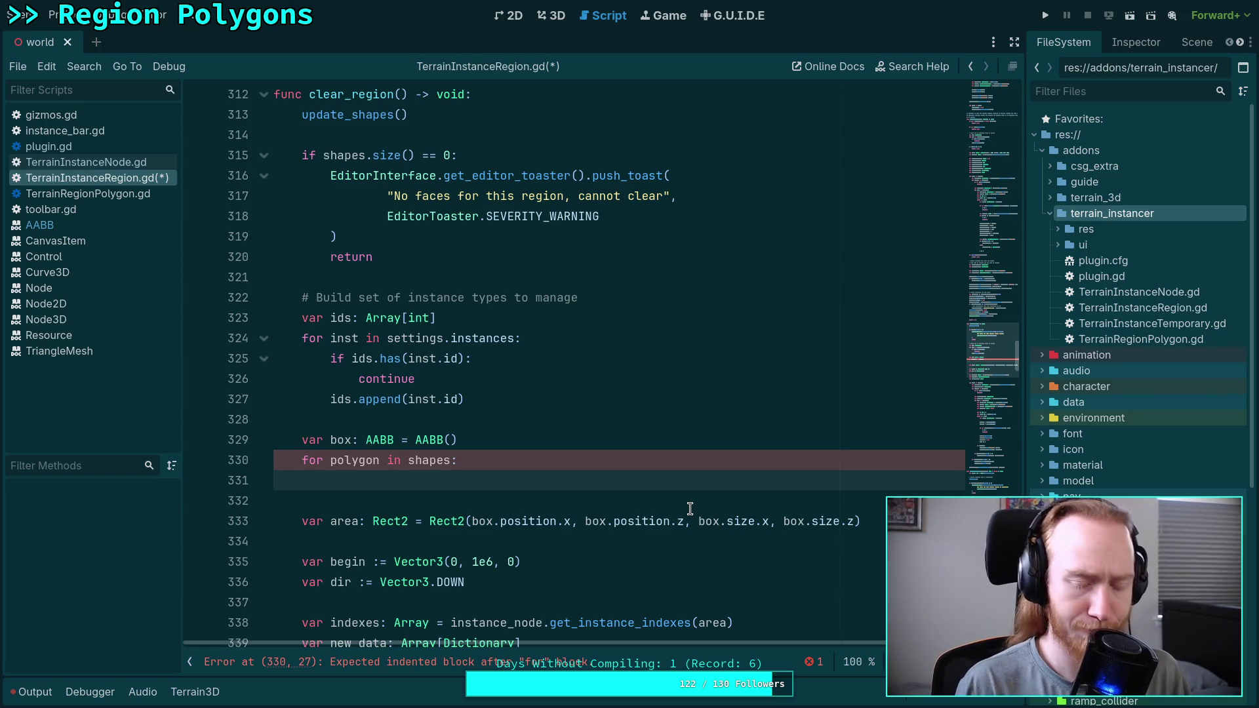
type("if pol")
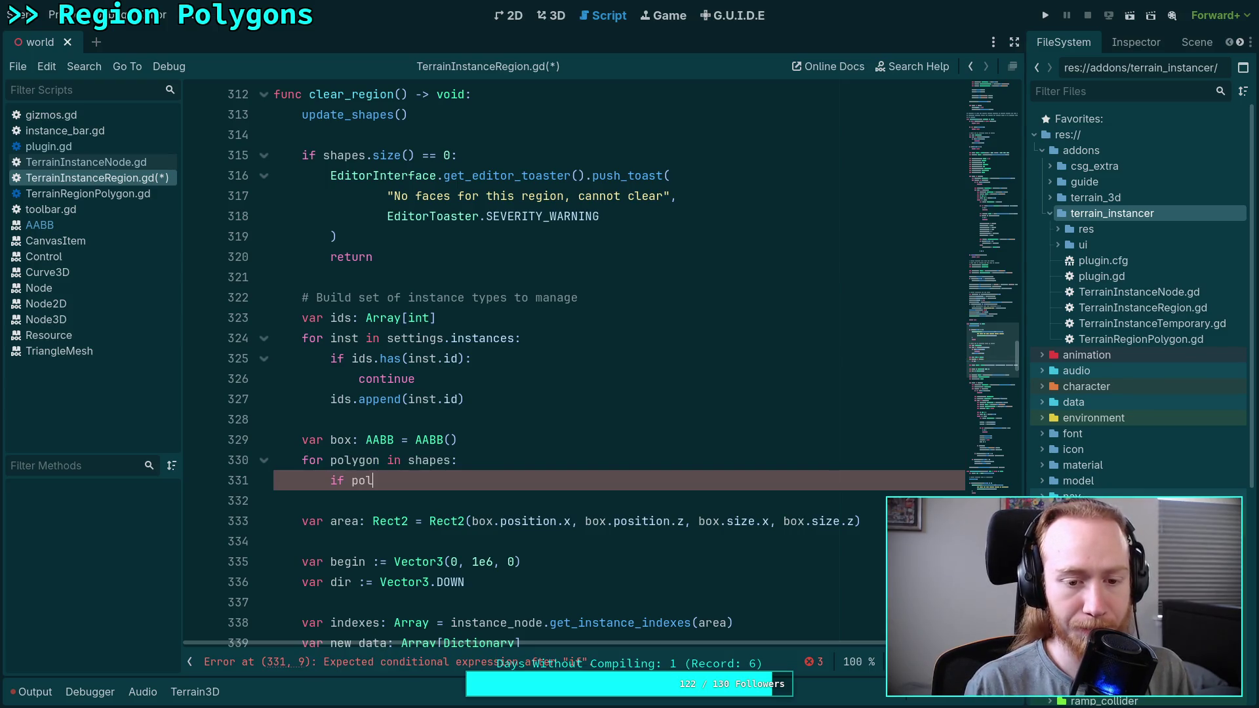
key("Return")
key("BackSpace")
key("BackSpace")
key("BackSpace")
type("not")
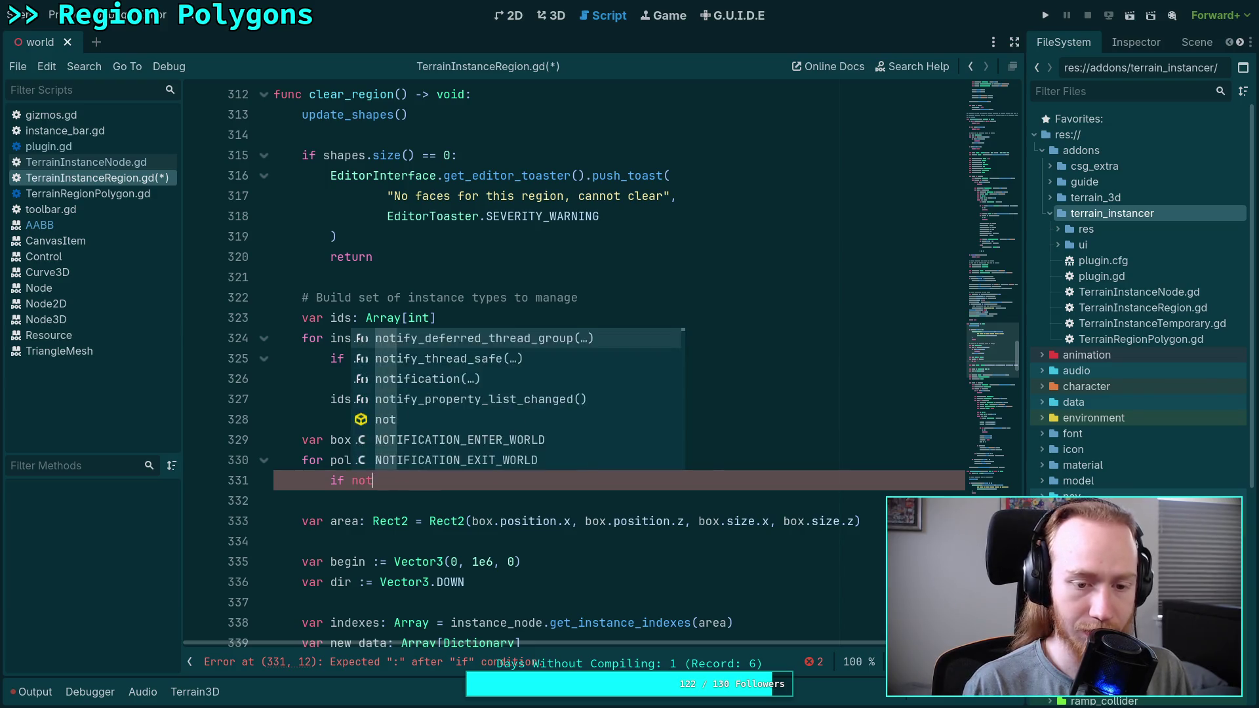
type(" po")
key("Return")
type(".mesh:")
key("Return")
type("cot")
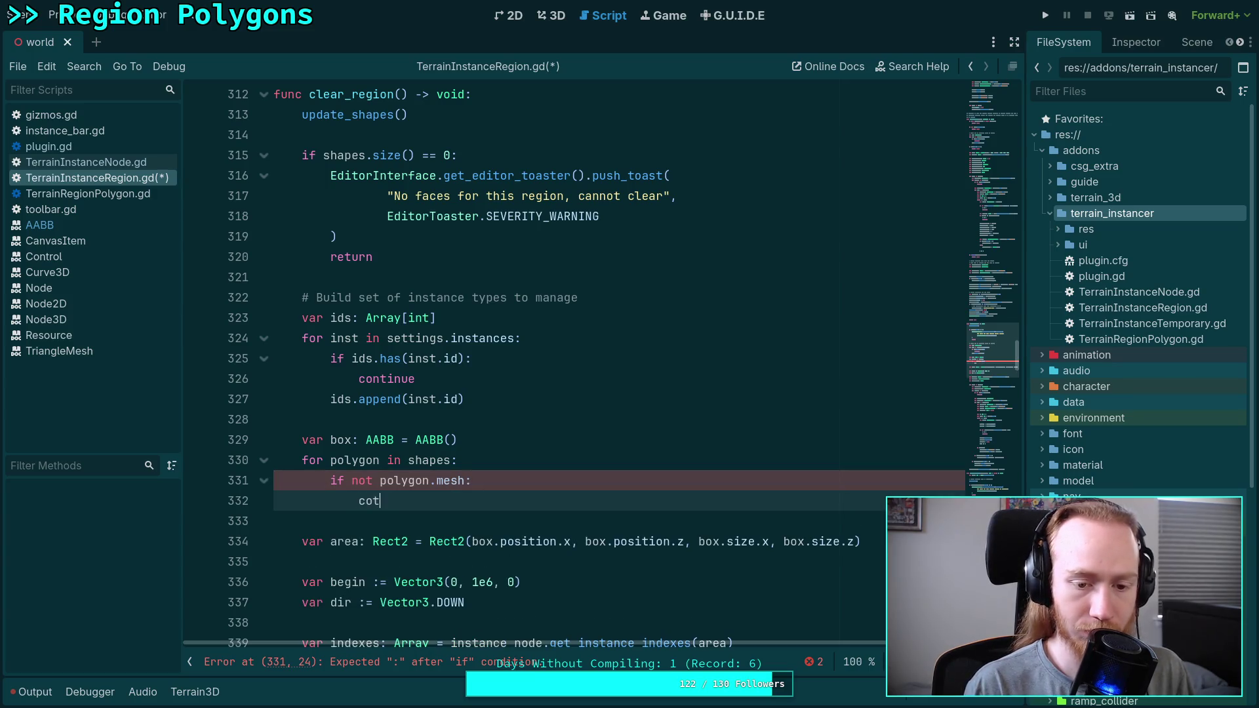
key("BackSpace")
type("nti")
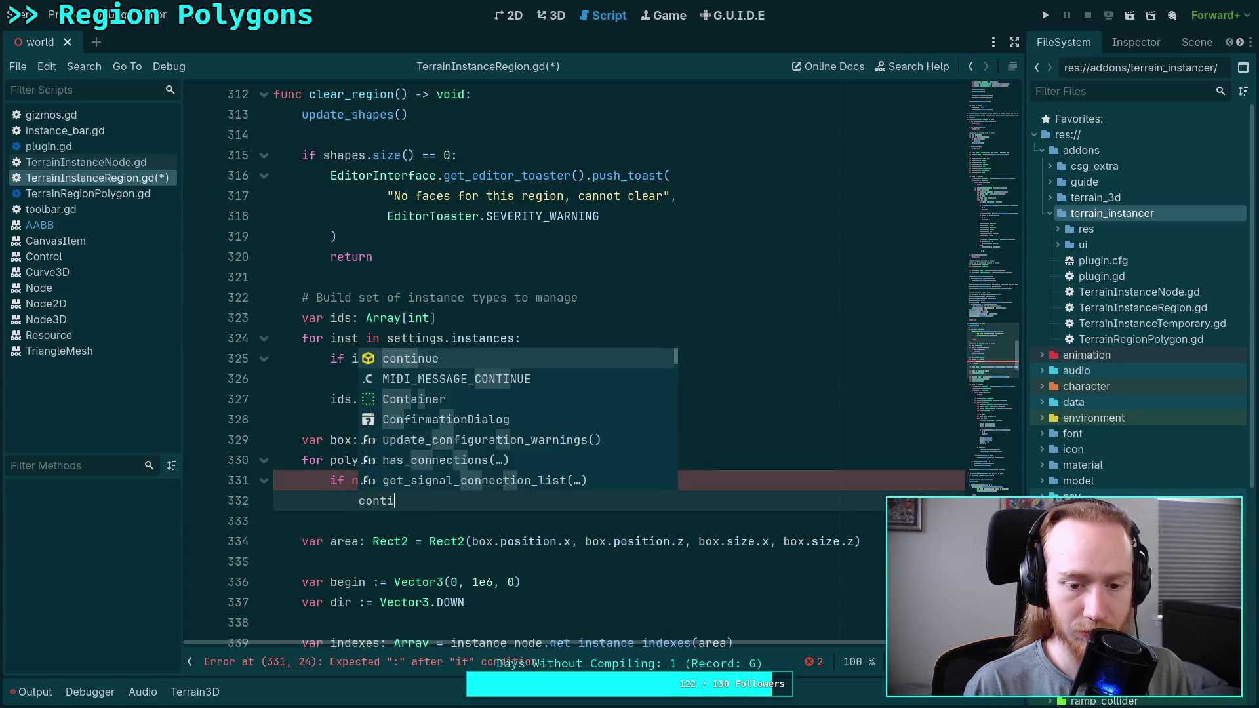
type("nue")
key("Return")
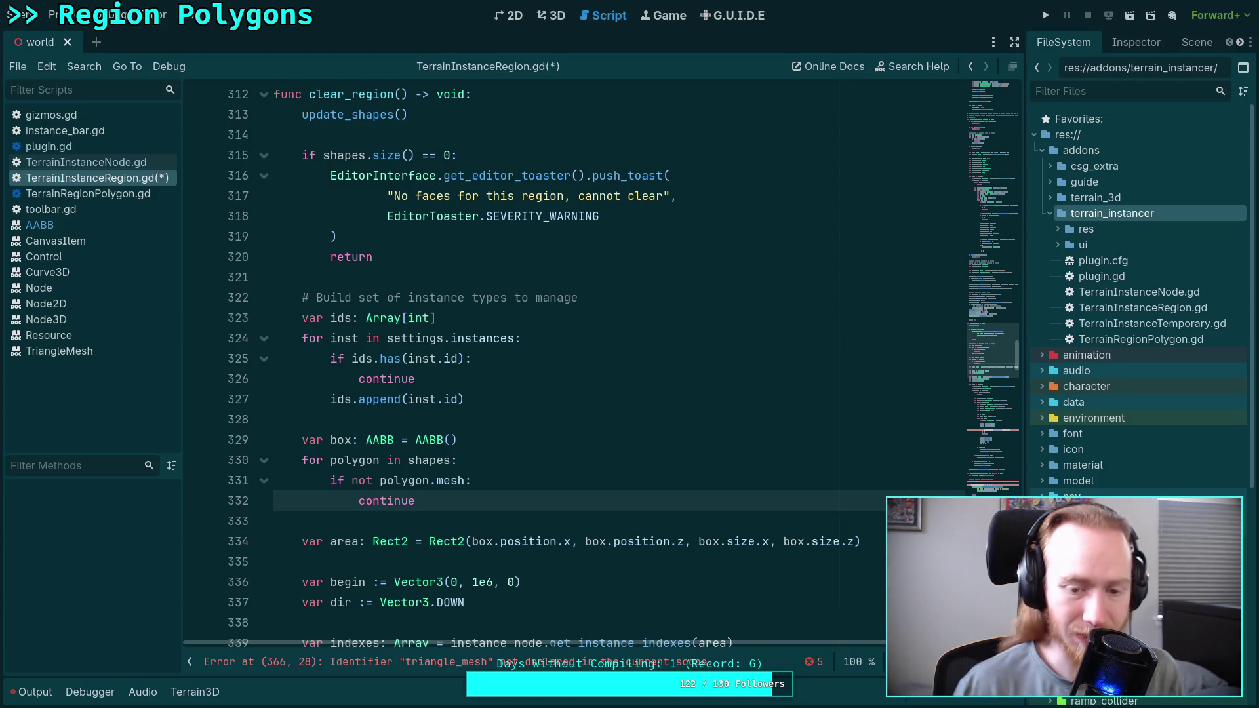
Replace the mesh check with box.merge(polygon.mesh.get_aabb()) inside the loop
mouse_move(419, 501)
left_mouse_down()
mouse_move(360, 501)
mouse_move(331, 484)
left_mouse_up()
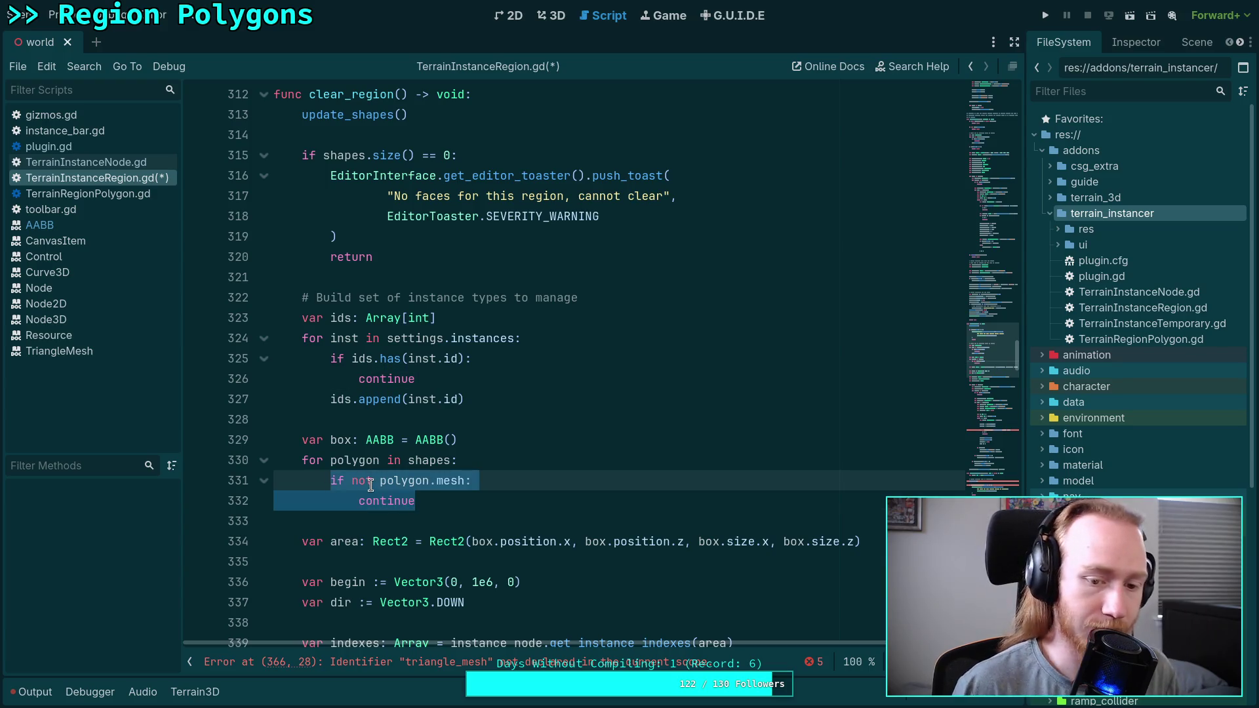
key("BackSpace")
type("box.m")
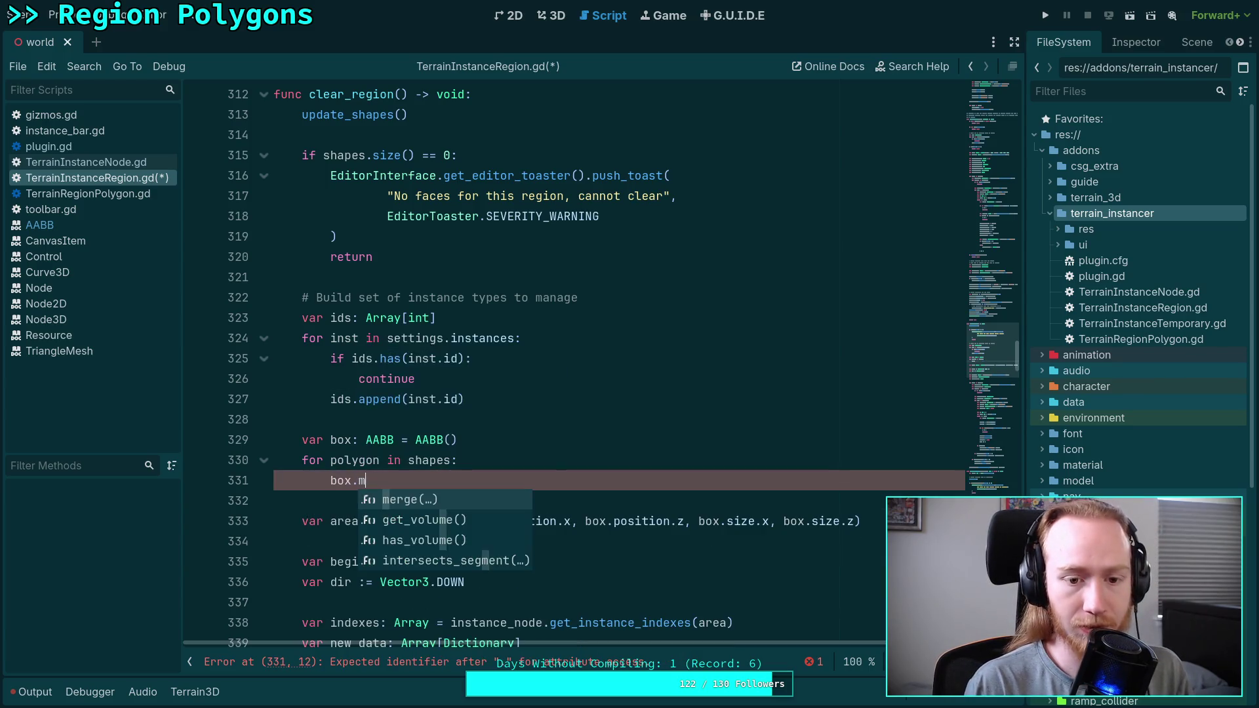
key("BackSpace")
key("BackSpace")
type("box.m")
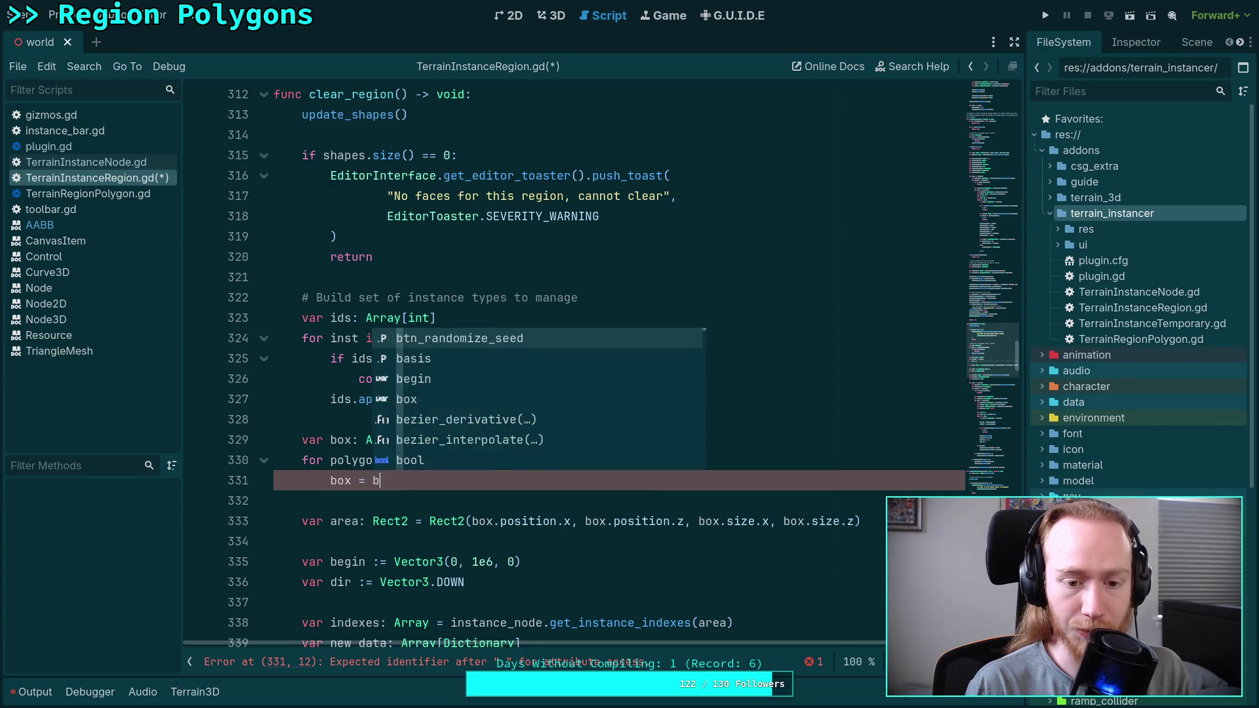
key("Return")
type("polygon.")
type("mesh.get")
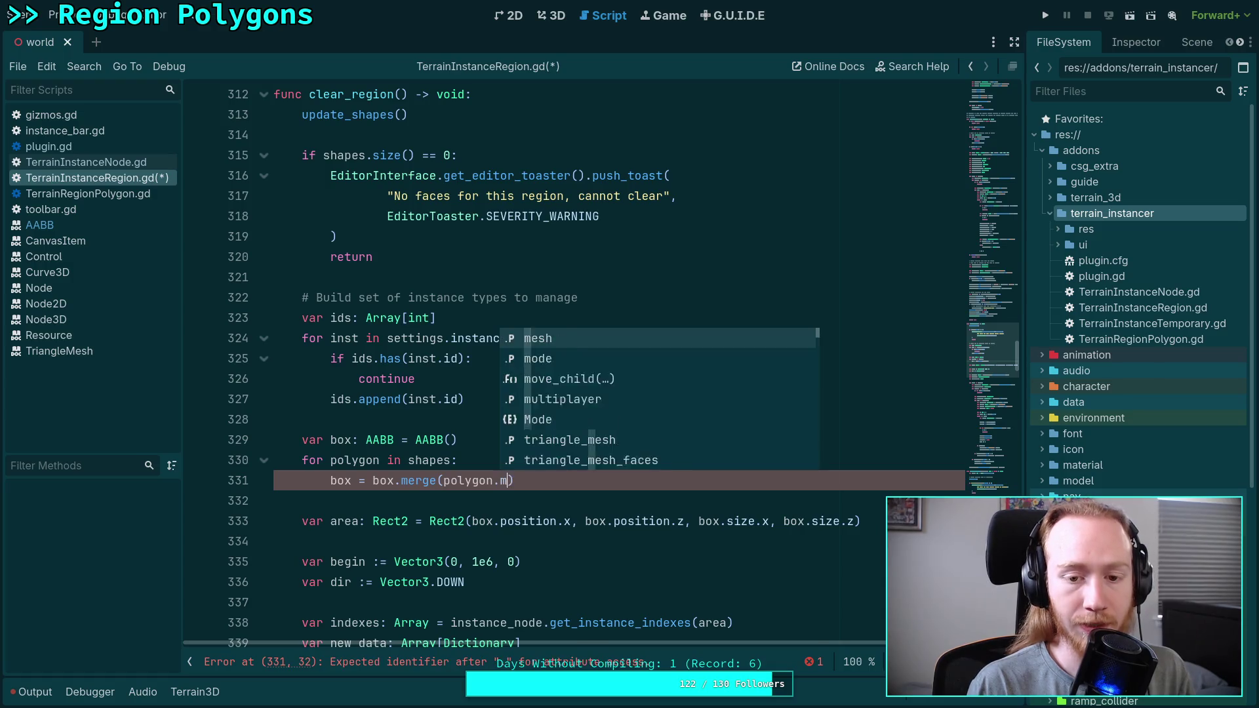
type("_aa")
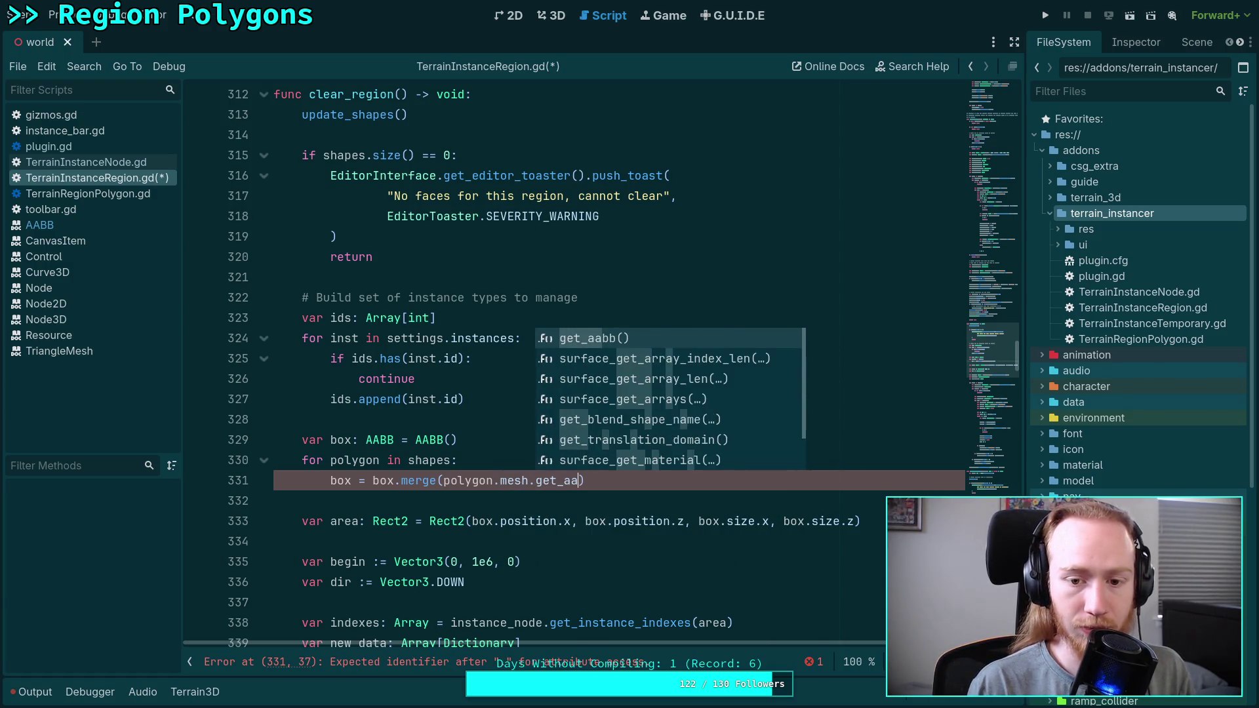
key("Return")
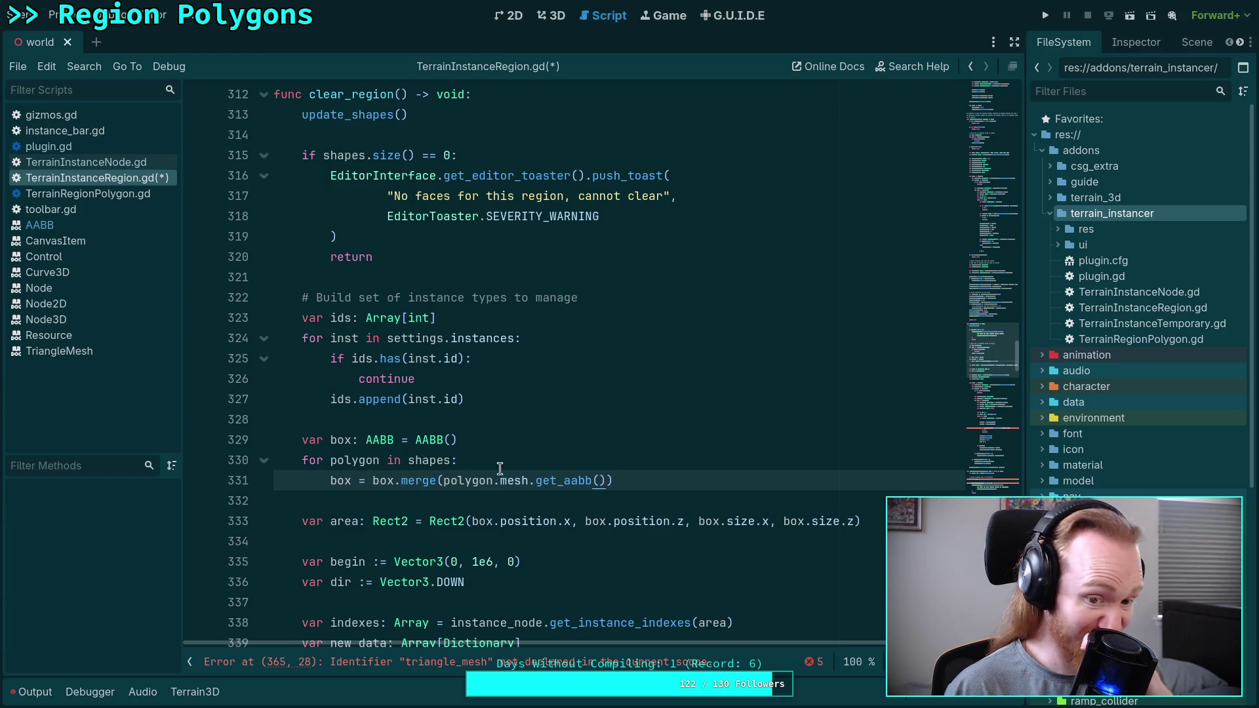
mouse_move(505, 480)
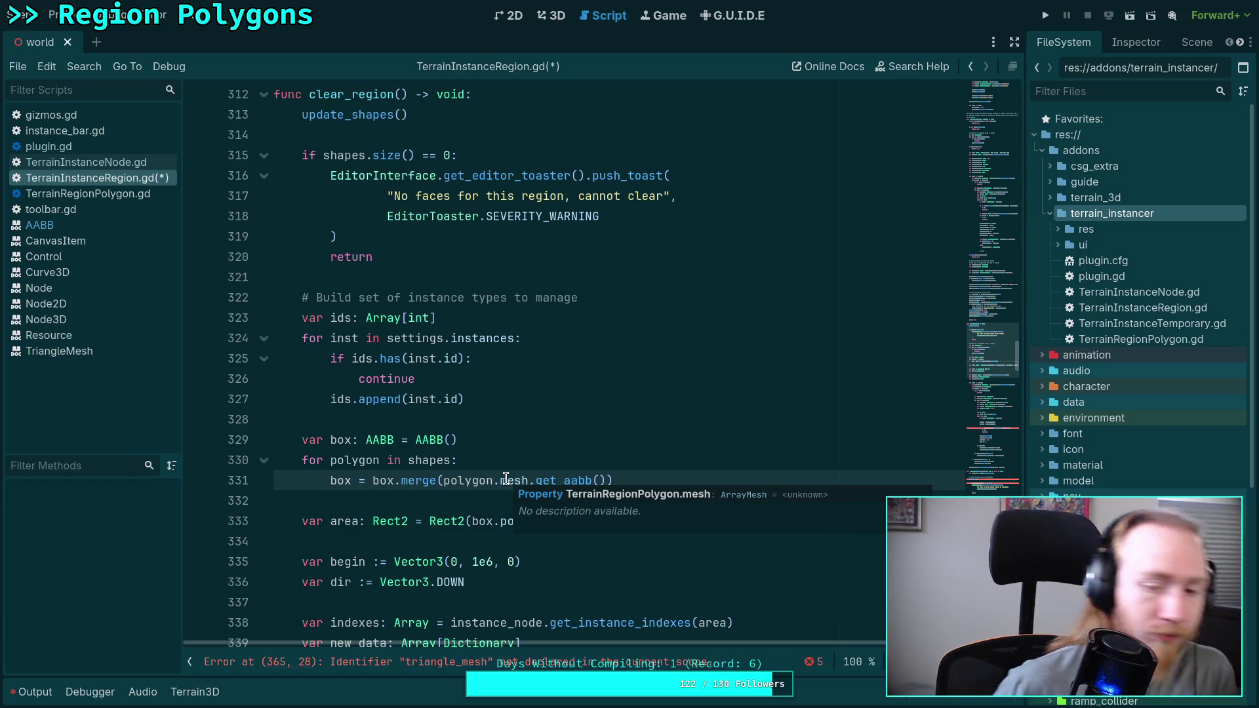
scroll(506, 480, "down", 2)
left_click(481, 373)
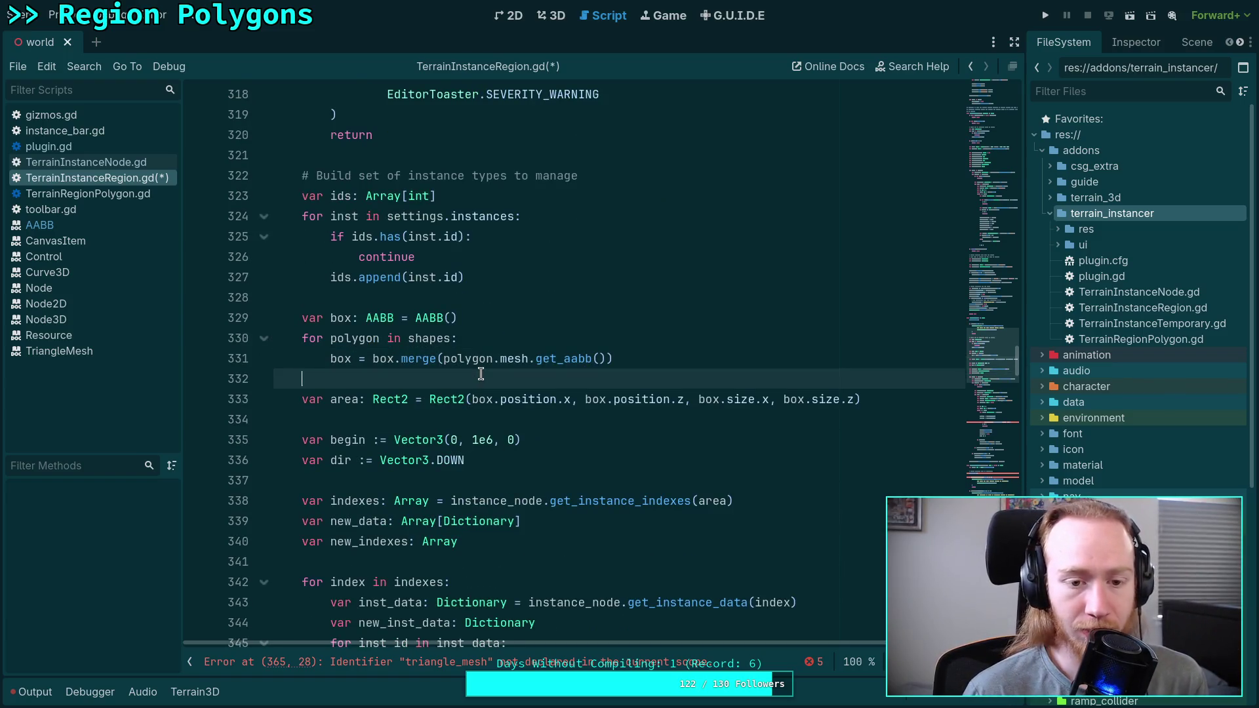
Add a comment above the ray check: must intersect at least one ADD and no SUBTRACTS
key("BackSpace")
scroll(475, 391, "down", 10)
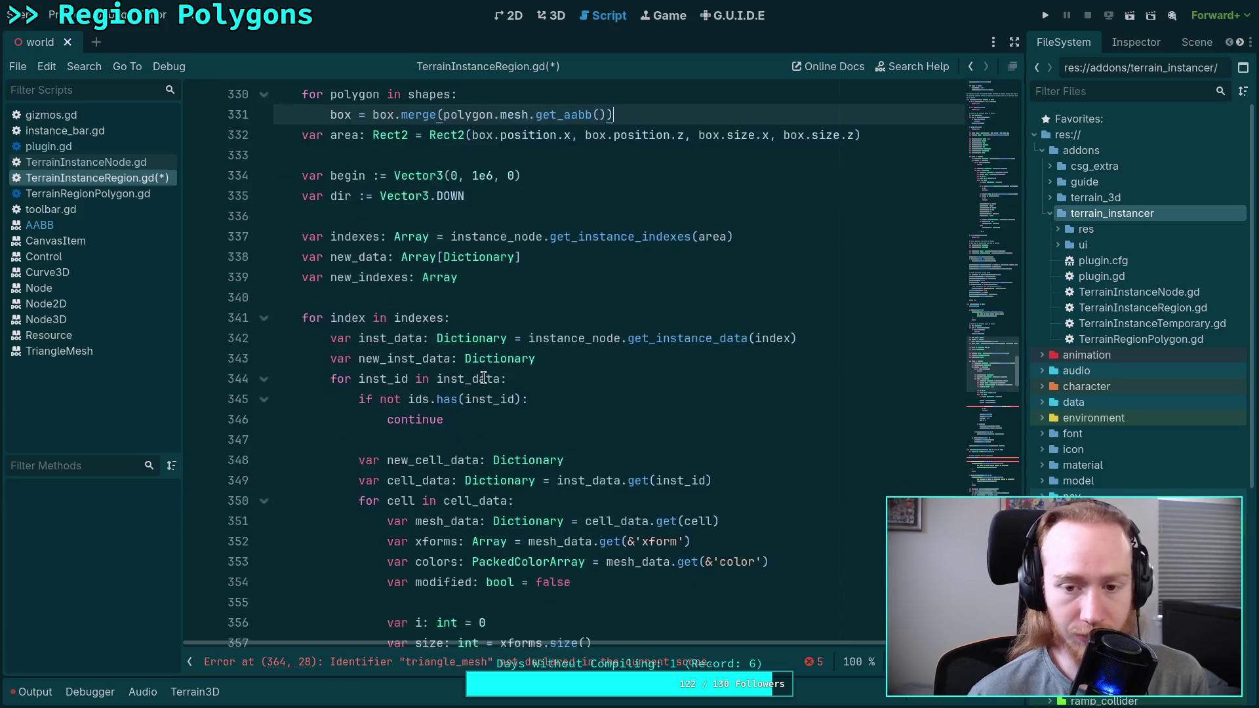
scroll(474, 391, "down", 1)
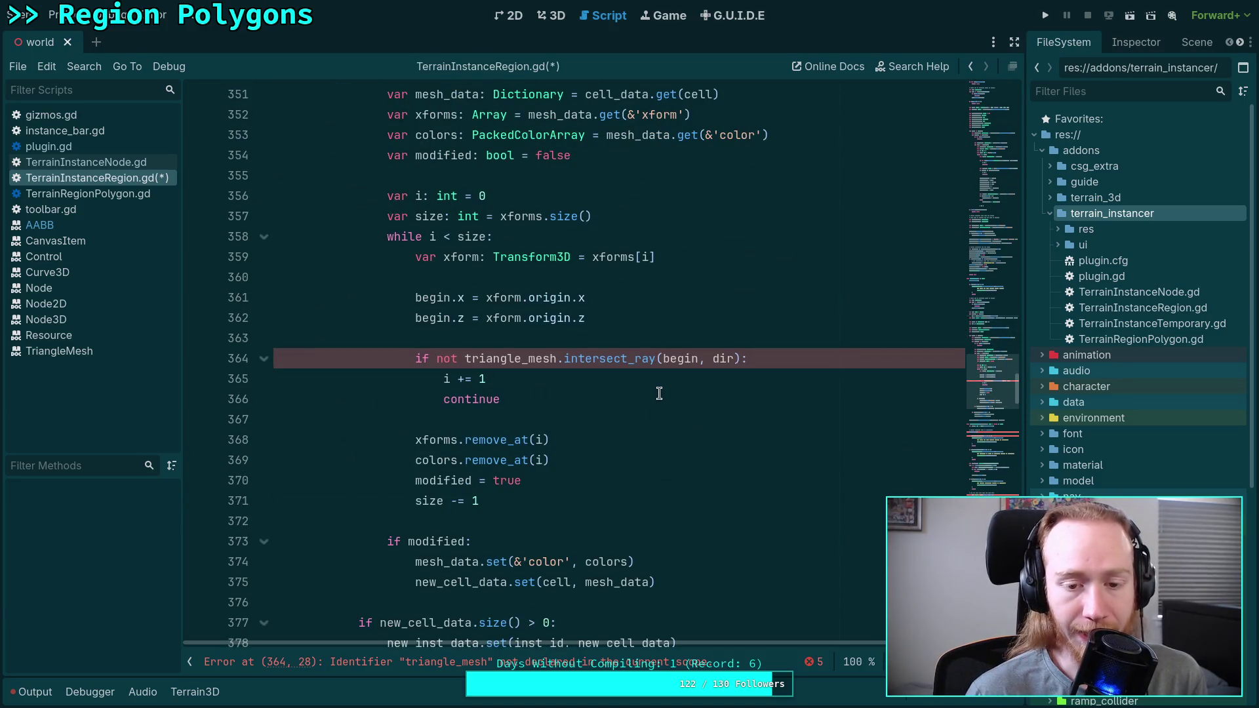
left_click(646, 333)
key("Return")
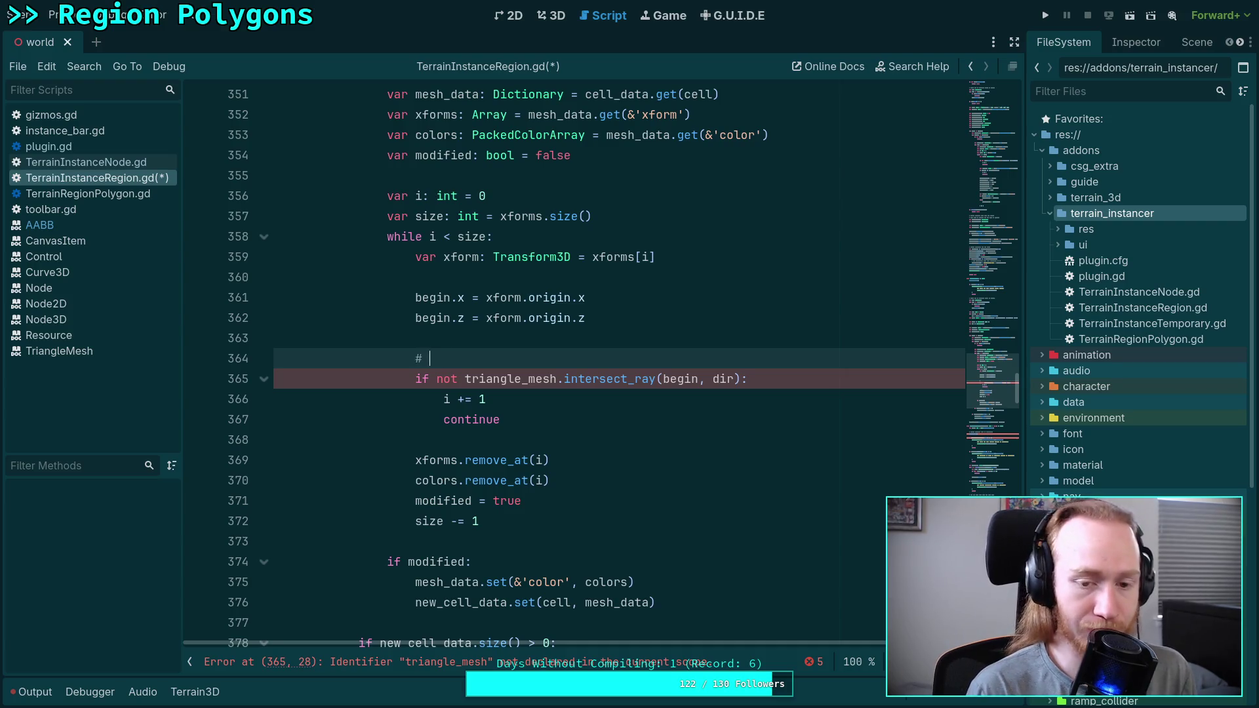
type("st intersect at l")
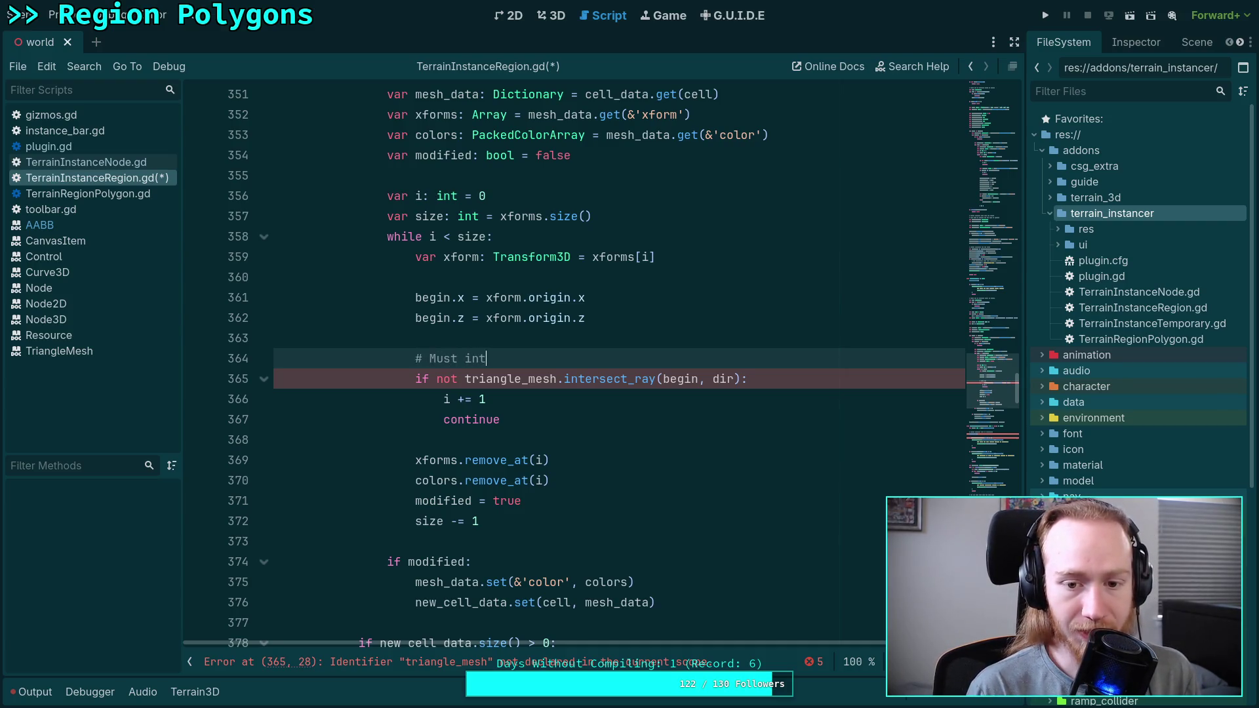
type("east one A")
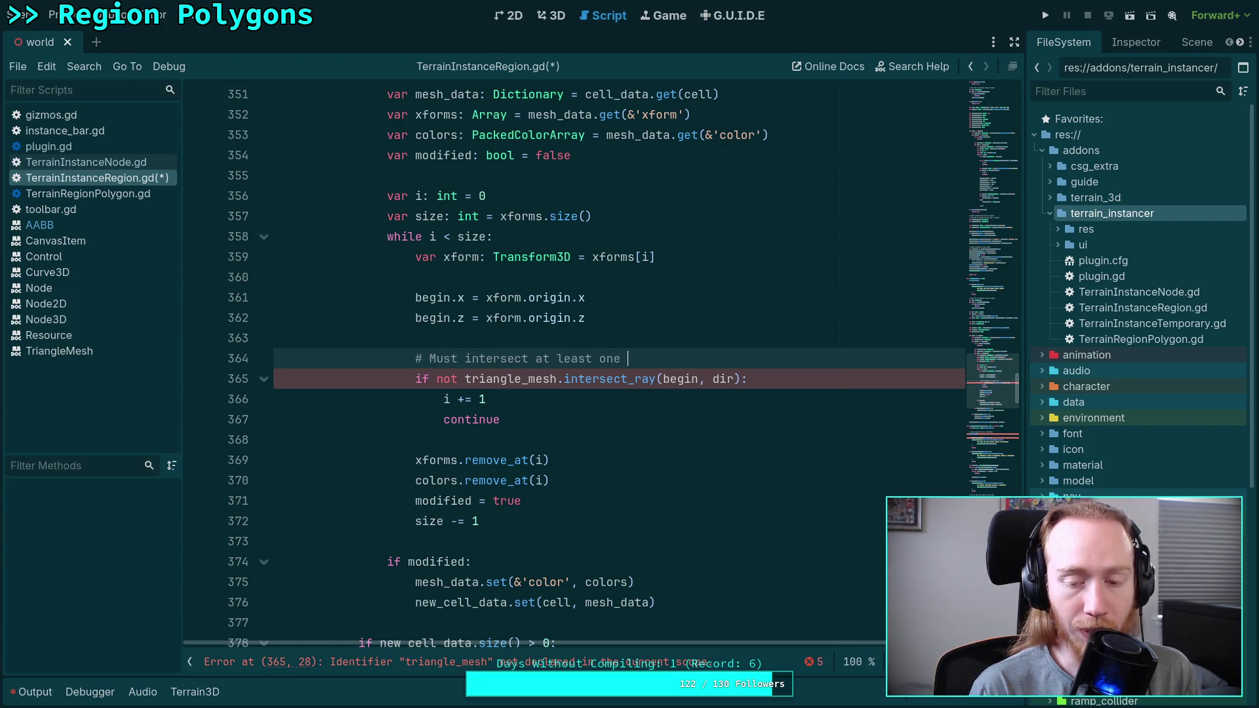
type("DD, and may not intersect any SUBTRACTS")
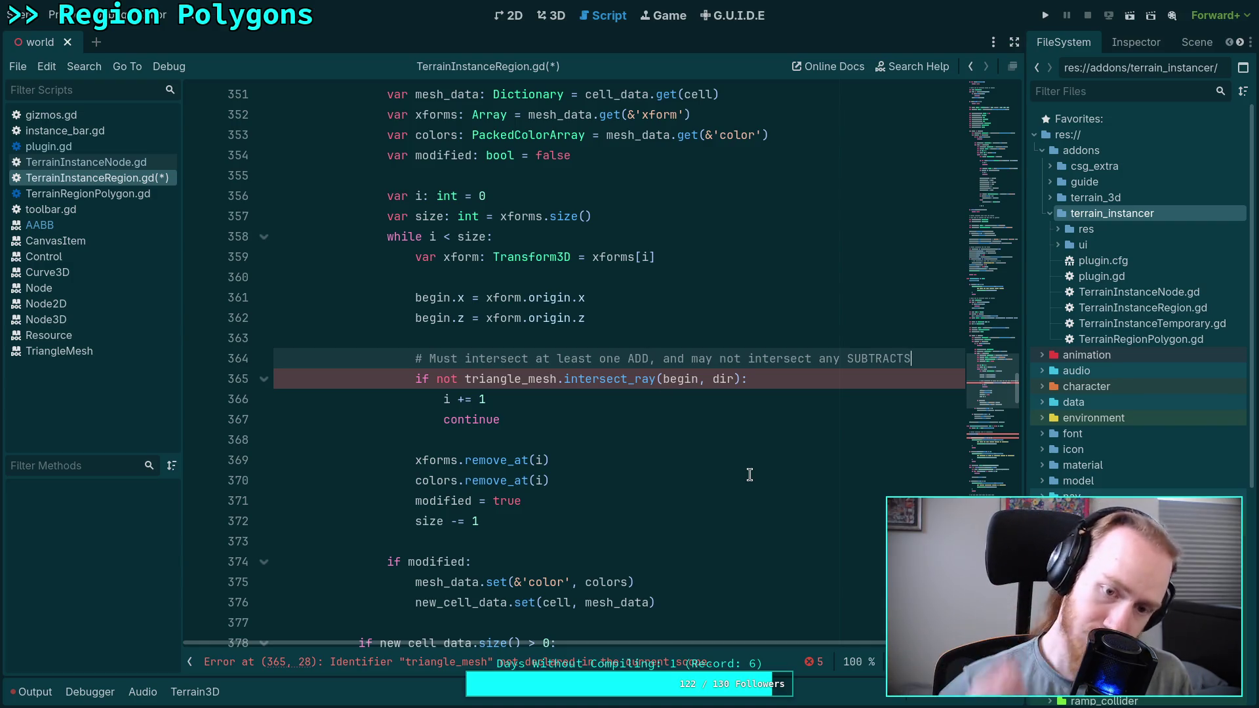
Declare var has_add: bool = false below the comment
key("Return")
type("var ")
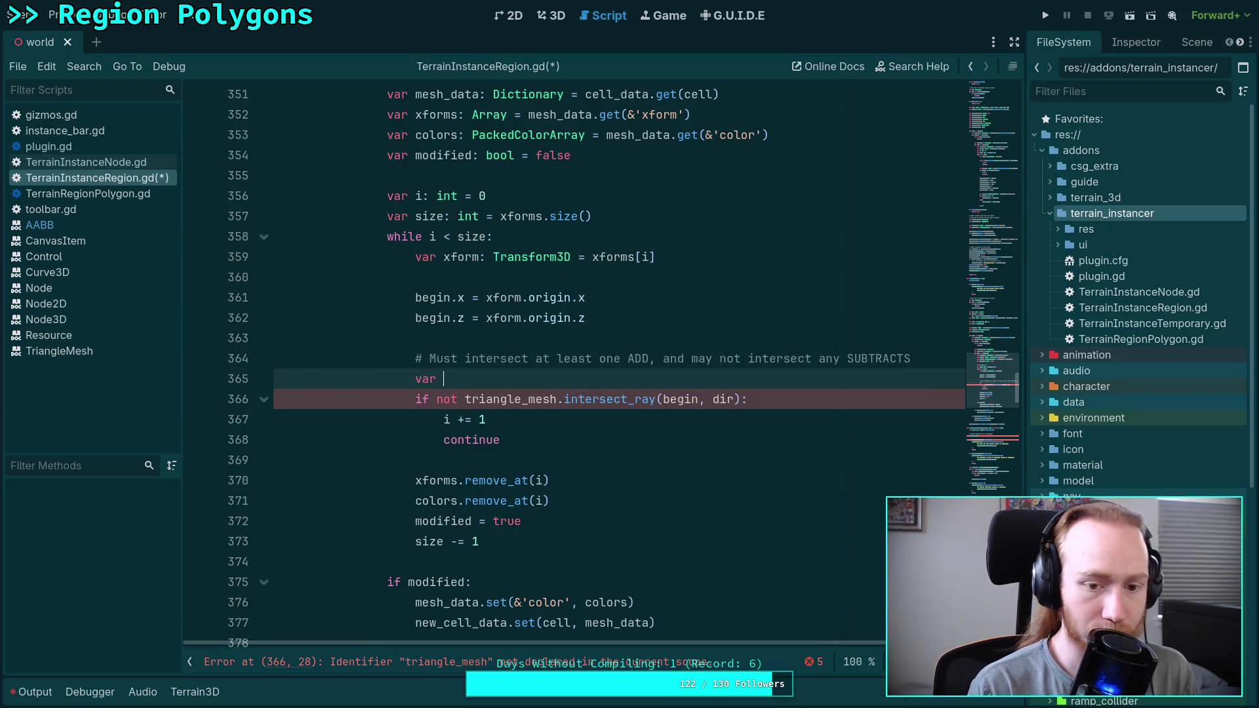
type("has")
key("BackSpace")
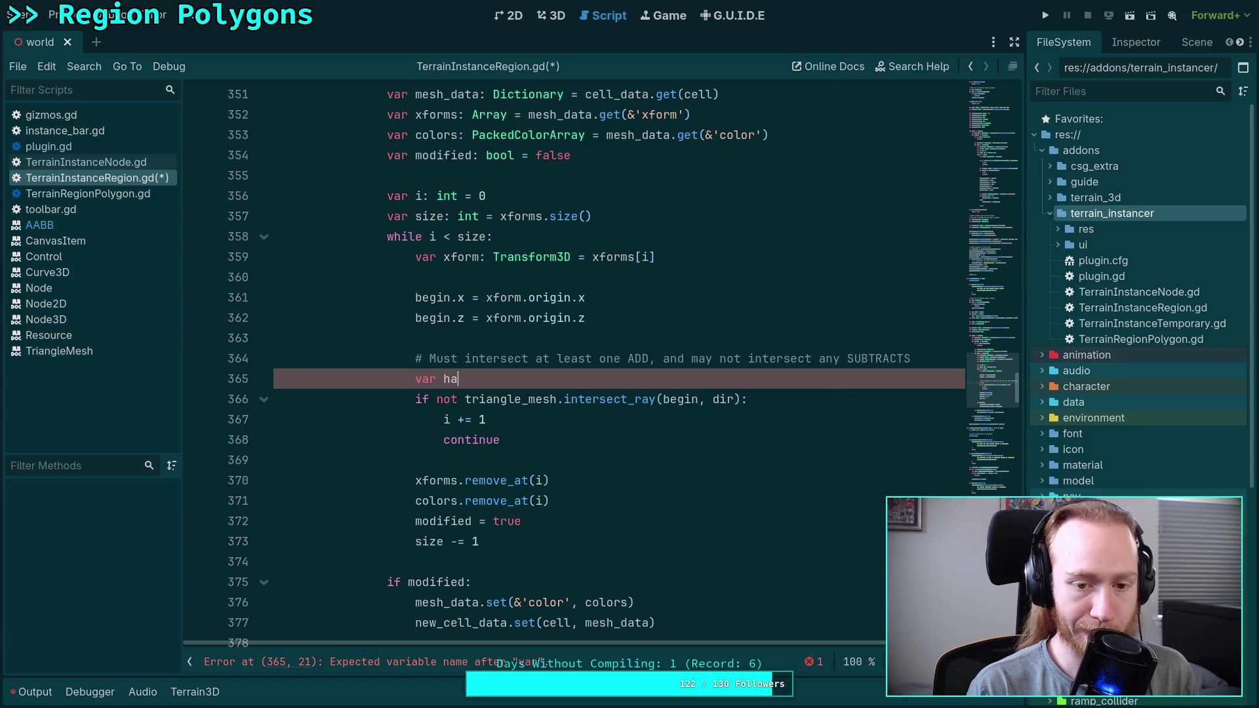
type("_add: ")
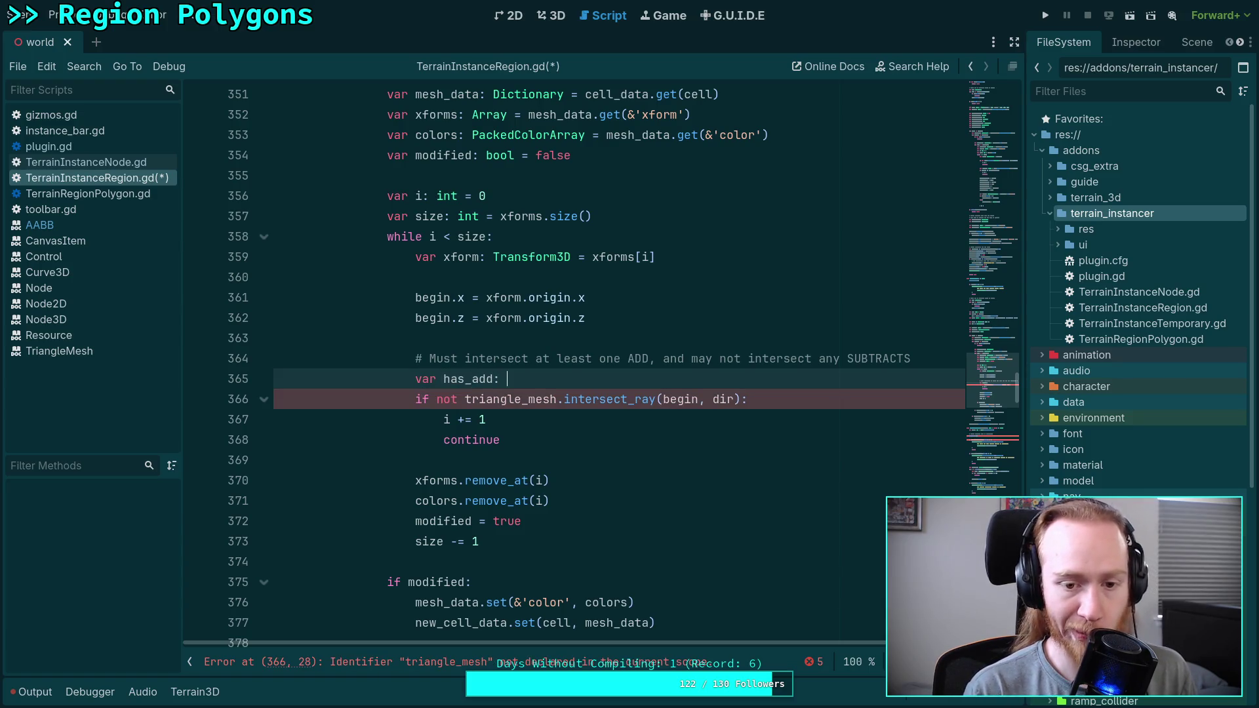
type("bool = ")
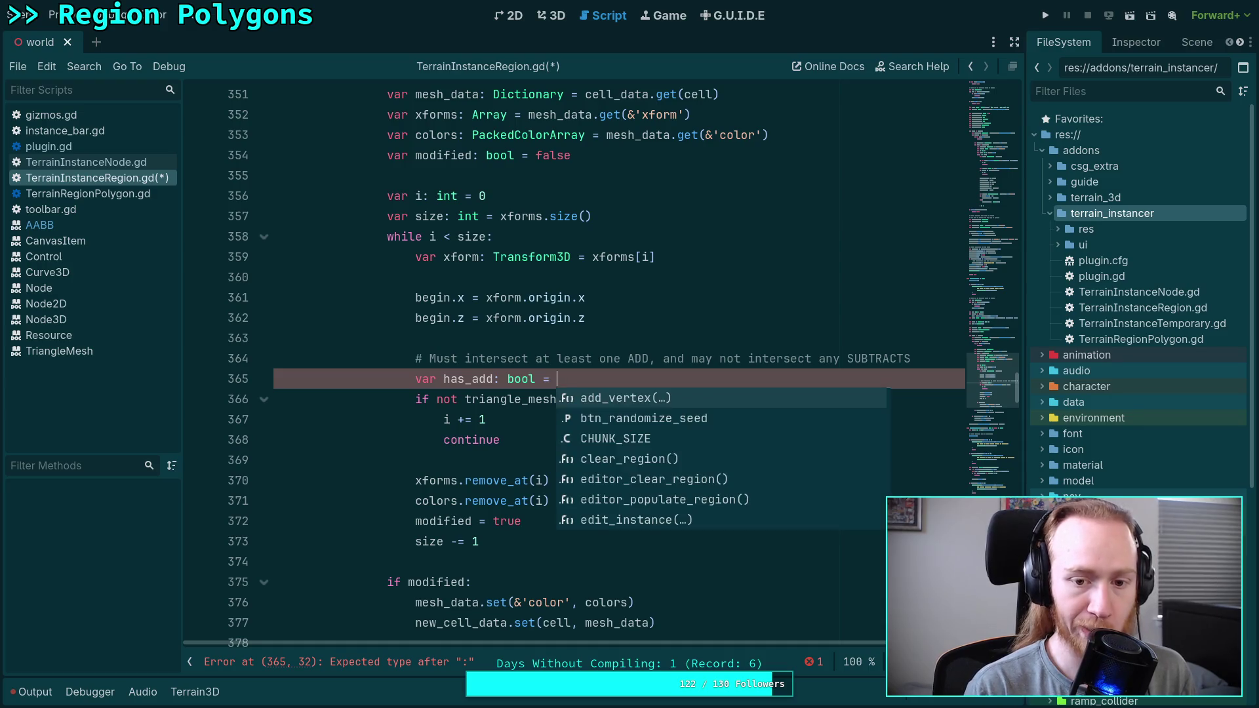
type("false")
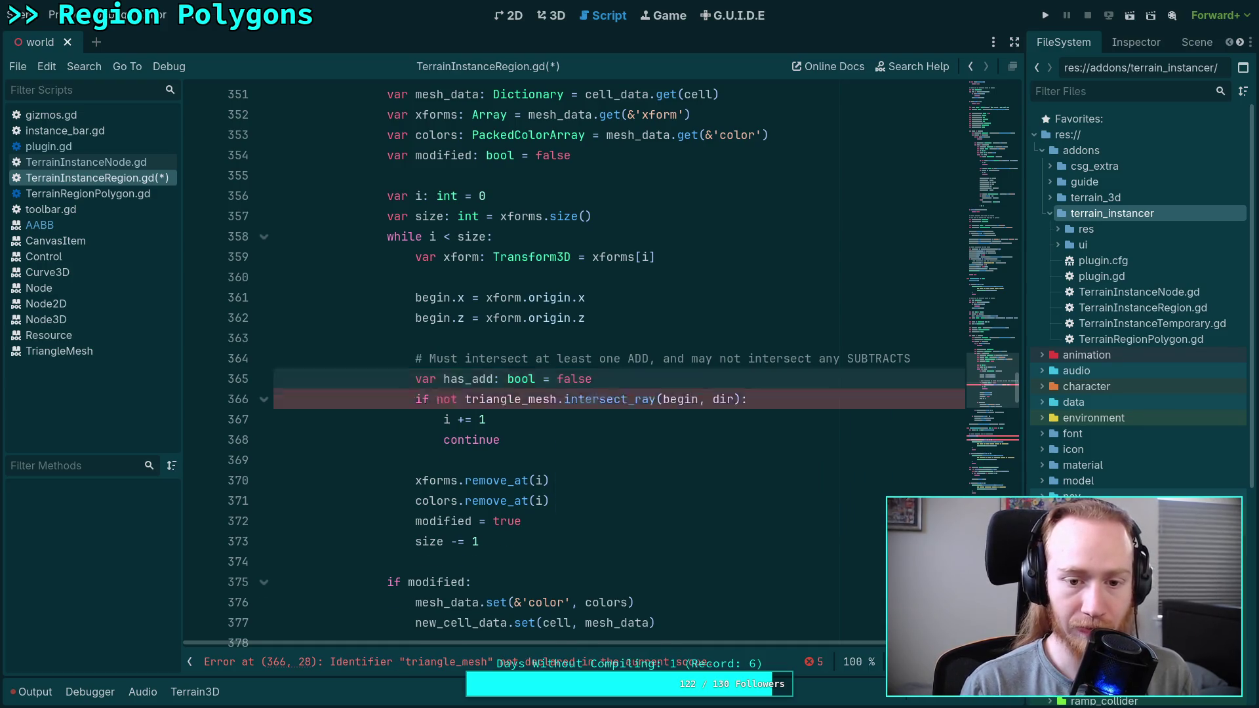
Add a for polygon in shapes: loop with an if polygon.mode == ADD: pass check
key("Return")
type("for ")
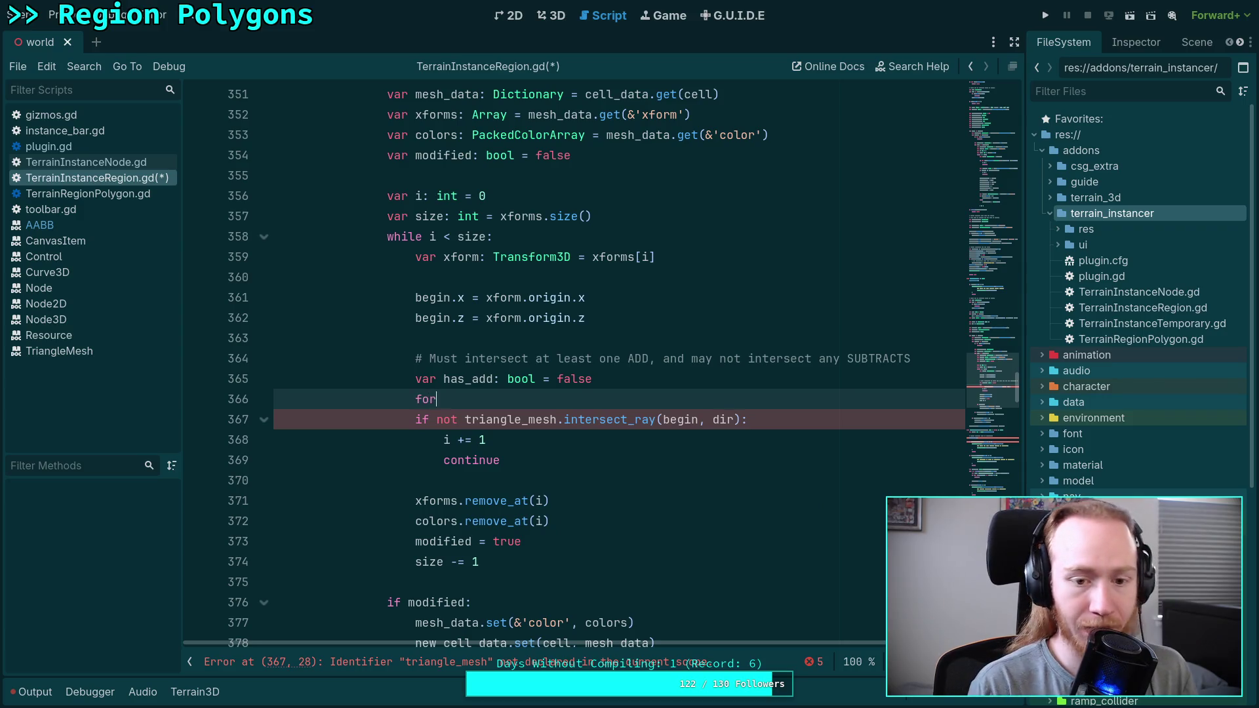
type("polygon in ")
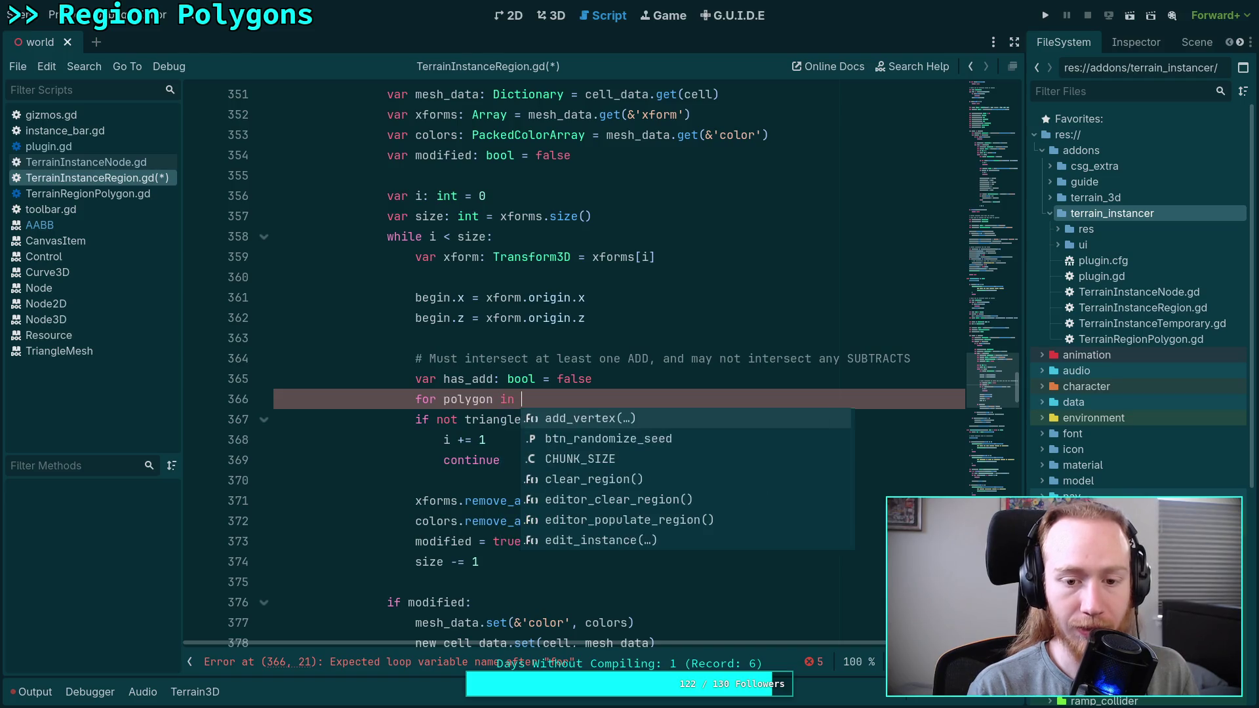
type("shapes:")
key("Return")
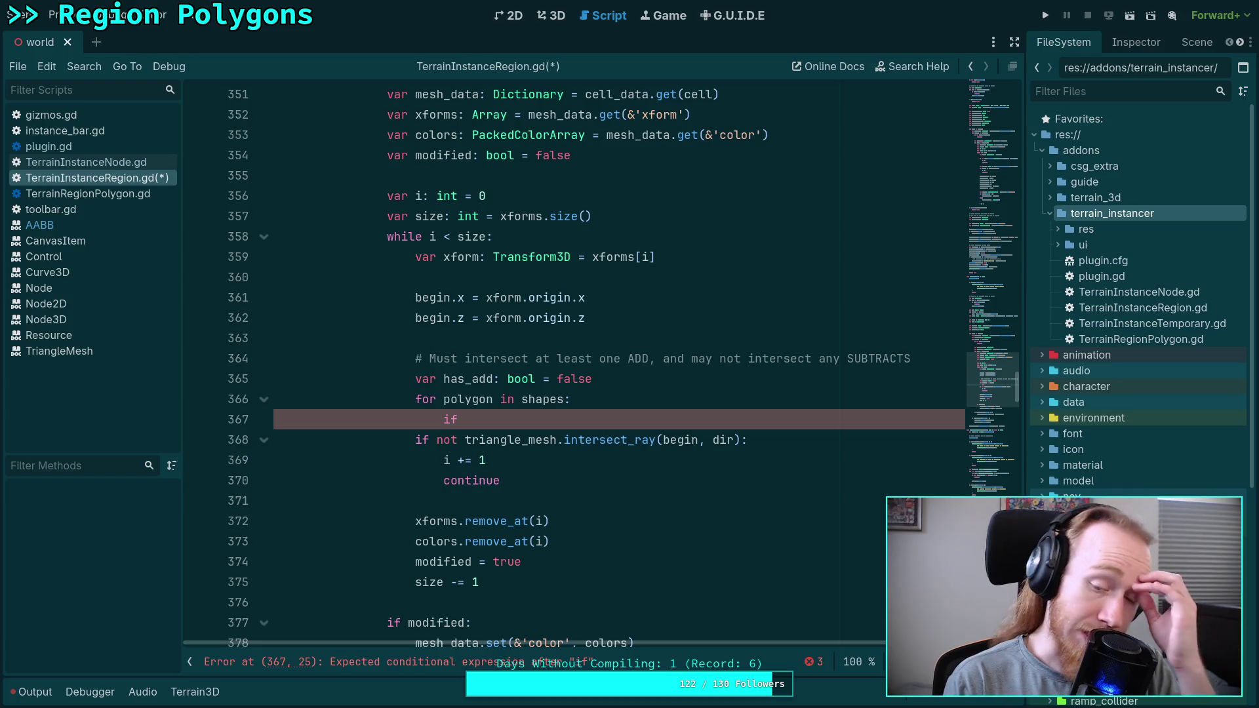
type("has_add and polygon.m")
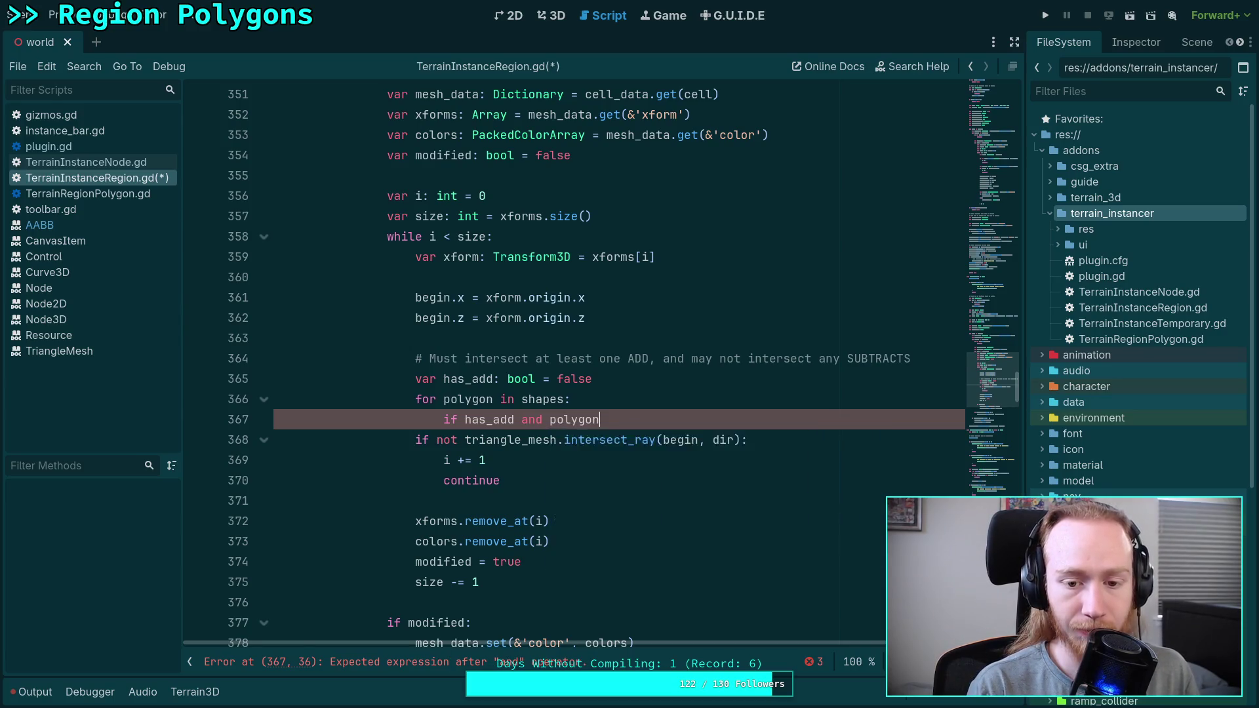
type("ode /")
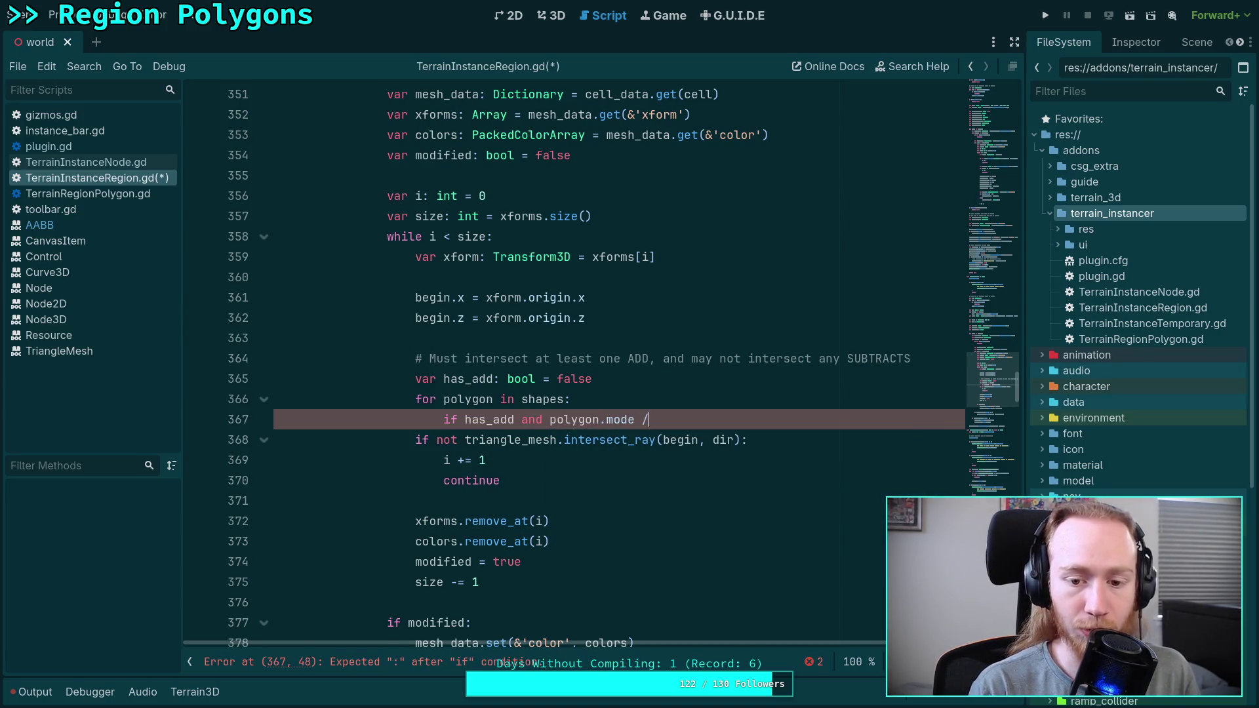
key("BackSpace")
type("== A")
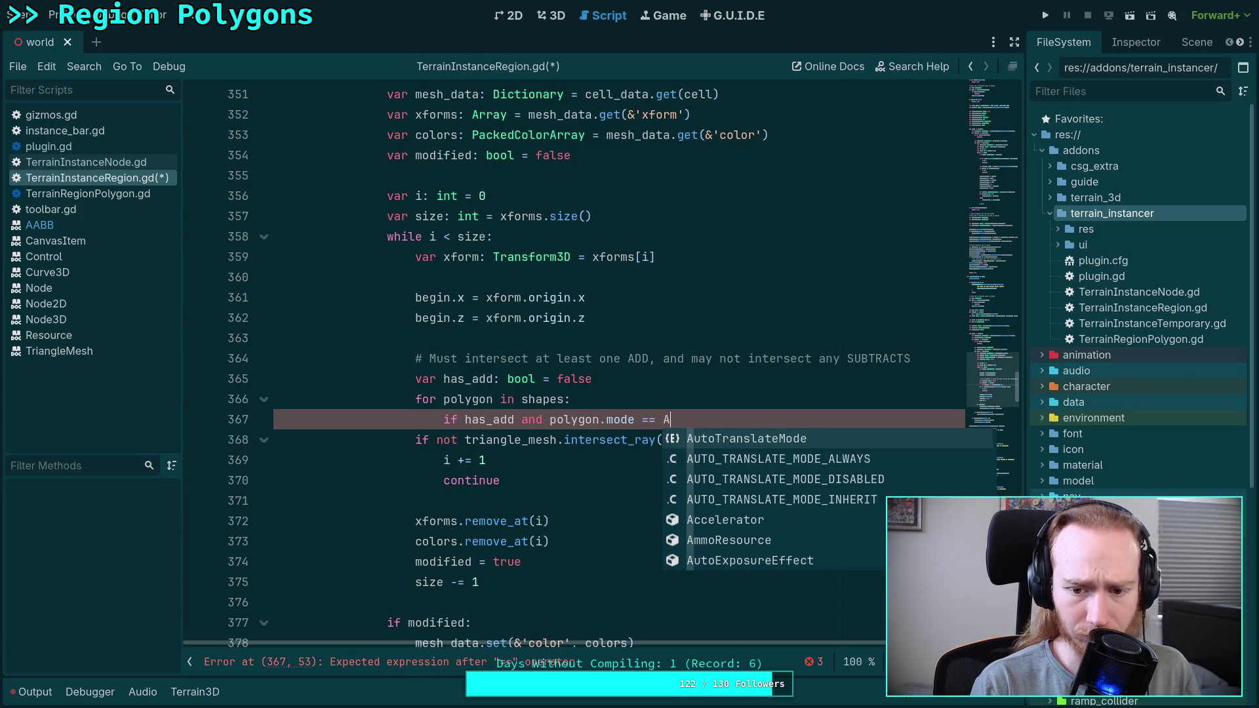
key("BackSpace")
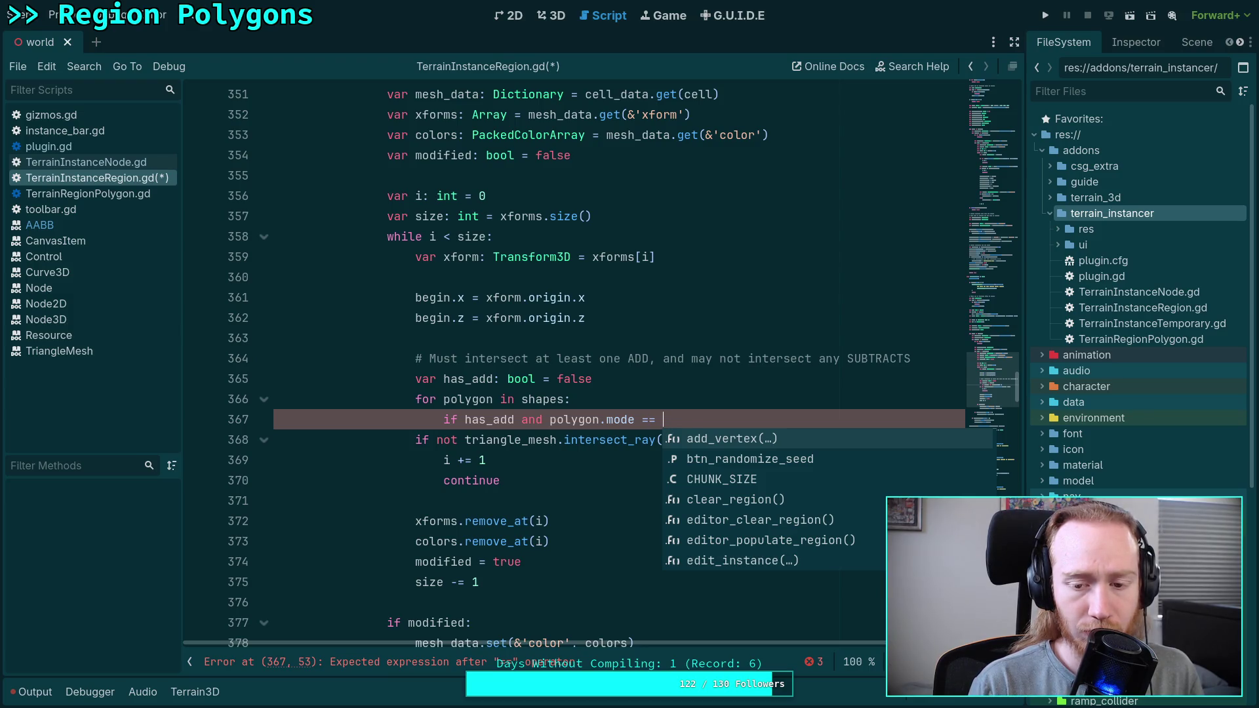
type("Terr")
key("BackSpace")
key("BackSpace")
key("BackSpace")
type("ADD:")
key("Return")
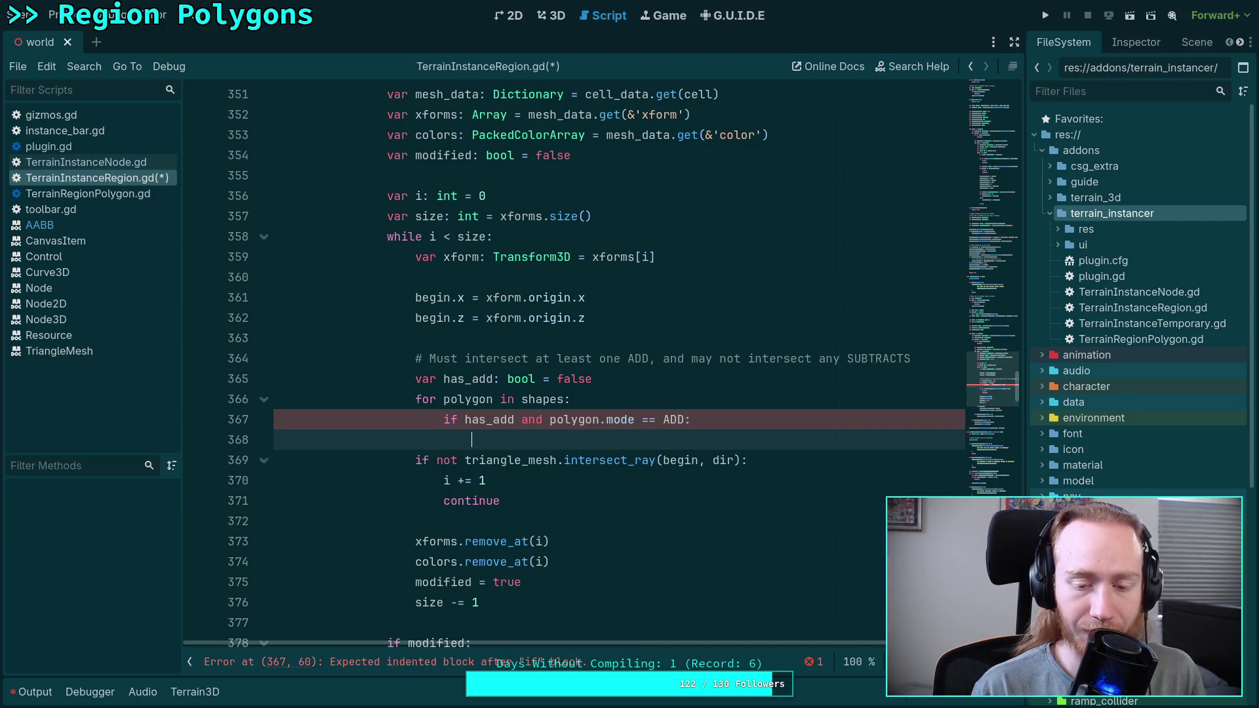
type("pass")
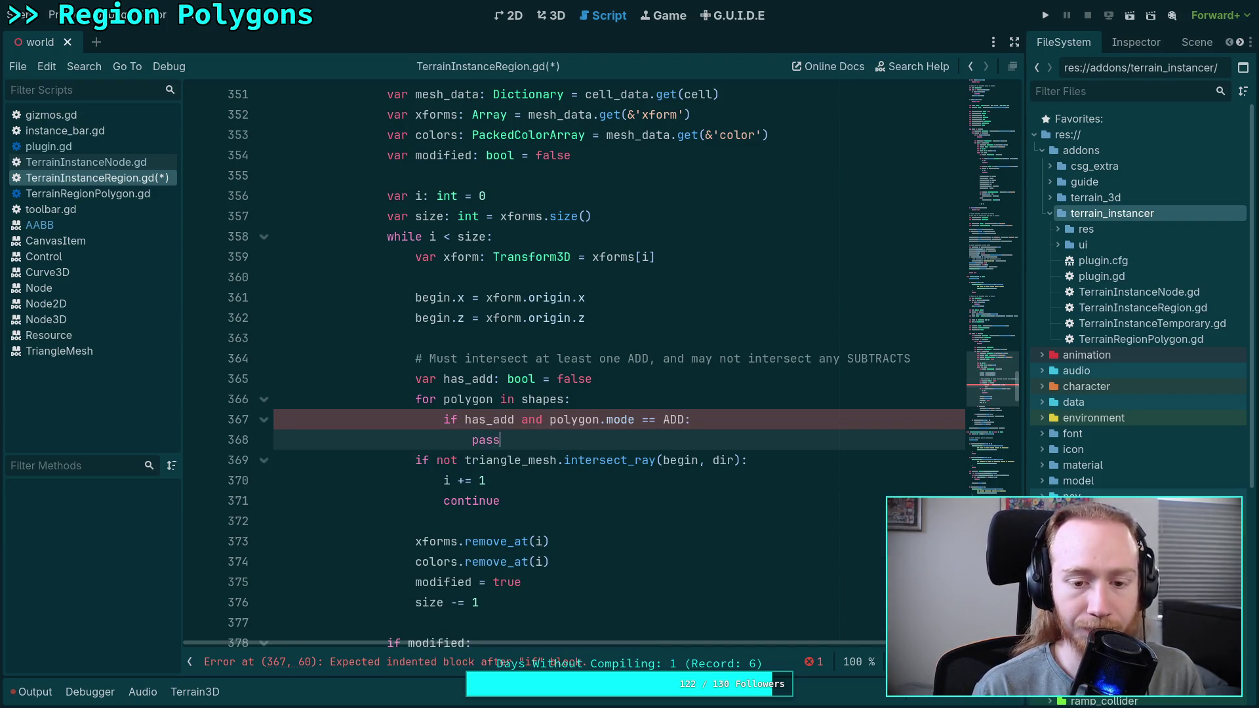
Qualify ADD as TerrainRegionPolygon.Mode.ADD, replace pass with continue, and drop 'has_add and'
double_click(672, 419)
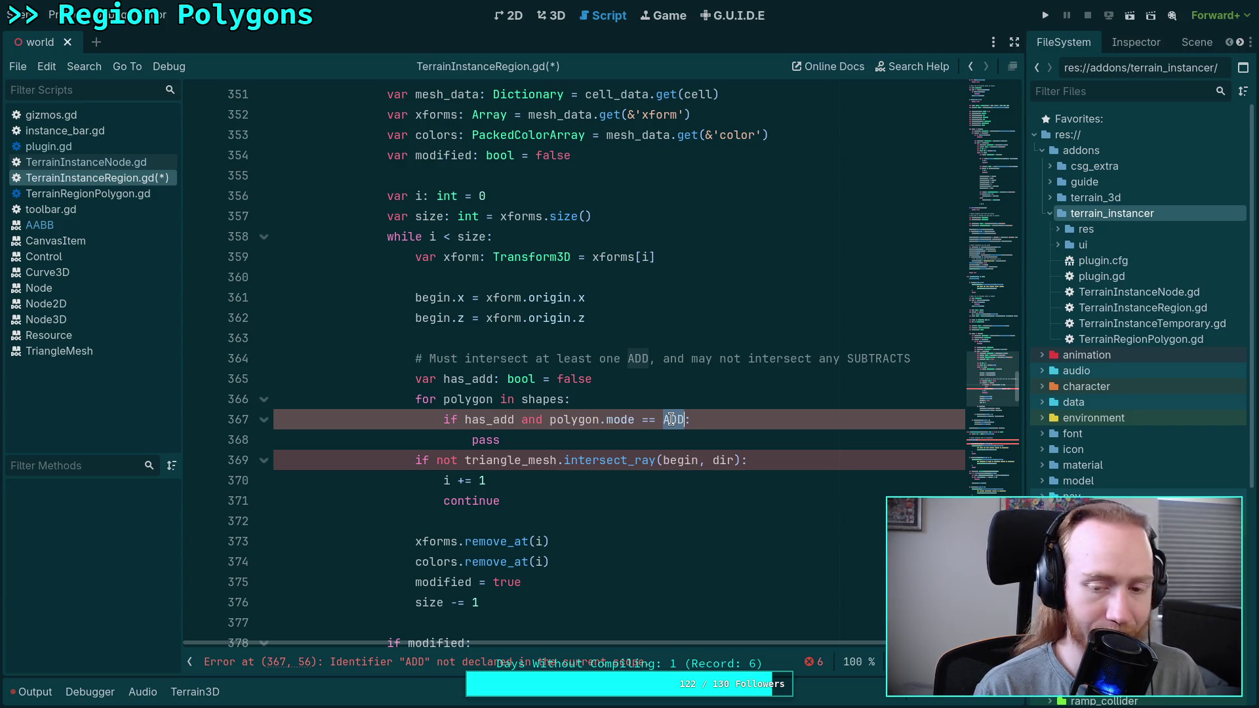
type("TerrainR")
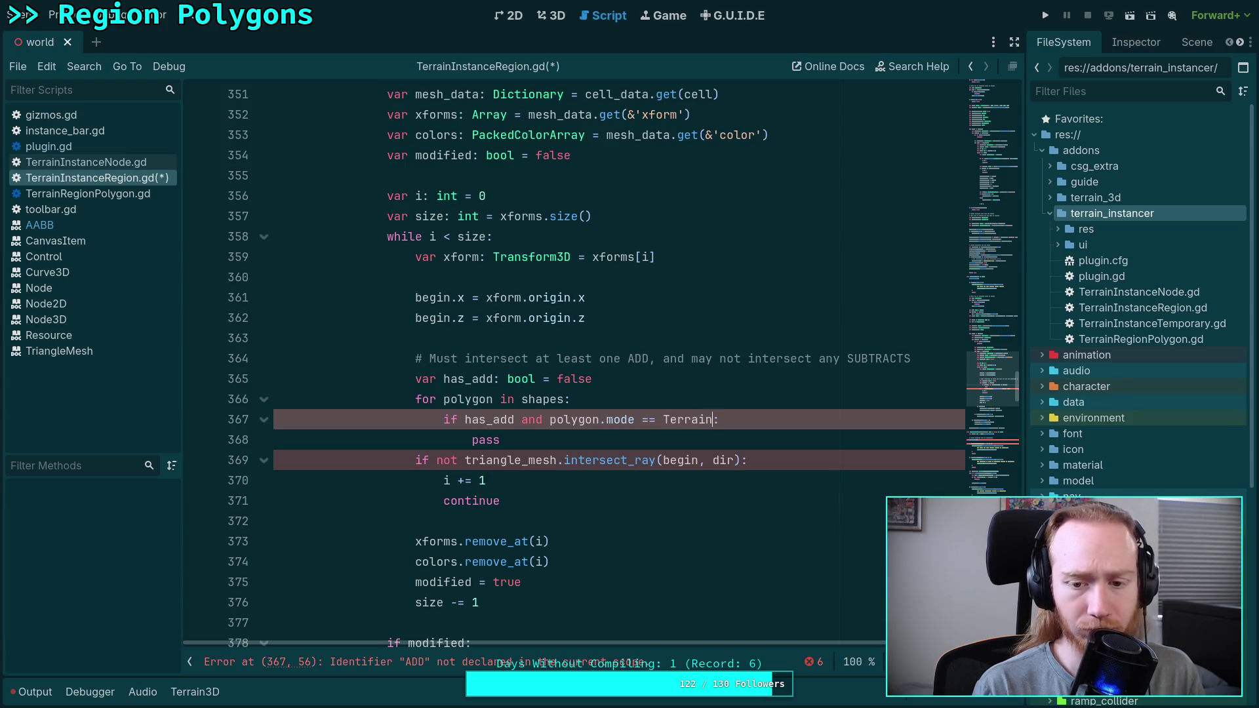
key("Return")
key("Return")
type(".Mode.")
key("Return")
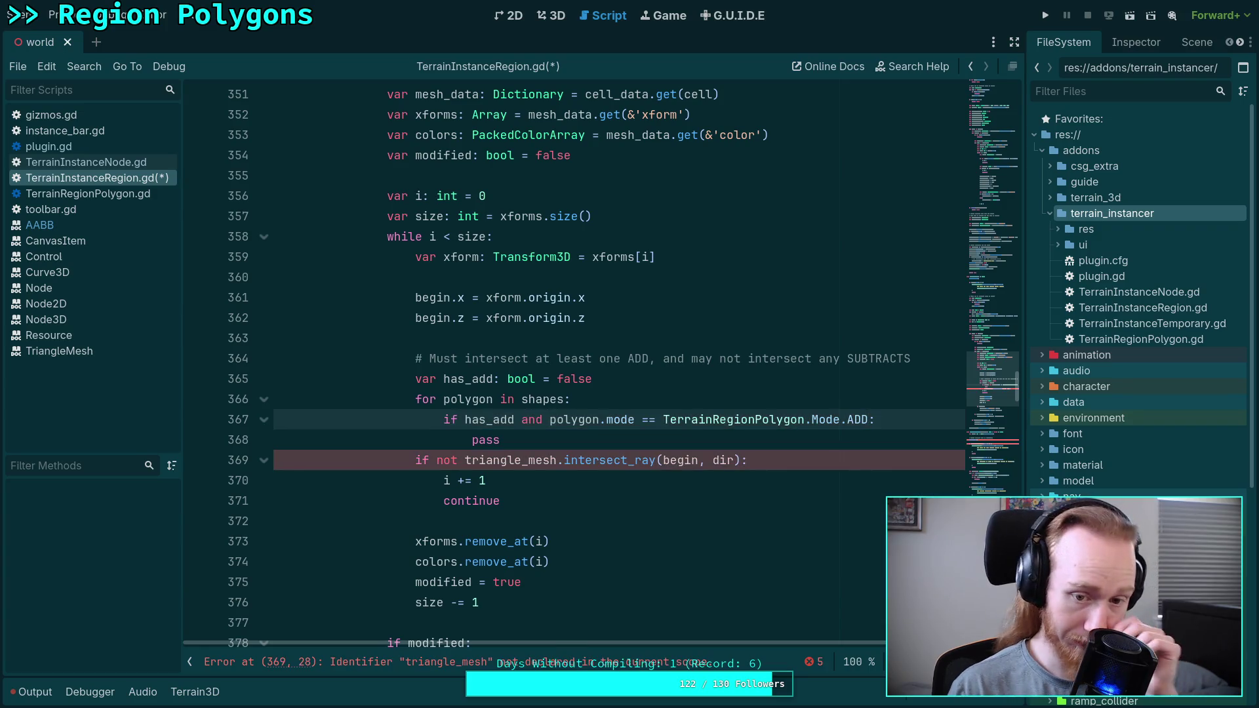
left_click_drag(565, 436, 472, 431)
type("conti")
type("nue")
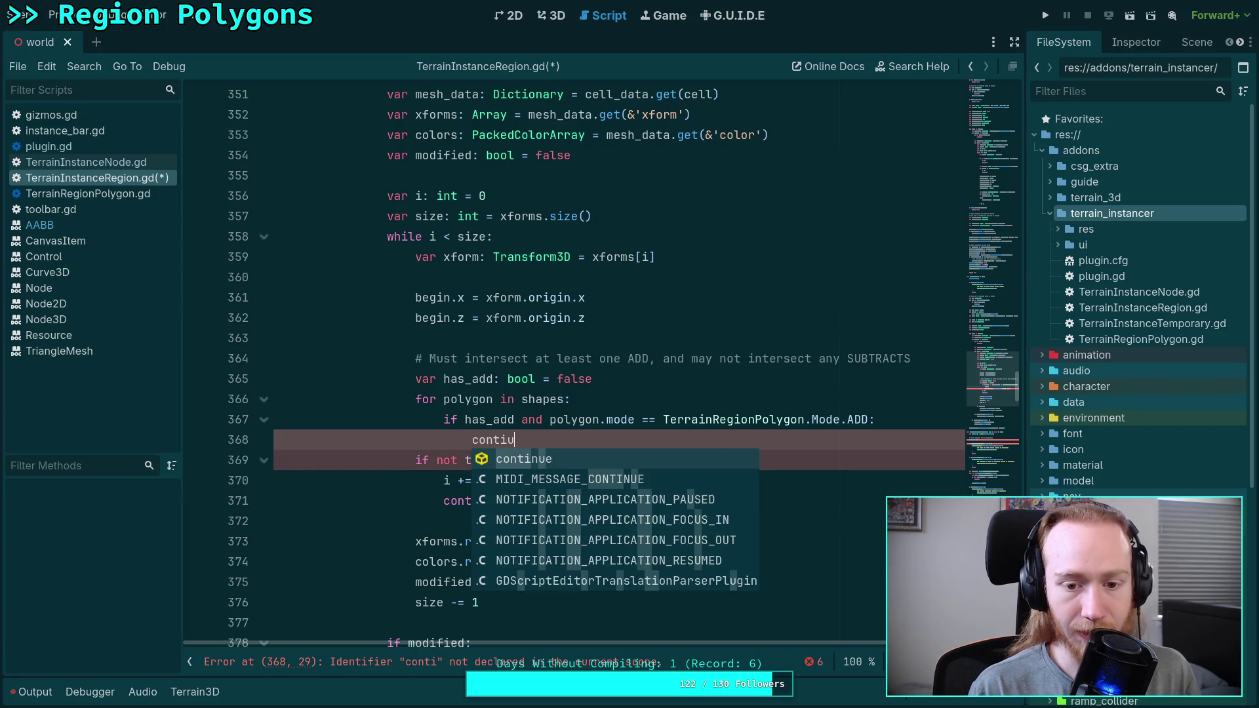
key("Return")
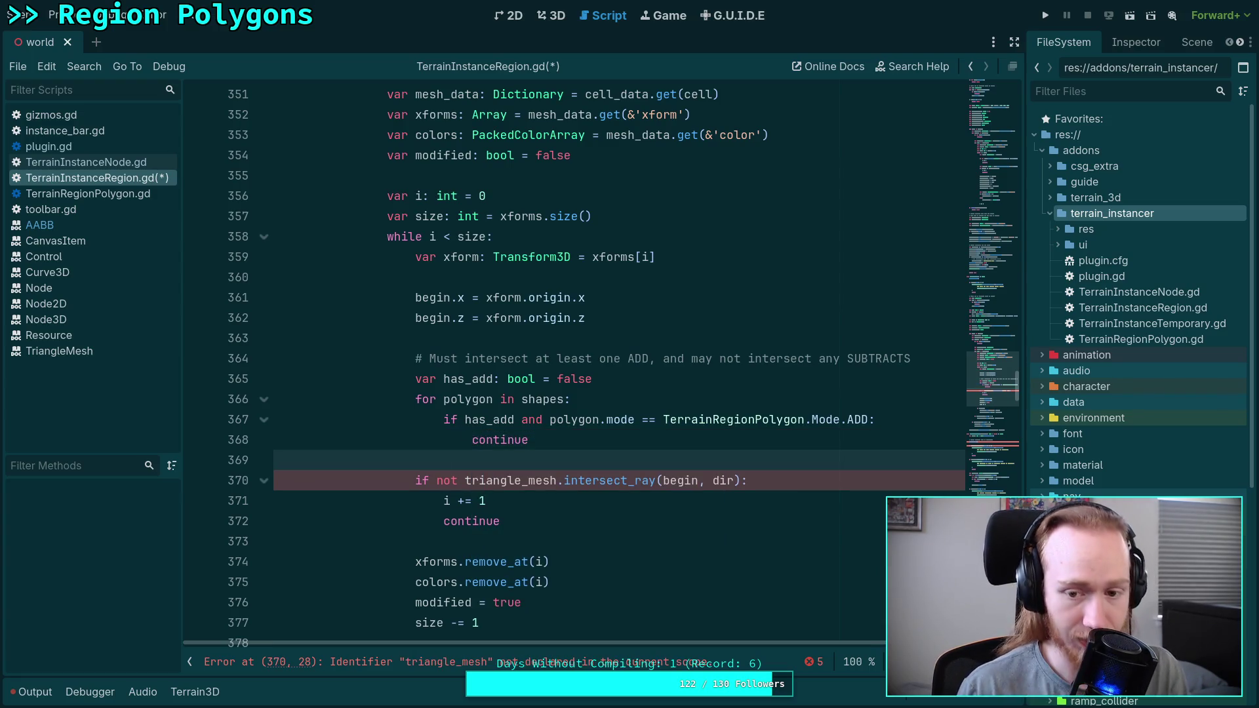
left_click_drag(550, 420, 464, 420)
key("BackSpace")
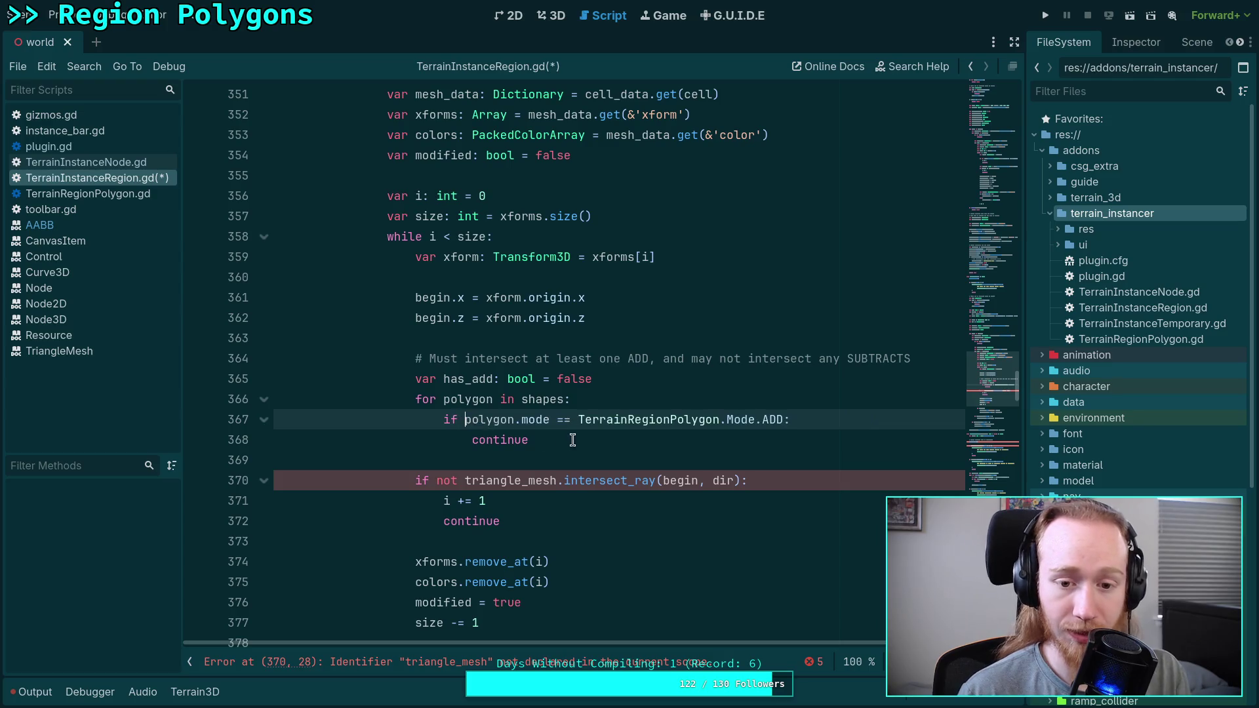
Replace continue with if has_add: and indent continue beneath it
left_click_drag(557, 434, 470, 432)
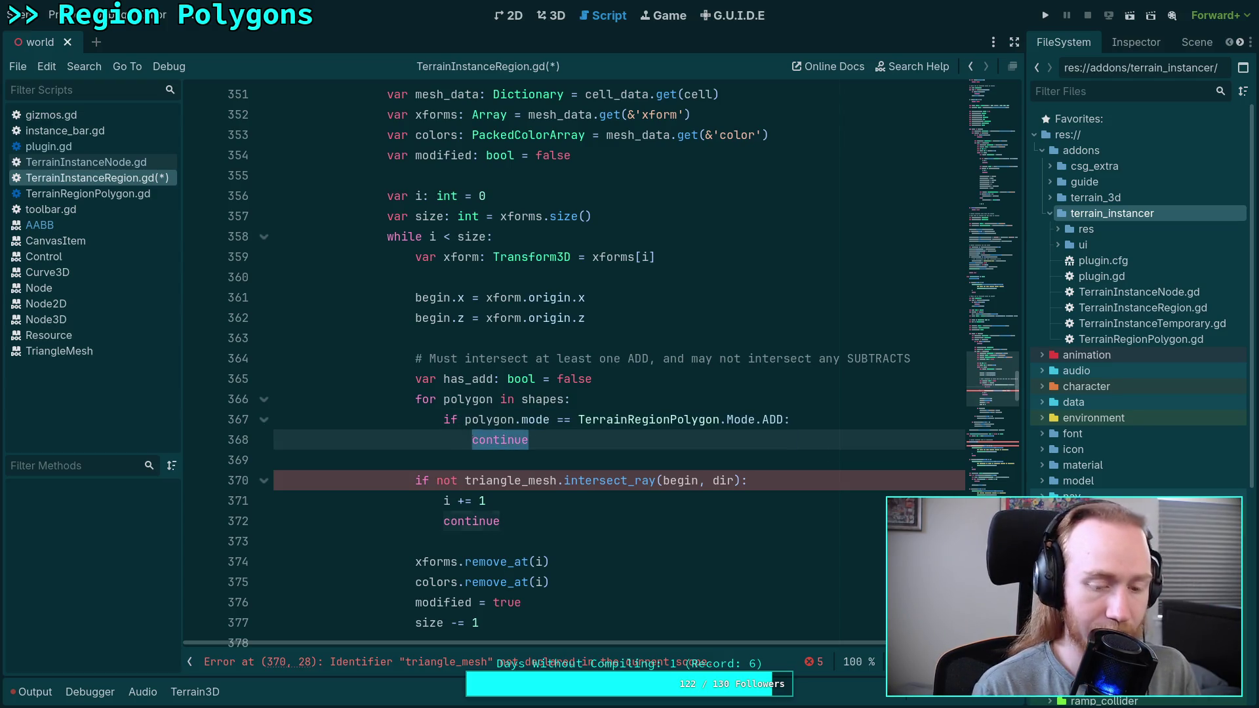
type("if has")
type("_add:")
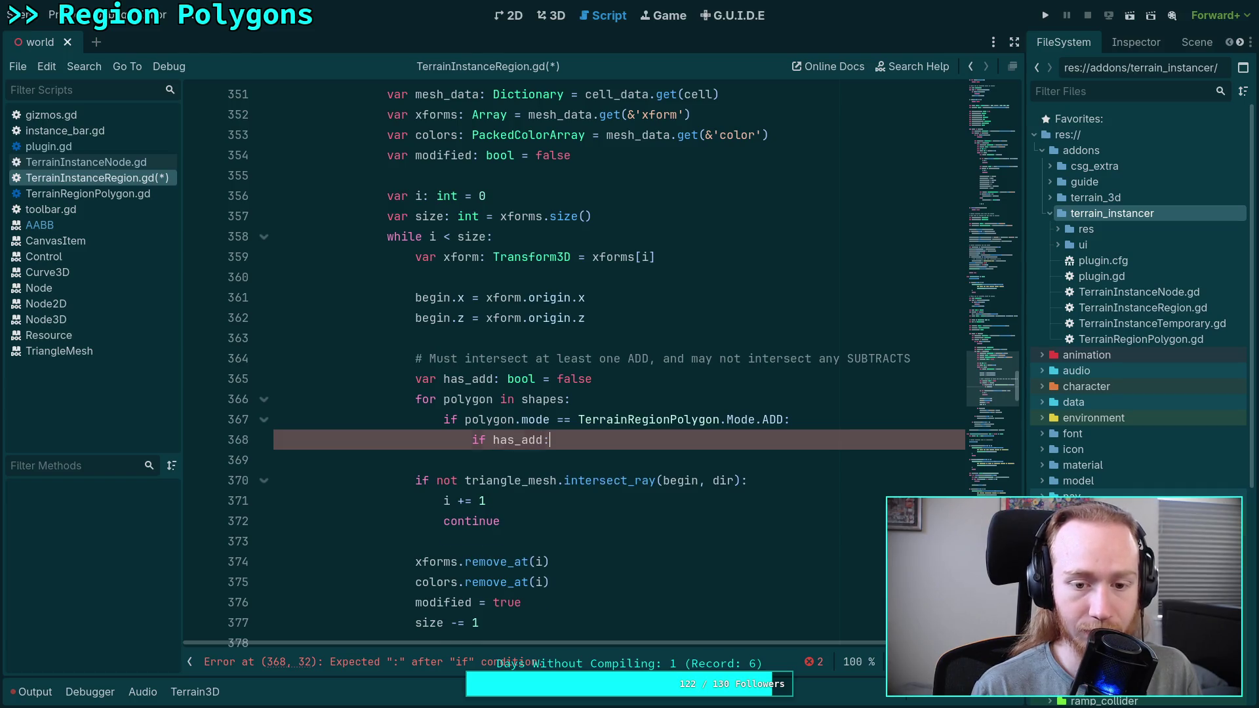
key("Return")
type("continue")
key("Return")
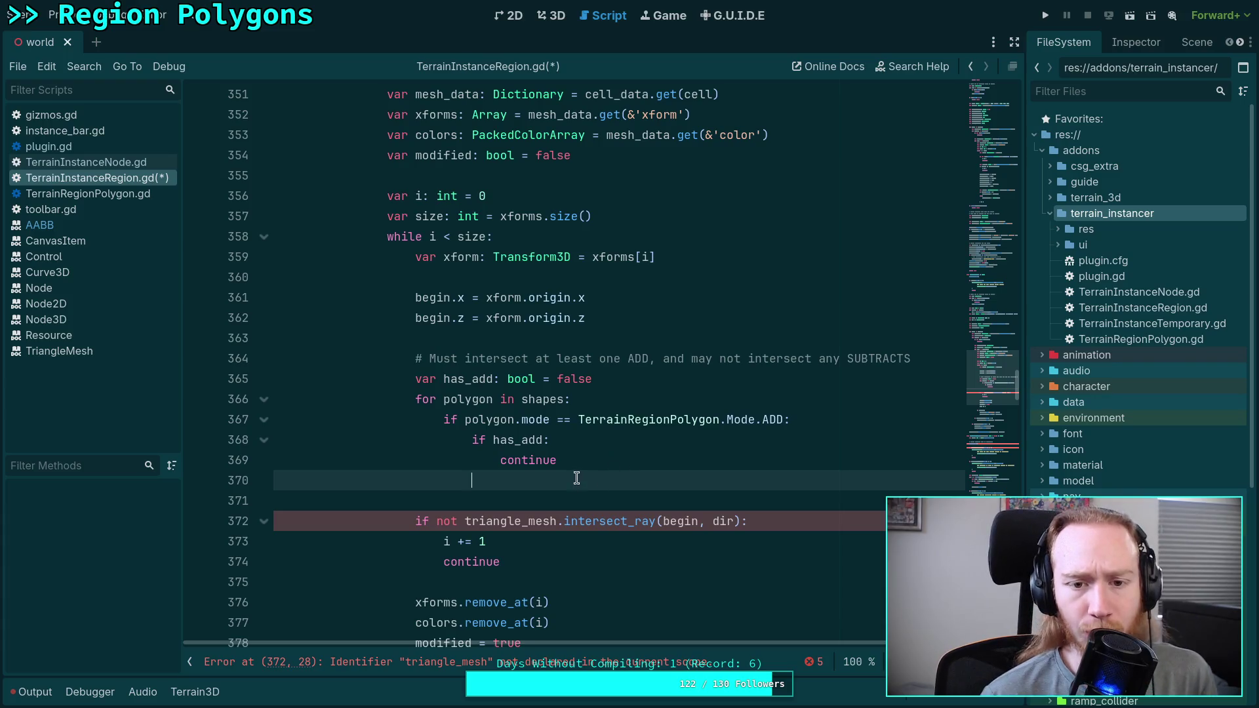
Begin a new if polygon.tr condition on empty line 370
left_click(452, 542)
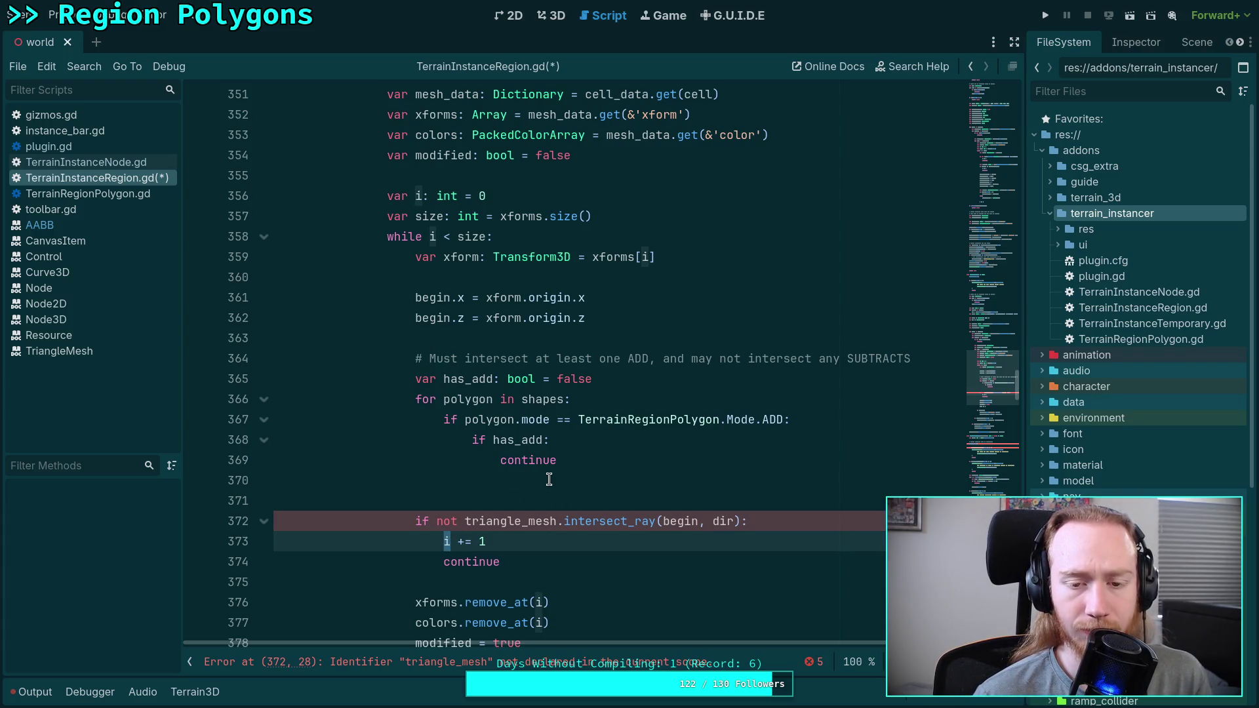
scroll(548, 479, "up", 2)
scroll(516, 480, "down", 3)
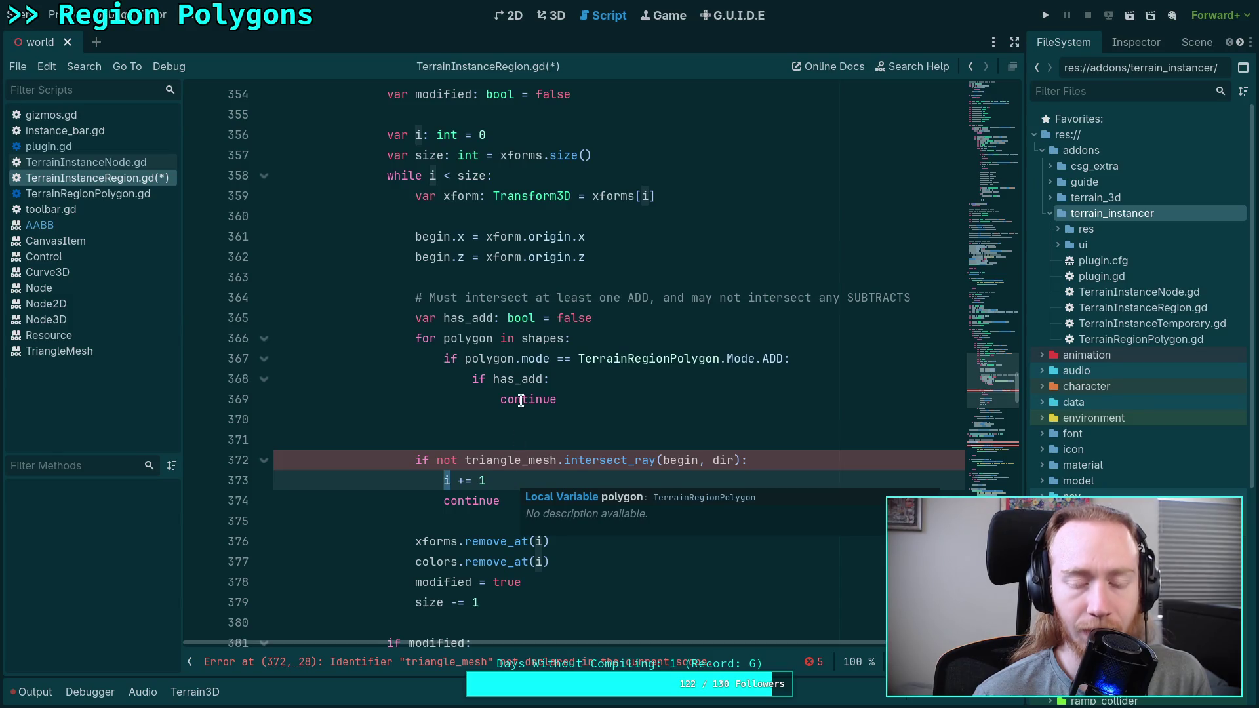
scroll(556, 417, "down", 2)
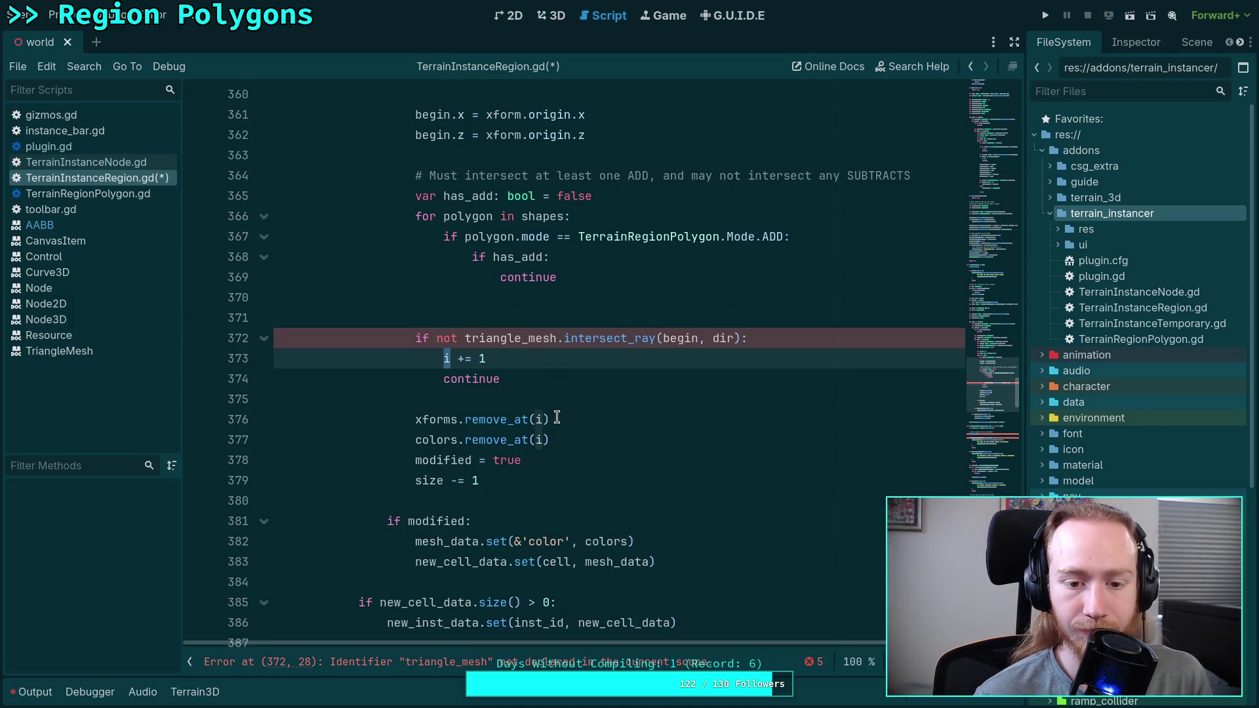
scroll(578, 452, "up", 2)
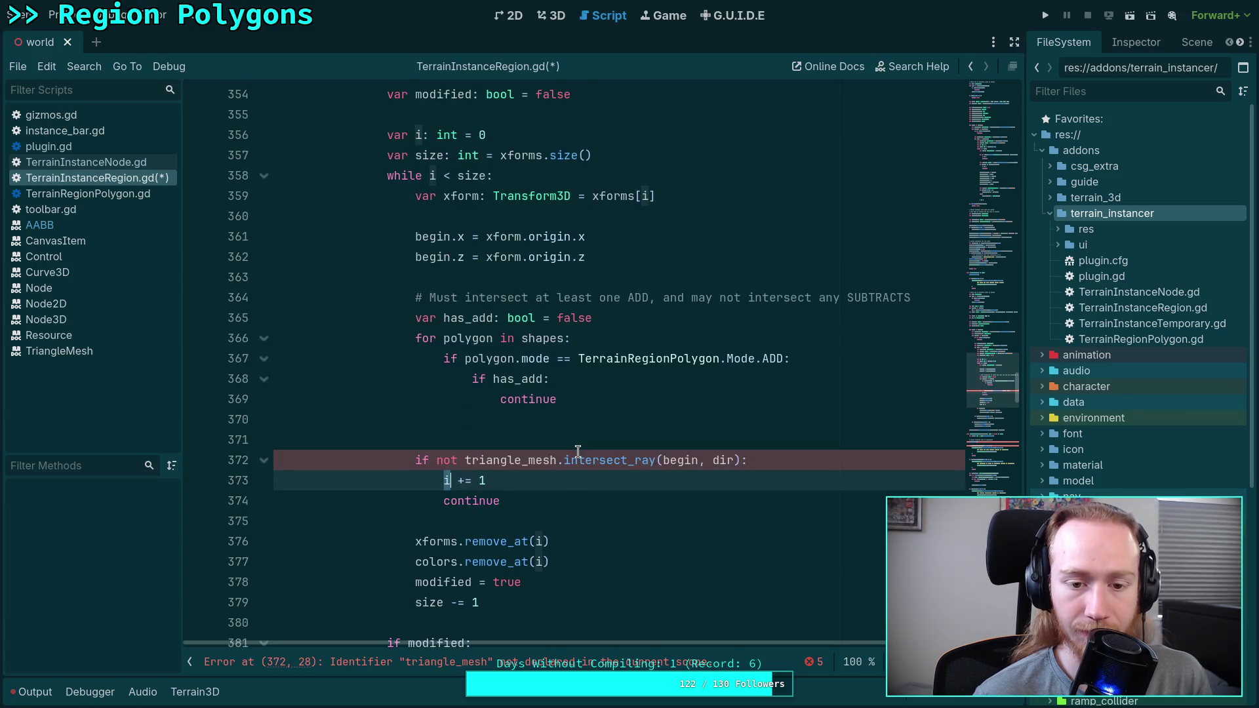
left_click(597, 417)
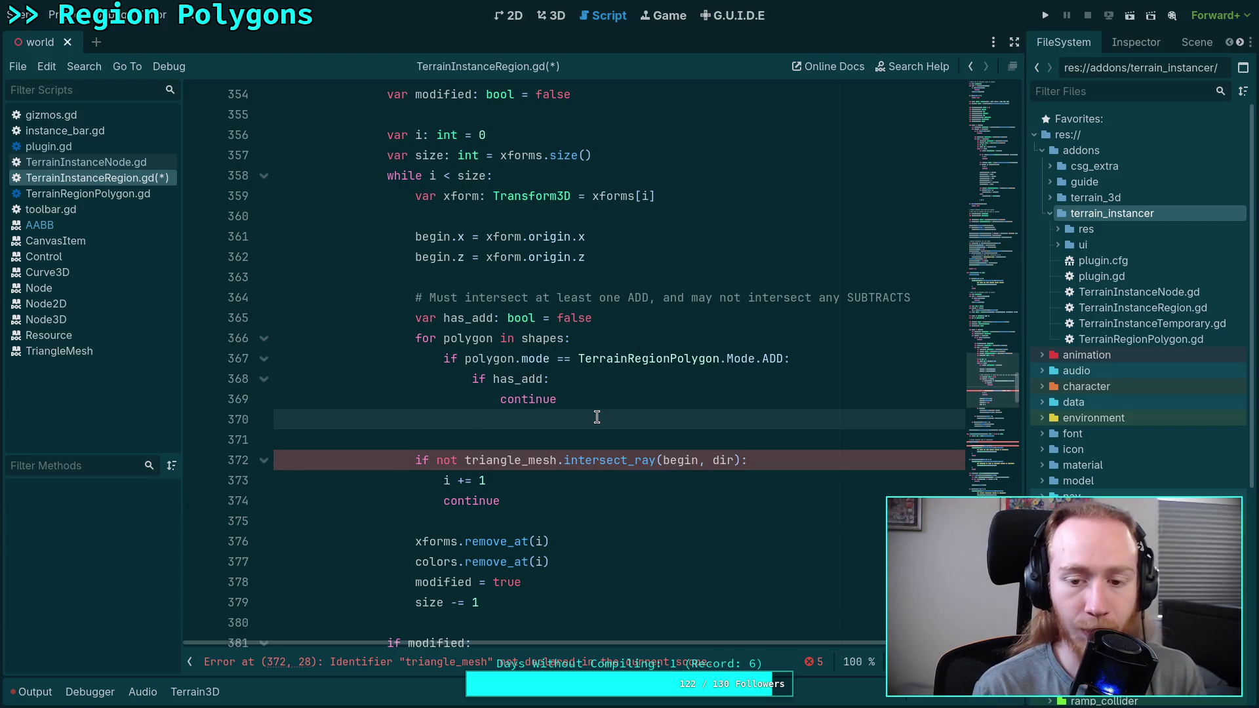
type("if ")
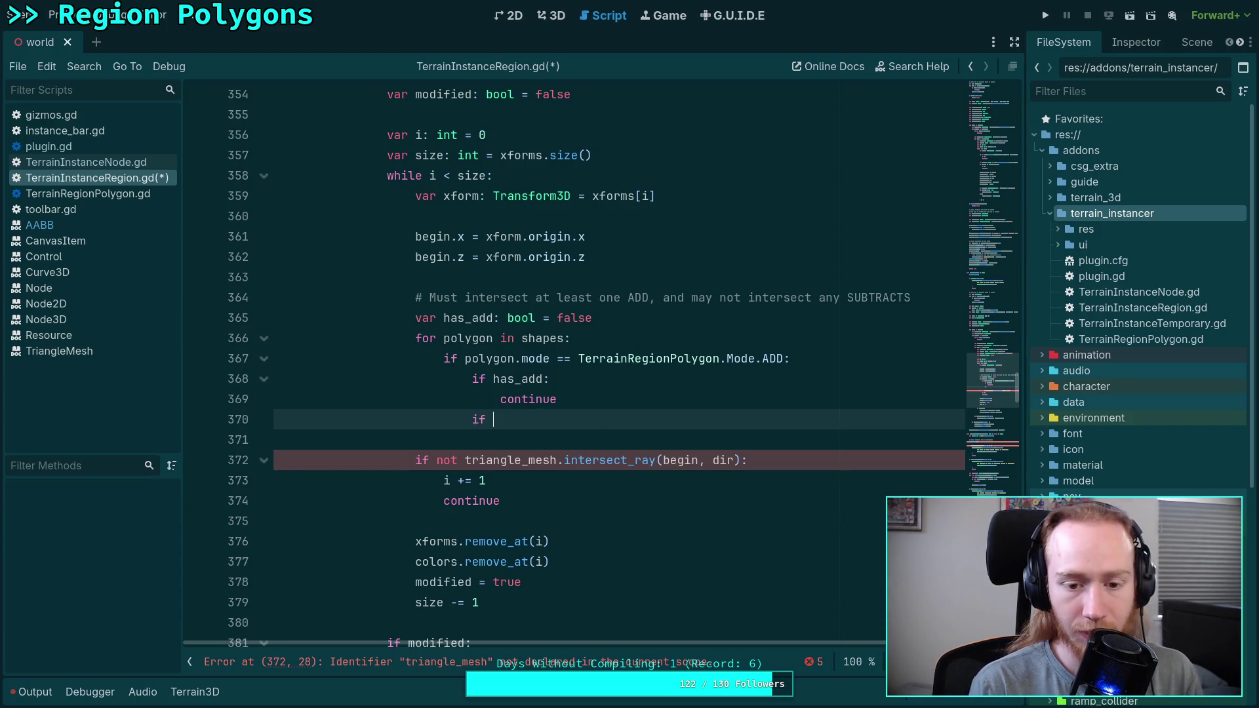
type("polygon.")
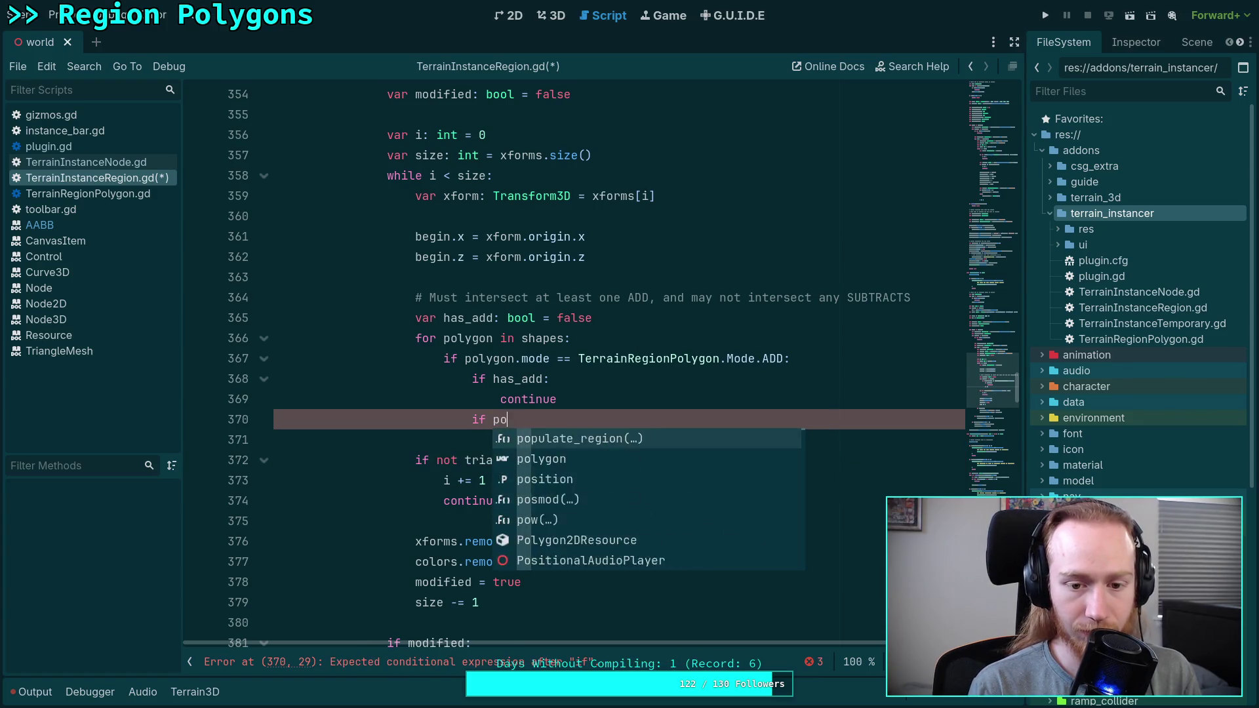
type("tr")
Complete line 370 as if polygon.triangle_mesh.intersect_ray(begin, dir): with has_add = true beneath
key("Return")
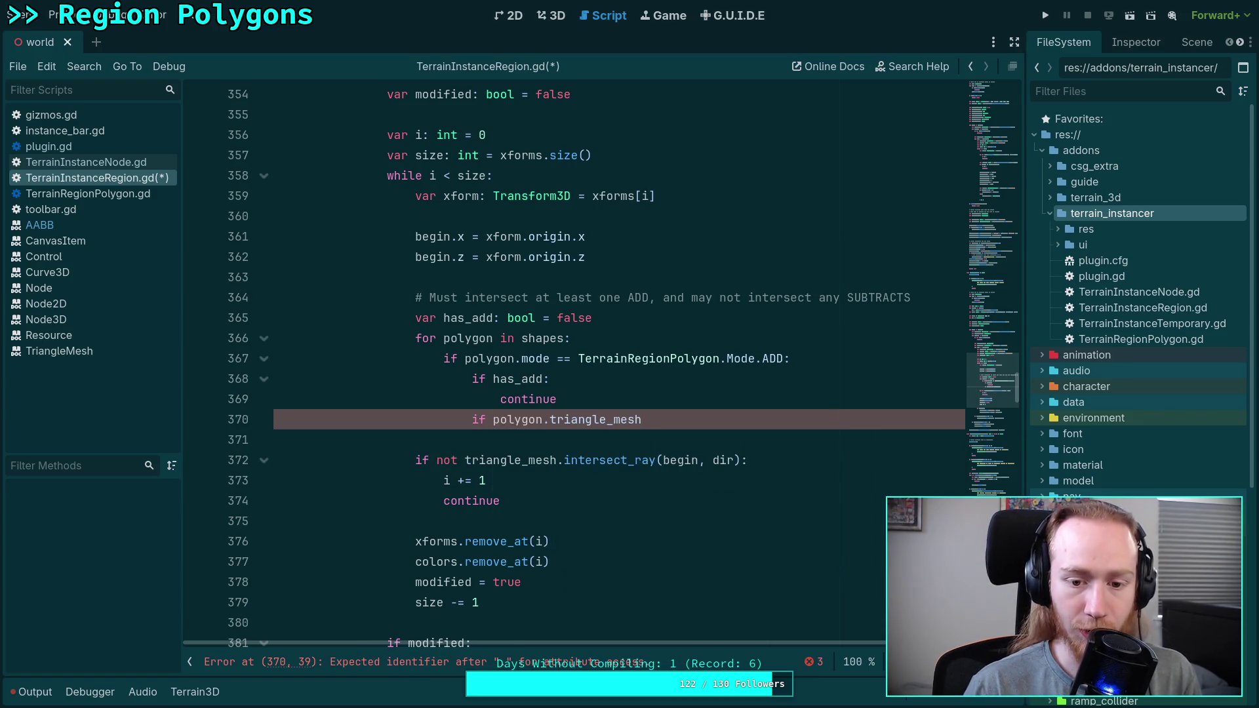
mouse_move(469, 463)
left_mouse_down()
mouse_move(459, 446)
mouse_move(671, 421)
left_mouse_up()
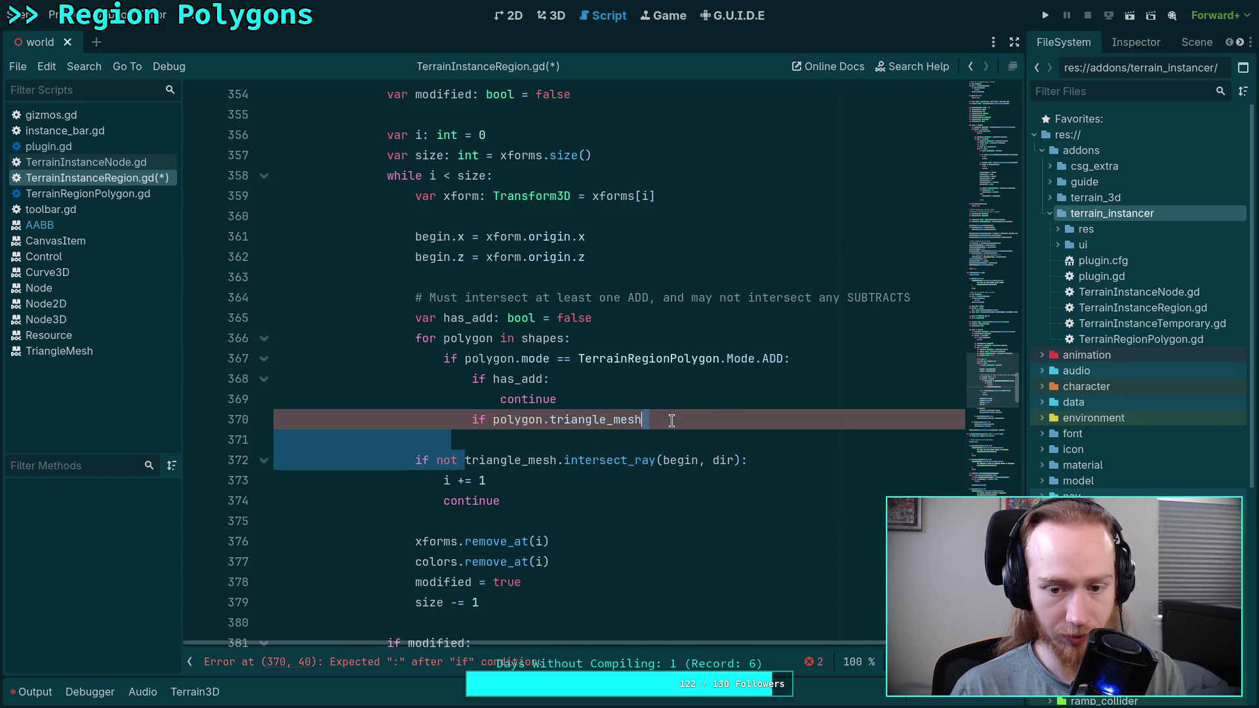
left_click_drag(557, 459, 643, 421)
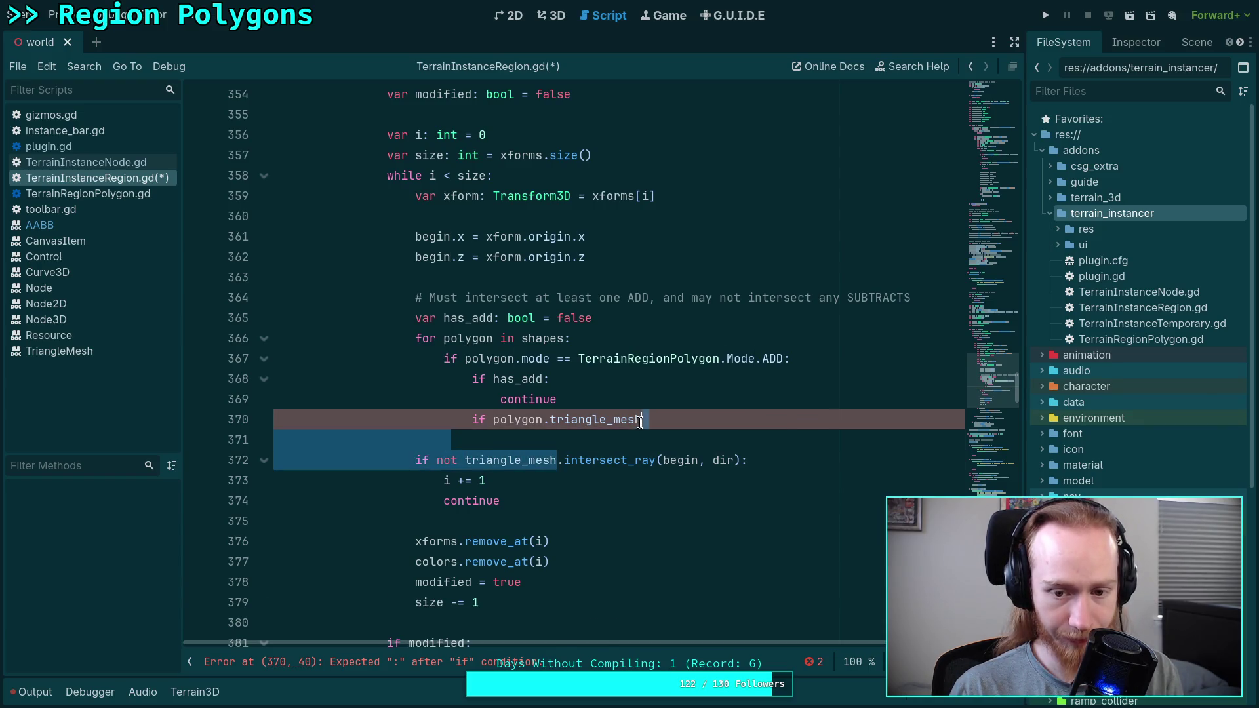
key("BackSpace")
key("End")
key("Return")
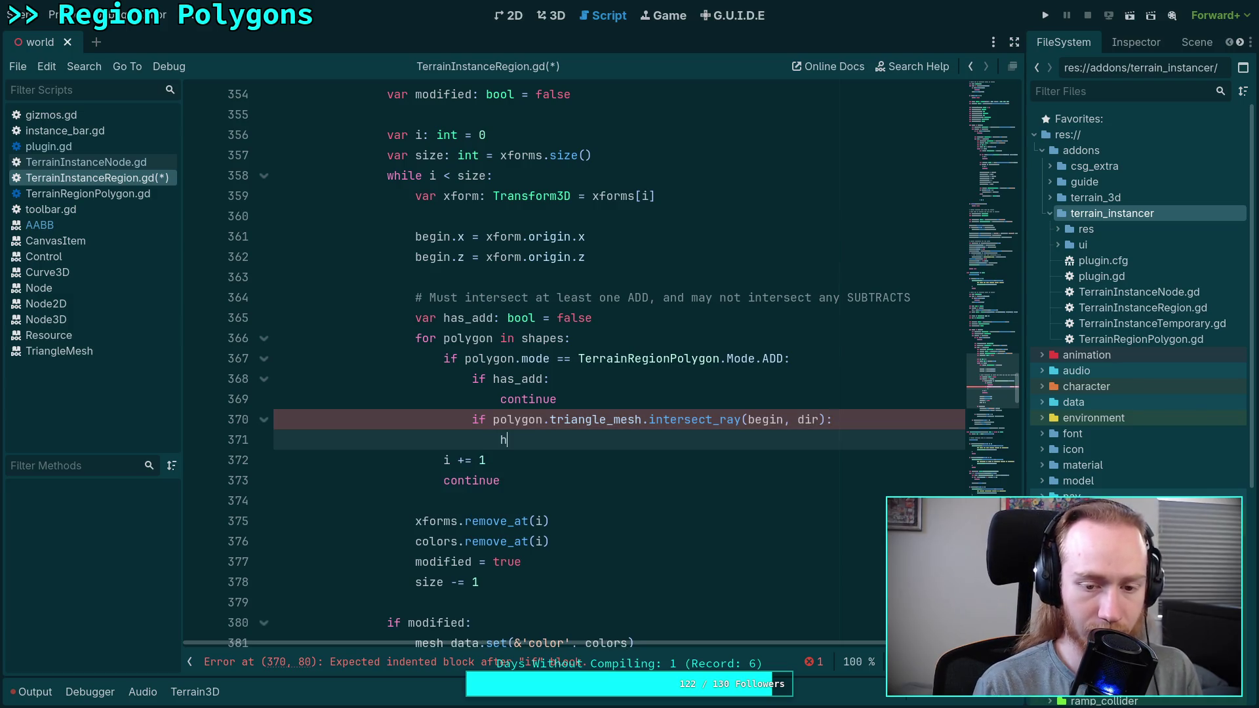
type("as_add = true")
key("Return")
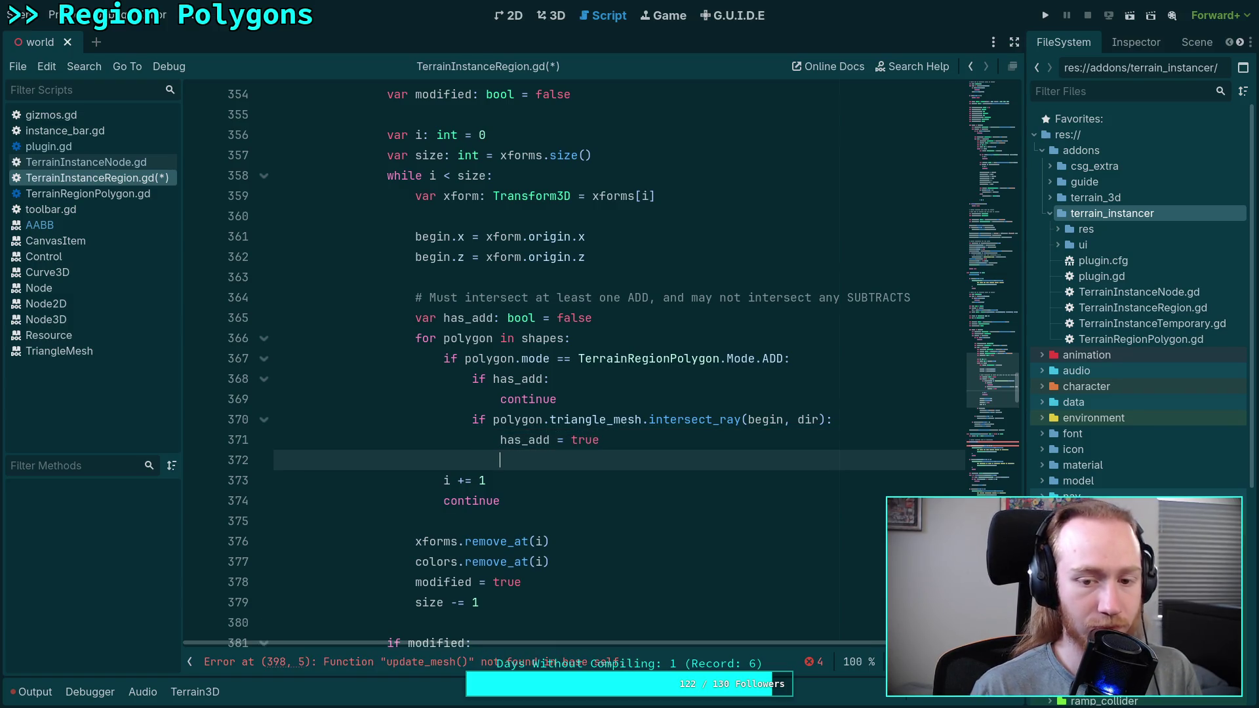
Tidy the spacing after if on line 370 and add a new line below has_add = true
left_click(490, 419)
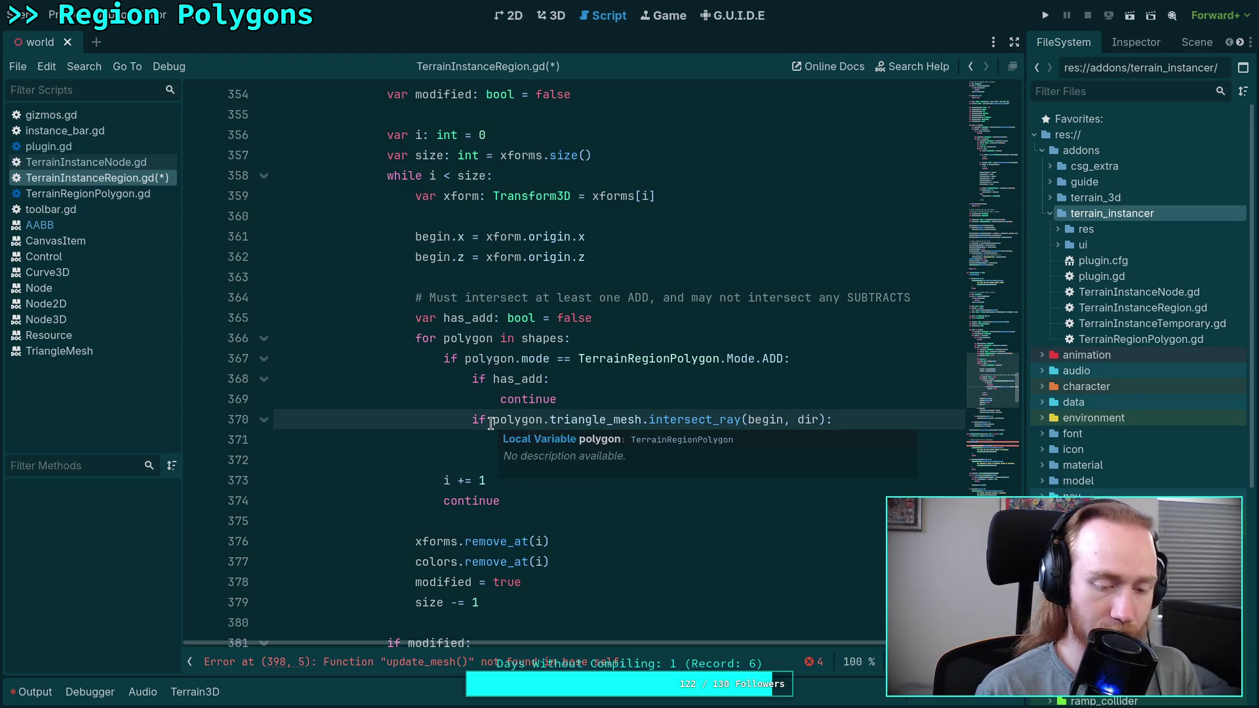
type("not")
key("BackSpace")
key("BackSpace")
key("BackSpace")
type("not")
key("BackSpace")
key("BackSpace")
key("BackSpace")
type("(")
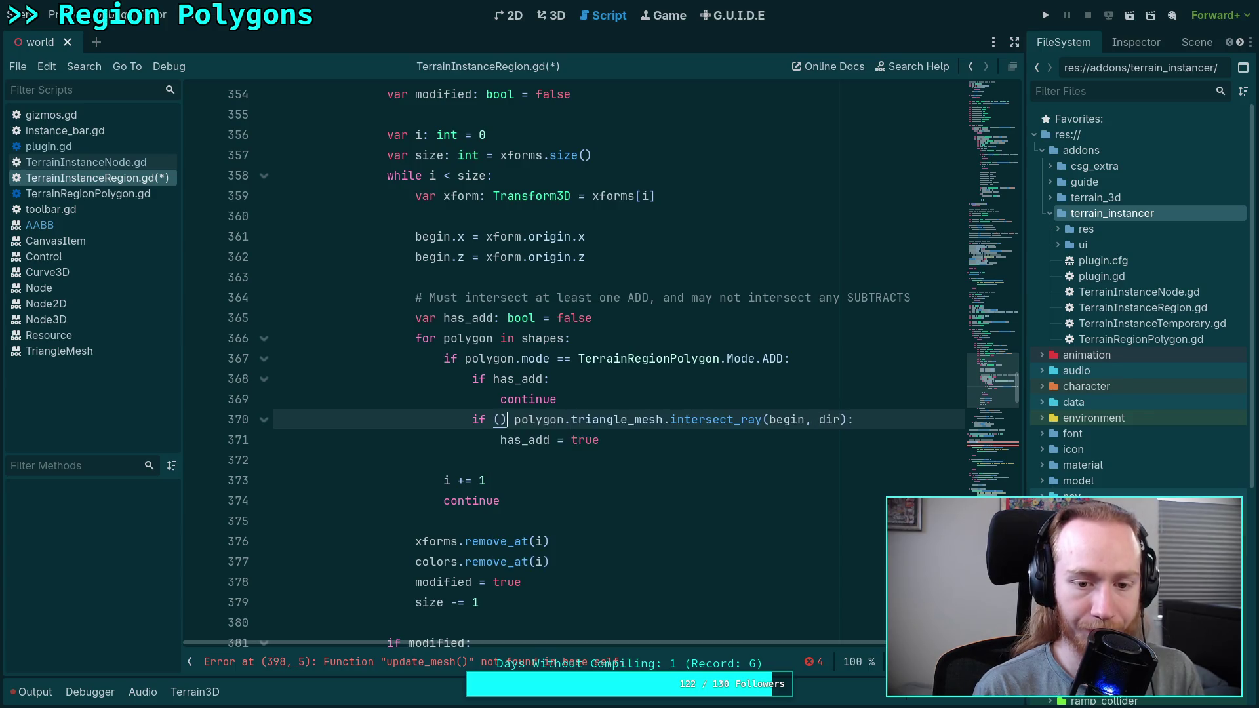
key("BackSpace")
key("BackSpace")
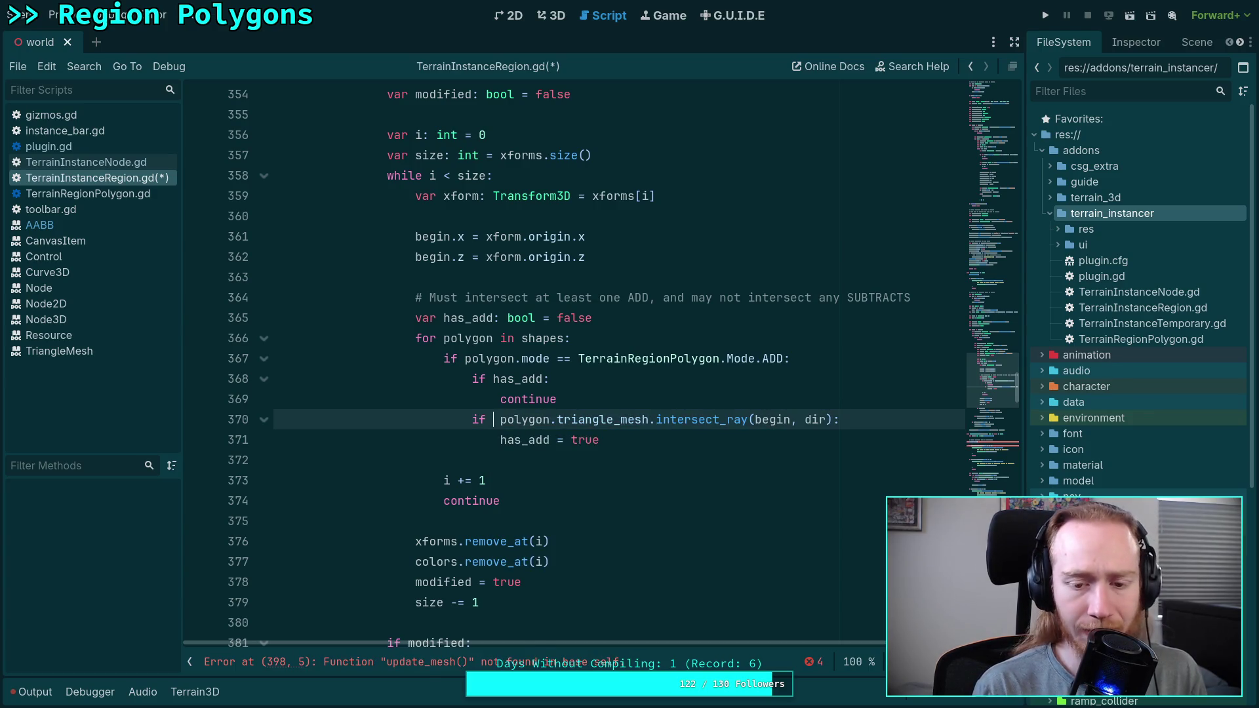
key("Delete")
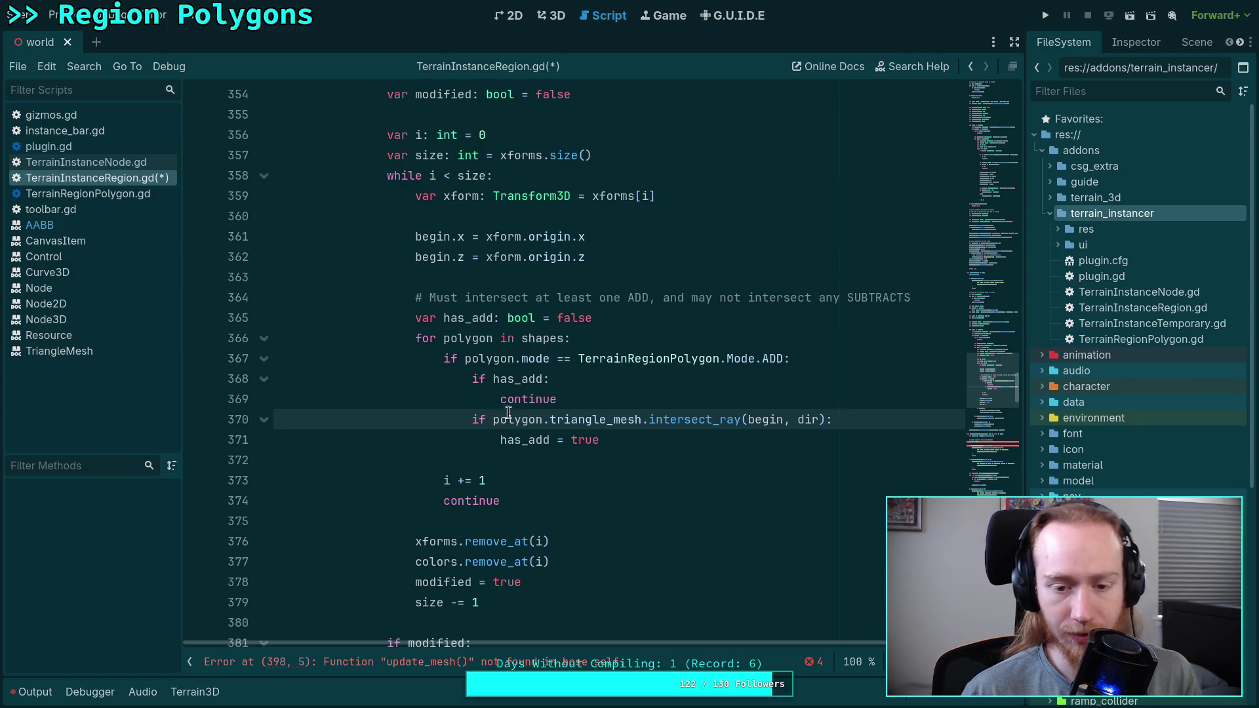
left_click(667, 440)
key("Return")
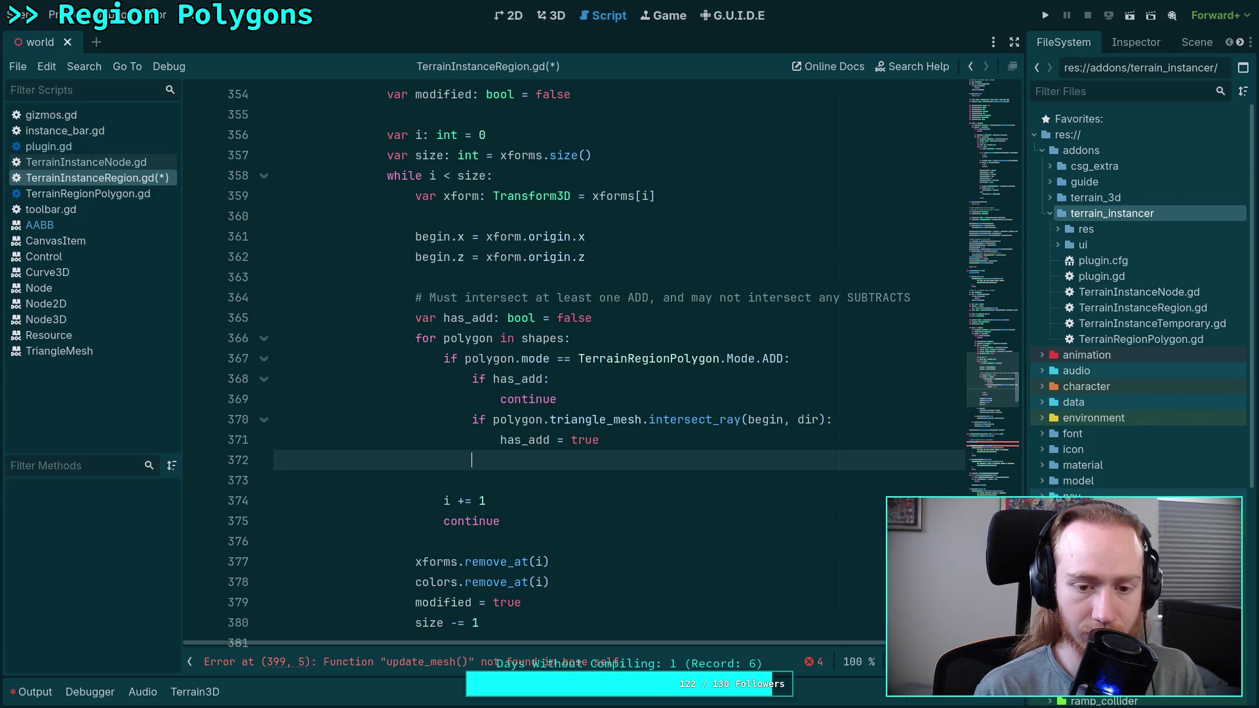
Add an 'elif polygon.mode == TerrainRegionPolygon.Mode.SUBTRACT:' branch
type("elif ")
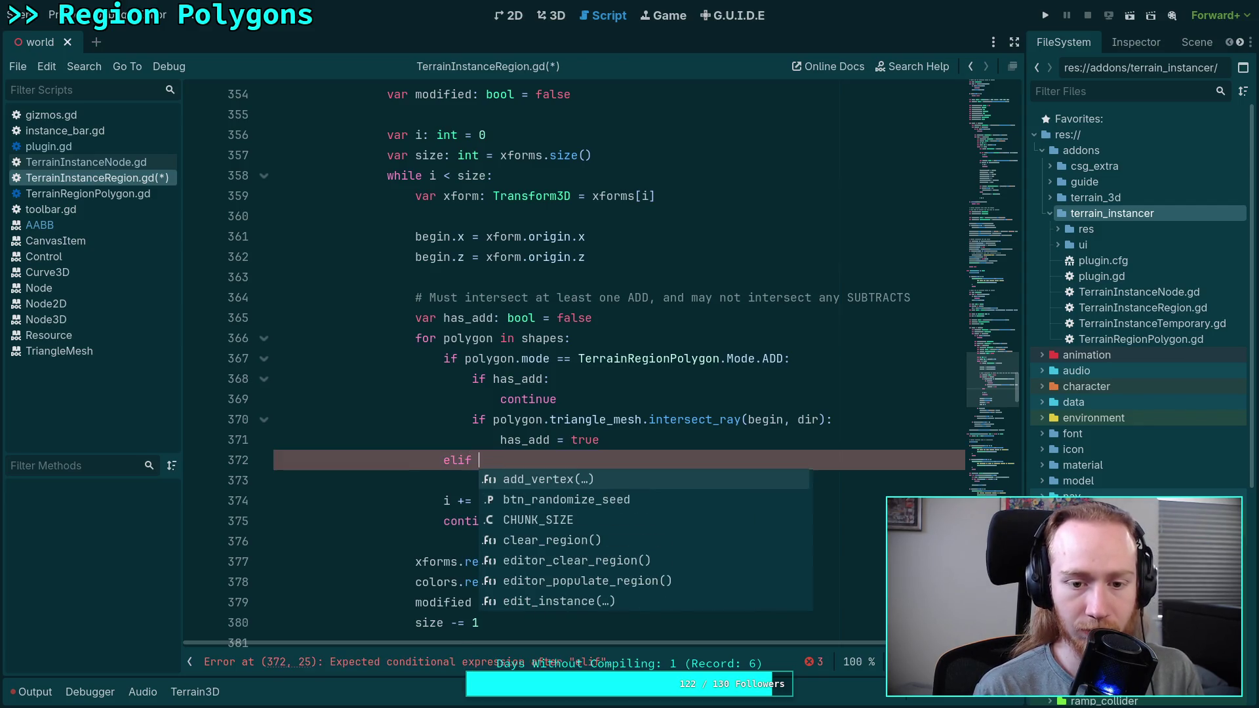
type("polygon.ma")
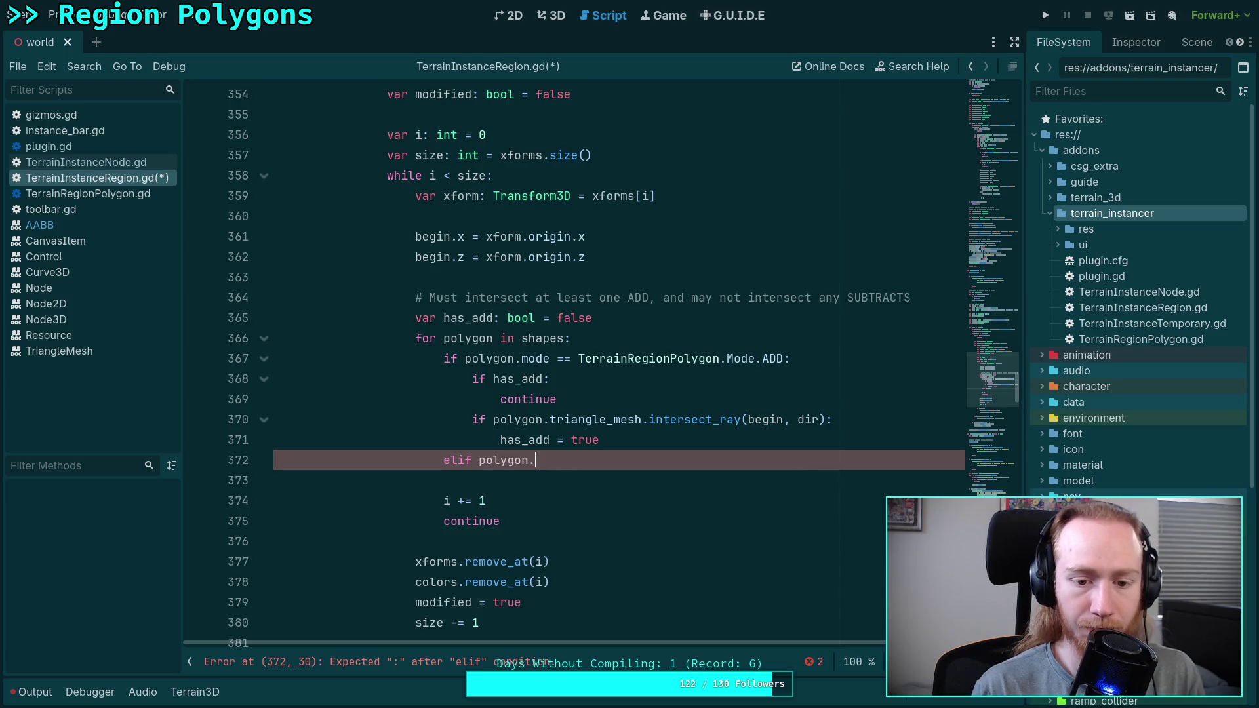
type("de == T")
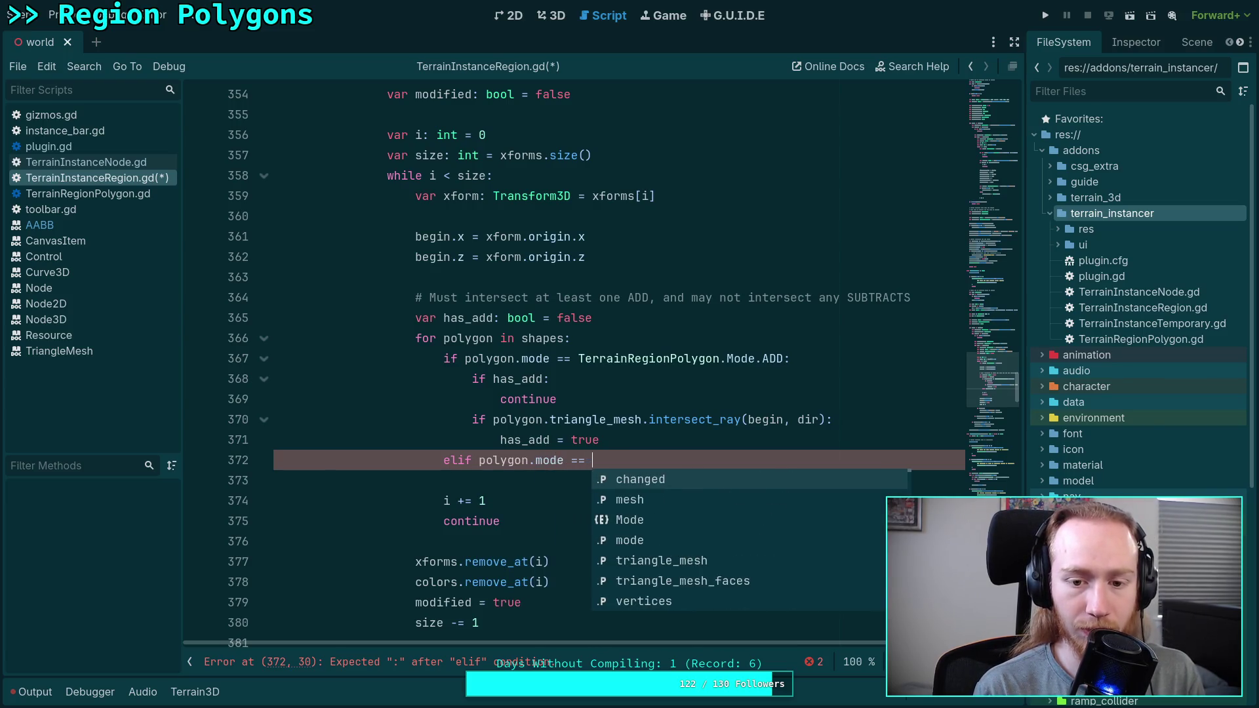
type("erraiP")
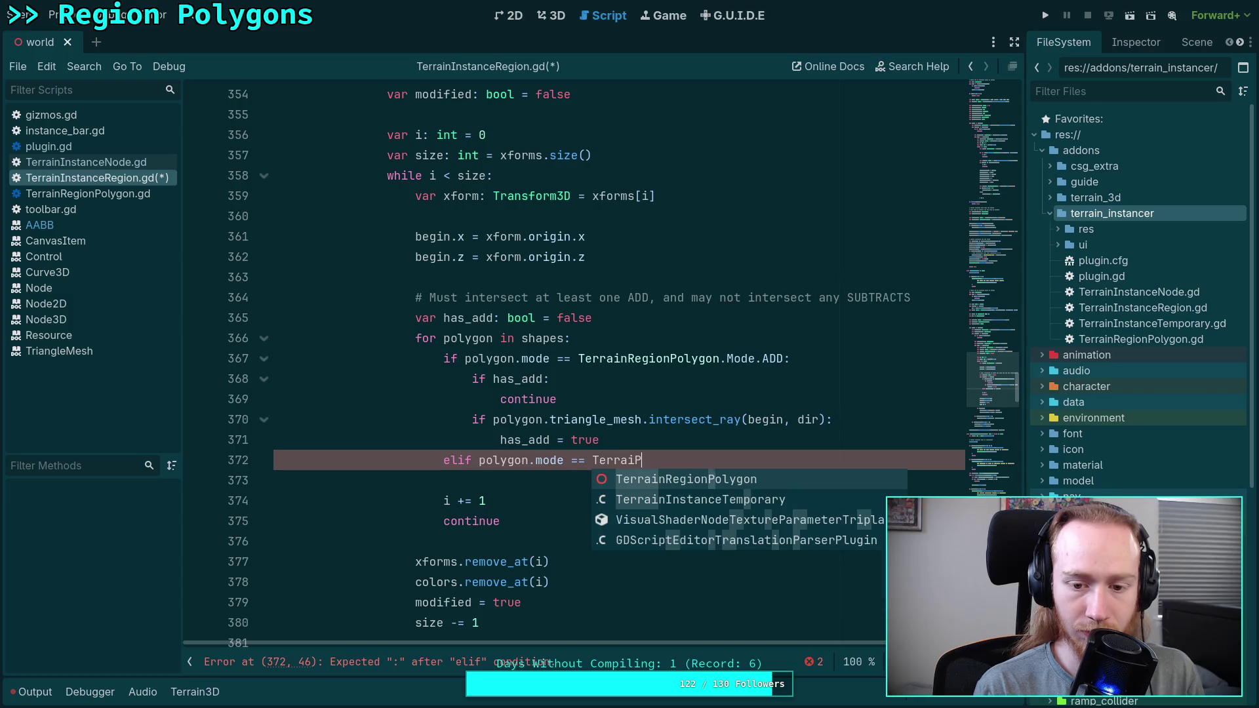
key("Return")
type(".")
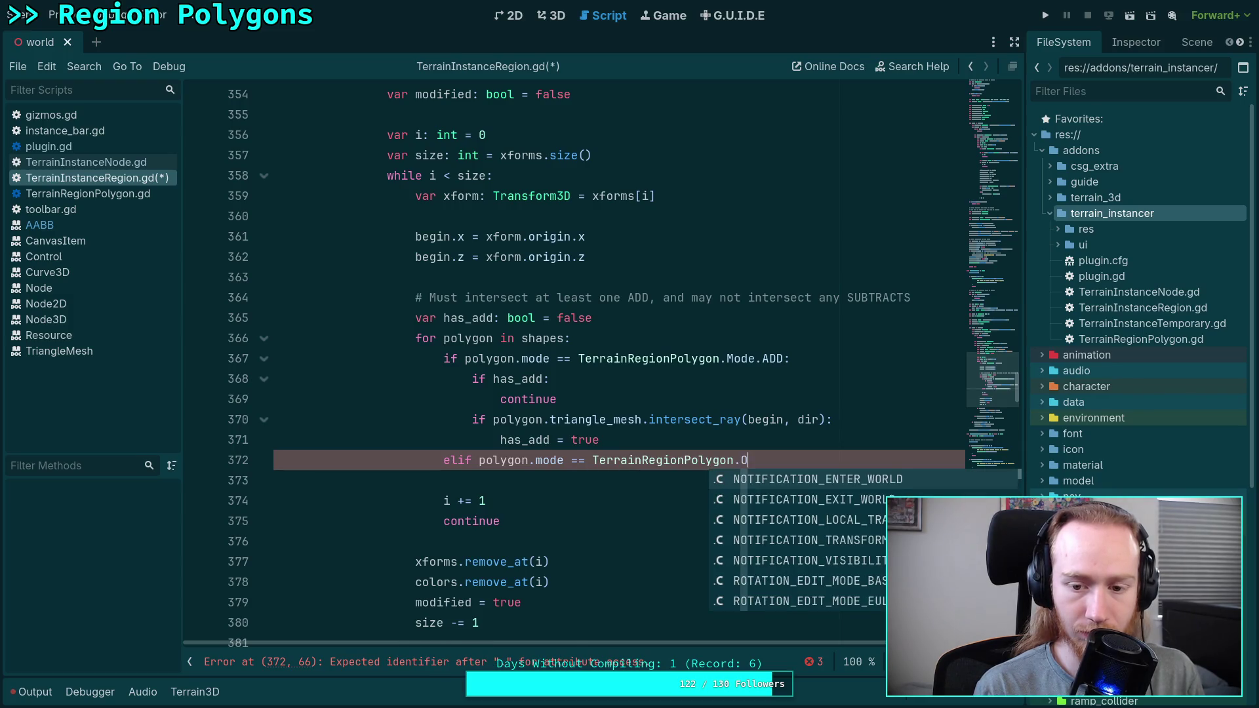
key("Return")
type(".S")
key("Return")
type(":")
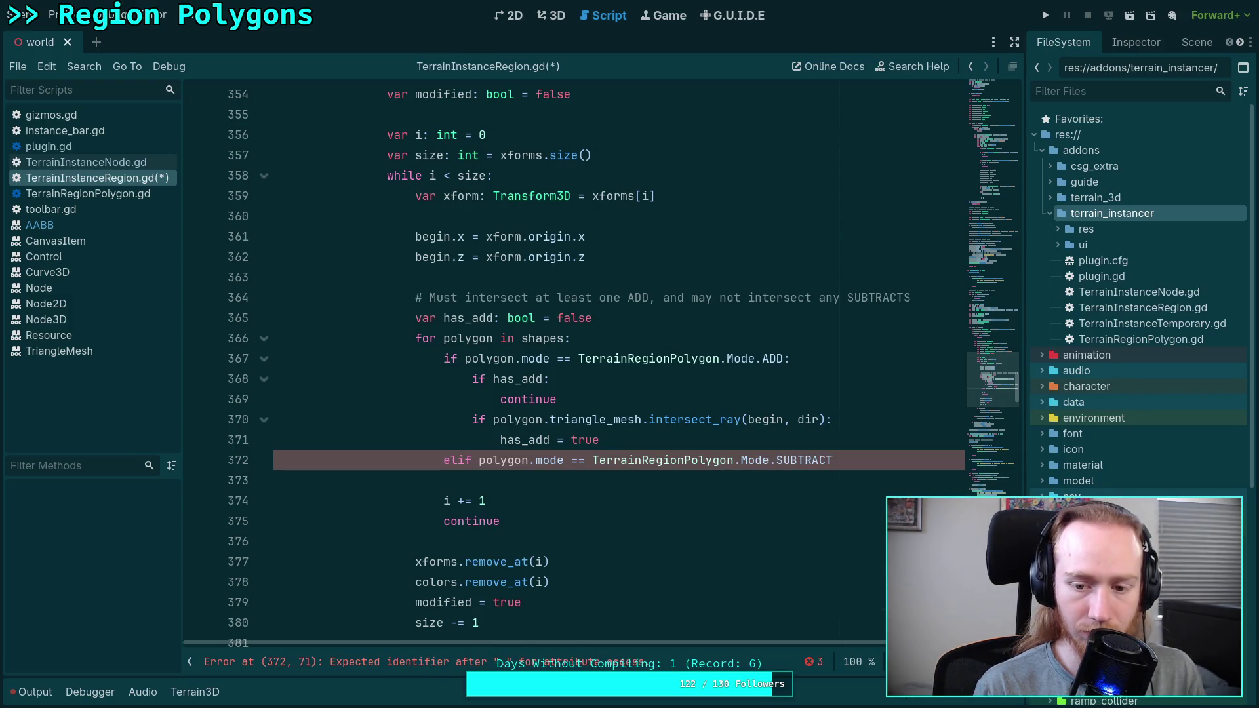
key("Return")
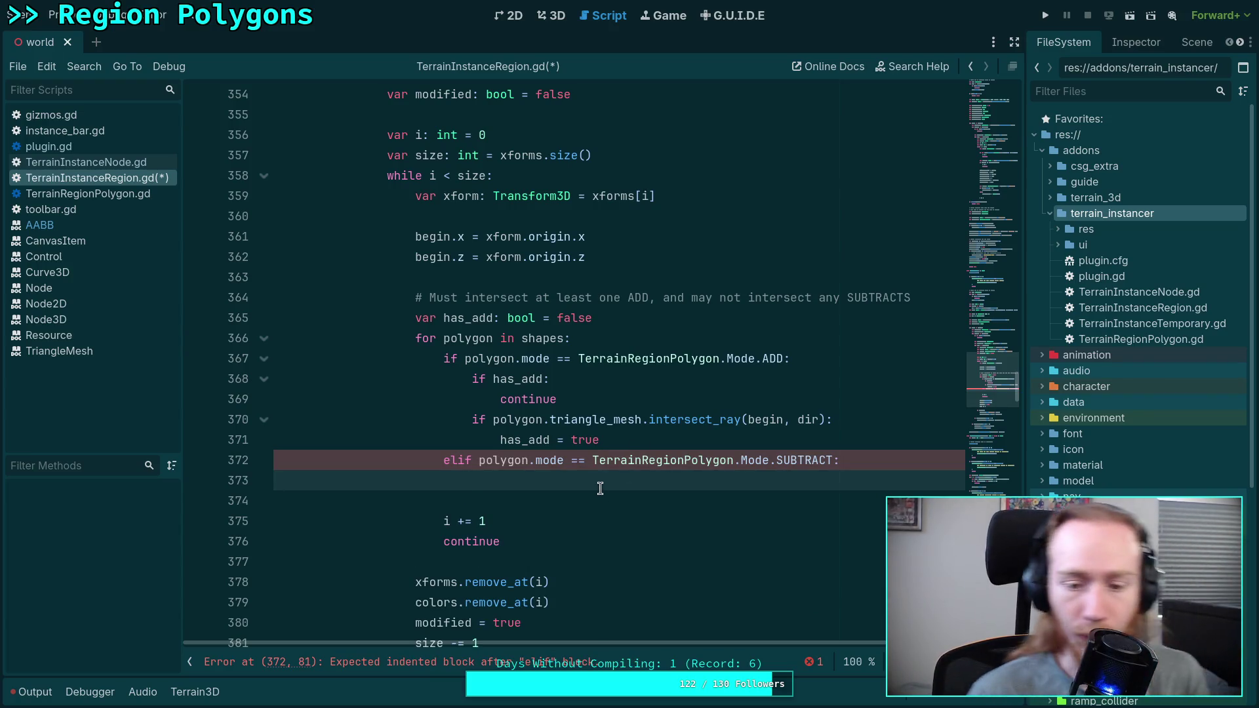
Copy the ADD branch's intersect_ray check into the SUBTRACT branch and indent its body lines
left_click_drag(472, 421, 833, 421)
right_click(773, 426)
left_click(774, 469)
left_click(653, 477)
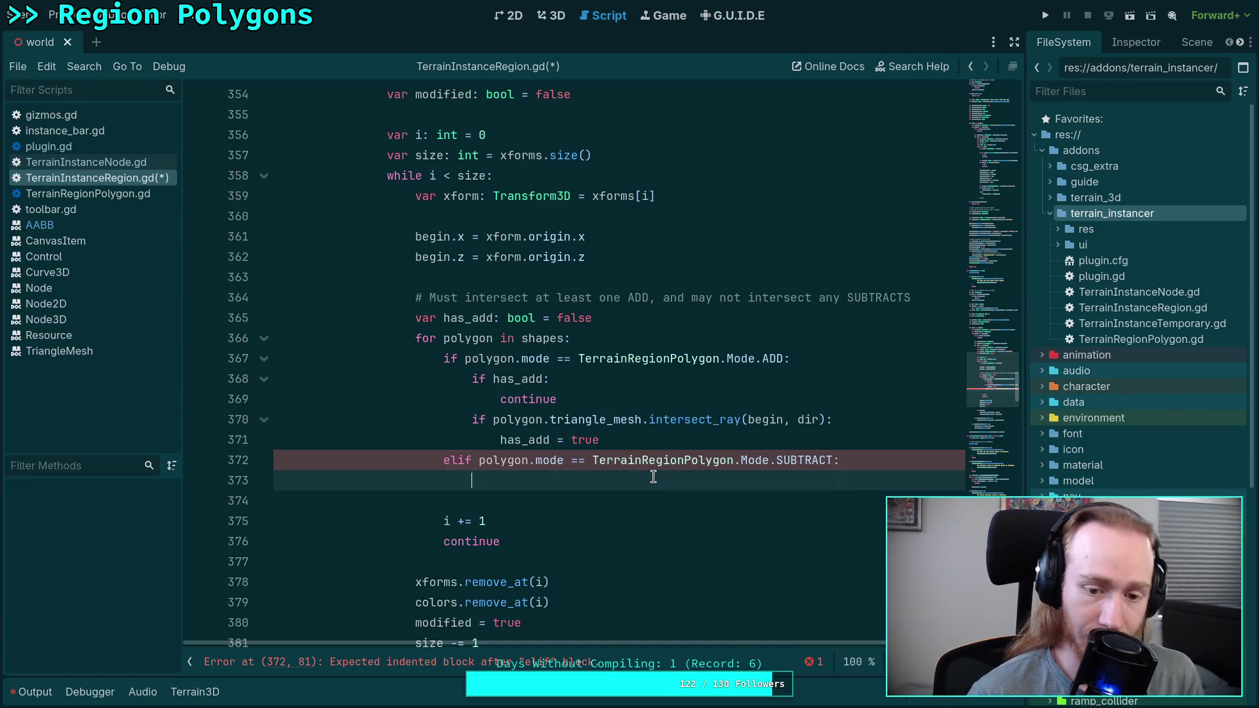
key("ctrl+v")
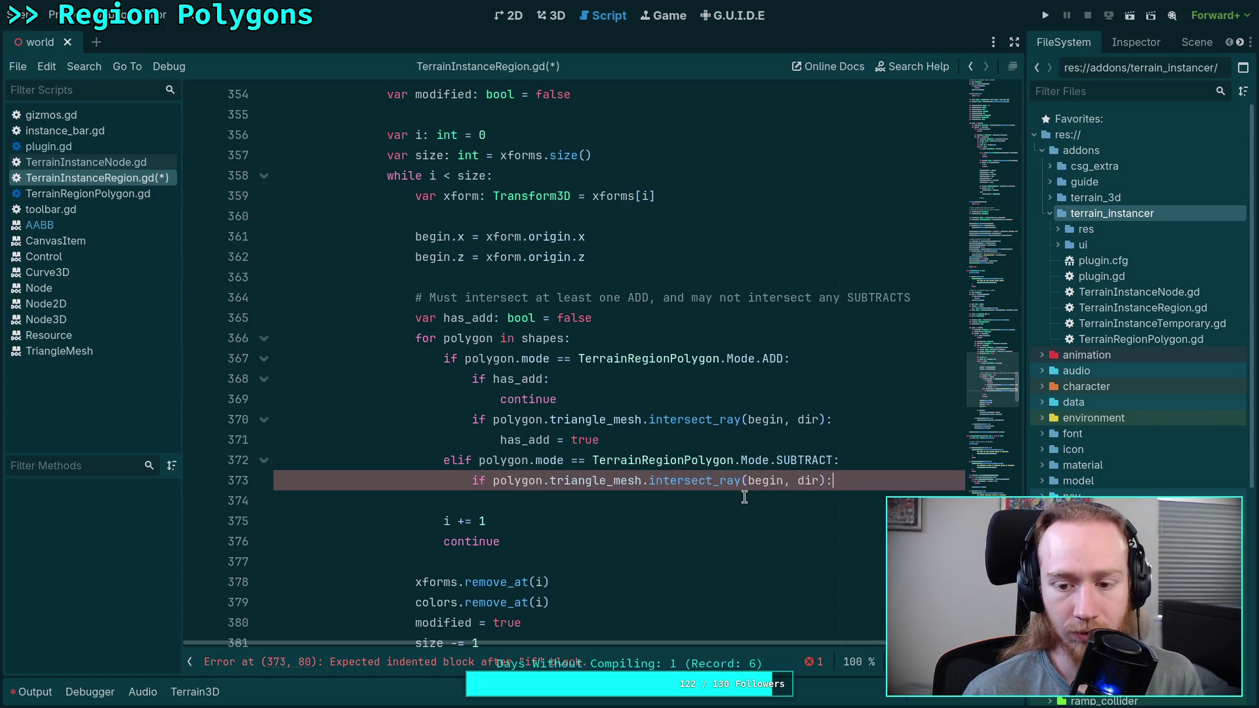
key("Return")
left_click_drag(465, 542, 472, 561)
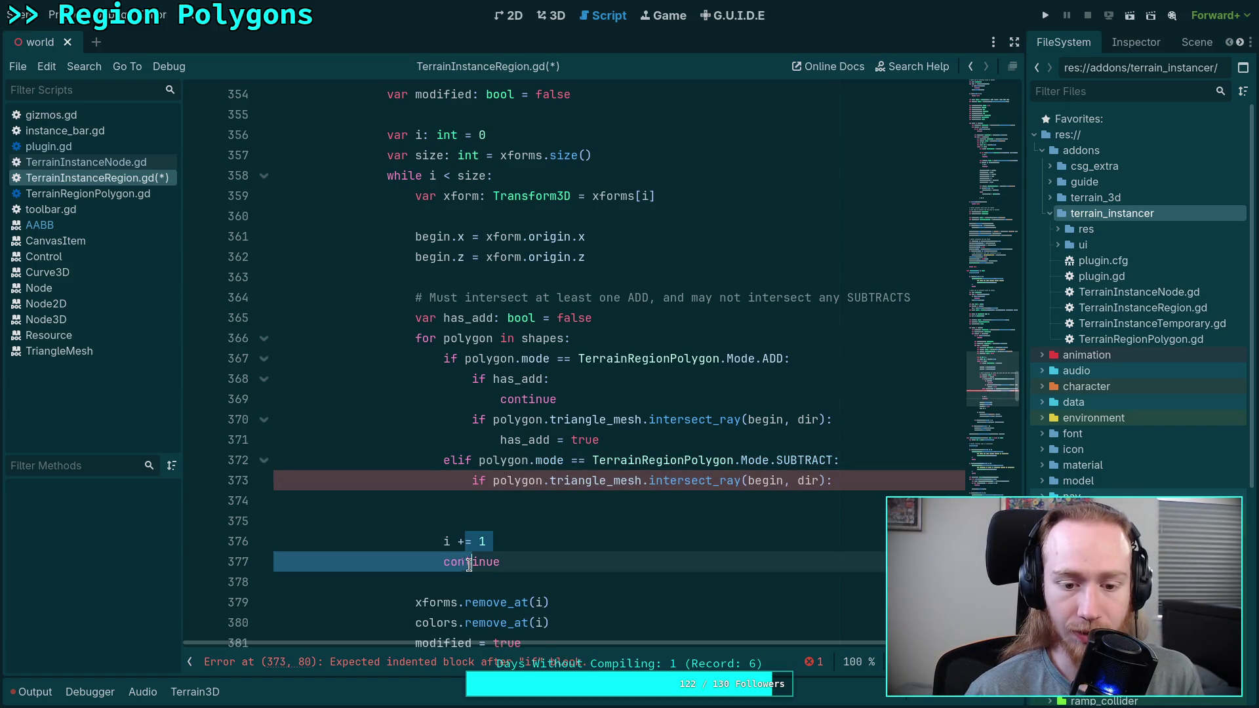
key("Tab")
key("Tab")
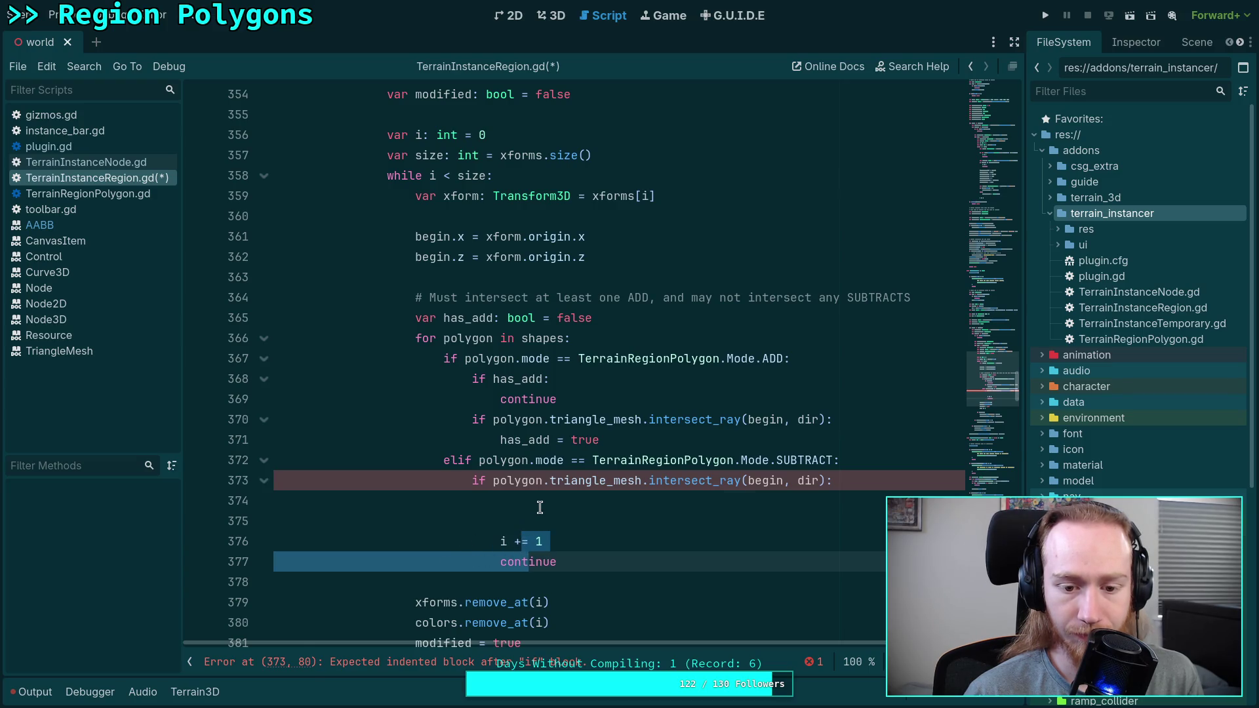
left_click(534, 523)
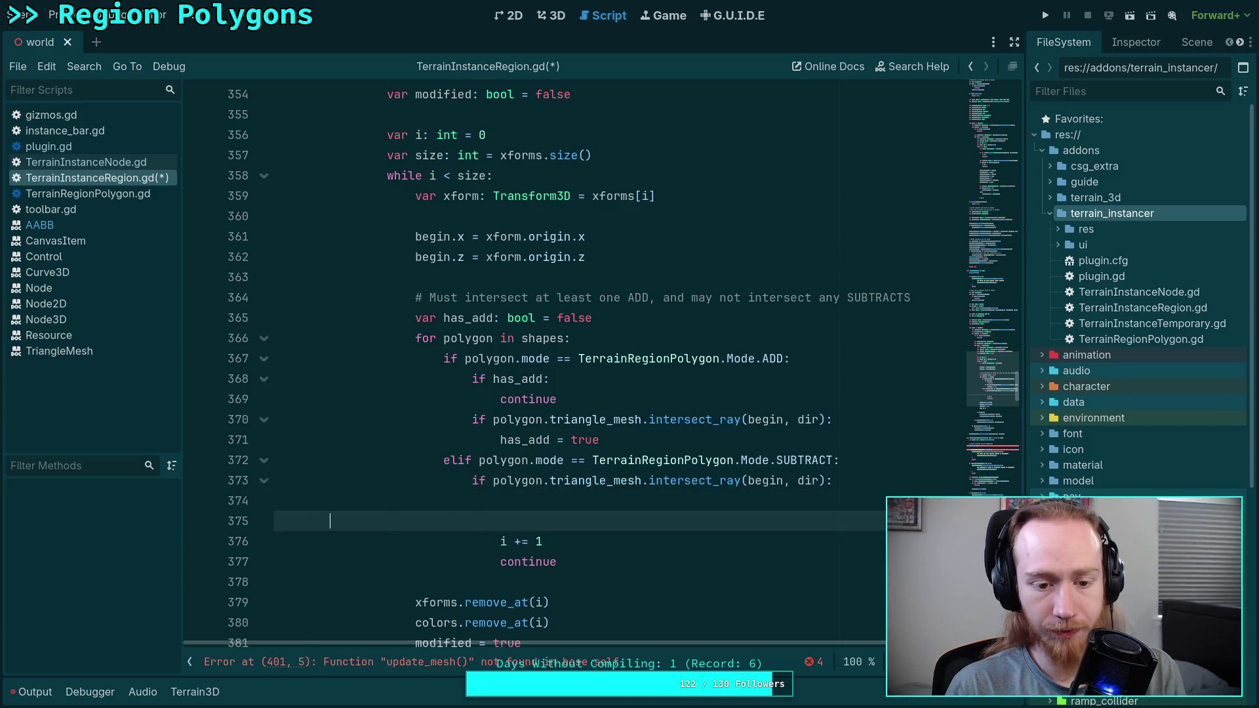
key("BackSpace")
key("BackSpace")
key("BackSpace")
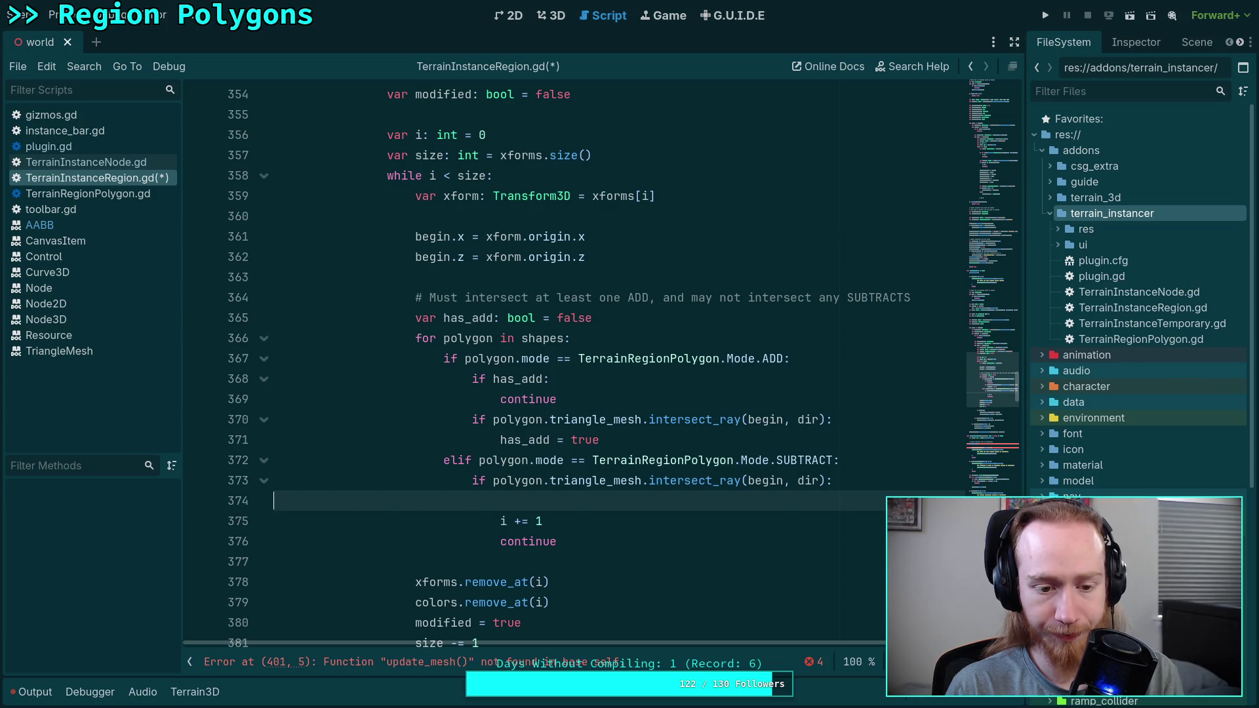
key("BackSpace")
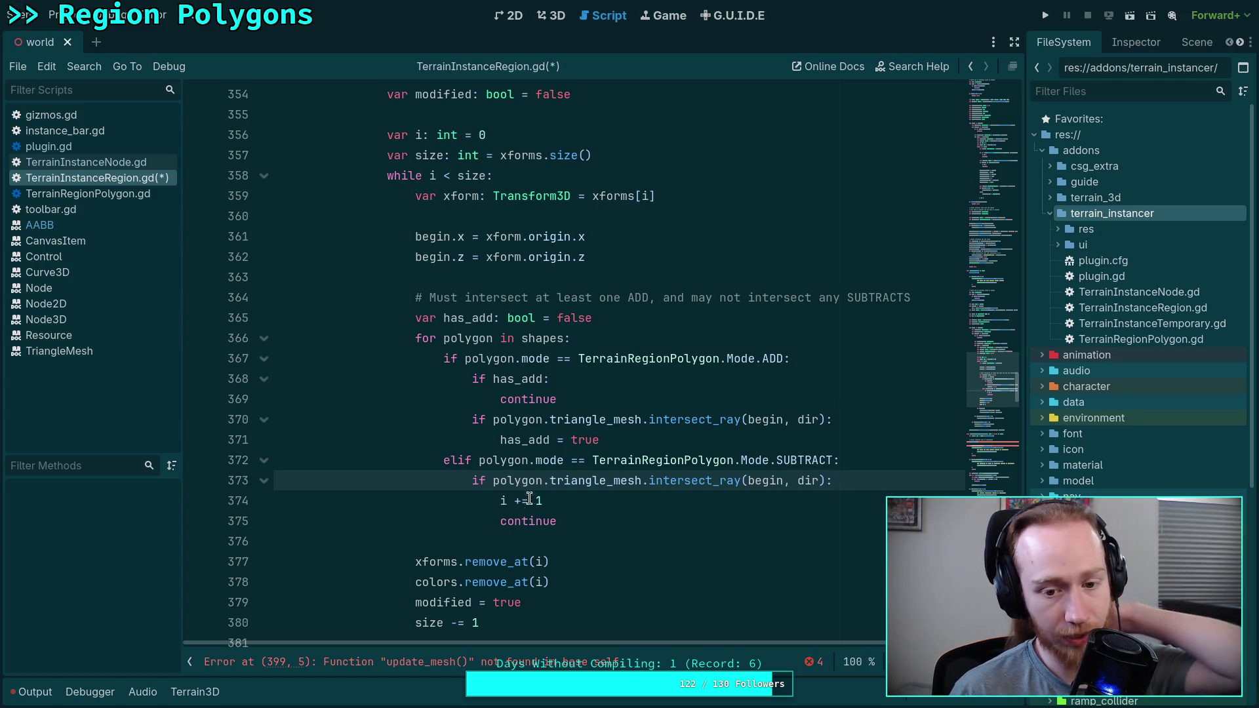
Declare 'var has_subtract: bool = false' below the has_add declaration
left_click(666, 318)
key("Return")
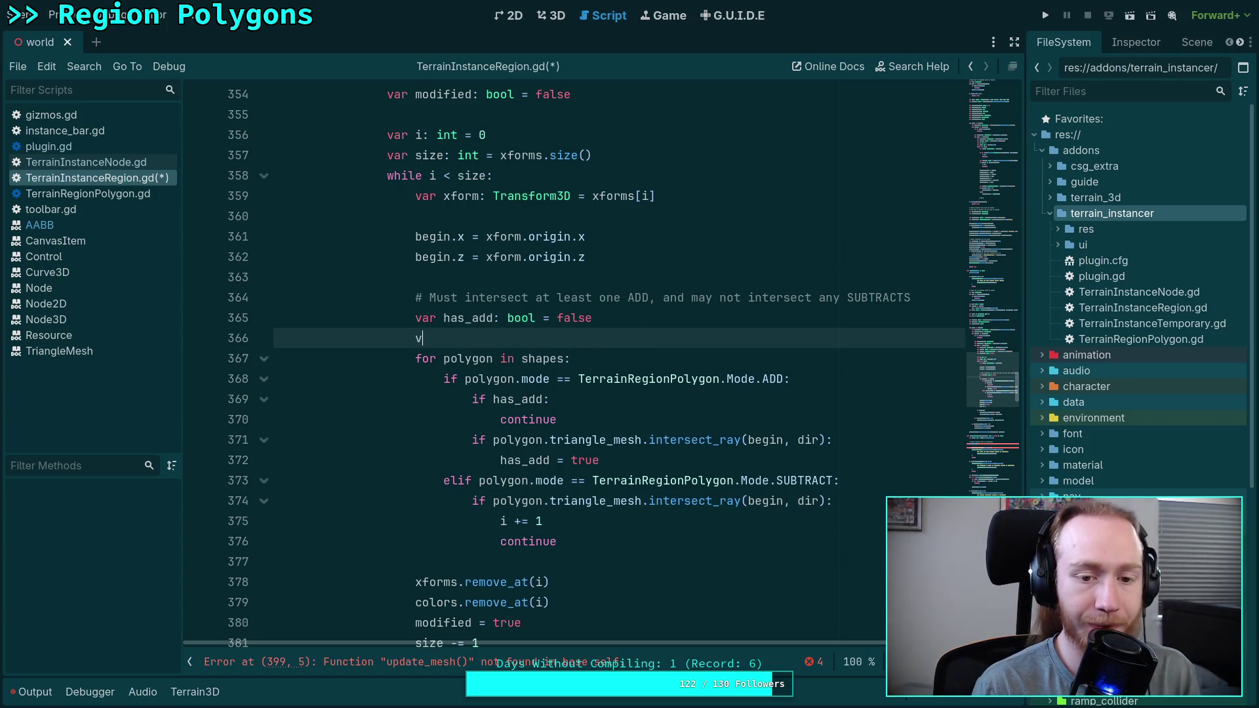
type("ar ")
type("has_s")
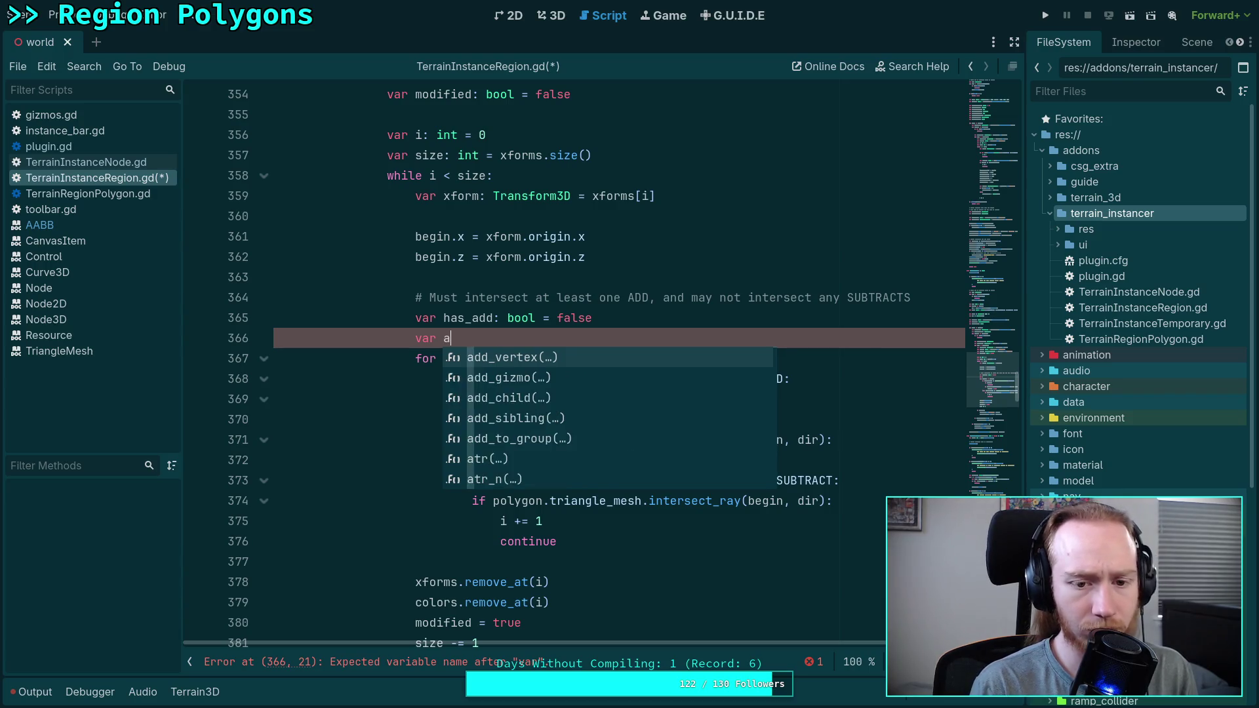
type("ubtract: bool")
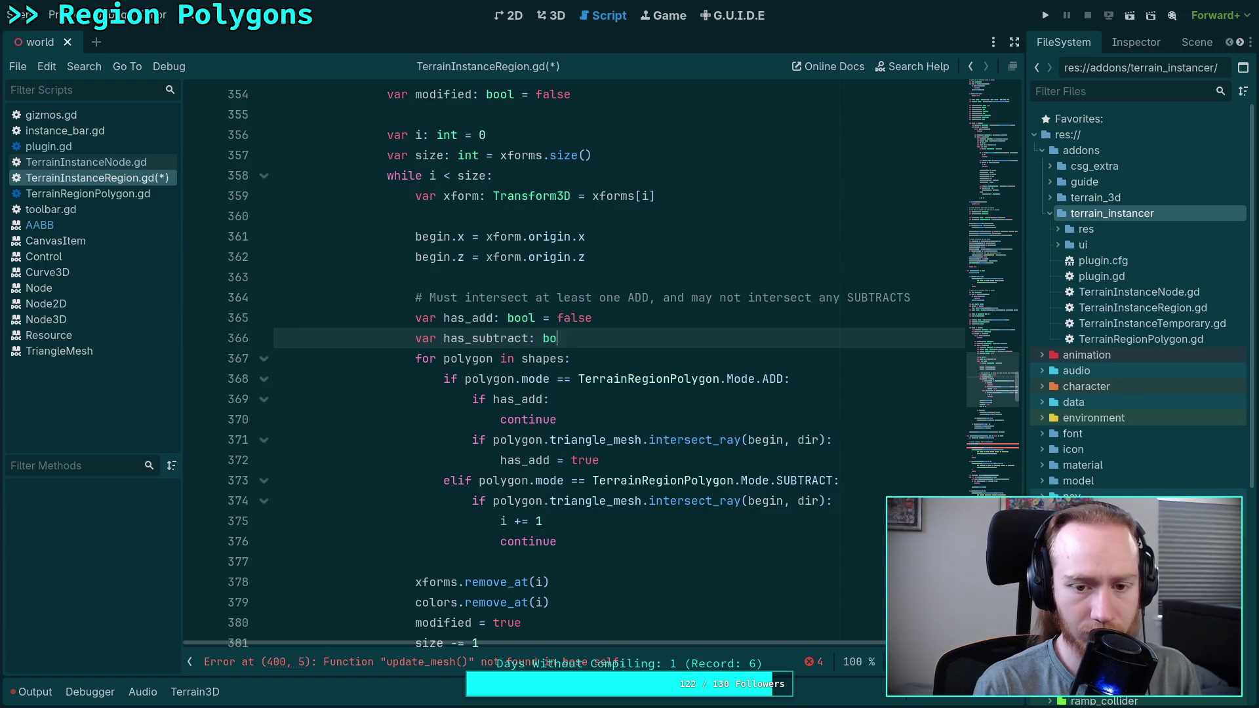
type(" = false")
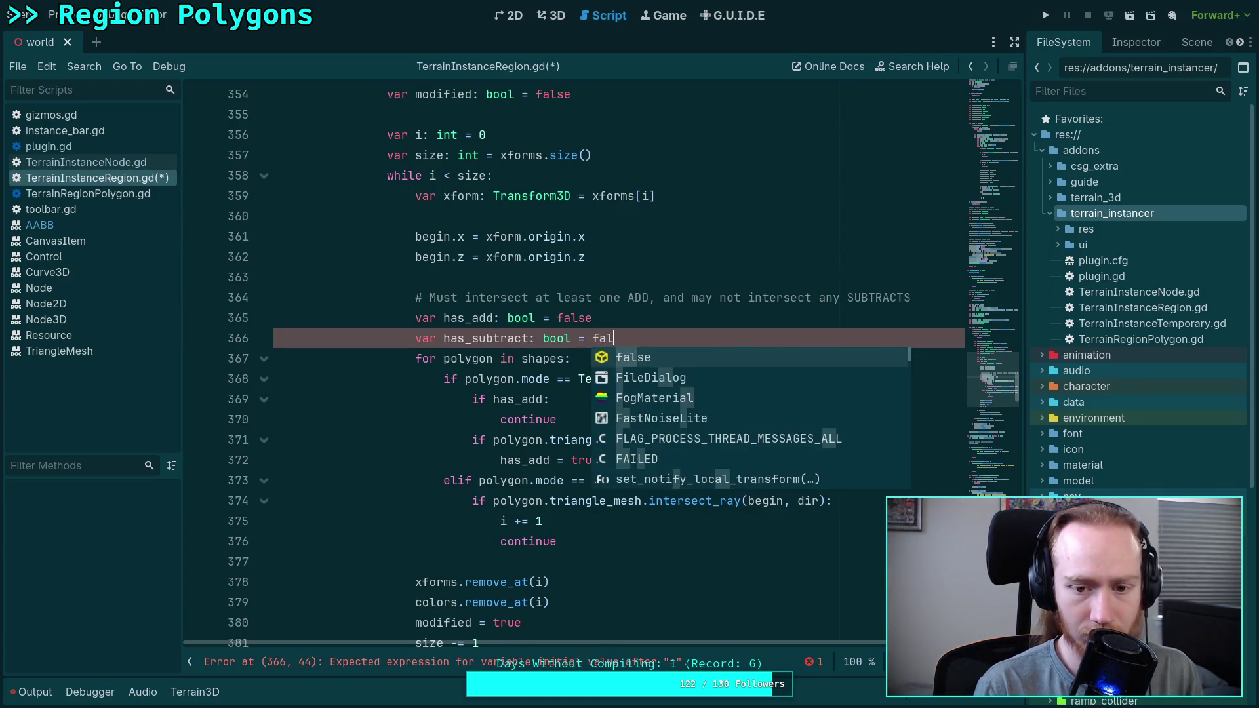
In the SUBTRACT branch, set has_subtract = true and break instead of incrementing and continuing
left_click_drag(535, 523, 505, 523)
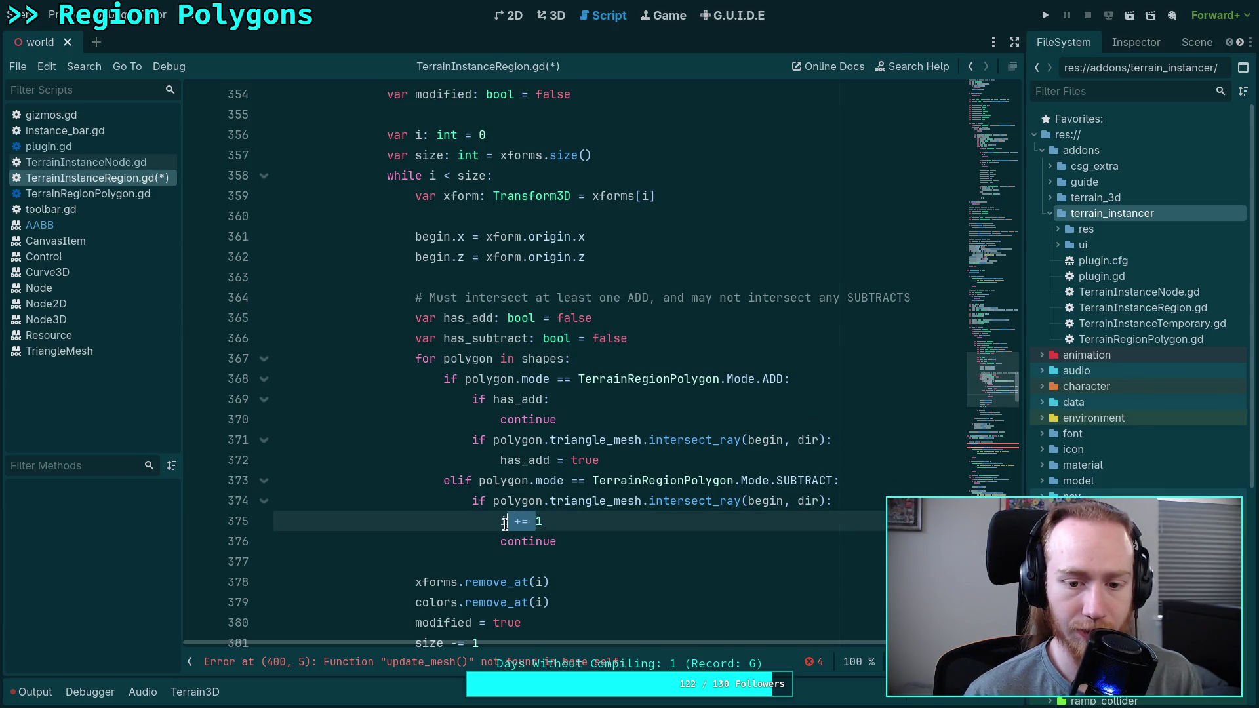
type("has")
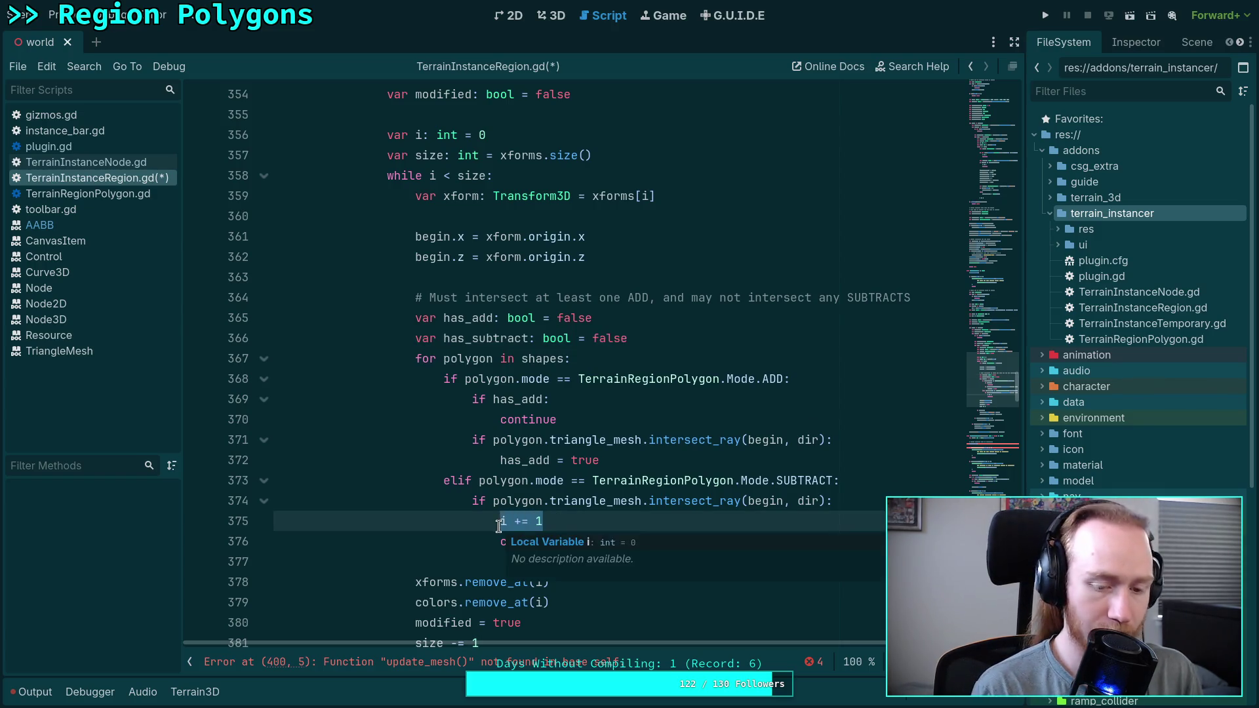
type("_se")
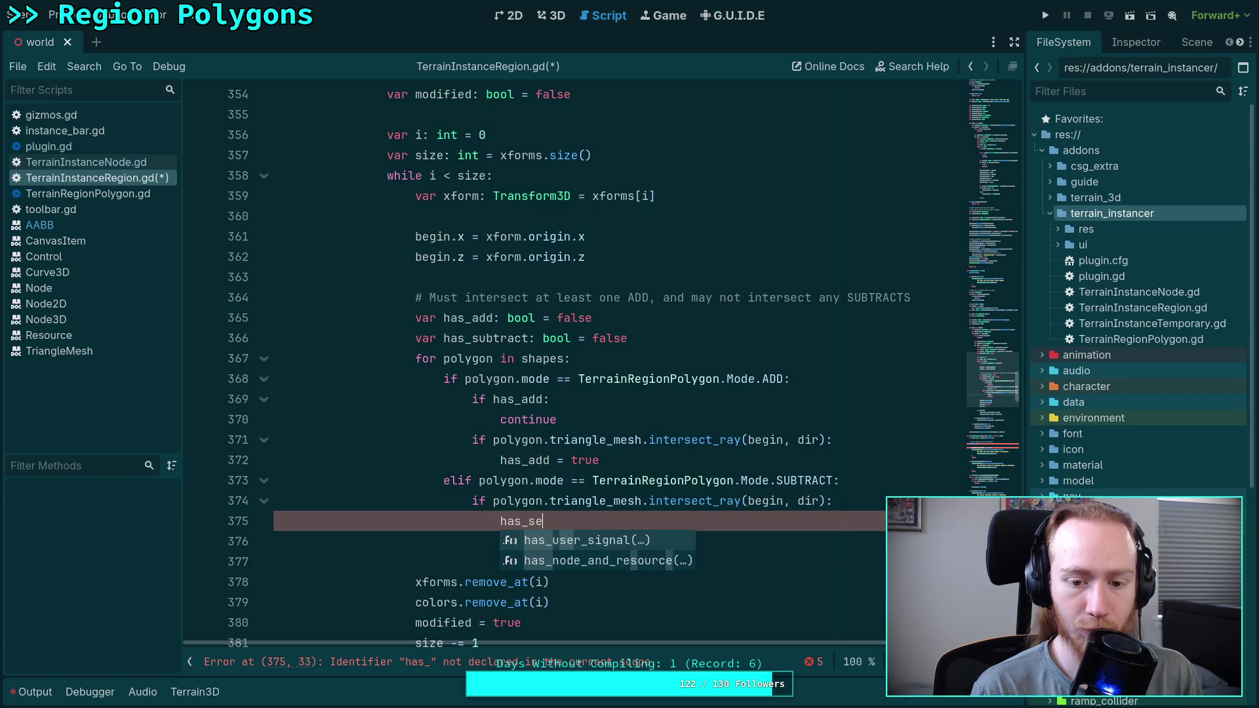
key("BackSpace")
type("u")
key("Return")
type("true")
key("Down")
key("shift+Left")
key("shift+Left")
key("shift+Left")
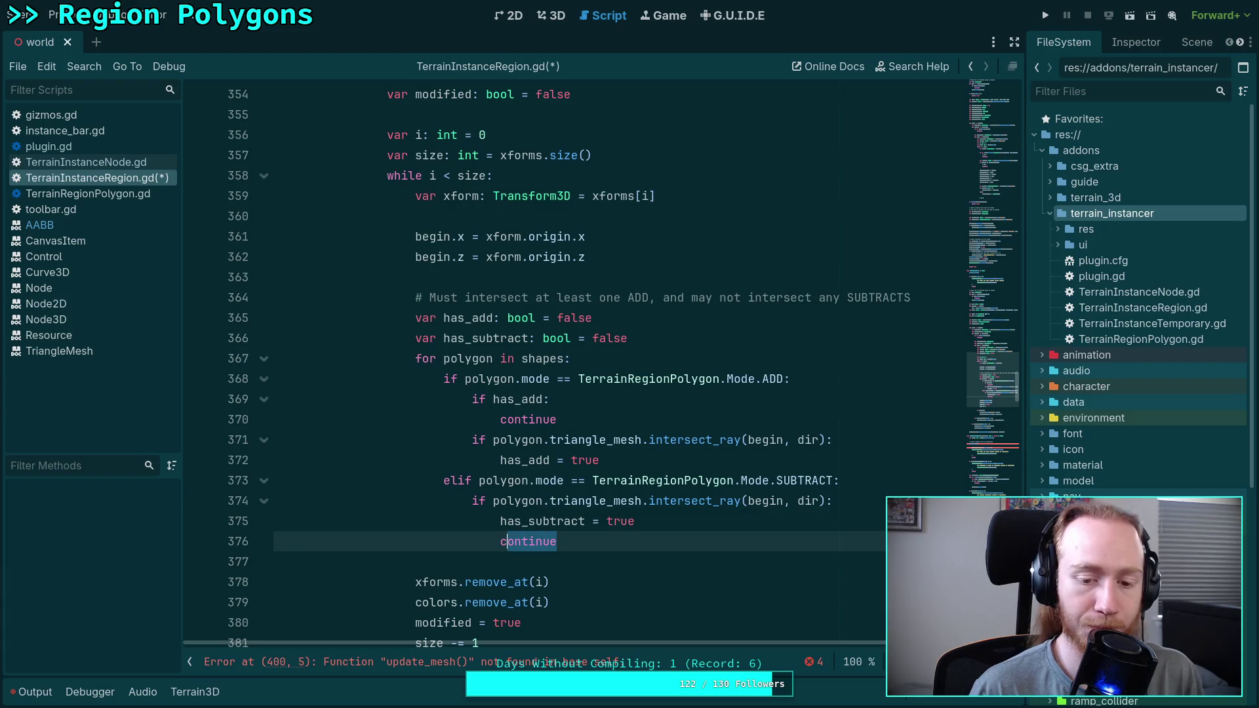
key("shift+Left")
type("breakk")
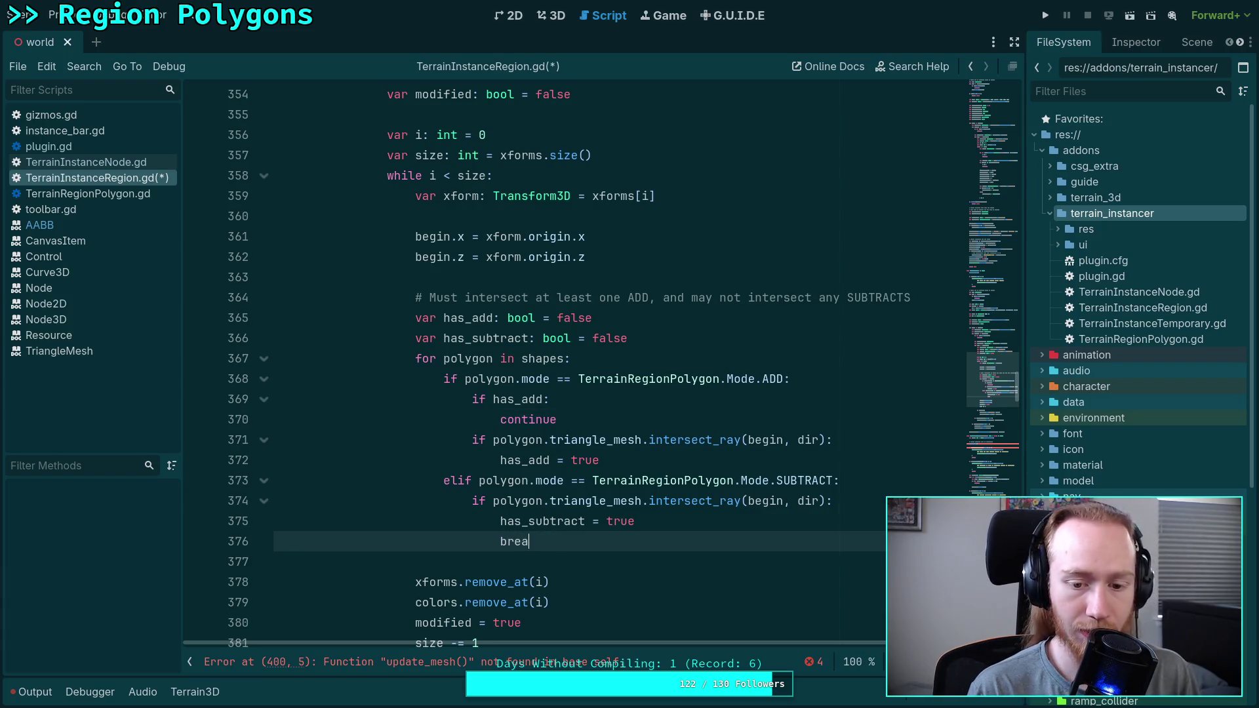
type("k")
key("Return")
key("Return")
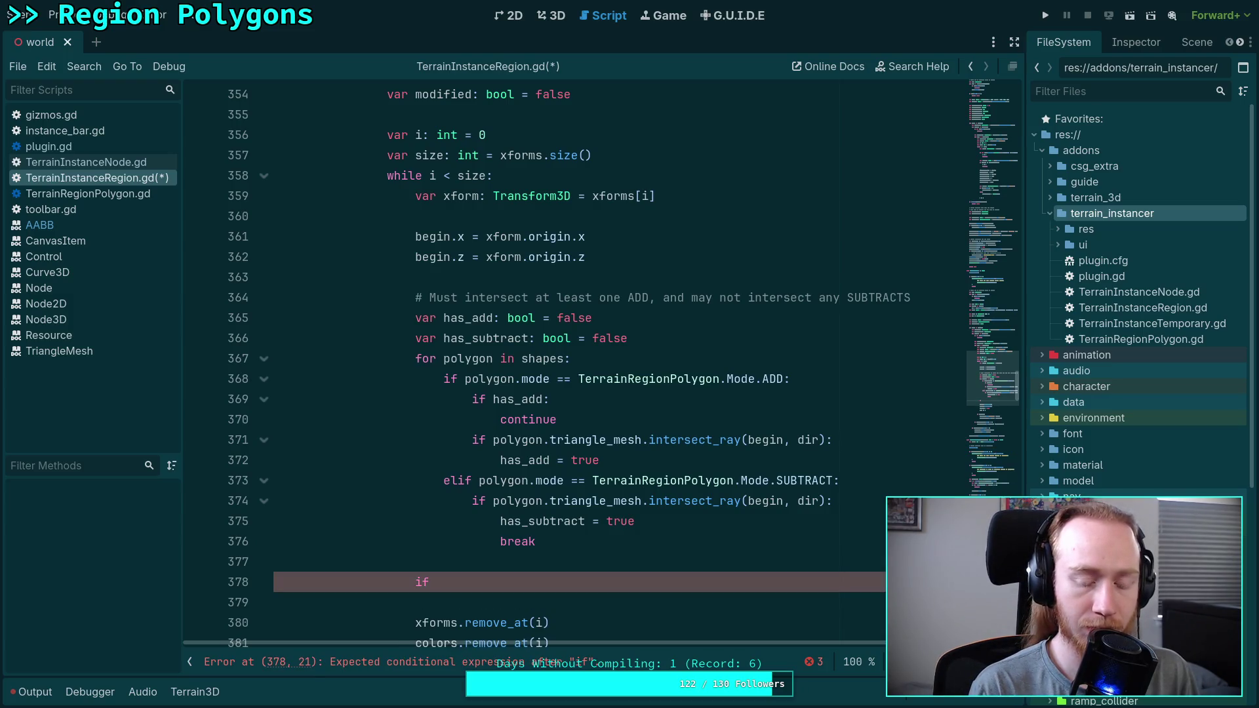
Add 'if has_subtract or (not has_add): index += 1; continue' and save the script
type("as_")
key("Down")
key("Return")
type("(not has_")
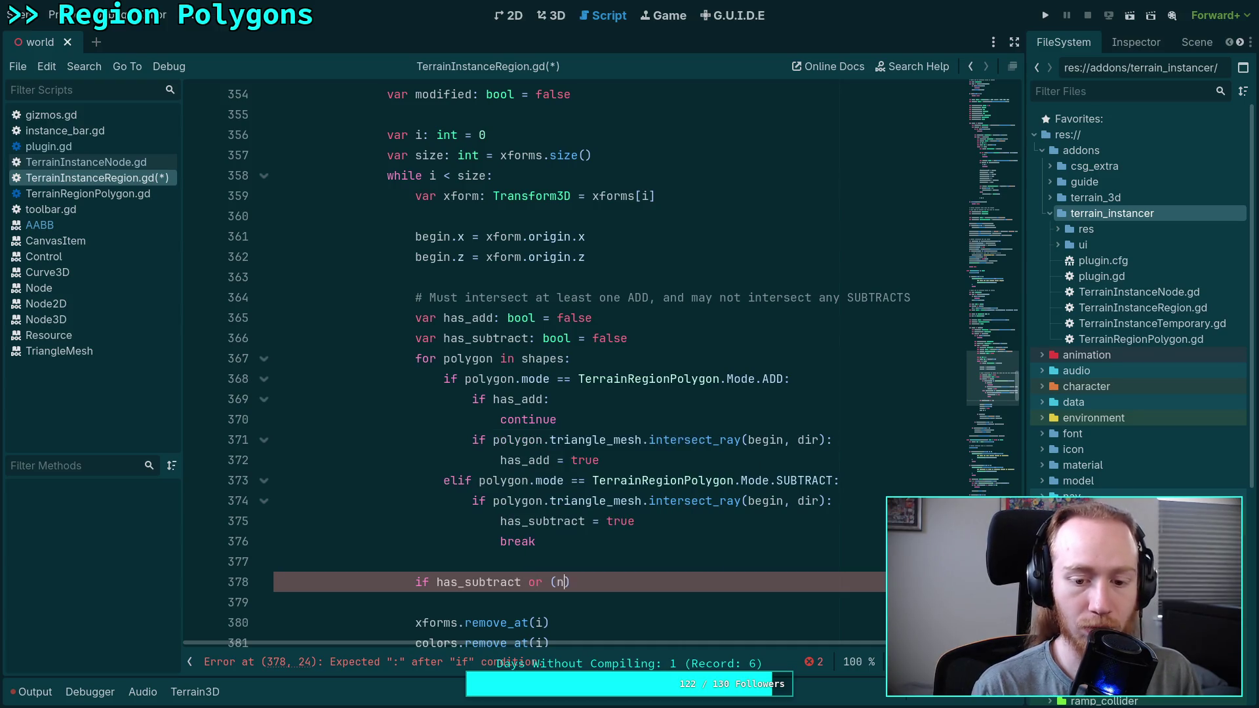
key("Up")
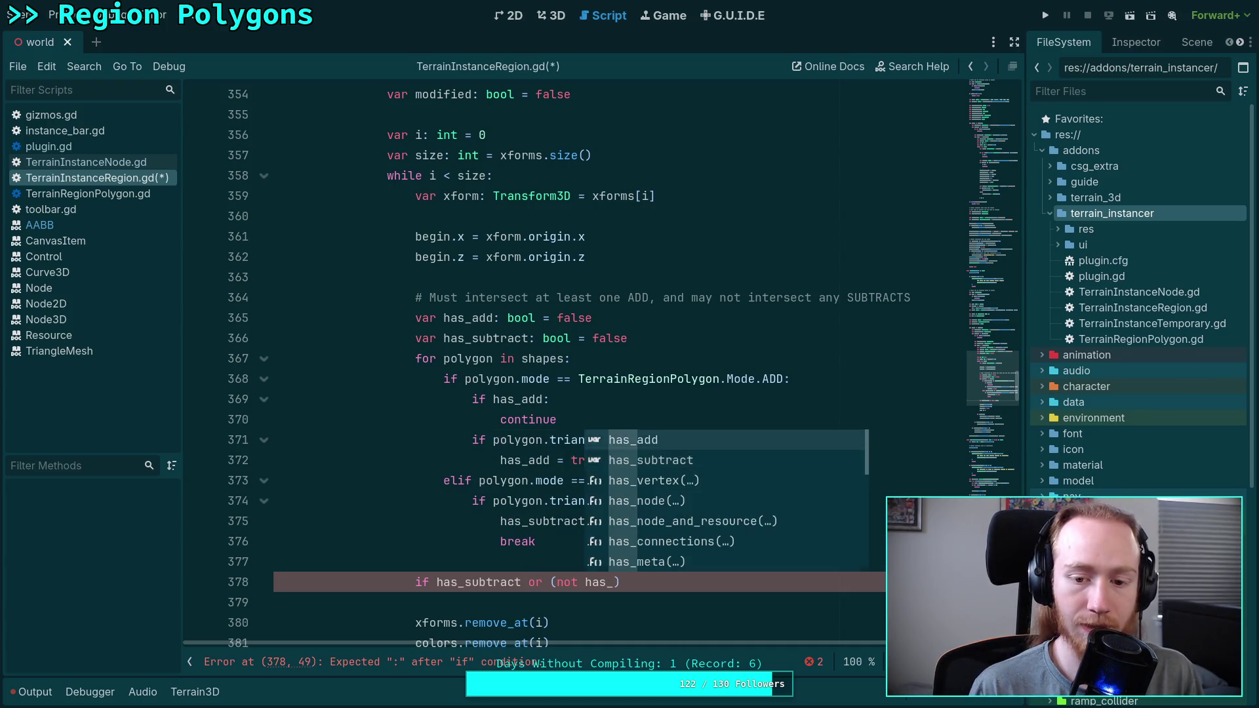
key("Return")
type("):")
key("Return")
type("index += 1")
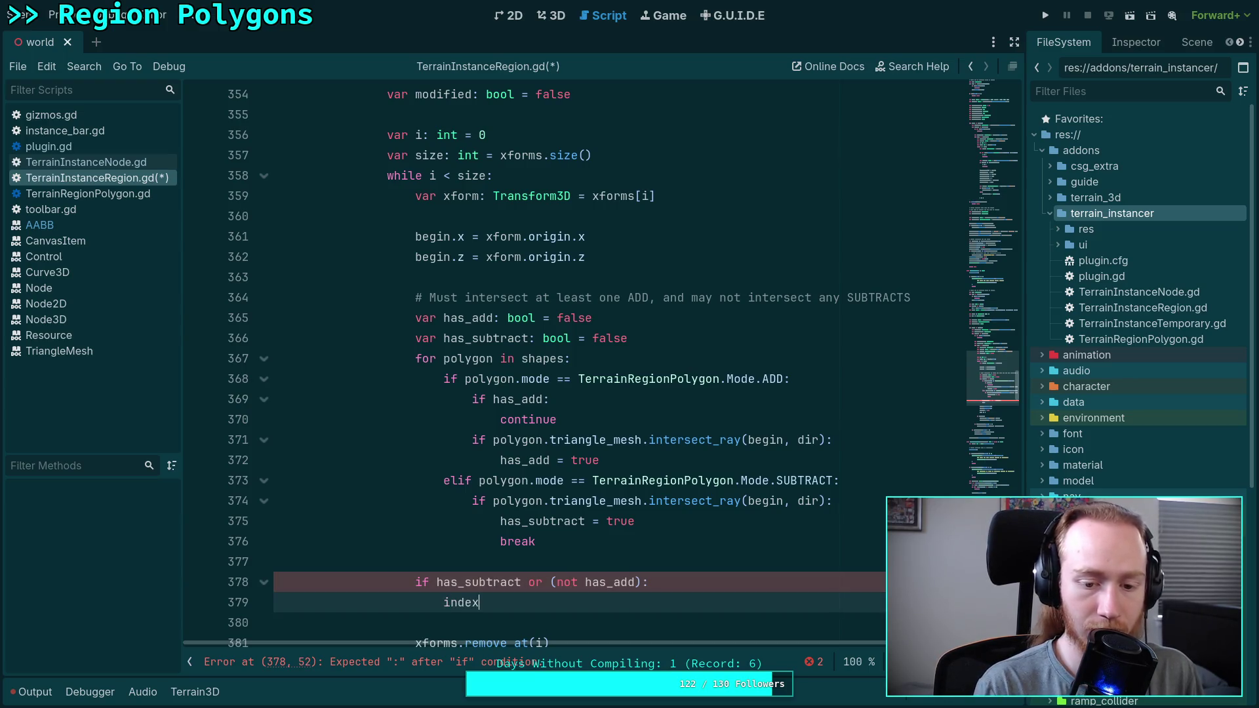
key("Return")
type("coni")
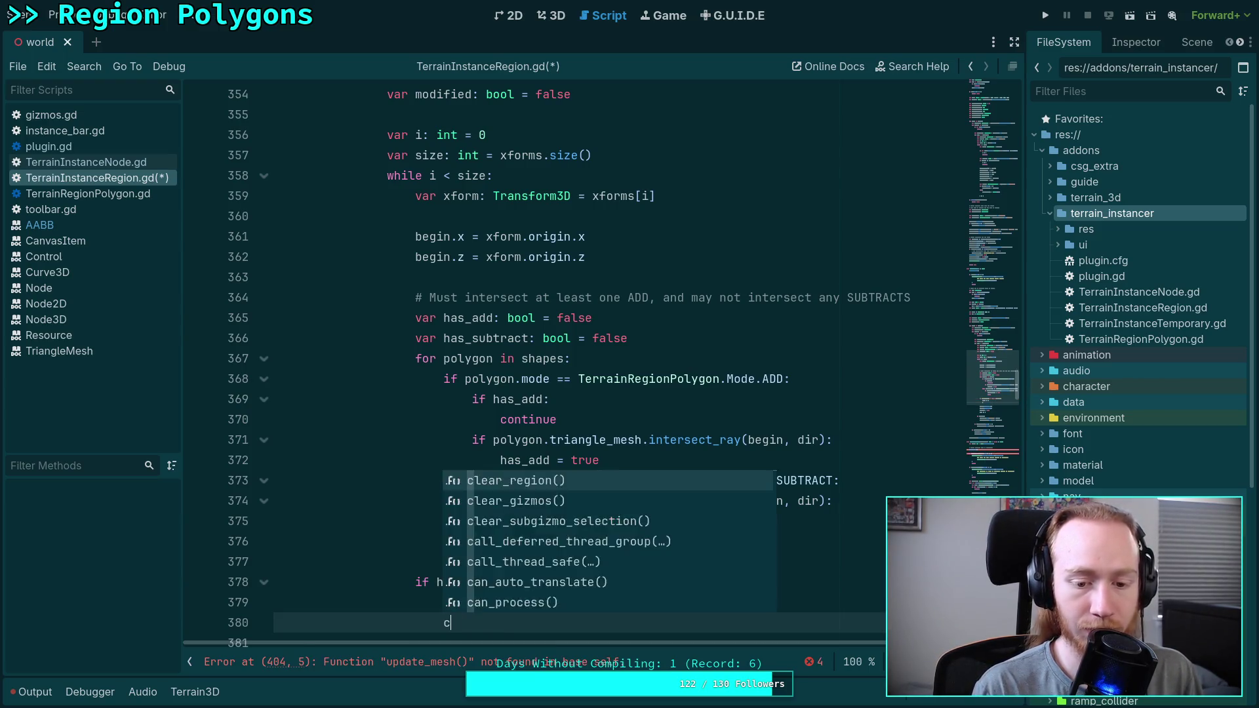
key("BackSpace")
type("tinue")
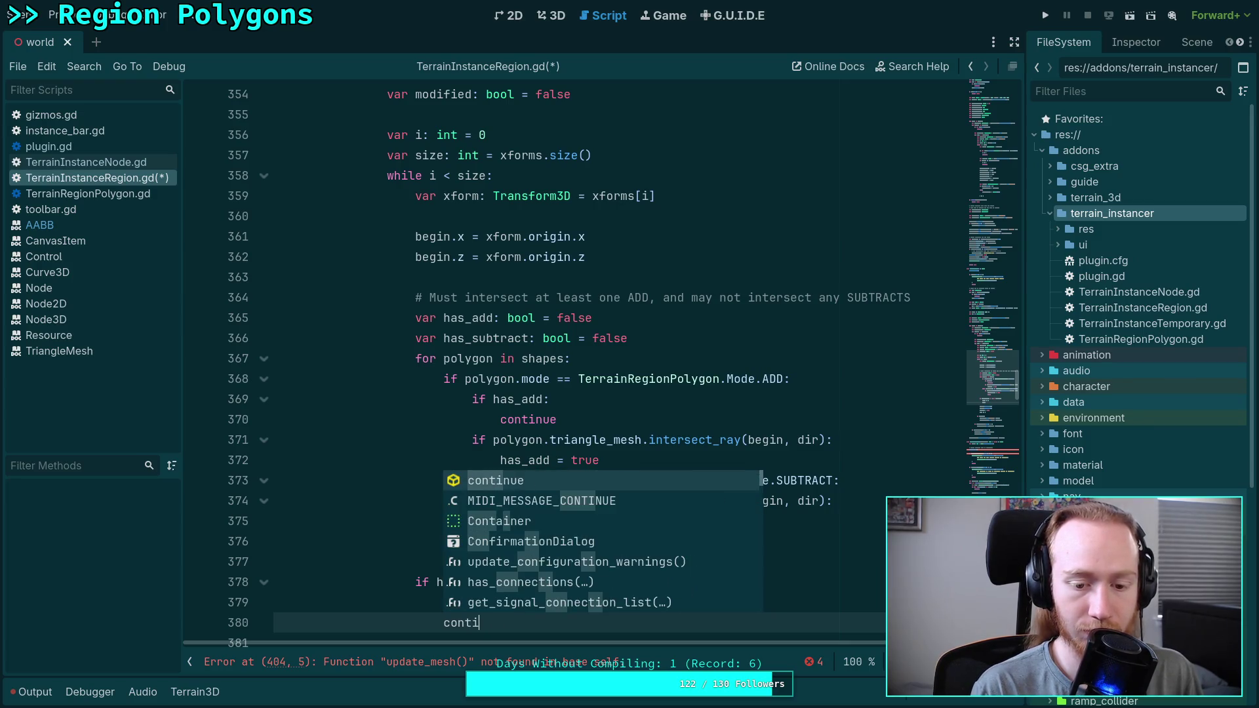
key("ctrl+s")
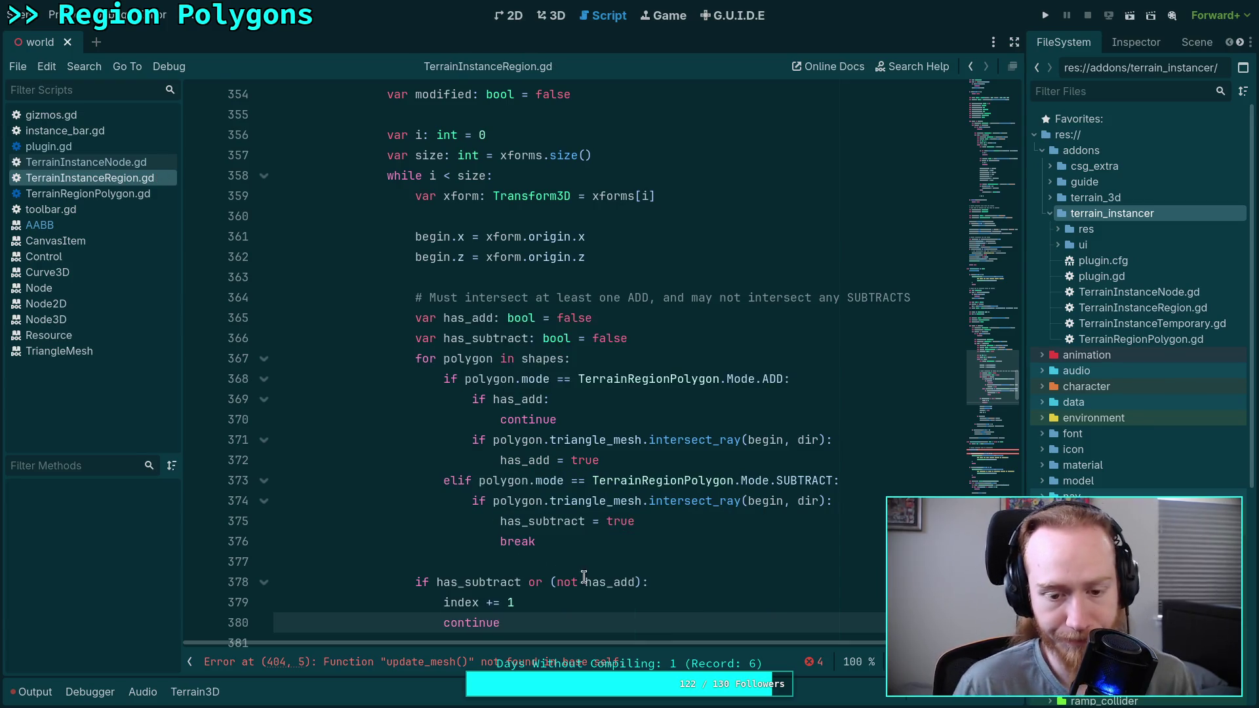
Review the new break and has_subtract/has_add skip block on lines 378–380
scroll(606, 559, "down", 3)
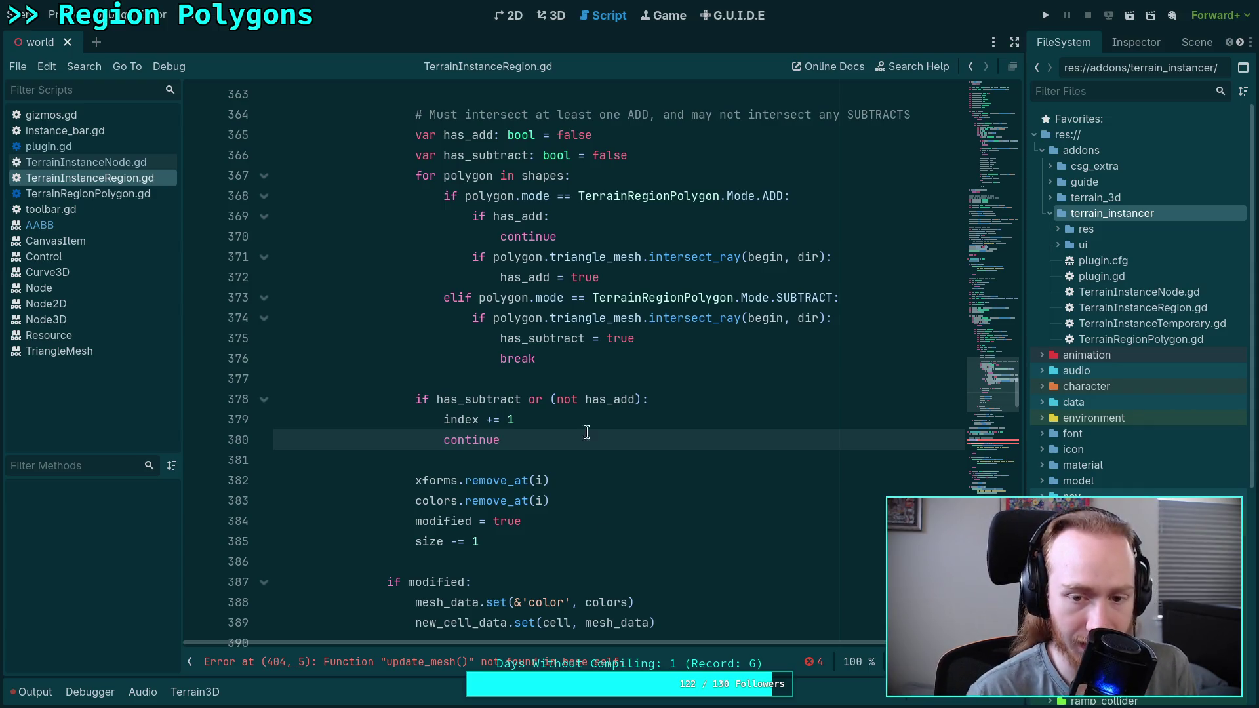
double_click(517, 358)
mouse_move(557, 339)
left_mouse_down()
mouse_move(458, 297)
mouse_move(408, 195)
left_mouse_up()
left_click(535, 359, "shift")
left_click(545, 360)
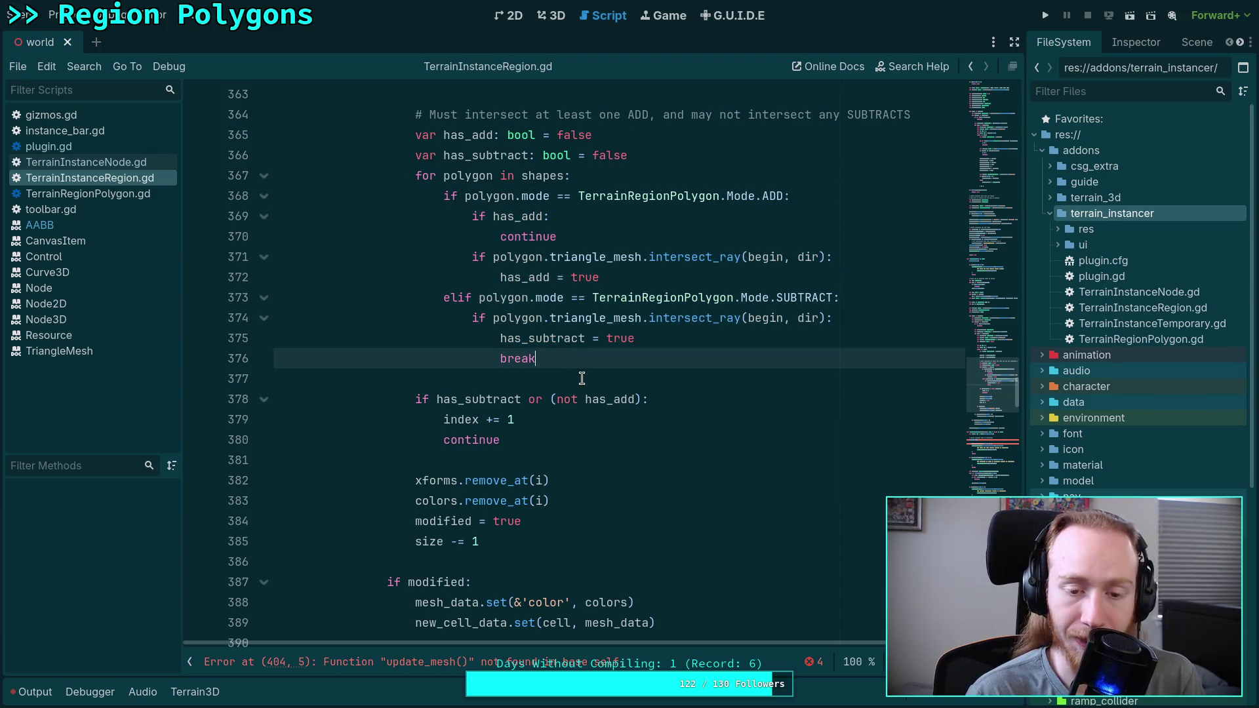
double_click(504, 401)
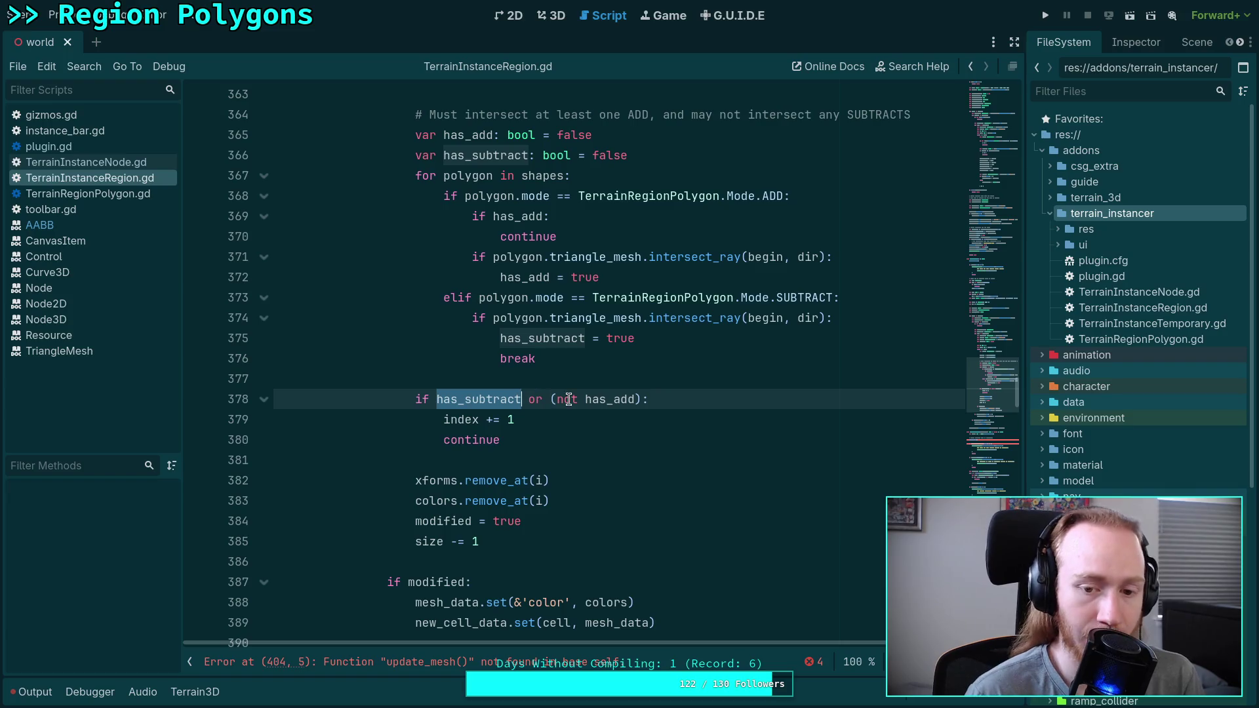
left_click_drag(551, 401, 642, 401)
left_click(550, 421)
key("shift+Home")
left_click(534, 438)
key("shift+Up")
key("shift+Up")
key("shift+Home")
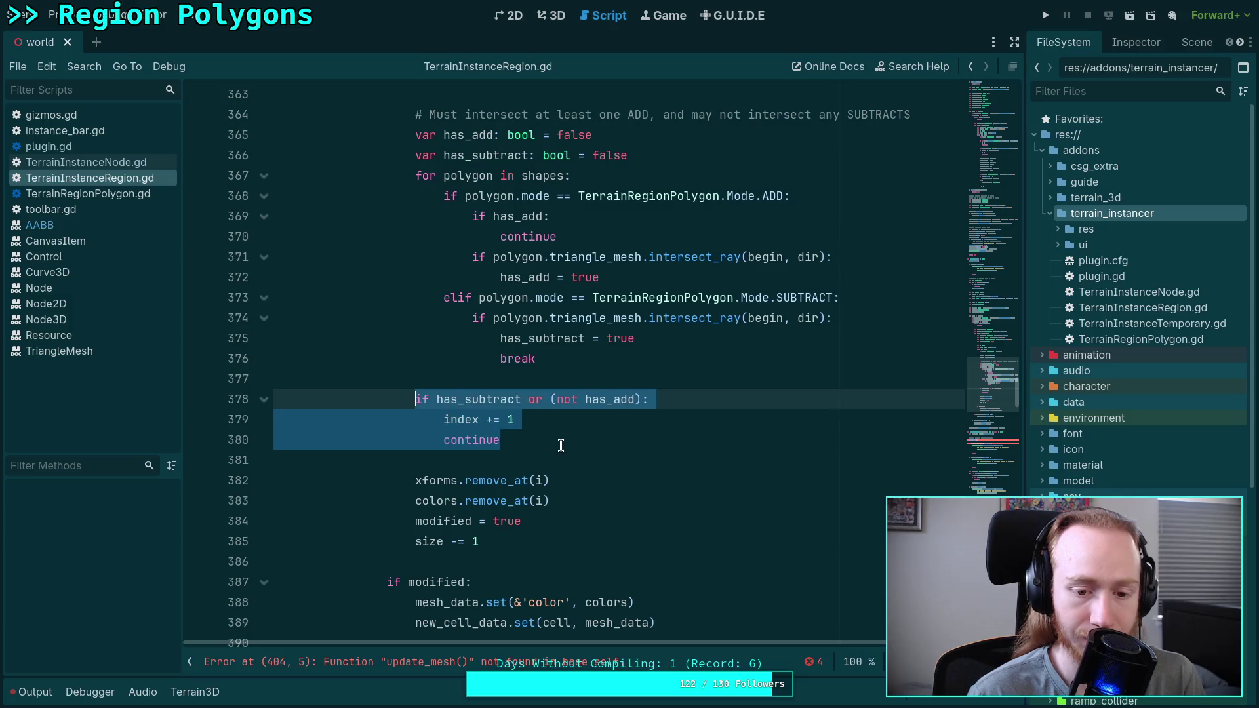
left_click(562, 446)
Save the script and scroll to populate_region's flagged update_mesh() call
scroll(562, 446, "down", 1)
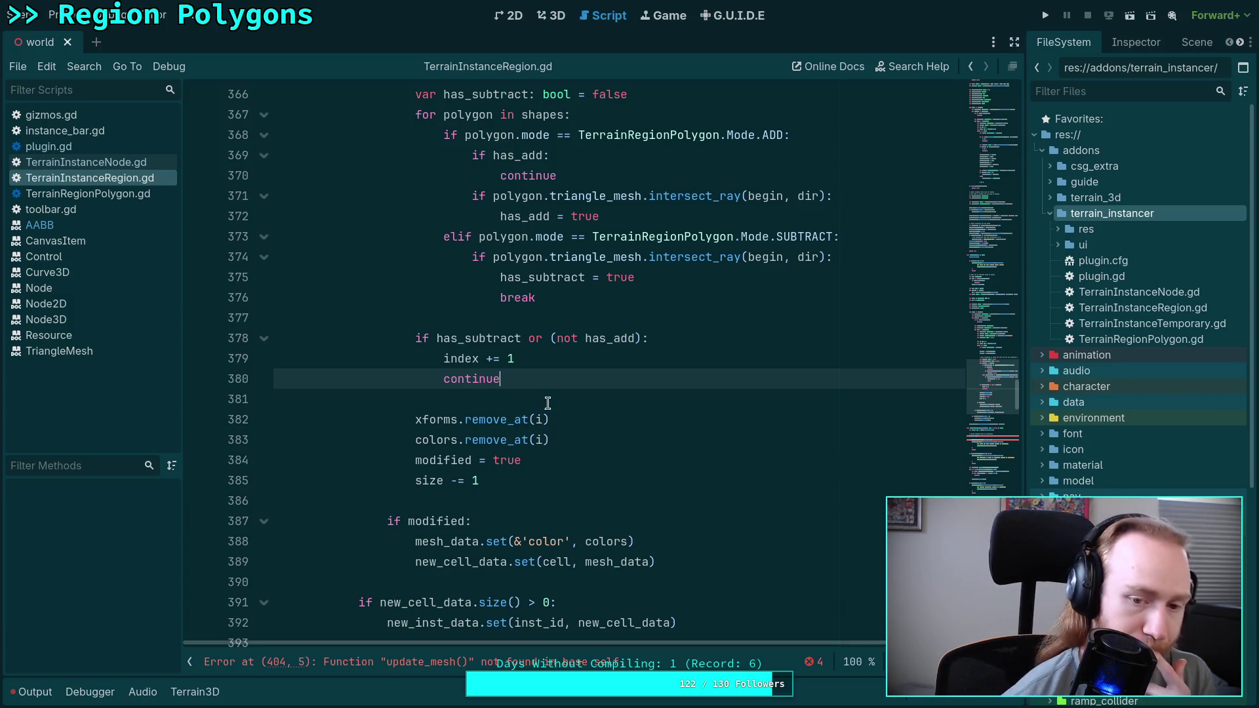
left_click(549, 402)
key("ctrl+s")
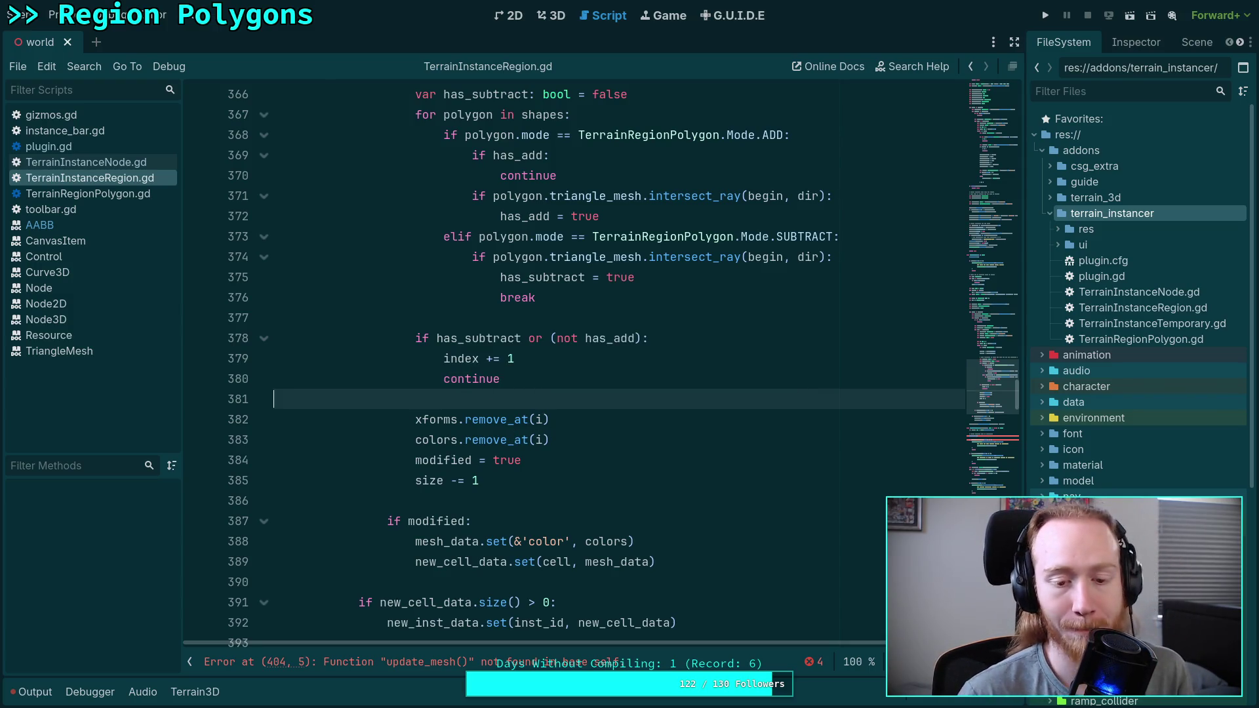
scroll(588, 459, "down", 7)
scroll(567, 440, "up", 20)
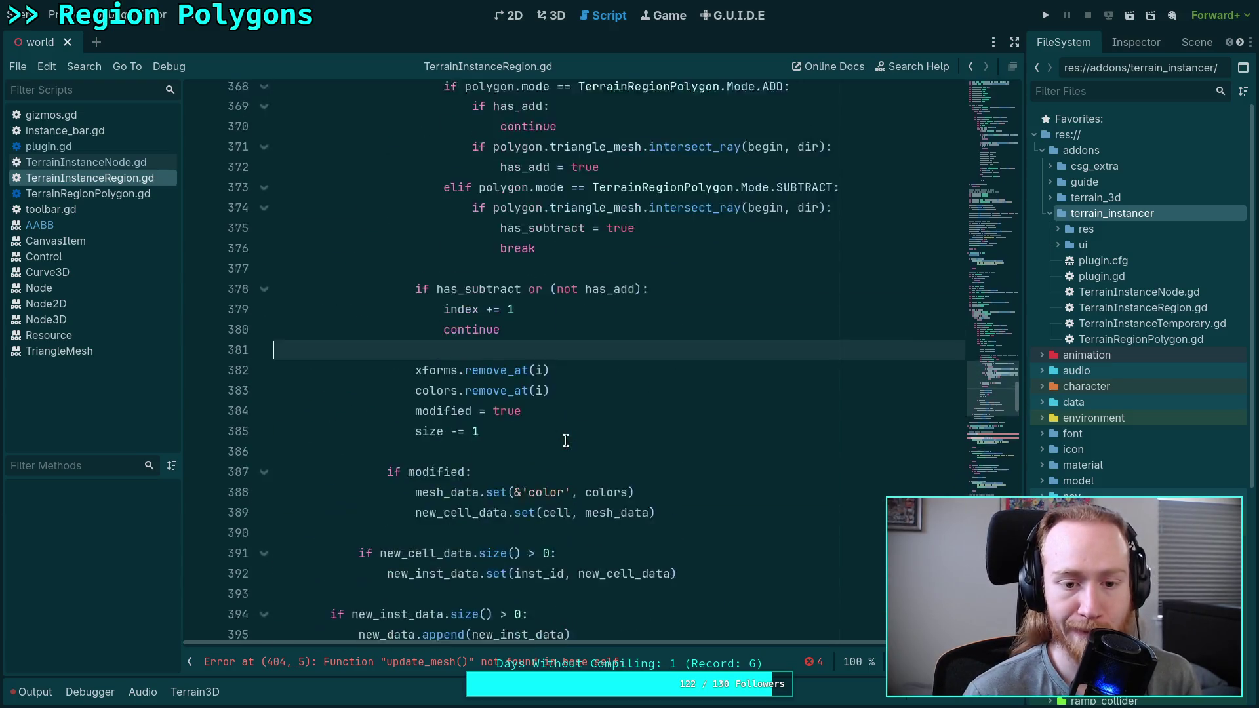
scroll(566, 440, "up", 5)
scroll(564, 433, "down", 17)
scroll(563, 429, "down", 13)
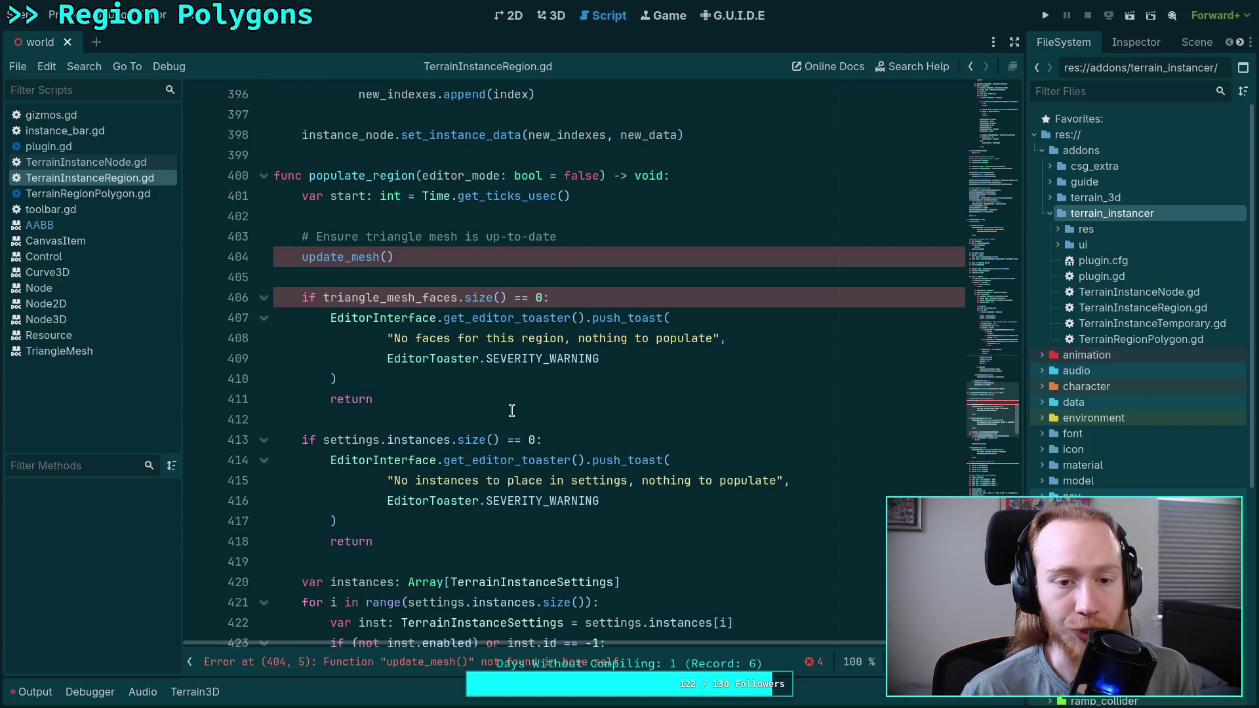
left_click_drag(353, 257, 377, 253)
Change update_mesh() to update_shapes() on line 404 in populate_region
type("shape")
key("Return")
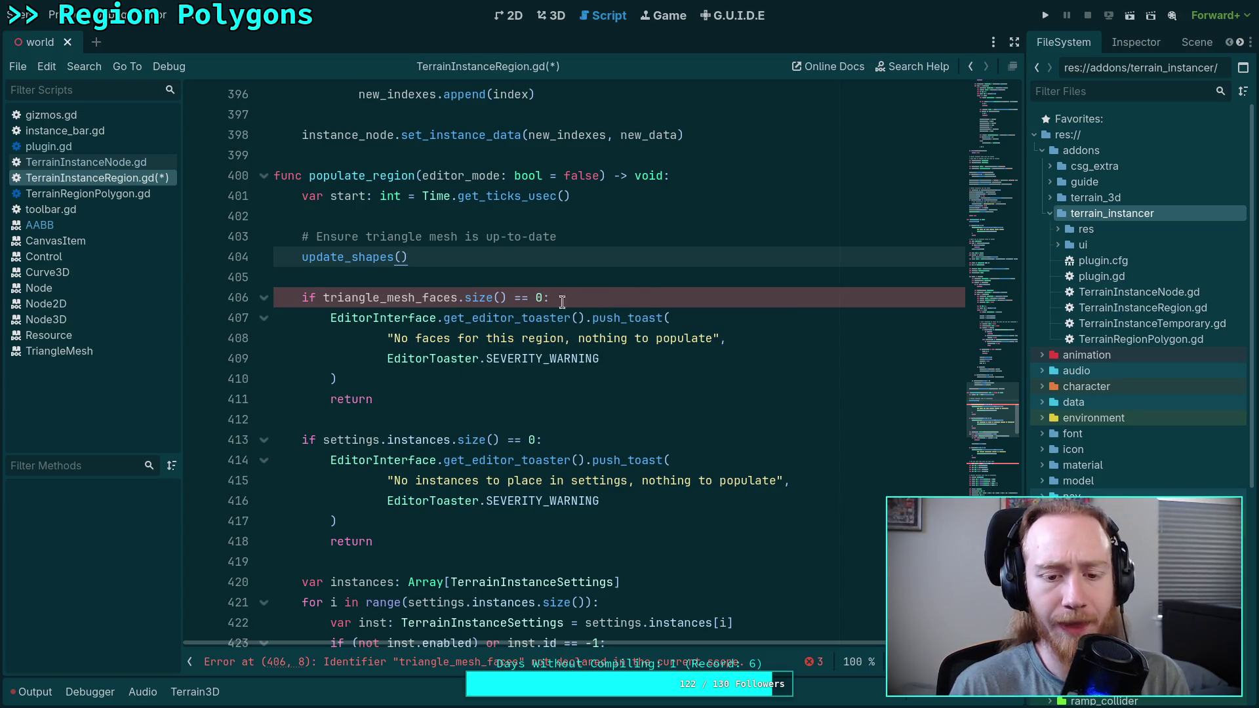
double_click(377, 298)
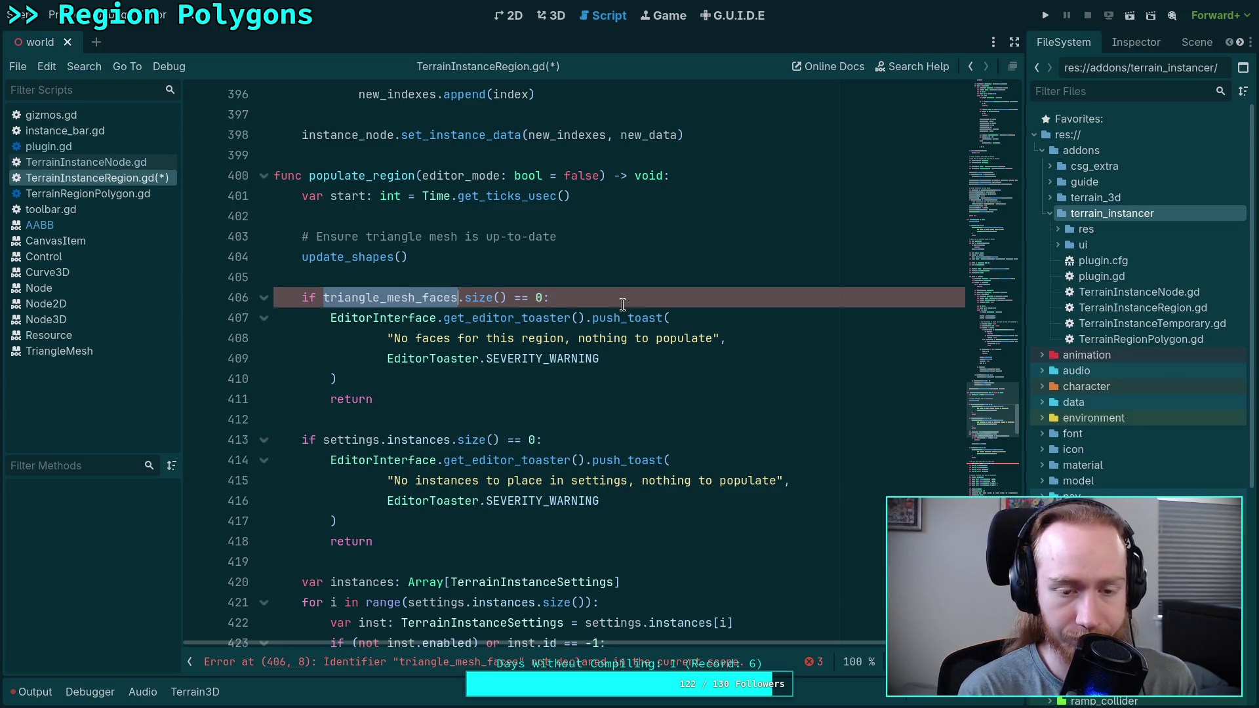
type("shapes")
left_click(489, 237)
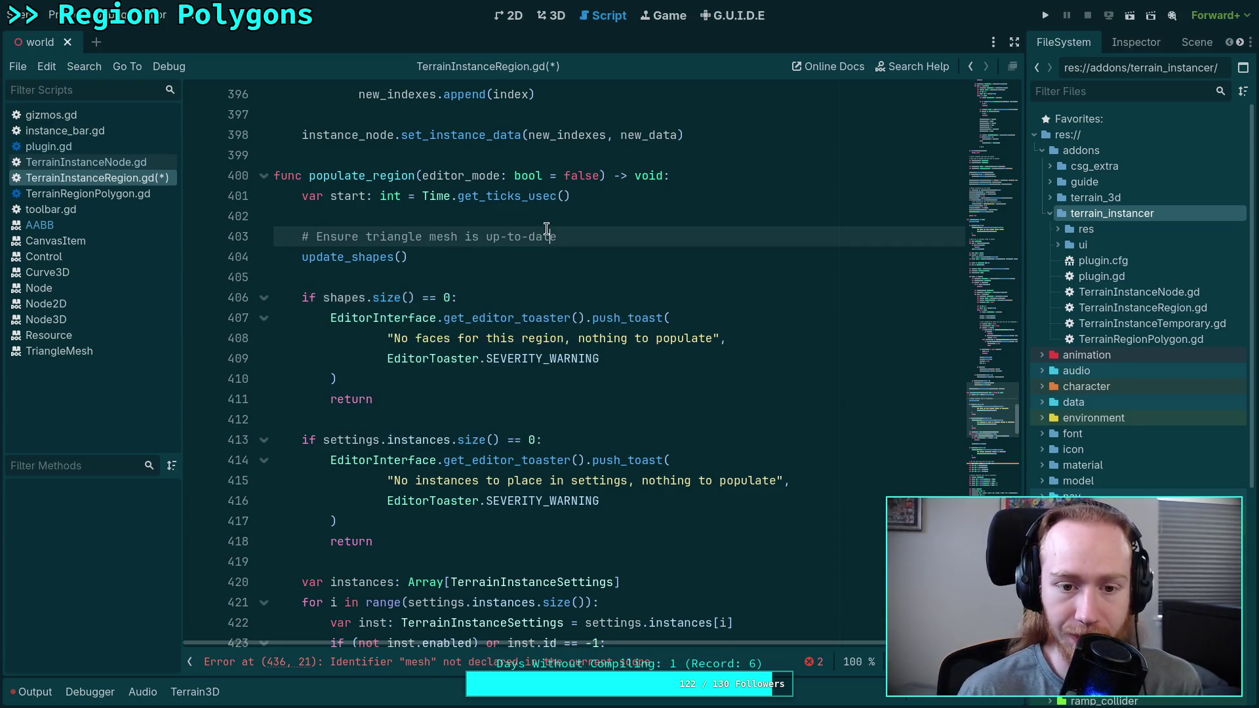
scroll(489, 250, "up", 8)
scroll(489, 250, "up", 15)
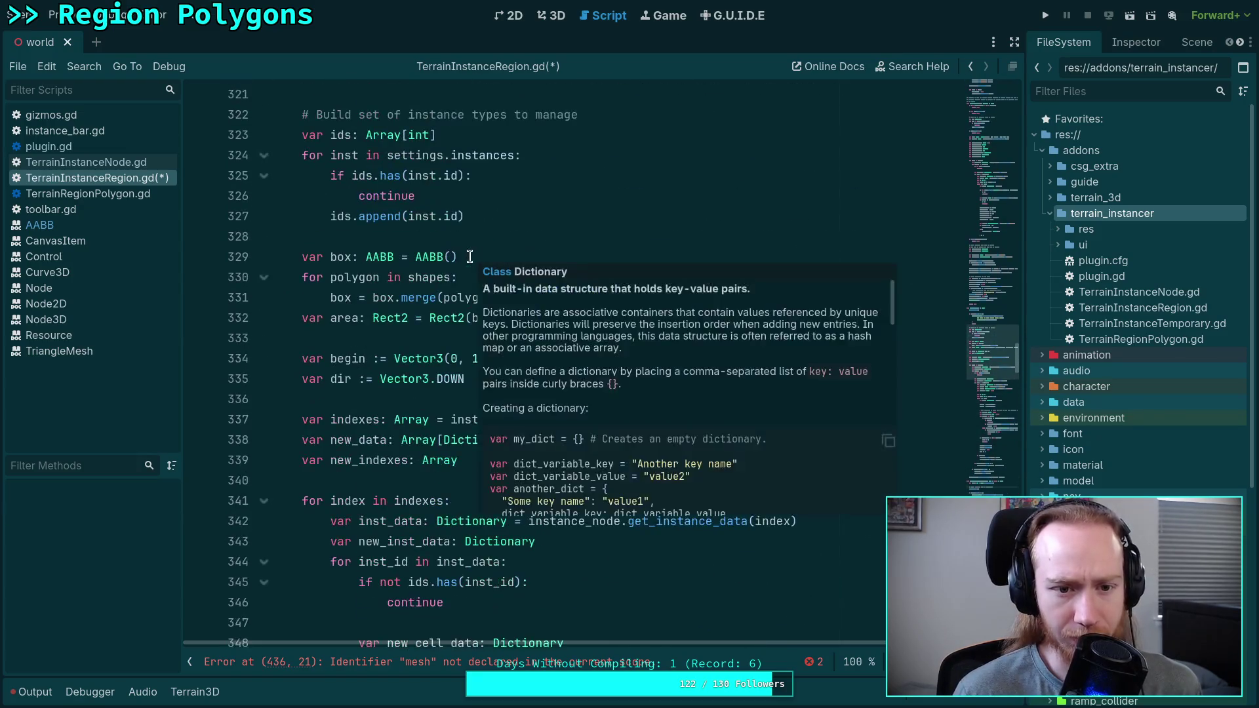
scroll(438, 261, "up", 2)
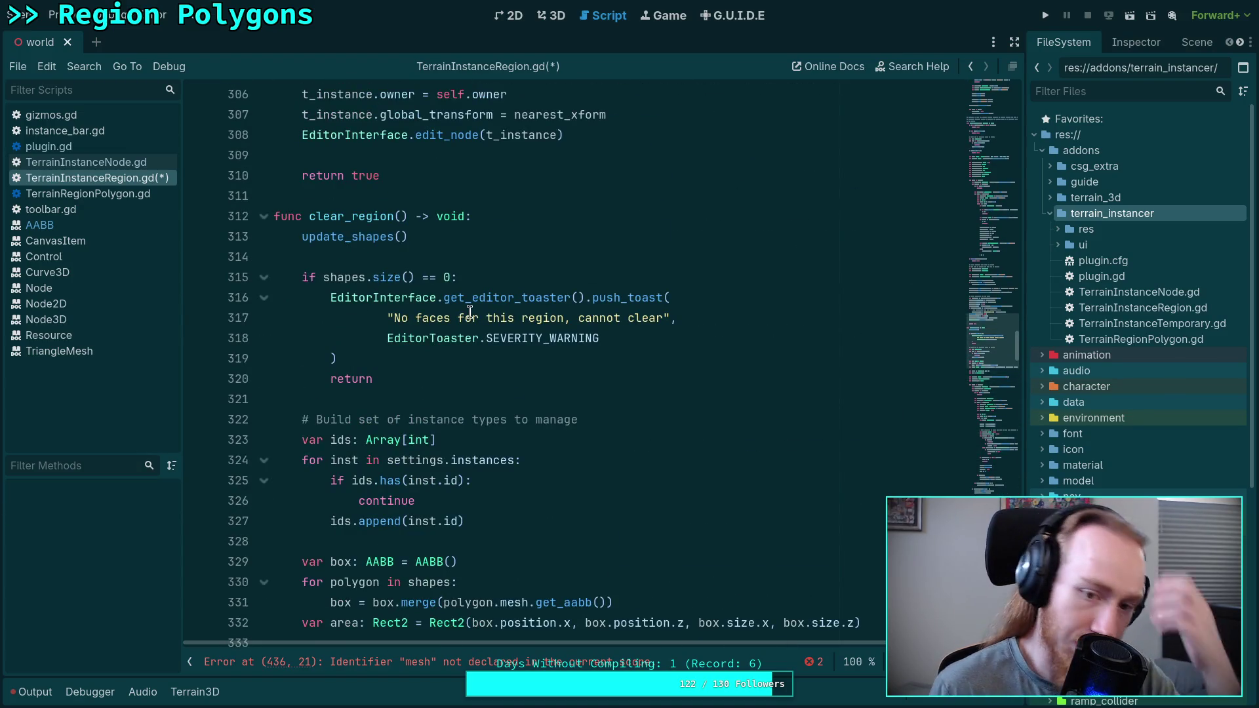
double_click(433, 320)
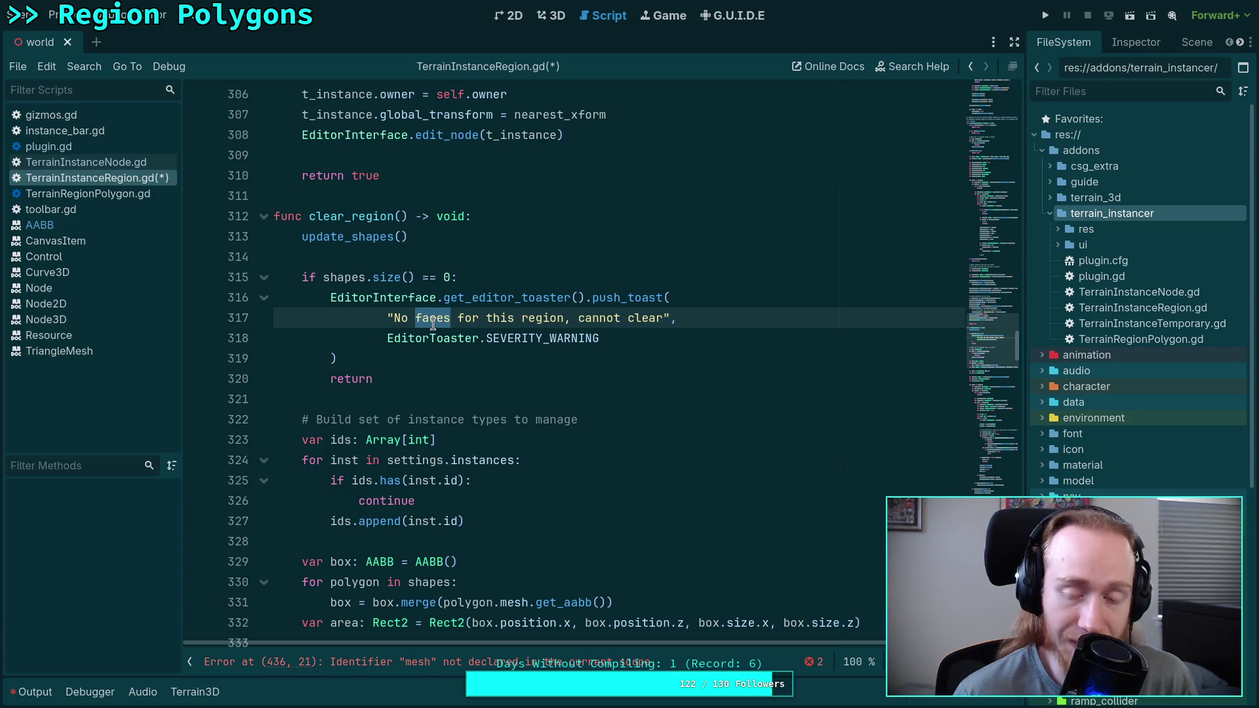
scroll(433, 323, "down", 20)
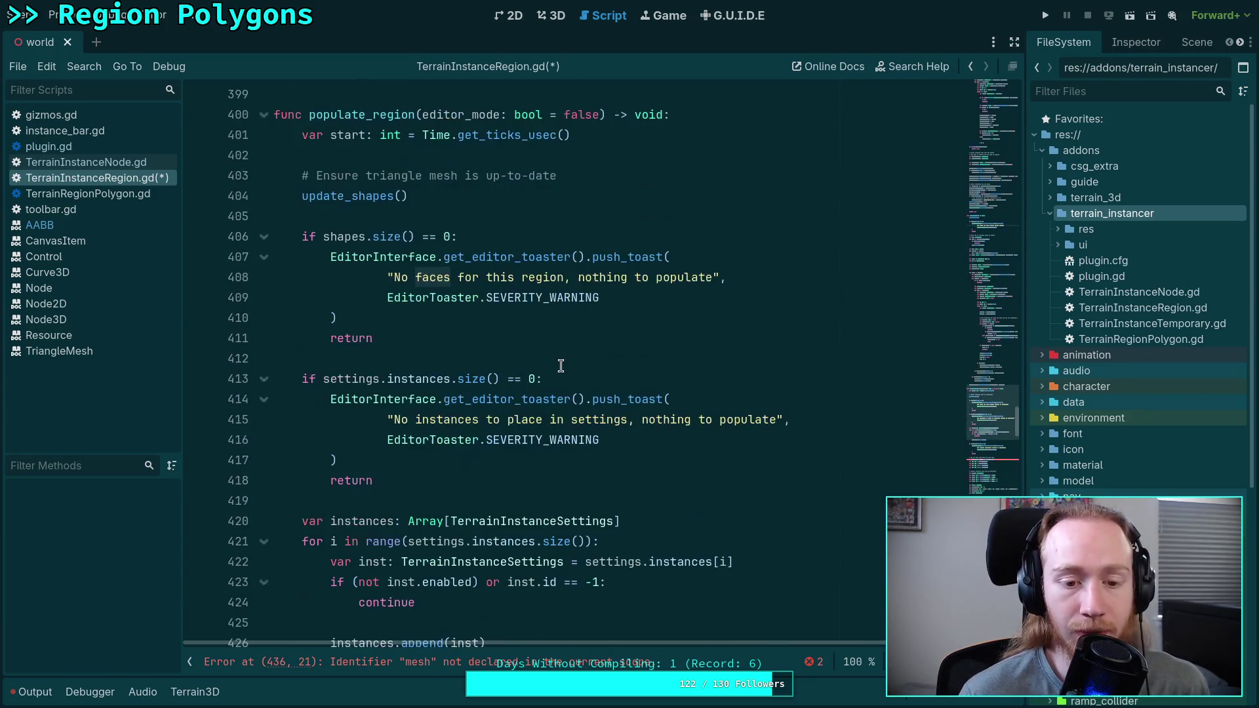
left_click(556, 372)
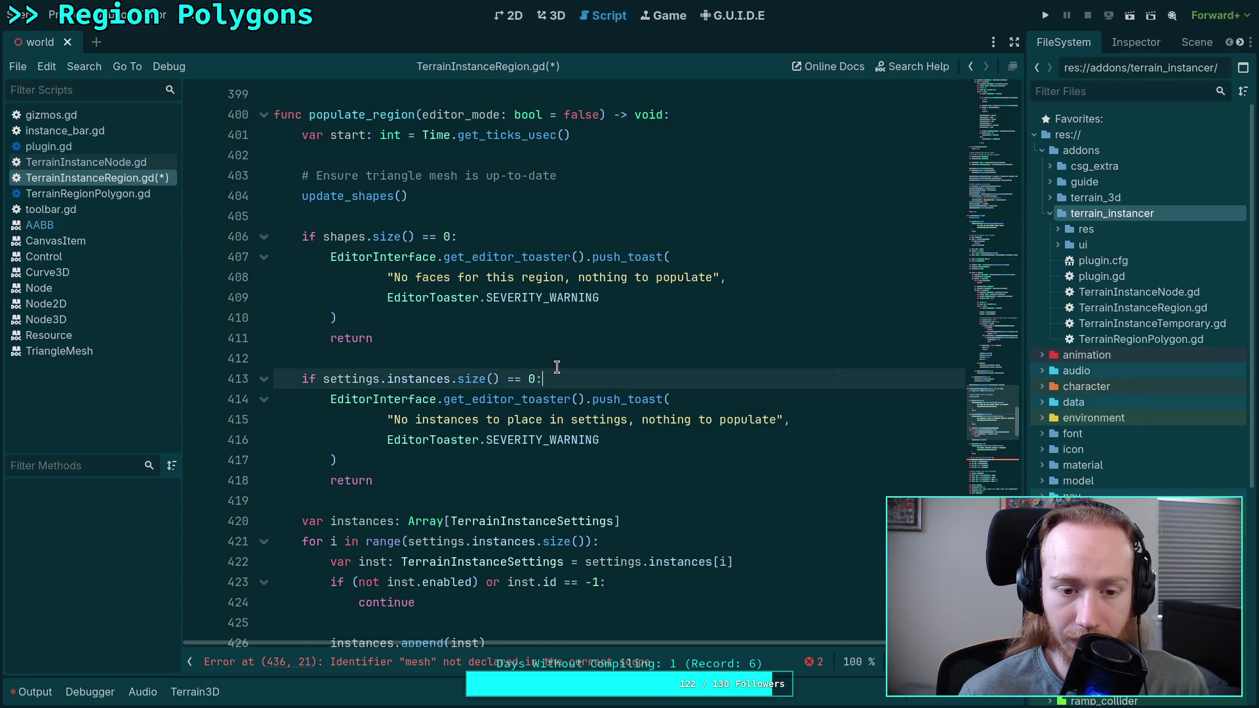
scroll(558, 367, "down", 3)
scroll(559, 365, "down", 5)
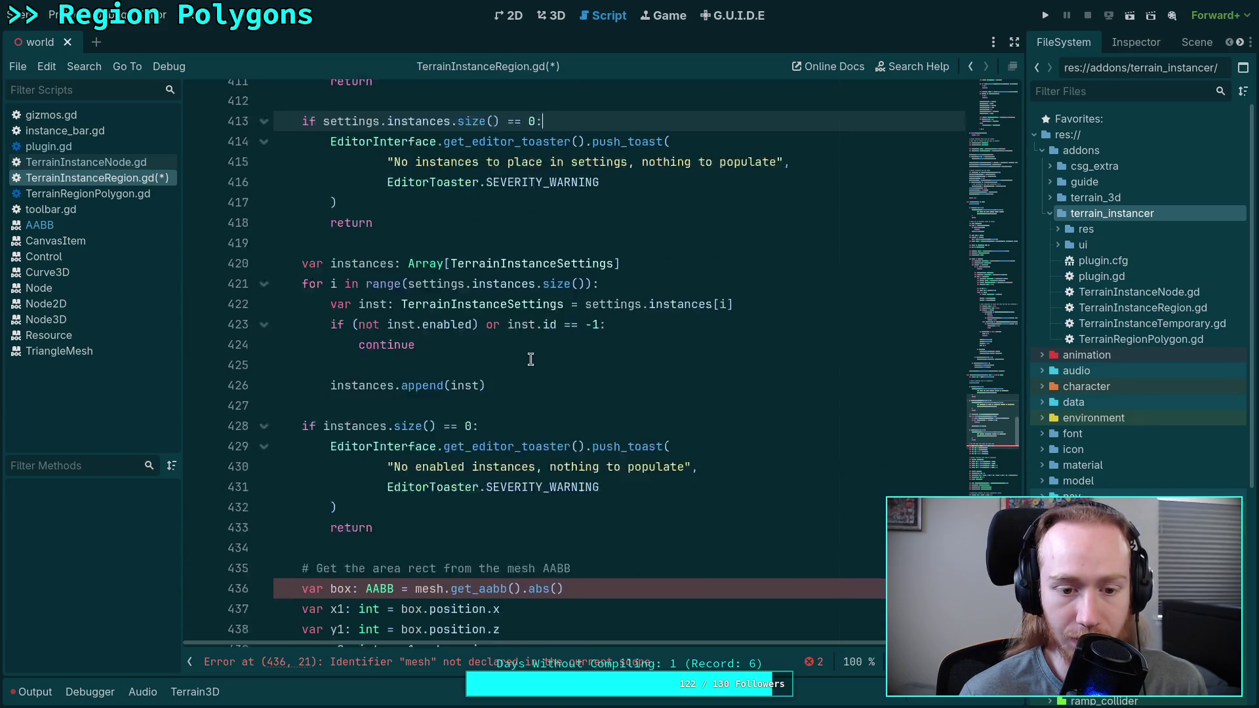
scroll(531, 359, "down", 1)
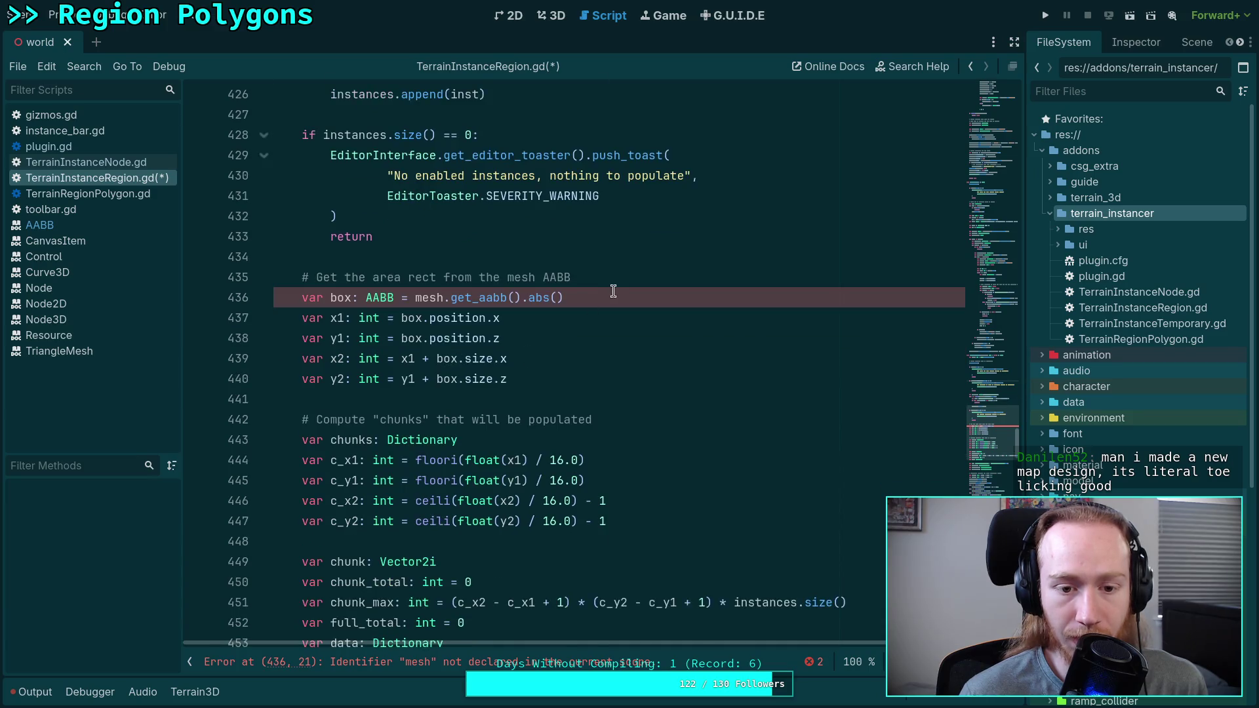
Replace mesh.get_aabb().abs() with AABB() on line 436
left_click_drag(415, 298, 590, 299)
key("BackSpace")
type("AABB")
key("Return")
key("Return")
key("Return")
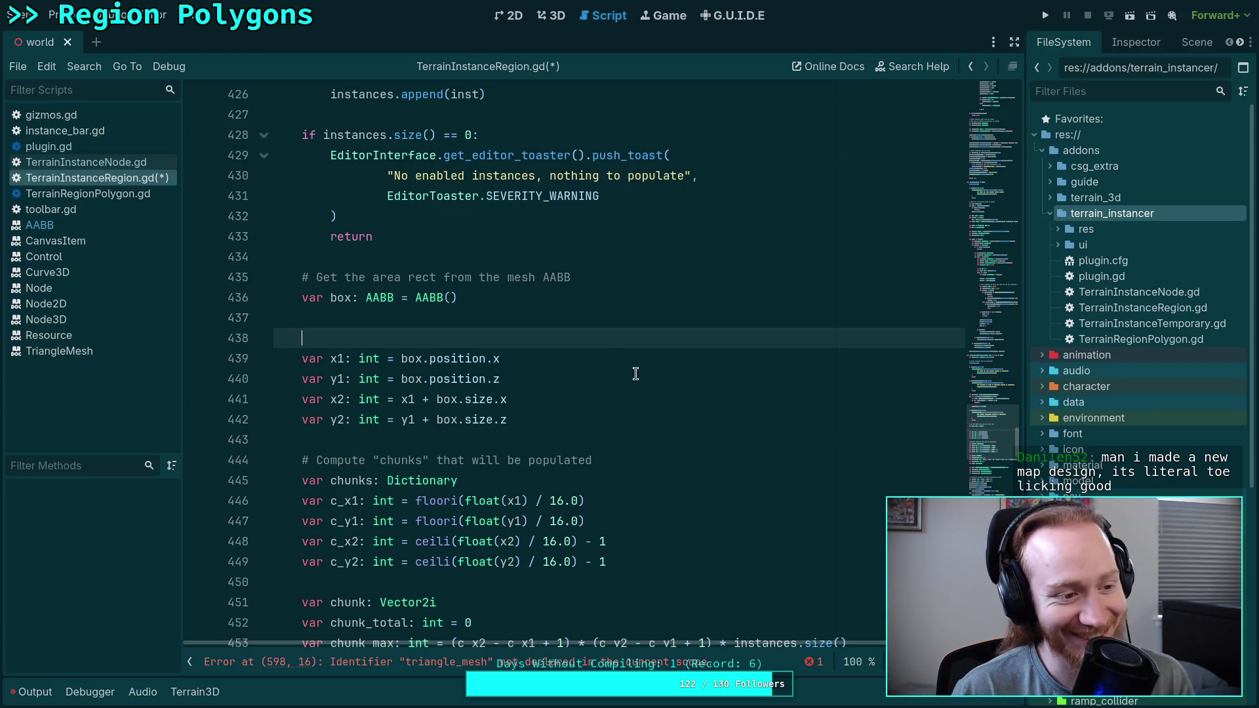
Copy the 'for polygon in shapes' AABB merge loop from clear_region and paste it below line 436
scroll(635, 374, "up", 20)
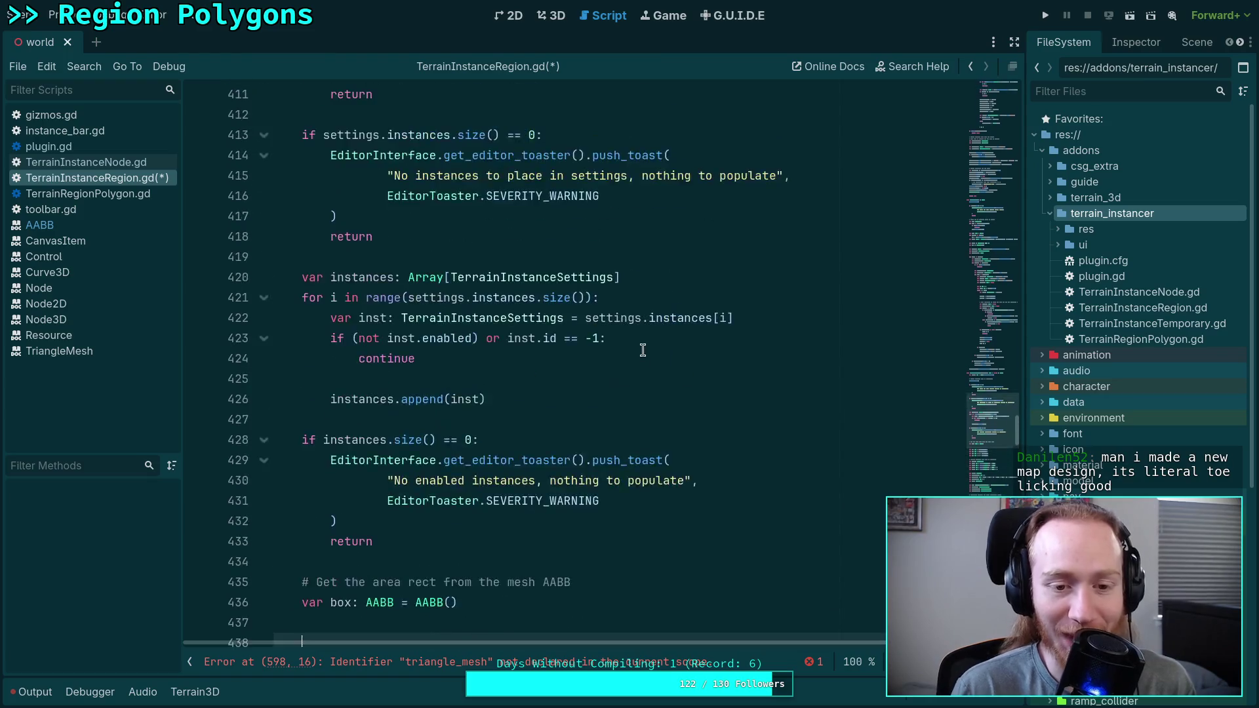
scroll(583, 394, "up", 16)
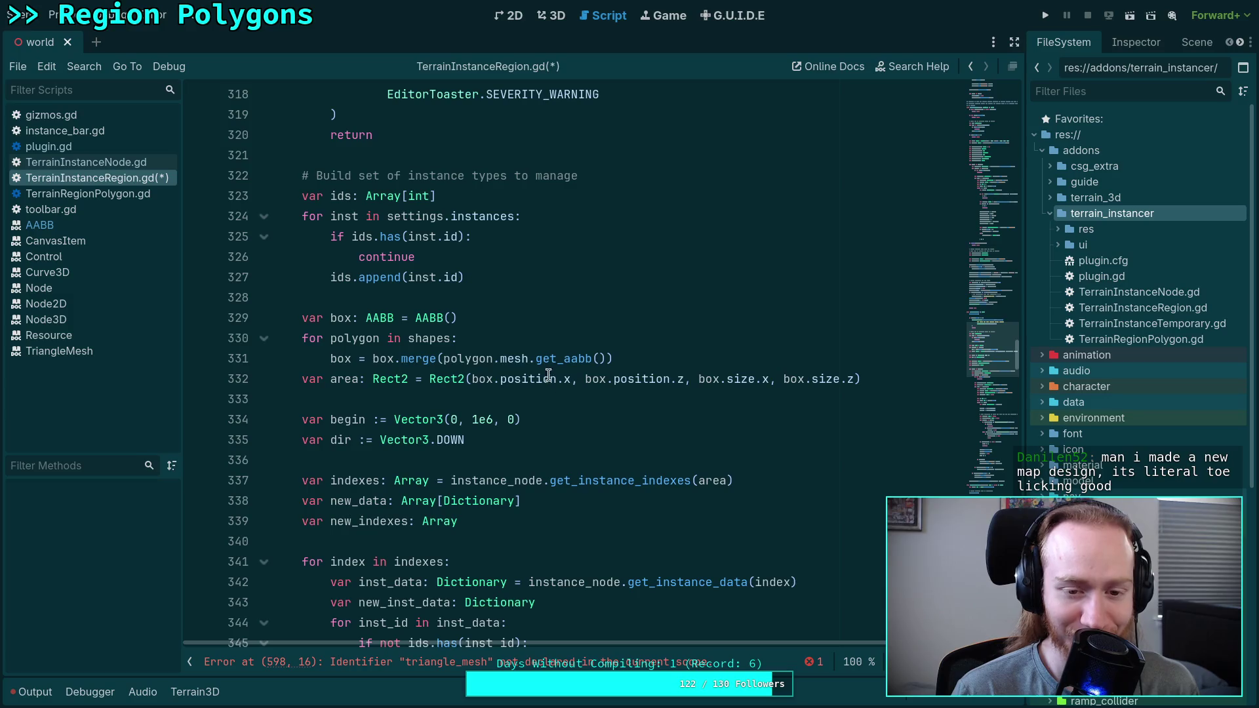
left_click_drag(613, 359, 304, 343)
right_click(328, 345)
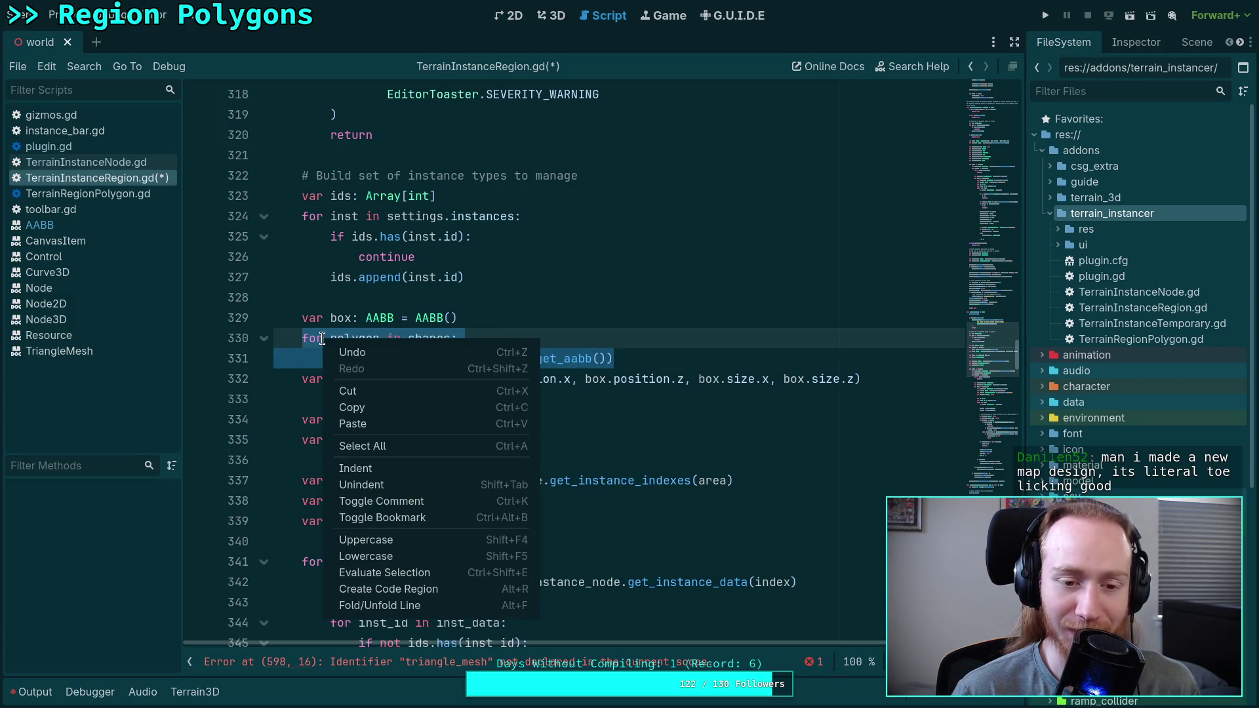
left_click(368, 408)
scroll(499, 402, "down", 4)
scroll(499, 402, "down", 20)
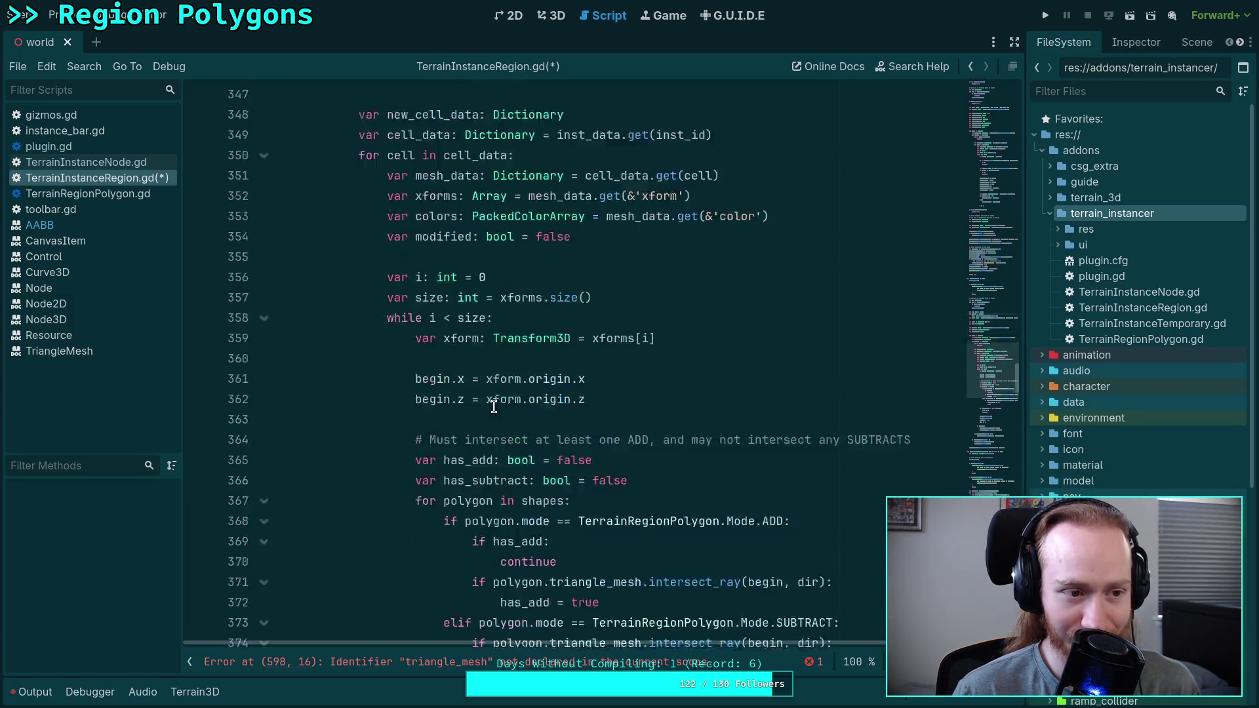
scroll(425, 375, "up", 9)
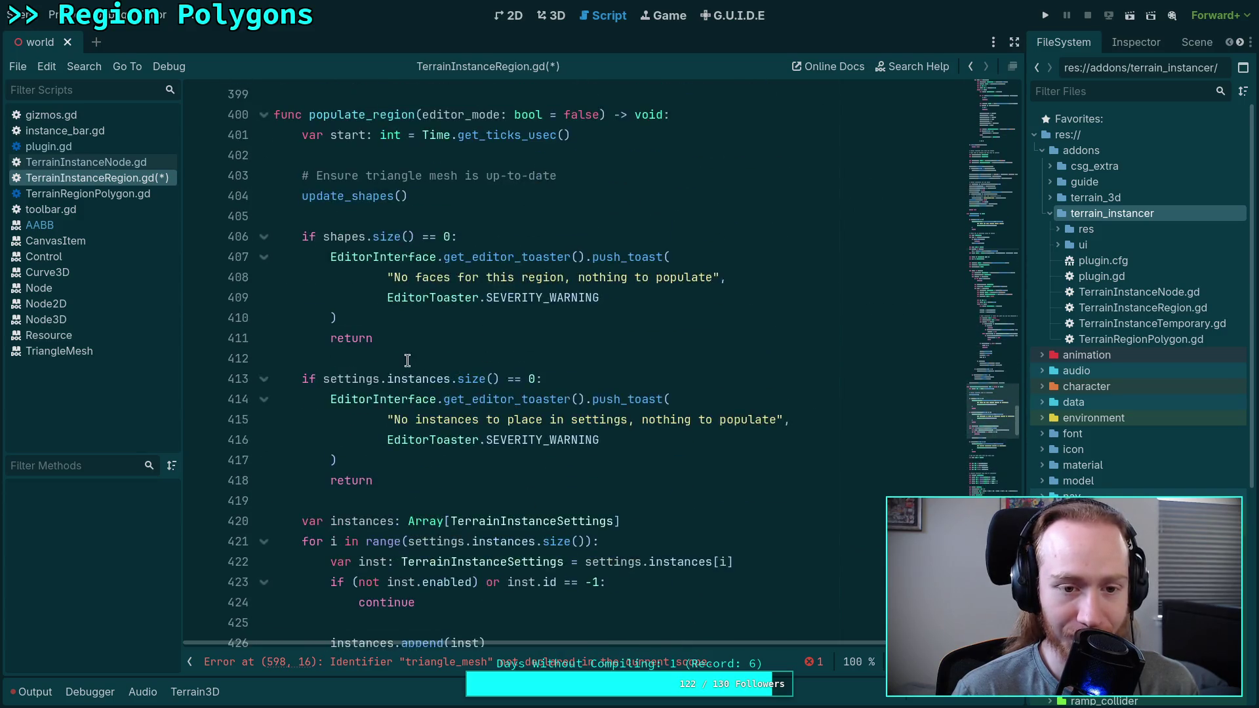
scroll(440, 382, "down", 5)
scroll(440, 382, "down", 6)
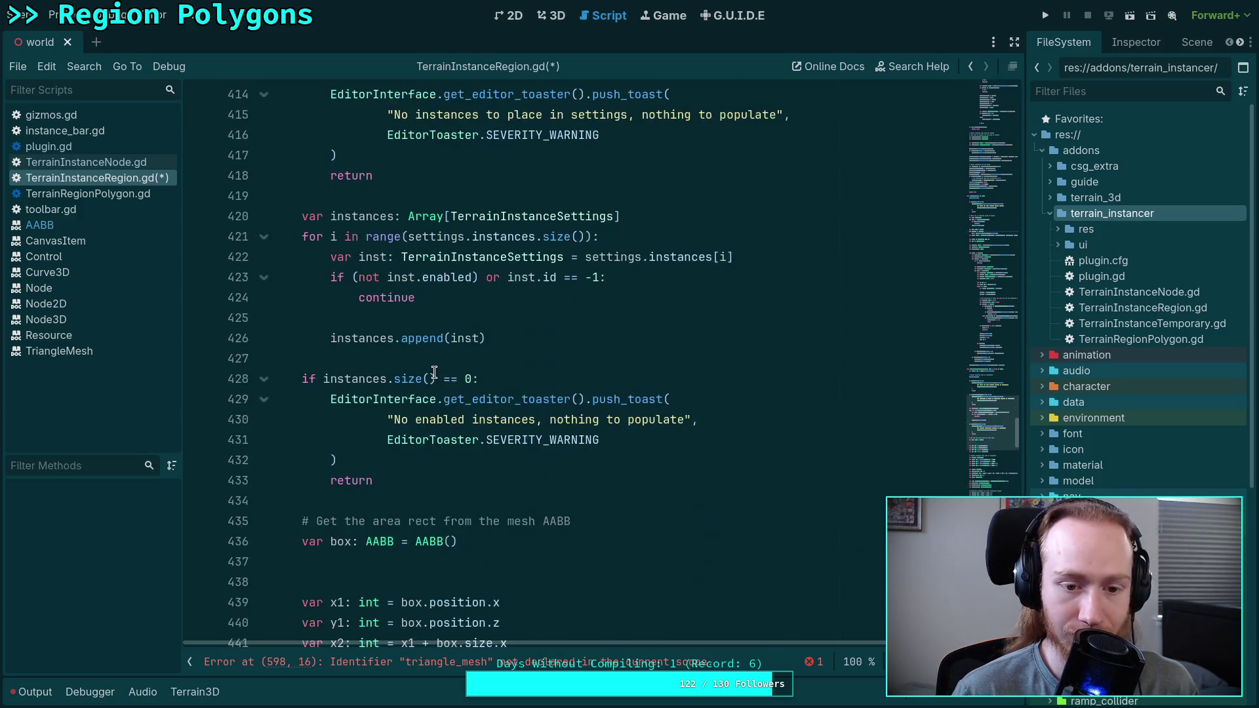
left_click(433, 378)
key("ctrl+v")
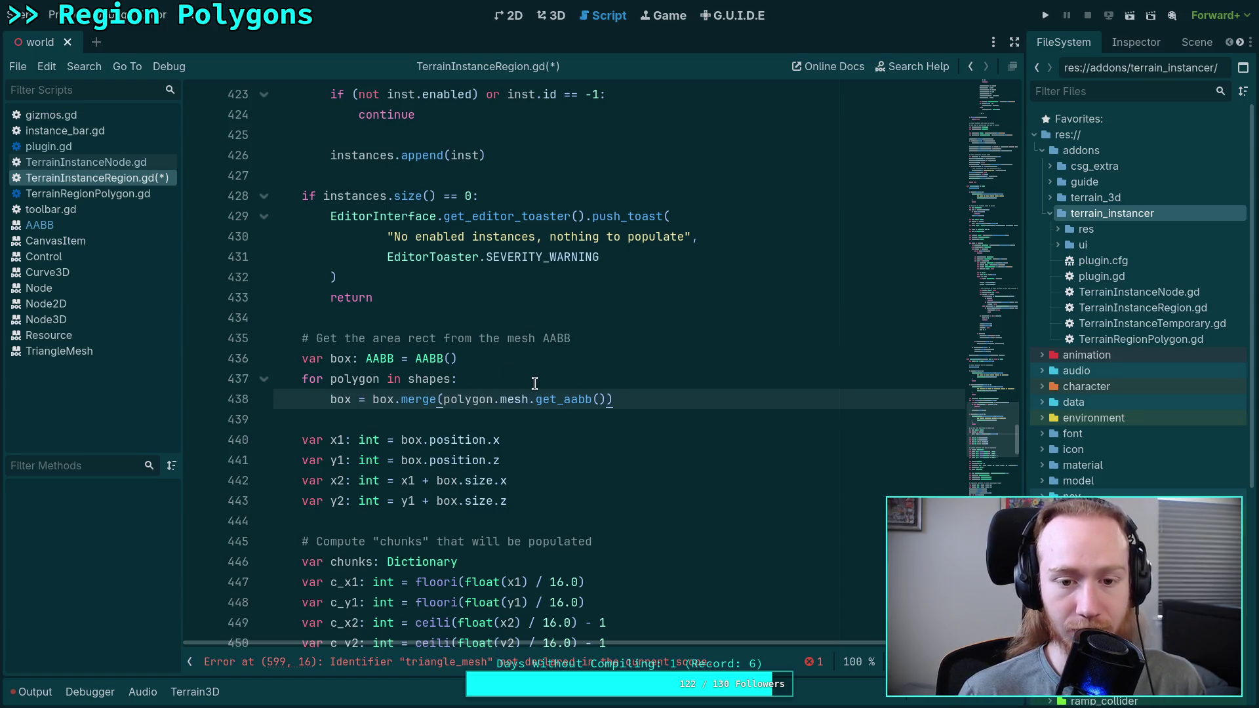
scroll(533, 380, "down", 3)
scroll(522, 367, "down", 3)
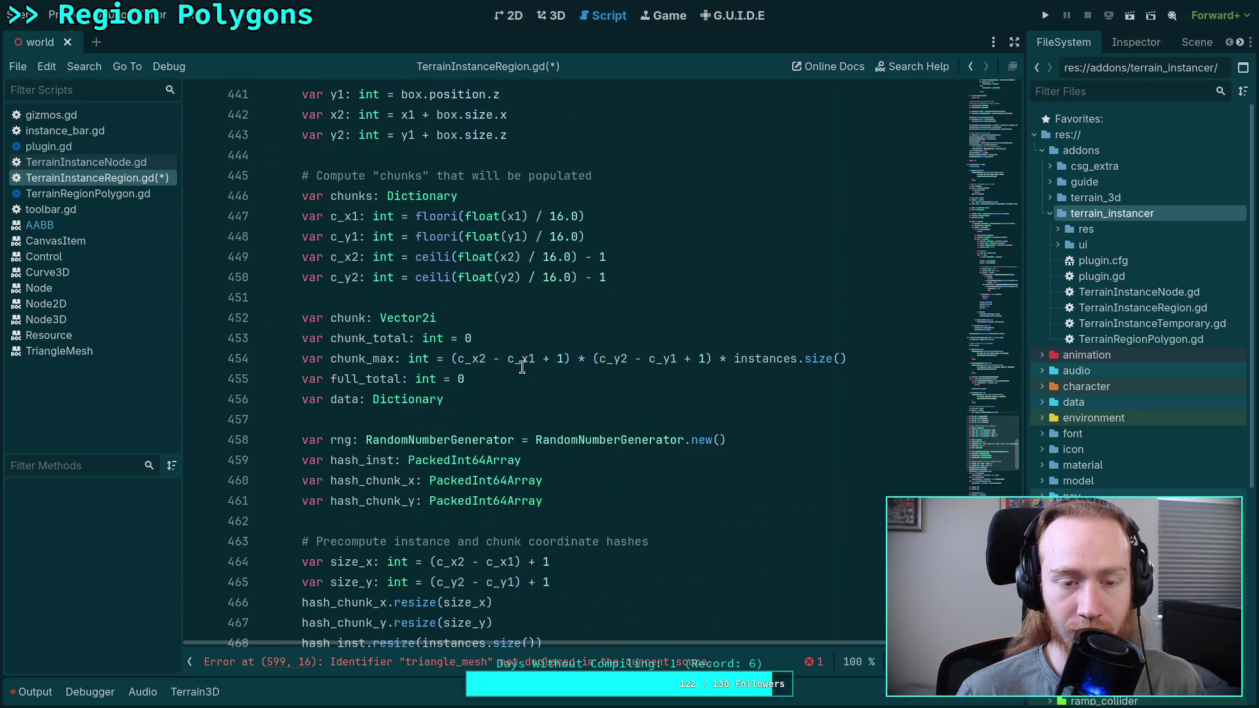
scroll(522, 368, "down", 7)
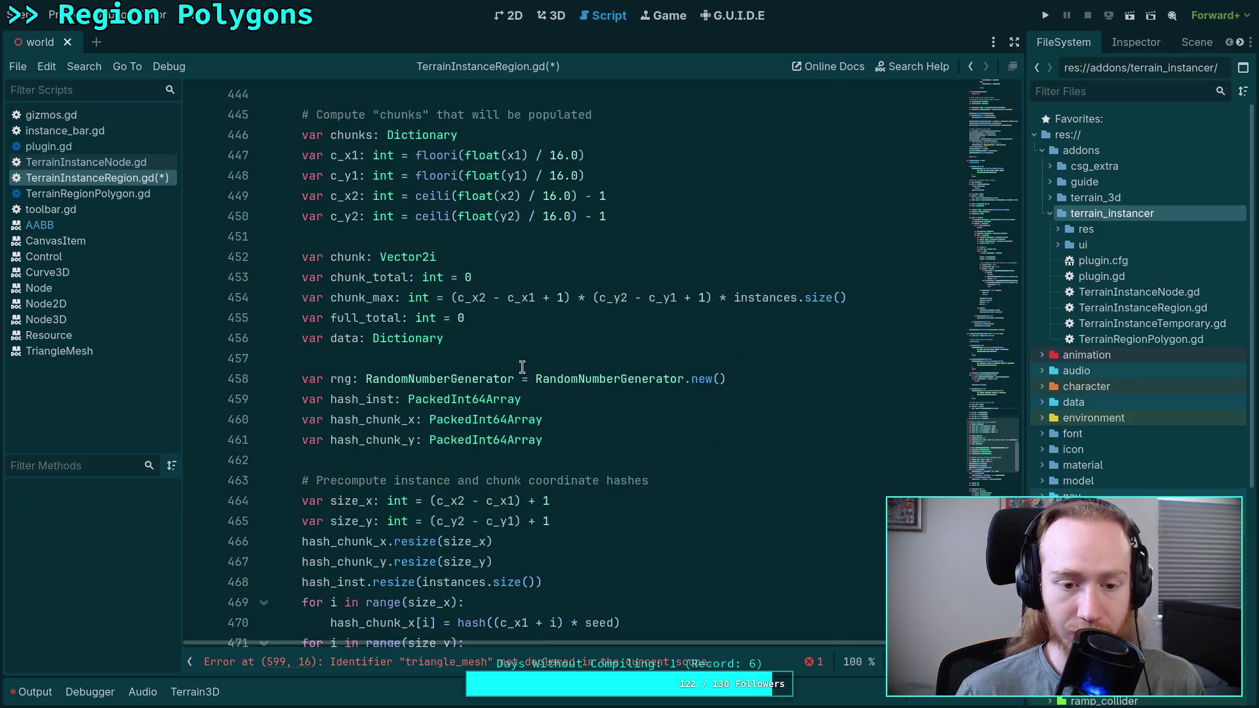
scroll(522, 367, "down", 16)
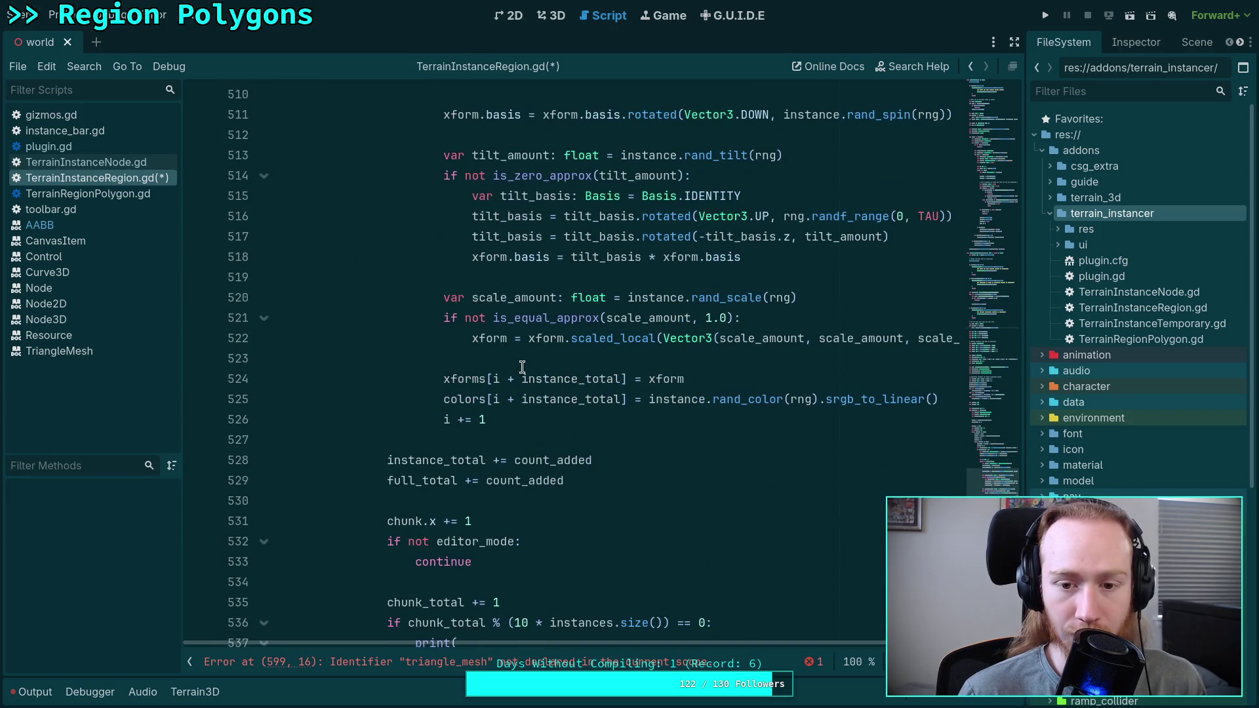
scroll(522, 368, "up", 2)
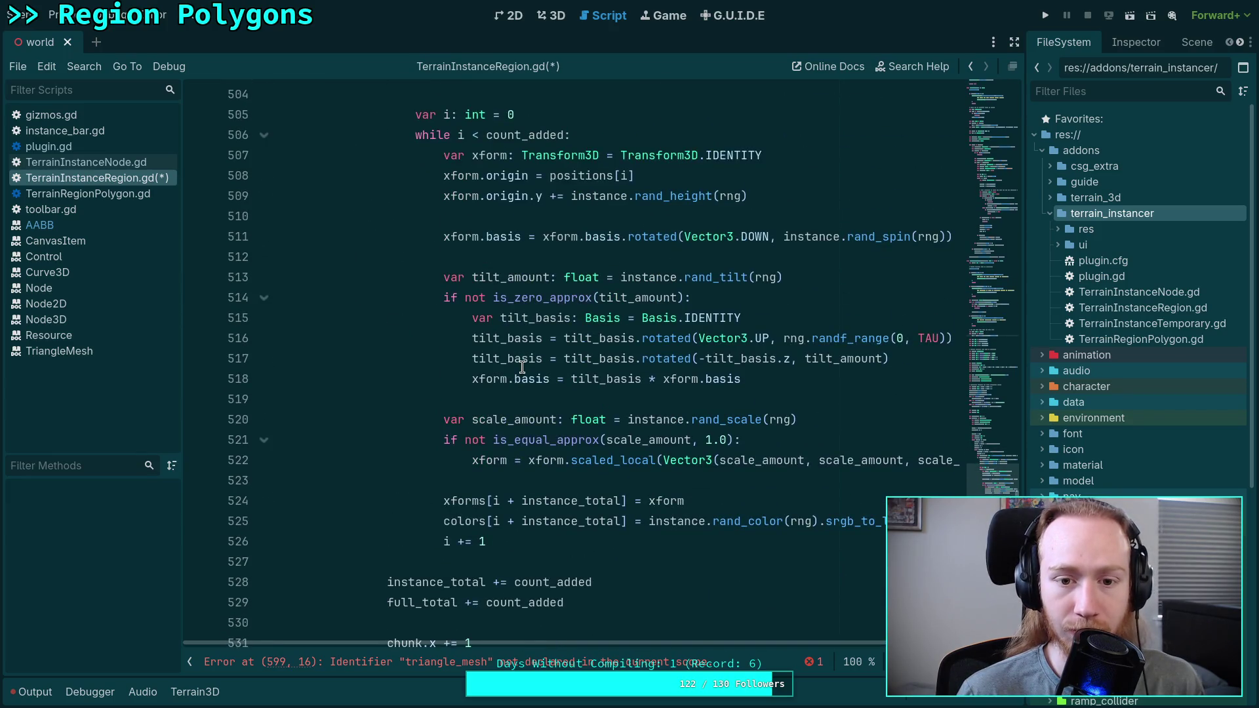
scroll(522, 367, "up", 6)
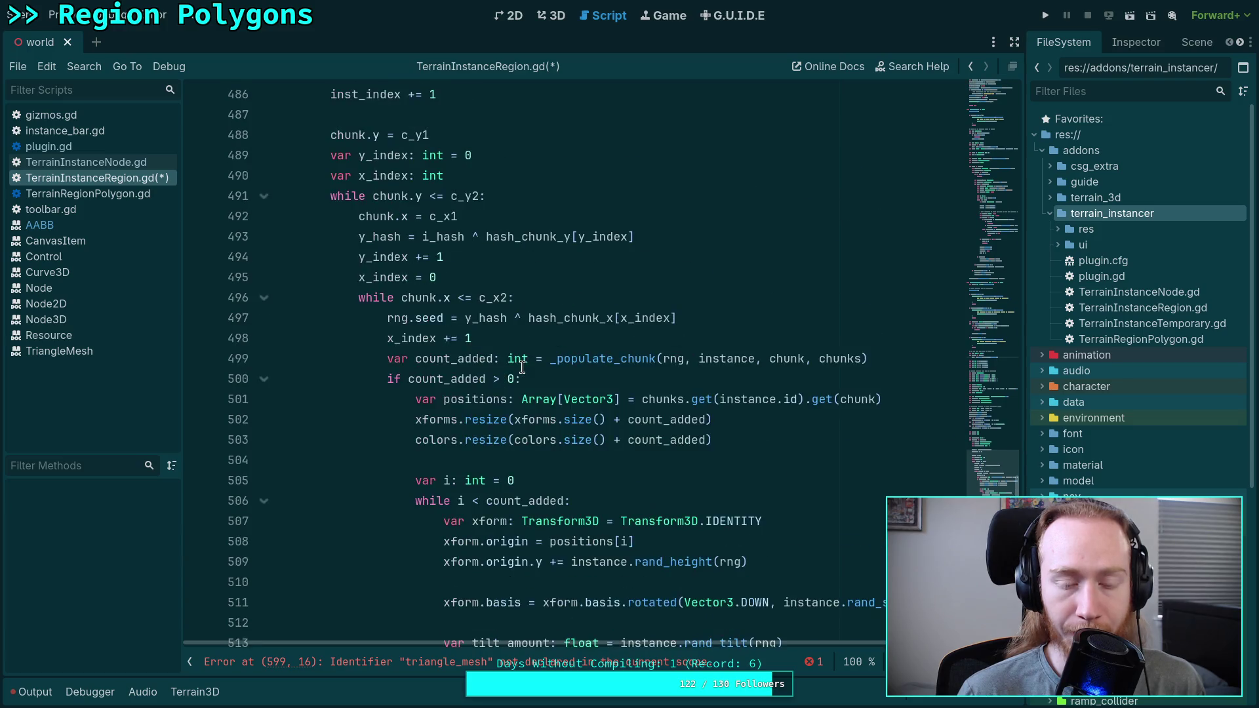
scroll(522, 368, "down", 6)
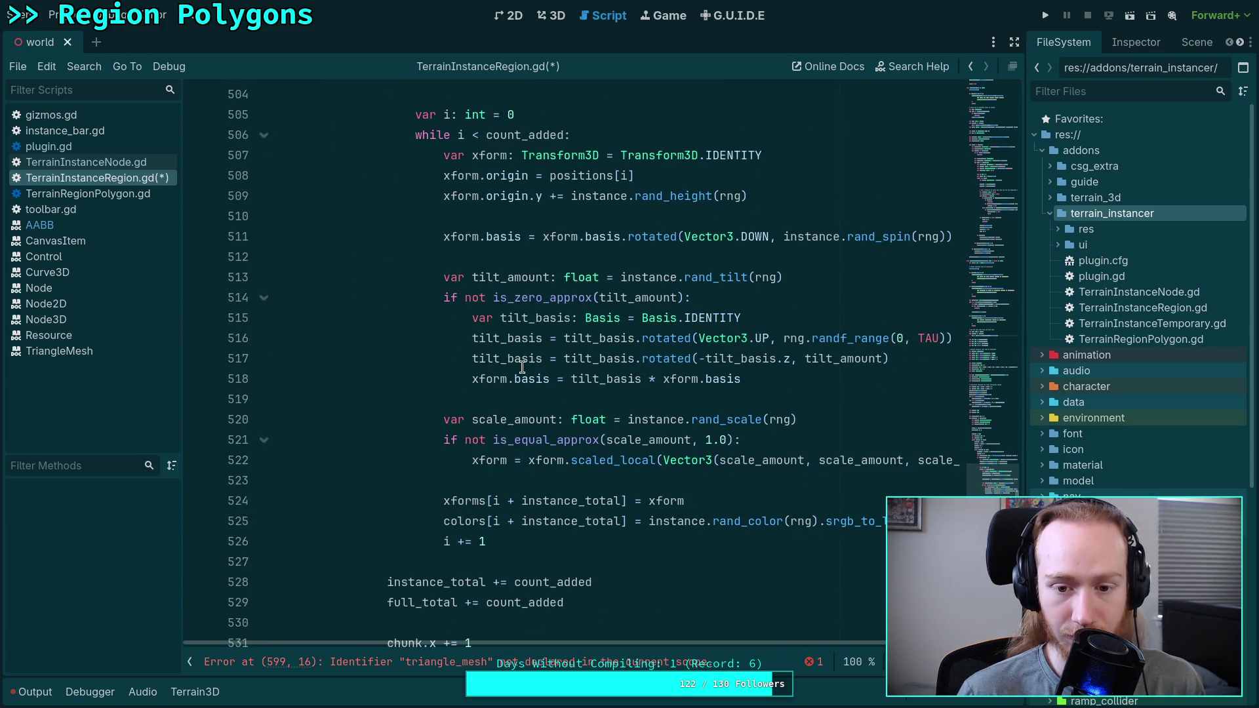
scroll(522, 367, "down", 6)
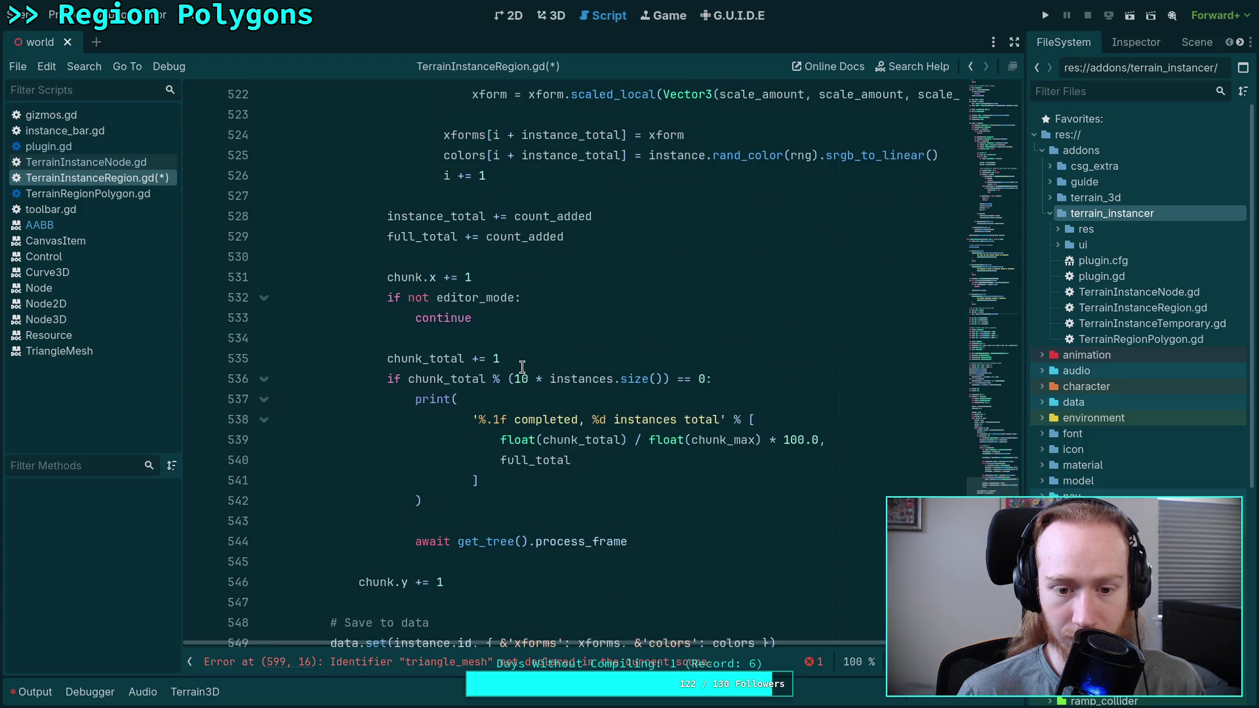
scroll(522, 366, "down", 5)
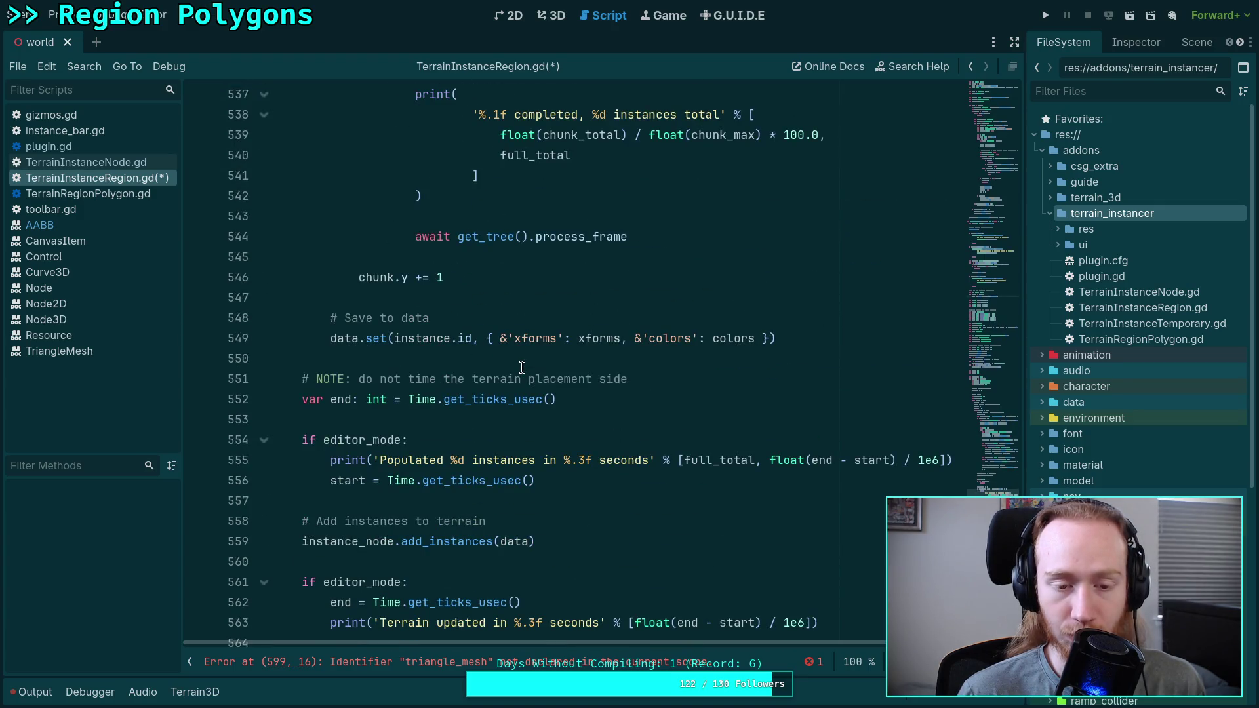
scroll(522, 367, "down", 9)
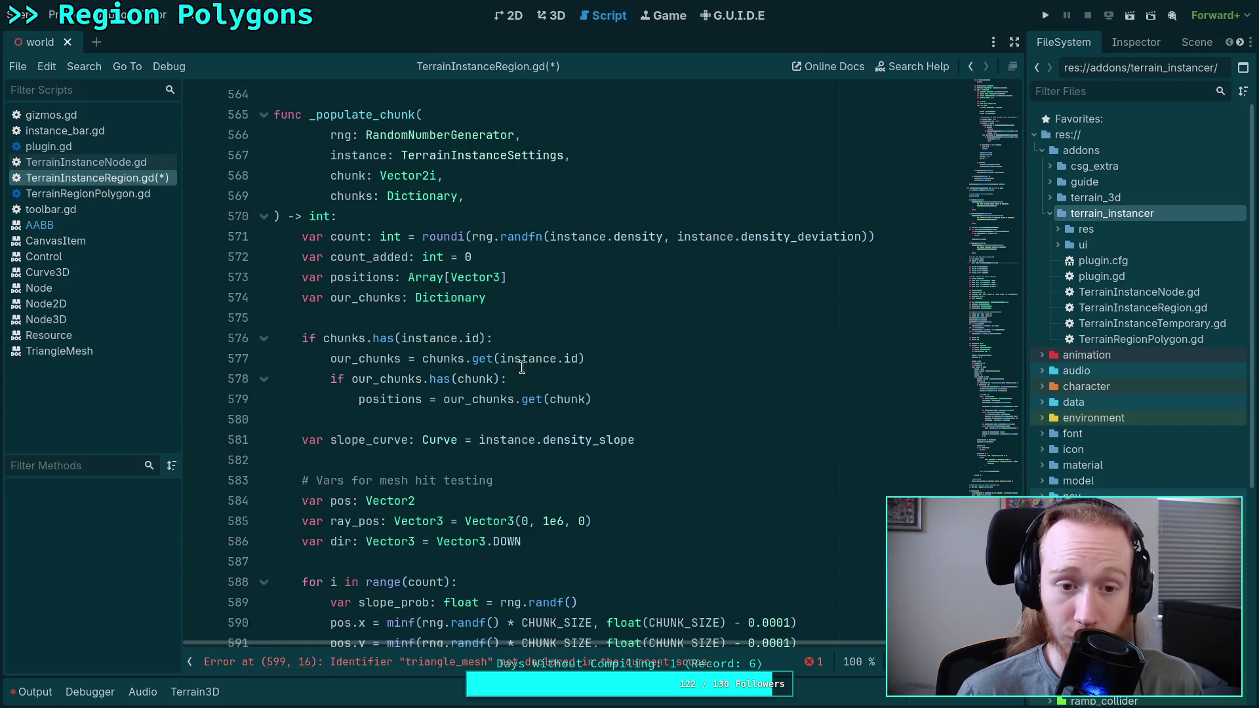
scroll(522, 367, "down", 2)
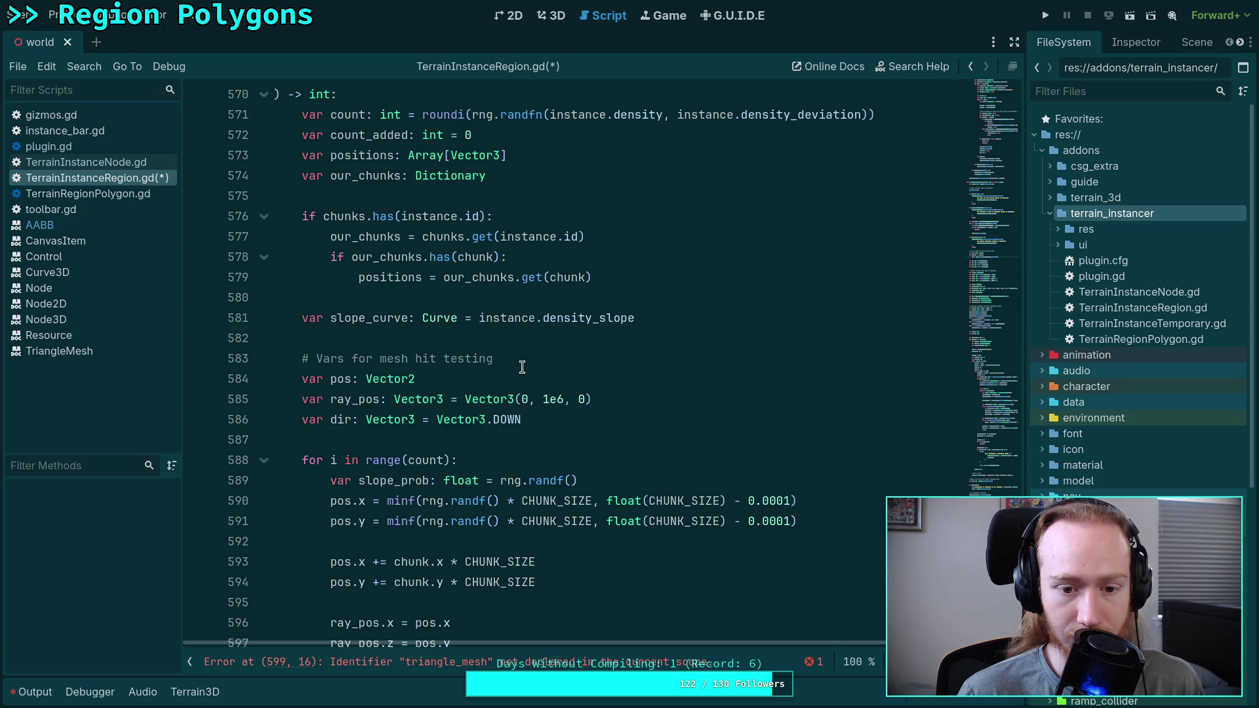
scroll(522, 367, "down", 5)
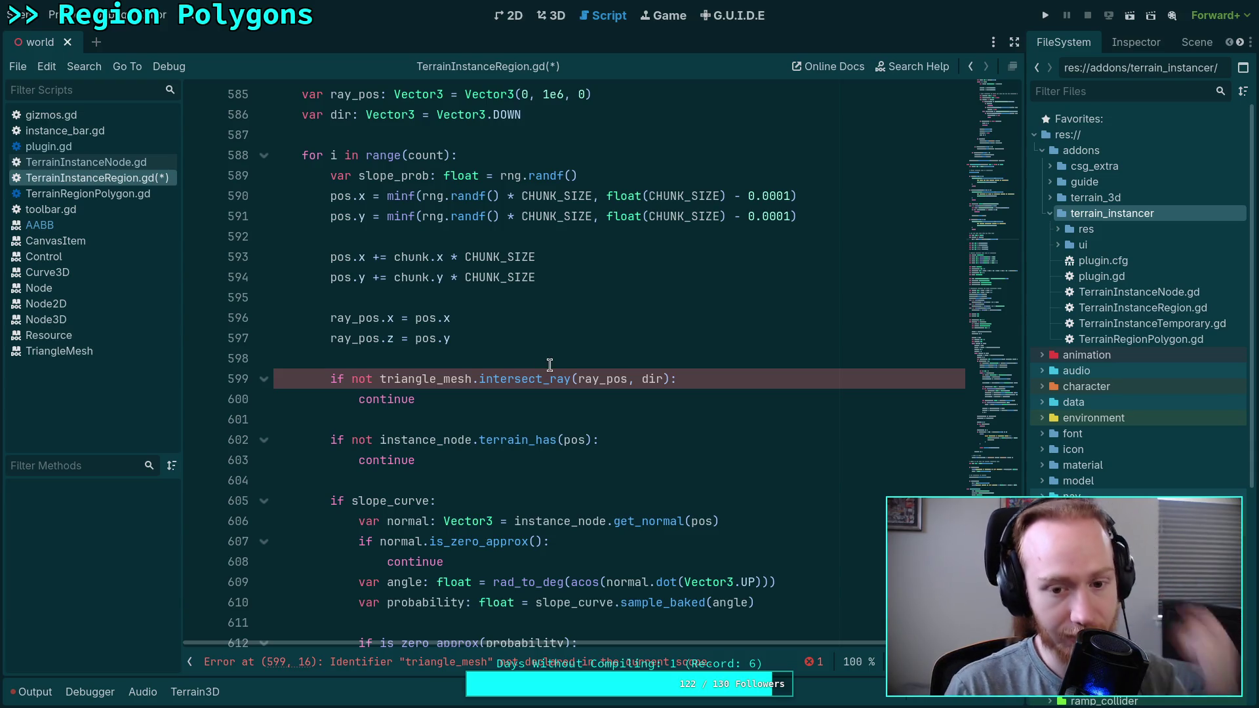
Select the triangle_mesh and ray checks around lines 599–600
left_click(549, 364)
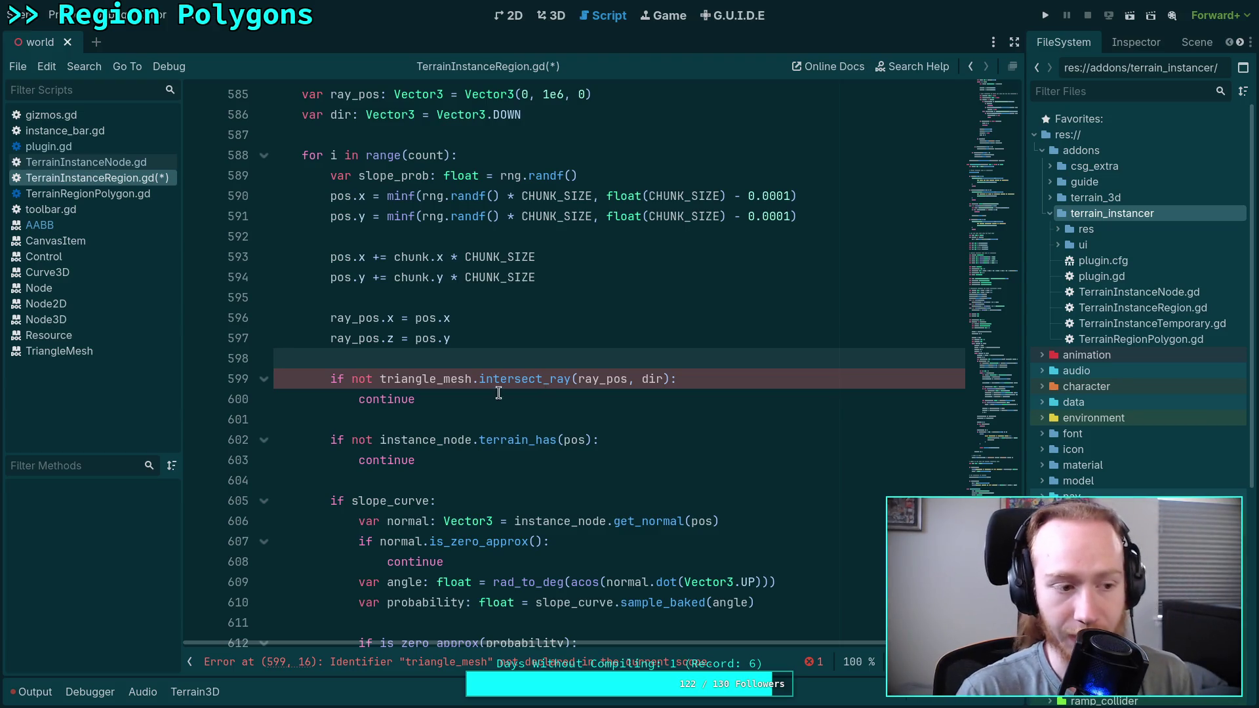
left_click_drag(498, 392, 339, 377)
left_click_drag(441, 459, 378, 414)
key("shift+Up")
key("shift+Up")
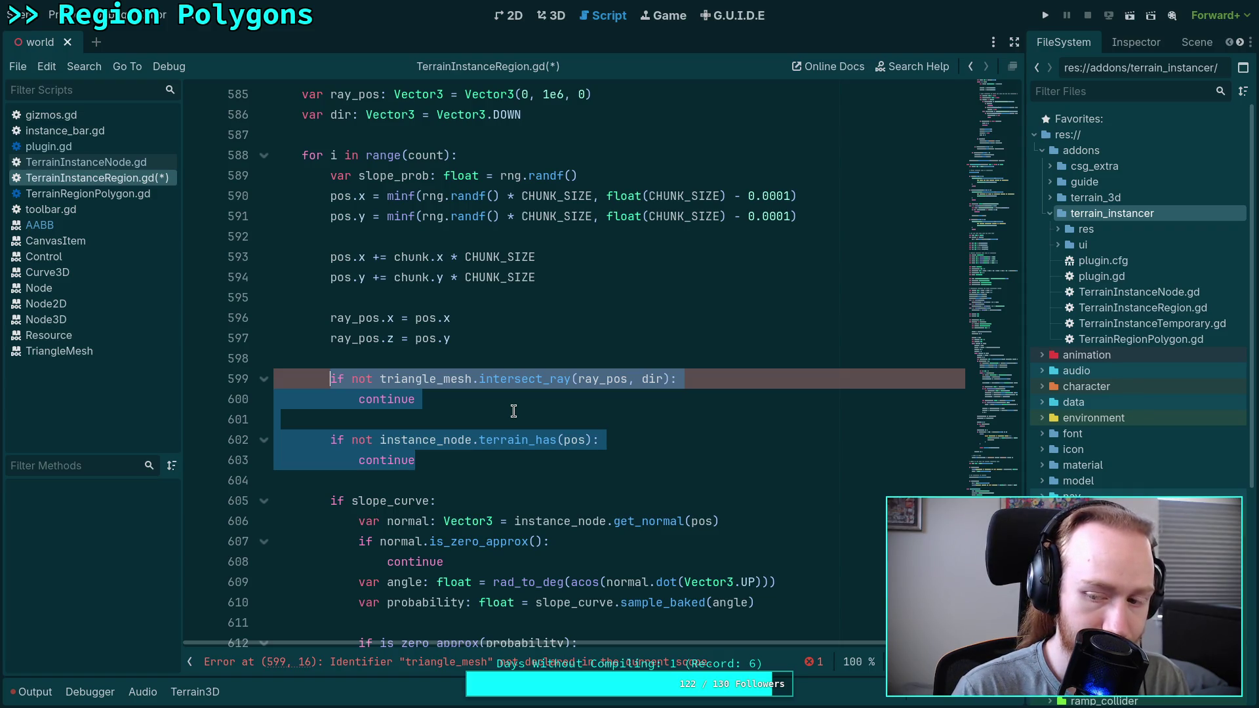
left_click(473, 423)
Copy the ADD/SUBTRACT polygon intersection test block from earlier in the script
scroll(525, 374, "up", 20)
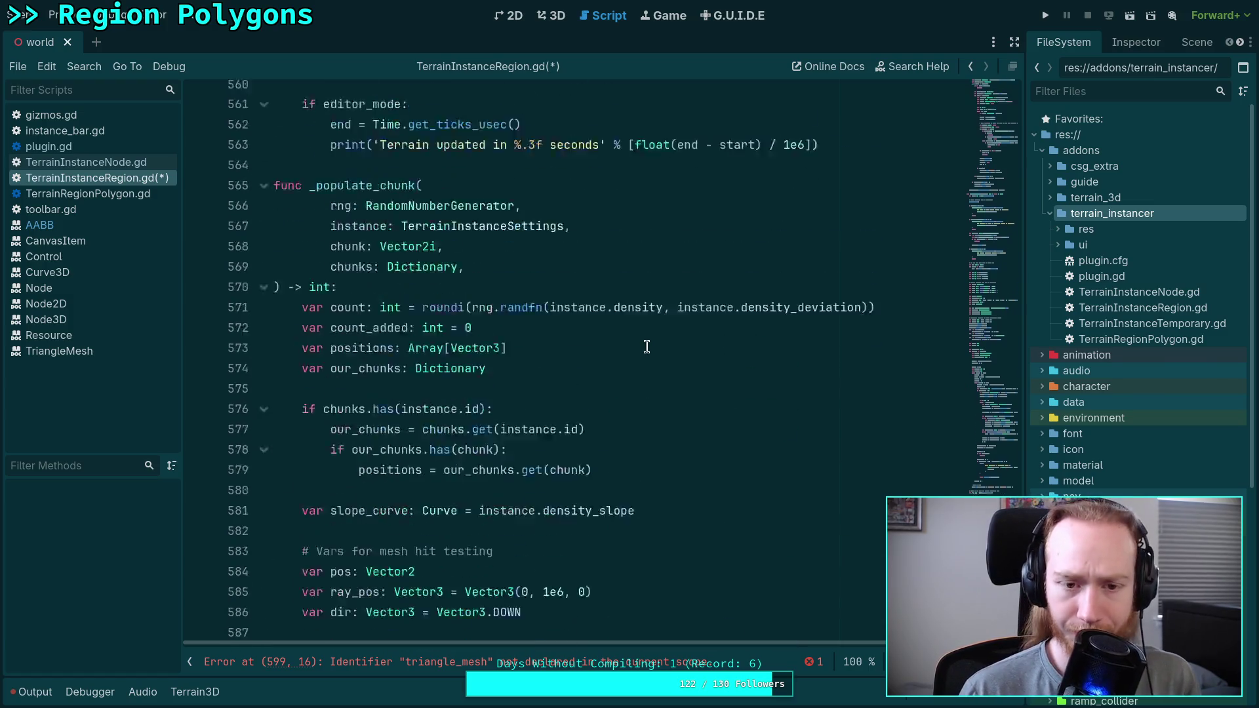
scroll(618, 366, "up", 20)
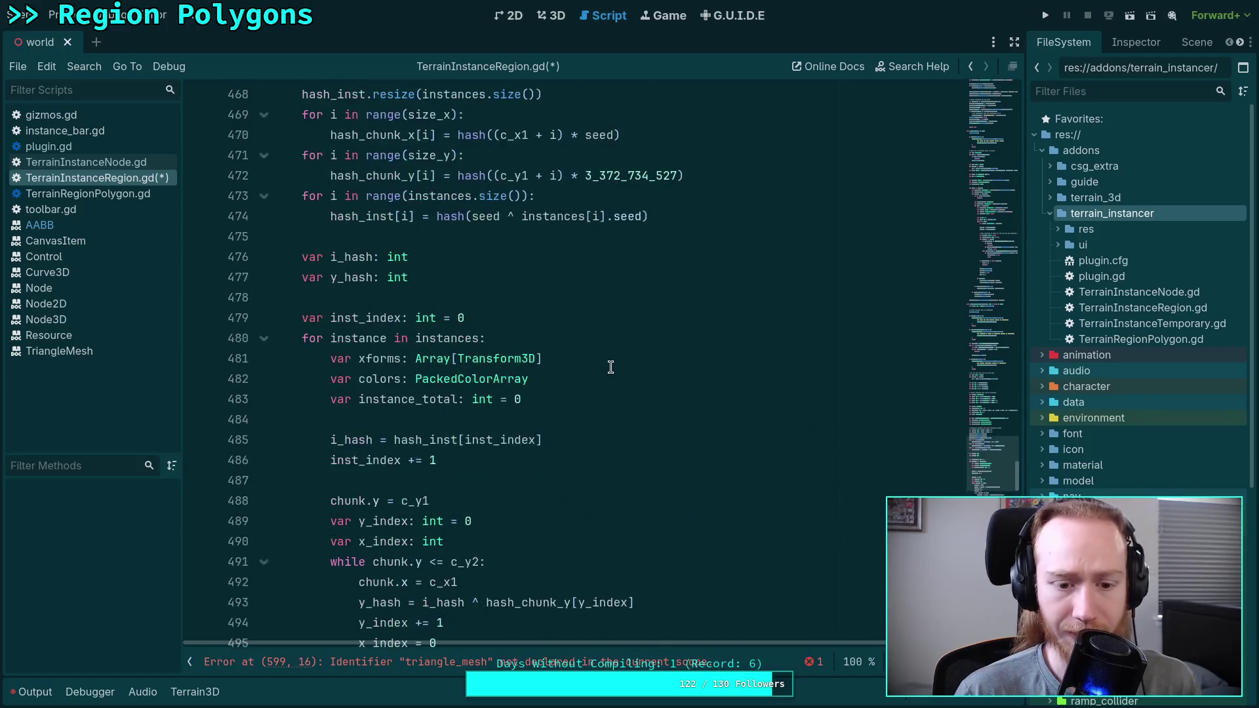
scroll(391, 360, "up", 13)
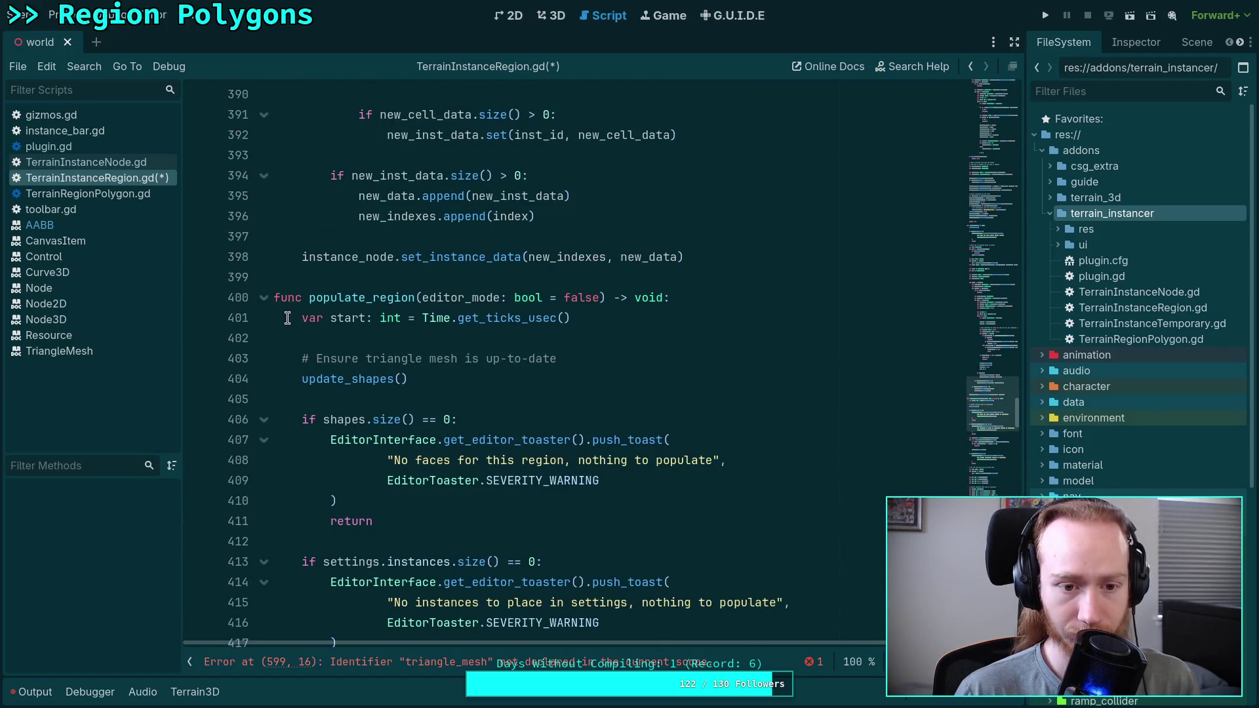
scroll(478, 355, "up", 2)
scroll(478, 355, "down", 2)
mouse_move(415, 297)
left_mouse_down()
mouse_move(543, 440)
mouse_move(597, 531)
left_mouse_up()
right_click(561, 505)
left_click(590, 508)
scroll(531, 490, "down", 2)
mouse_move(532, 495)
left_mouse_down()
mouse_move(436, 378)
mouse_move(415, 175)
left_mouse_up()
right_click(452, 191)
left_click(486, 257)
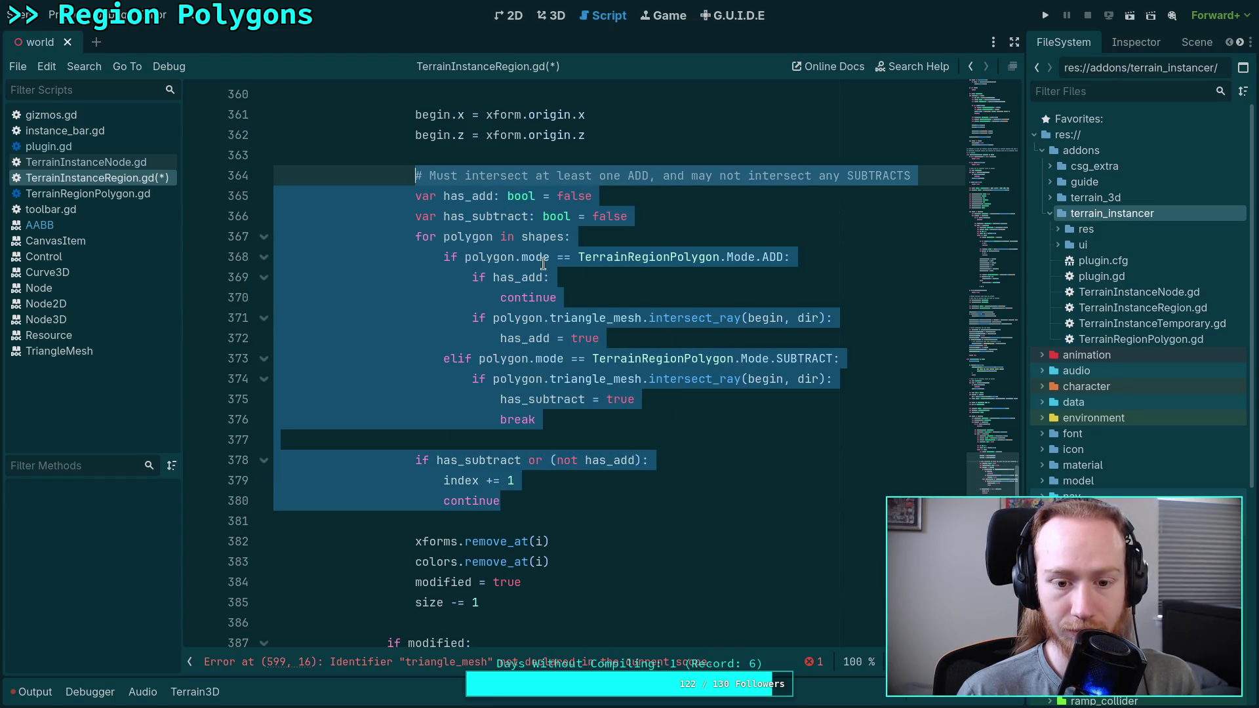
Paste the has_add/has_subtract loop over the triangle_mesh check on lines 599–600
scroll(997, 446, "down", 10)
scroll(335, 282, "down", 10)
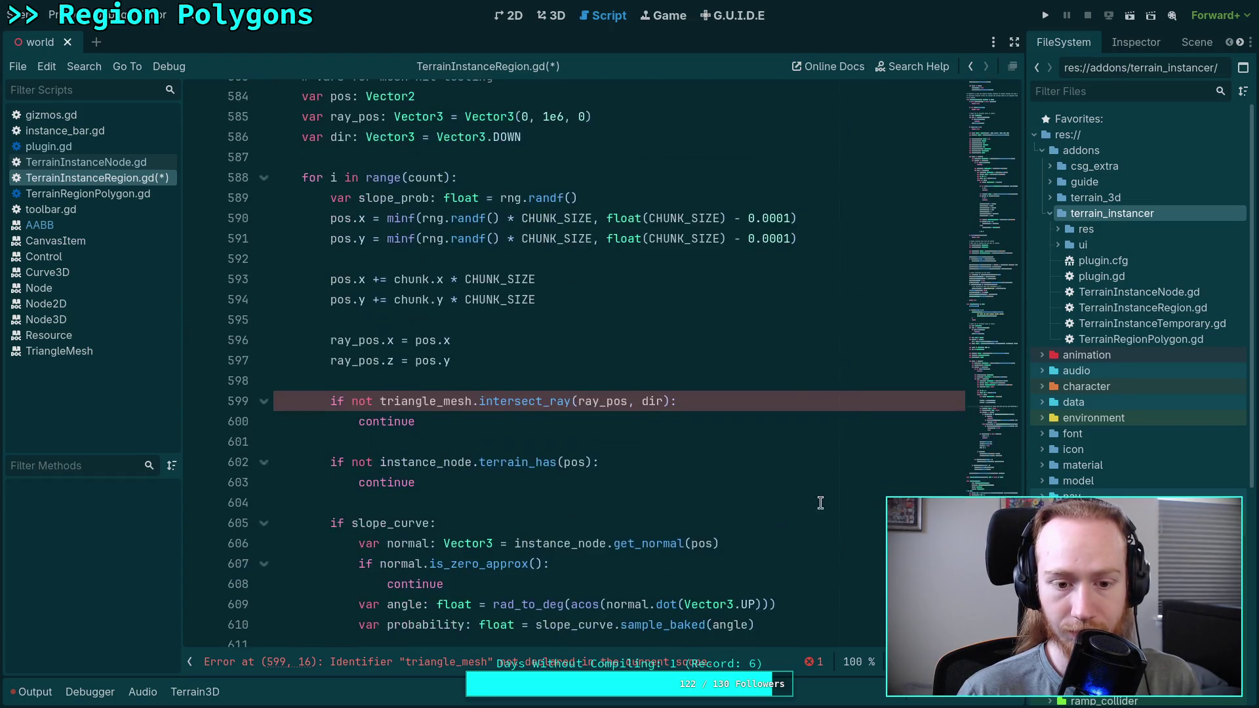
left_click_drag(416, 300, 335, 276)
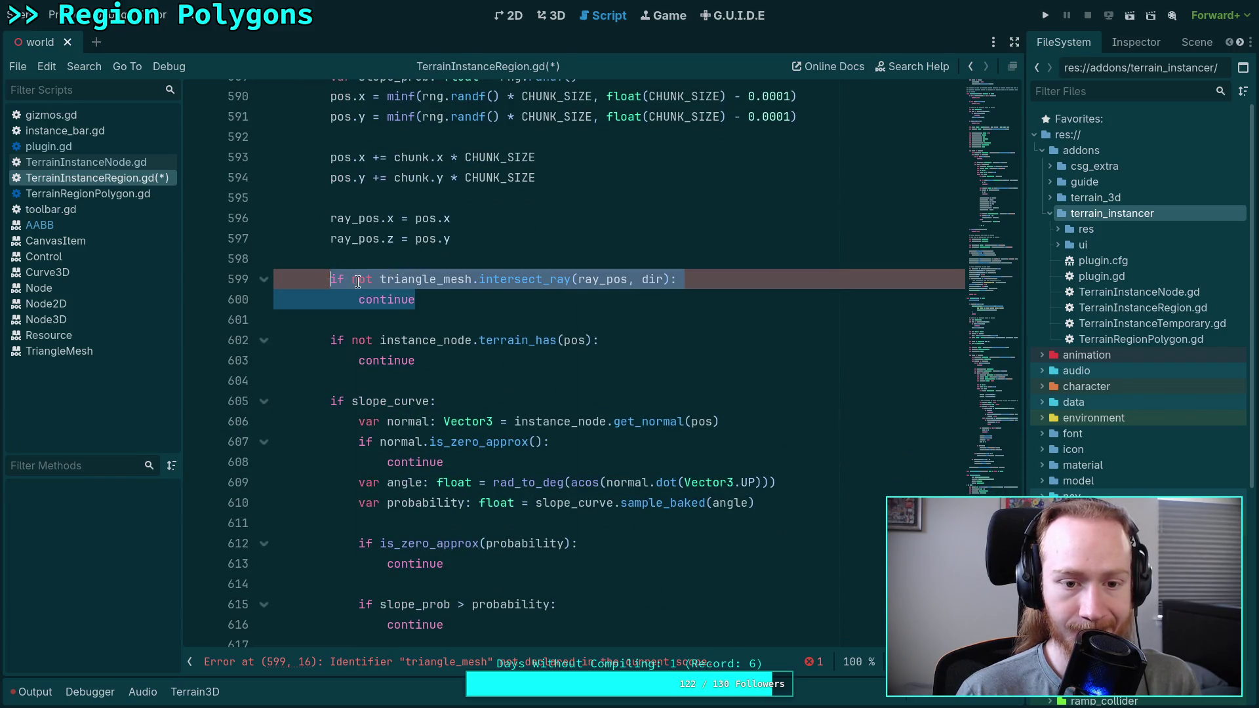
right_click(348, 280)
left_click(408, 362)
mouse_move(457, 299)
left_mouse_down()
mouse_move(478, 485)
mouse_move(472, 604)
left_mouse_up()
key("shift+Tab")
key("shift+Tab")
key("shift+Tab")
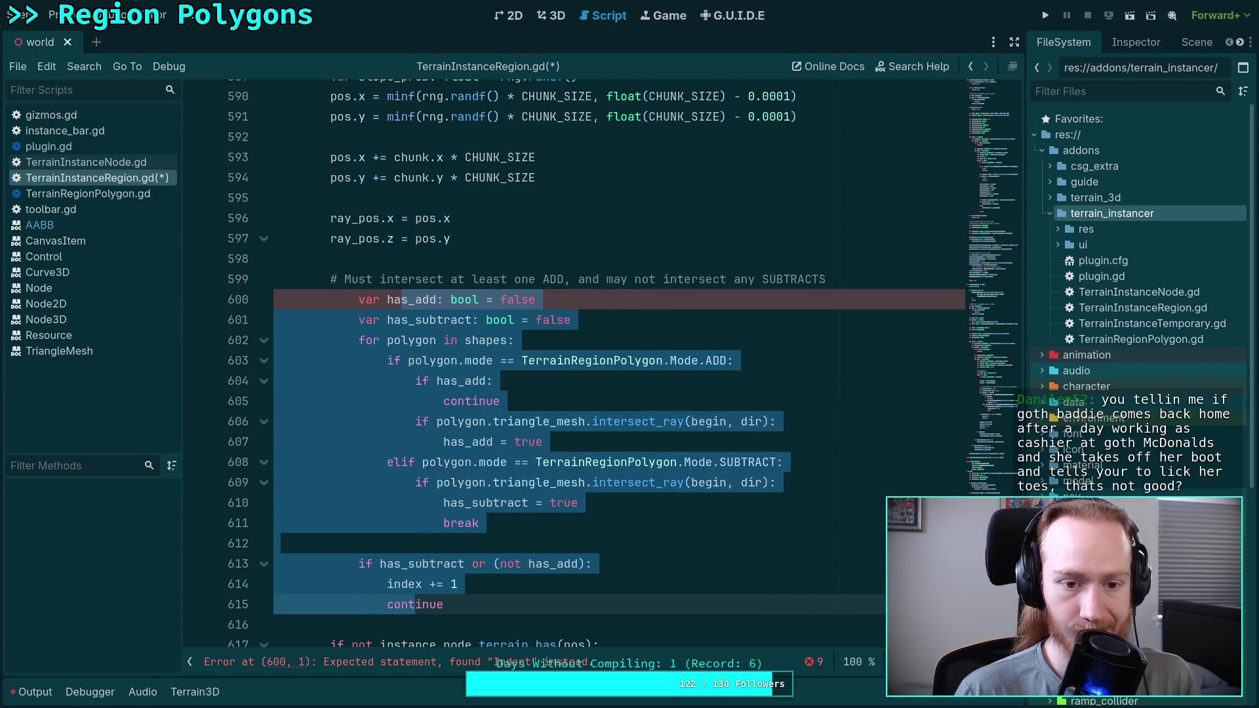
left_click(570, 319)
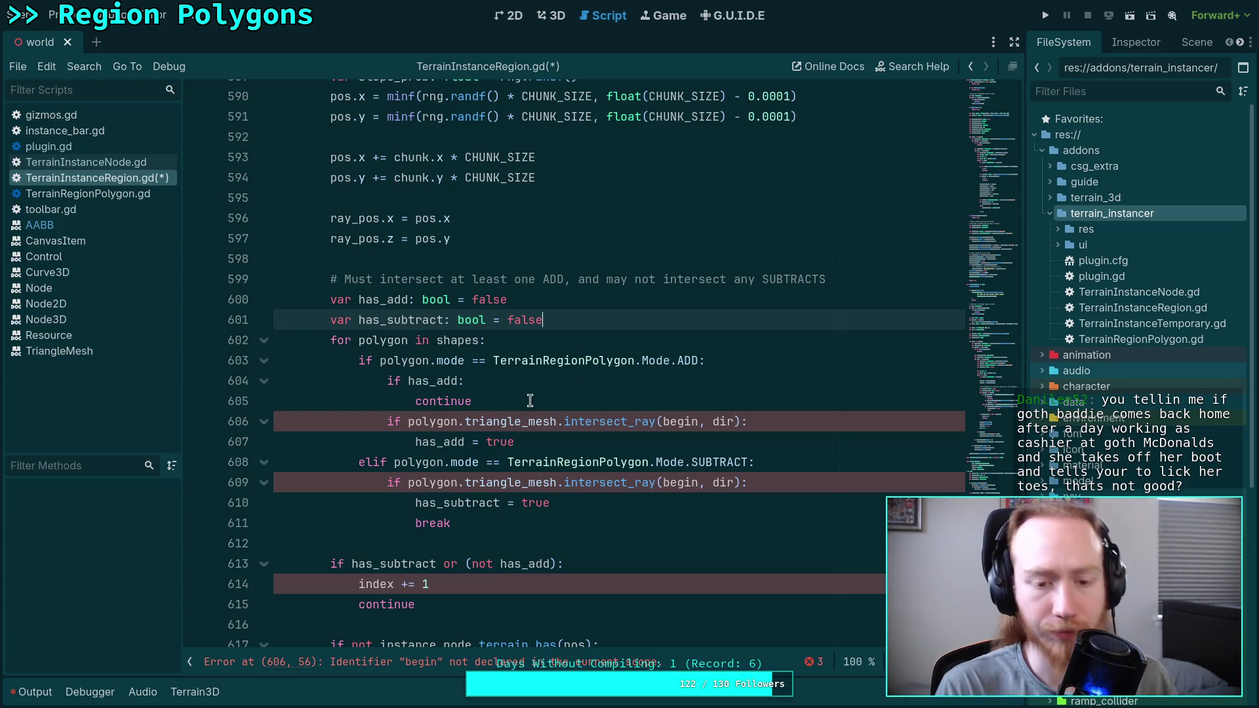
Dedent the pasted block on lines 600–615 two more levels to fit the loop
scroll(540, 391, "down", 1)
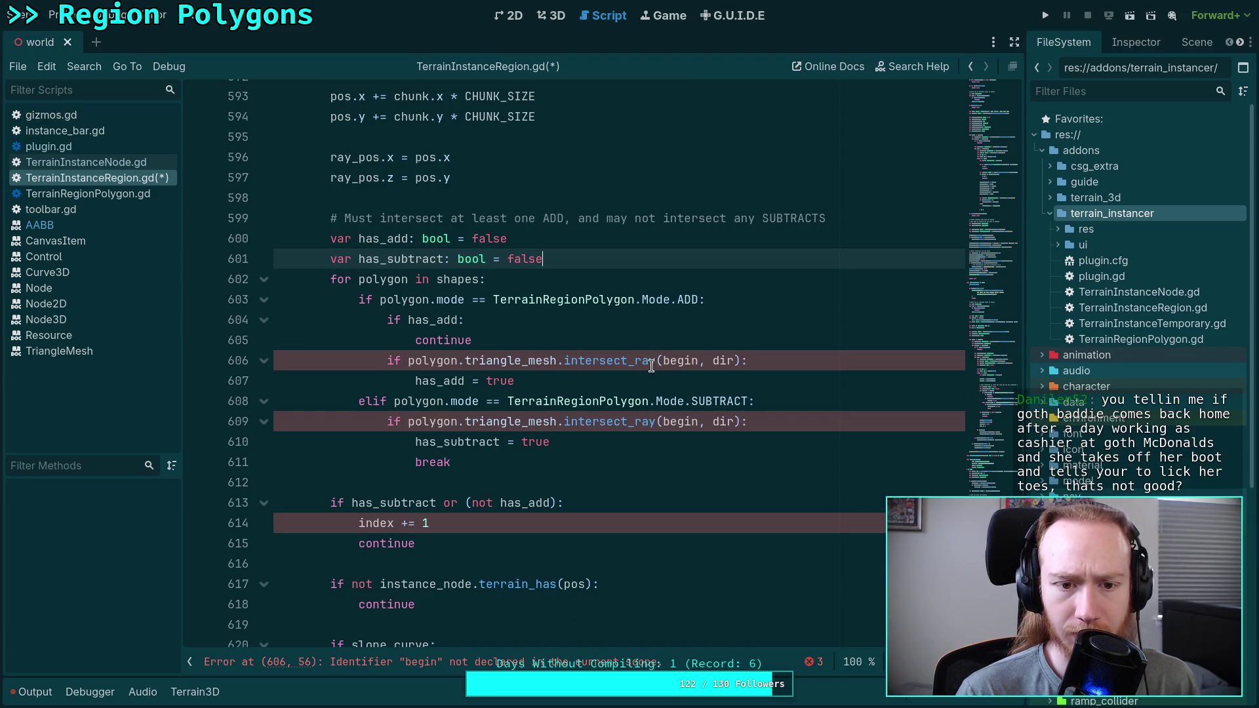
scroll(675, 366, "down", 2)
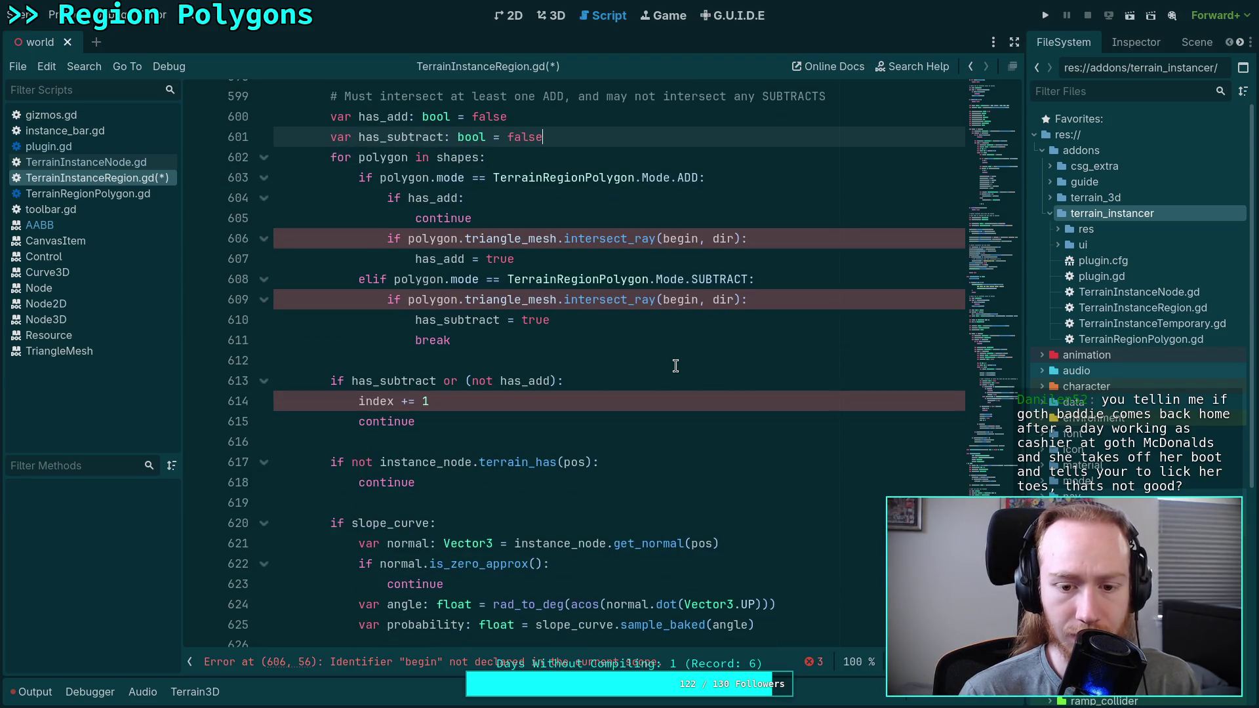
scroll(658, 346, "up", 2)
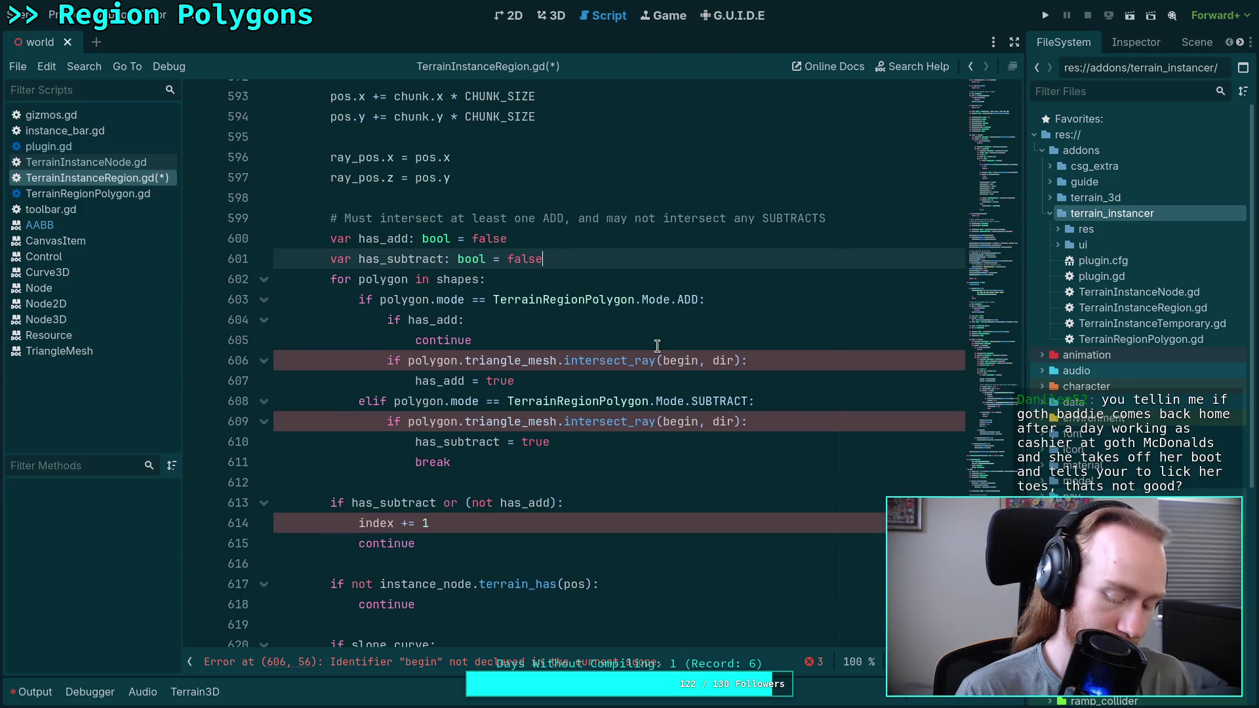
key("ctrl+z")
key("ctrl+z")
key("ctrl+z")
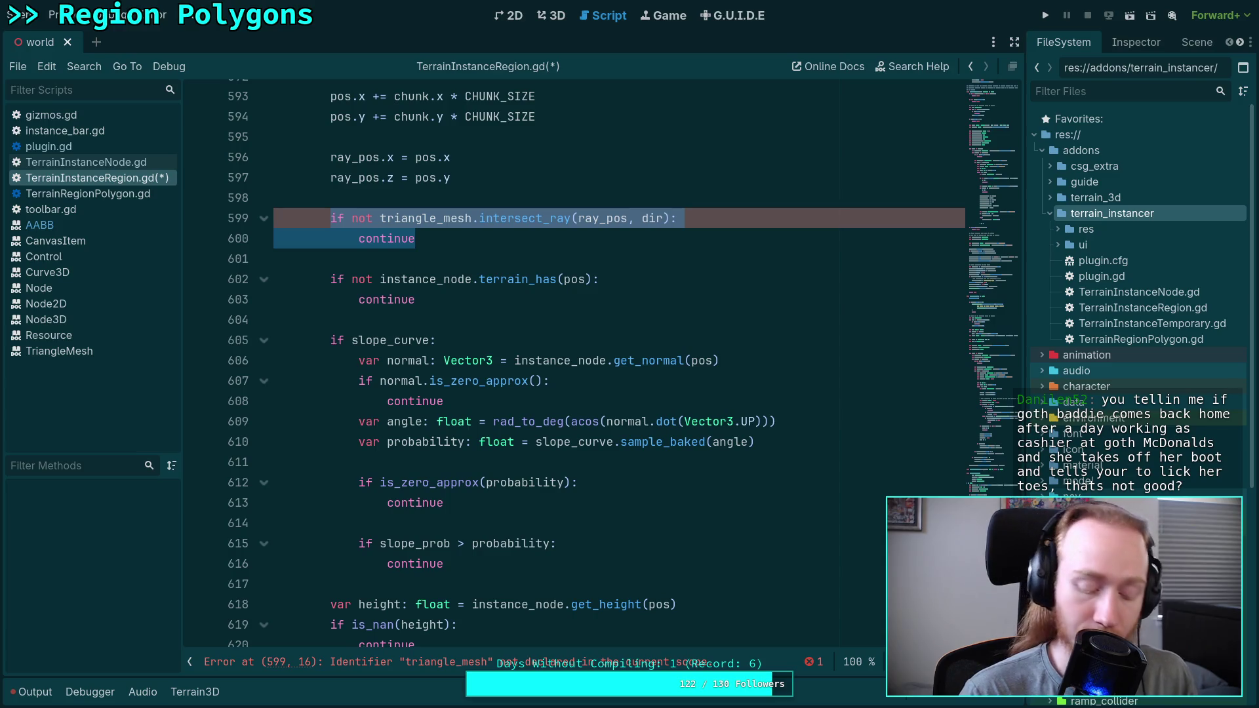
key("ctrl+shift+z")
mouse_move(522, 543)
left_mouse_down()
mouse_move(521, 280)
mouse_move(538, 259)
mouse_move(532, 239)
left_mouse_up()
key("shift+Tab")
key("shift+Tab")
key("shift+Tab")
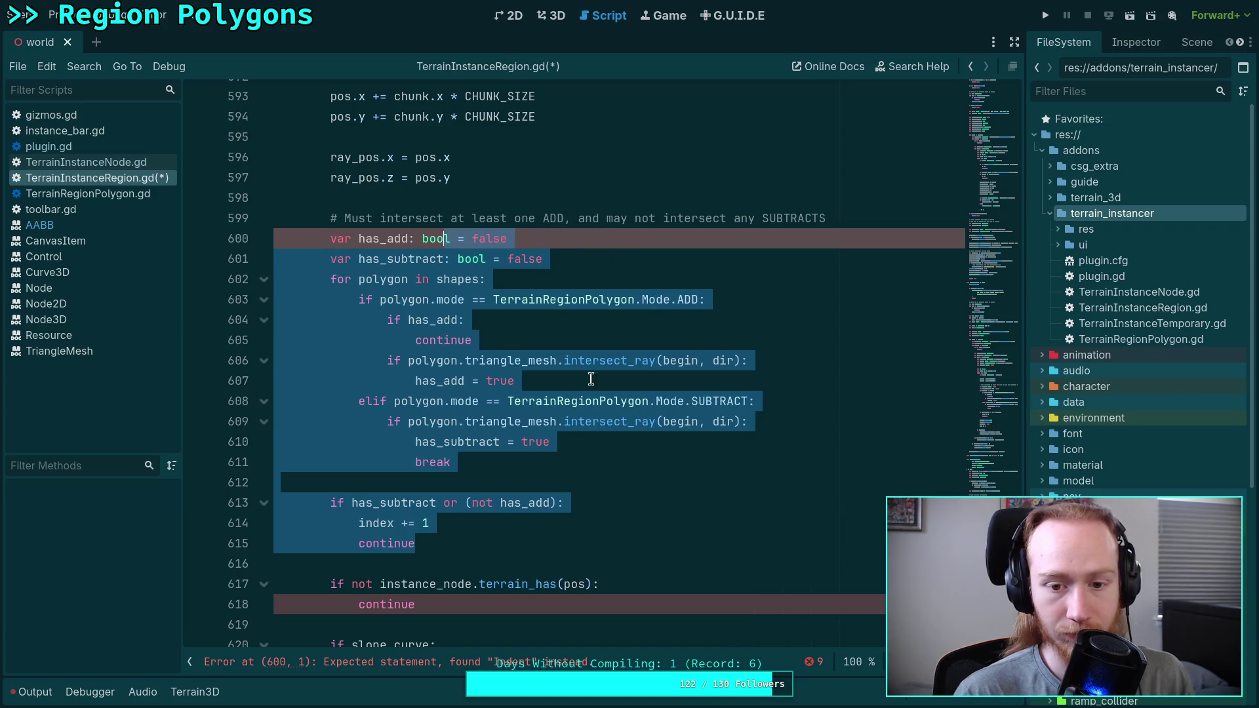
left_click(664, 367)
Rename begin to ray_pos on lines 606 and 609
type("r")
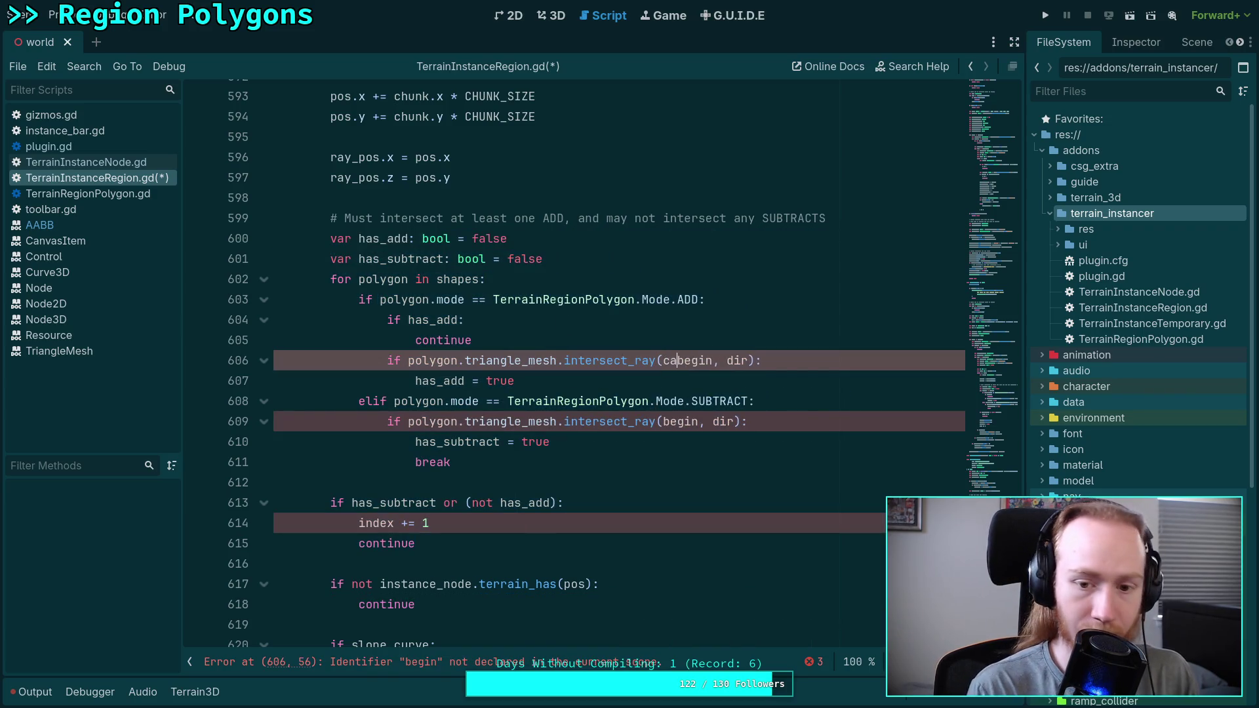
key("Escape")
type("ay_pos")
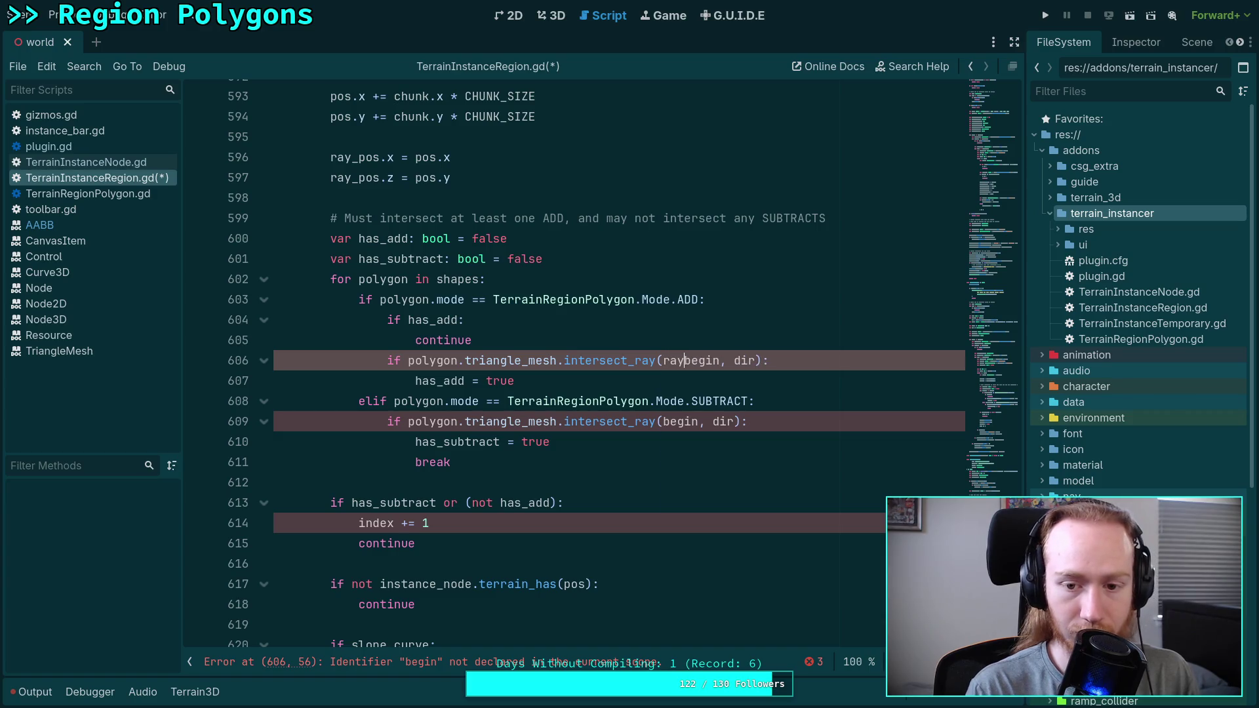
key("Tab")
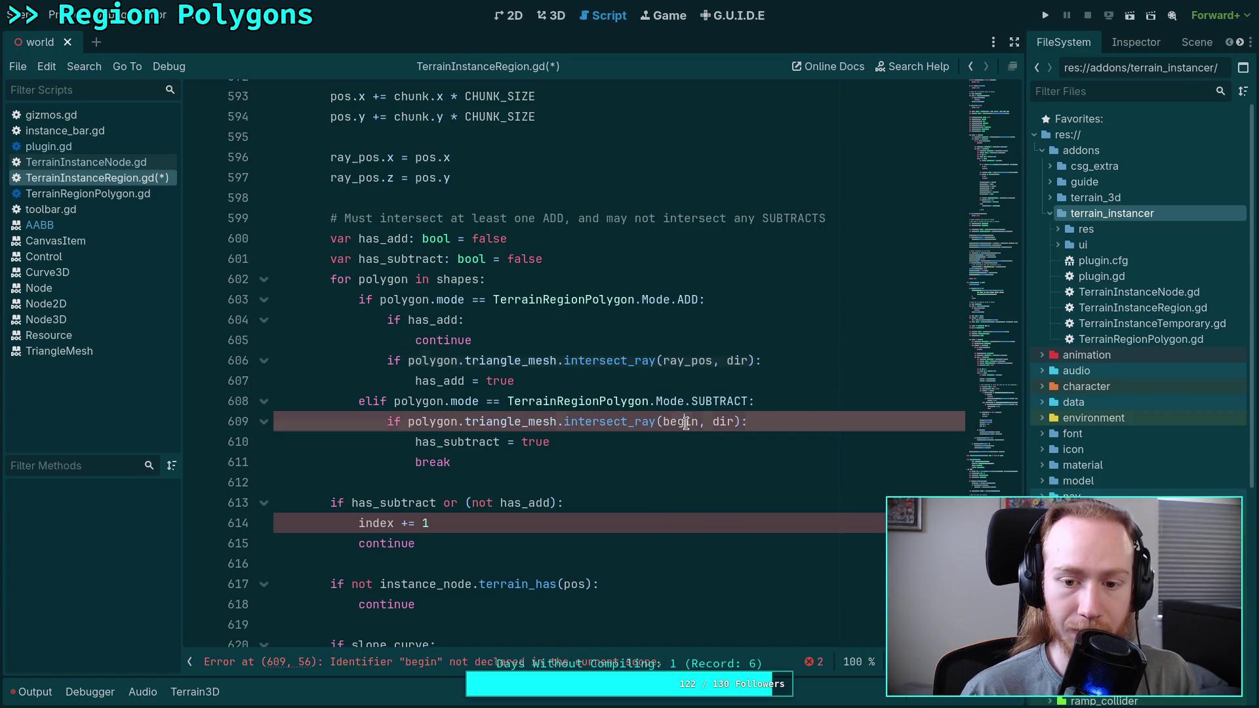
double_click(680, 421)
type("ray")
key("Tab")
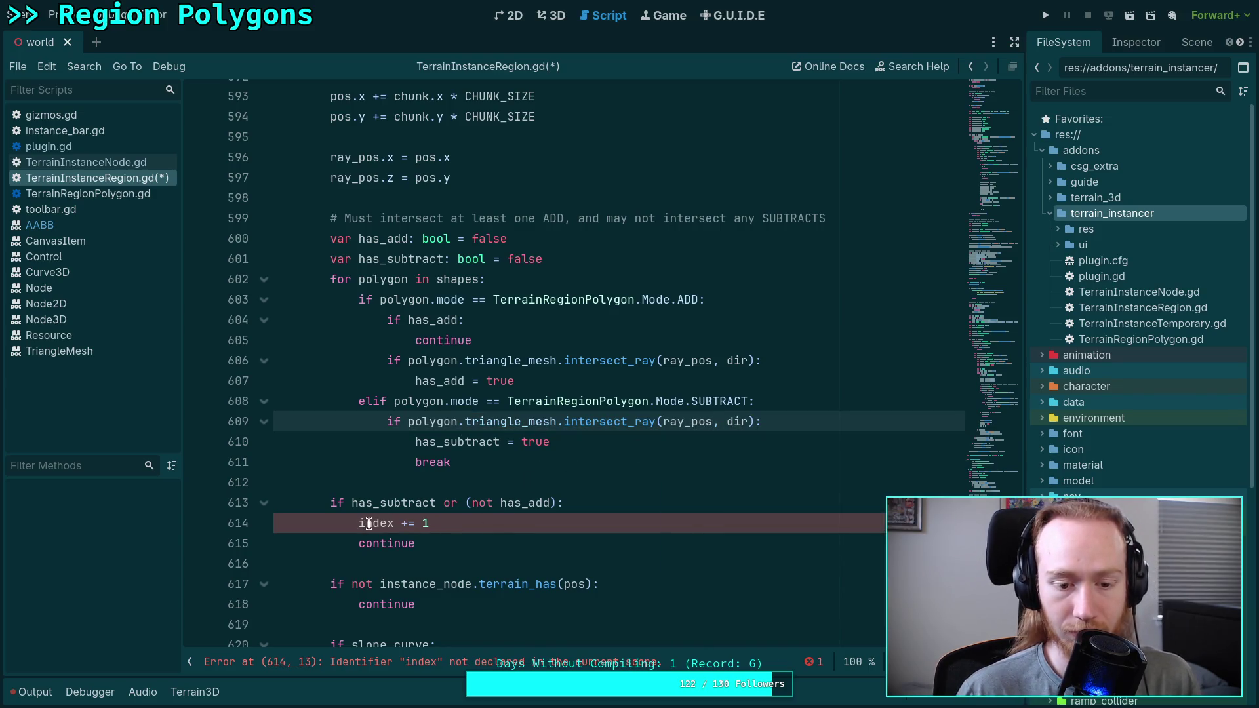
Delete the undeclared index += 1 line from the pasted block
left_click_drag(362, 523, 623, 505)
key("BackSpace")
scroll(565, 502, "up", 1)
scroll(565, 502, "down", 2)
left_click(506, 441)
scroll(523, 491, "up", 2)
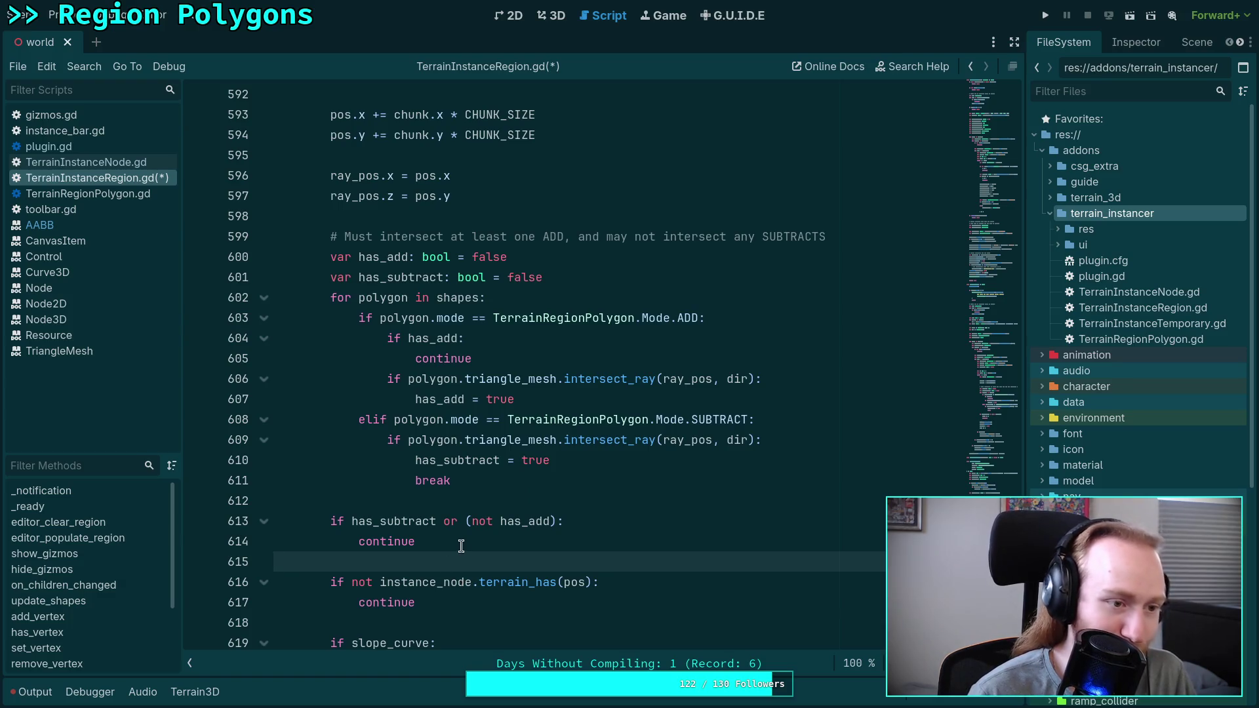
left_click(590, 505)
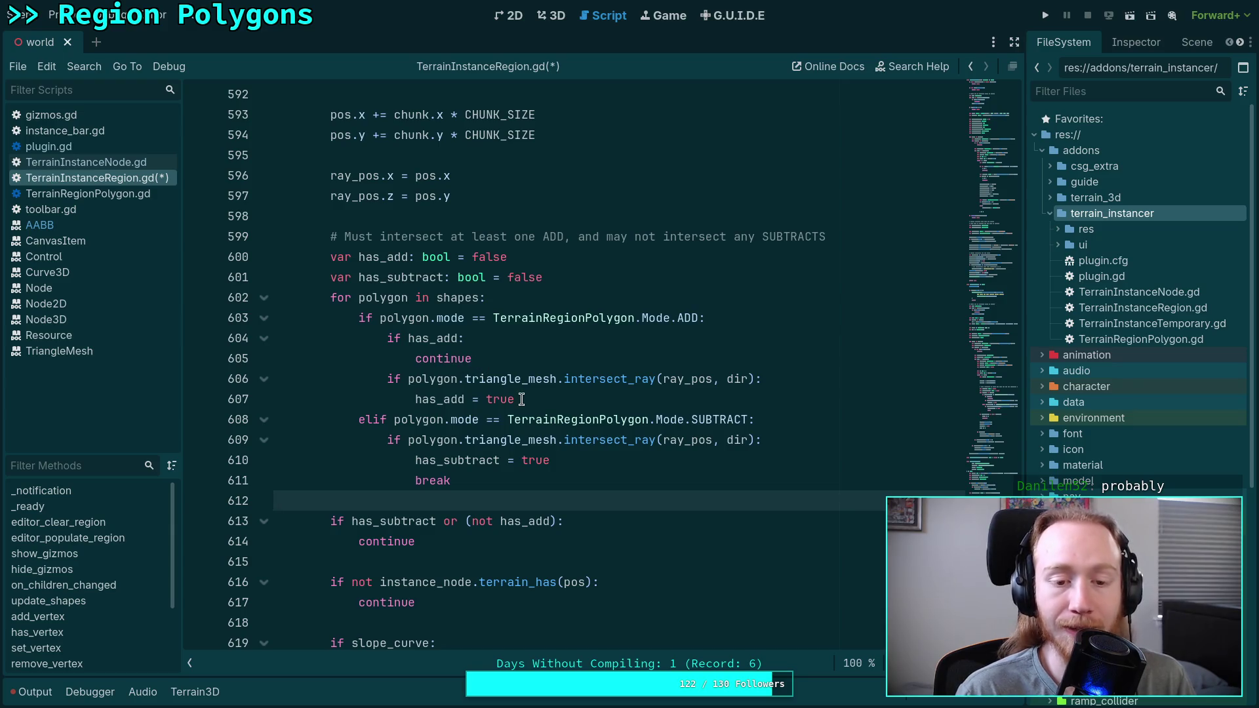
left_click_drag(413, 380, 752, 379)
Highlight every use of ray_pos and inspect the has_subtract check on line 610
left_click(480, 379)
scroll(481, 379, "up", 3)
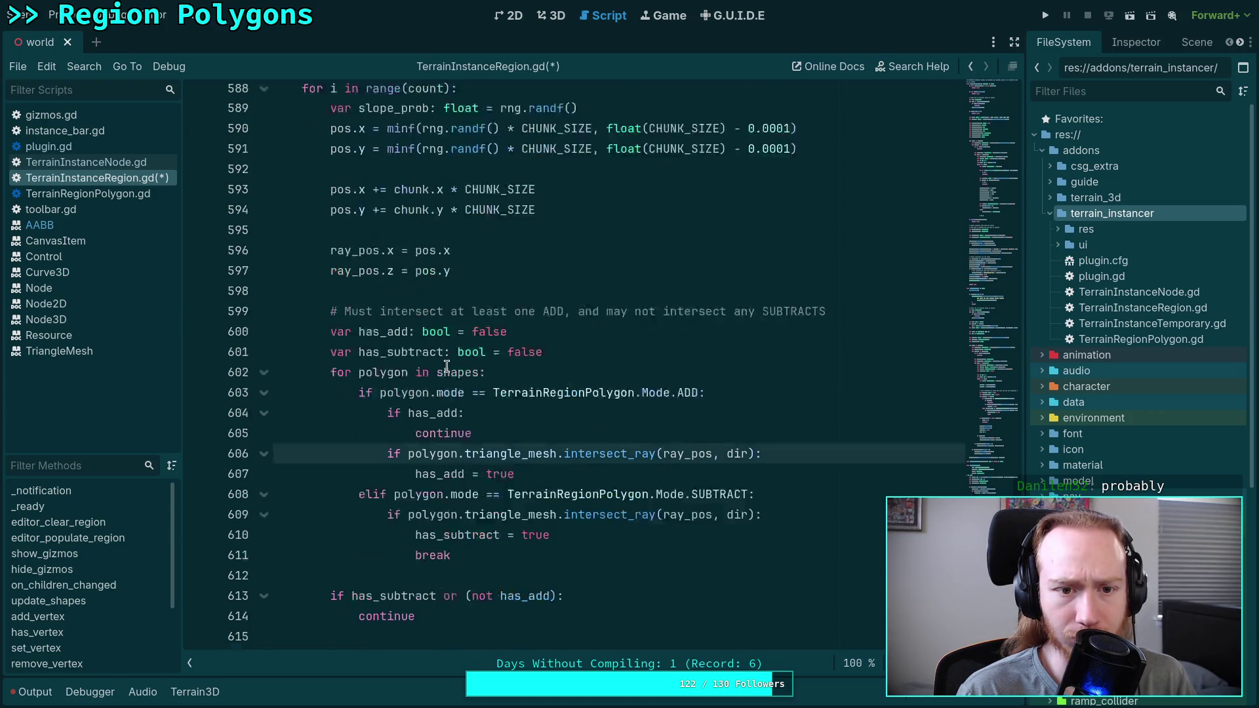
double_click(354, 359)
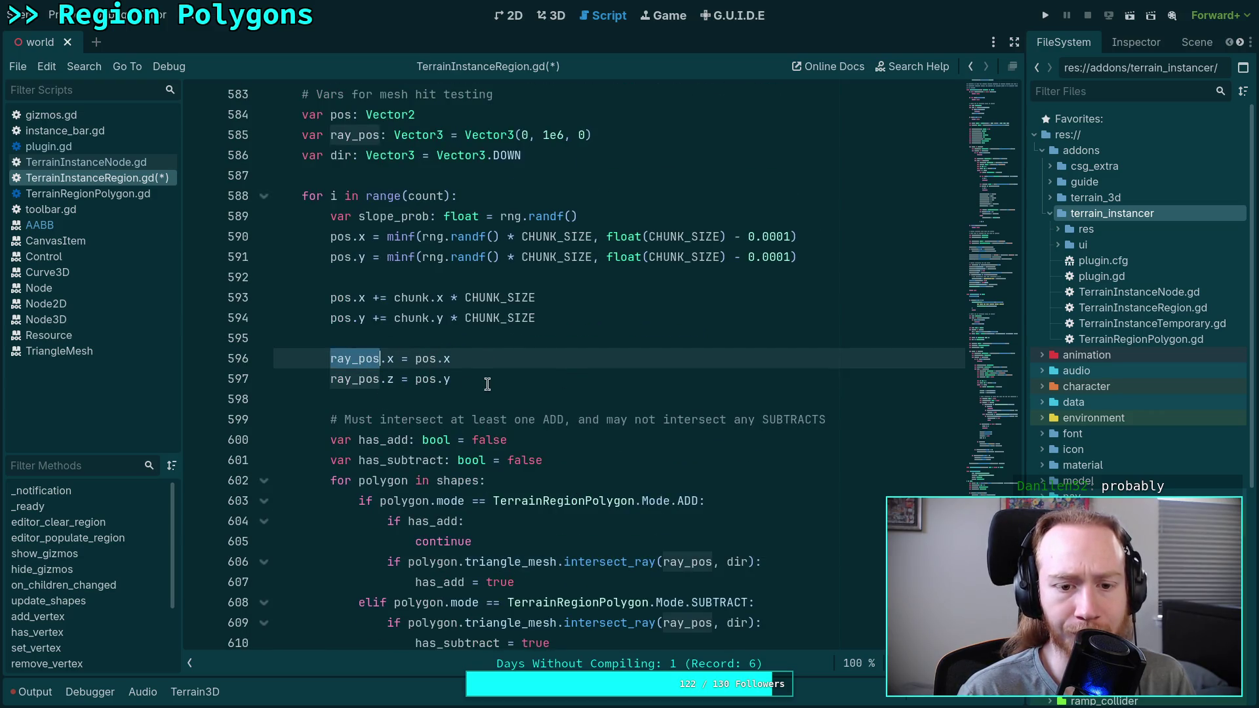
scroll(486, 380, "down", 5)
left_click(482, 338)
scroll(485, 433, "up", 1)
Review the has_add skip check and SUBTRACT branch, then save TerrainInstanceRegion.gd
left_click(485, 433)
mouse_move(485, 430)
left_mouse_down()
mouse_move(482, 259)
mouse_move(487, 287)
left_mouse_up()
left_click(478, 358)
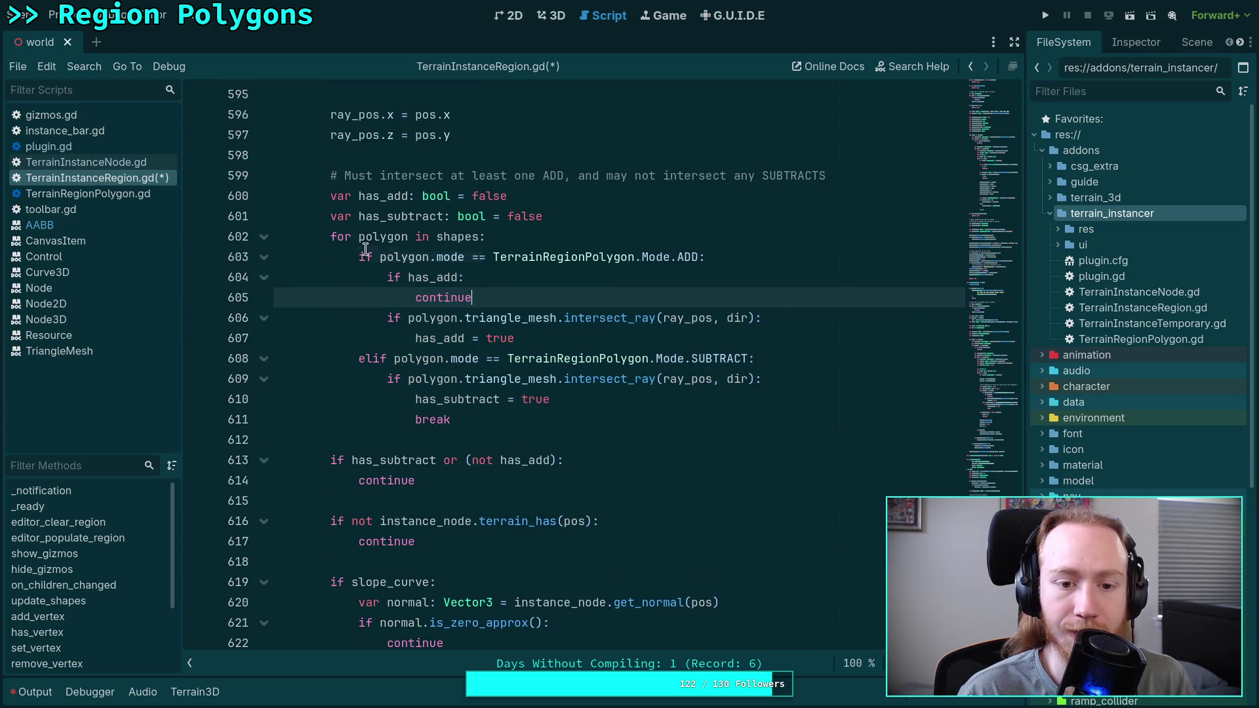
left_click_drag(366, 256, 490, 358)
mouse_move(365, 358)
left_mouse_down()
mouse_move(394, 360)
mouse_move(451, 420)
left_mouse_up()
left_click_drag(469, 465, 459, 485)
left_click(459, 485)
scroll(459, 393, "down", 2)
scroll(460, 413, "up", 2)
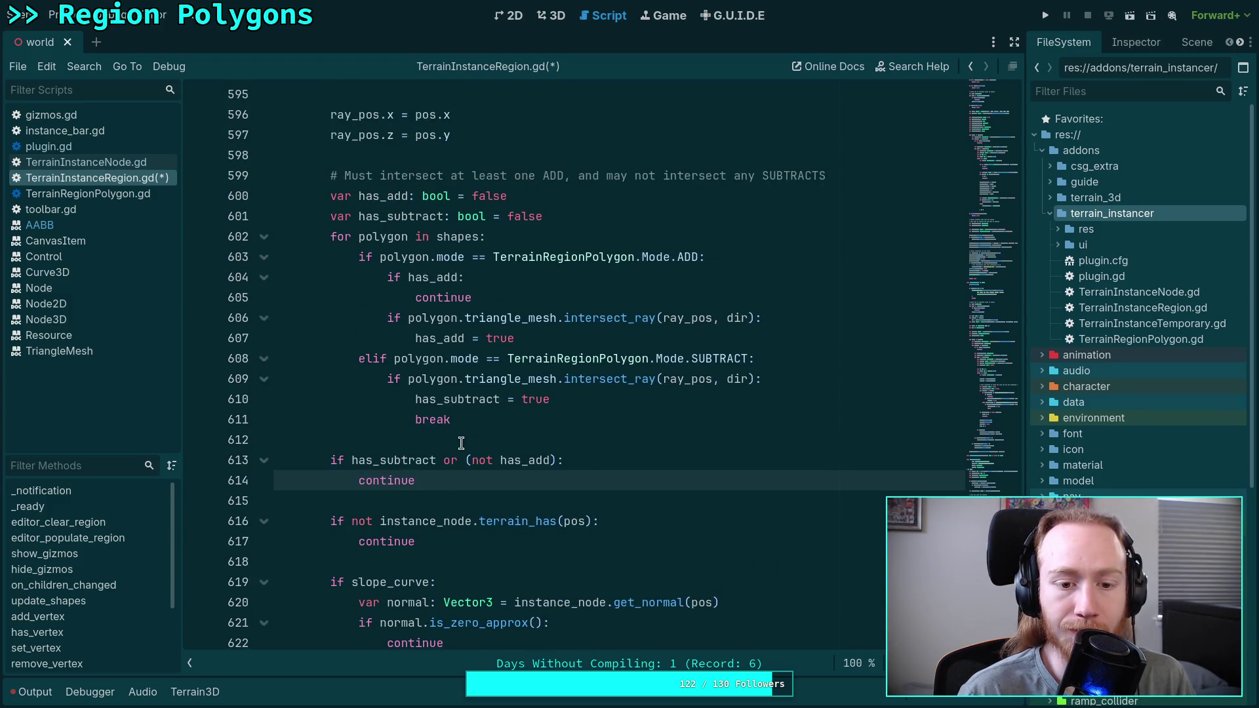
scroll(485, 453, "down", 2)
key("ctrl+s")
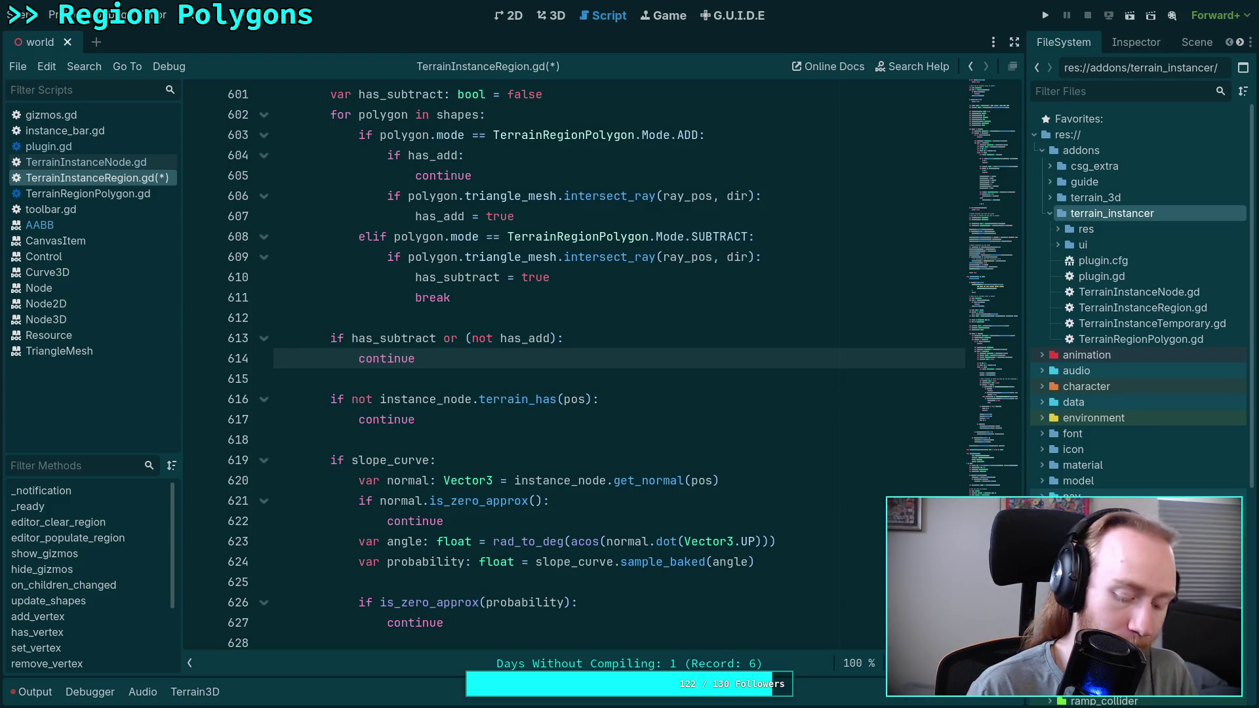
Go to the top of TerrainInstanceRegion.gd, then view TerrainInstanceNode.gd, TerrainRegionPolygon.gd and gizmos.gd
scroll(494, 433, "down", 19)
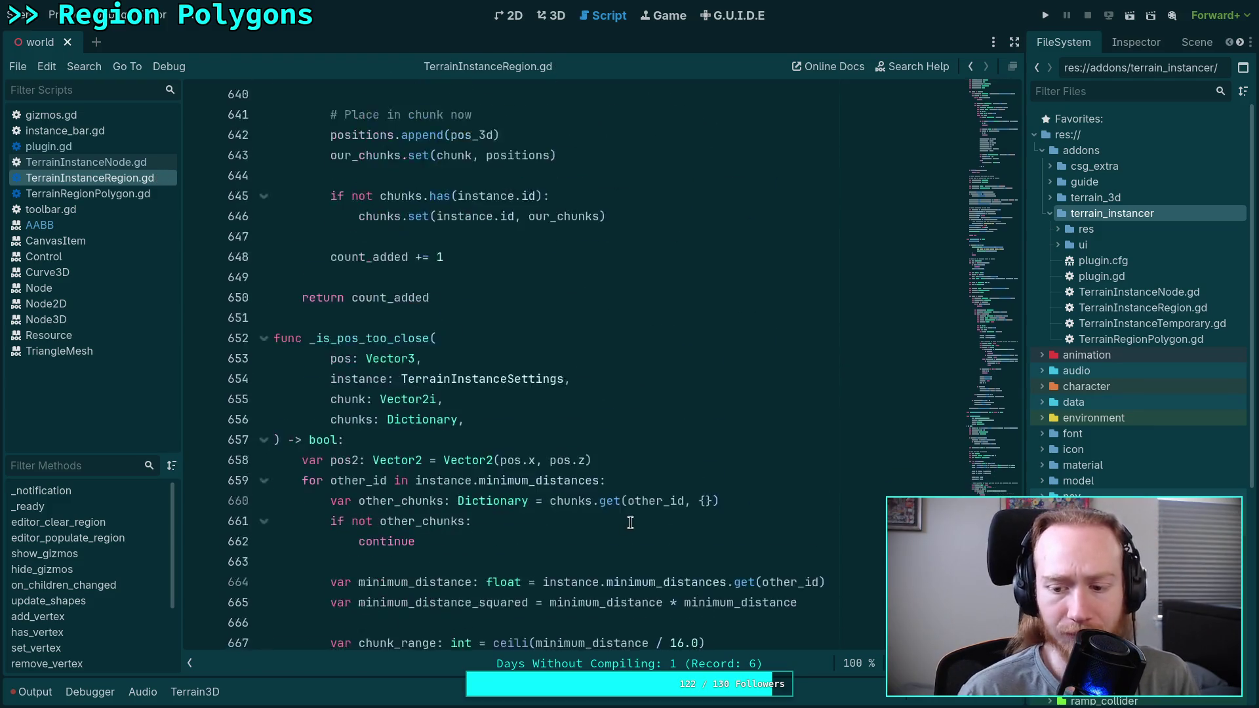
left_click_drag(971, 394, 959, 77)
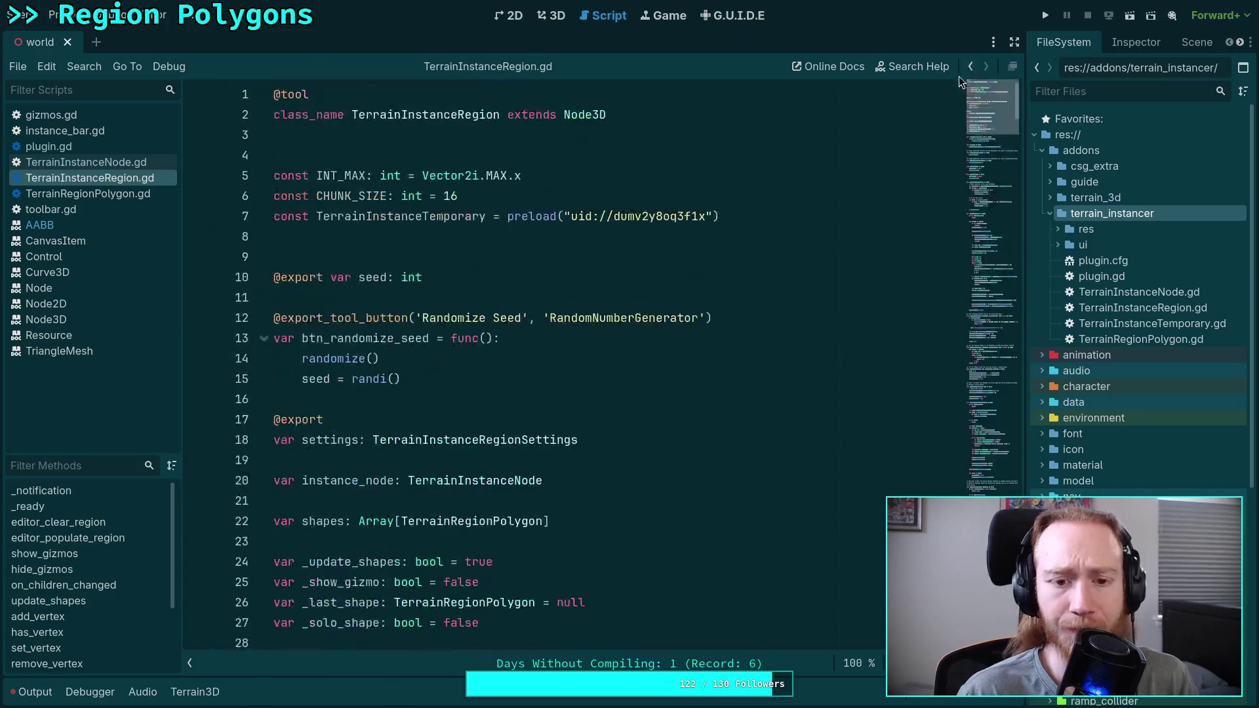
left_click(129, 164)
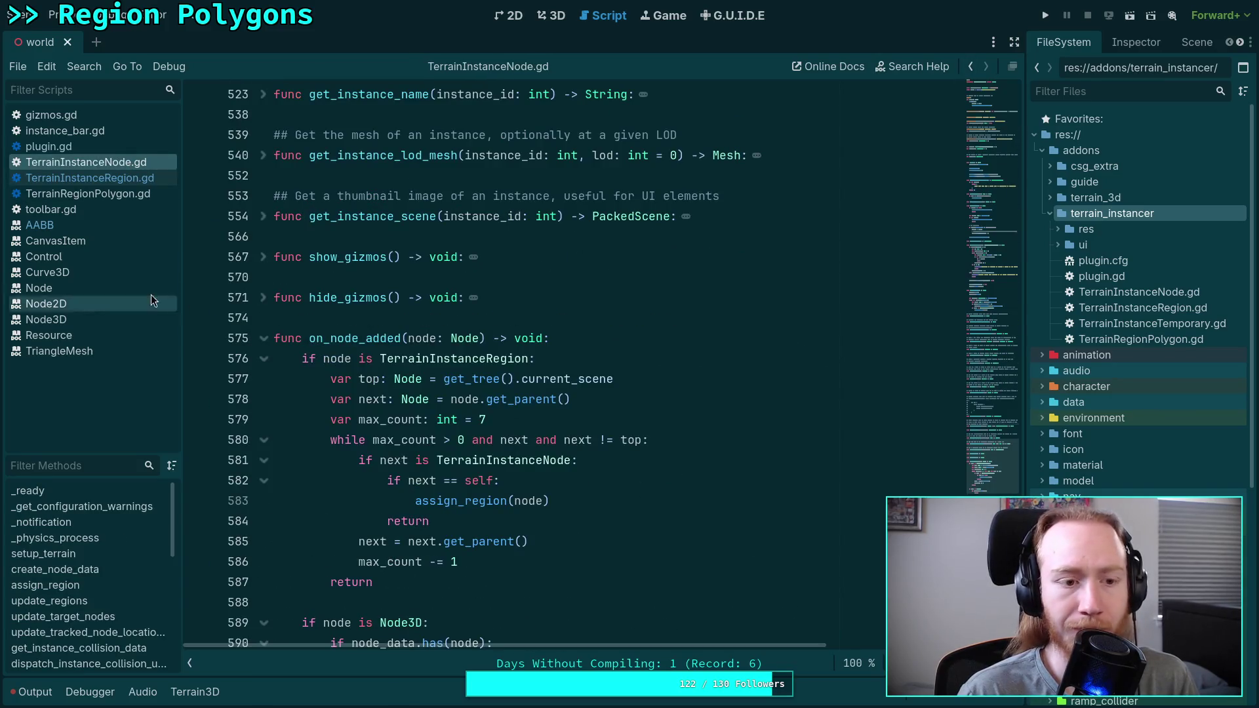
left_click(109, 195)
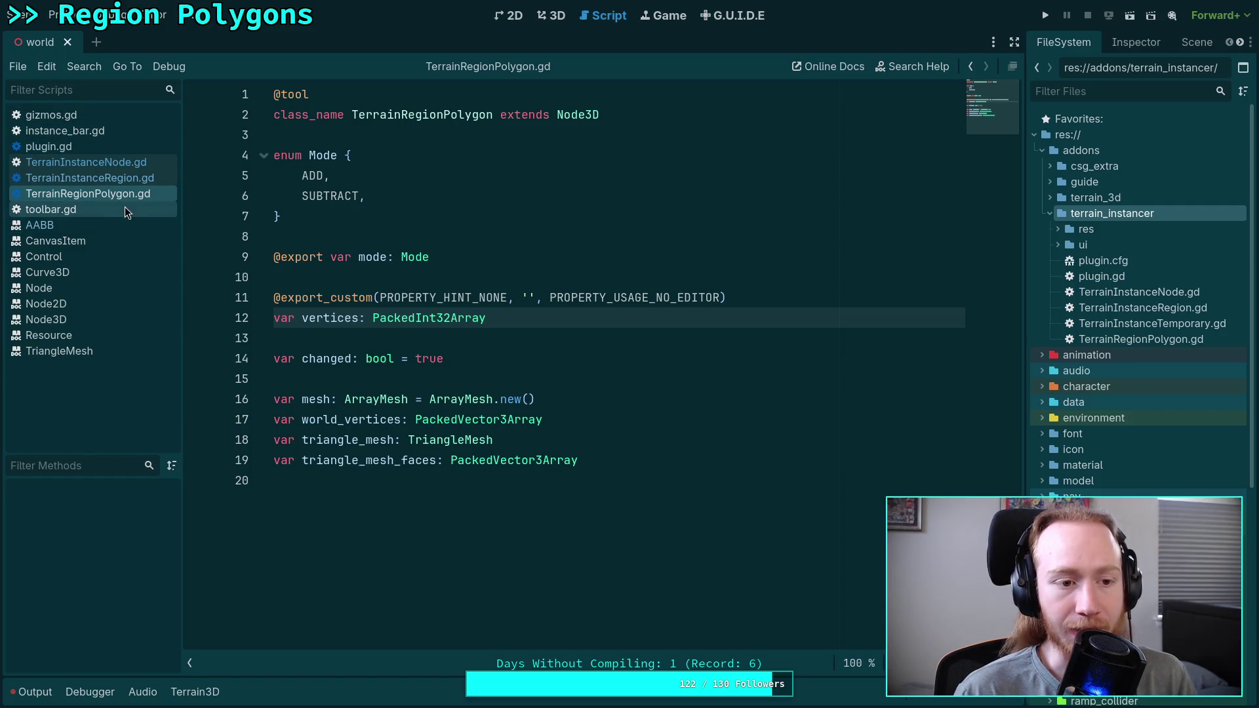
left_click(80, 114)
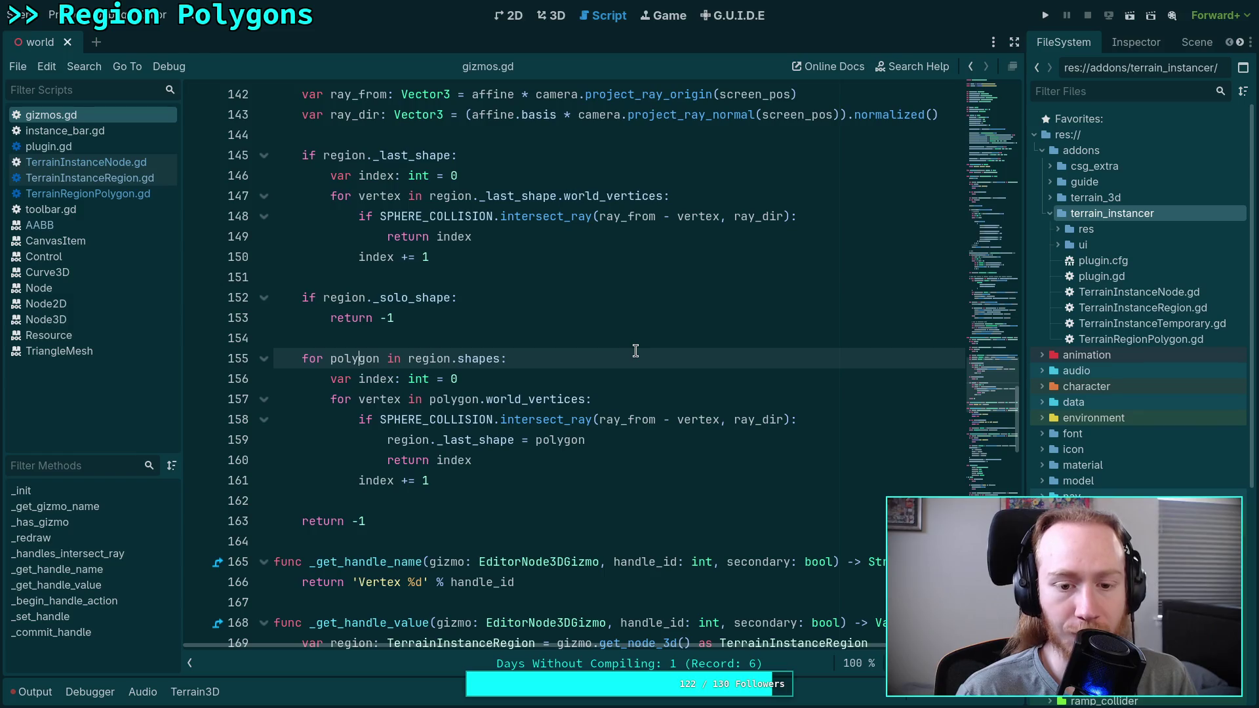
Put the caret at the end of gizmos.gd line 153 and open the Project menu
scroll(624, 336, "up", 3)
scroll(623, 335, "up", 4)
scroll(590, 328, "down", 7)
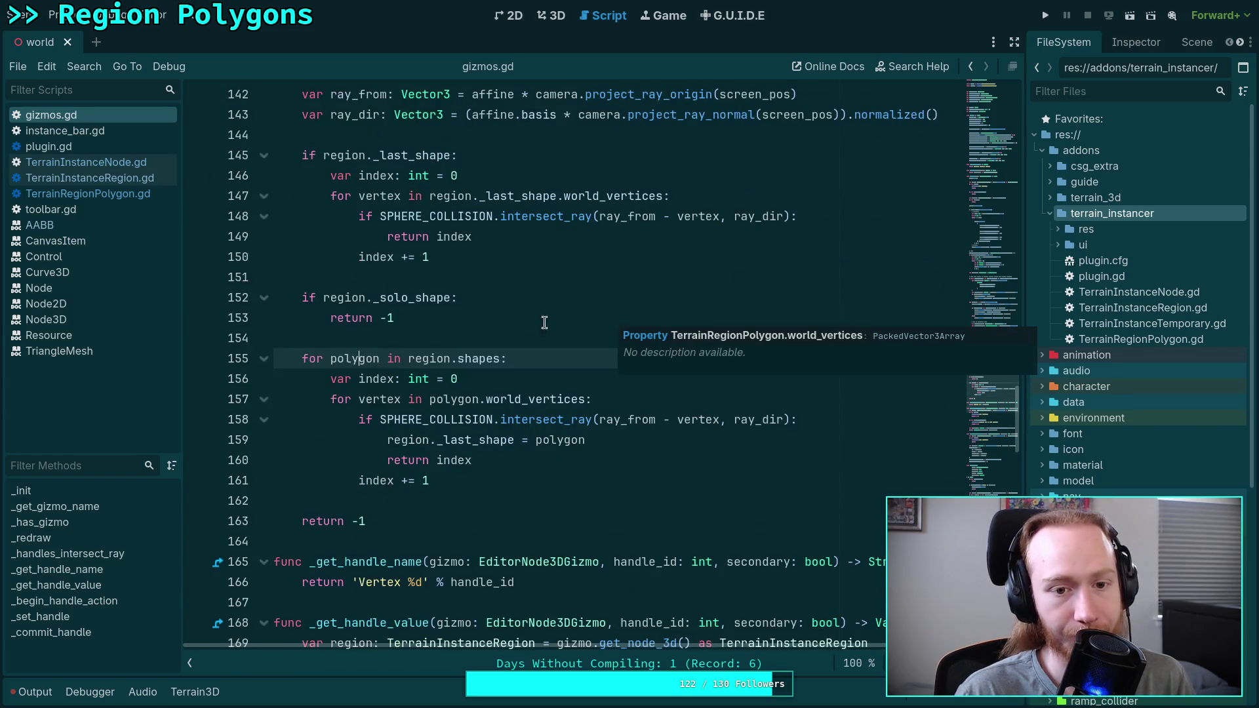
left_click(544, 322)
left_click(56, 15)
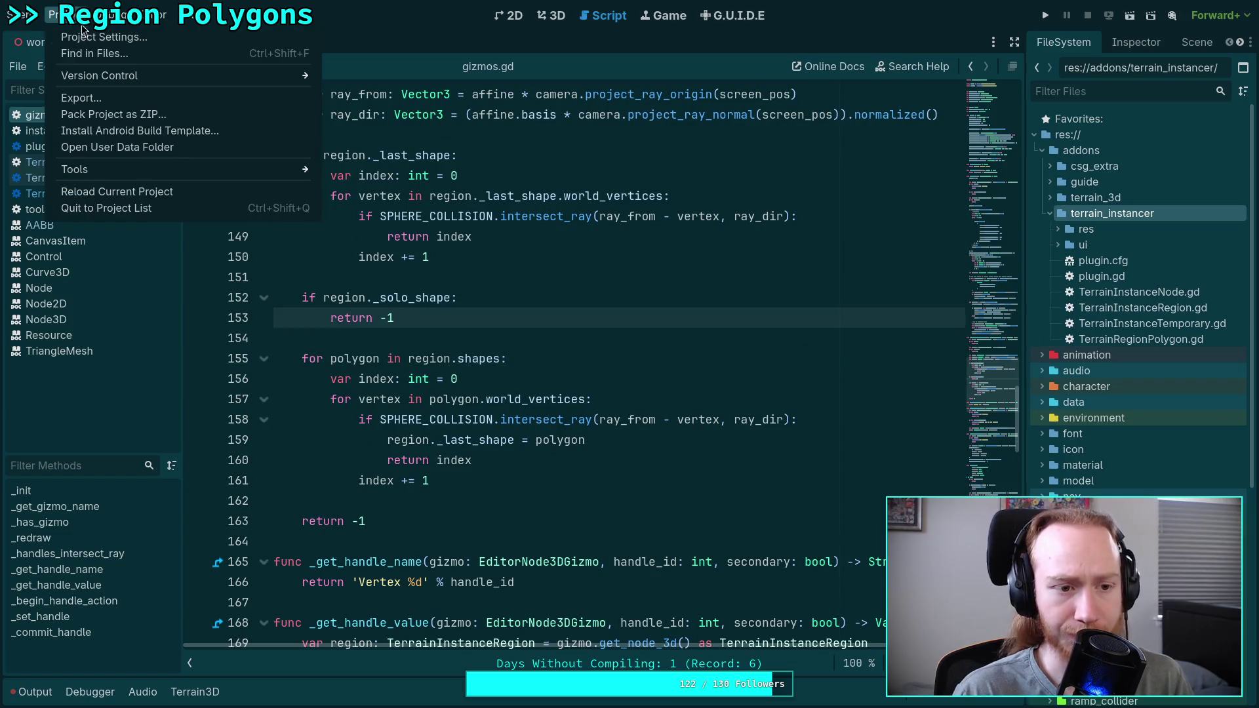
Reload the current project and follow the Output log's region_id error to TerrainInstanceNode.gd:103
left_click(128, 198)
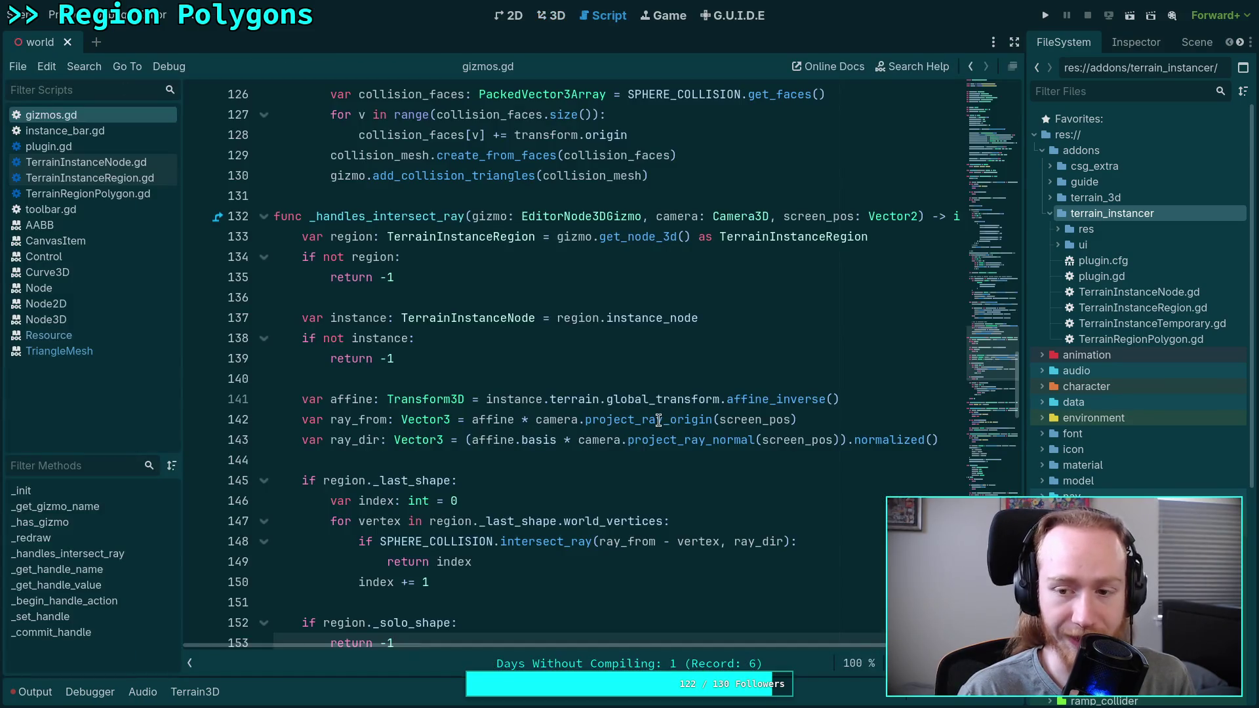
left_click(34, 690)
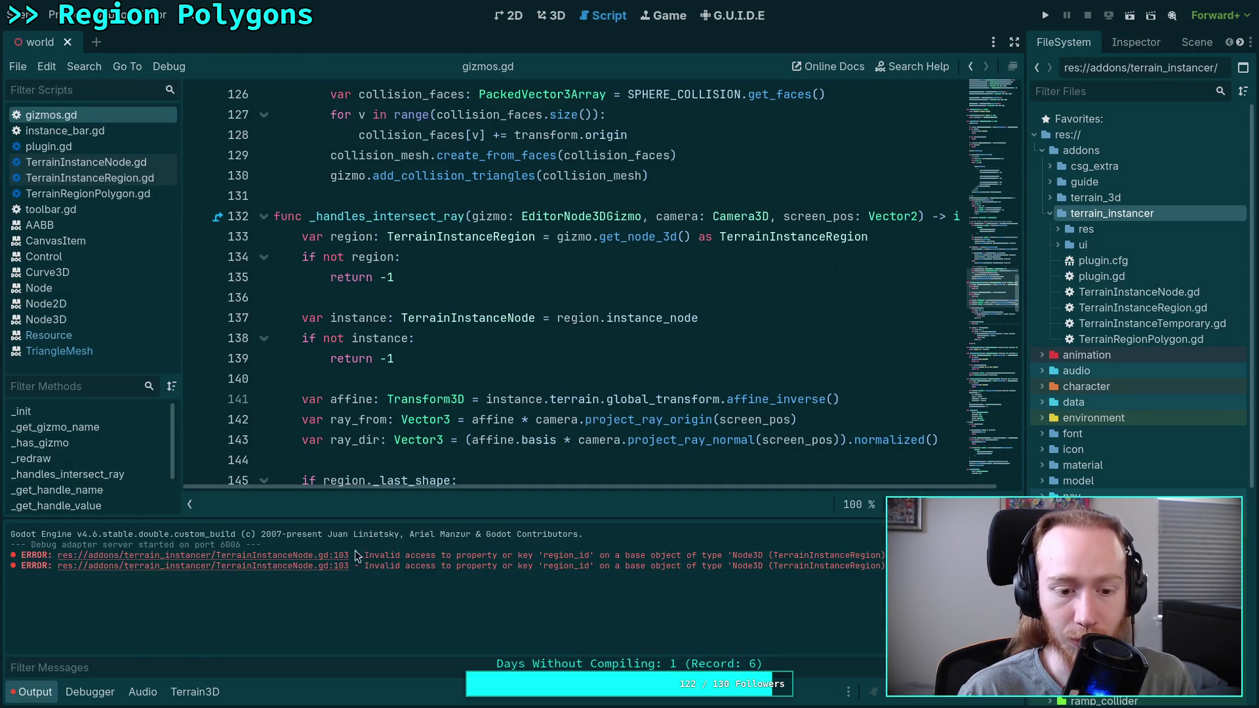
left_click(331, 557)
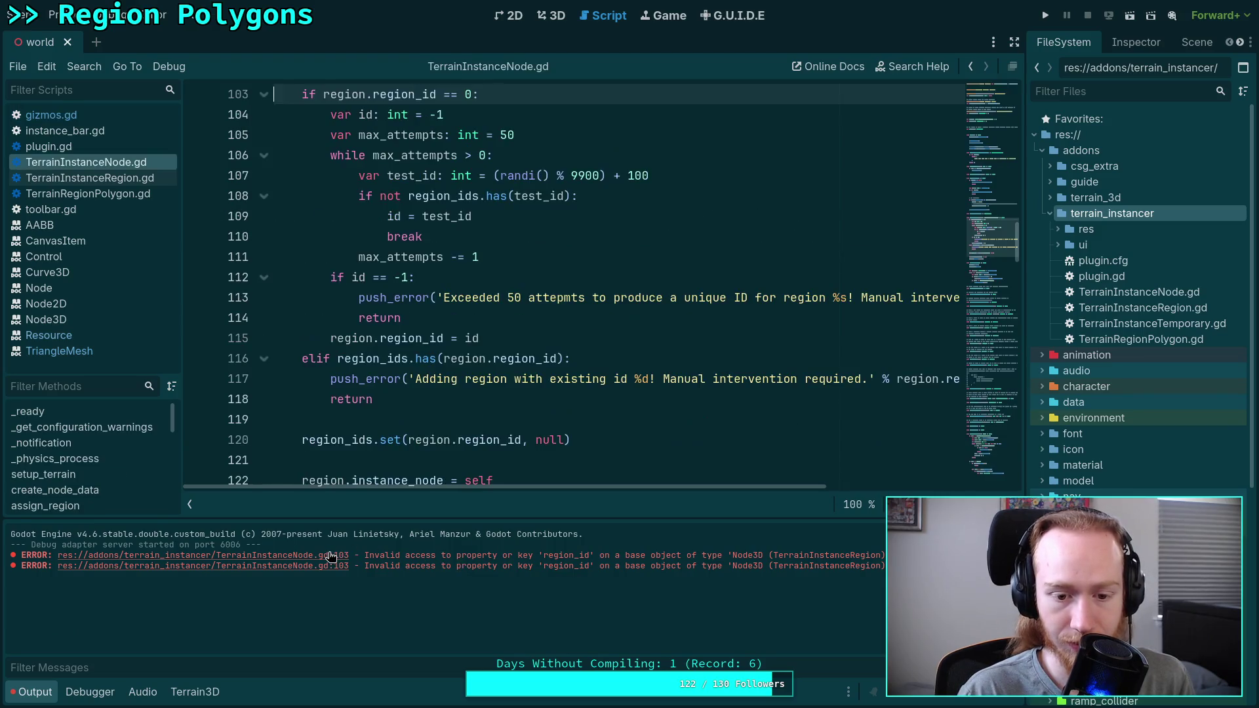
scroll(407, 419, "up", 4)
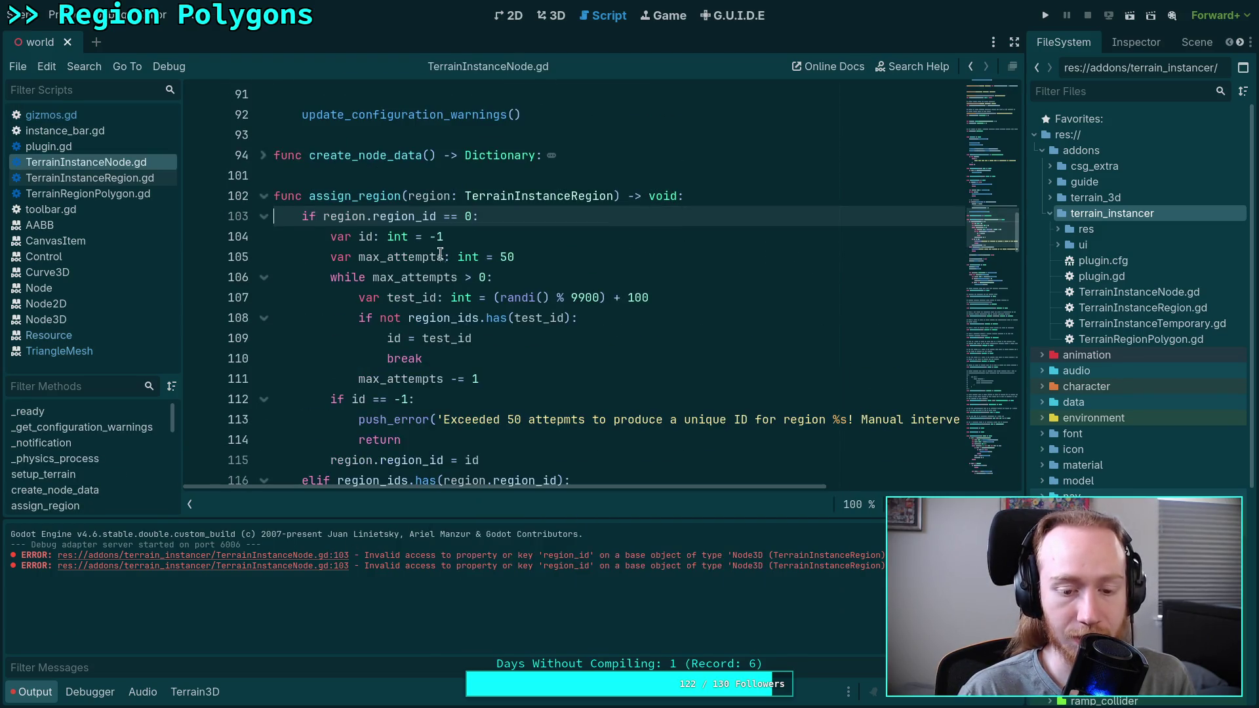
scroll(442, 252, "down", 1)
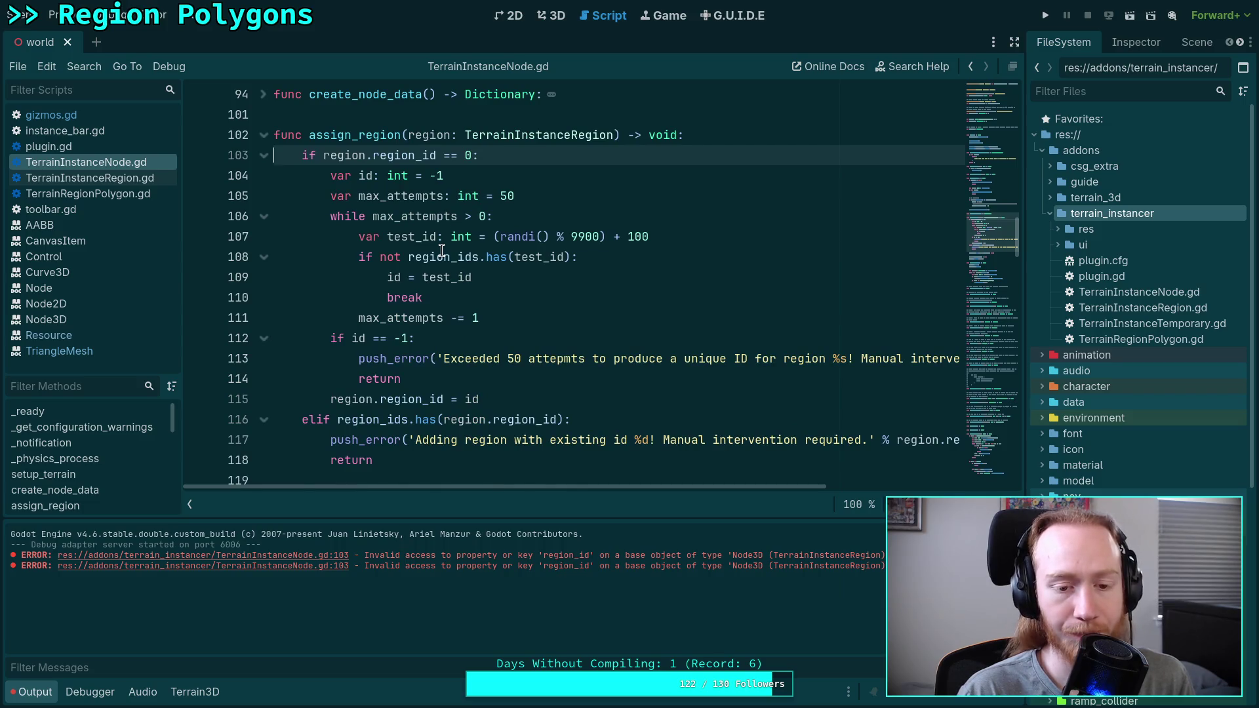
scroll(442, 251, "down", 1)
scroll(480, 360, "down", 1)
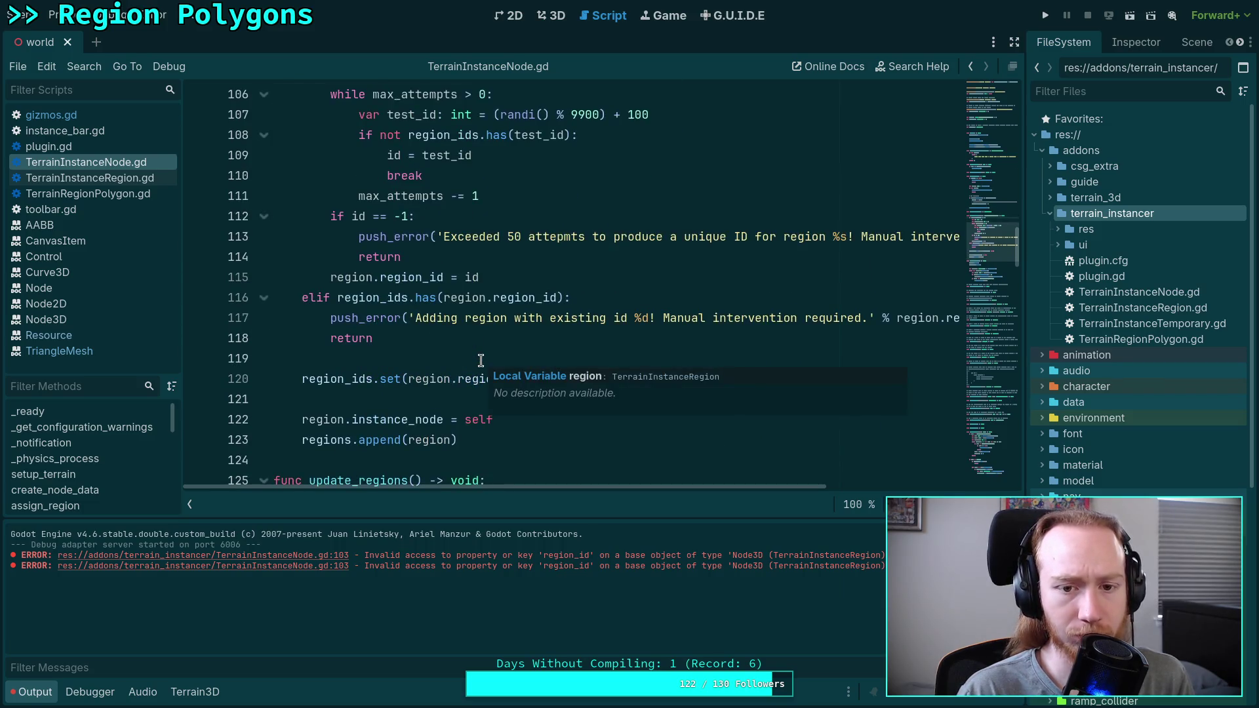
scroll(481, 360, "up", 2)
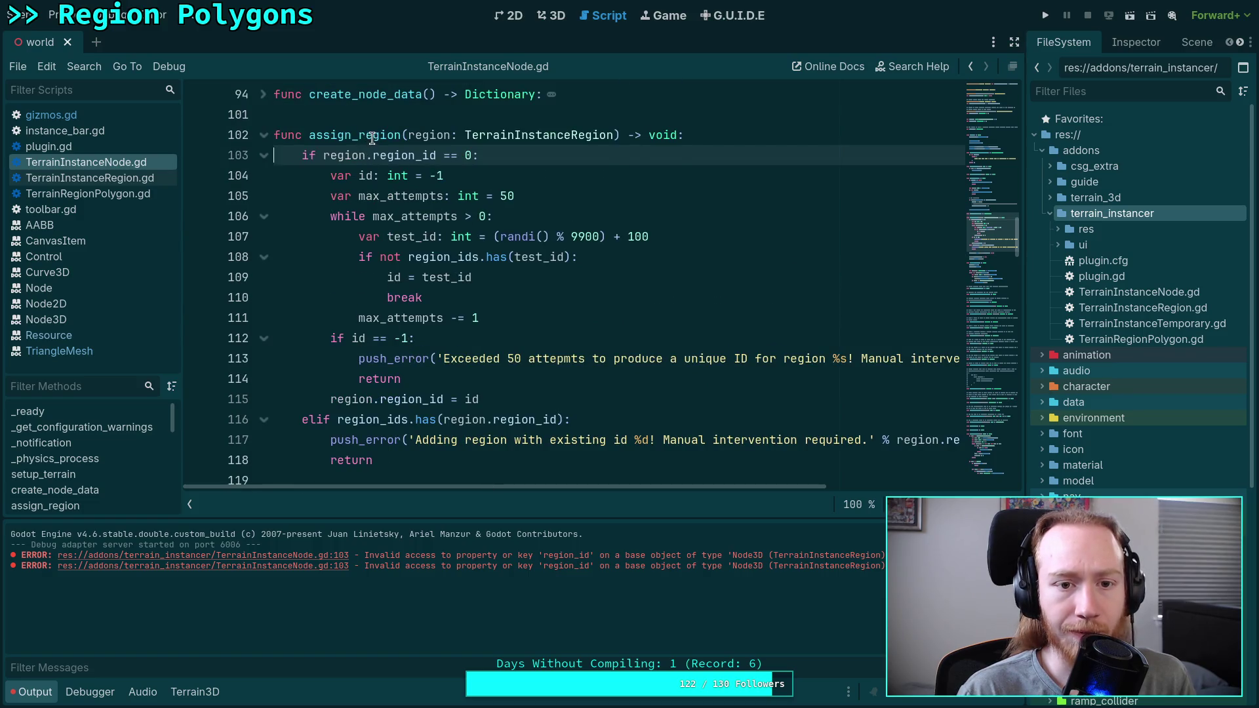
left_click(372, 138)
scroll(482, 327, "down", 3)
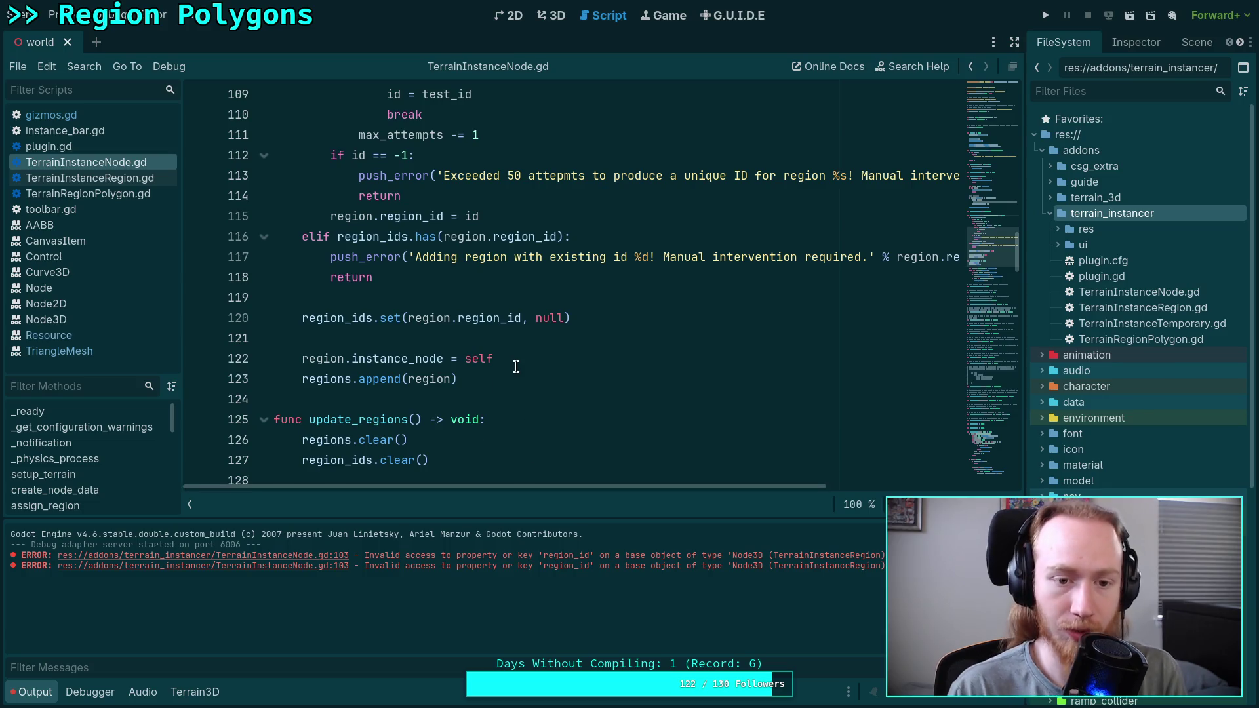
scroll(525, 355, "up", 2)
scroll(534, 347, "up", 1)
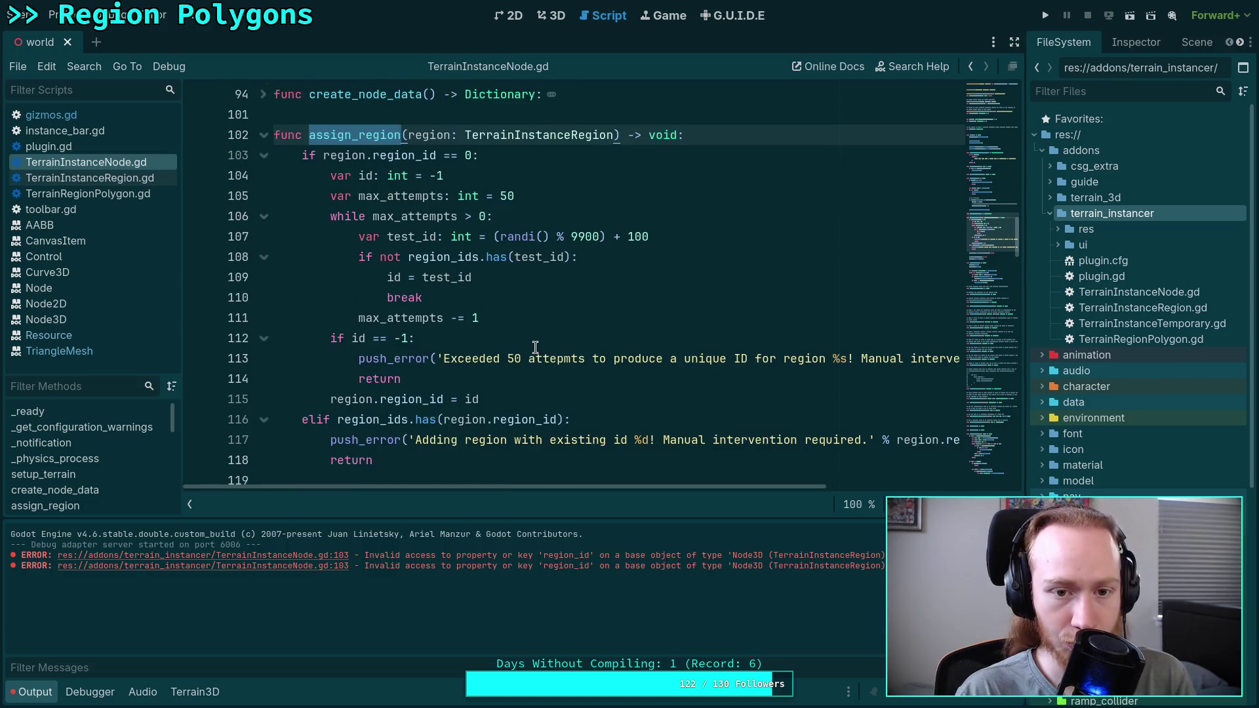
mouse_move(515, 244)
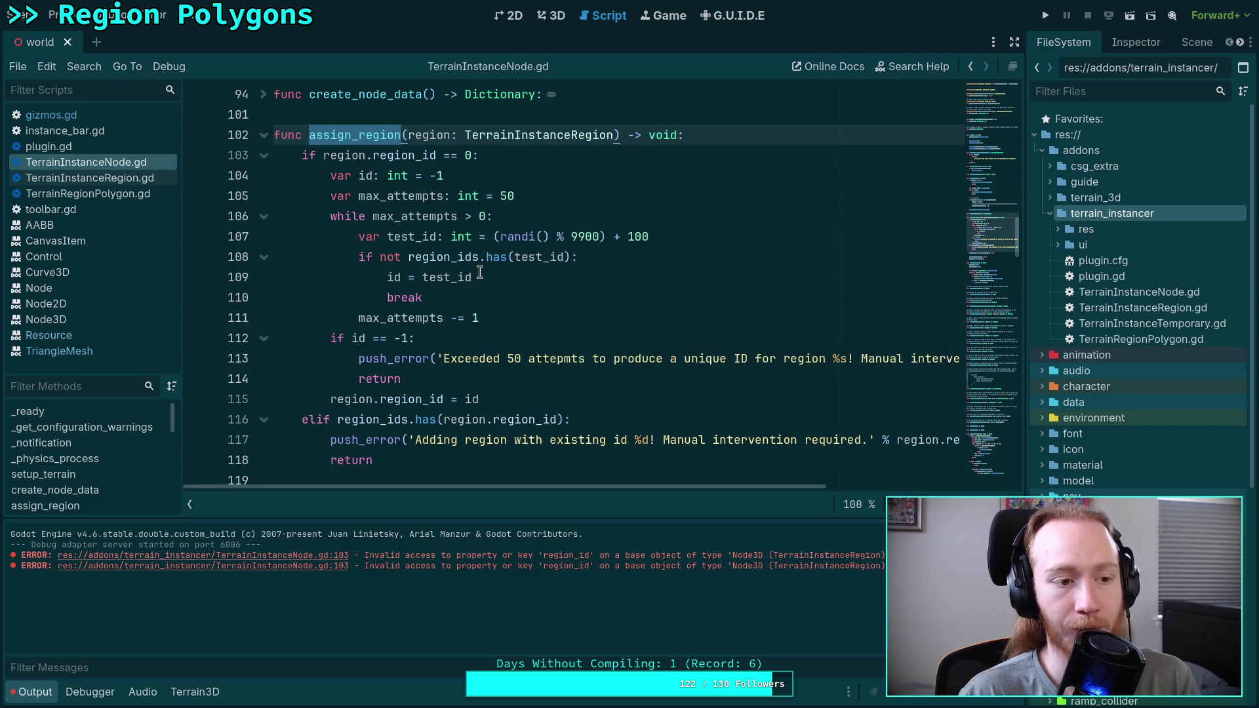
left_click(486, 400)
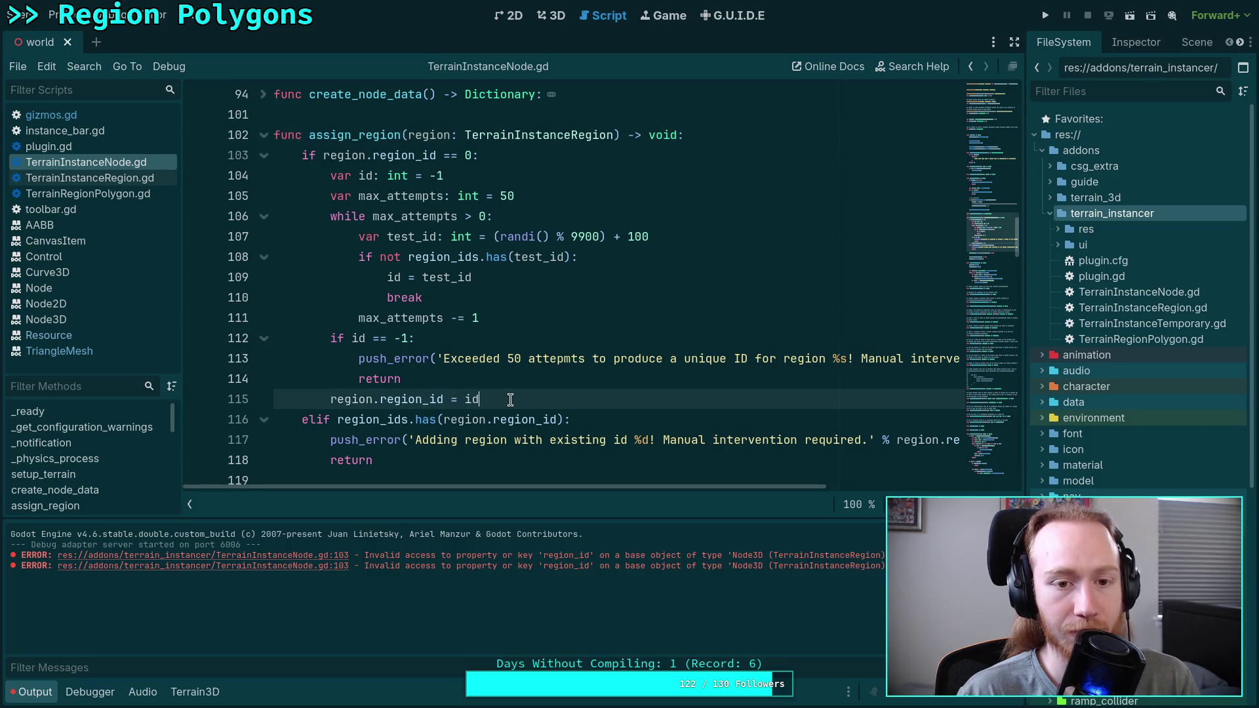
mouse_move(299, 155)
left_mouse_down()
mouse_move(337, 337)
mouse_move(435, 399)
left_mouse_up()
scroll(337, 337, "down", 1)
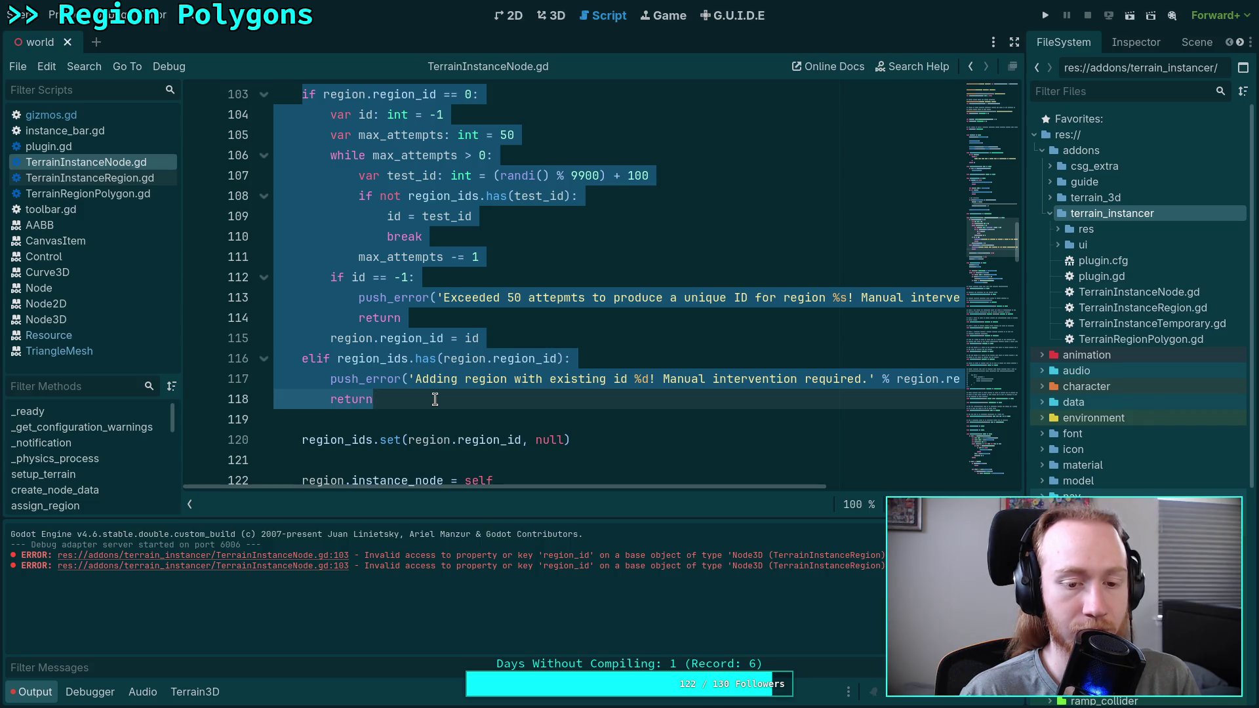
scroll(435, 400, "down", 1)
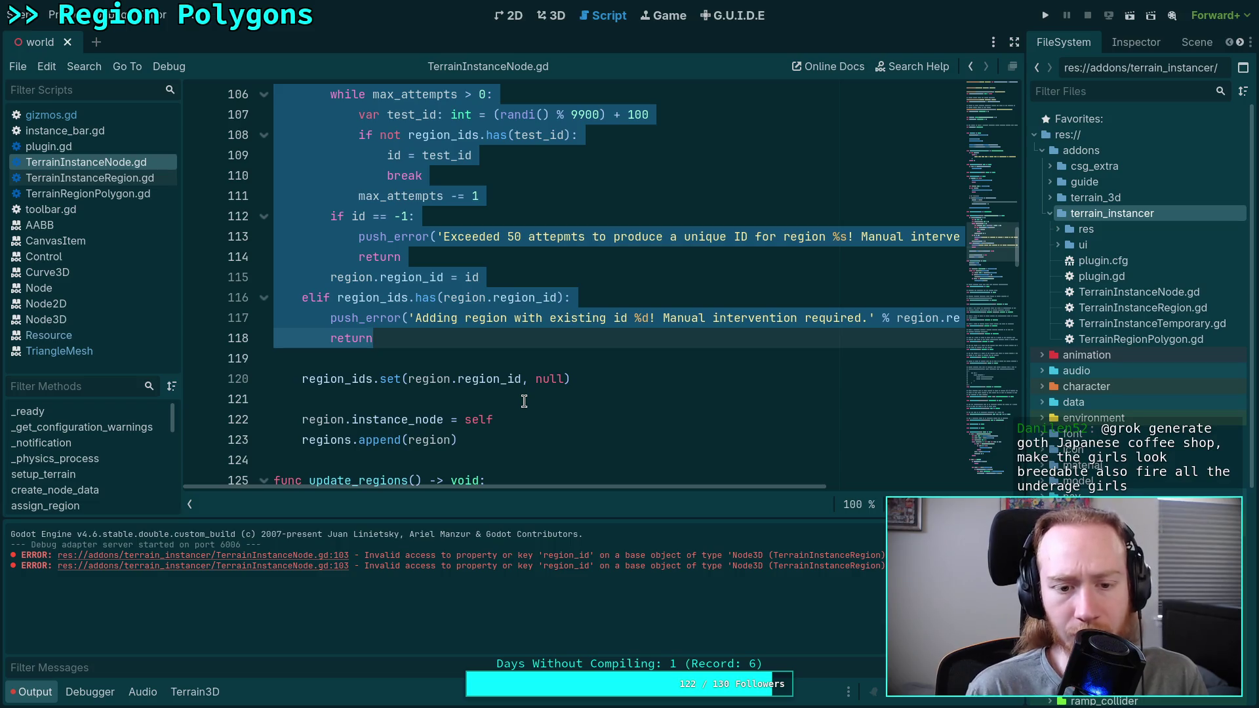
mouse_move(598, 380)
left_mouse_down()
mouse_move(596, 369)
mouse_move(280, 328)
mouse_move(295, 331)
left_mouse_up()
scroll(596, 368, "up", 7)
Delete the ID-assignment block from assign_region and the region_ids.clear() line
key("Delete")
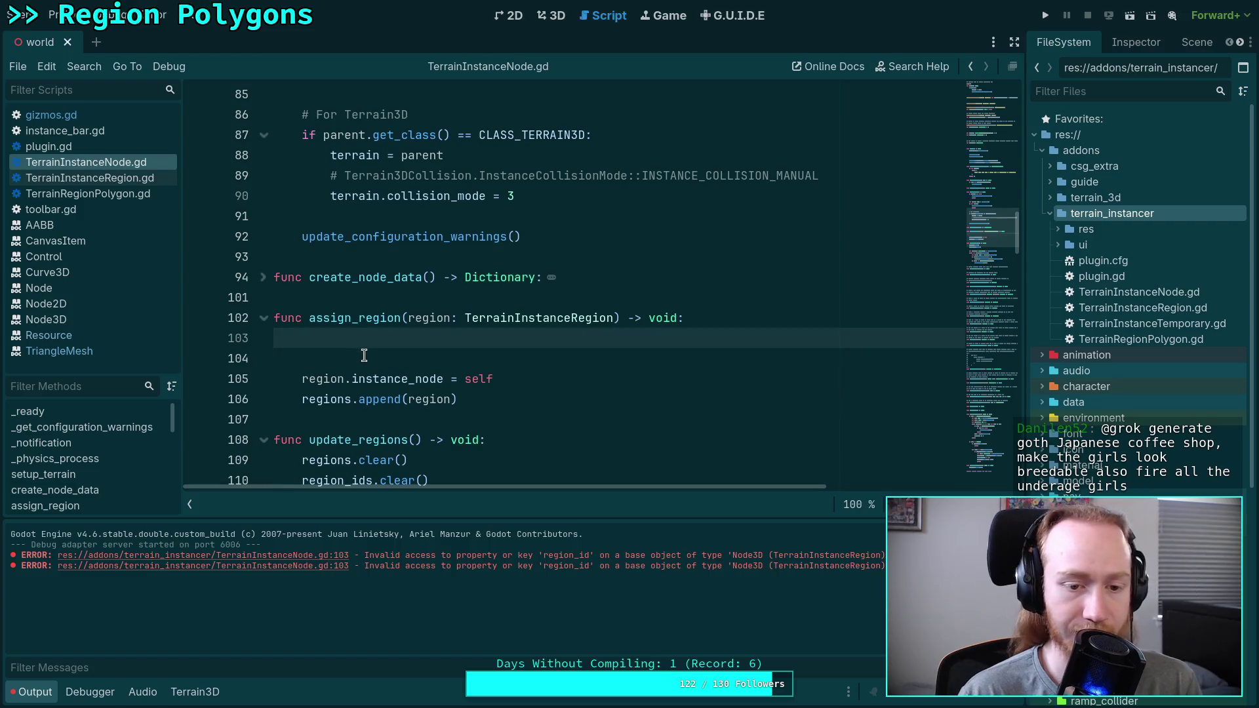
key("Delete")
key("Delete")
left_click(459, 373)
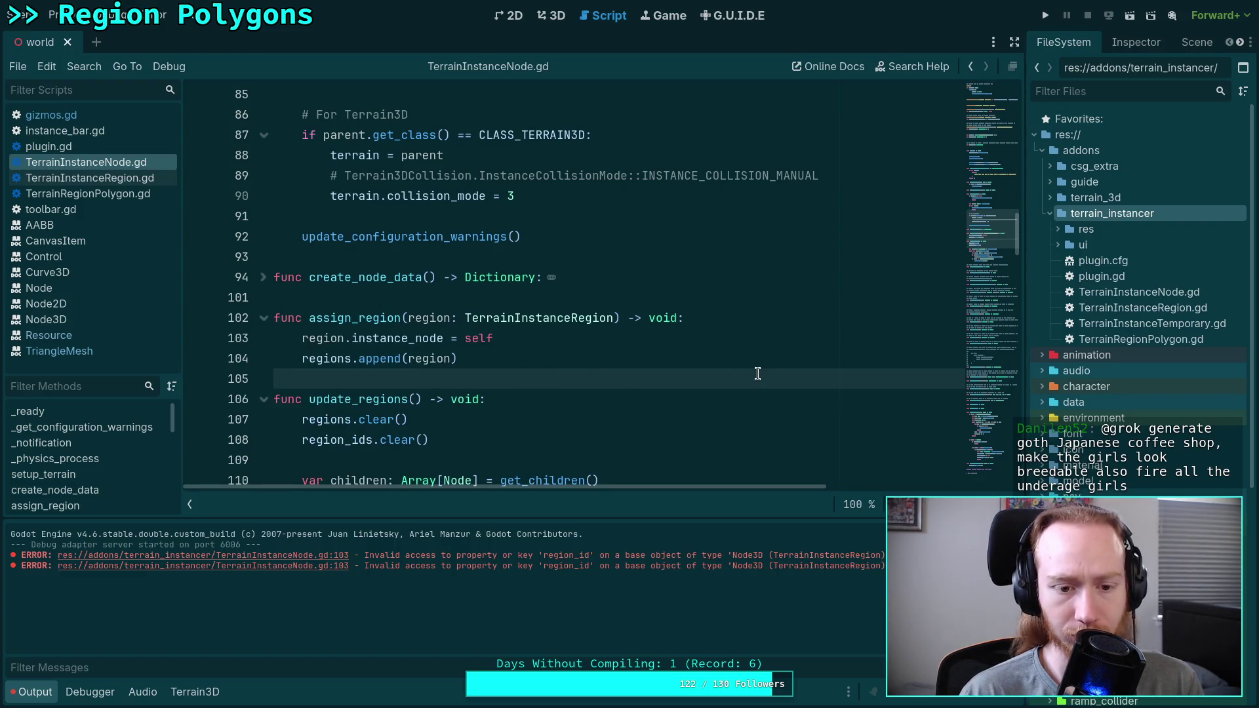
scroll(427, 427, "down", 2)
left_click_drag(434, 318, 468, 289)
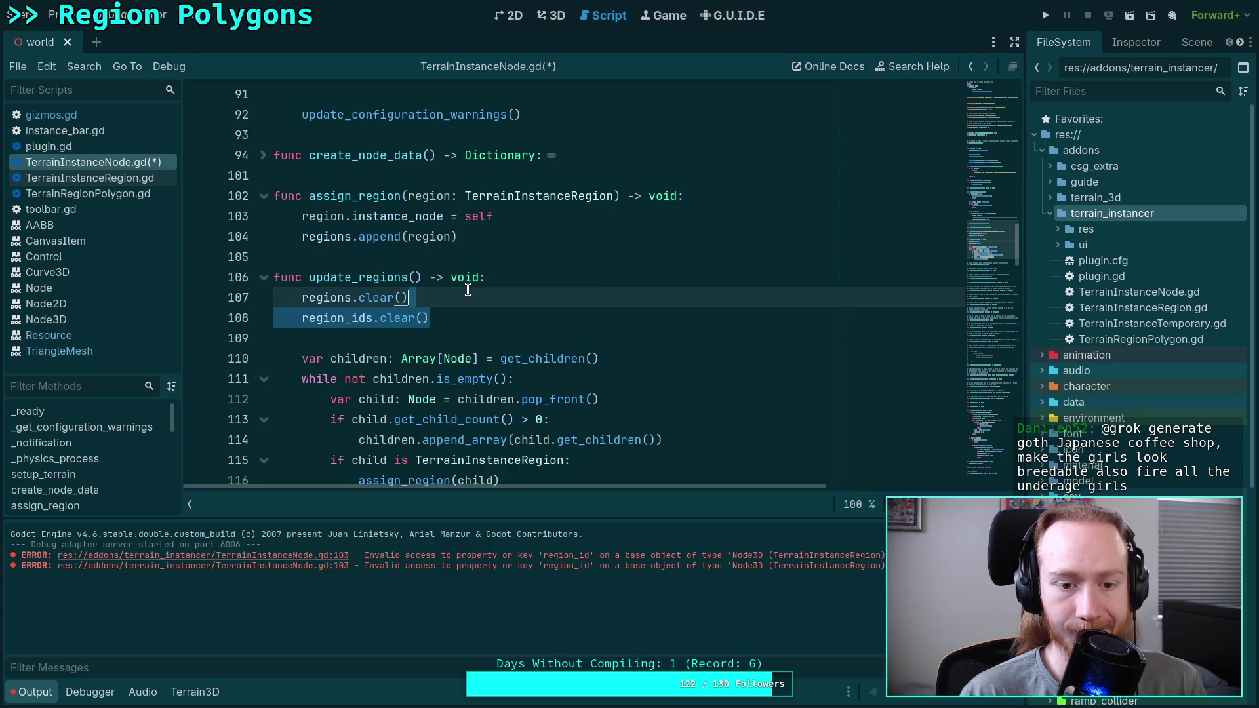
key("Delete")
Search for region_ids and remove its dictionary declaration
key("ctrl+f")
type("region")
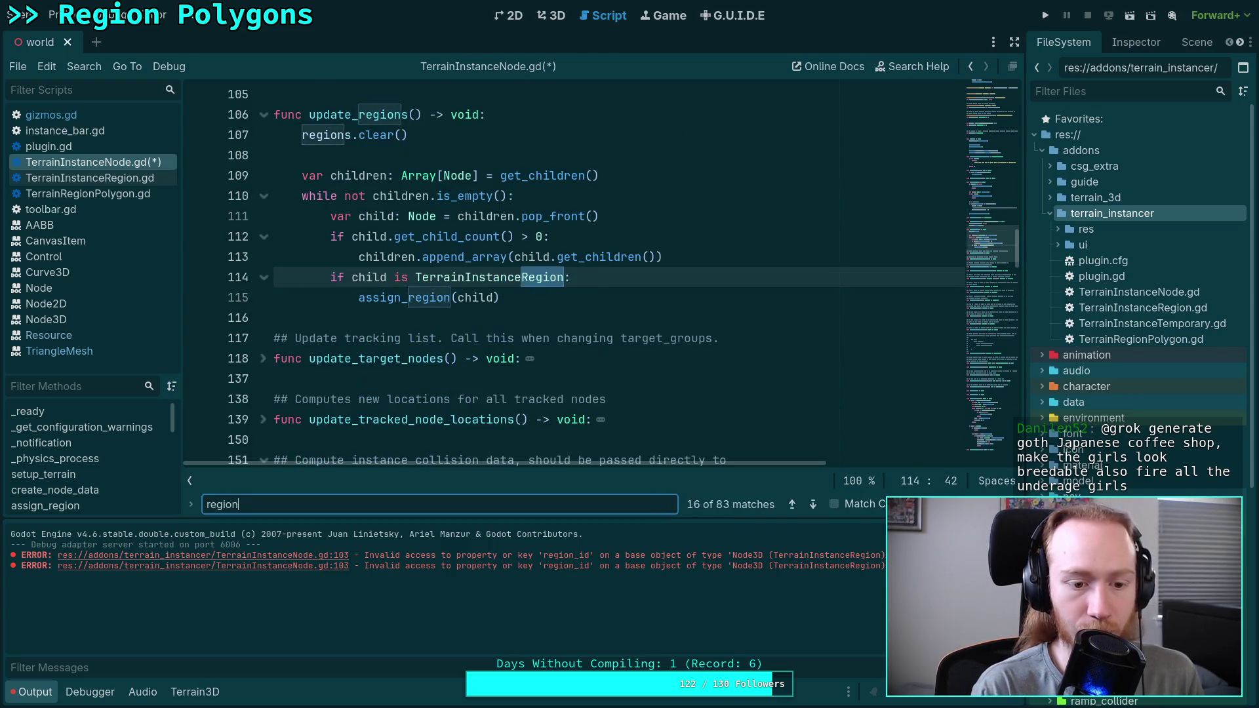
type("_ids")
left_click(598, 256)
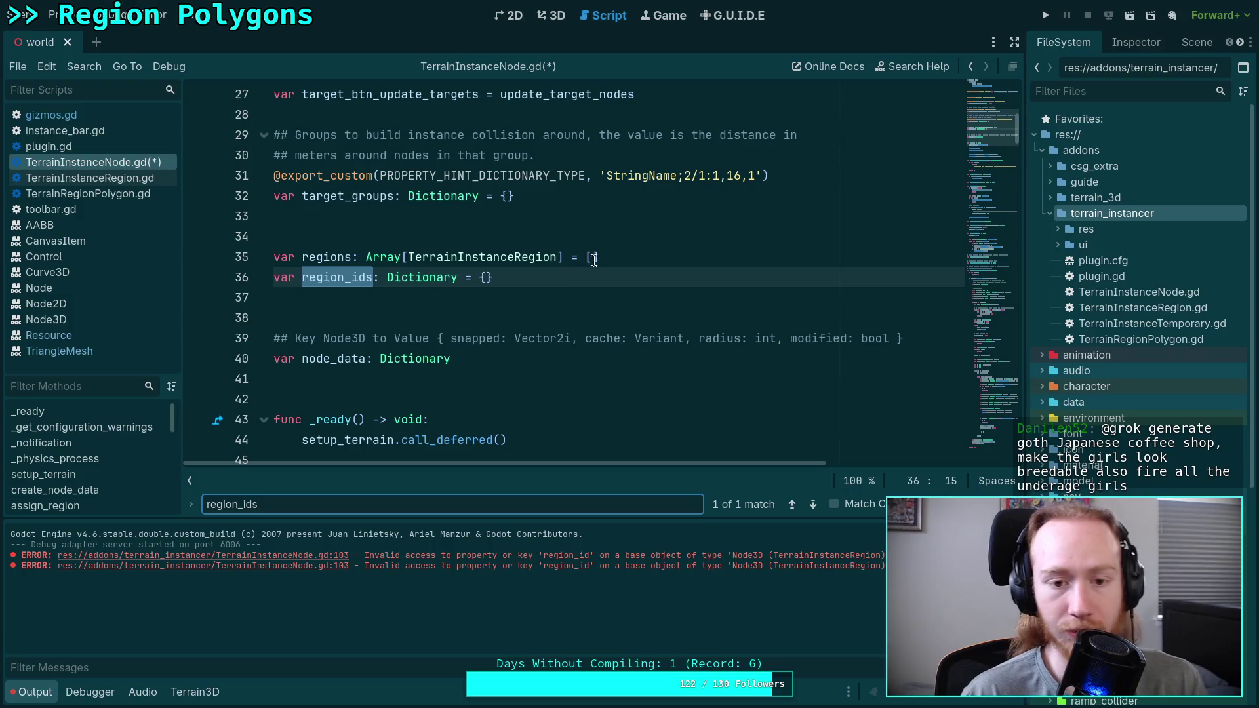
key("shift+Down")
key("BackSpace")
Save TerrainInstanceNode.gd and reload the current project
key("ctrl+s")
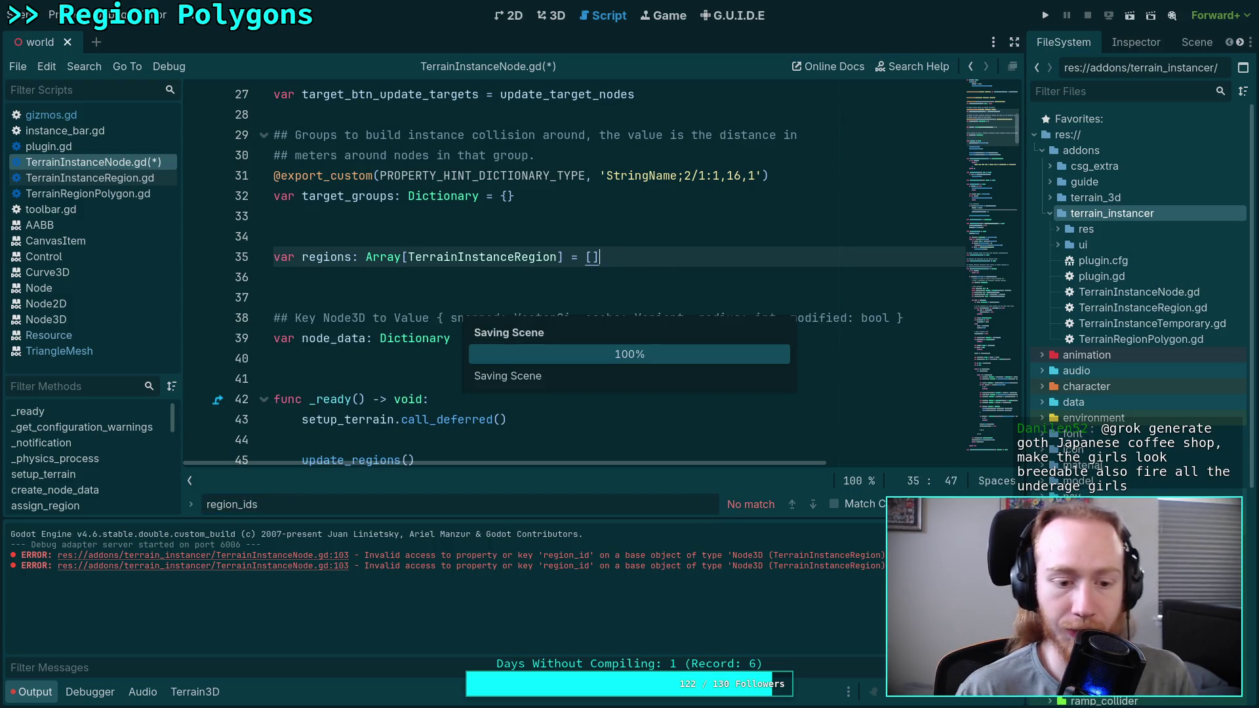
left_click(371, 197)
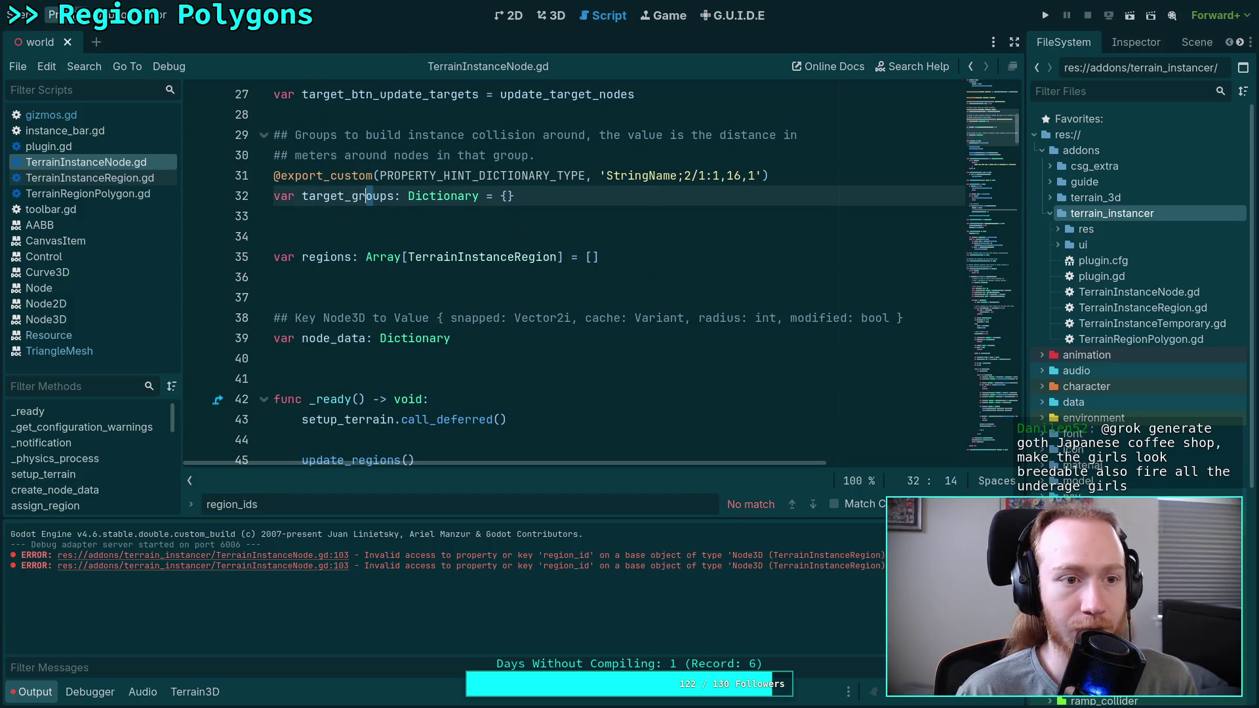
left_click(52, 15)
left_click(131, 193)
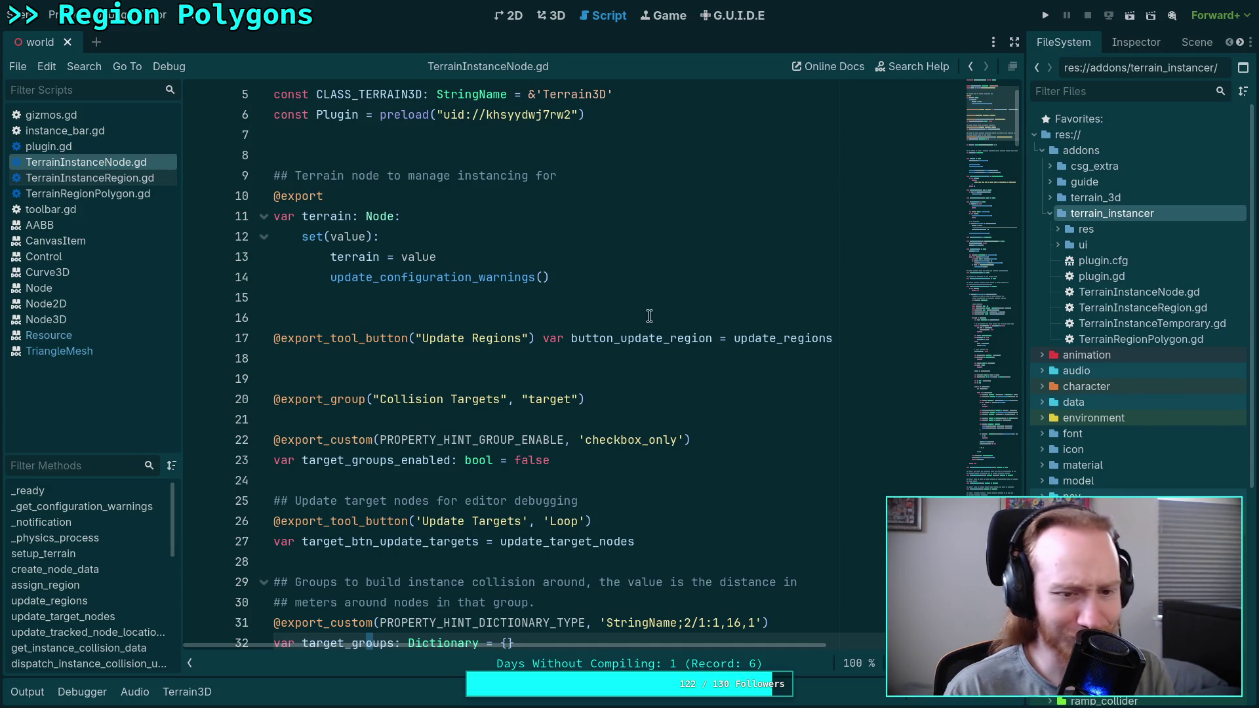
Scroll through the reloaded script, then show the world scene in the 3D workspace
left_click(552, 364)
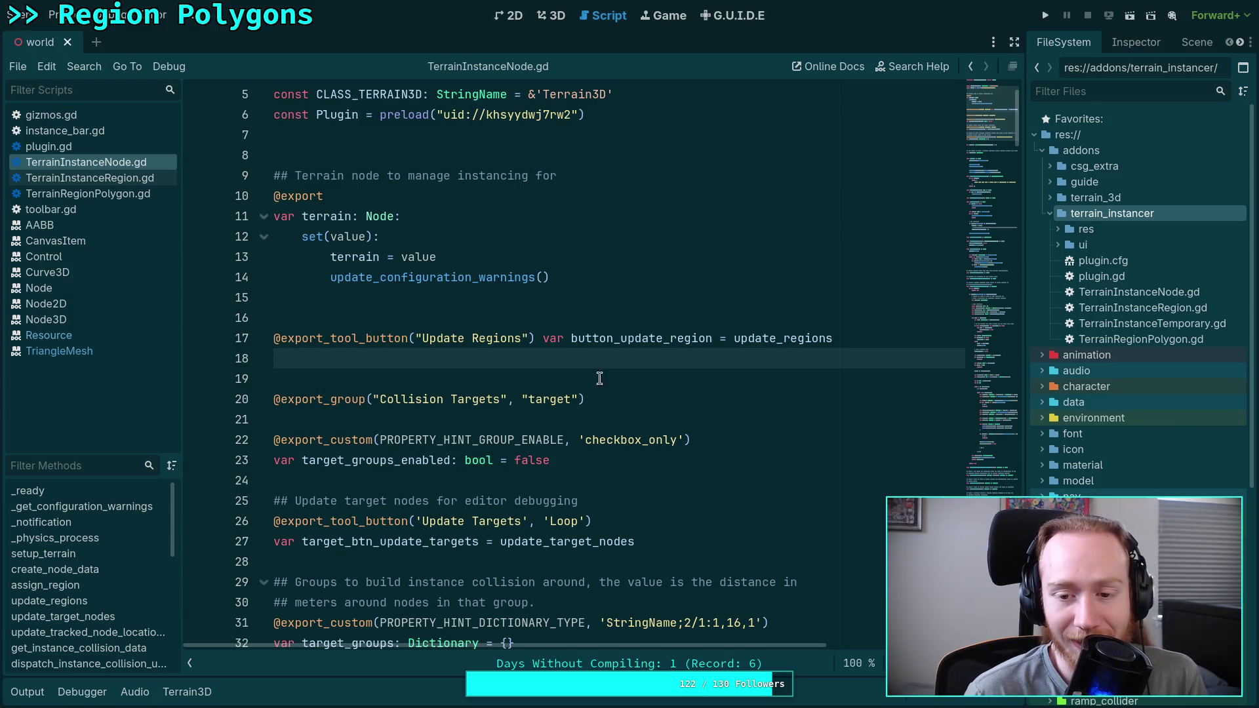
scroll(793, 328, "down", 12)
scroll(802, 297, "down", 5)
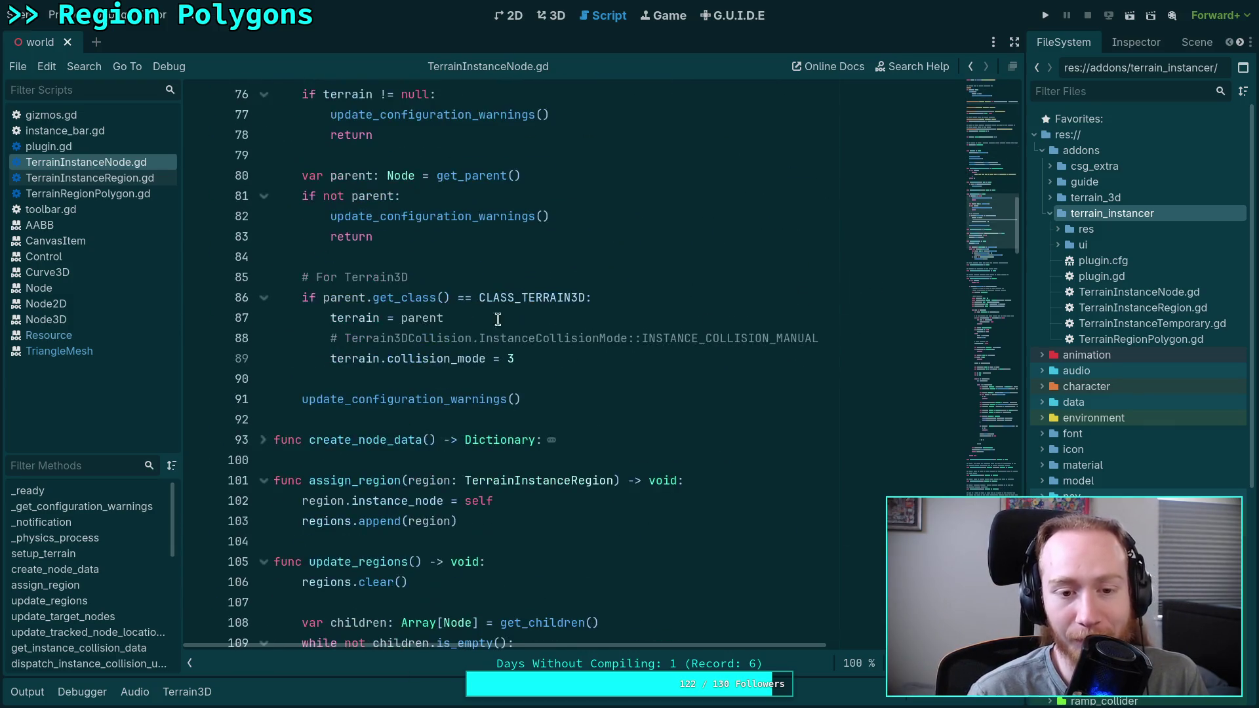
left_click(377, 267)
scroll(523, 280, "up", 4)
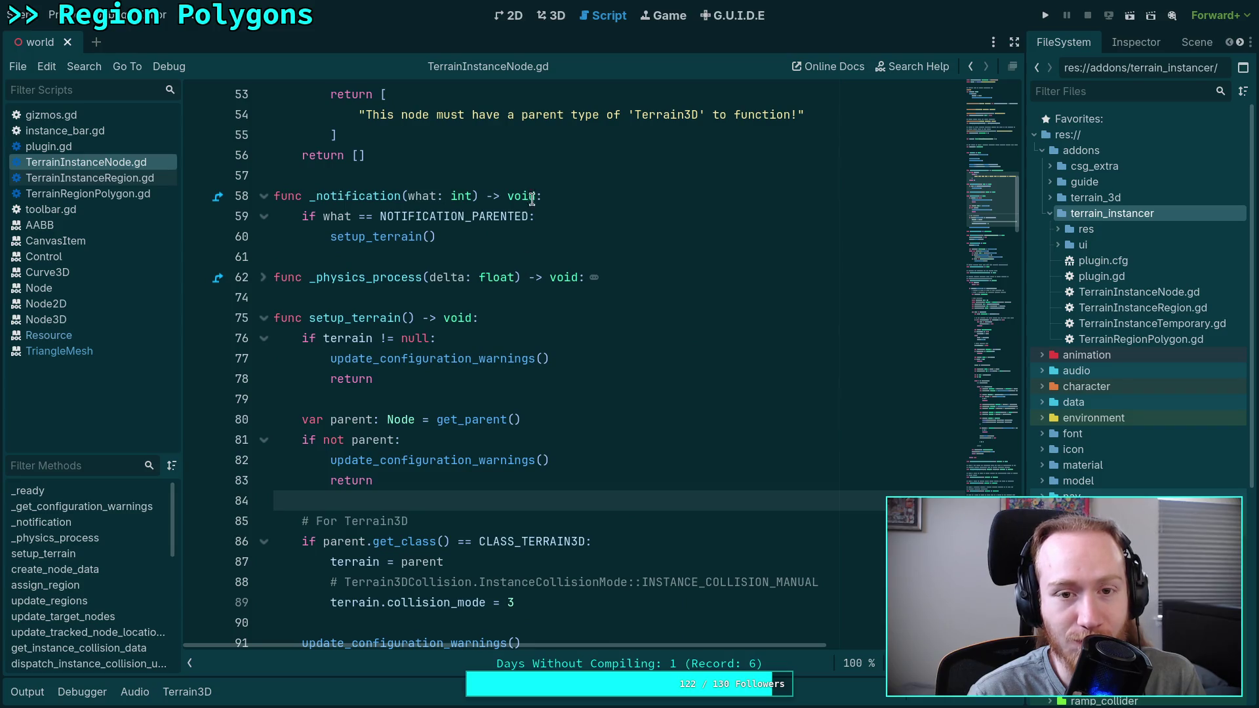
left_click(556, 16)
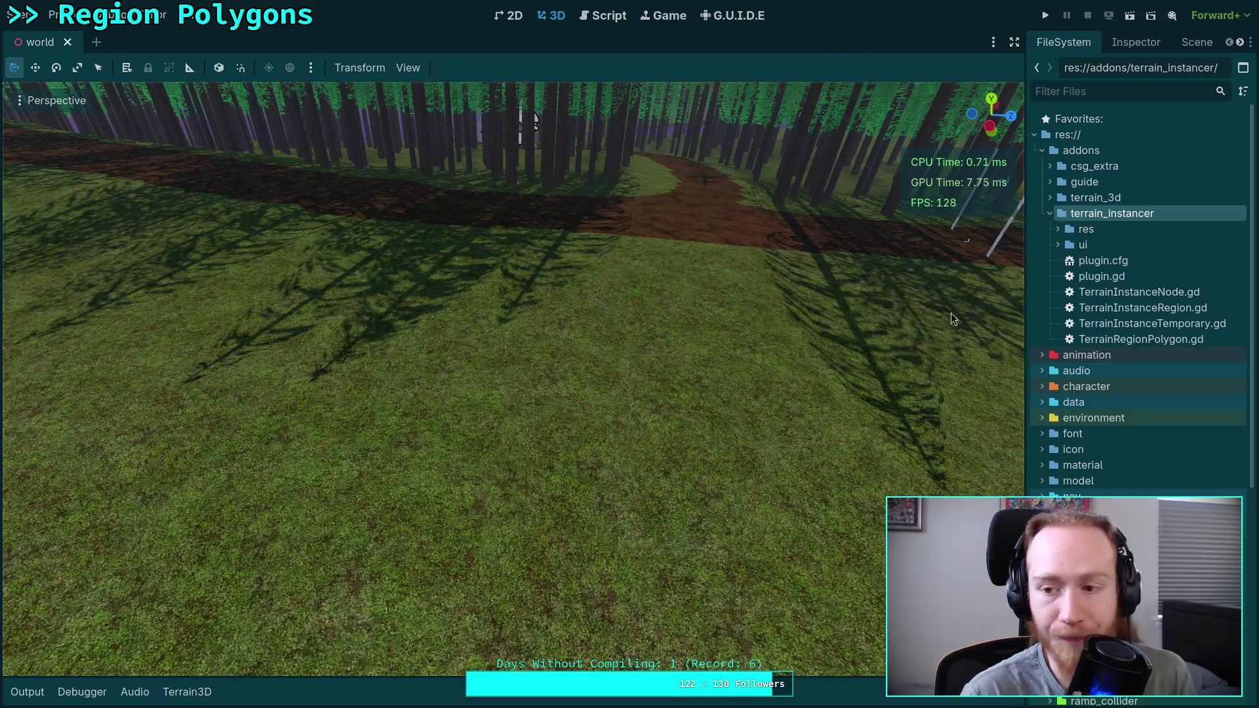
Widen the FileSystem dock and save the editor layout over the Code preset
left_click_drag(1023, 85, 981, 94)
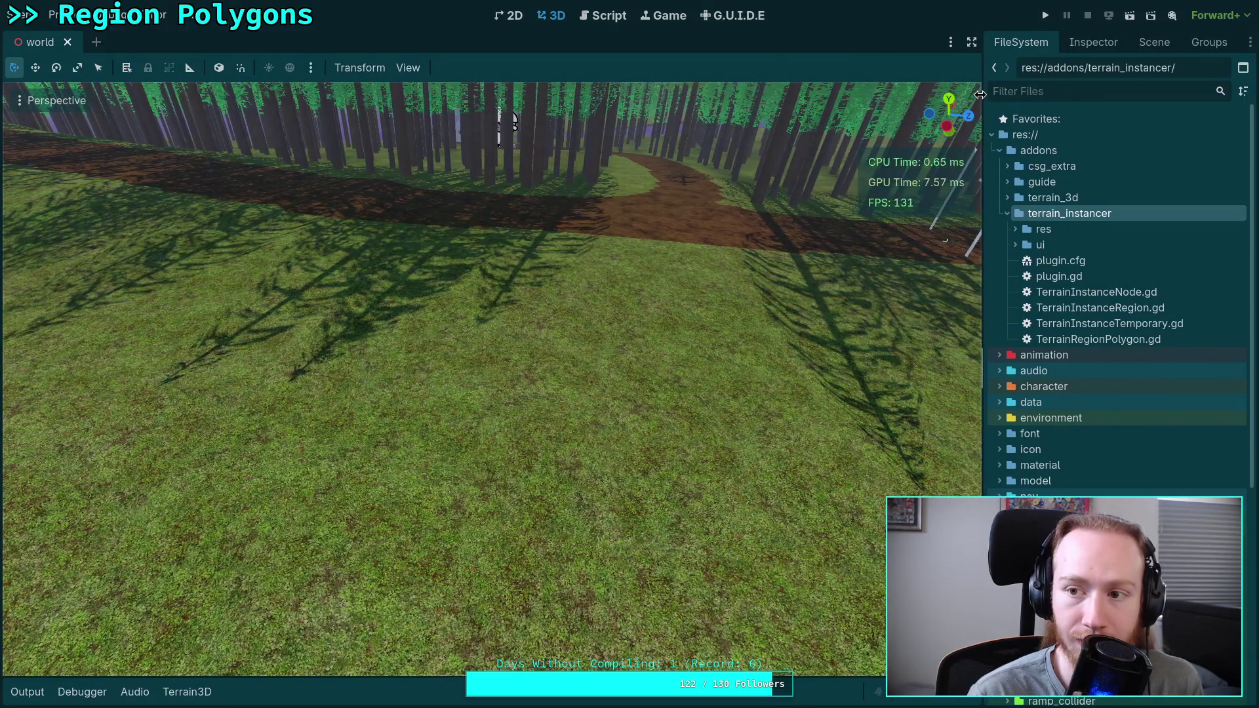
left_click(149, 14)
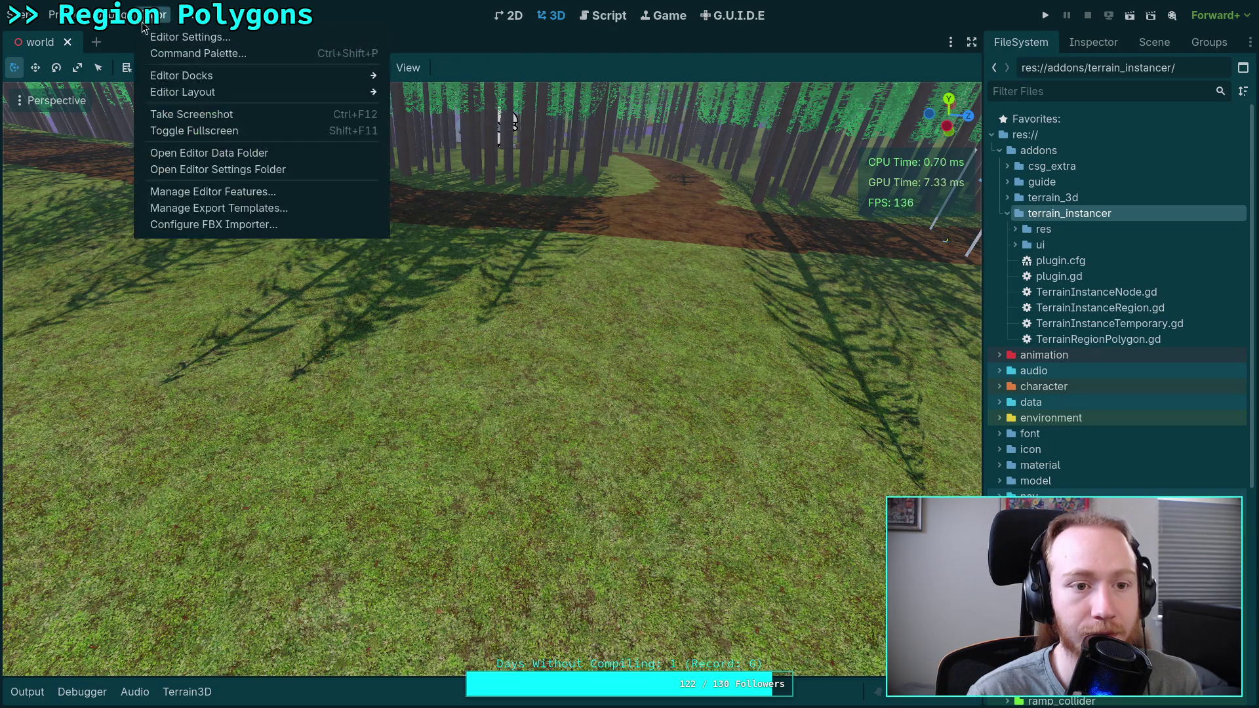
mouse_move(269, 93)
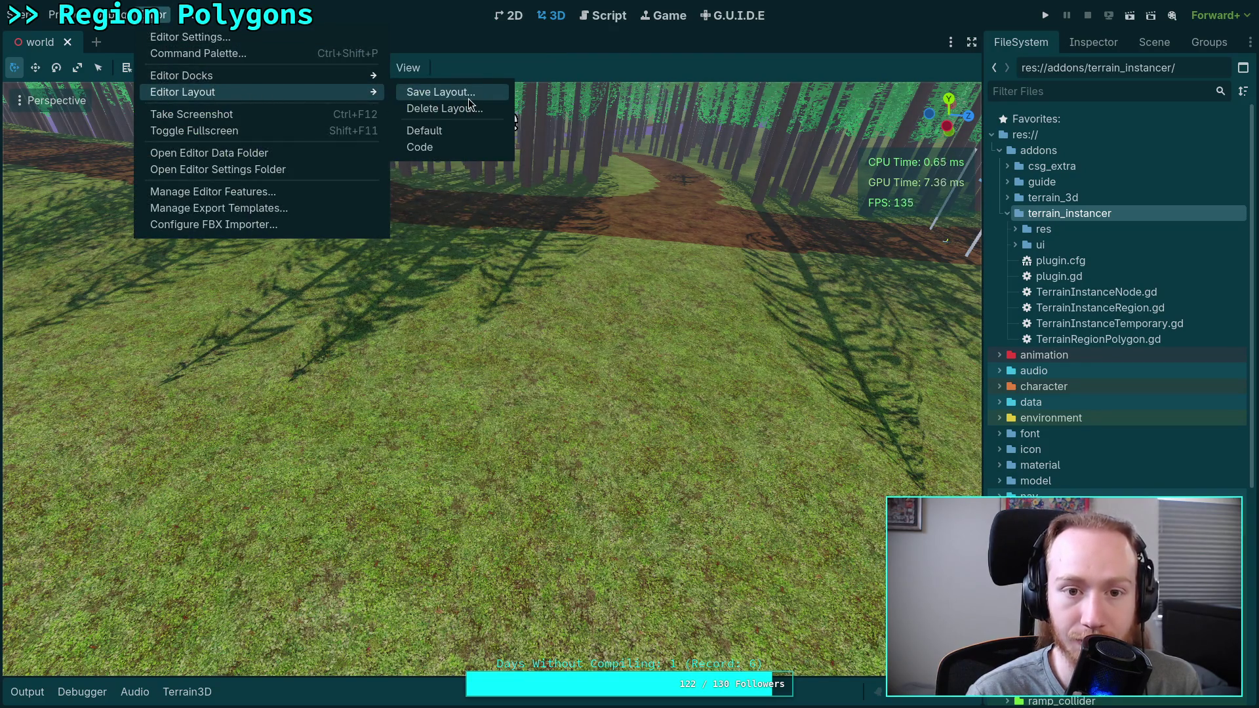
left_click(469, 98)
left_click(551, 311)
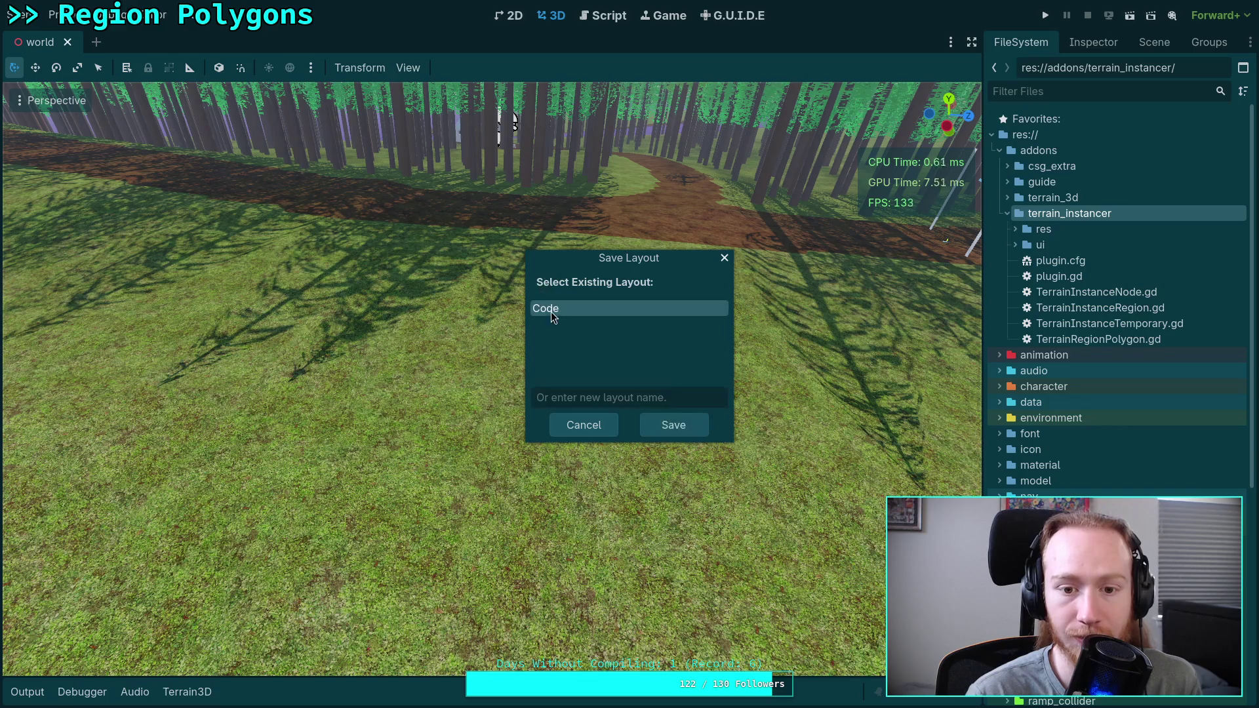
left_click(673, 427)
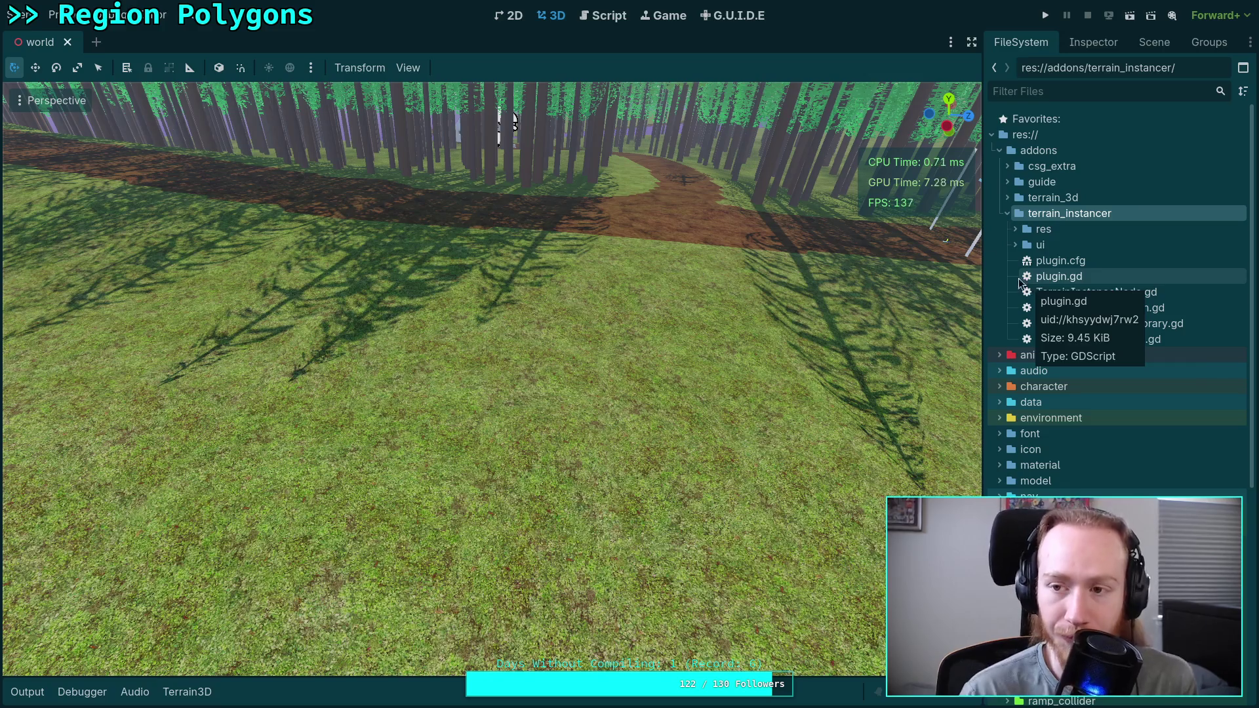
Show the Scene dock and select the TerrainInstanceRegion node
left_click(1209, 42)
left_click(1154, 42)
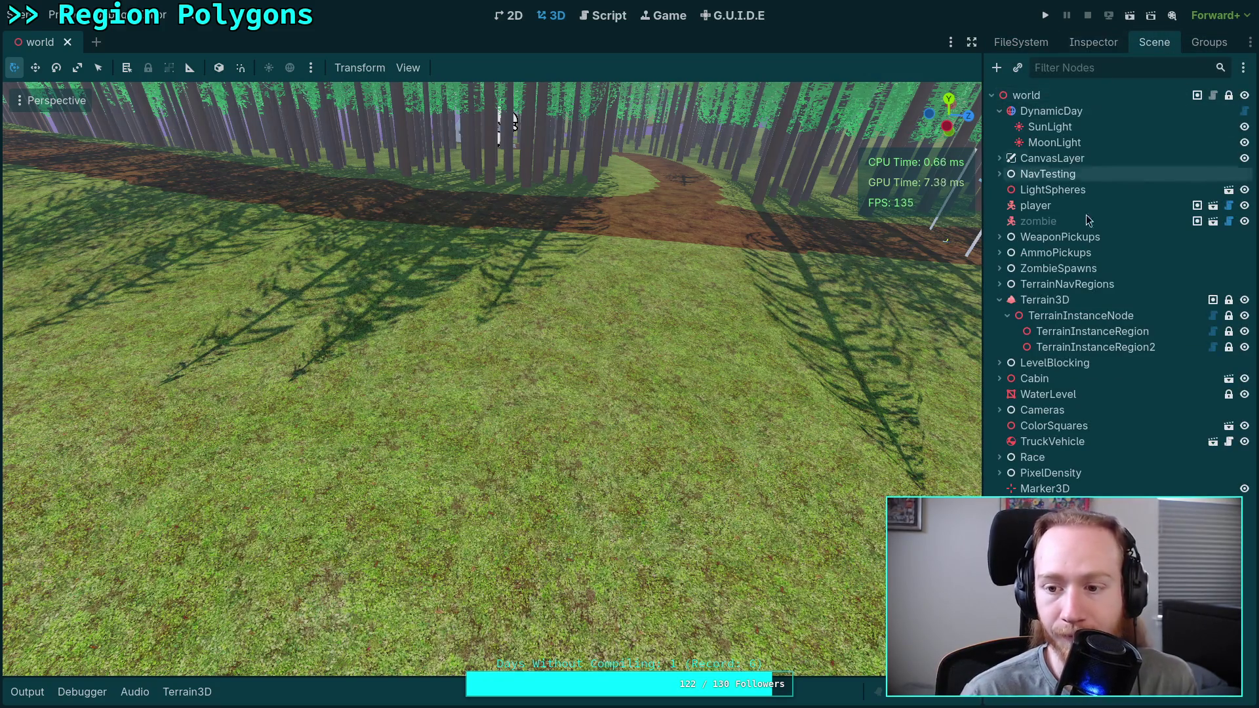
left_click(1092, 331)
Frame the region, then change line 65's update_mesh call to region.update_shapes()
key("f")
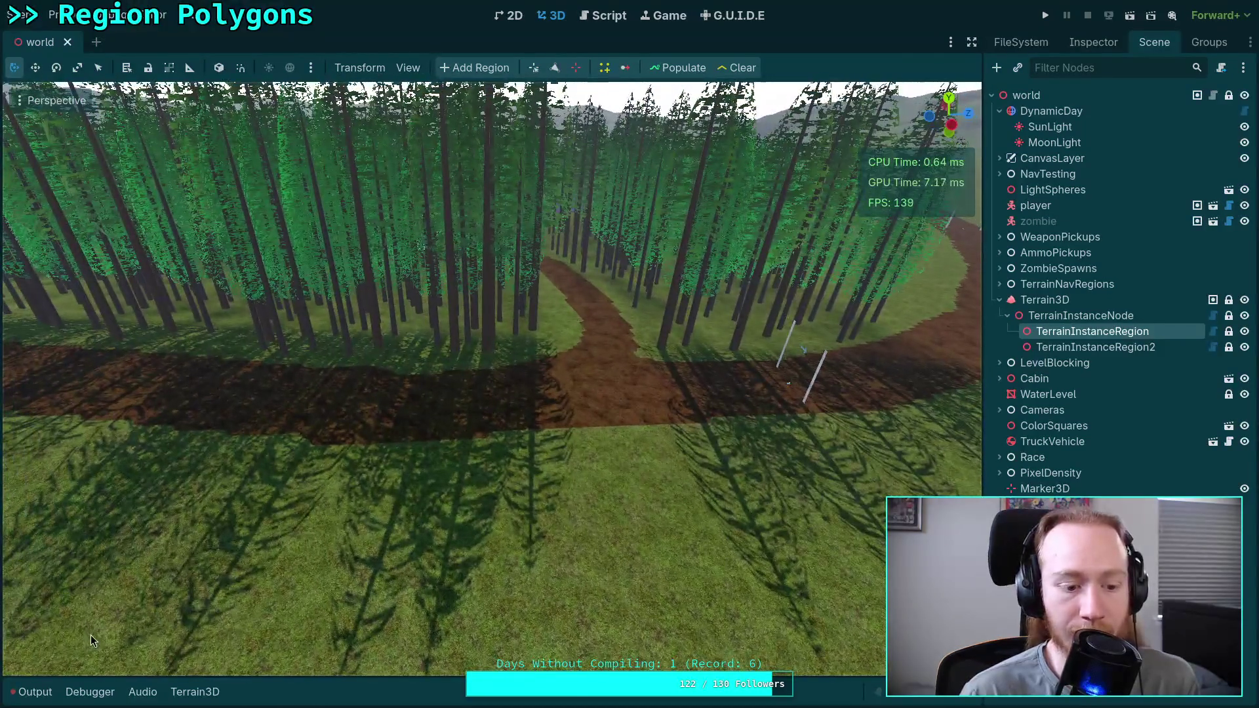
left_click(34, 692)
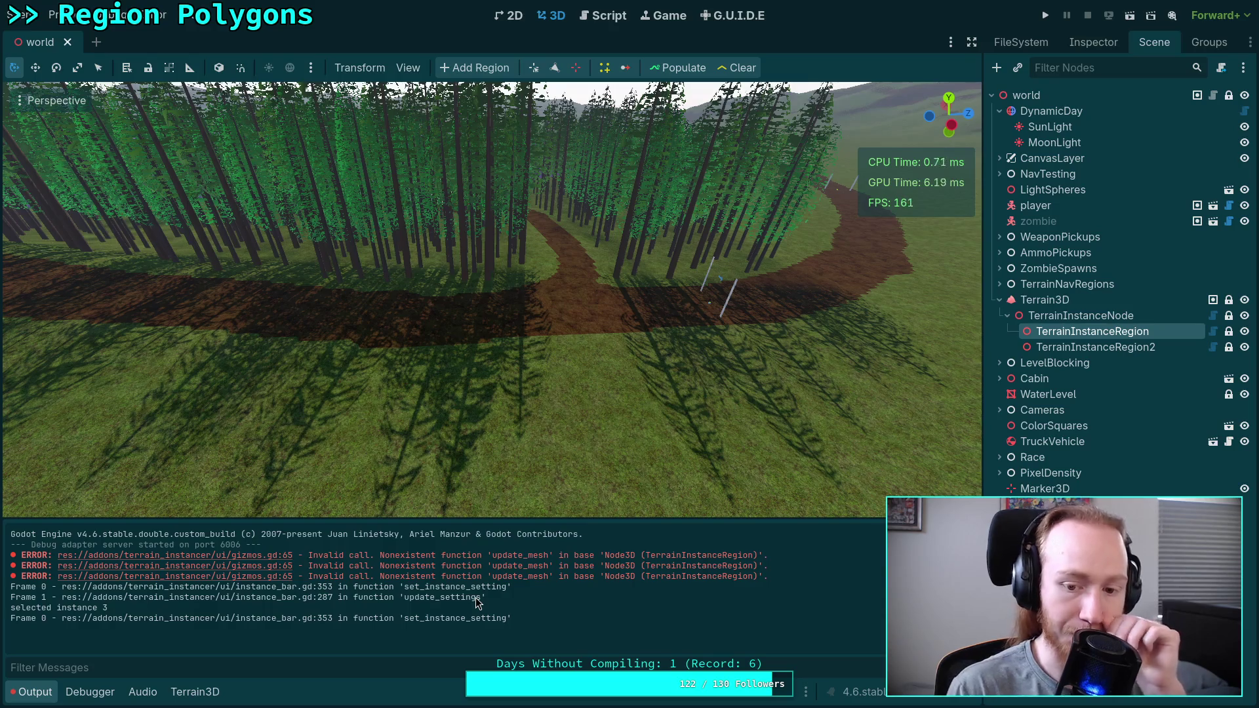
left_click(253, 557)
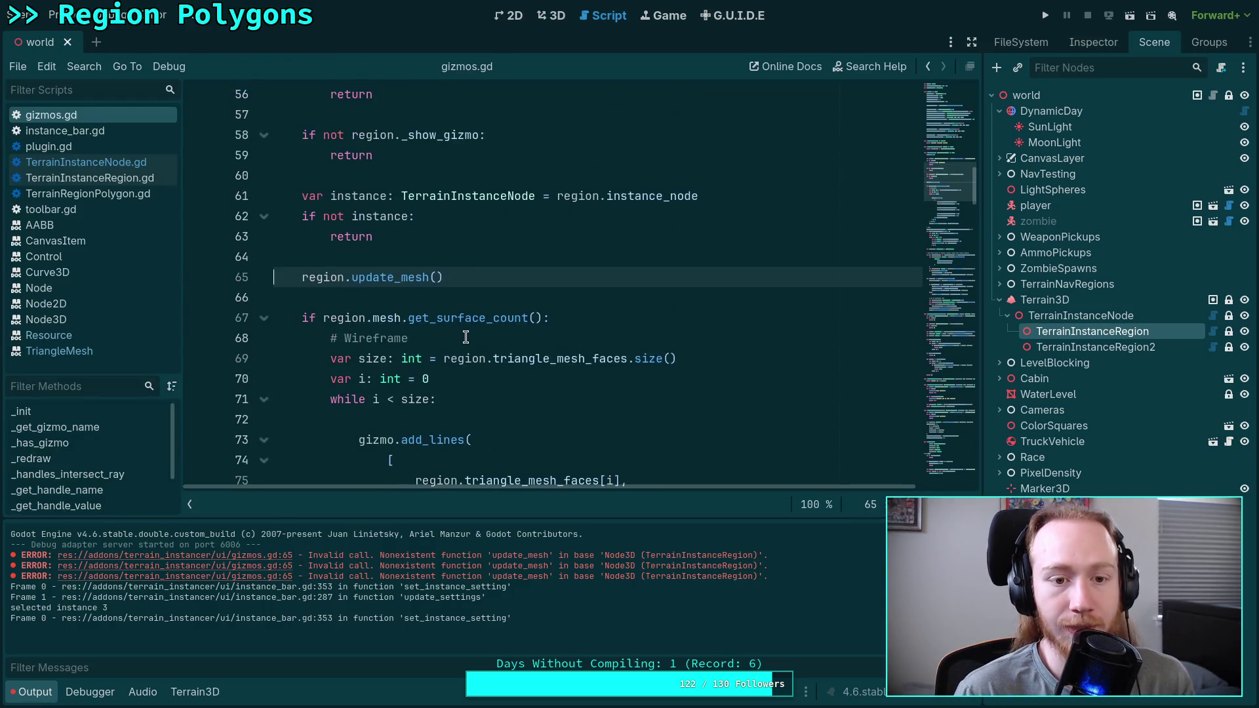
left_click_drag(346, 271, 506, 275)
type(".up")
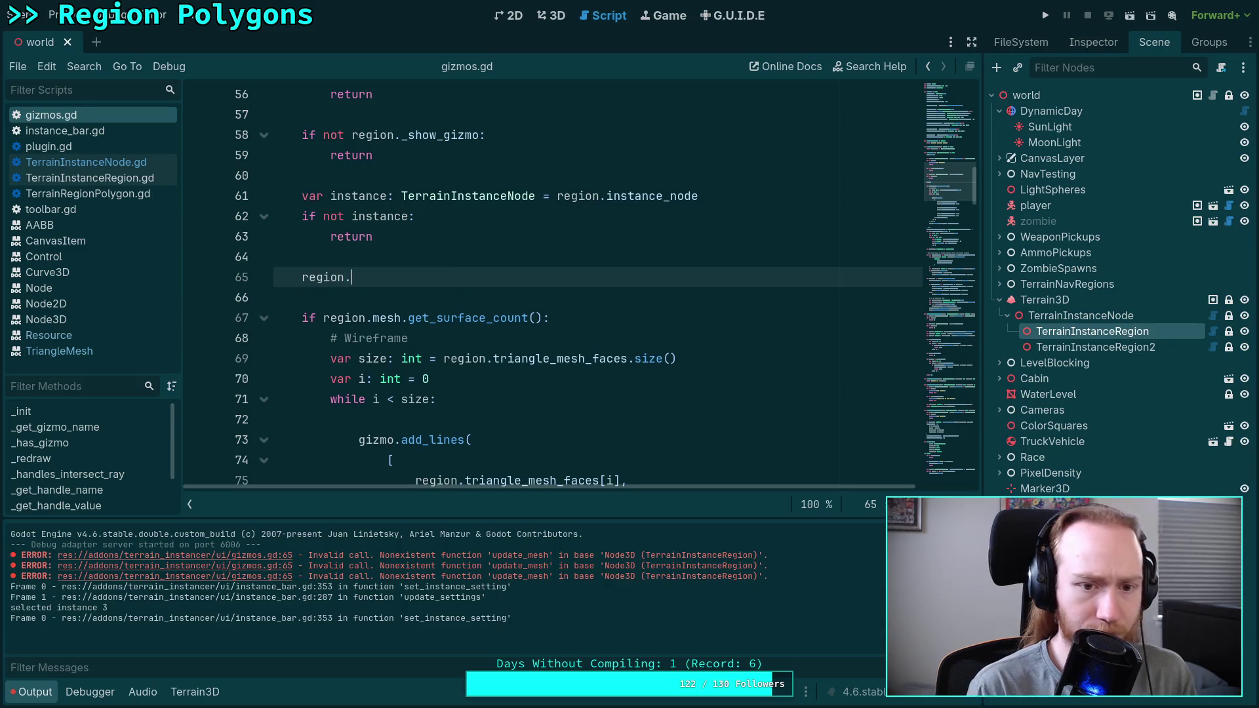
key("Return")
Follow the next error to the add_lines call, save gizmos.gd, and return to 3D
scroll(520, 326, "up", 3)
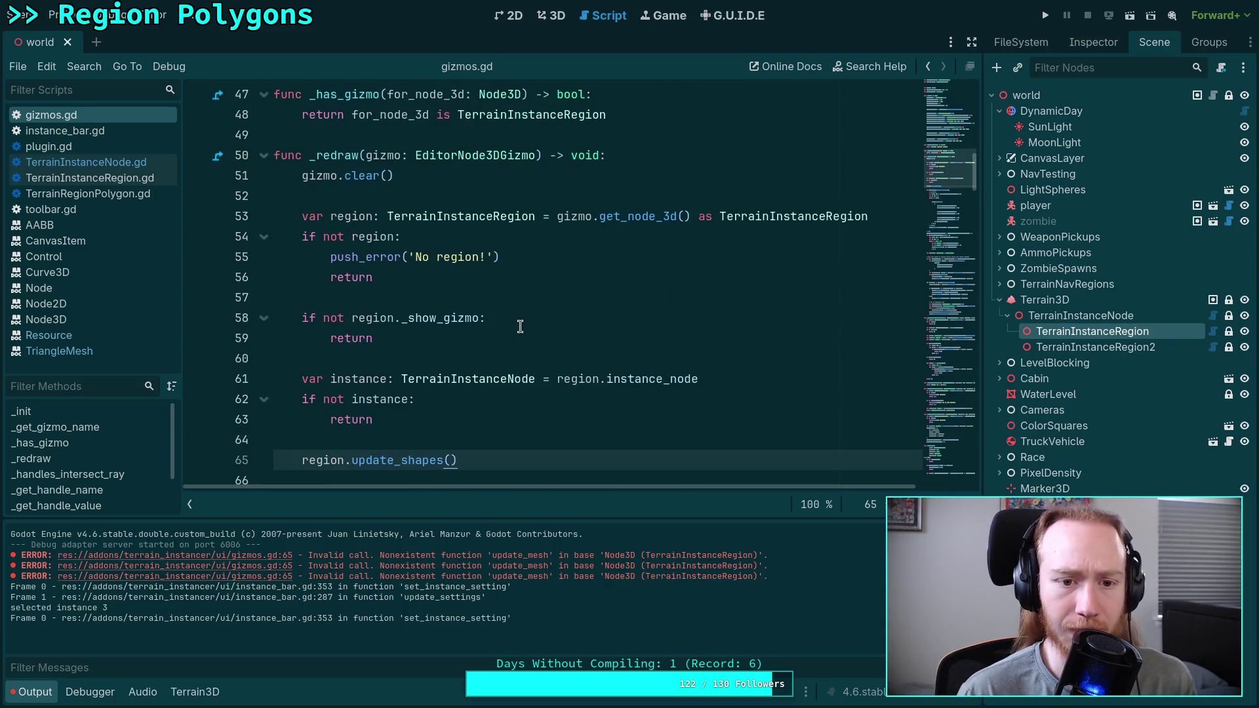
scroll(490, 344, "down", 1)
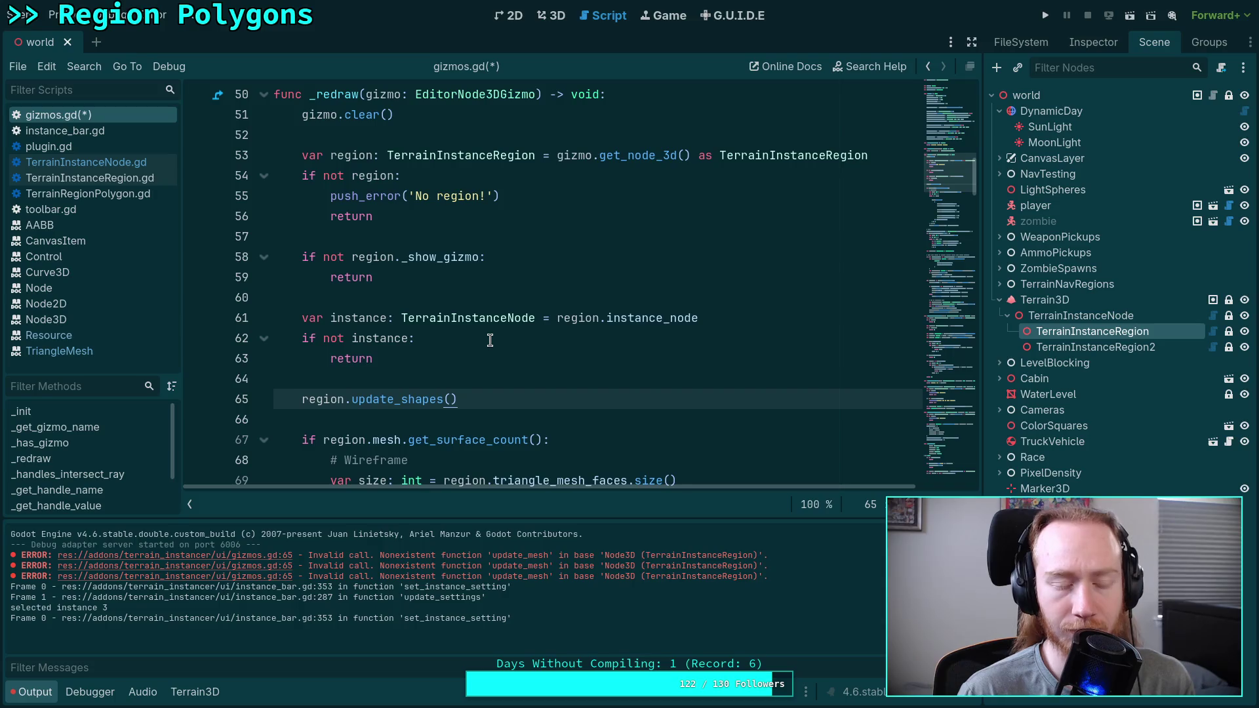
scroll(490, 340, "down", 15)
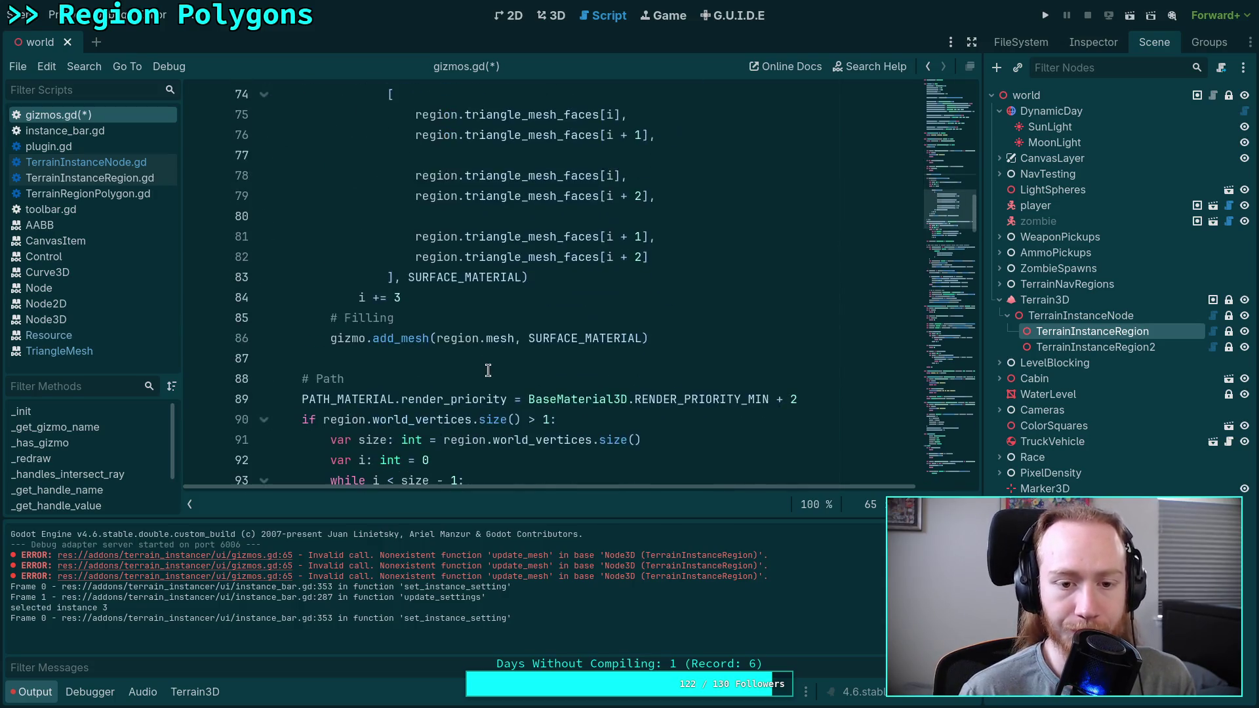
scroll(459, 363, "down", 1)
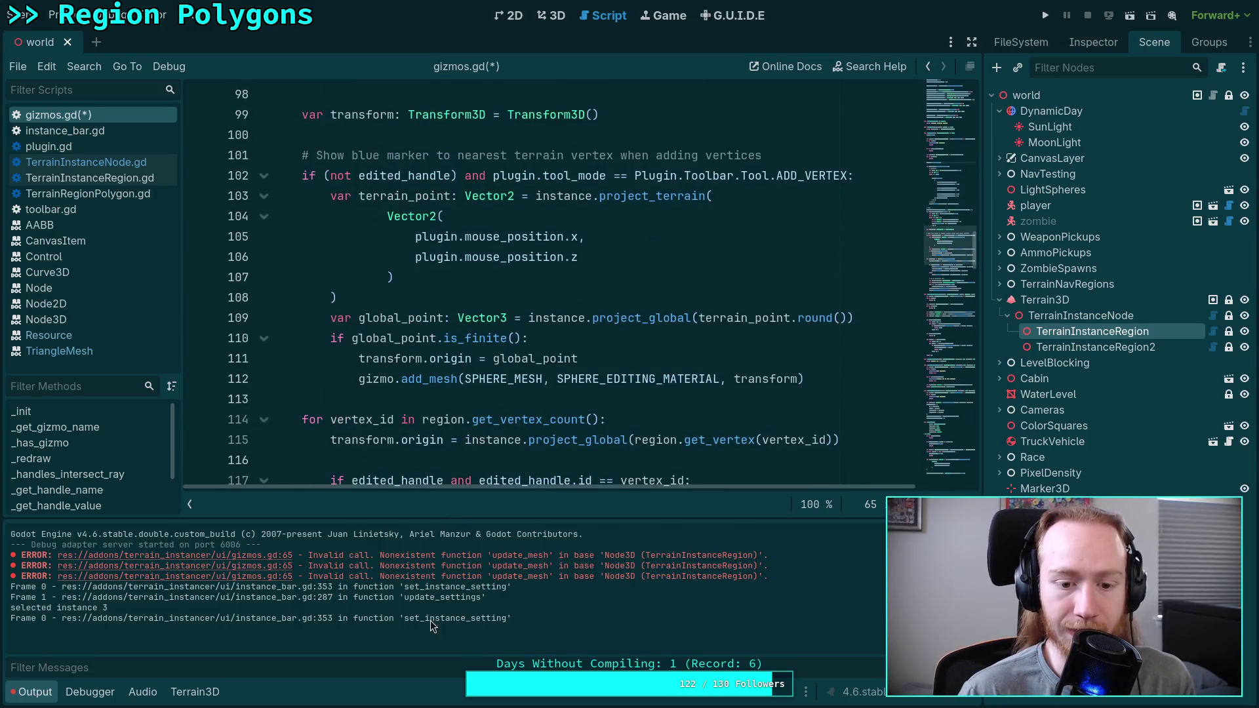
left_click(283, 575)
left_click(466, 256)
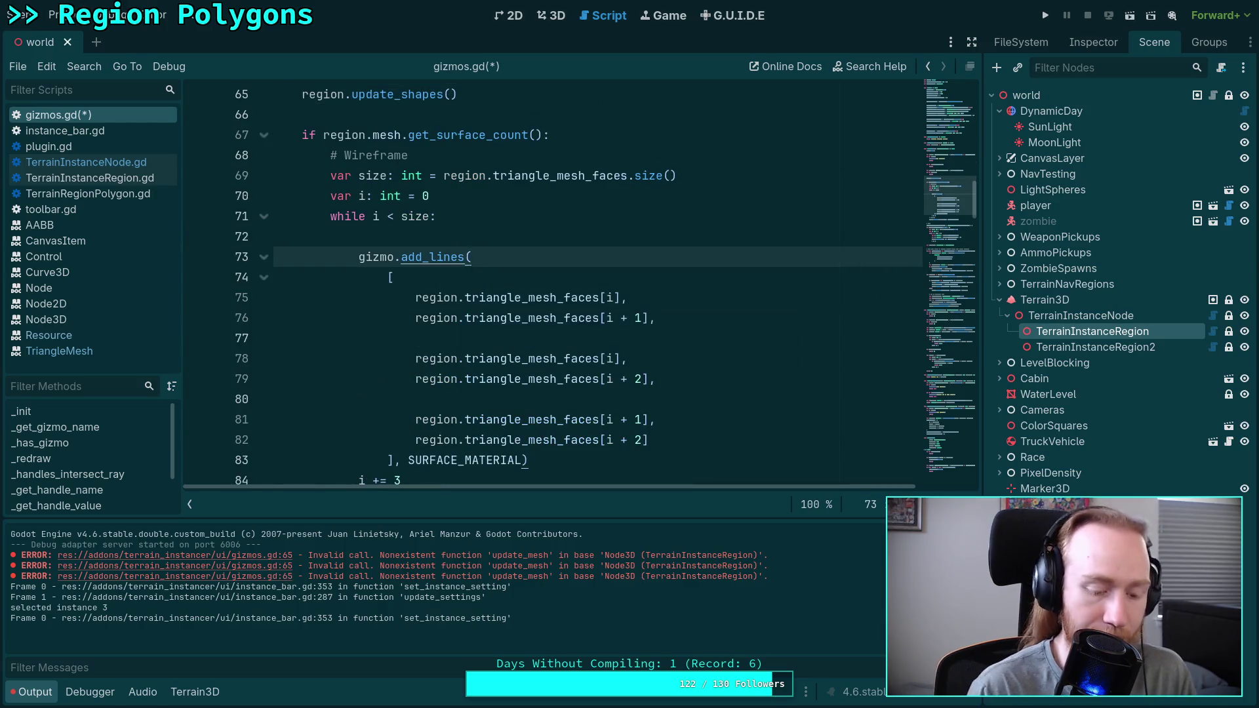
key("ctrl+s")
left_click(563, 19)
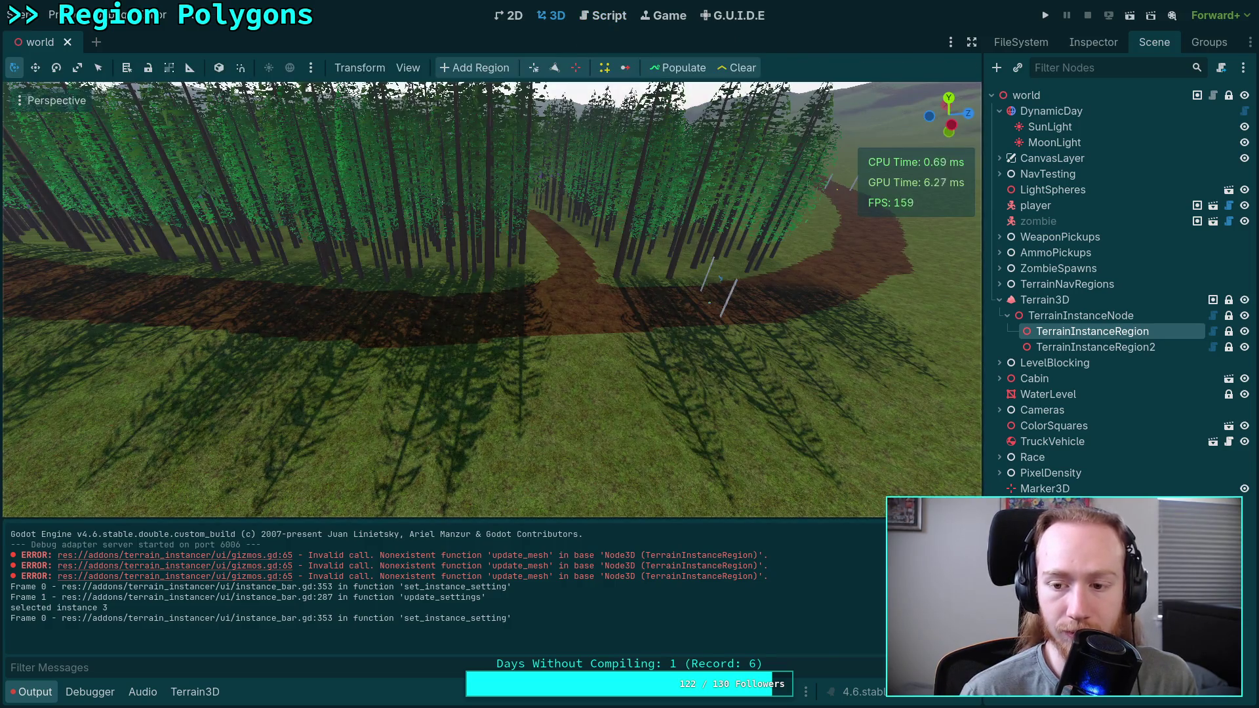
Select TerrainInstanceRegion2 and open gizmos.gd at the line 67 'mesh' access error
left_click(1092, 347)
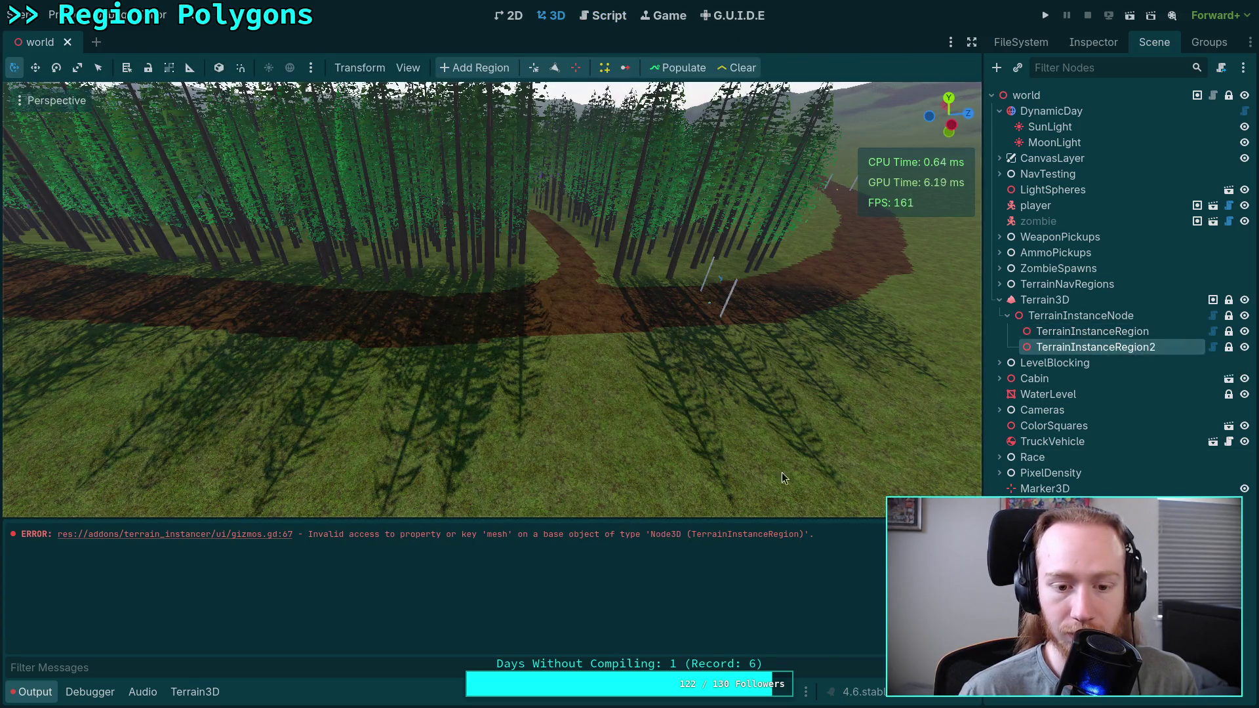
left_click(284, 537)
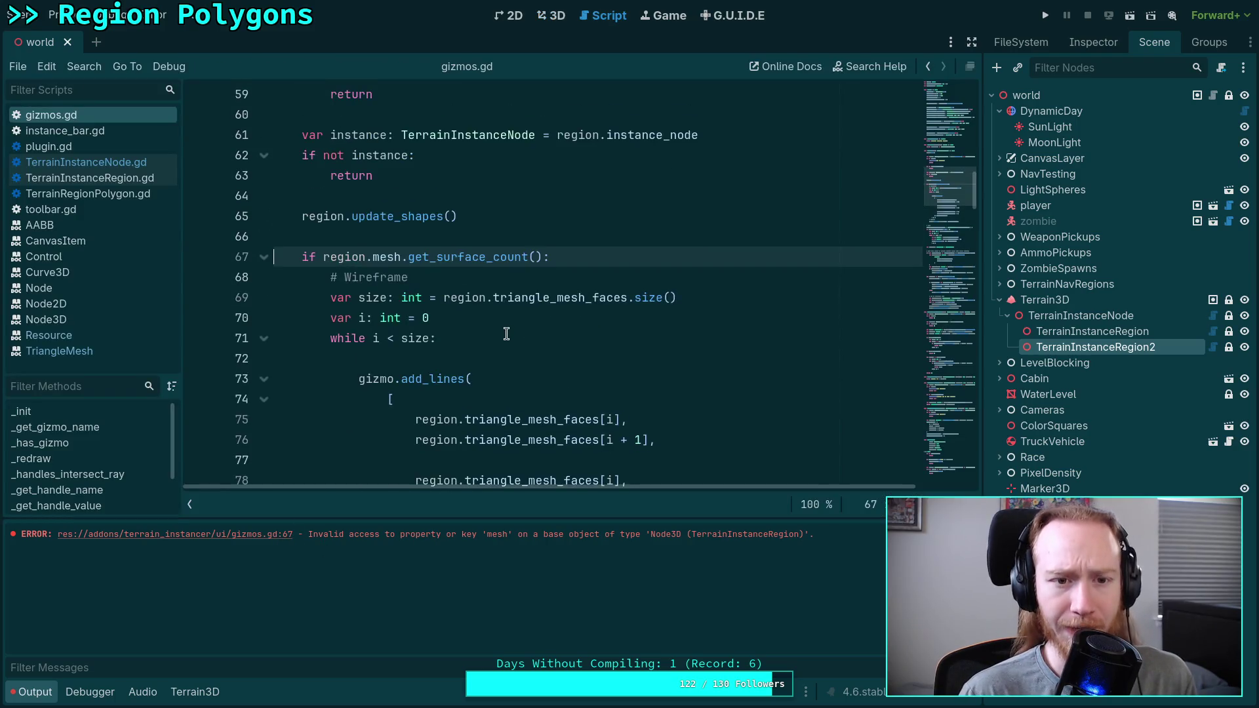
scroll(435, 302, "down", 3)
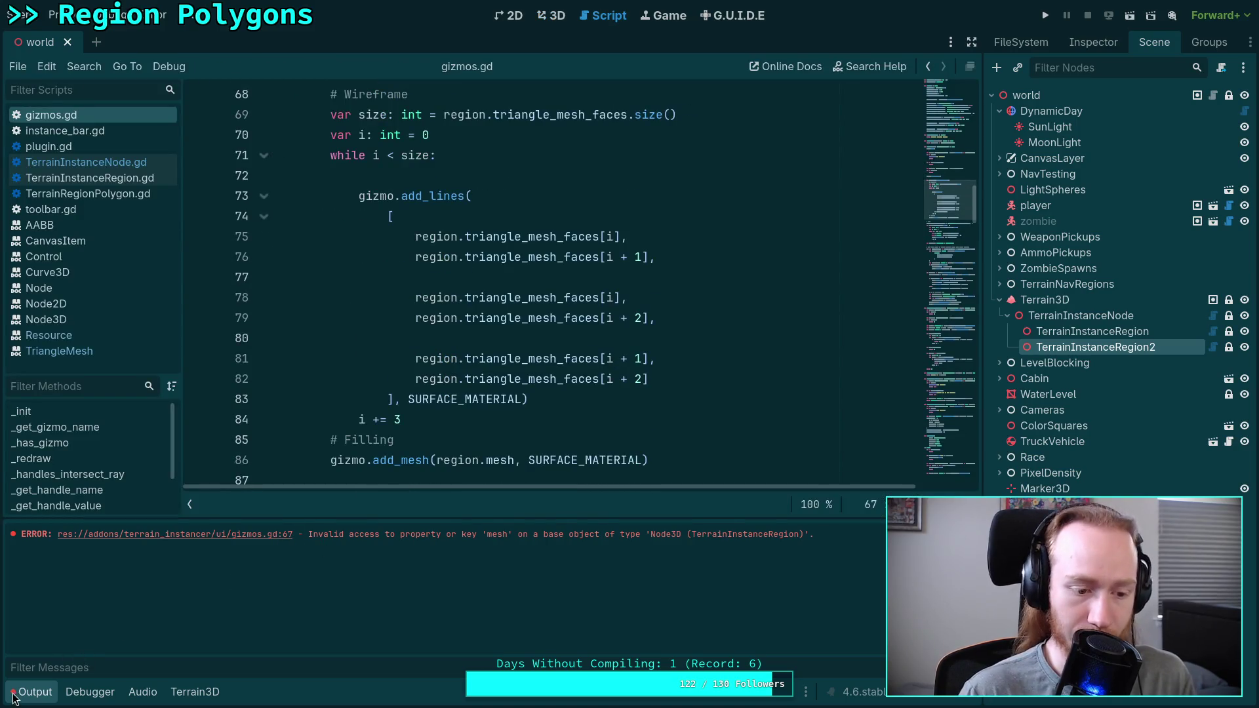
left_click(29, 692)
Scroll through gizmos.gd and select the word region on line 114
scroll(550, 400, "up", 4)
scroll(550, 401, "up", 1)
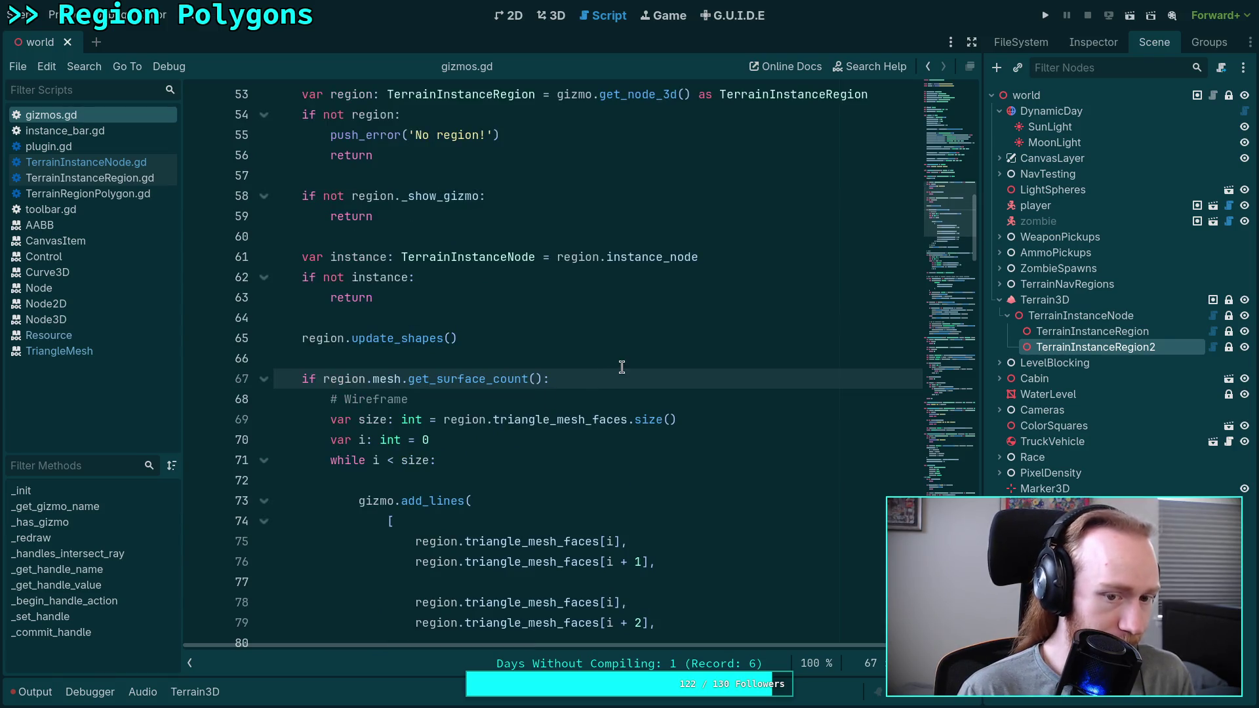
scroll(623, 366, "down", 5)
scroll(641, 363, "down", 4)
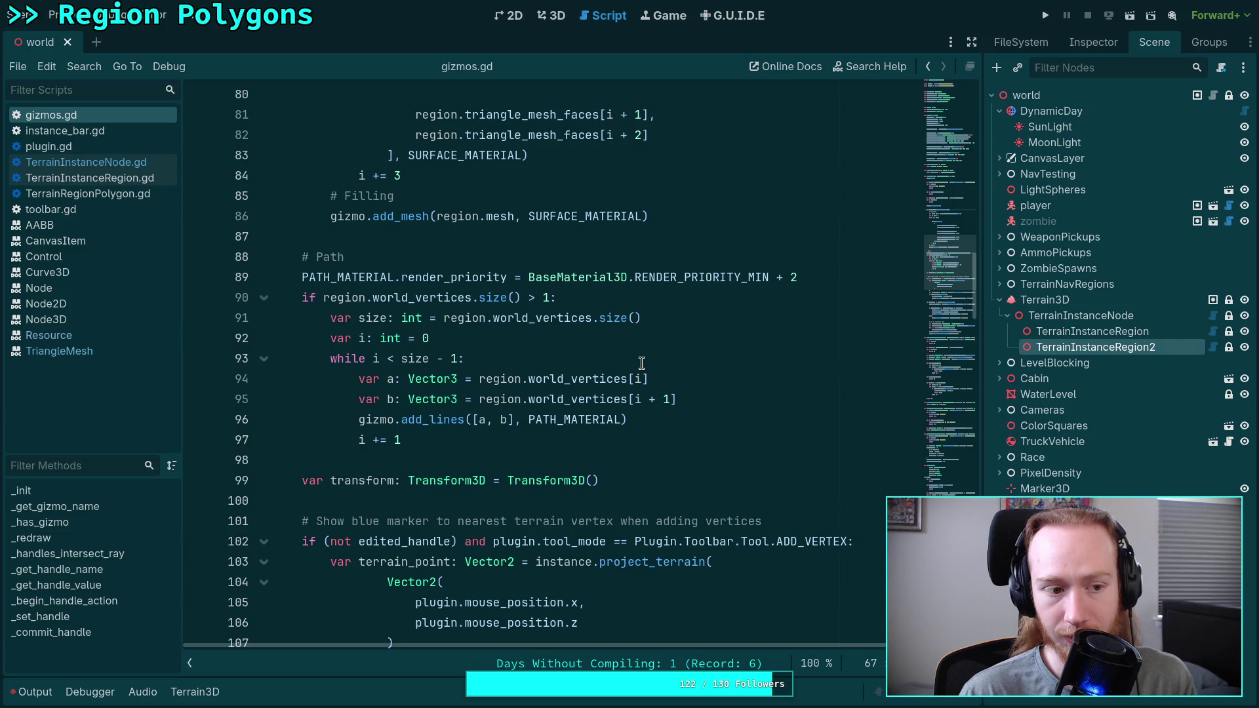
scroll(641, 363, "down", 5)
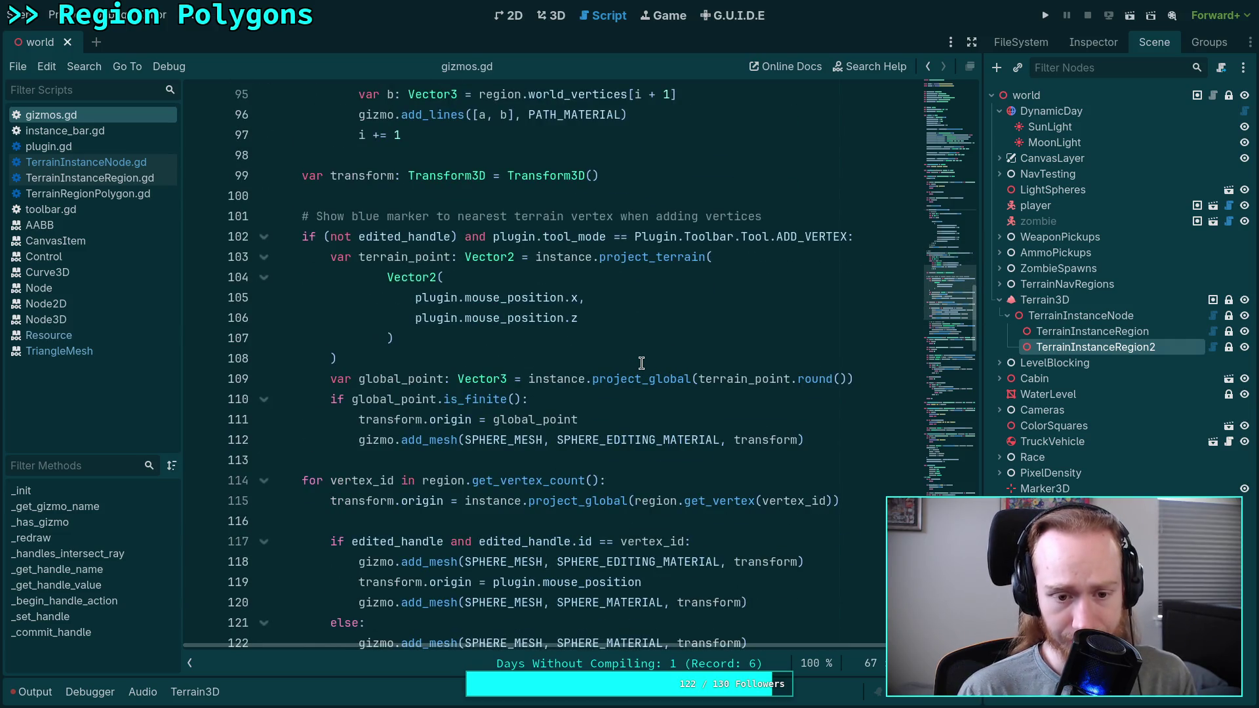
scroll(642, 363, "down", 4)
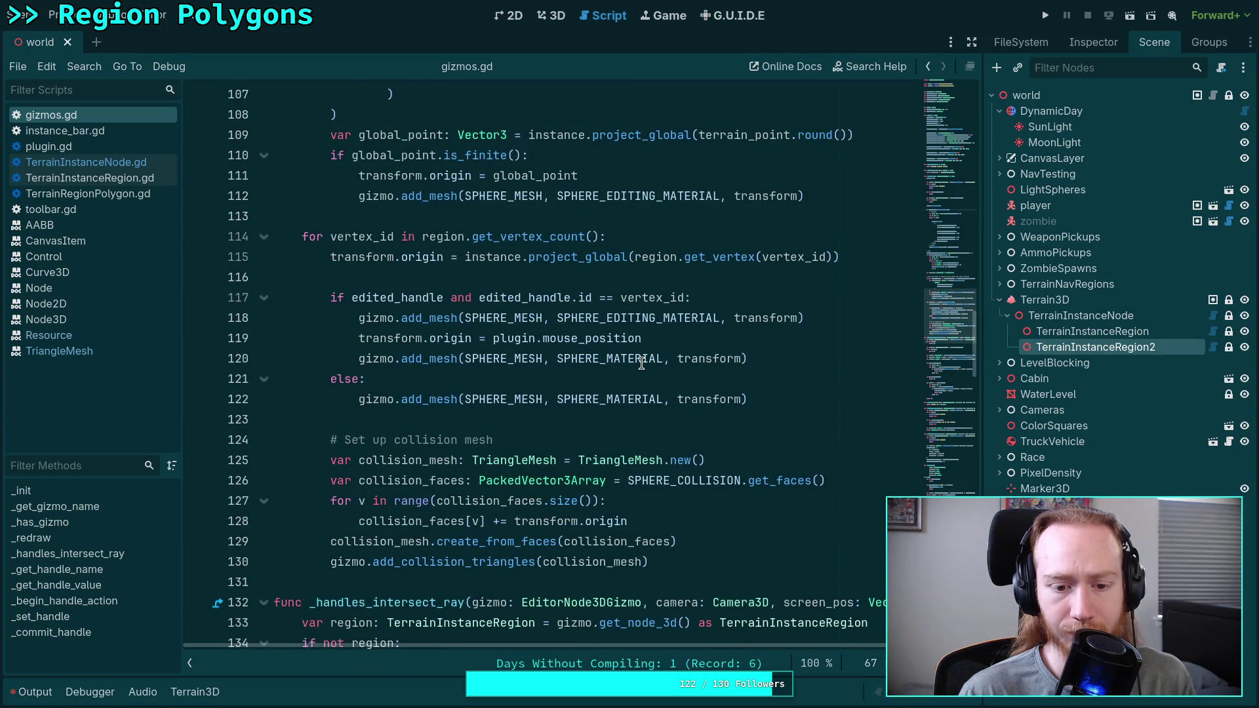
double_click(439, 235)
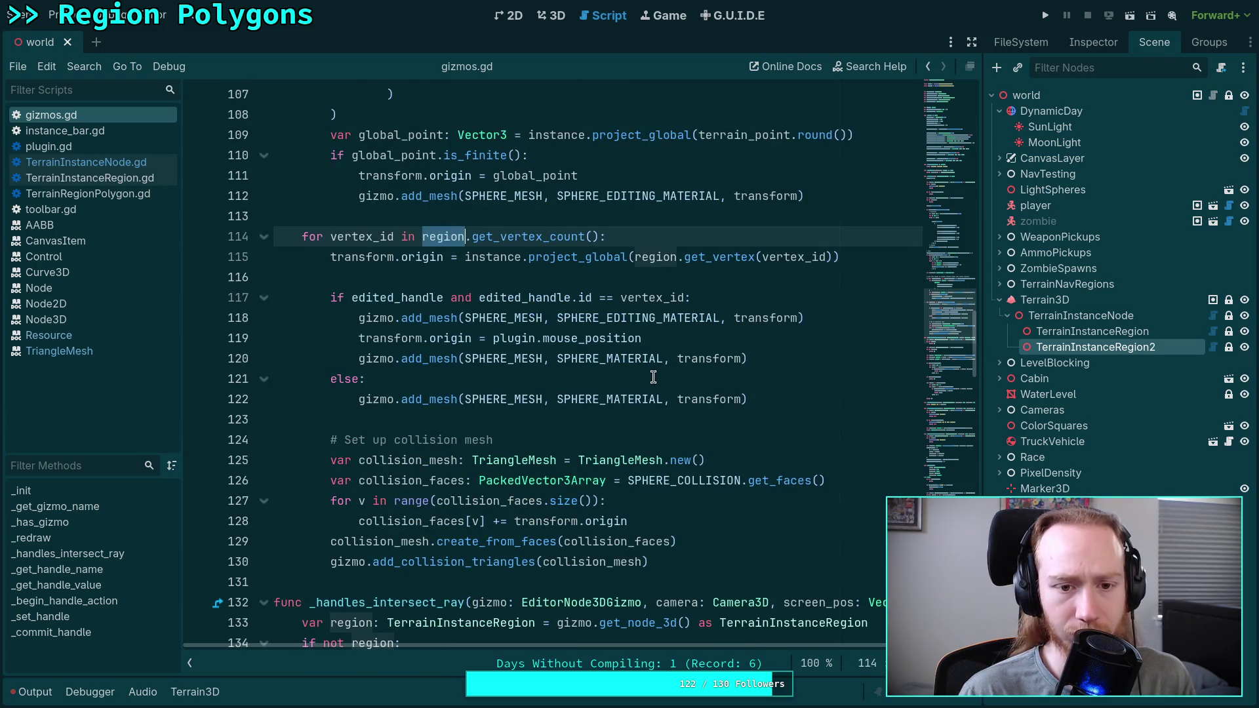
scroll(652, 374, "up", 5)
scroll(652, 374, "up", 1)
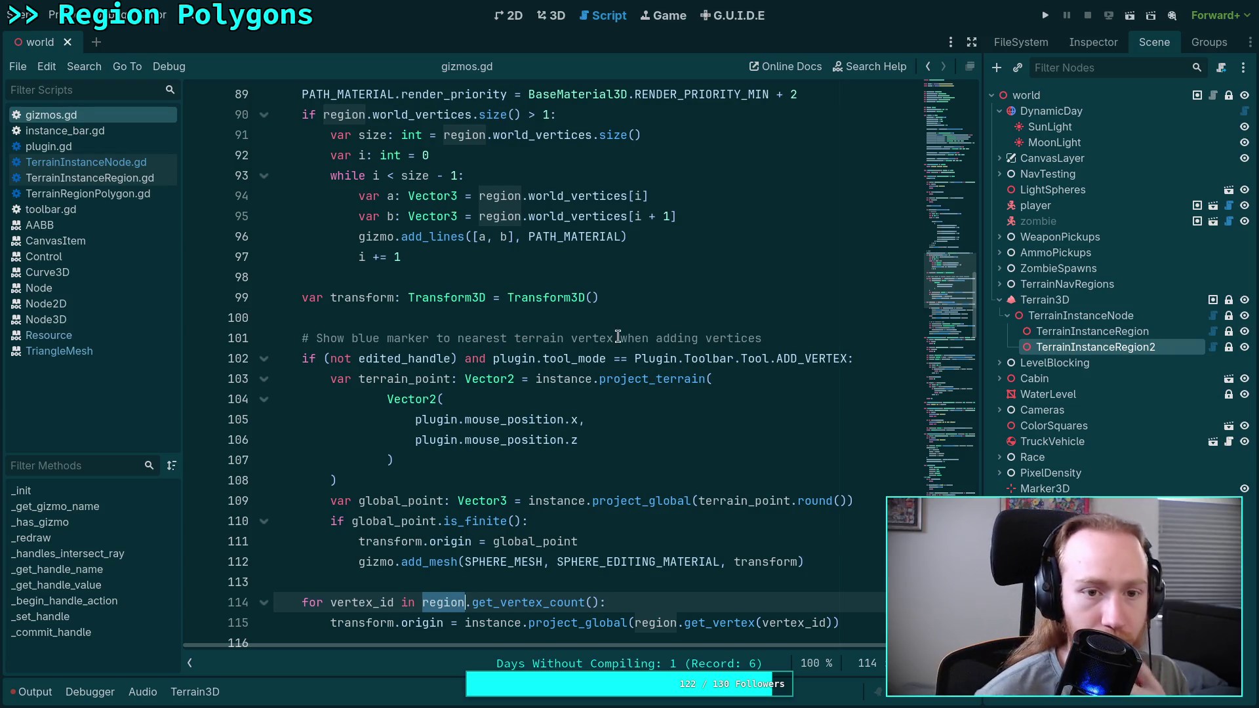
scroll(617, 336, "up", 14)
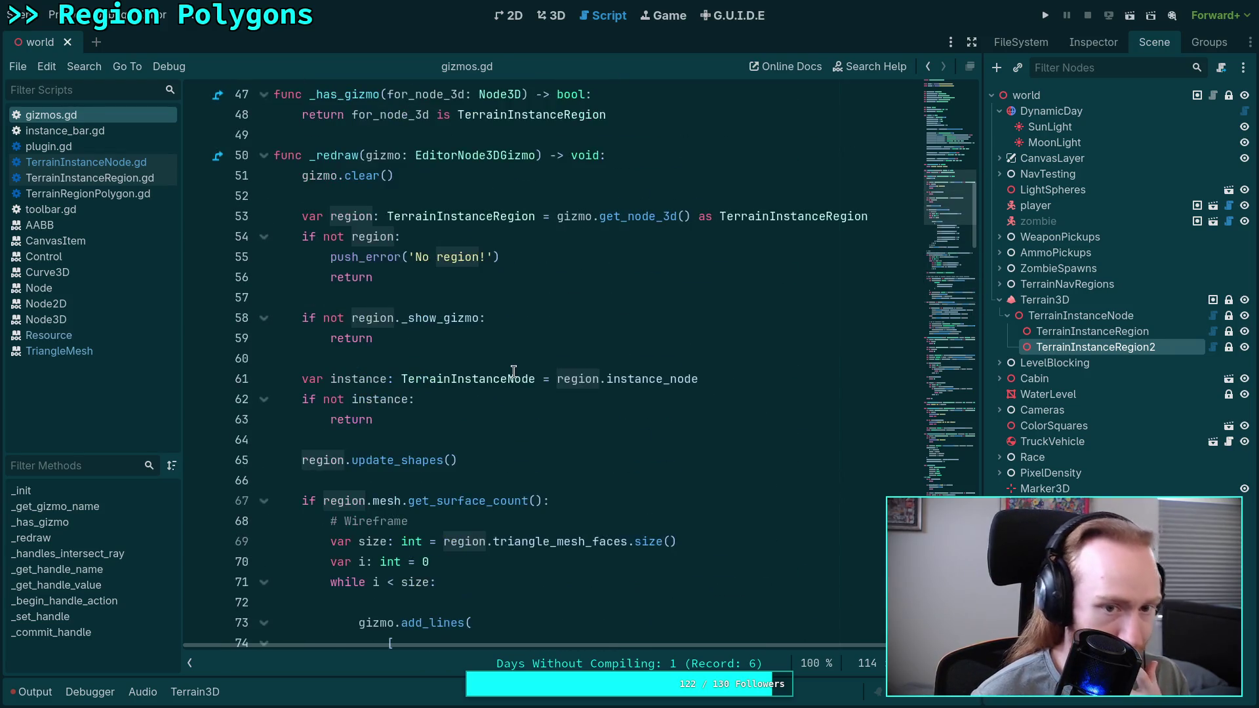
scroll(514, 370, "down", 4)
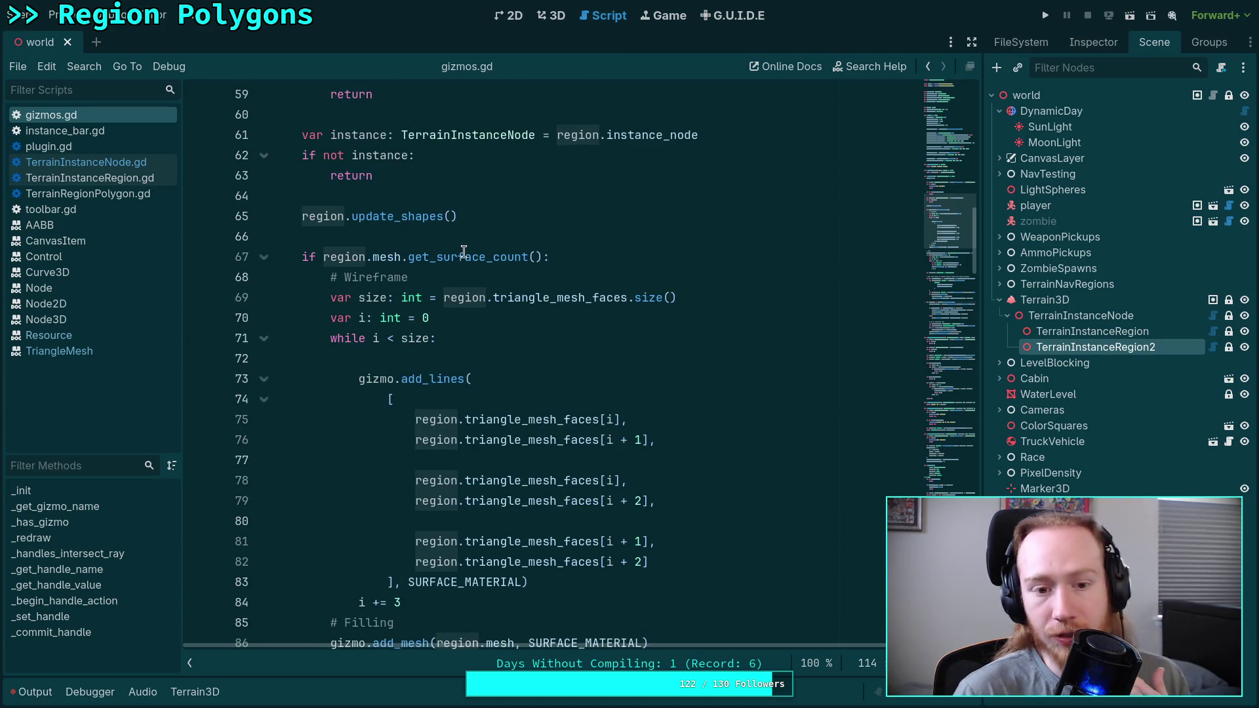
scroll(463, 251, "down", 2)
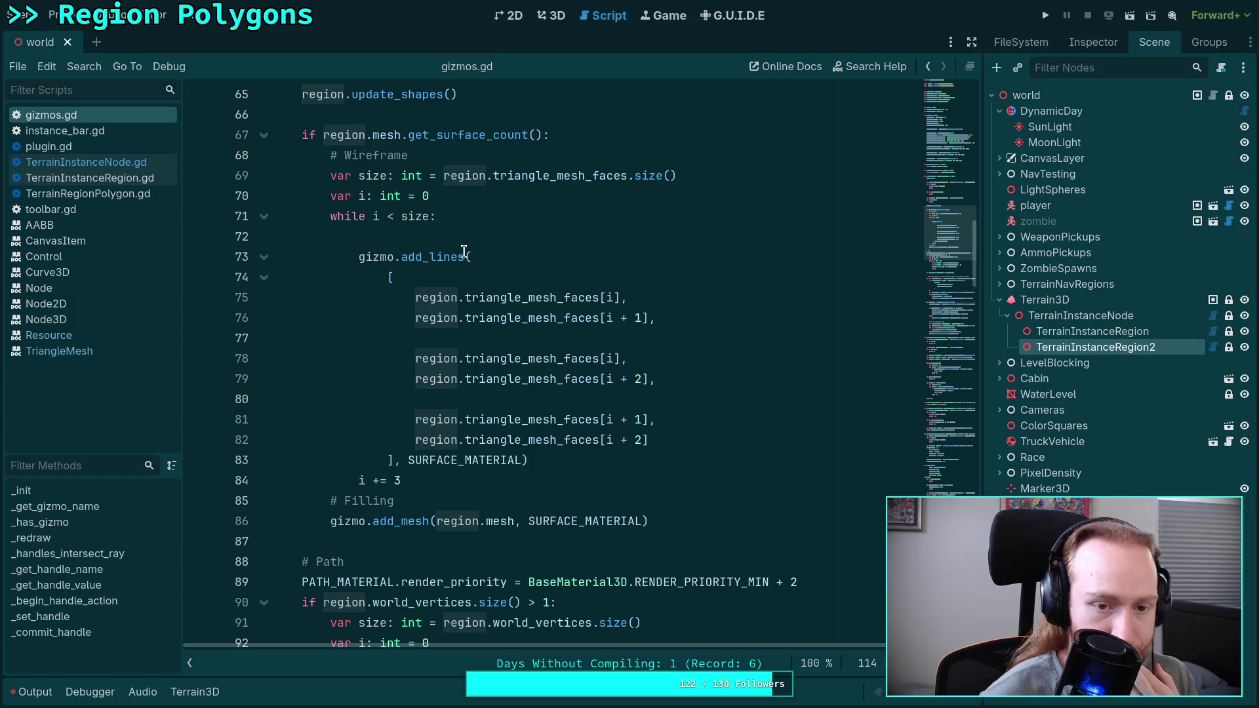
scroll(464, 251, "up", 1)
left_click(449, 178)
key("Return")
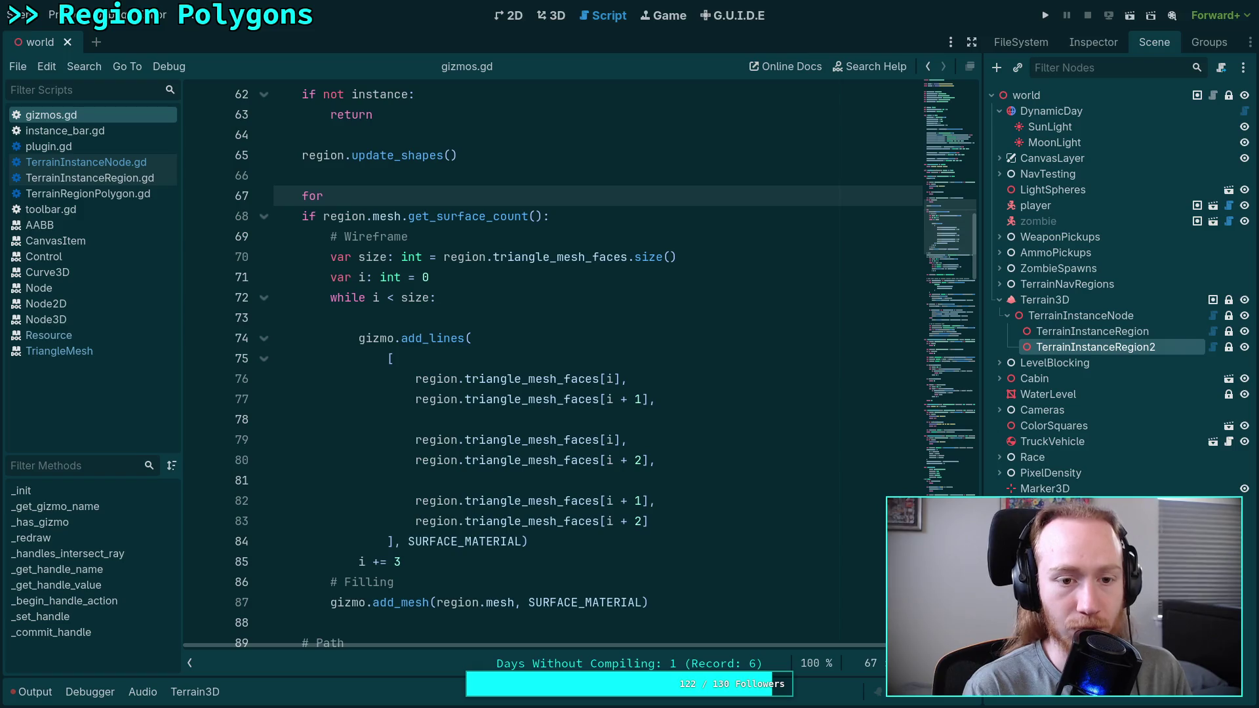
Complete the 'for polygon in region.shapes' loop and indent lines 68–87 under it
type("ygon in ")
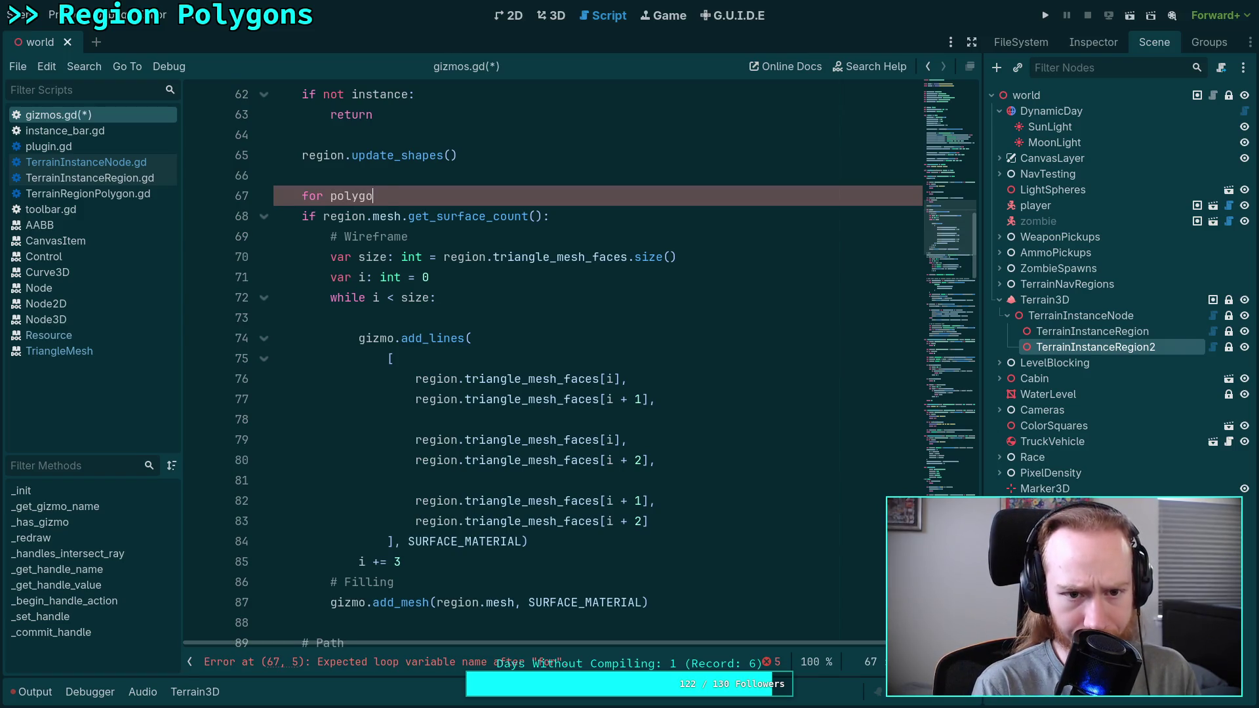
type("region.shapes:")
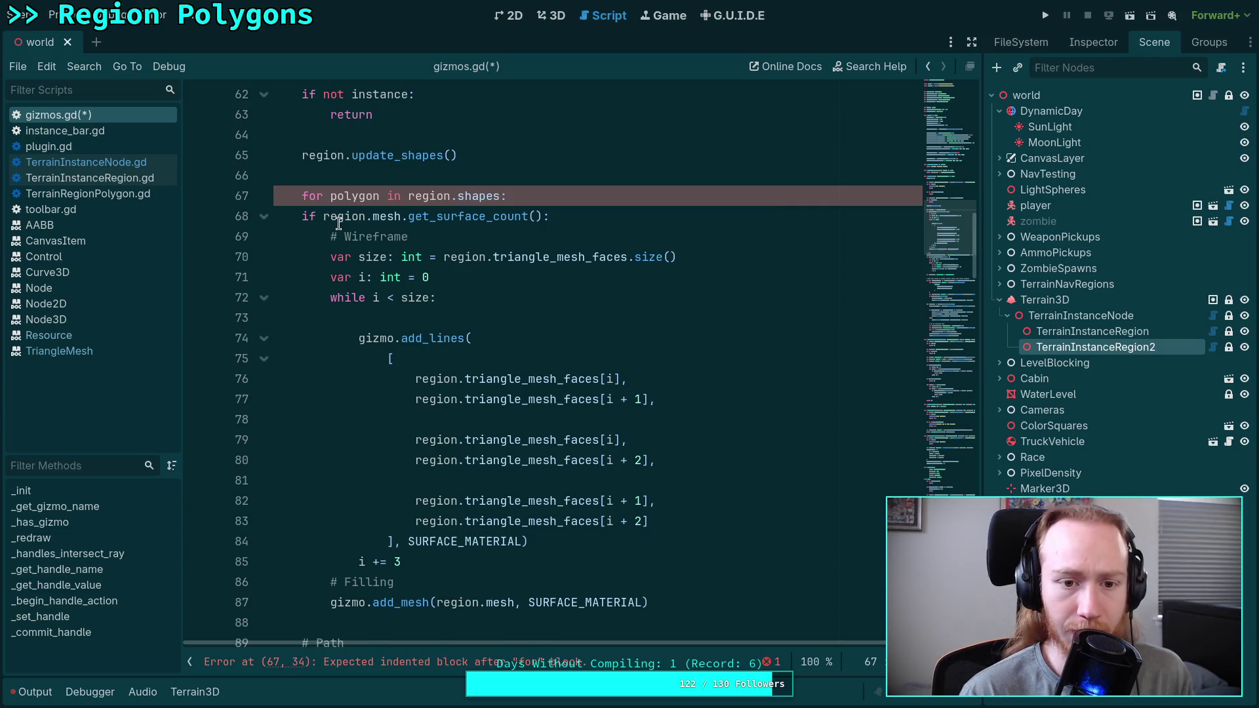
left_click_drag(338, 220, 375, 602)
key("Tab")
Use polygon on line 68 and add a continue after the get_surface_count() check
double_click(387, 217)
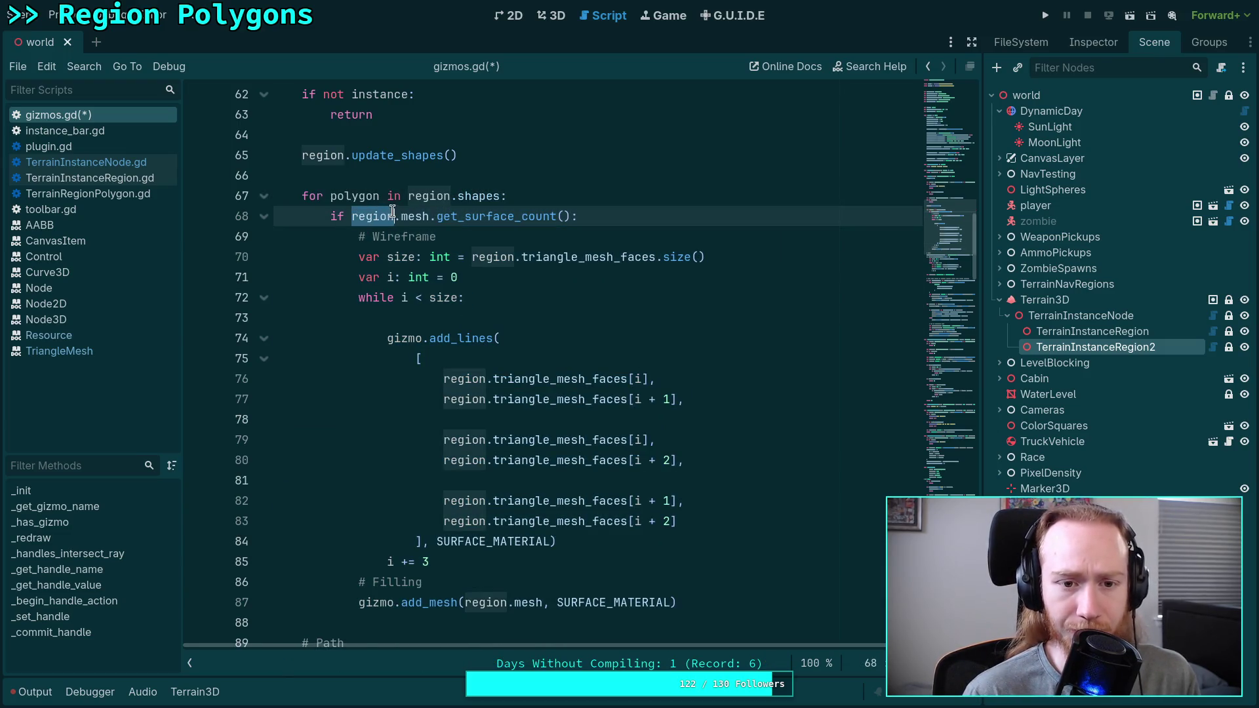
type("polygone")
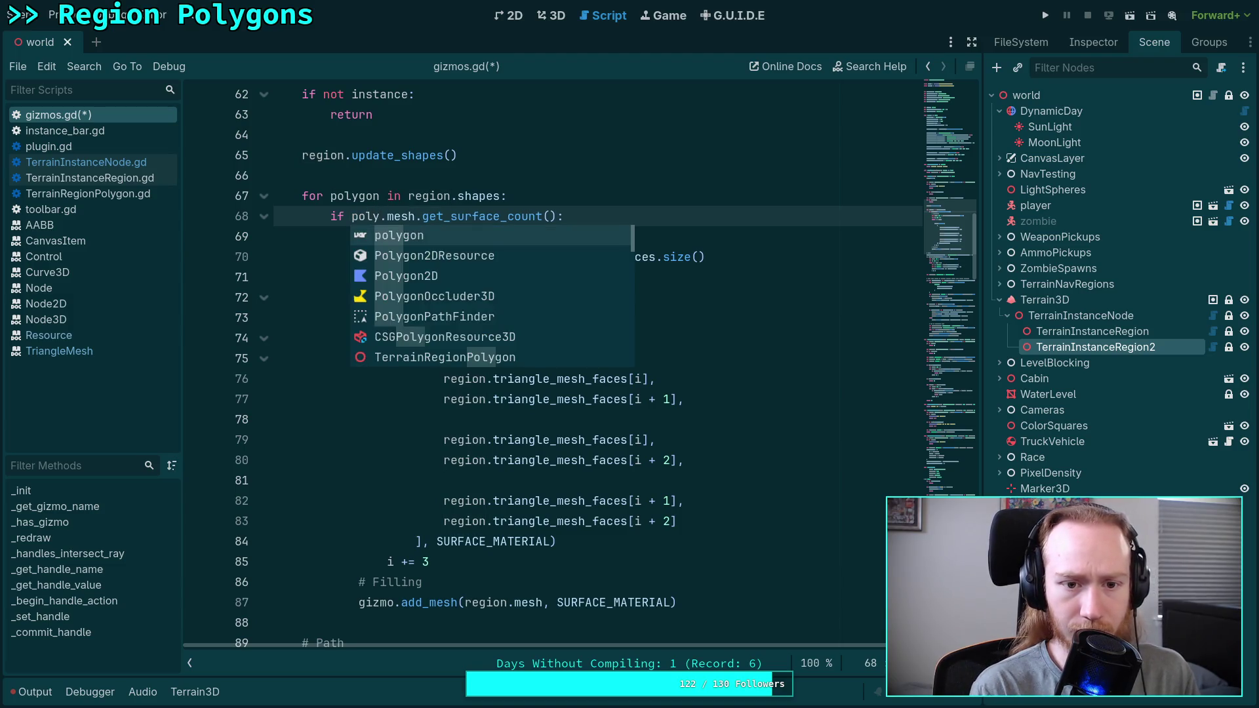
key("BackSpace")
left_click(592, 188)
left_click(655, 221)
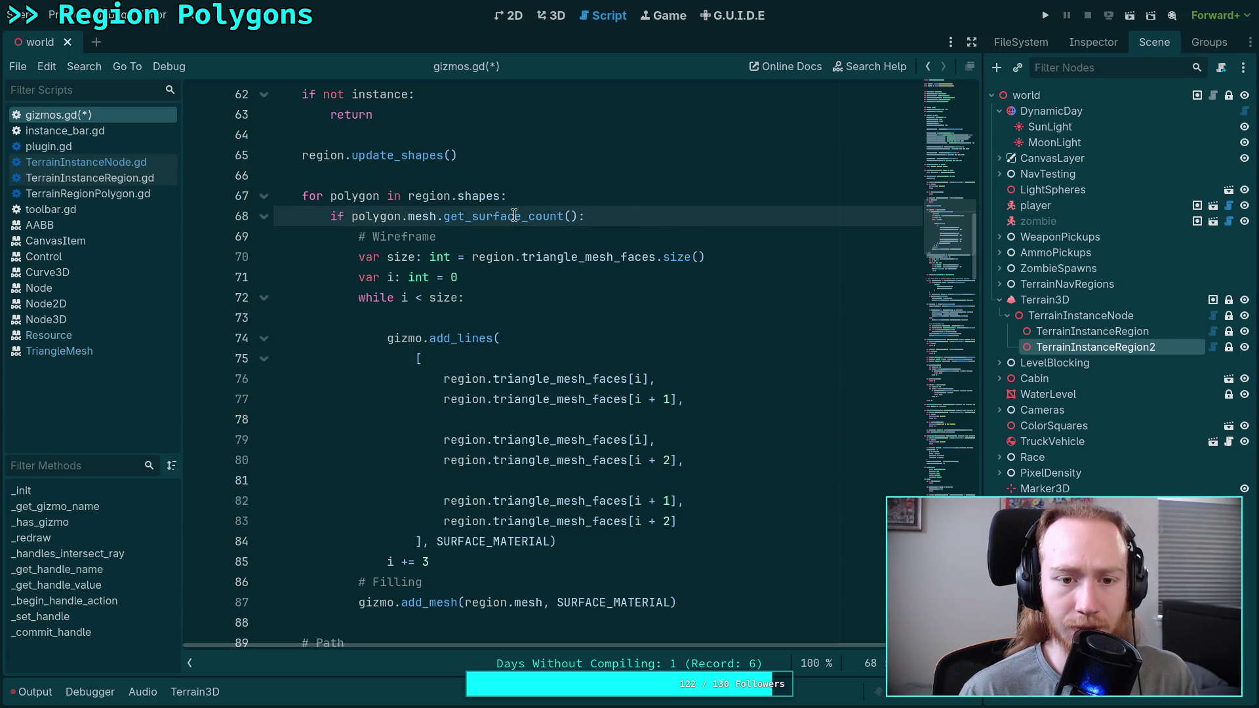
left_click(579, 217)
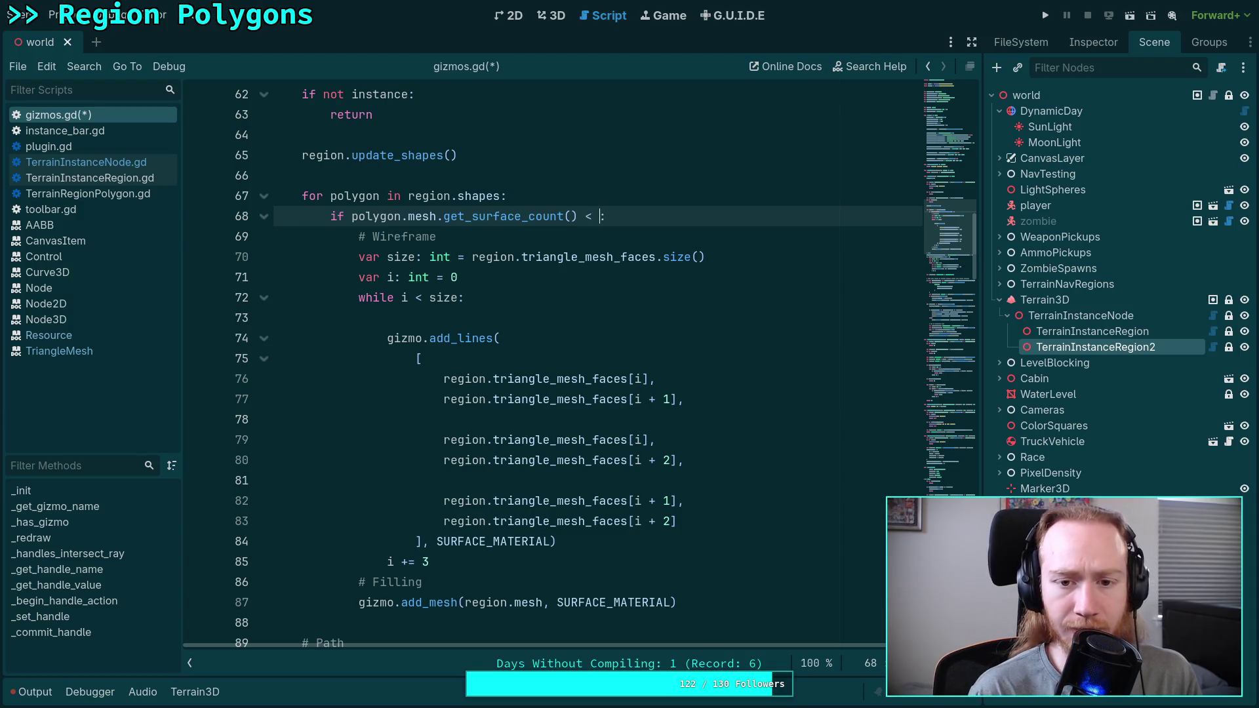
key("Return")
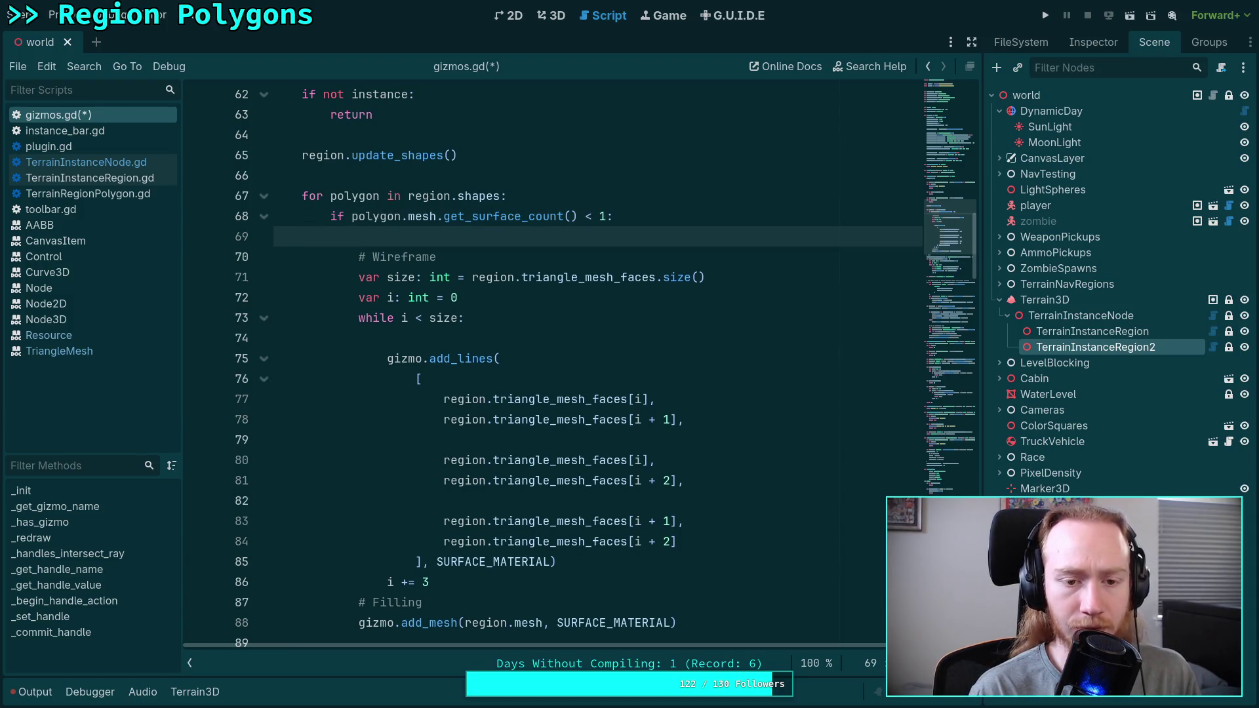
type("ontinue")
key("Return")
Dedent lines 71–89 one level and change region to polygon on line 72
mouse_move(487, 269)
left_mouse_down()
mouse_move(366, 297)
mouse_move(655, 521)
left_mouse_up()
key("shift+Tab")
left_click(451, 321)
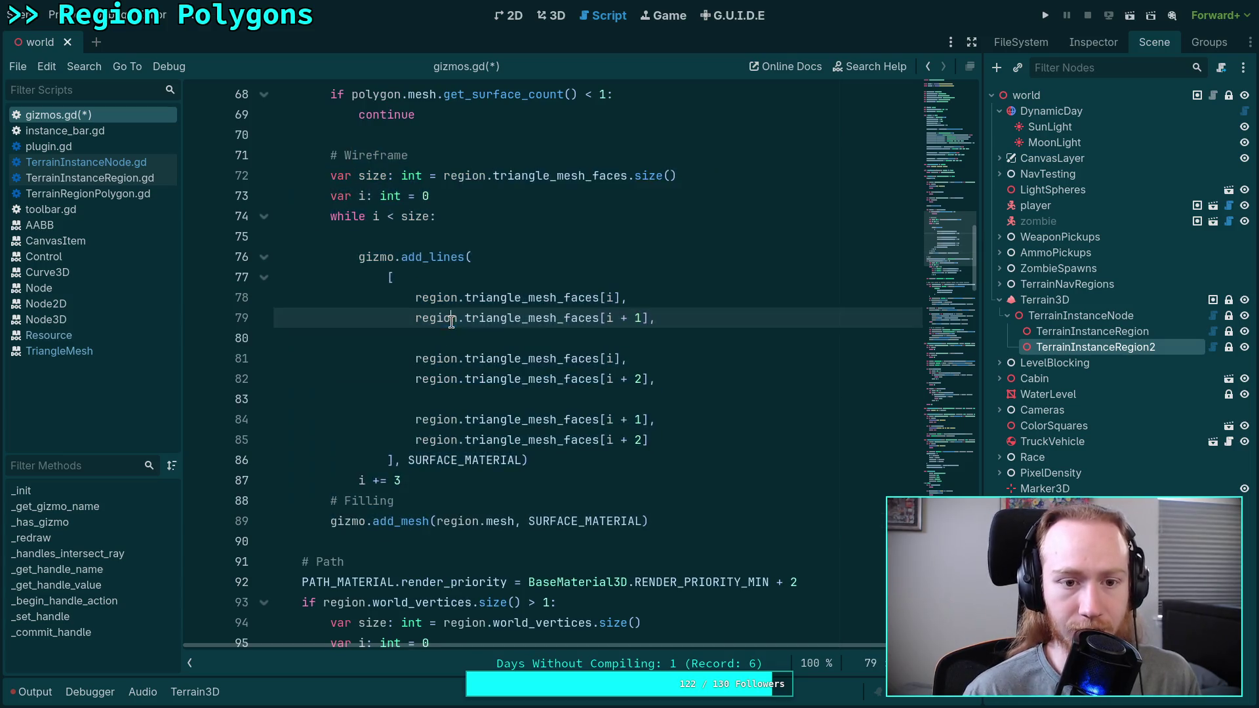
scroll(451, 321, "up", 2)
double_click(464, 297)
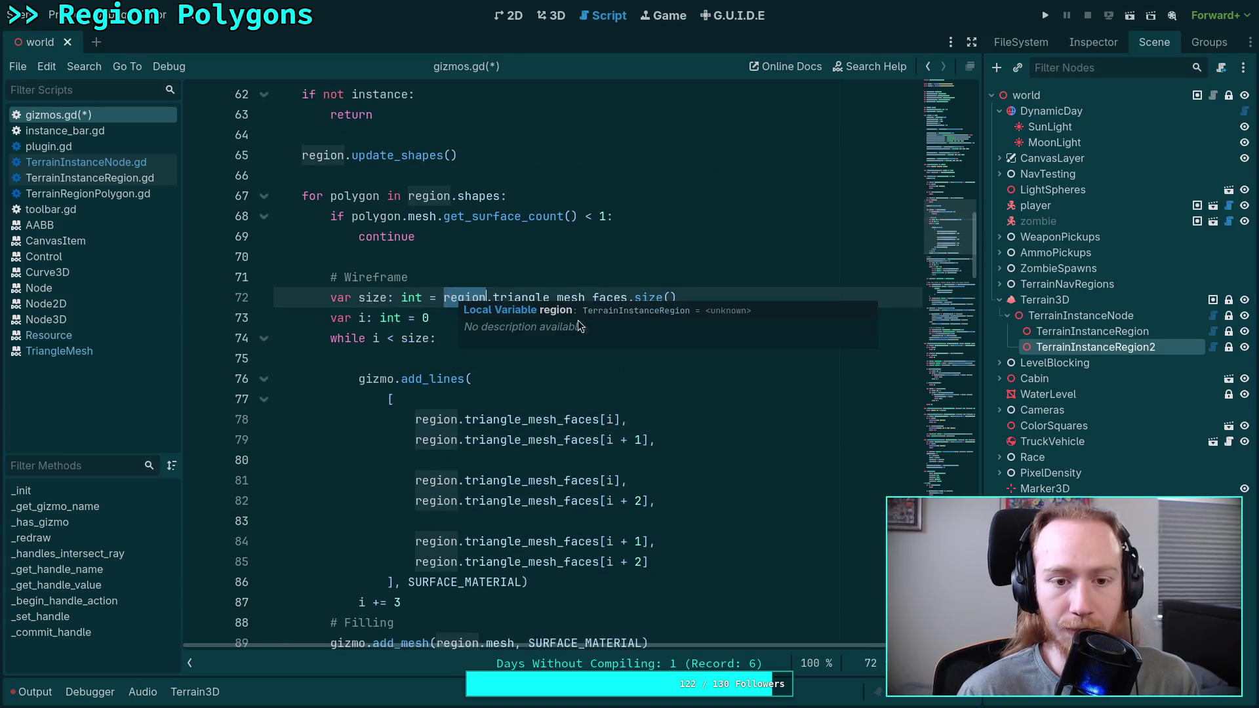
type("polygon")
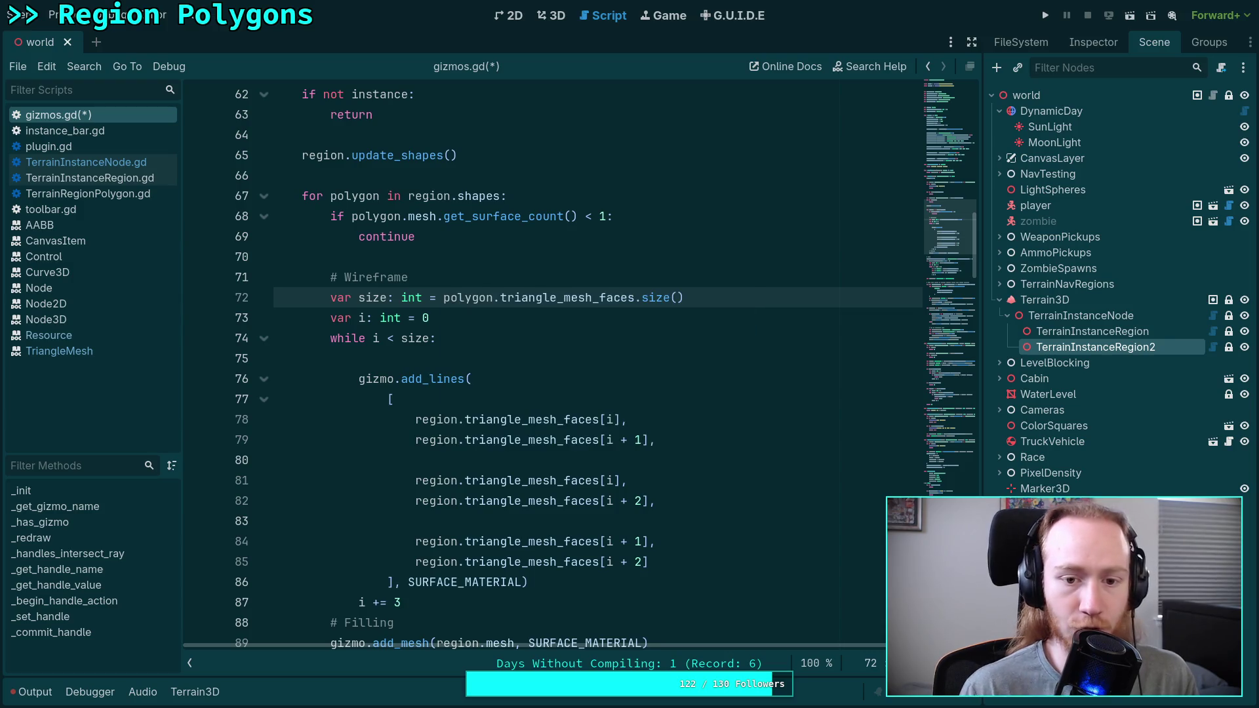
Replace region with polygon throughout the wireframe lines 78–85
double_click(469, 297)
right_click(475, 299)
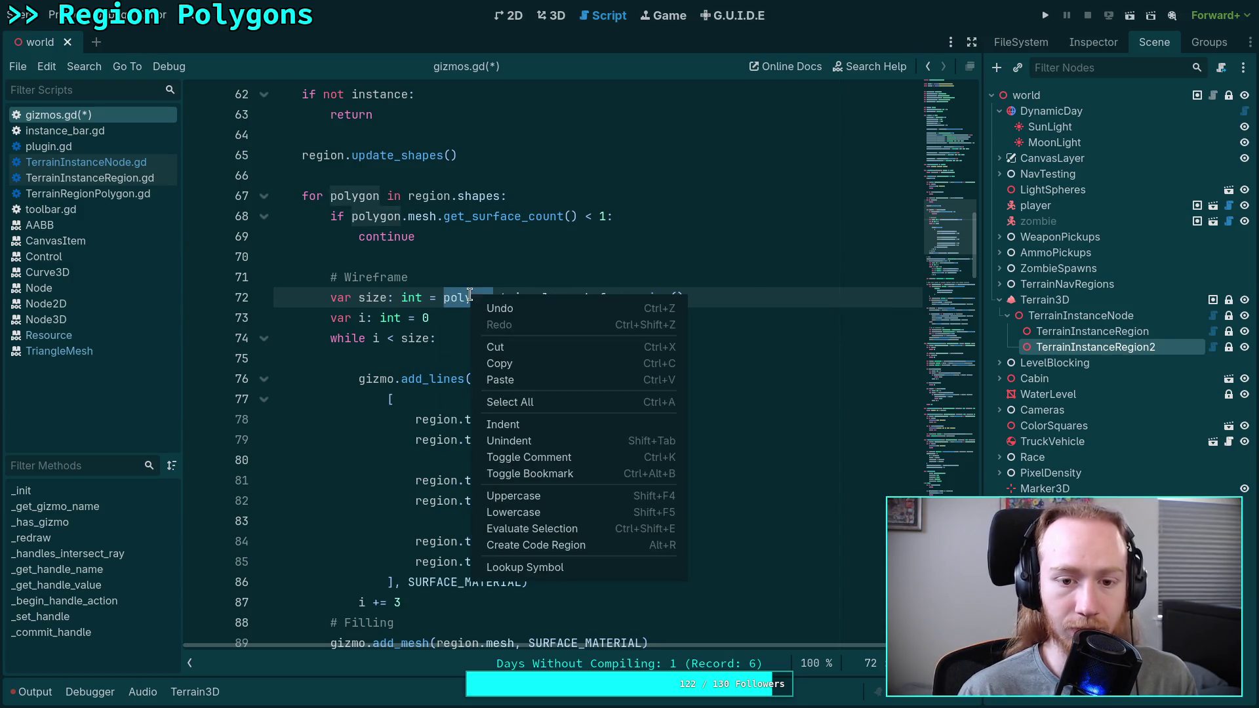
left_click(497, 364)
double_click(437, 421)
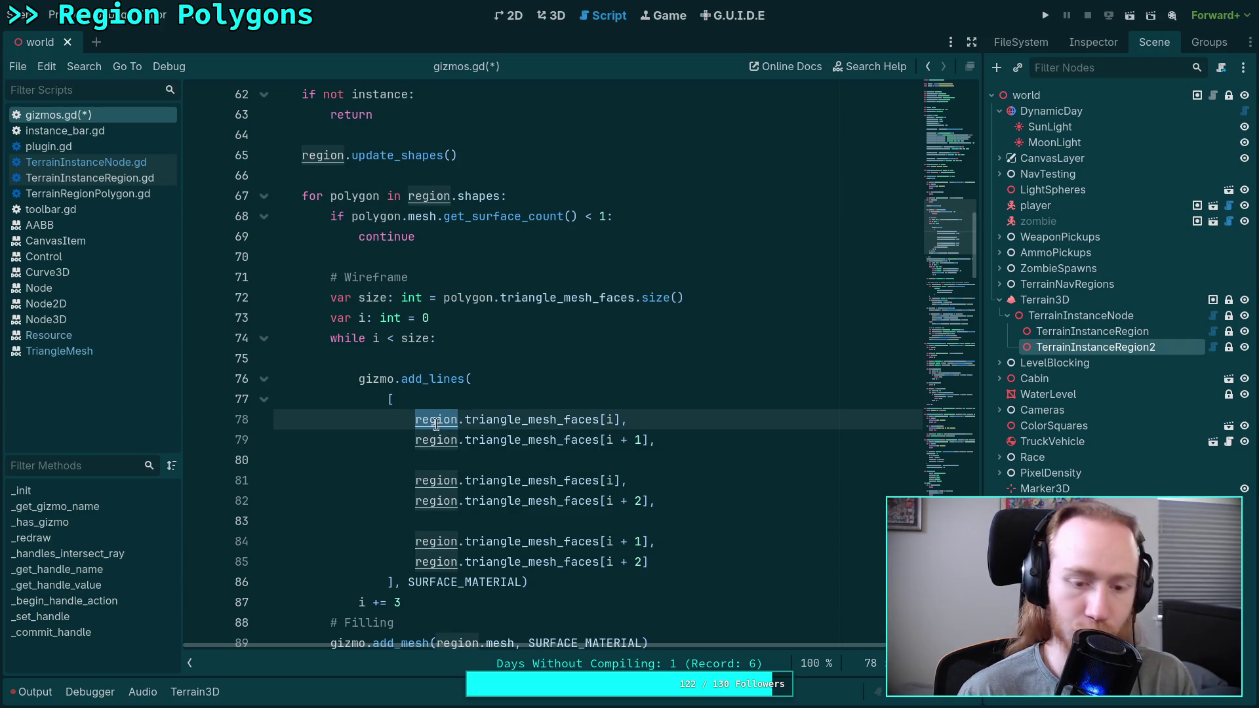
key("ctrl+v")
double_click(436, 441)
key("ctrl+v")
double_click(436, 481)
key("ctrl+v")
double_click(436, 501)
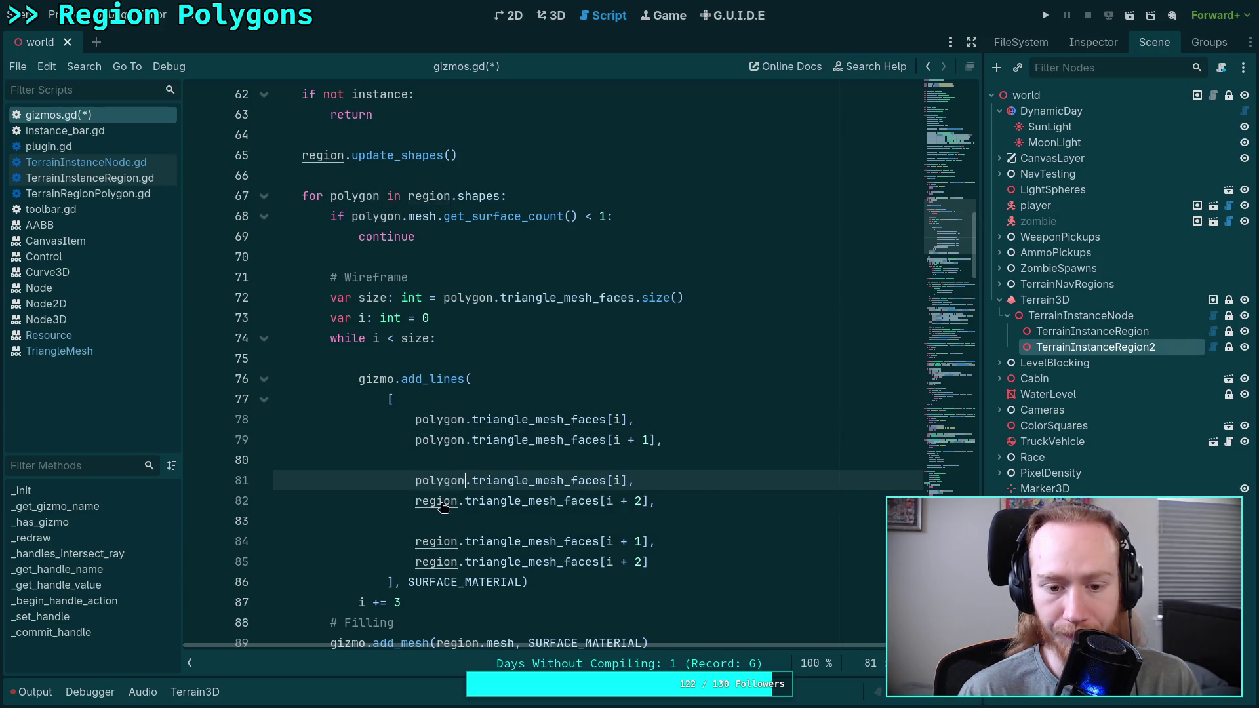
key("ctrl+v")
double_click(436, 542)
key("ctrl+v")
double_click(436, 562)
key("ctrl+v")
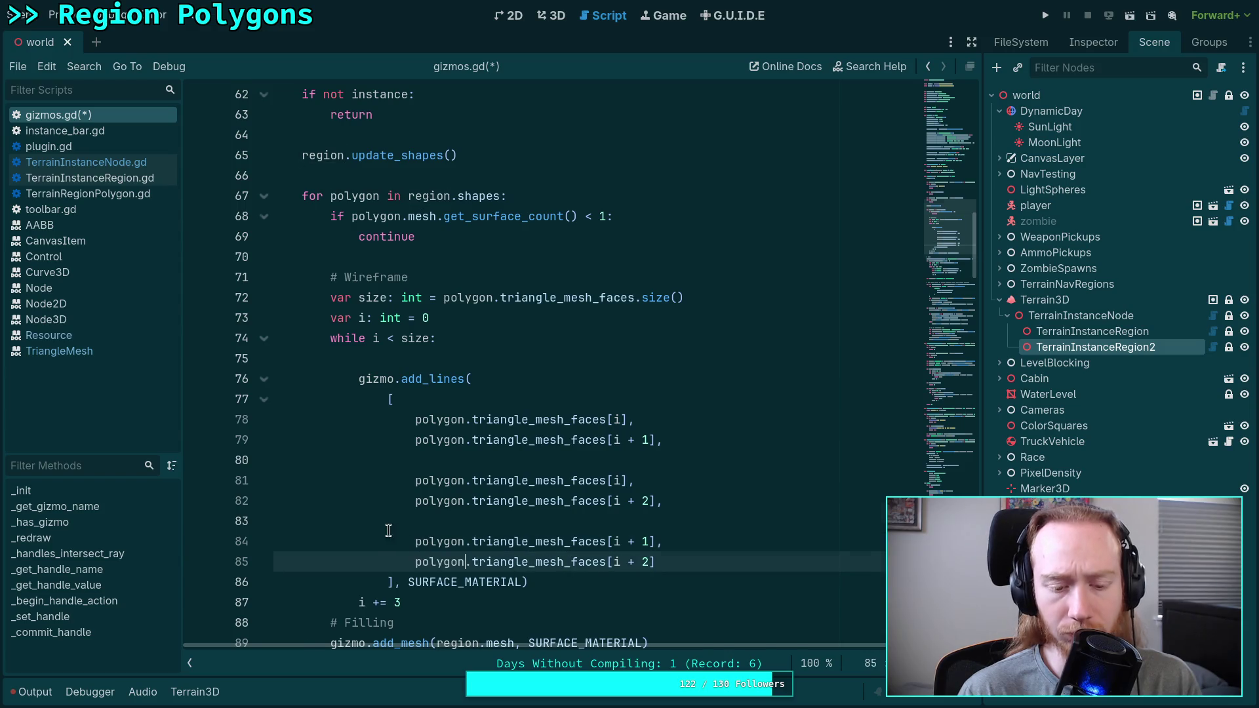
Add a blank line after i += 3, make add_mesh use polygon, and save gizmos.gd
scroll(392, 524, "down", 1)
left_click(439, 542)
key("Return")
double_click(438, 602)
key("ctrl+v")
left_click(436, 561)
key("ctrl+s")
scroll(446, 509, "down", 5)
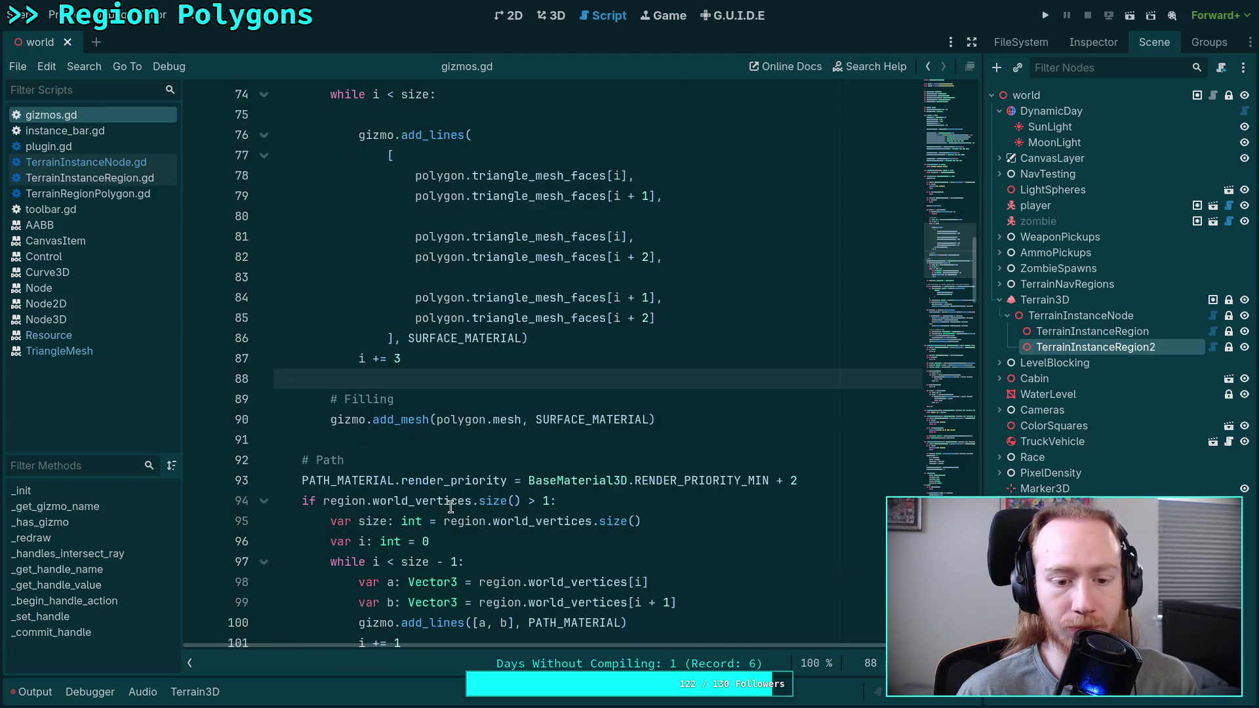
mouse_move(443, 499)
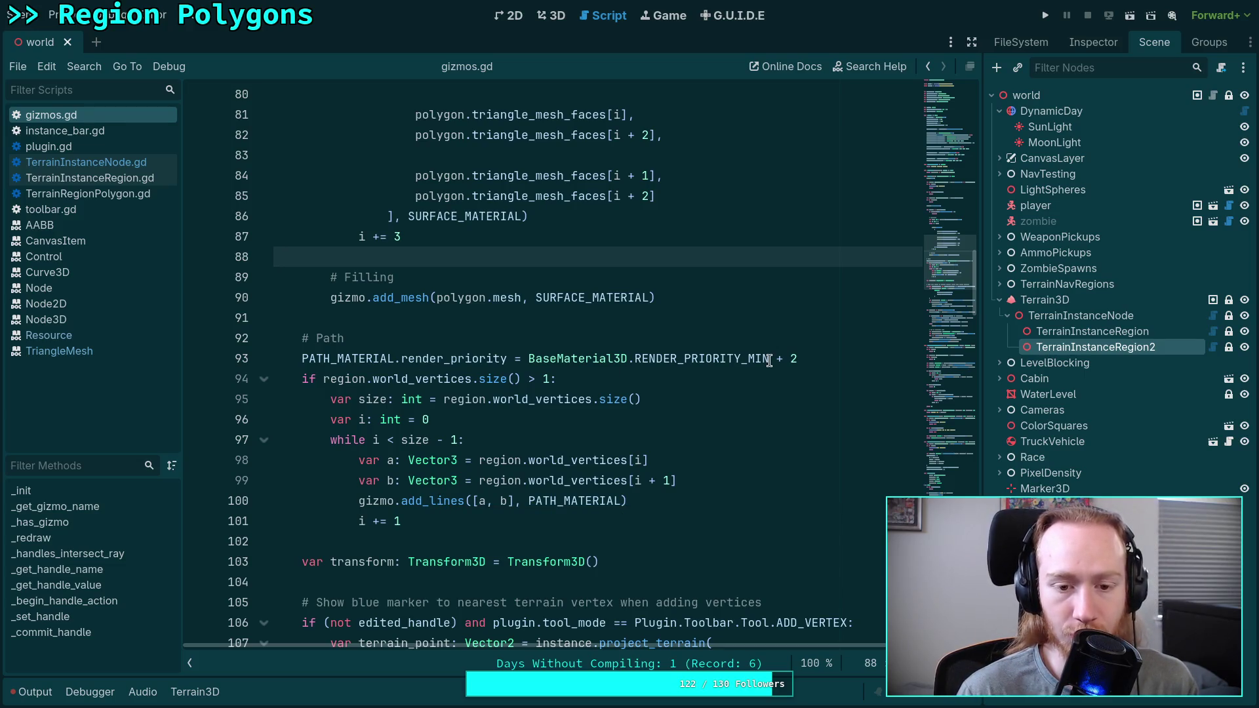
Add a 'for polygon in region.shapes:' loop header above the path block
left_click(811, 358)
key("Return")
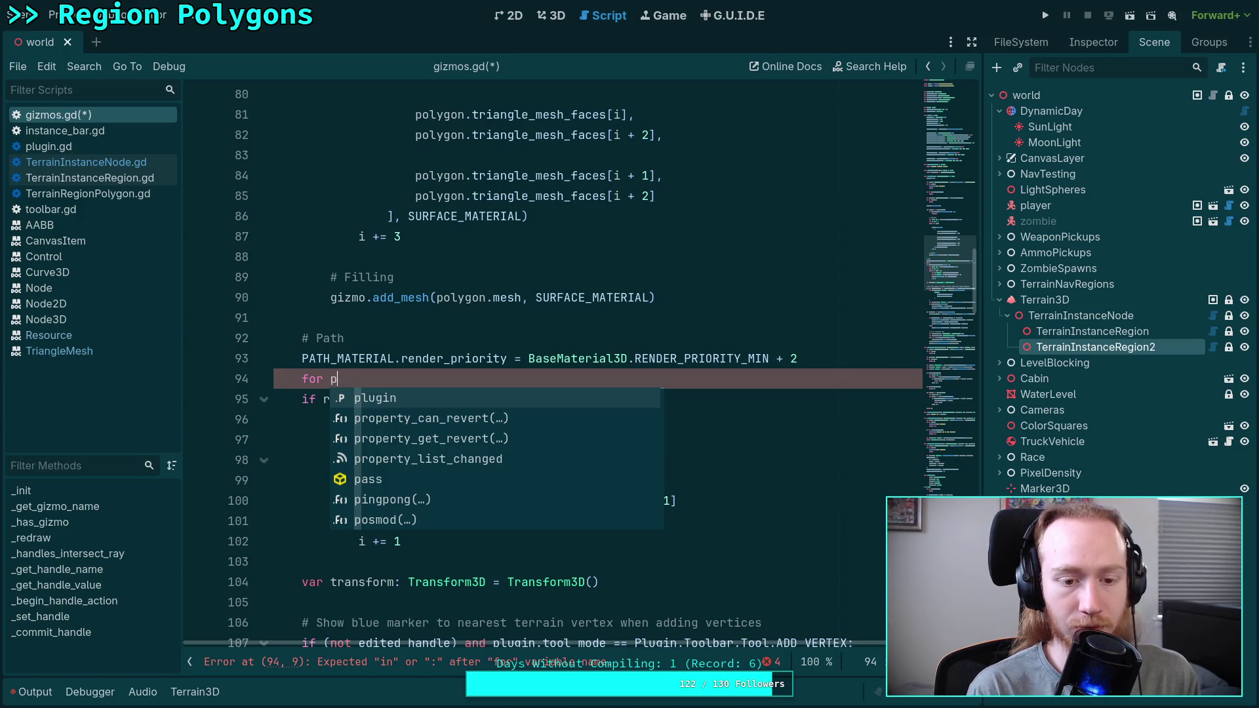
type("ol")
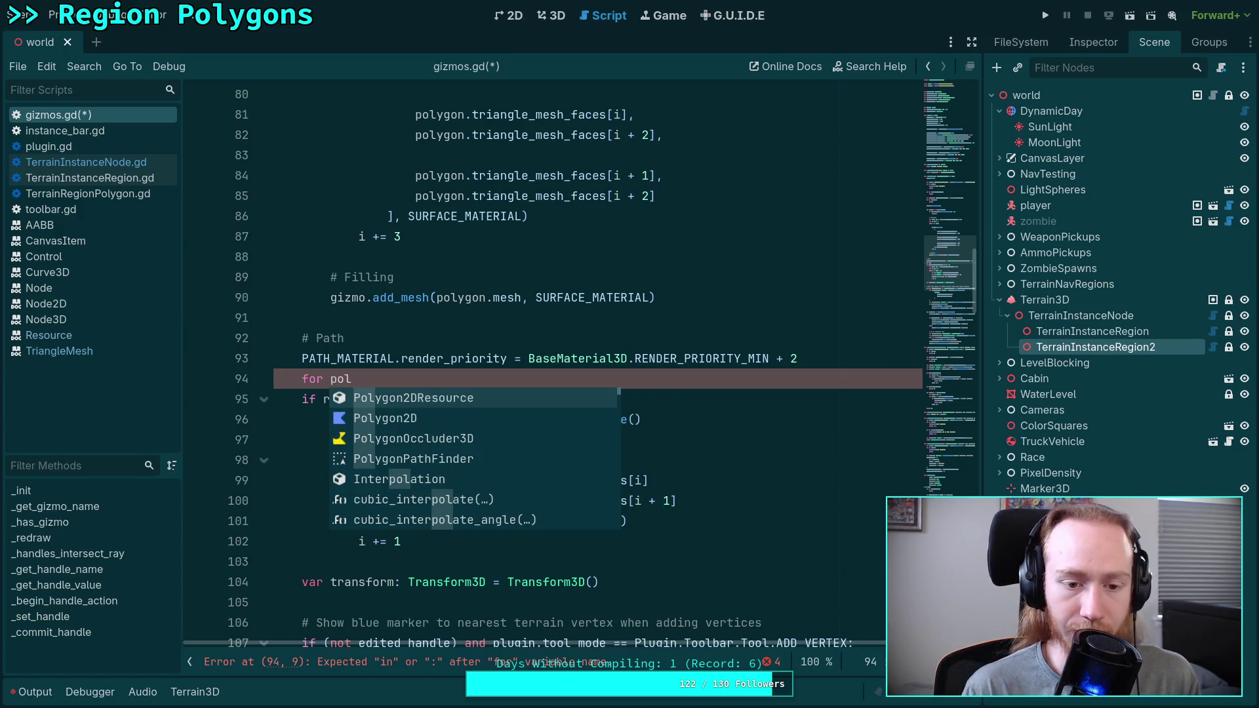
type("ygon")
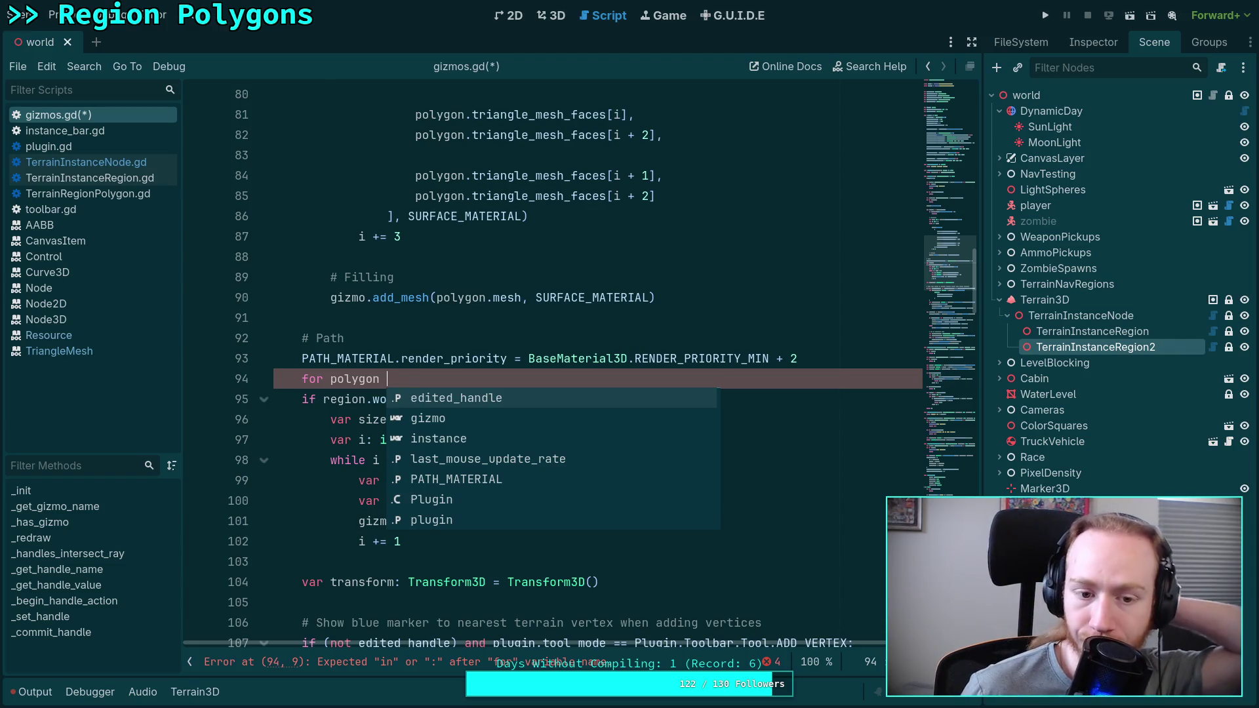
type("in")
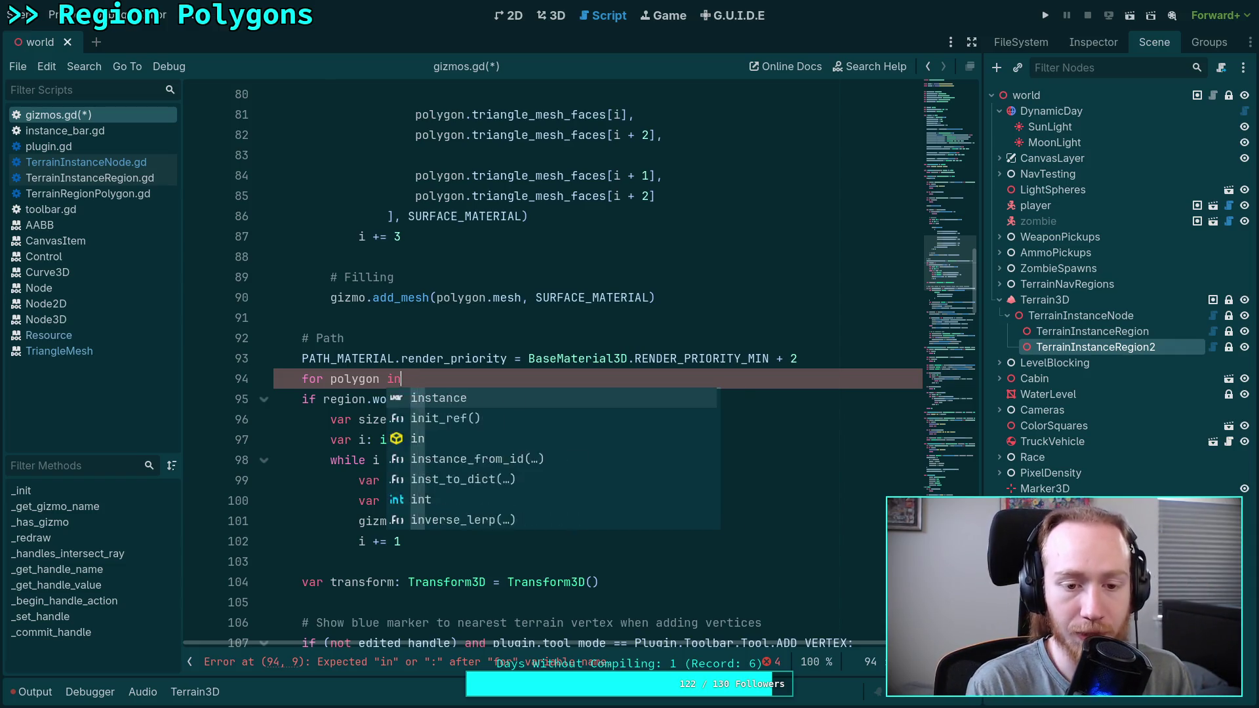
type(" region.shape")
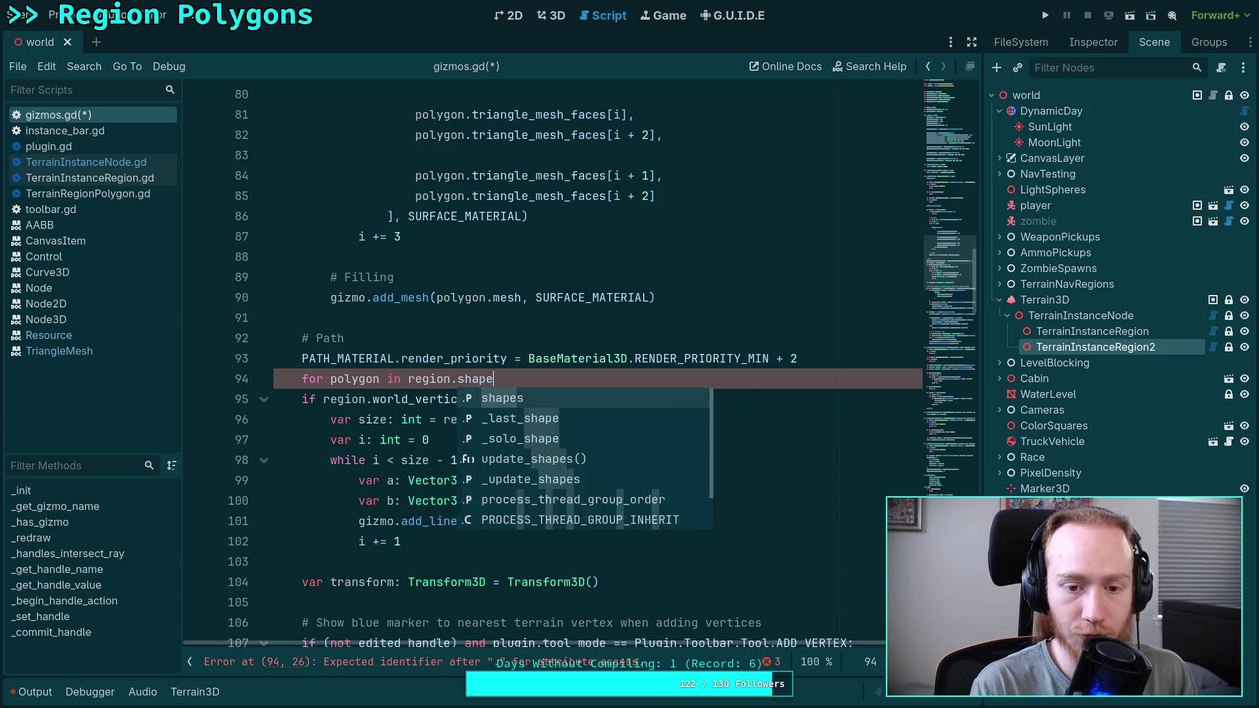
type("s:")
Nest the vertex check in the loop as polygon.world_vertices.size() < 2 with continue, and save
left_click(302, 400)
key("Tab")
double_click(387, 399)
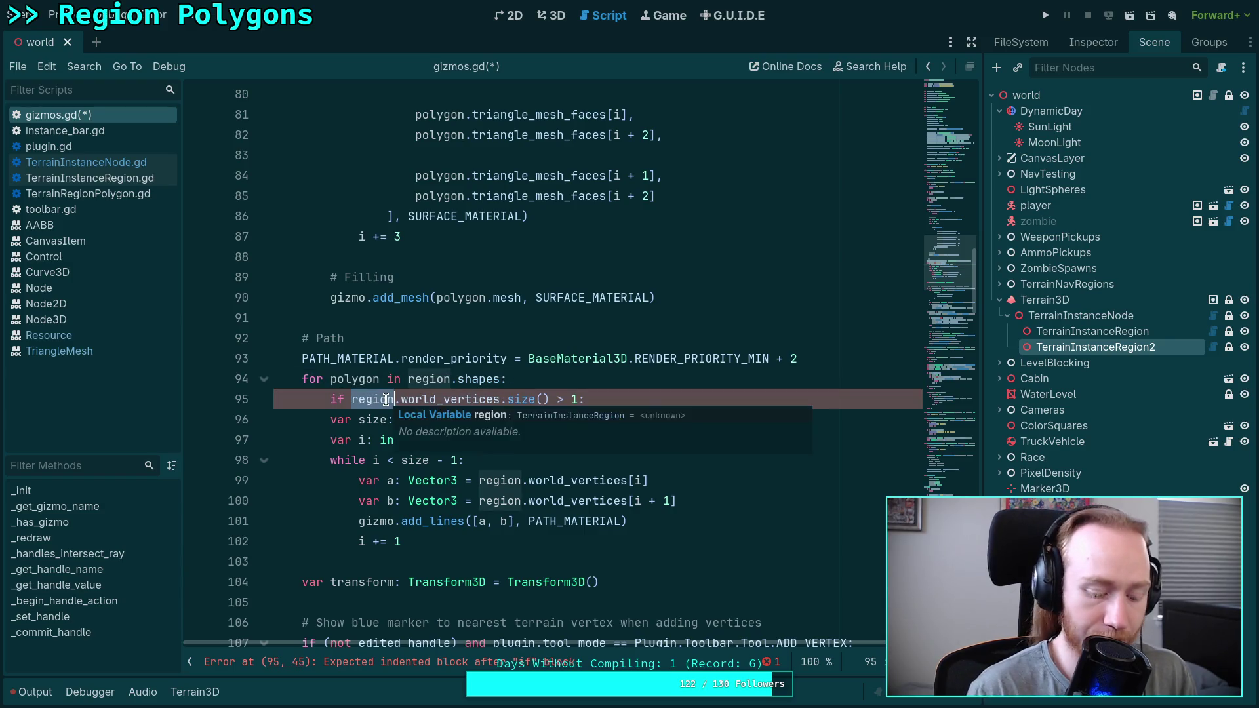
type("polygon")
left_click_drag(564, 400, 588, 400)
type("< 1:")
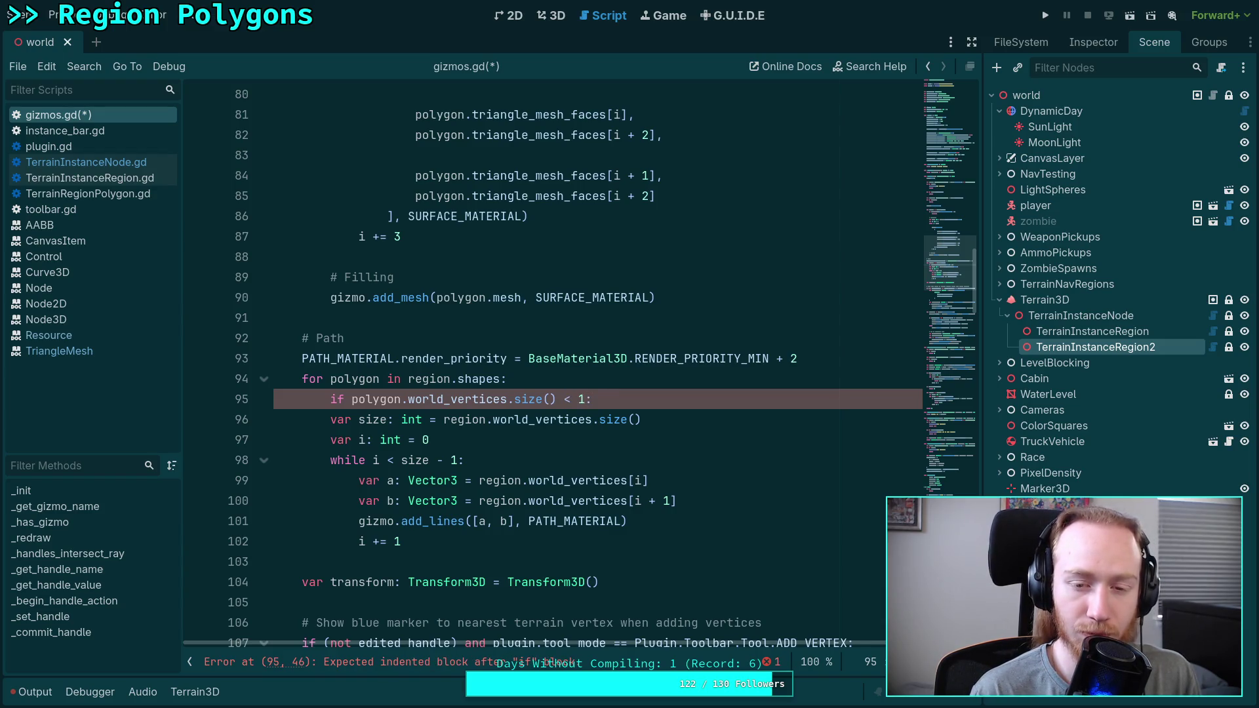
key("BackSpace")
type("2")
key("Return")
type("continue")
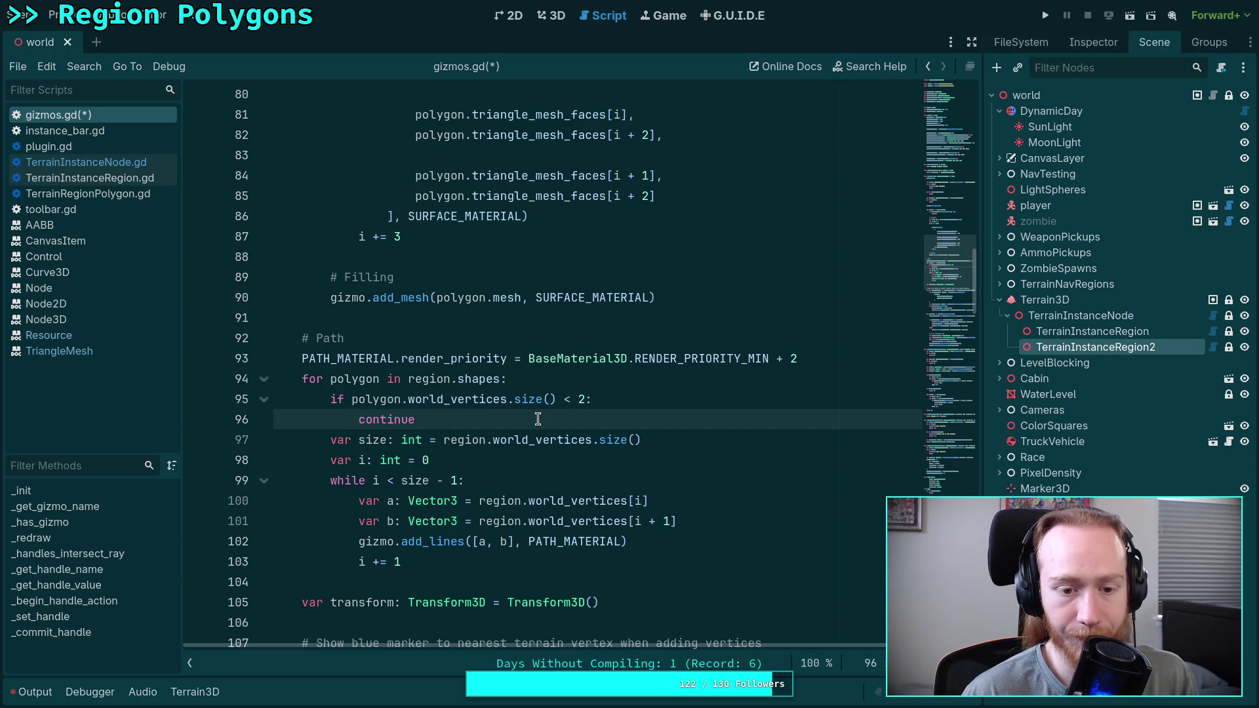
key("ctrl+s")
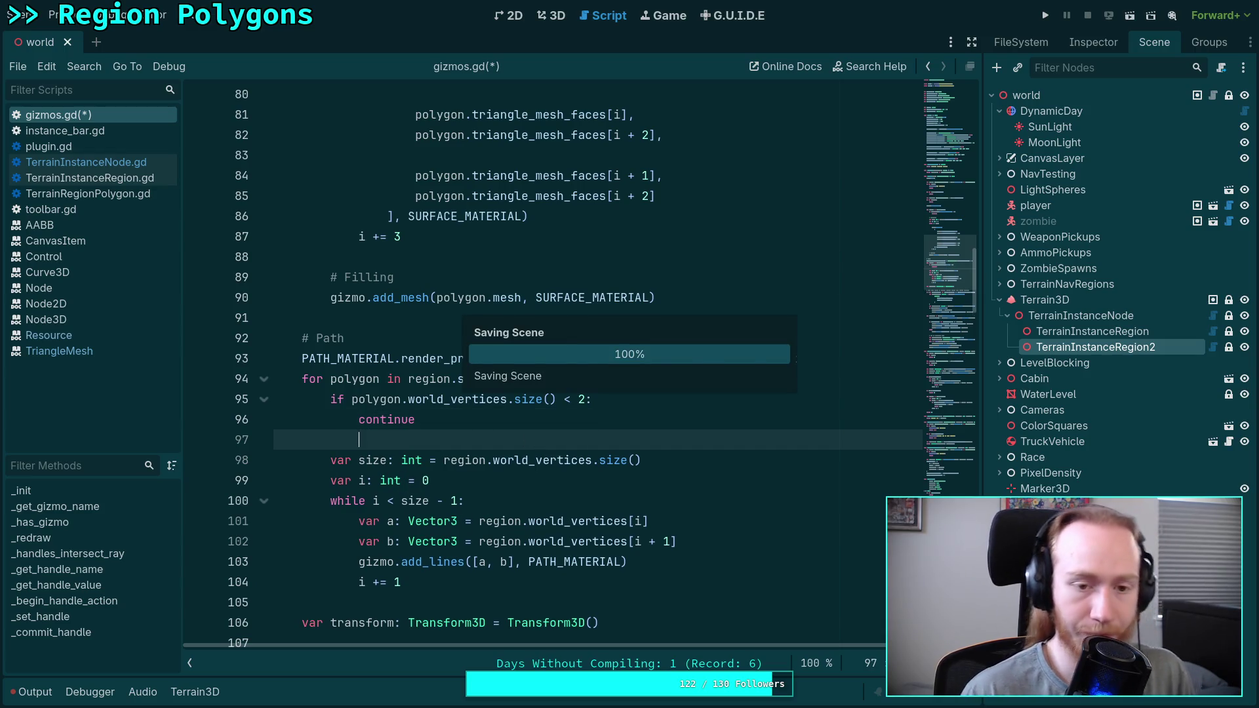
Replace region with polygon on lines 98, 101 and 102 of the path drawing
scroll(558, 437, "up", 6)
scroll(567, 444, "down", 7)
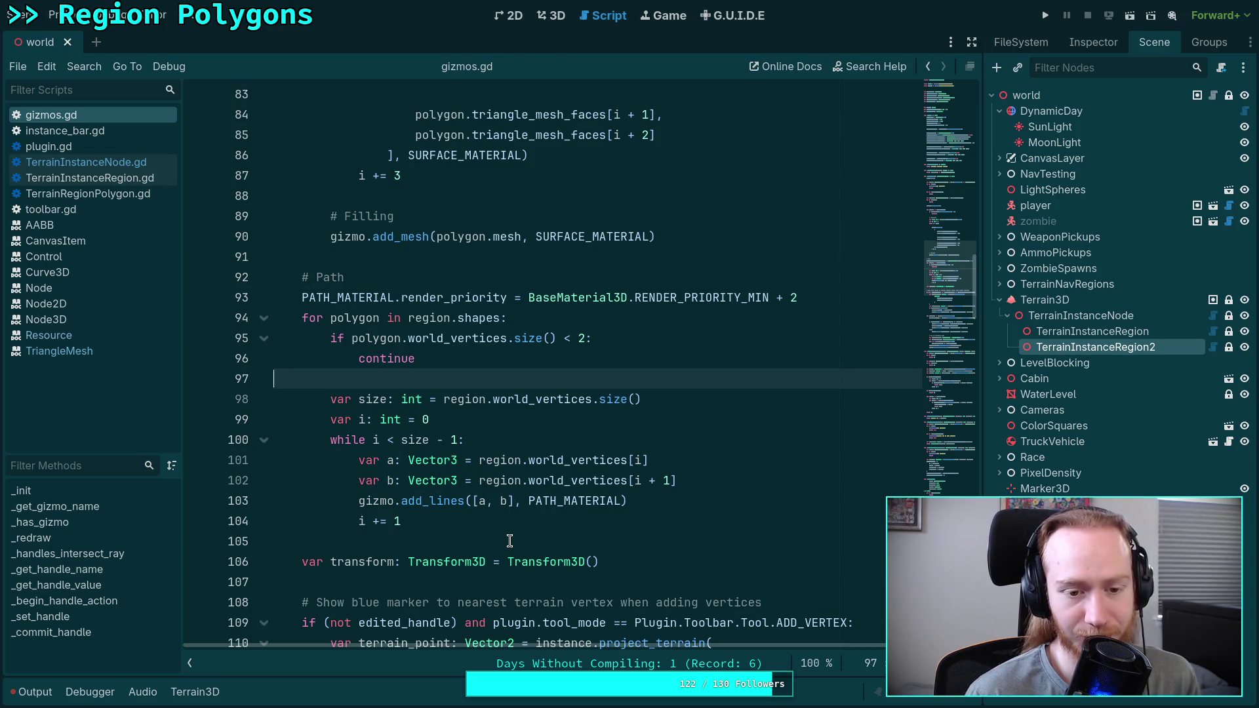
double_click(381, 339)
right_click(382, 339)
left_click(422, 404)
double_click(467, 399)
key("ctrl+v")
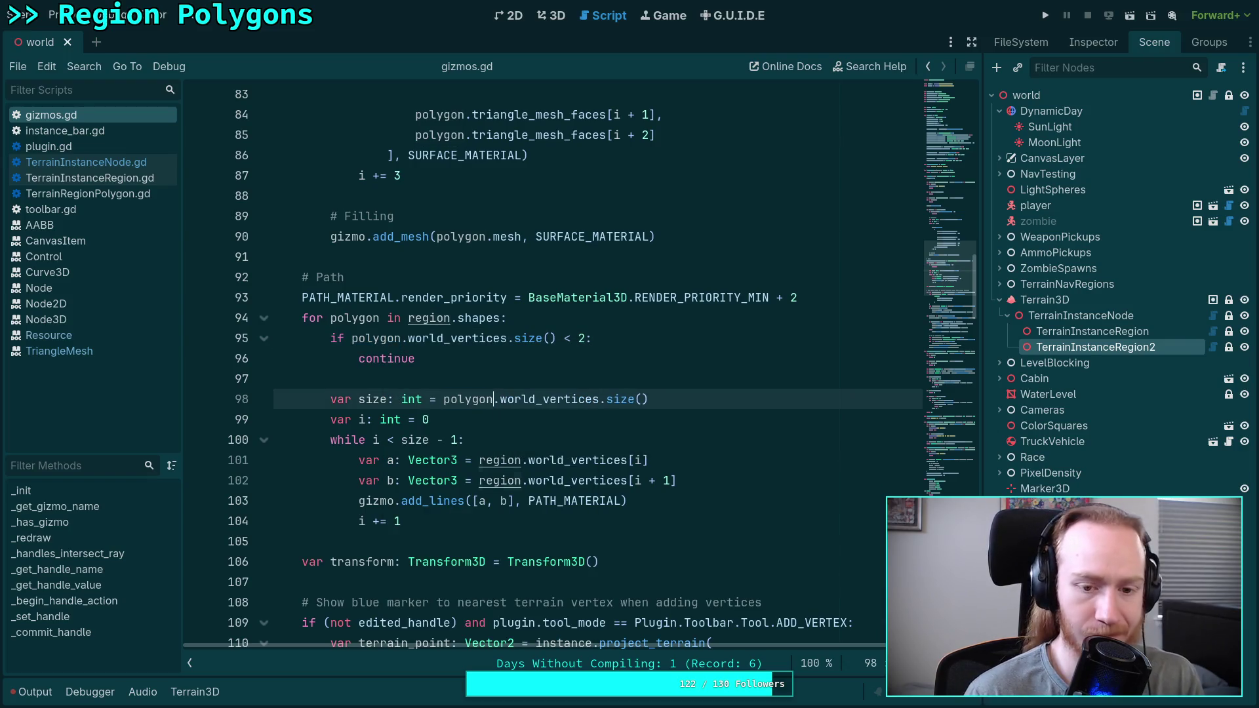
double_click(500, 460)
key("ctrl+v")
double_click(500, 481)
key("ctrl+v")
left_click(473, 524)
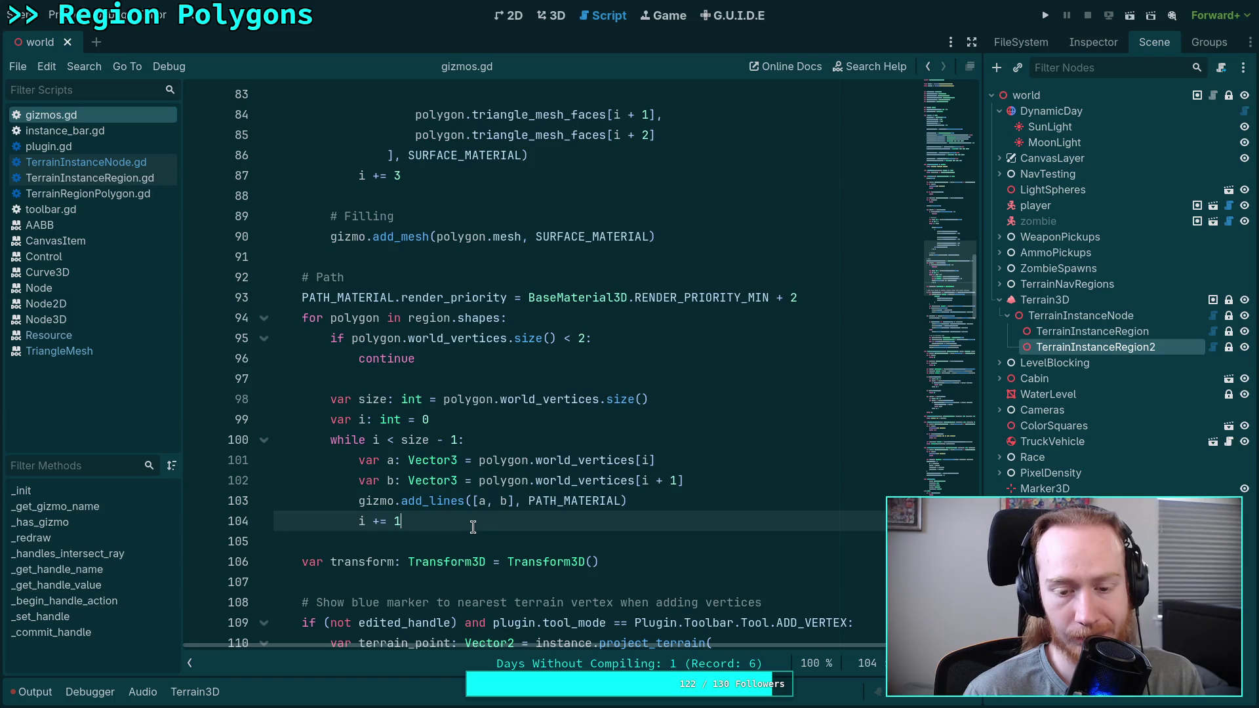
scroll(473, 524, "down", 5)
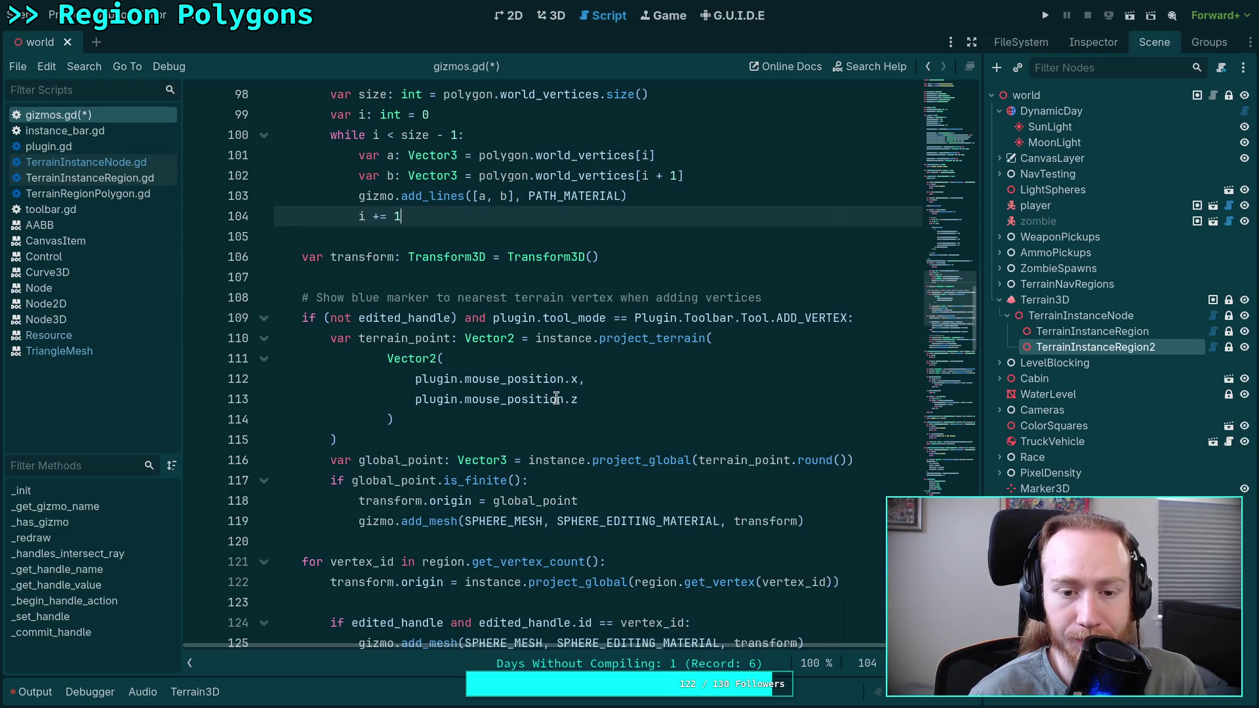
scroll(476, 358, "down", 4)
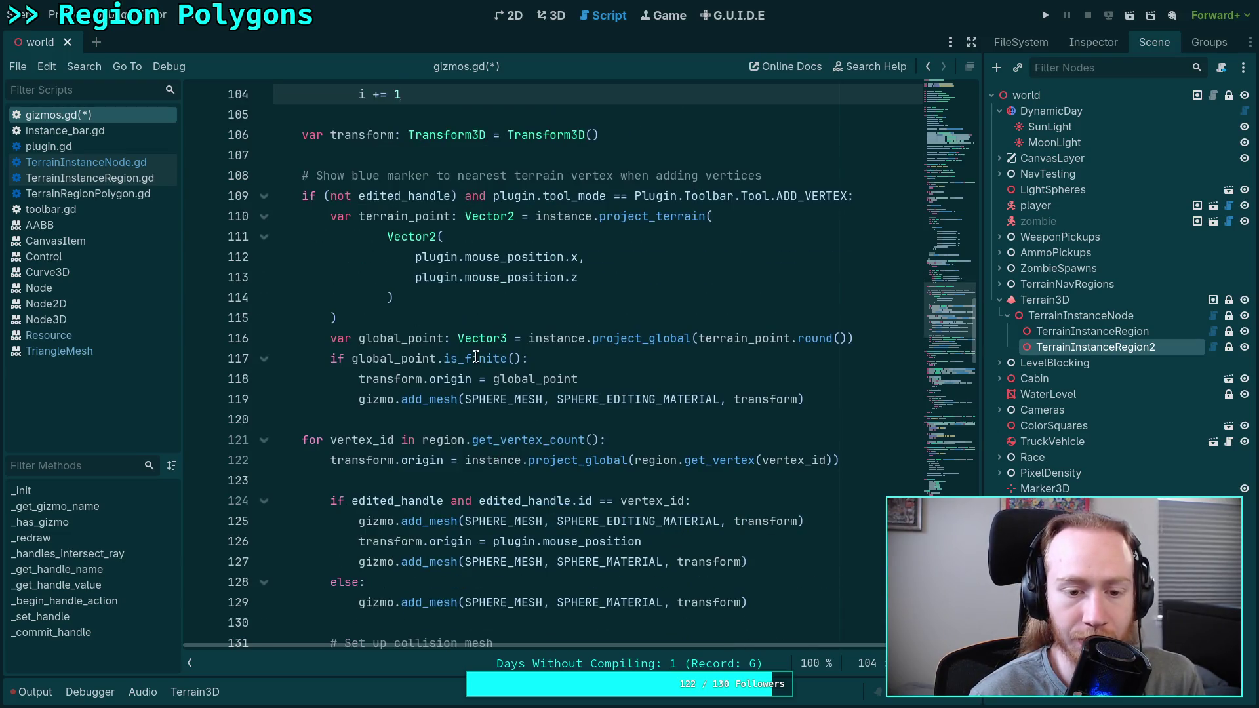
double_click(443, 317)
scroll(319, 325, "down", 2)
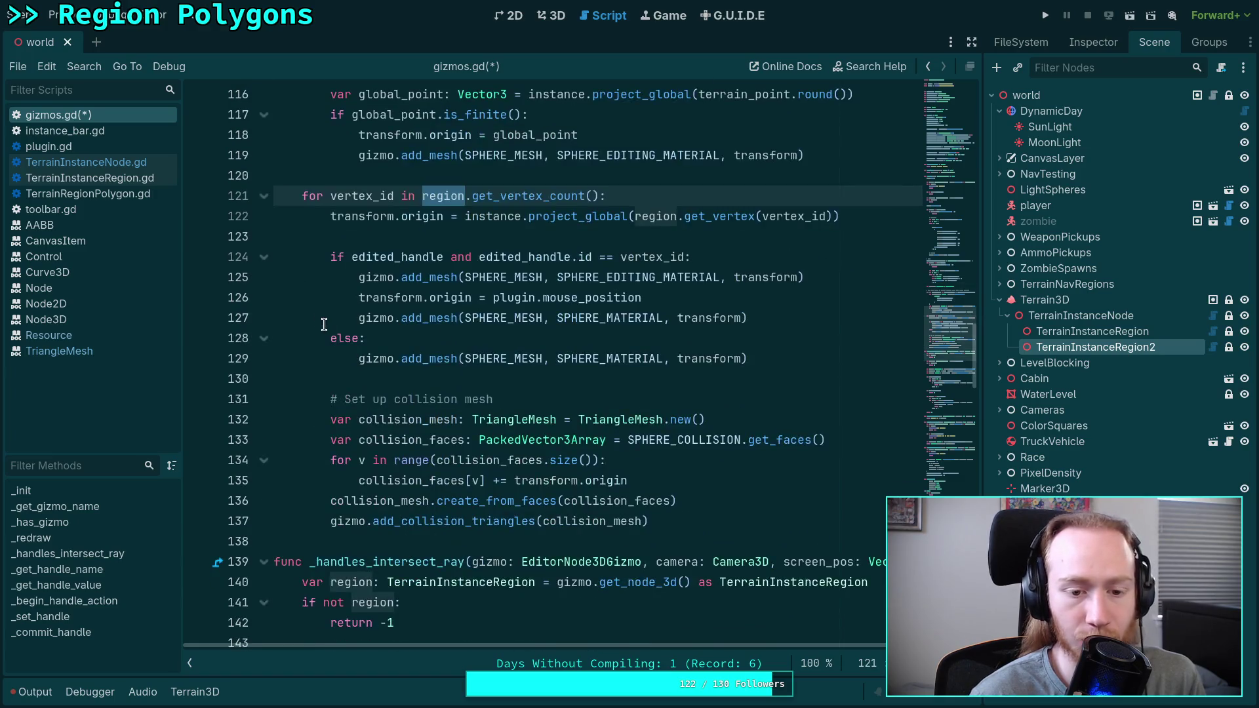
scroll(373, 332, "up", 2)
scroll(374, 332, "down", 1)
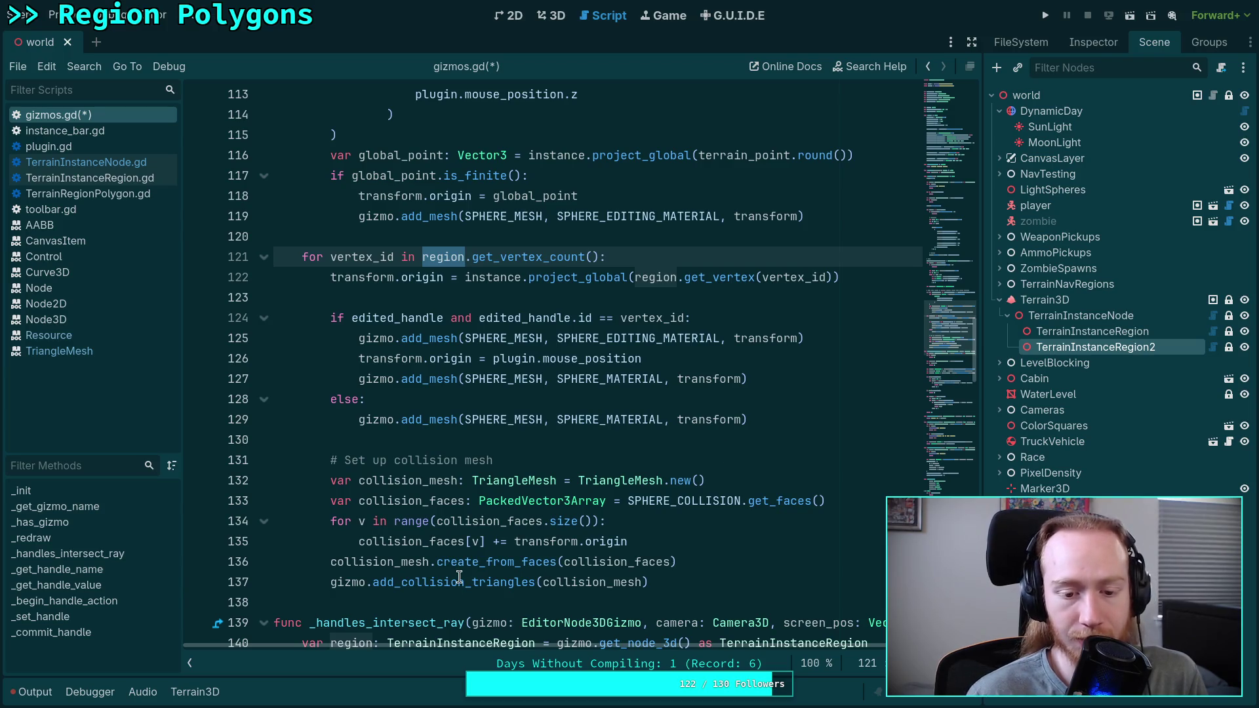
mouse_move(460, 576)
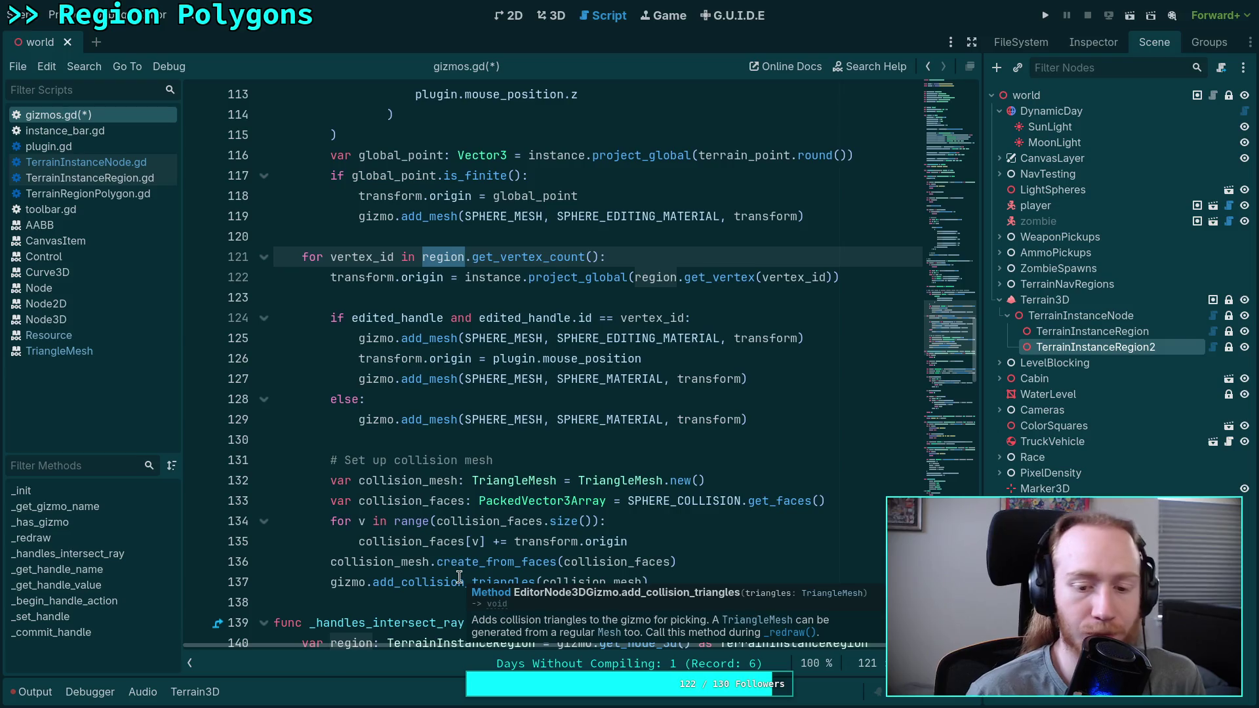
double_click(379, 562)
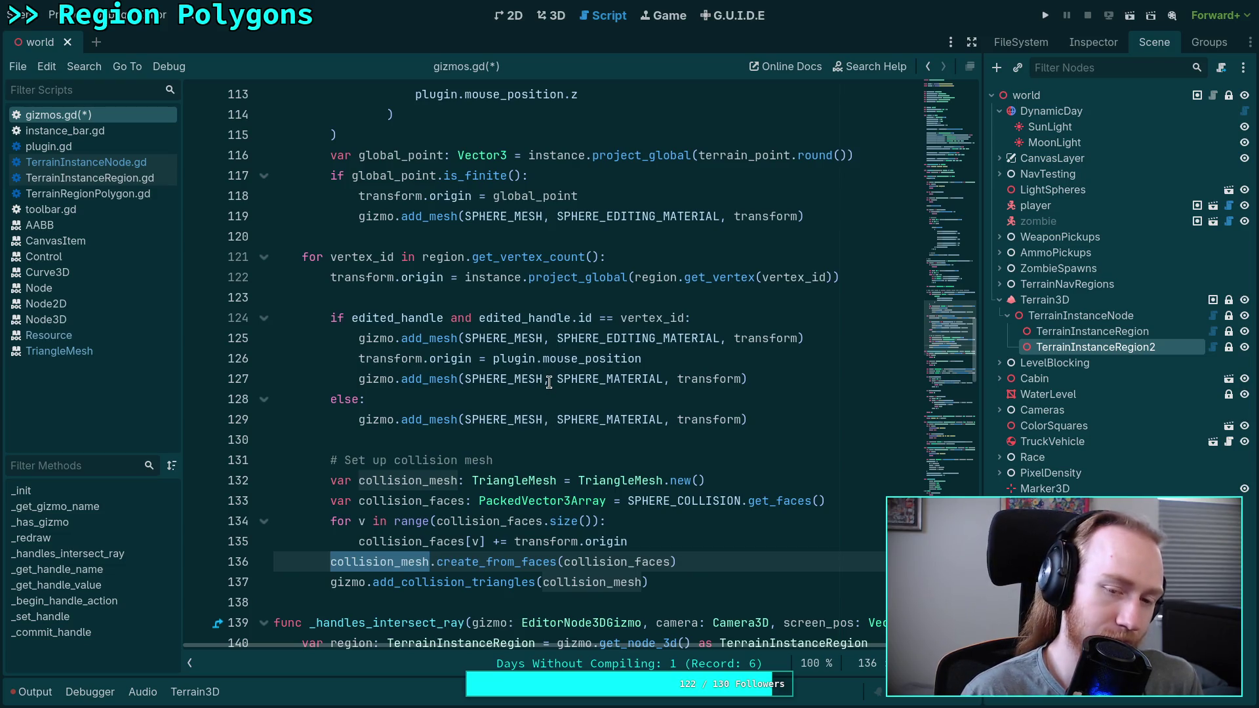
left_click(535, 295)
scroll(535, 295, "up", 20)
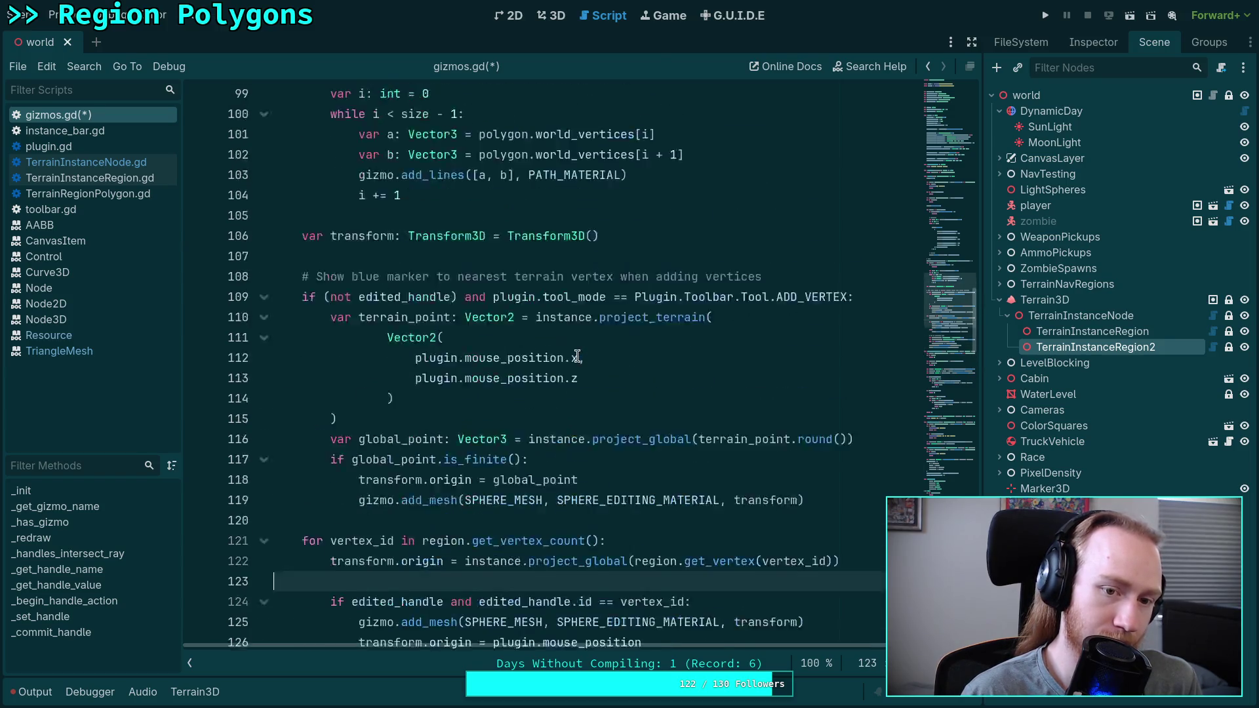
scroll(581, 357, "down", 20)
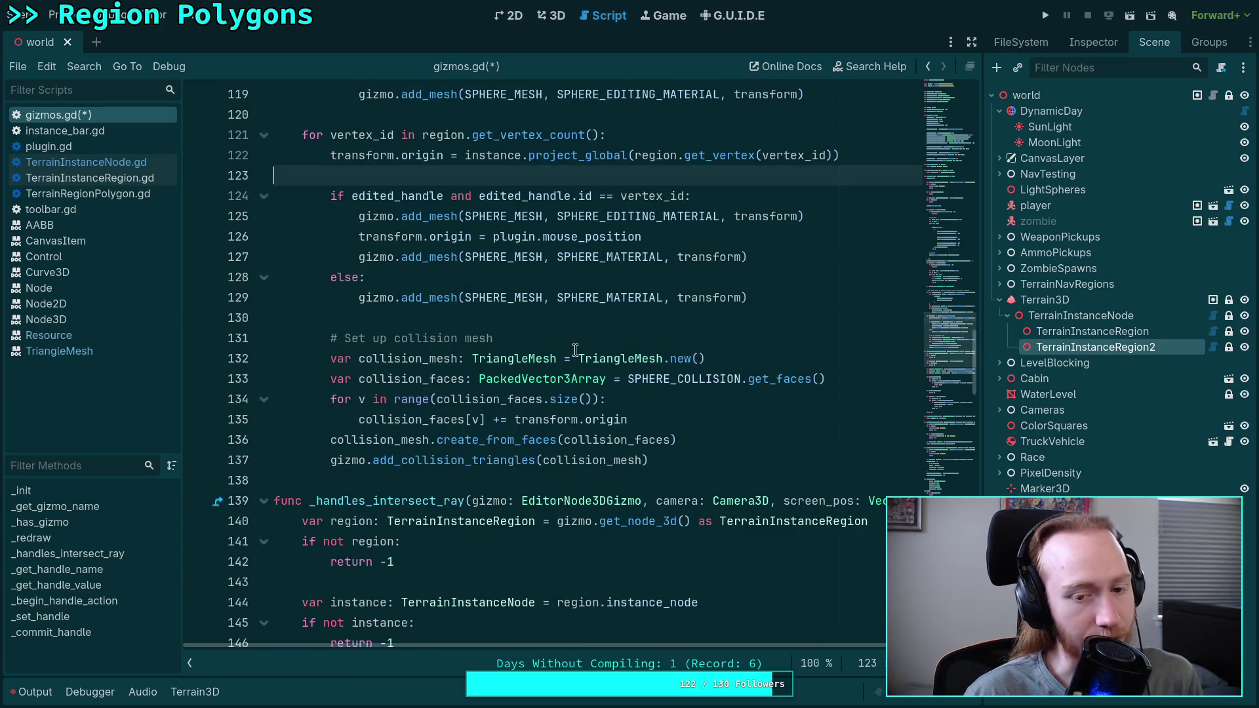
scroll(575, 348, "up", 2)
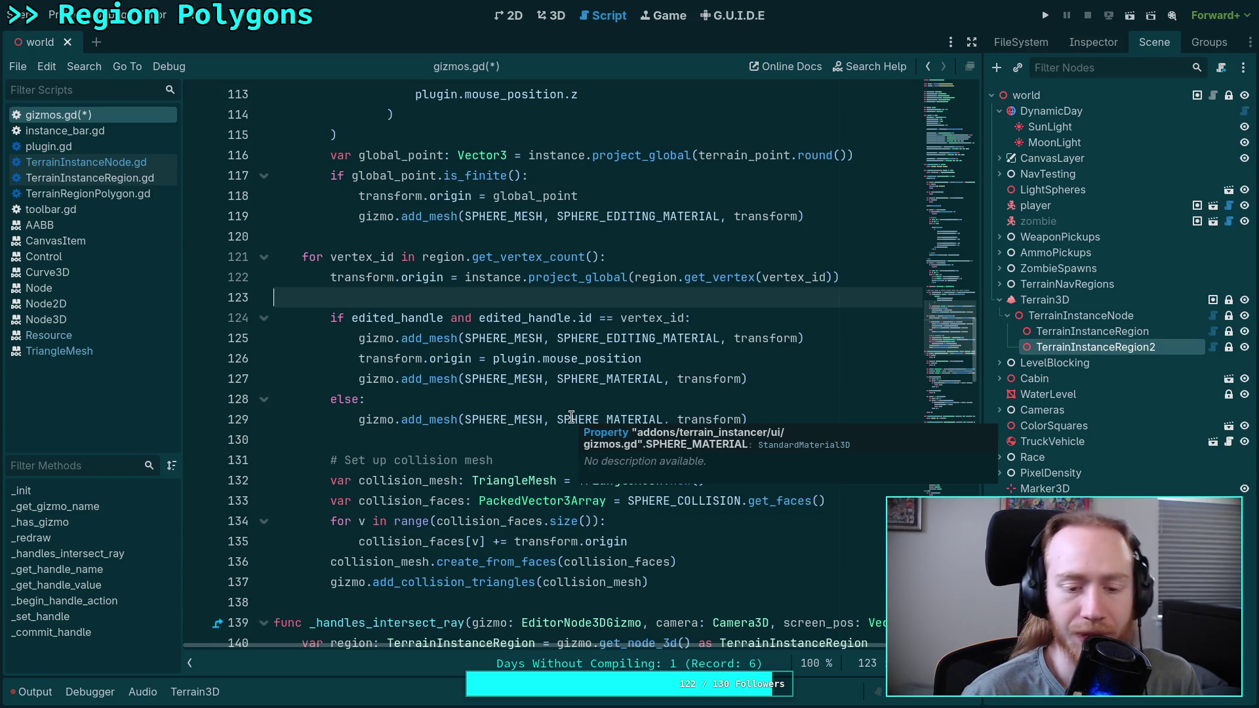
Comment out the collision mesh setup lines 132–137 under '# Set up collision mesh'
left_click_drag(653, 582, 188, 461)
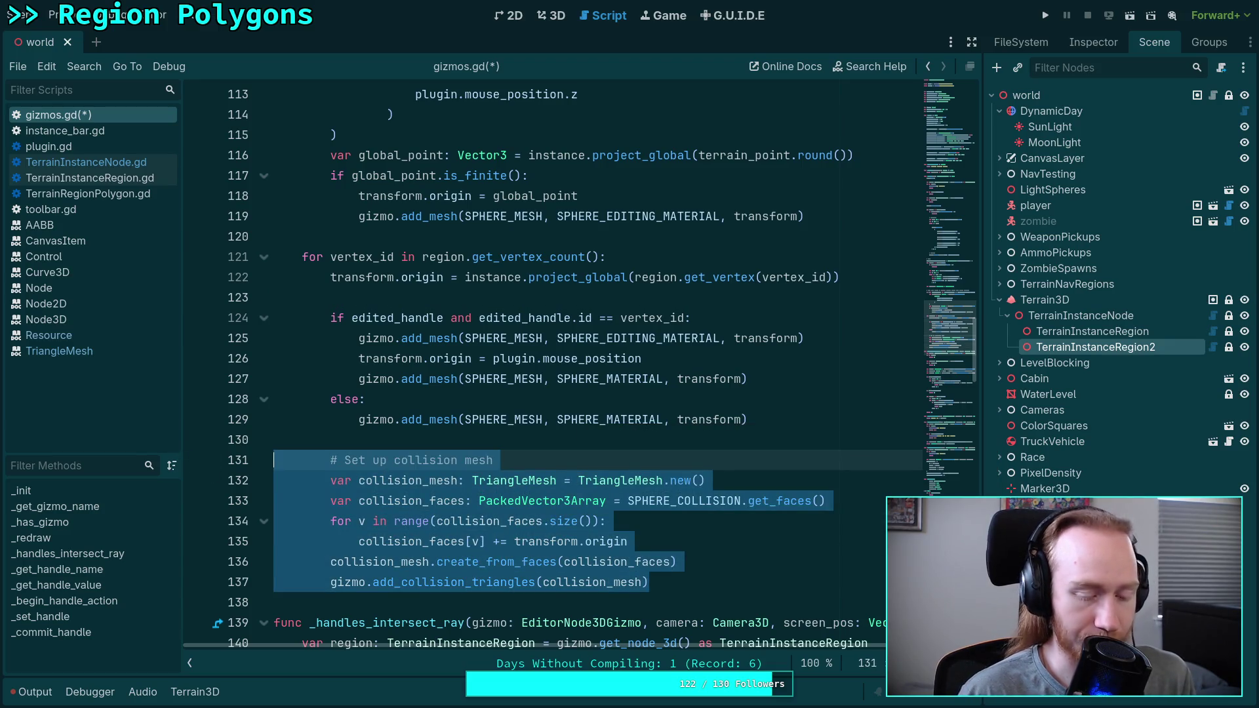
mouse_move(301, 256)
left_mouse_down()
mouse_move(787, 502)
mouse_move(765, 578)
left_mouse_up()
key("ctrl+z")
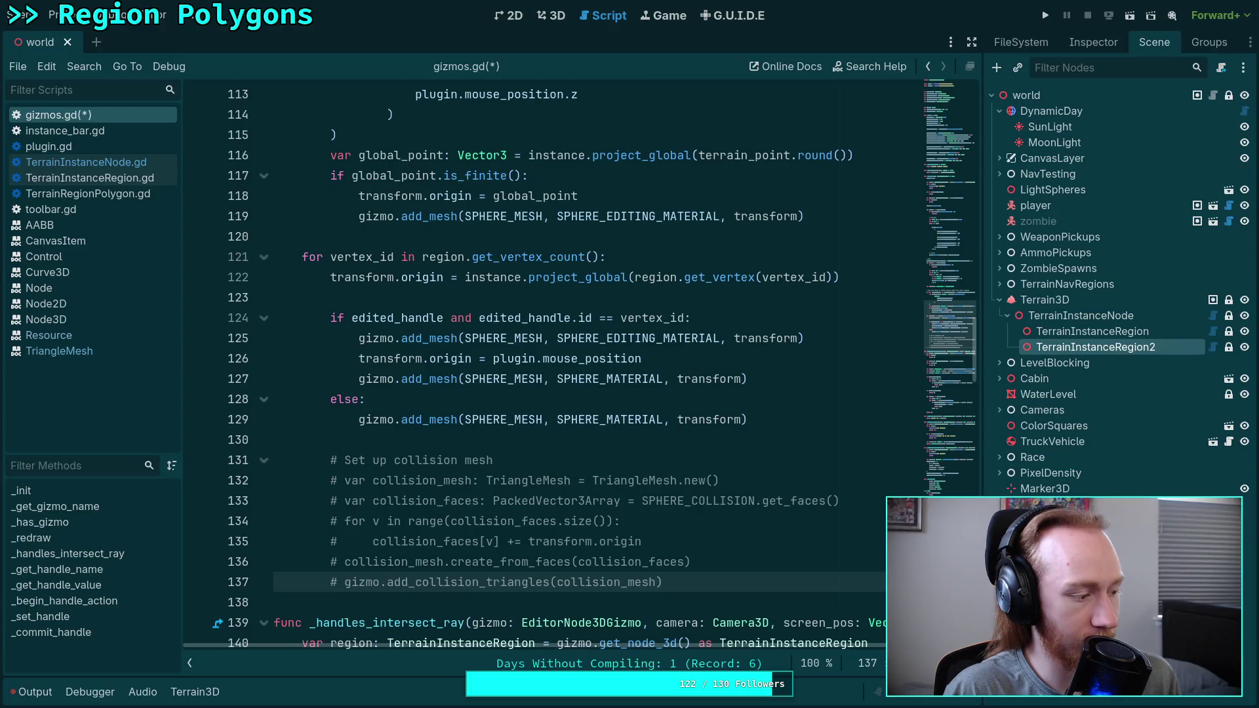
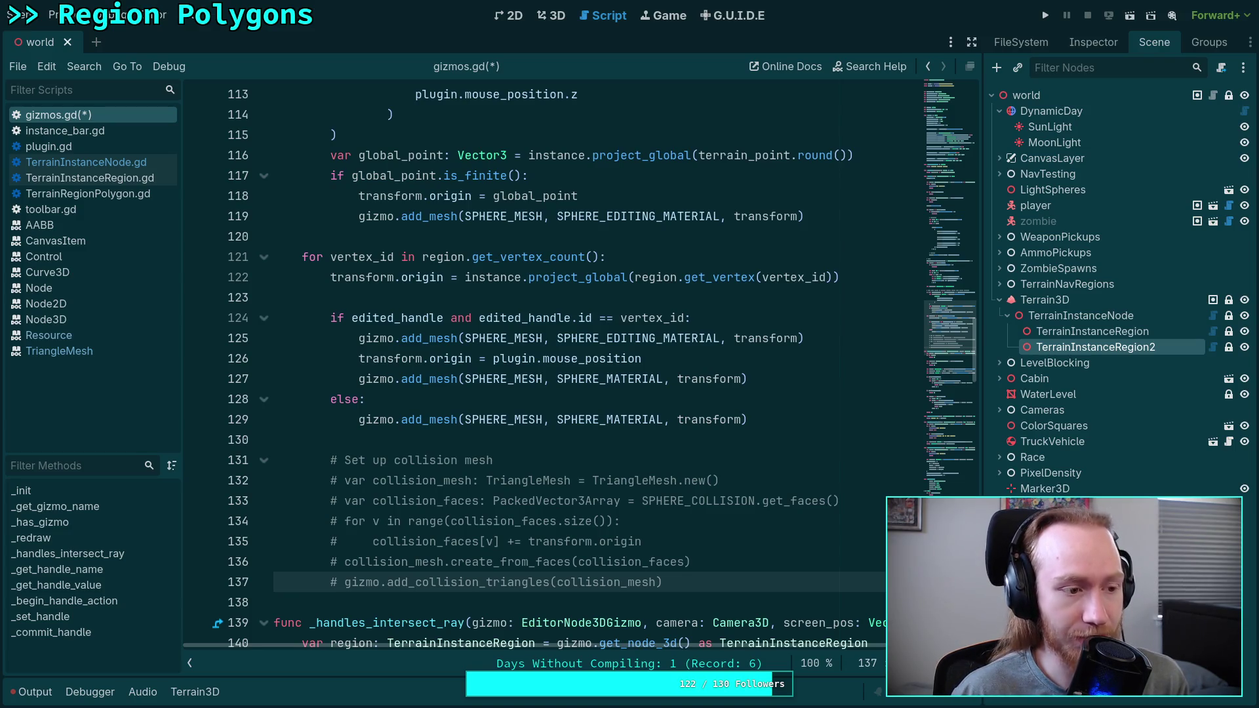
Leave empty line 130 of gizmos.gd and bring the web browser to the front
left_click(645, 440)
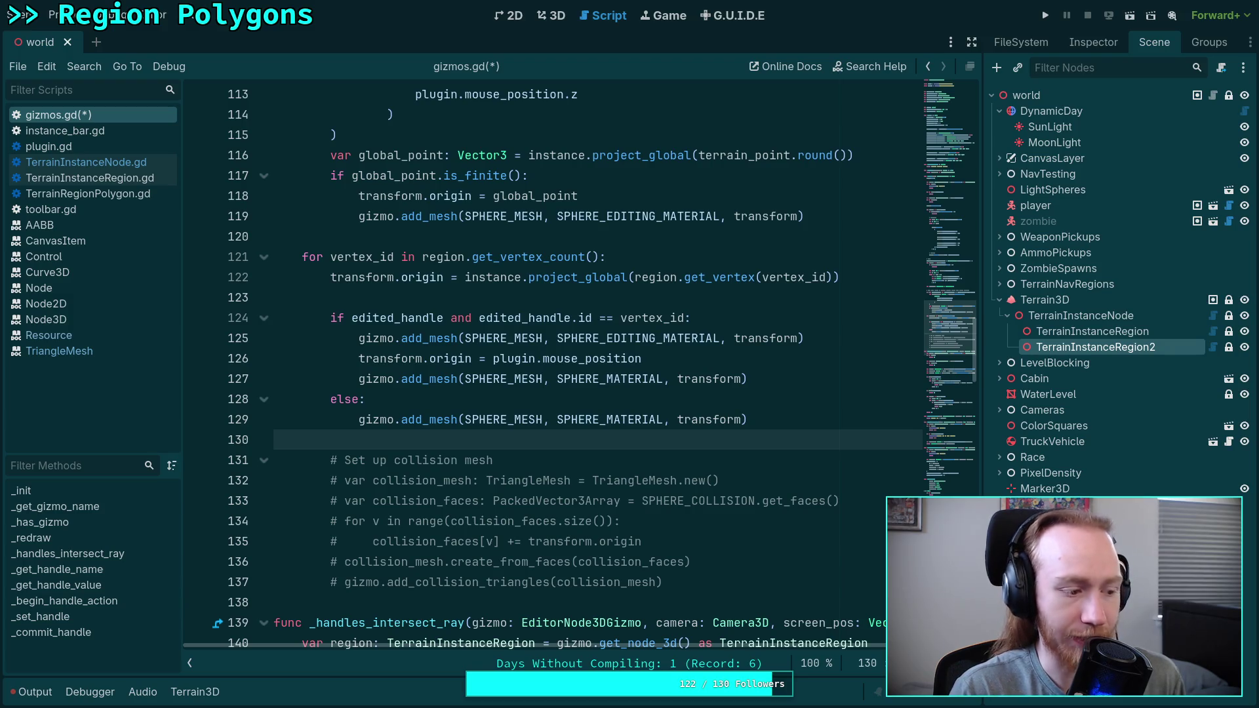
key("super+2")
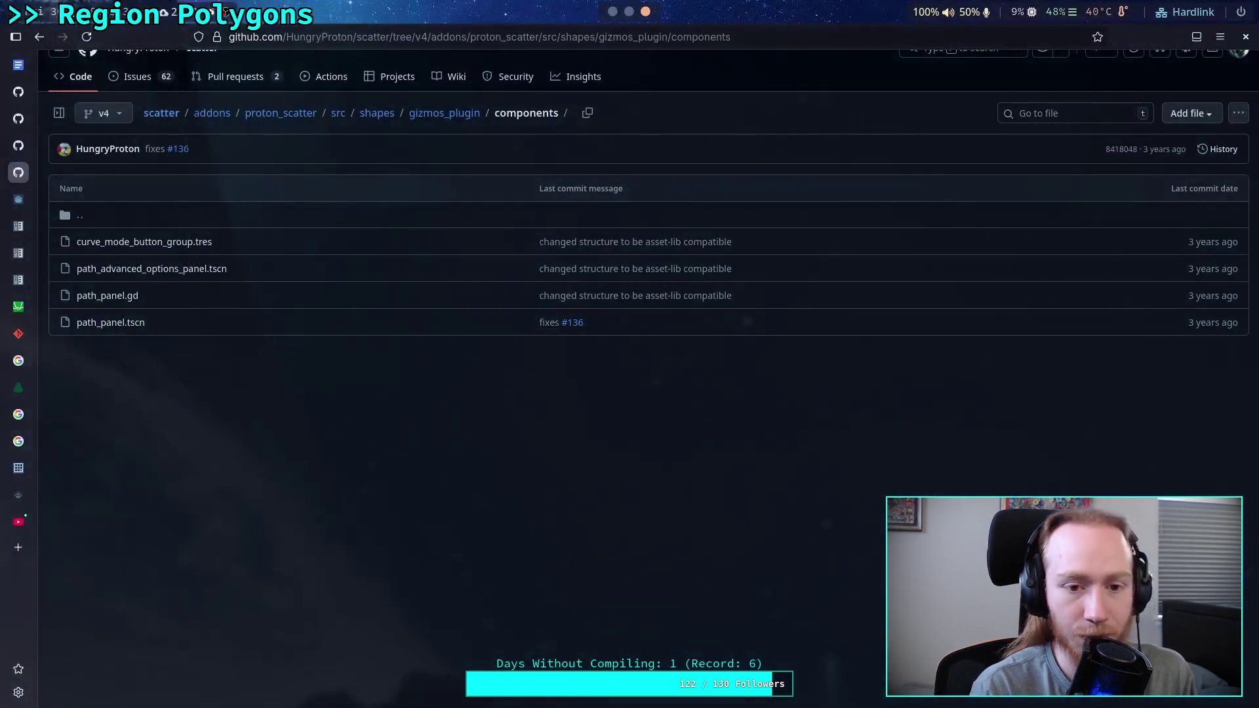
Search Google for 'halo ce ambience in silent cartographer' in a new tab and open the ambience video
left_click(20, 561)
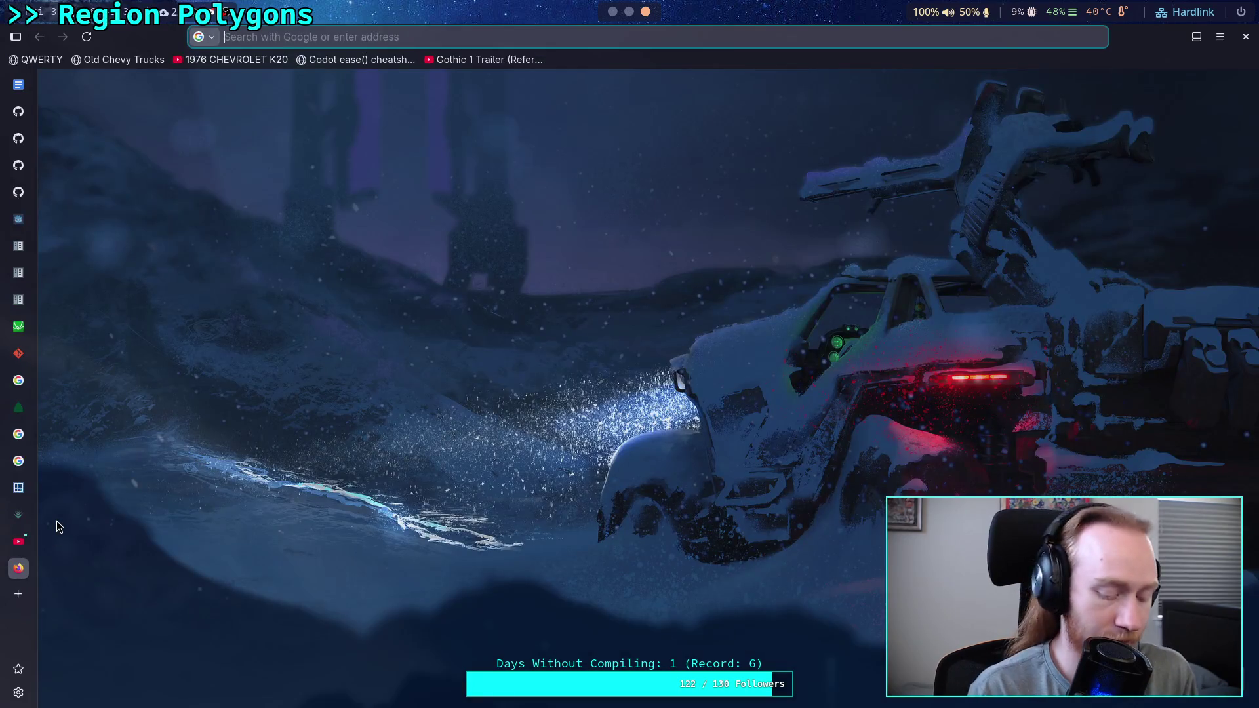
type("hal")
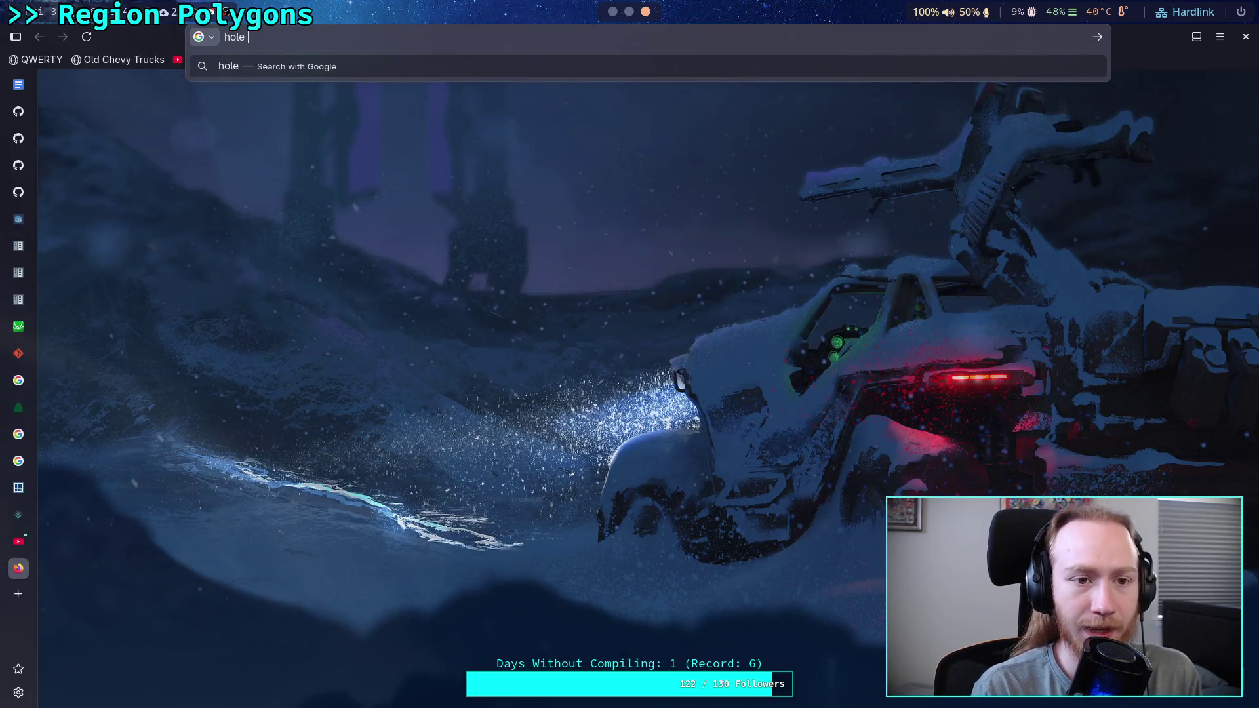
type("o ce a")
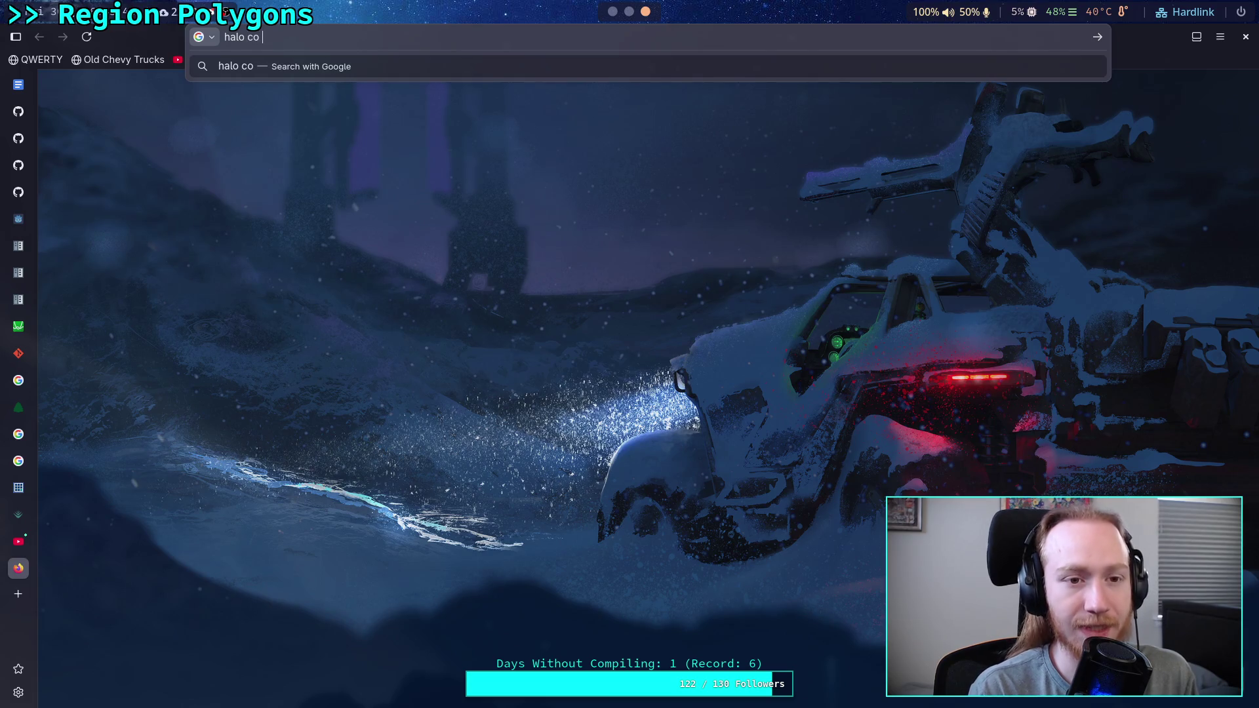
type("mbience ")
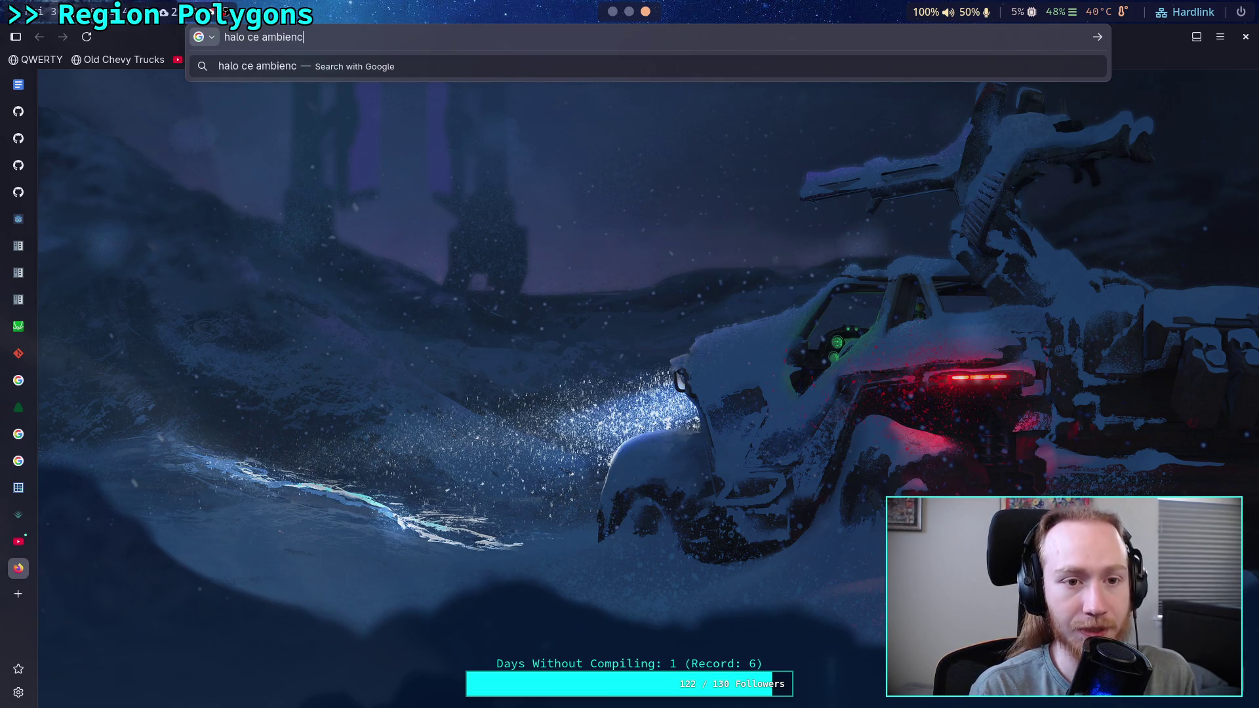
type("in silent a")
key("BackSpace")
type("cartographer")
key("Return")
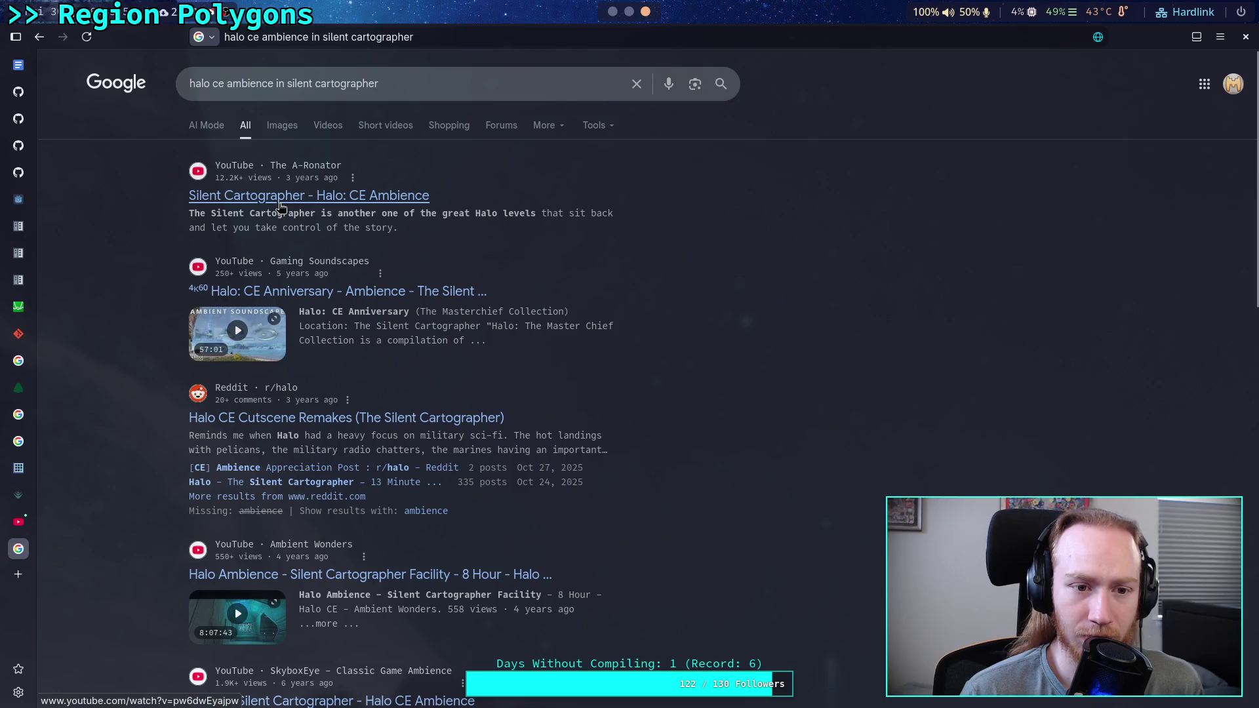
left_click(235, 200)
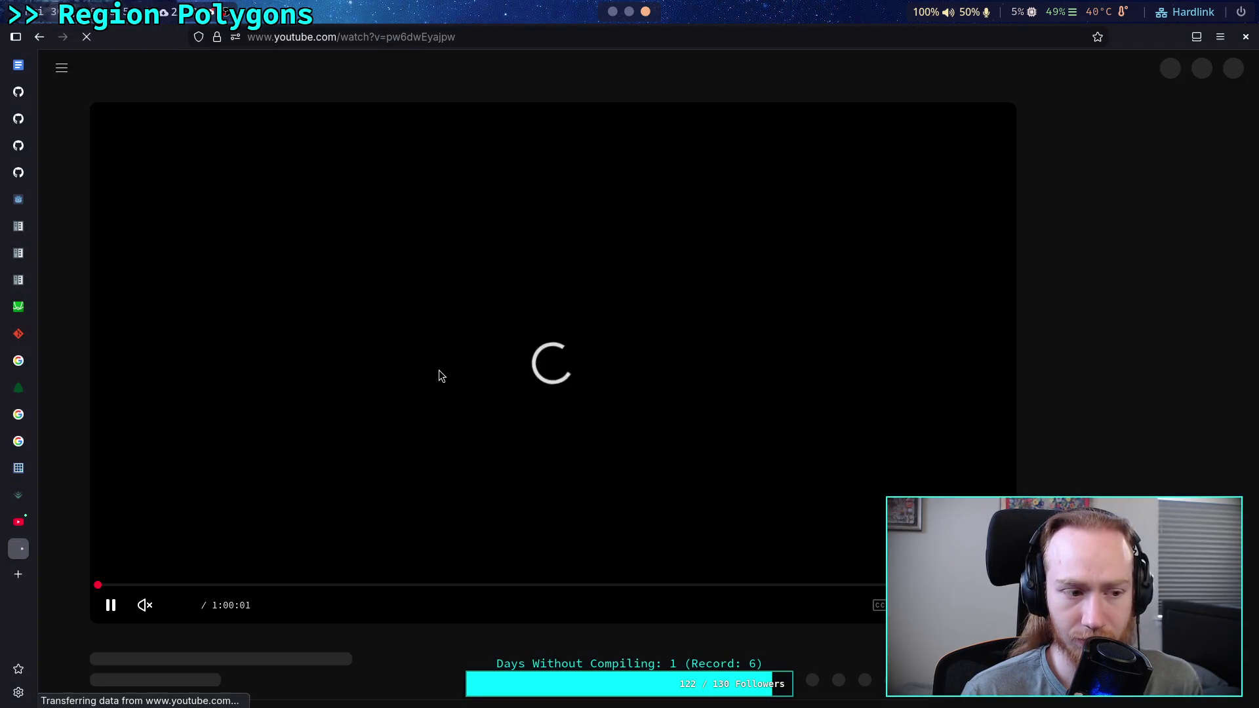
Unmute the Silent Cartographer ambience video, start playback and raise the volume slightly
left_click(469, 405)
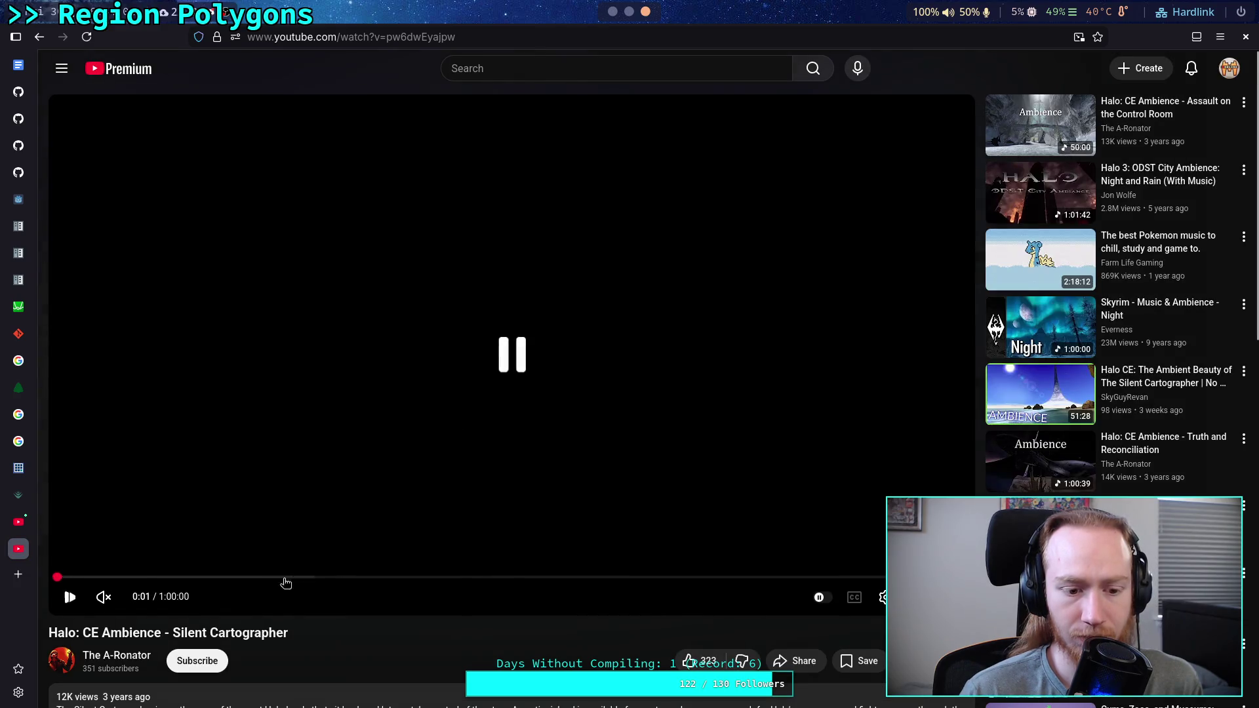
left_click(134, 598)
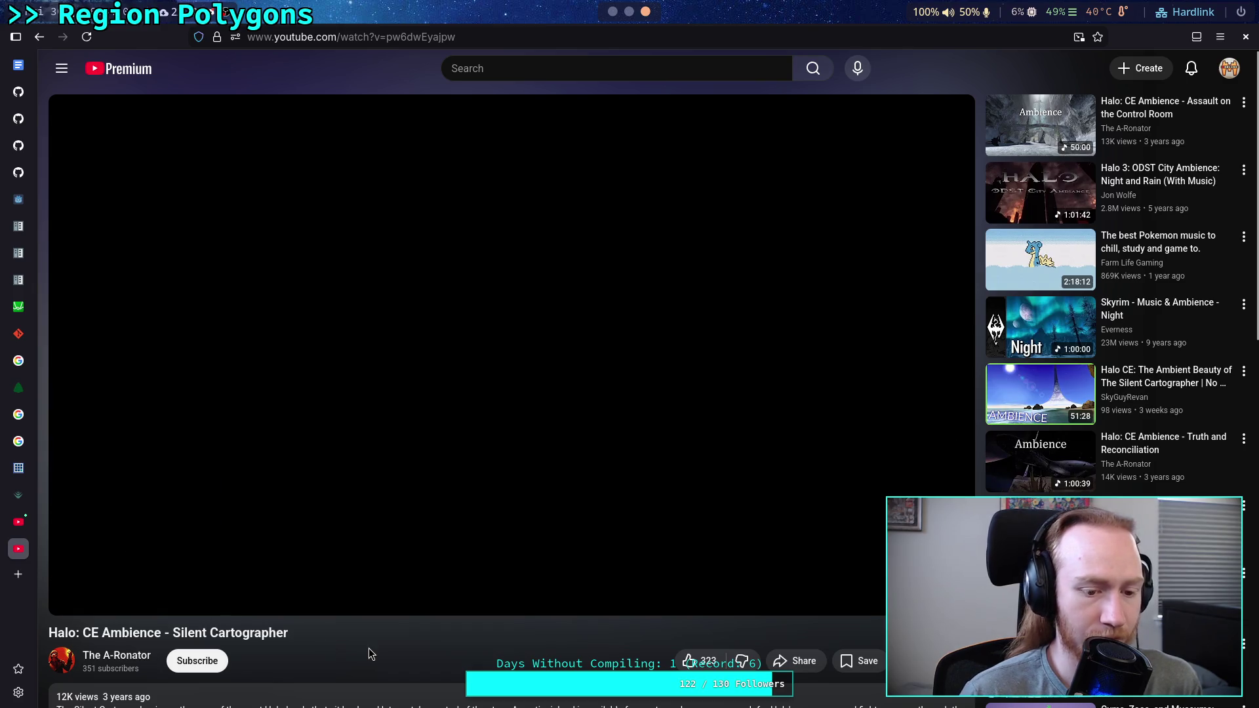
left_click(360, 458)
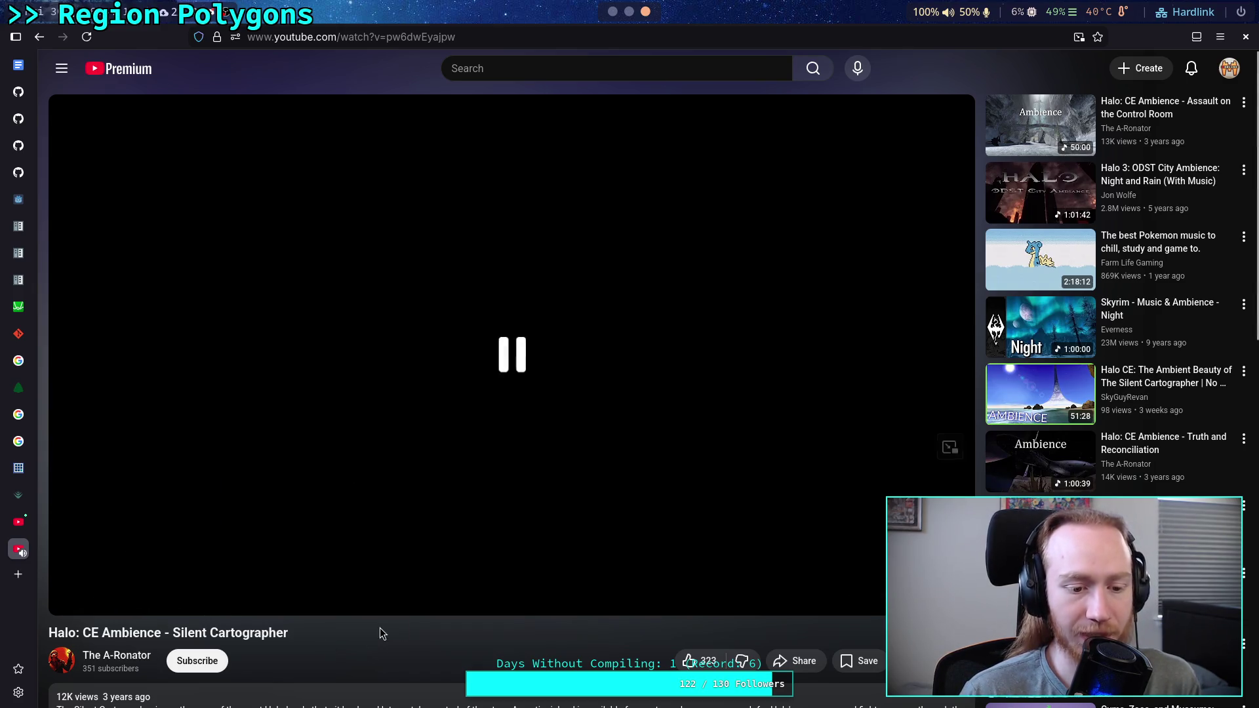
left_click(368, 510)
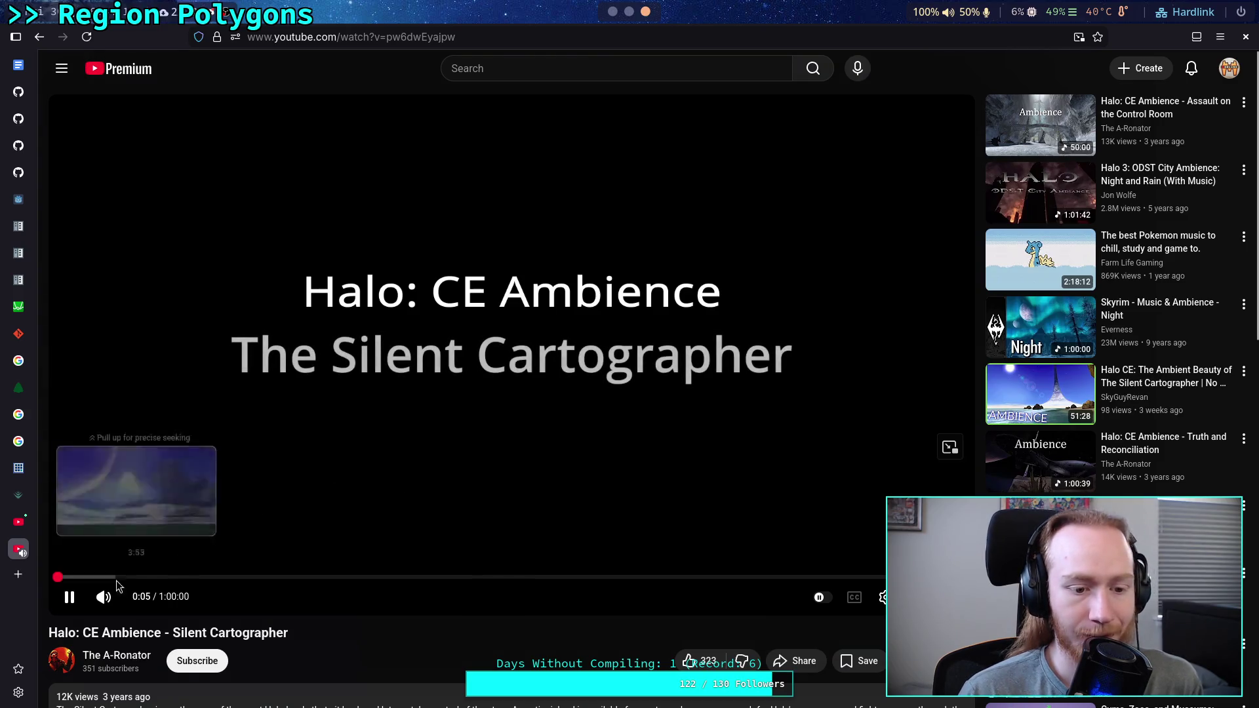
left_click_drag(141, 598, 144, 598)
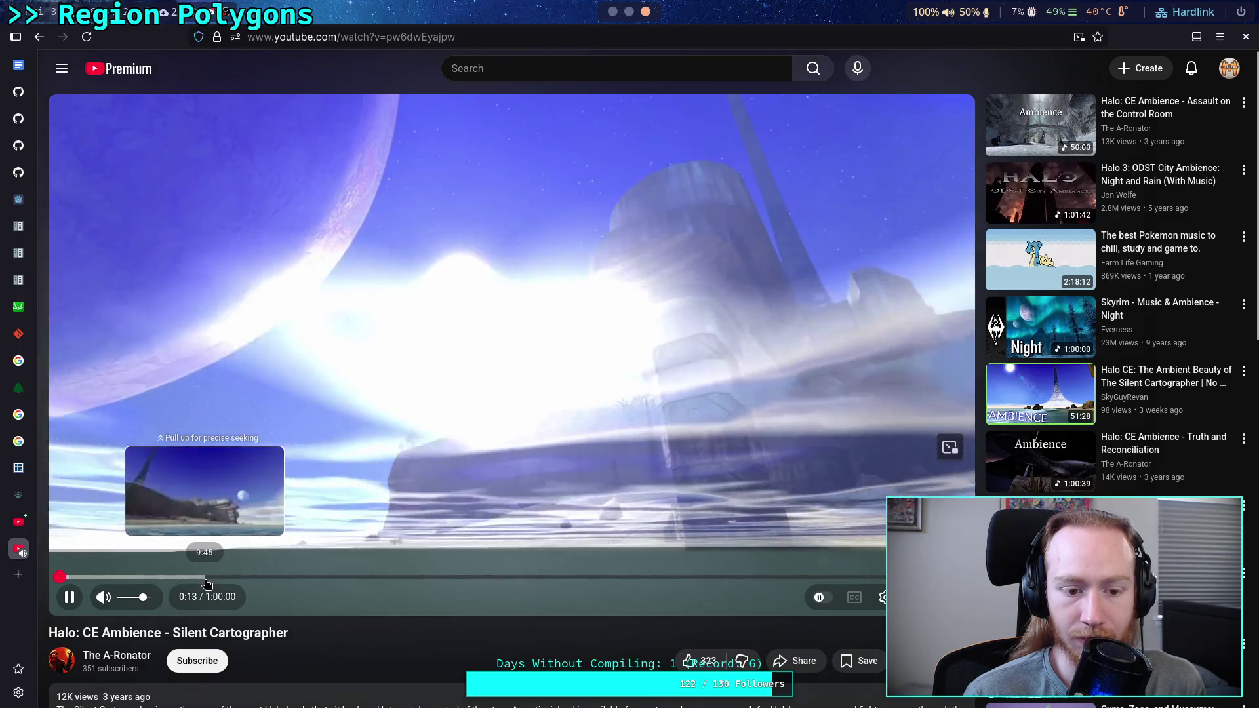
Seek the ambience video to about 10:00, then skip forward 15 seconds to around 10:24
left_click(205, 578)
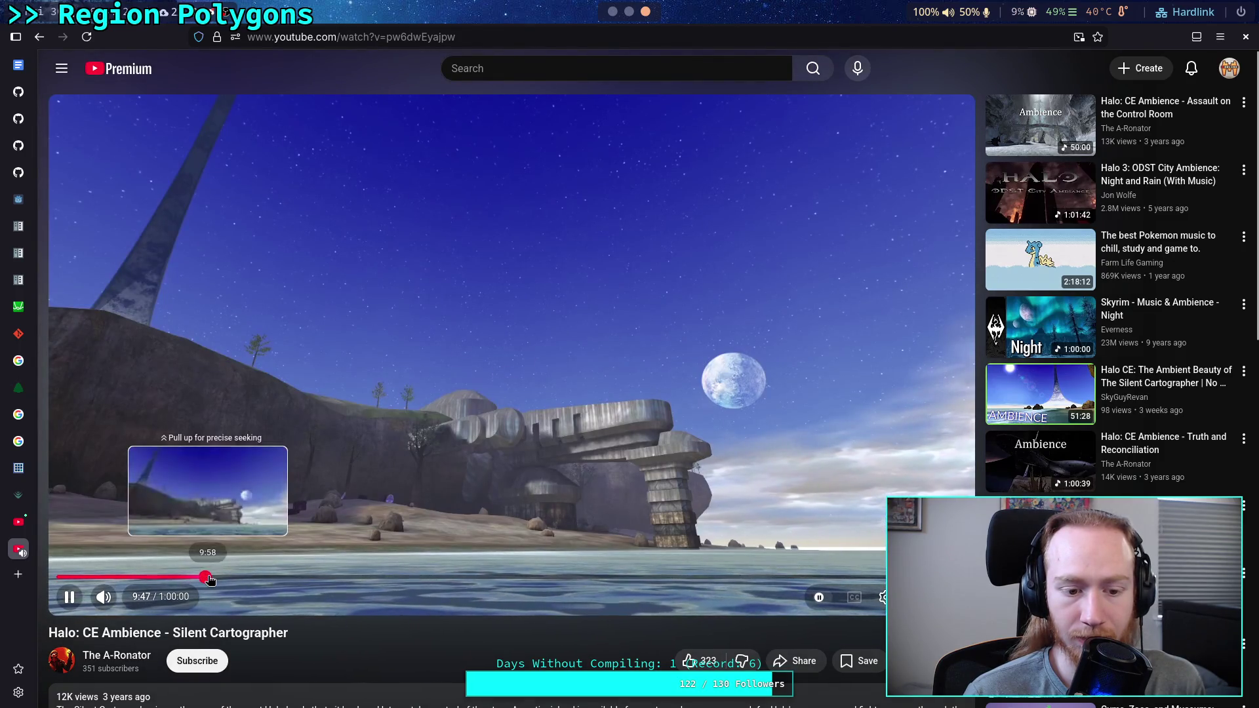
left_click(208, 578)
left_click(293, 526)
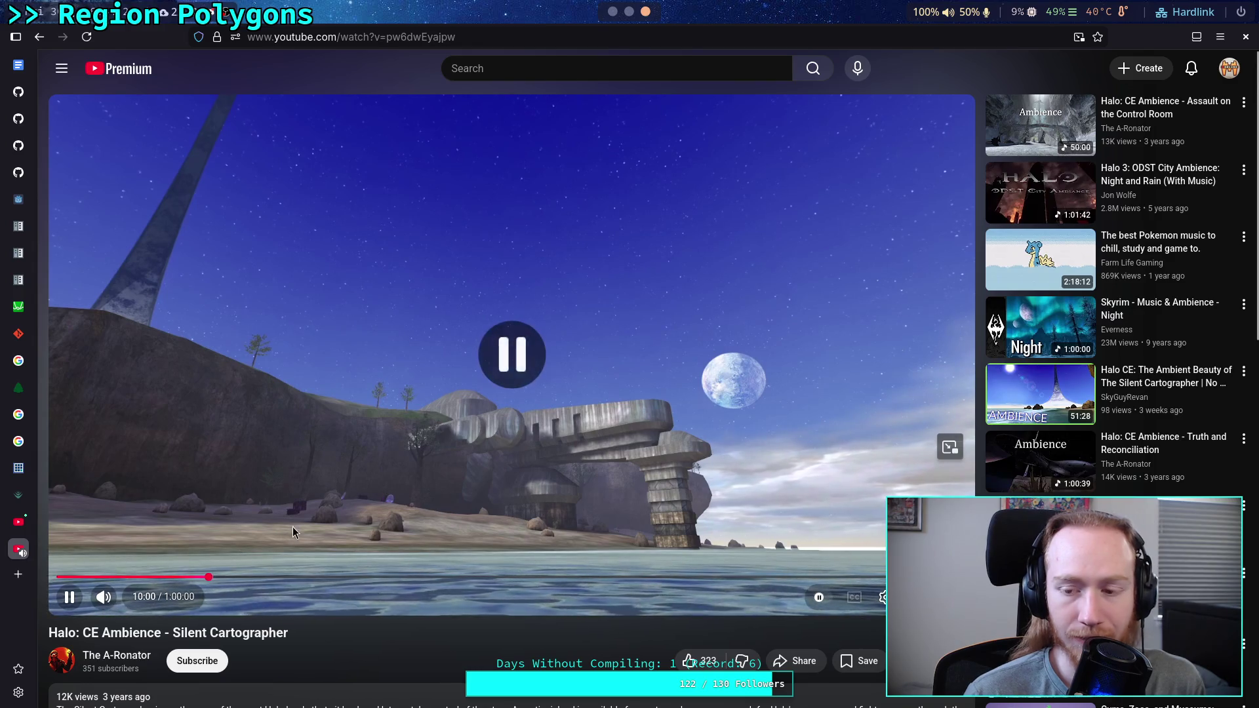
scroll(351, 533, "down", 2)
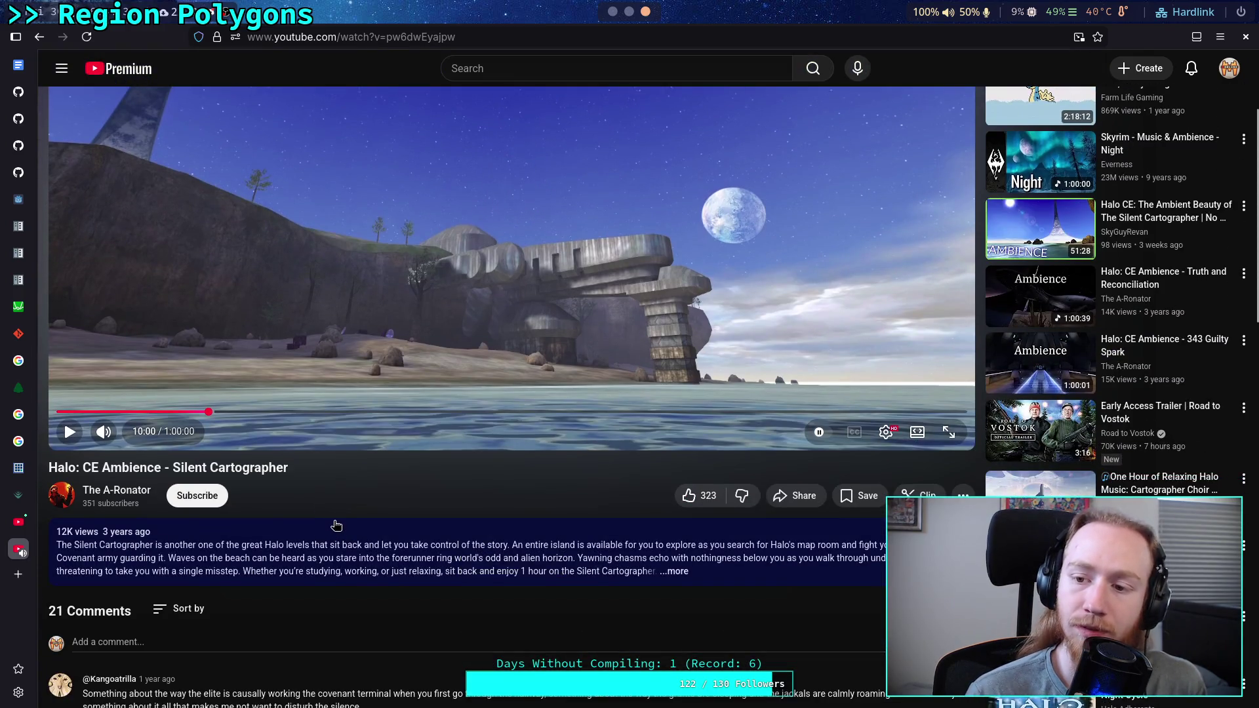
scroll(331, 498, "up", 3)
left_click(325, 408)
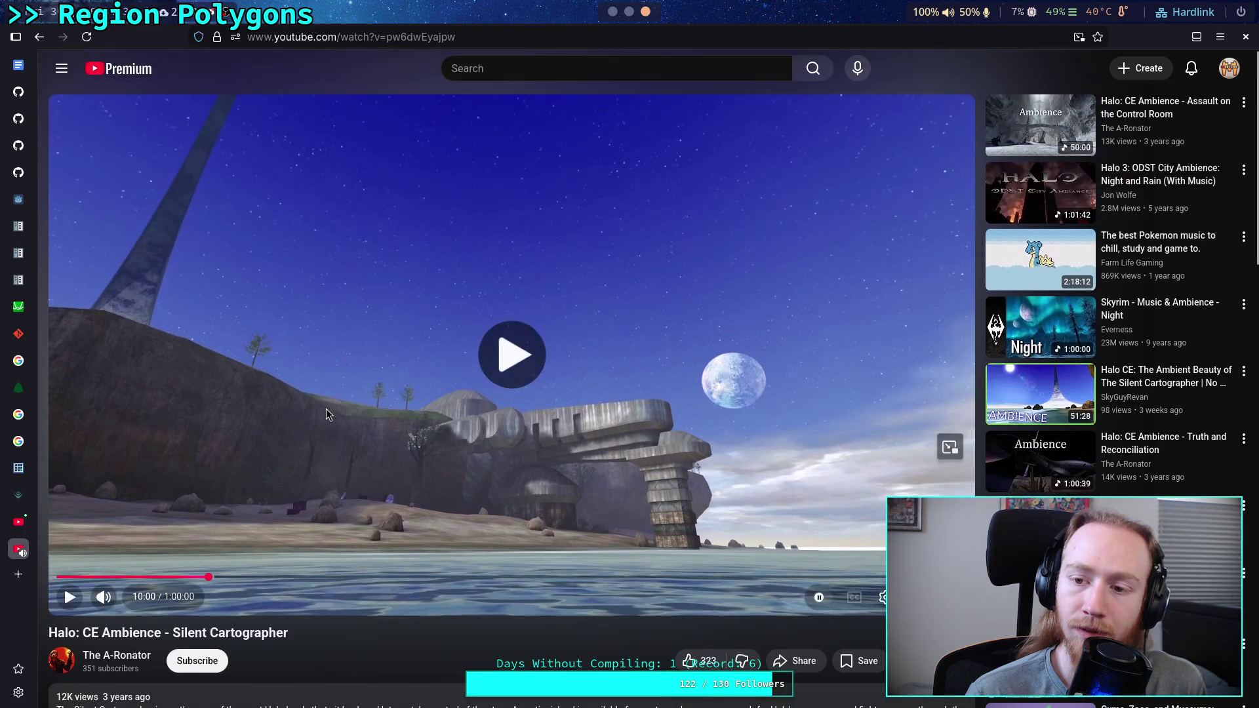
key("Right")
key("Right")
key("Right")
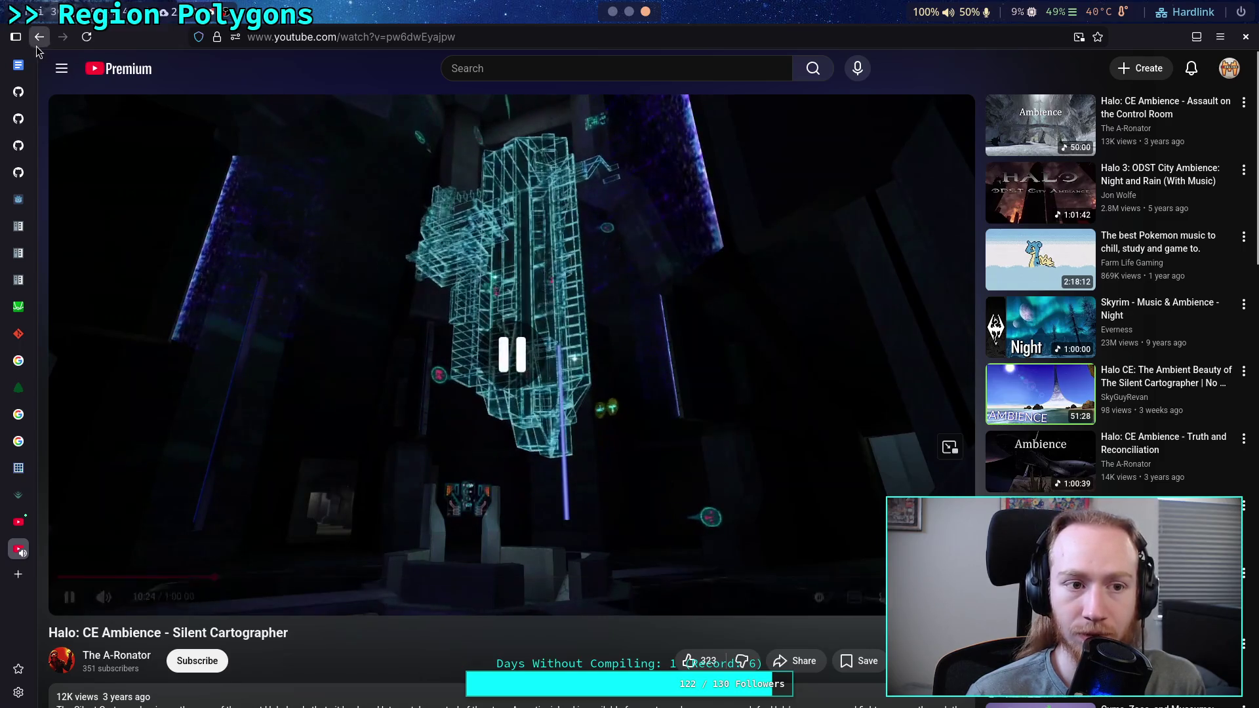
Return to the ambience results, then search Google for 'youtube' and open the YouTube home page
key("alt+Left")
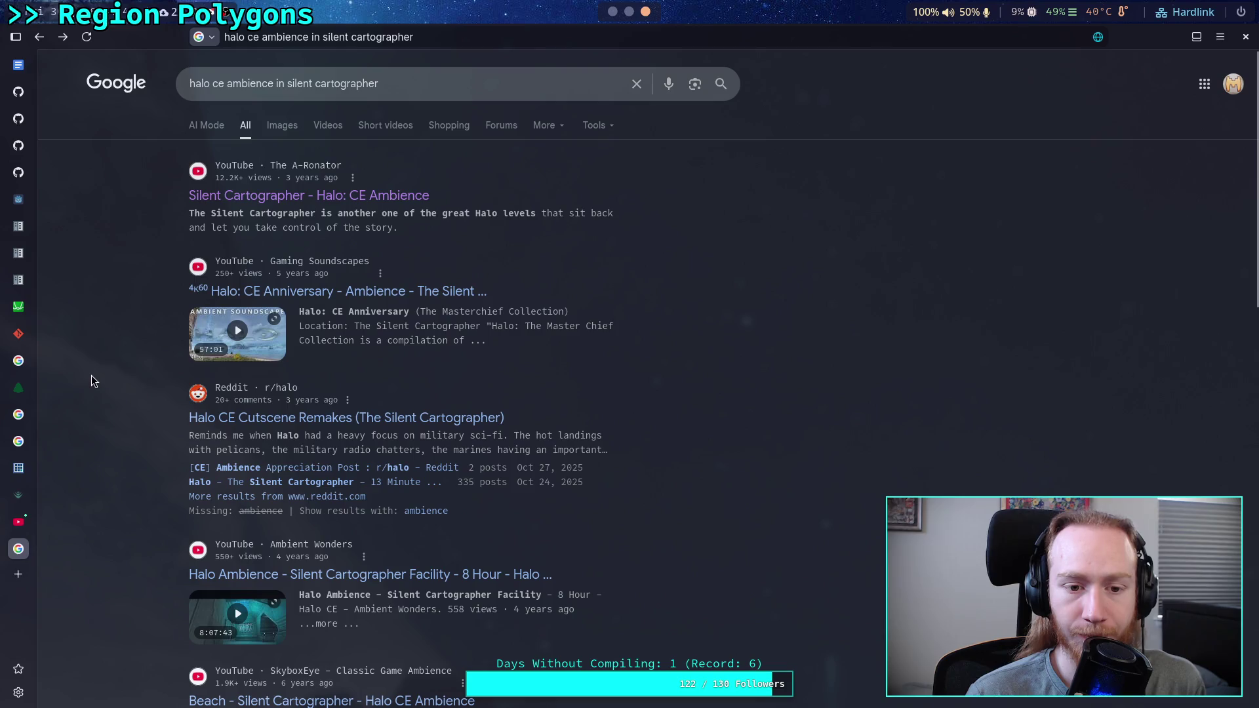
scroll(104, 375, "down", 3)
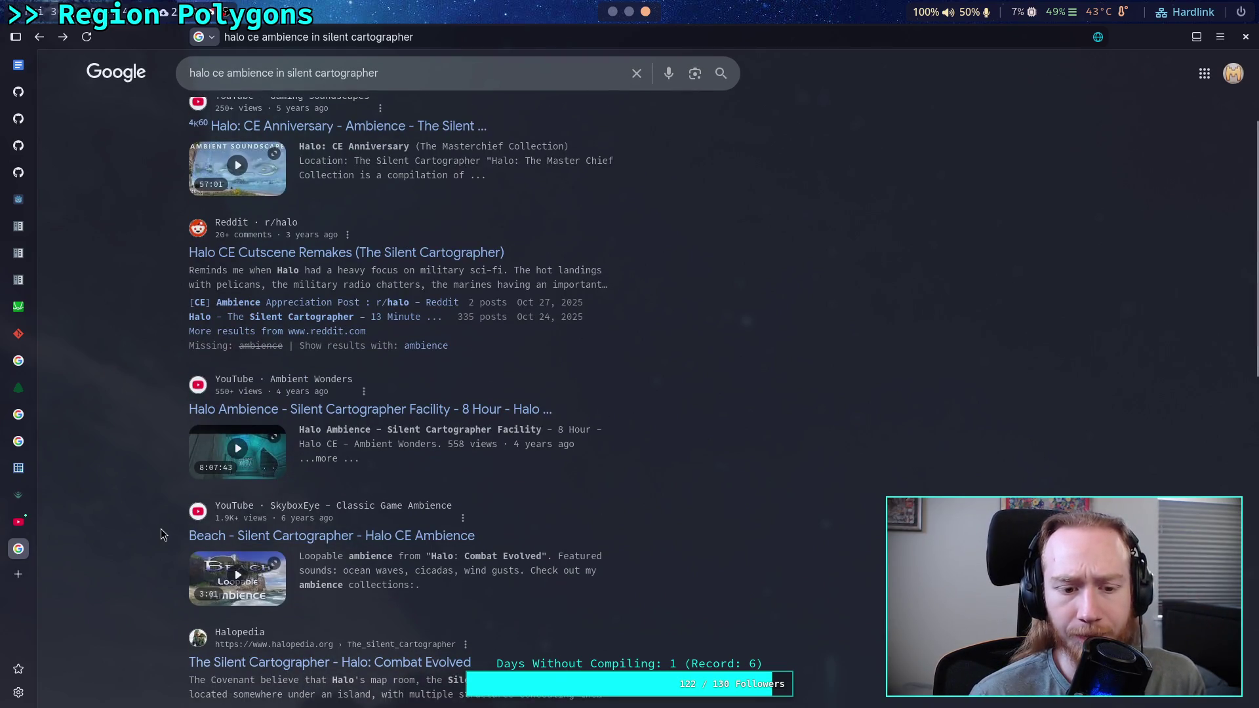
scroll(161, 531, "down", 2)
scroll(162, 534, "up", 5)
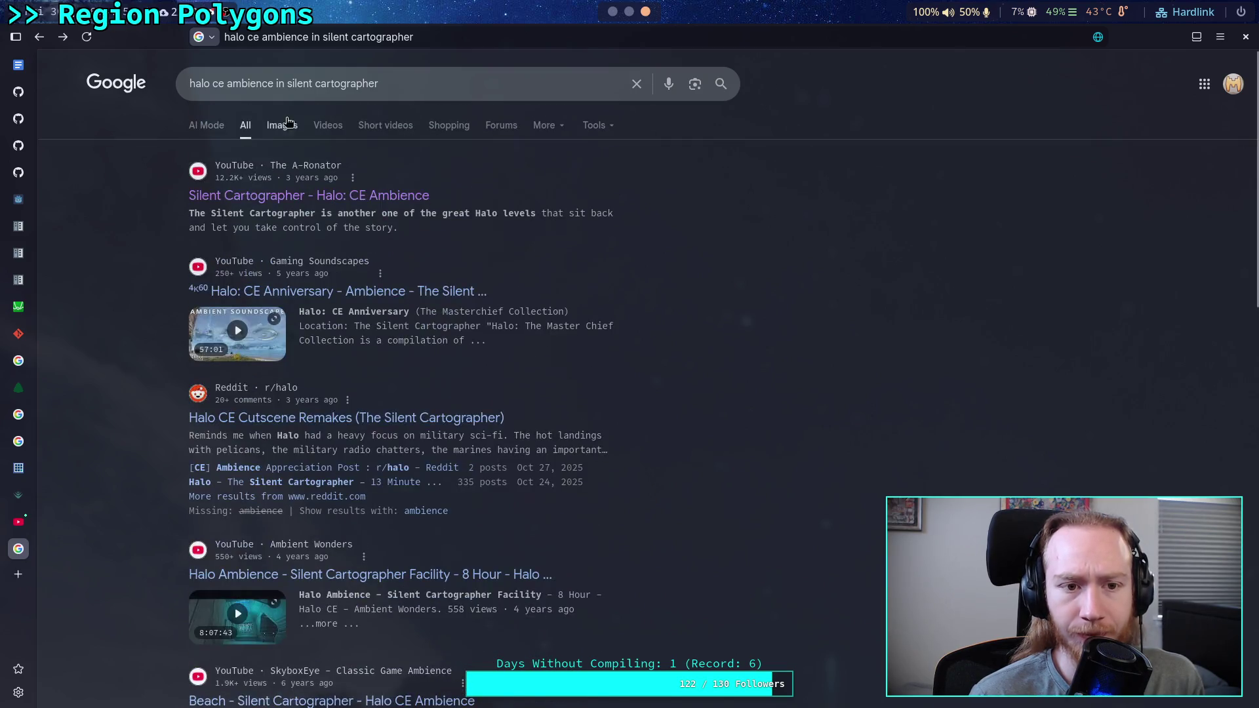
left_click(327, 44)
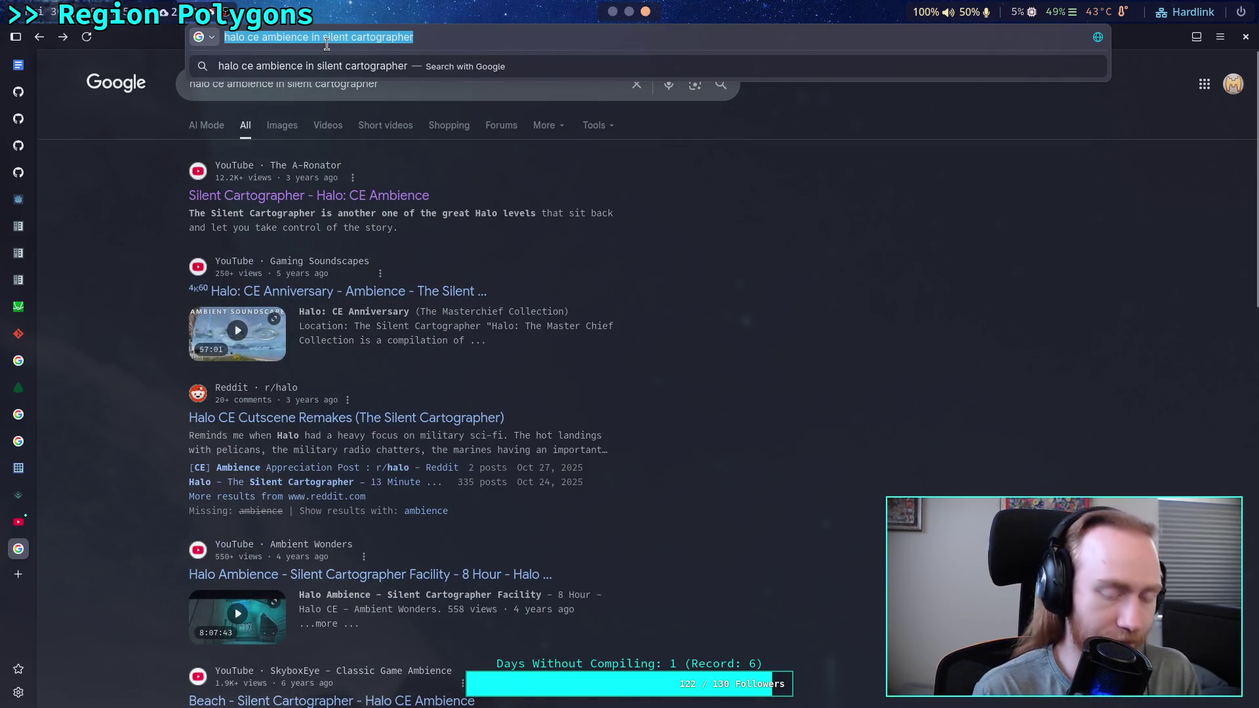
type("youtube")
key("Return")
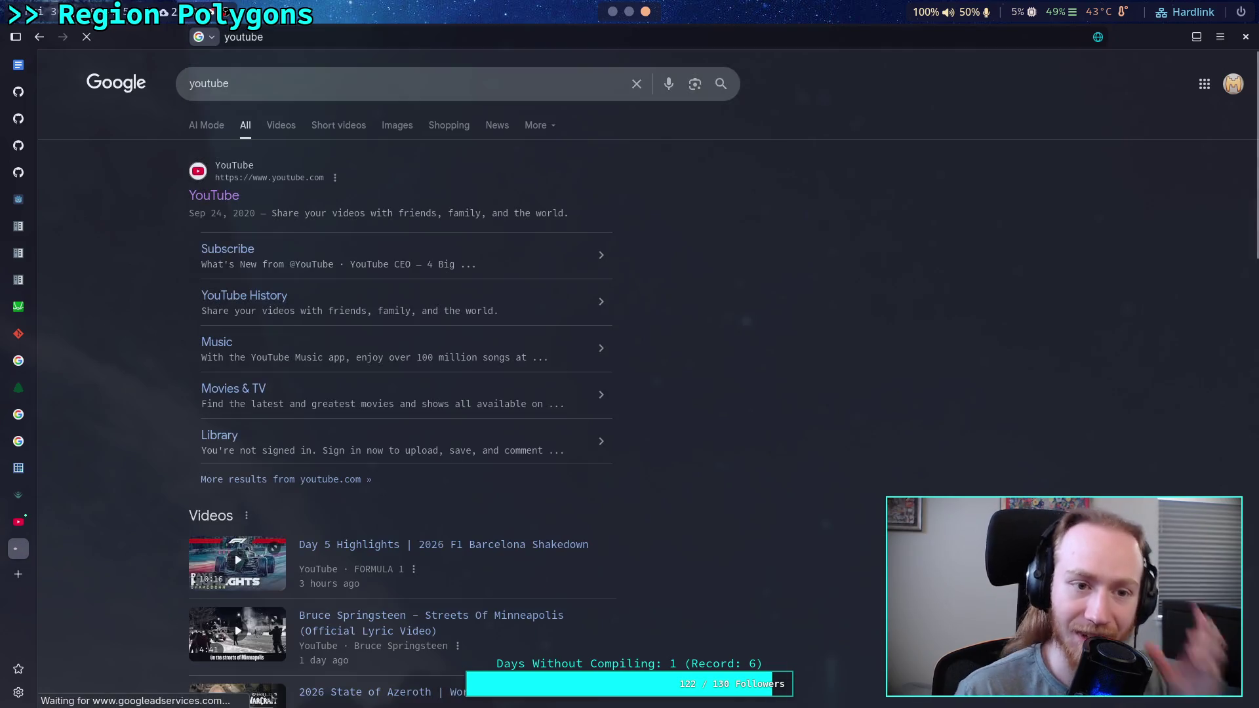
left_click(231, 197)
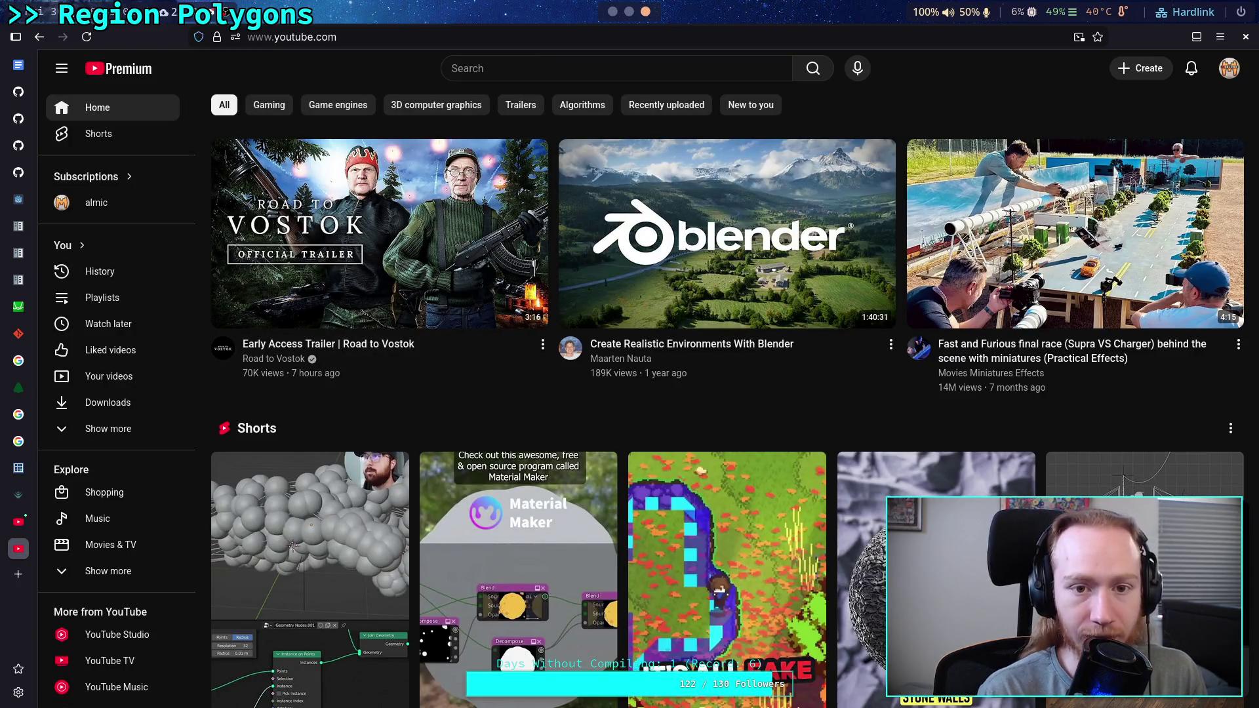
Search YouTube for 'halo silent cartographer soundtrack', open the track, and seek to about 5:30
left_click(614, 65)
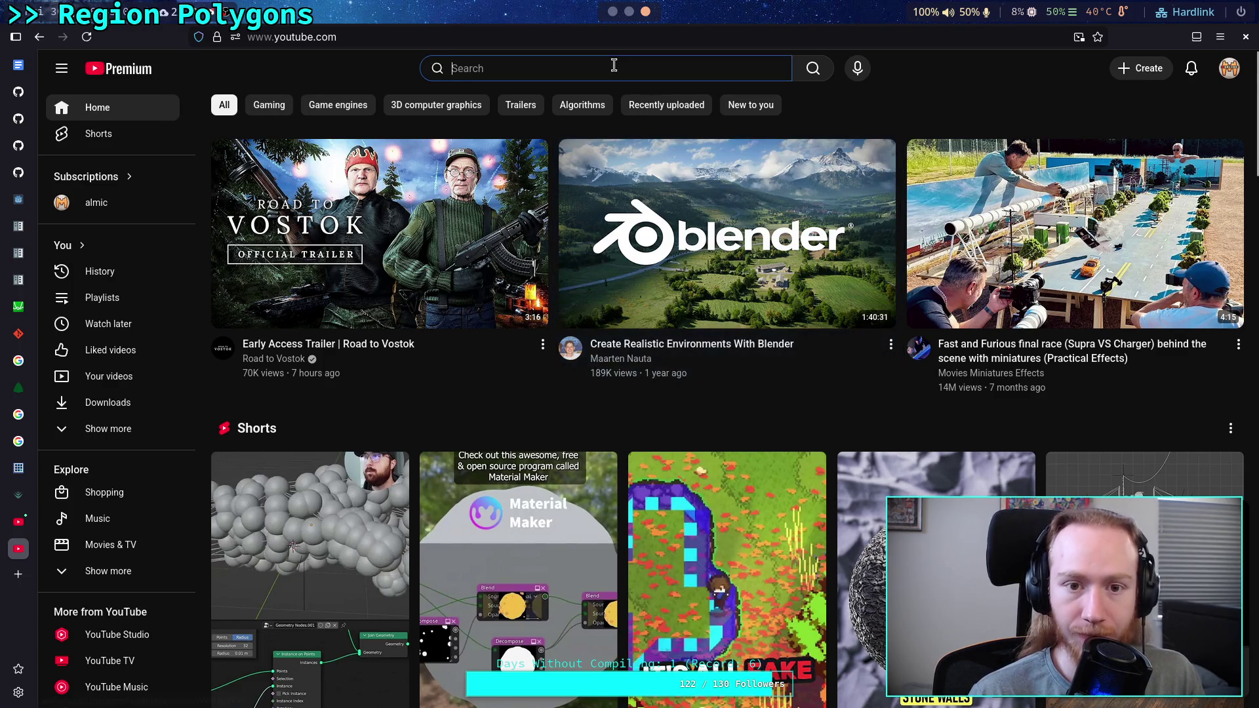
type("halo silent ")
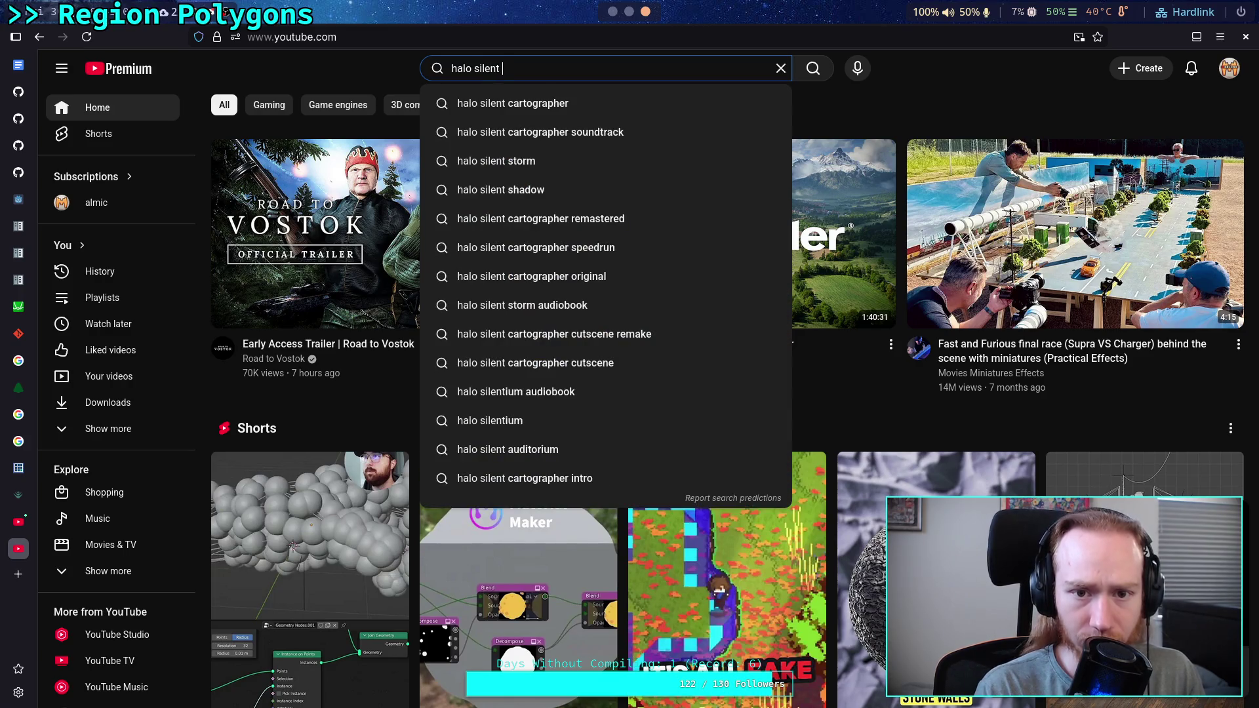
type("c")
key("Down")
key("Down")
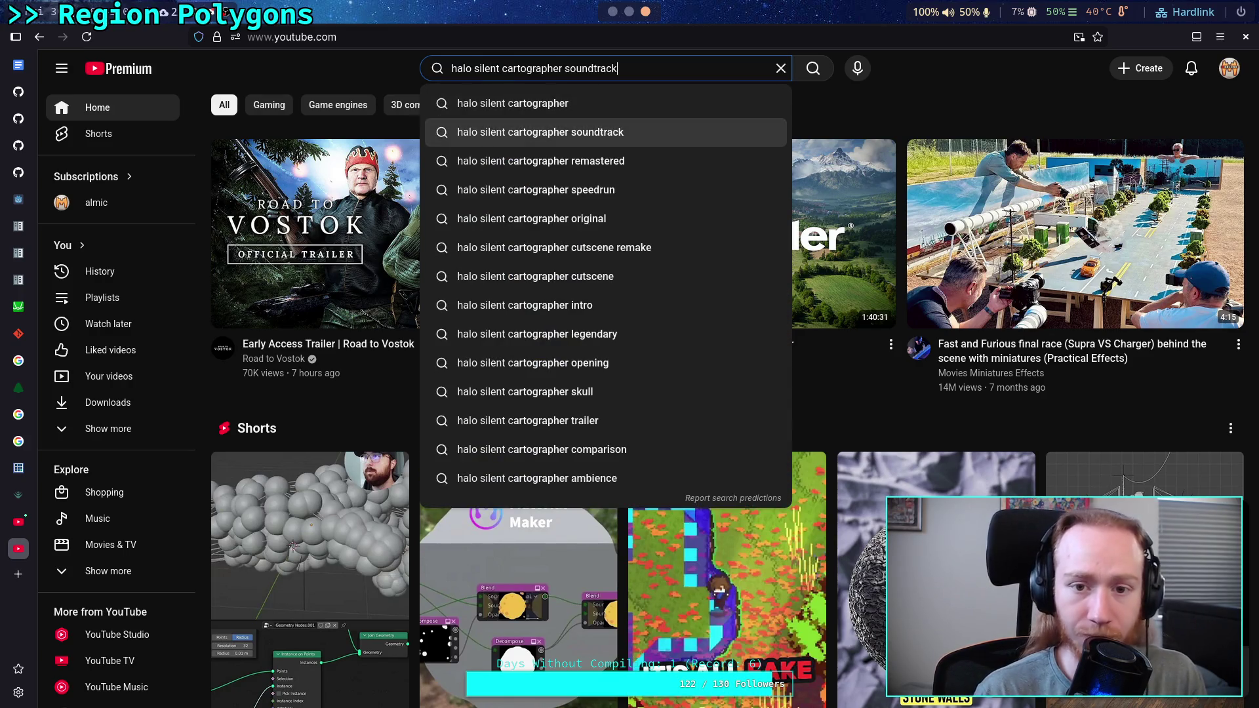
key("Return")
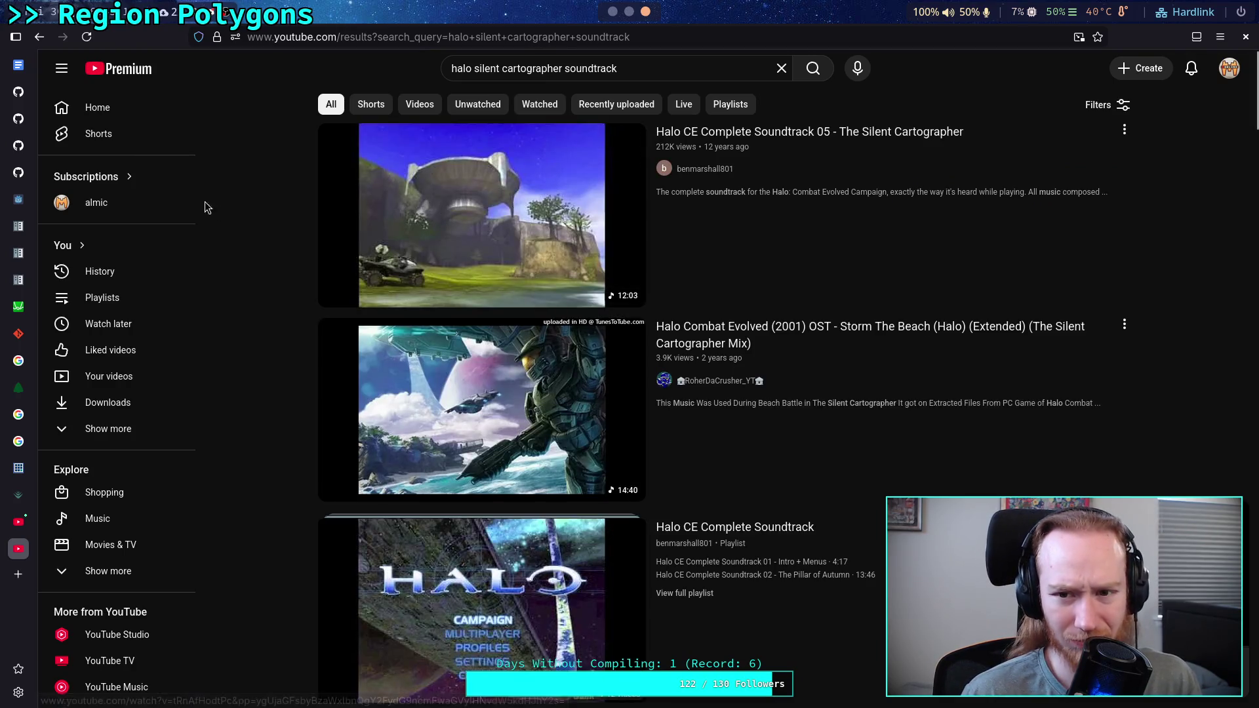
left_click(869, 137)
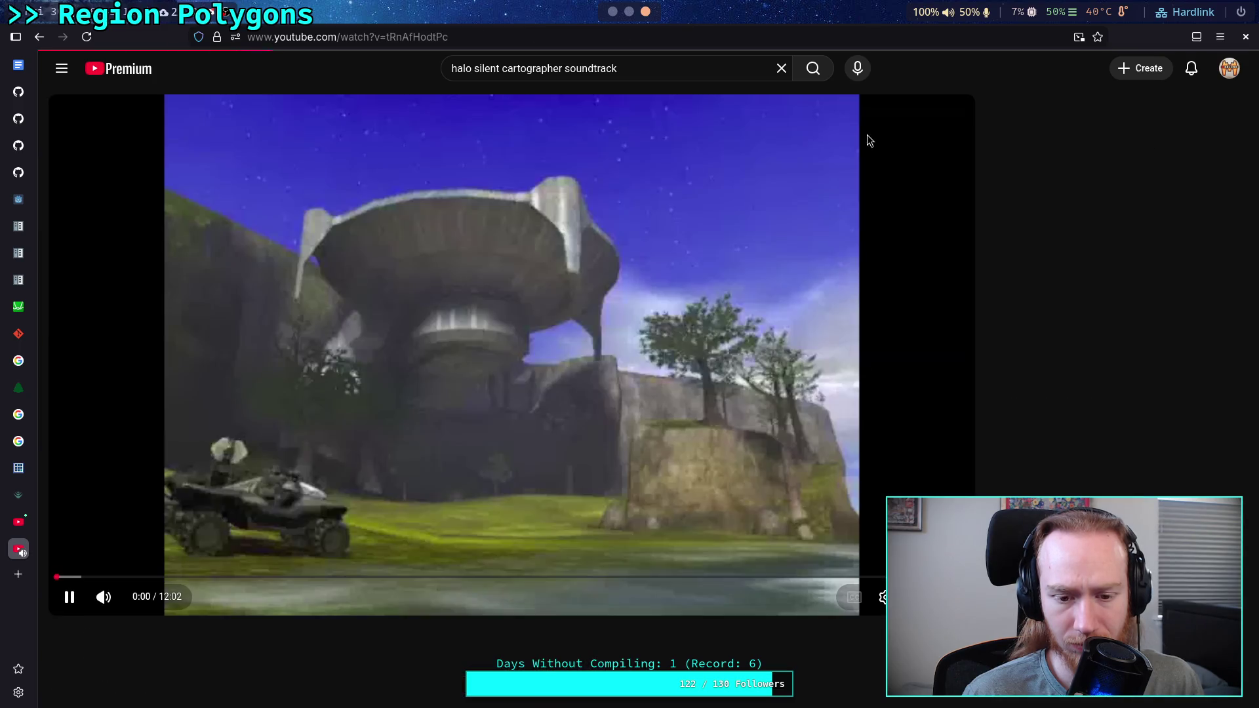
left_click(397, 583)
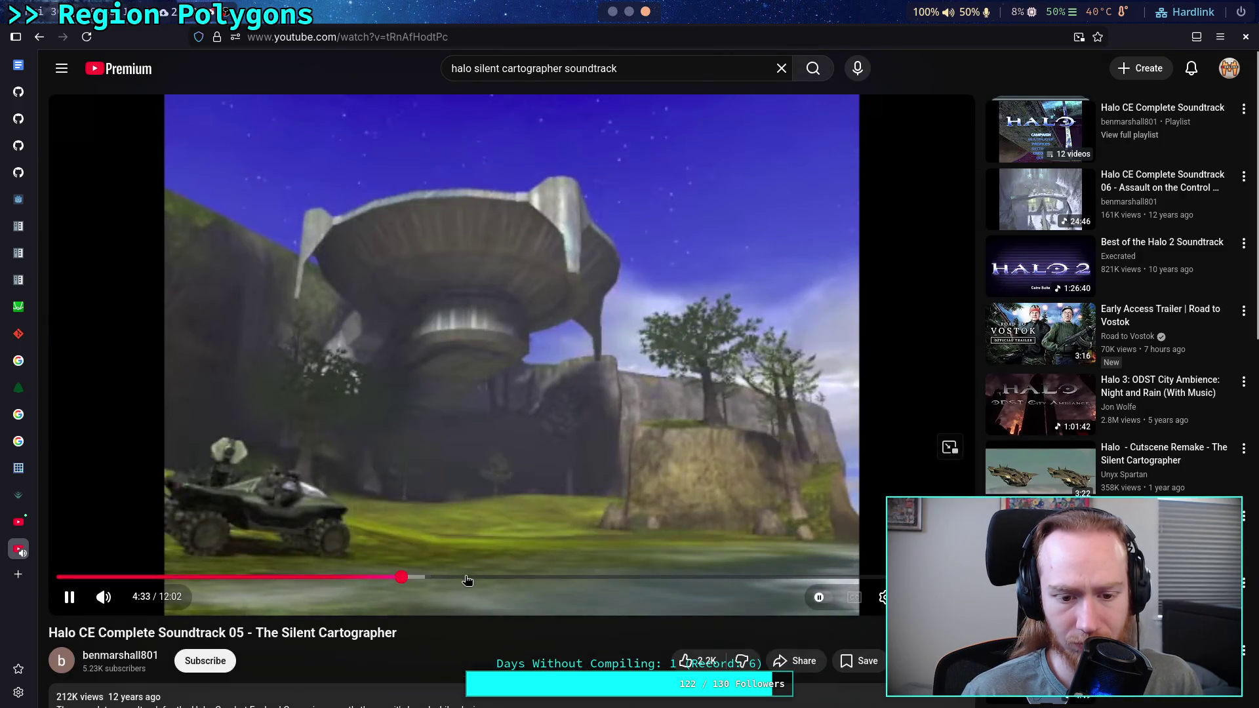
left_click(473, 581)
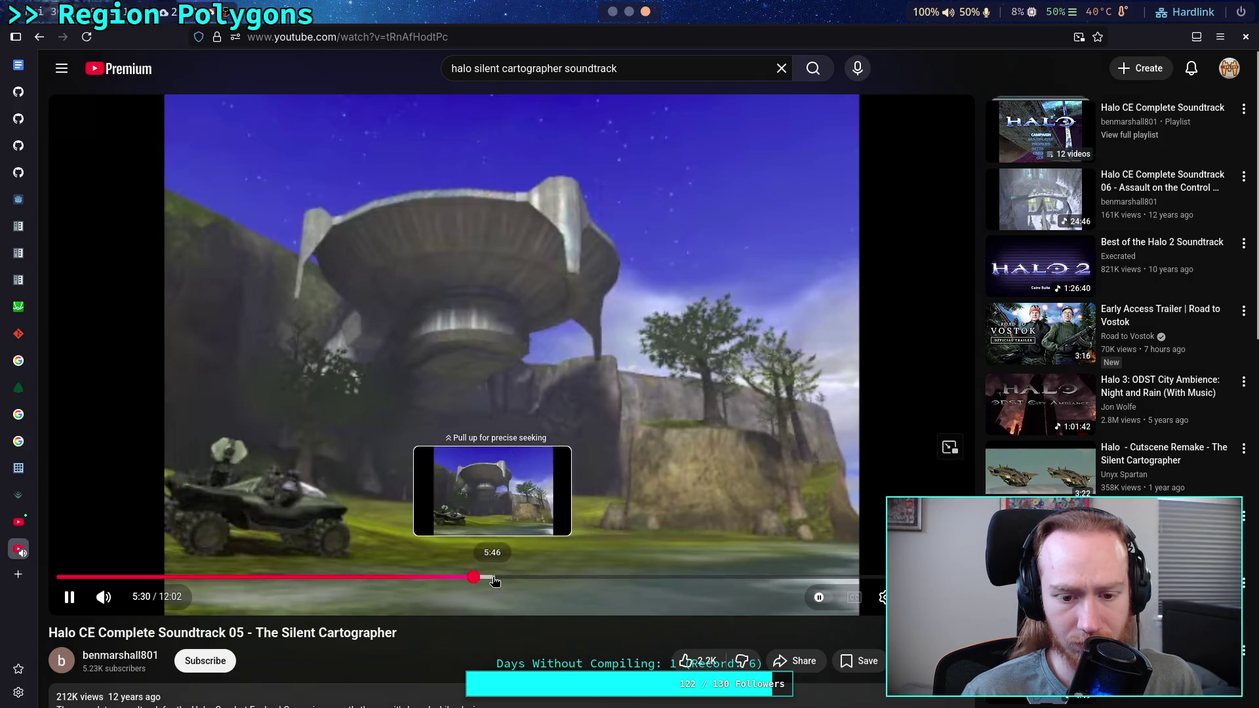
Rewind the Silent Cartographer track to about 5:25, pause it, and select the search query's ending
left_click(467, 581)
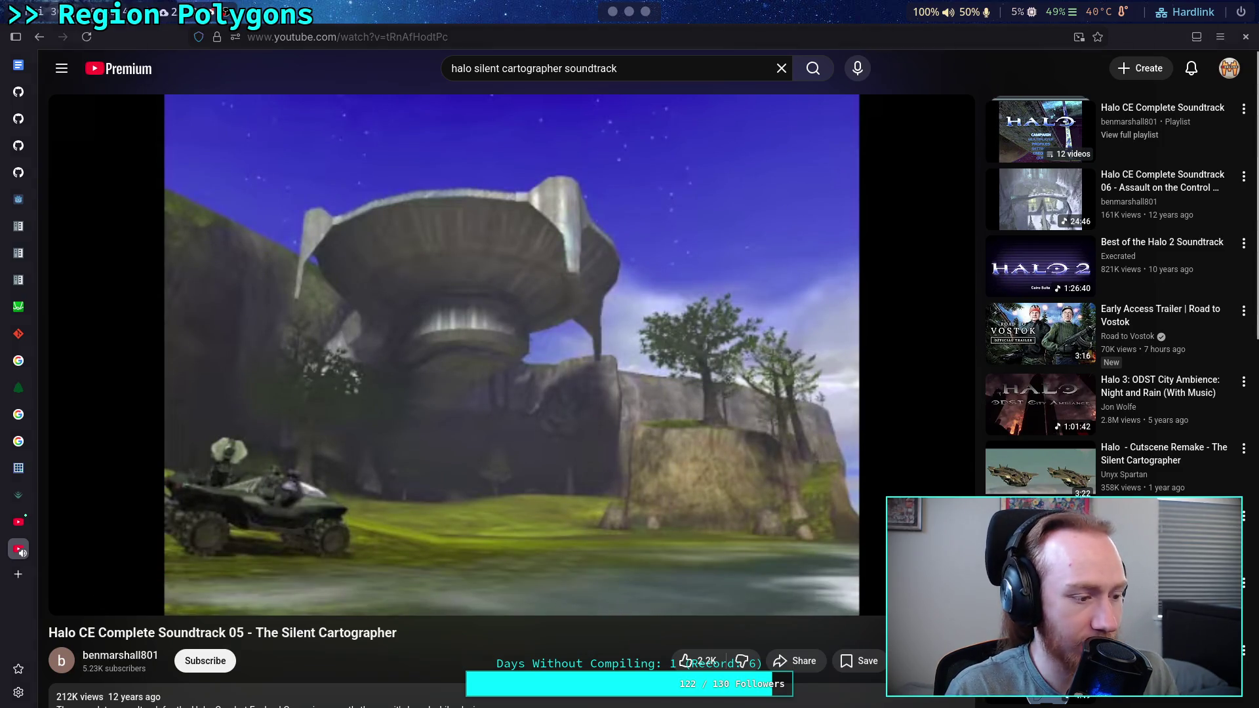
left_click(403, 390)
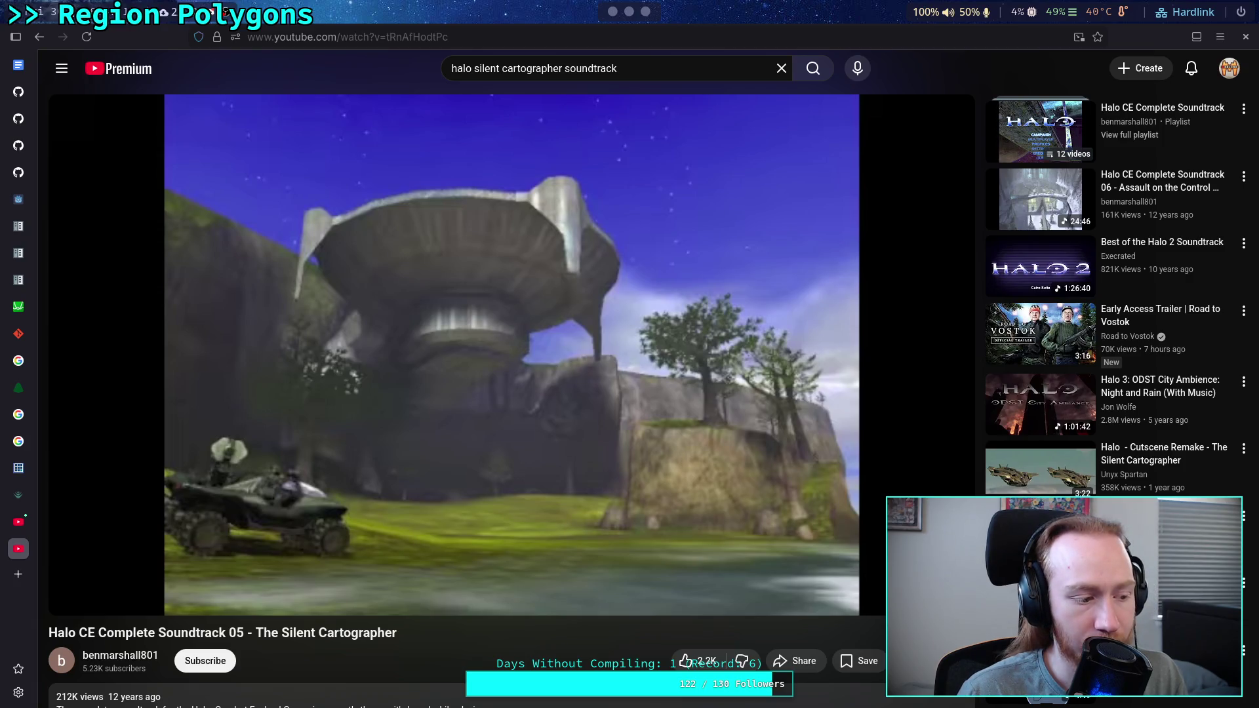
left_click_drag(630, 68, 480, 69)
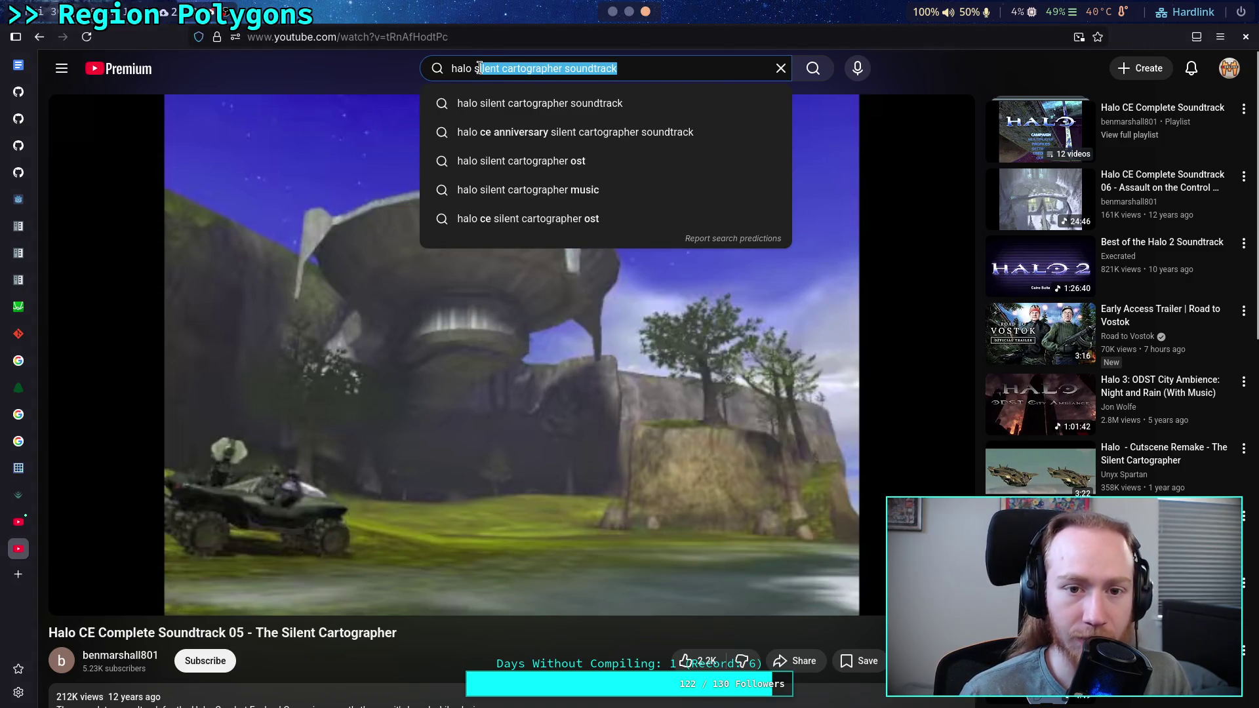
Search YouTube for 'halo truth and reconciliation' and open the Truth and Reconciliation soundtrack video
key("BackSpace")
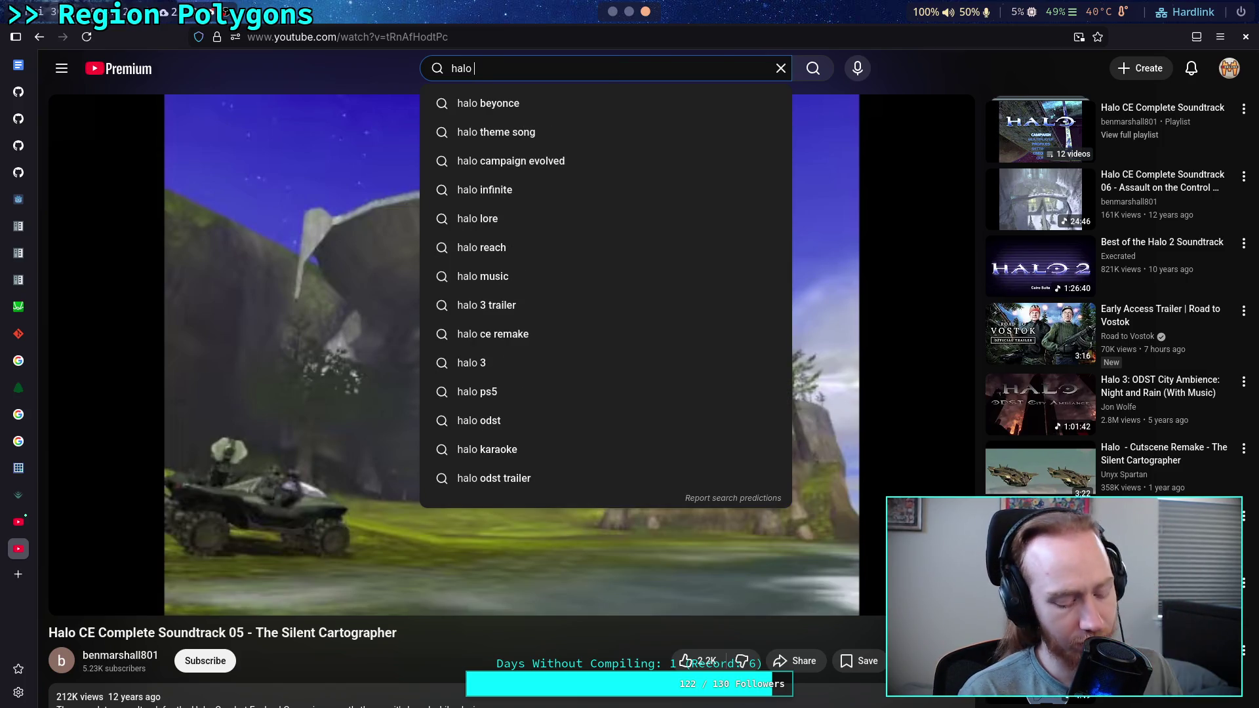
type("tri")
key("BackSpace")
type("uth")
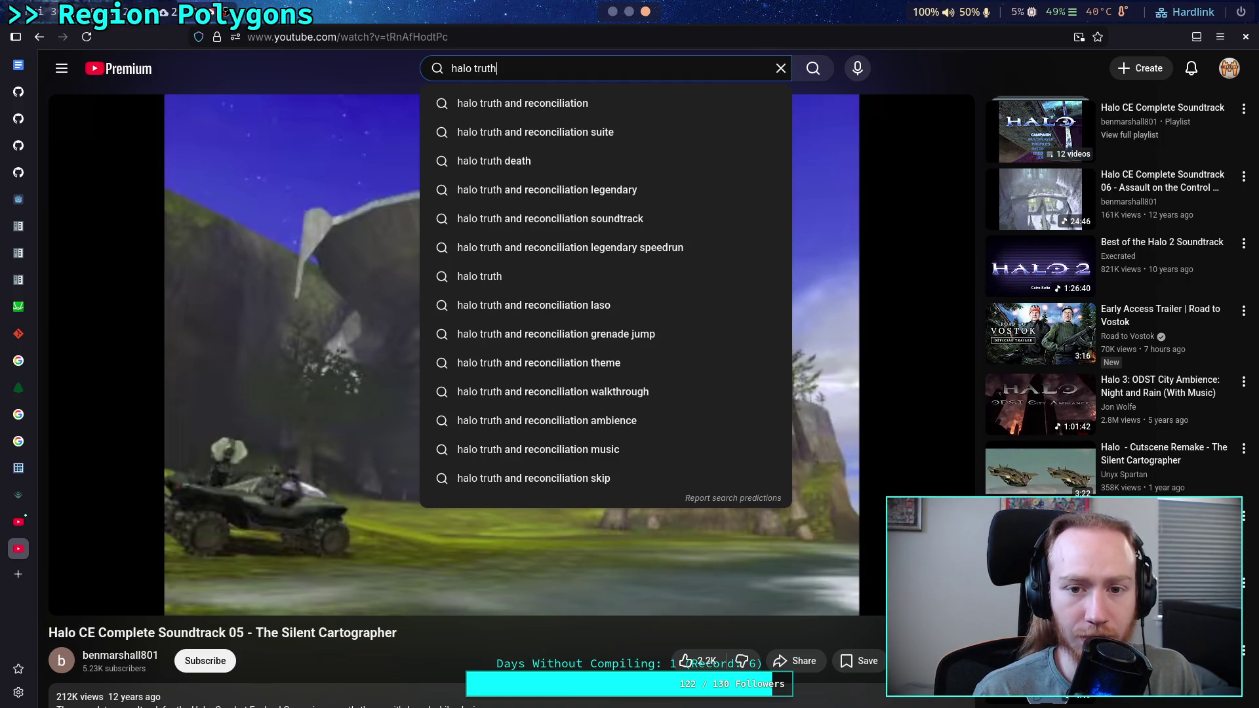
key("Down")
key("Return")
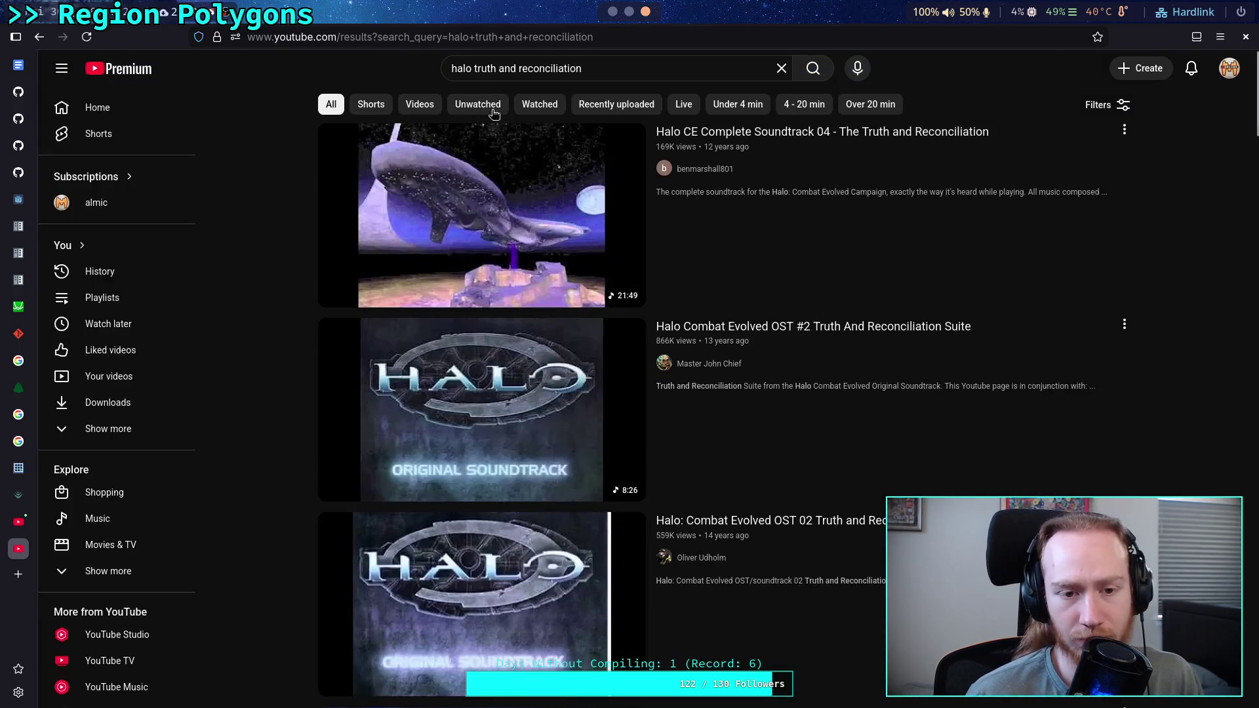
left_click(748, 134)
Jump the track ahead, pausing at 7:37, resuming from 8:04, then rewinding 15 seconds
left_click_drag(59, 577, 391, 582)
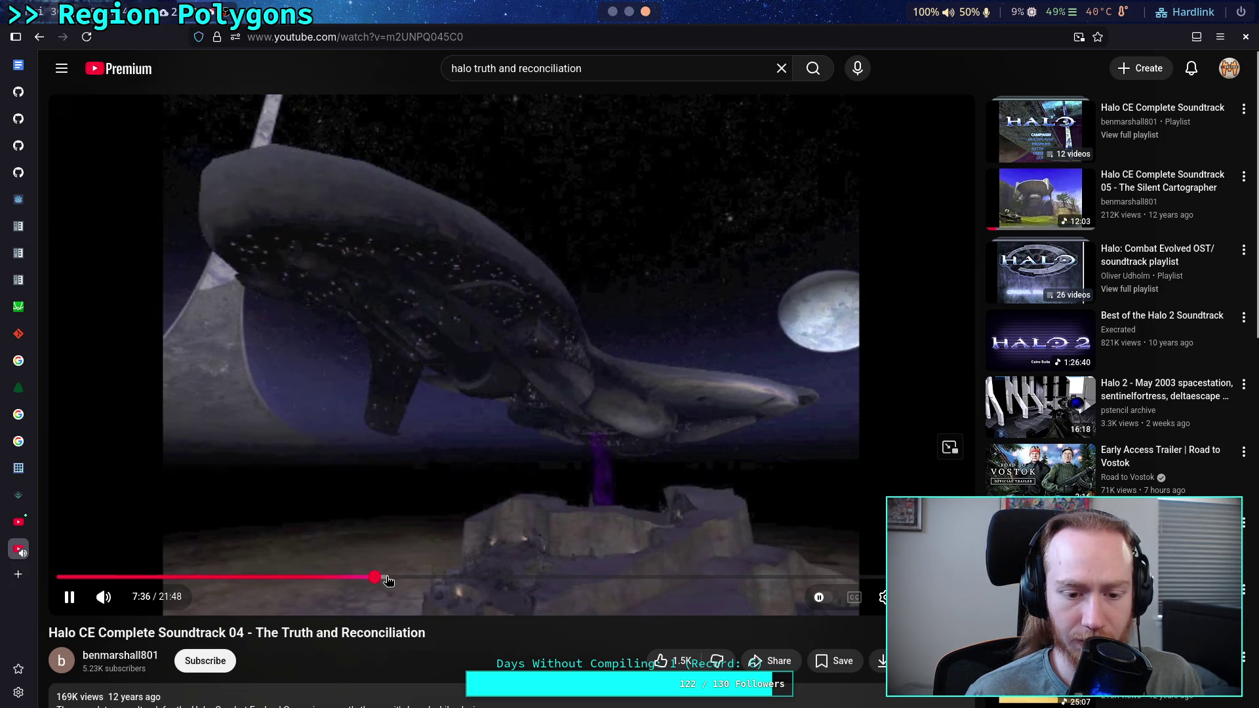
key("space")
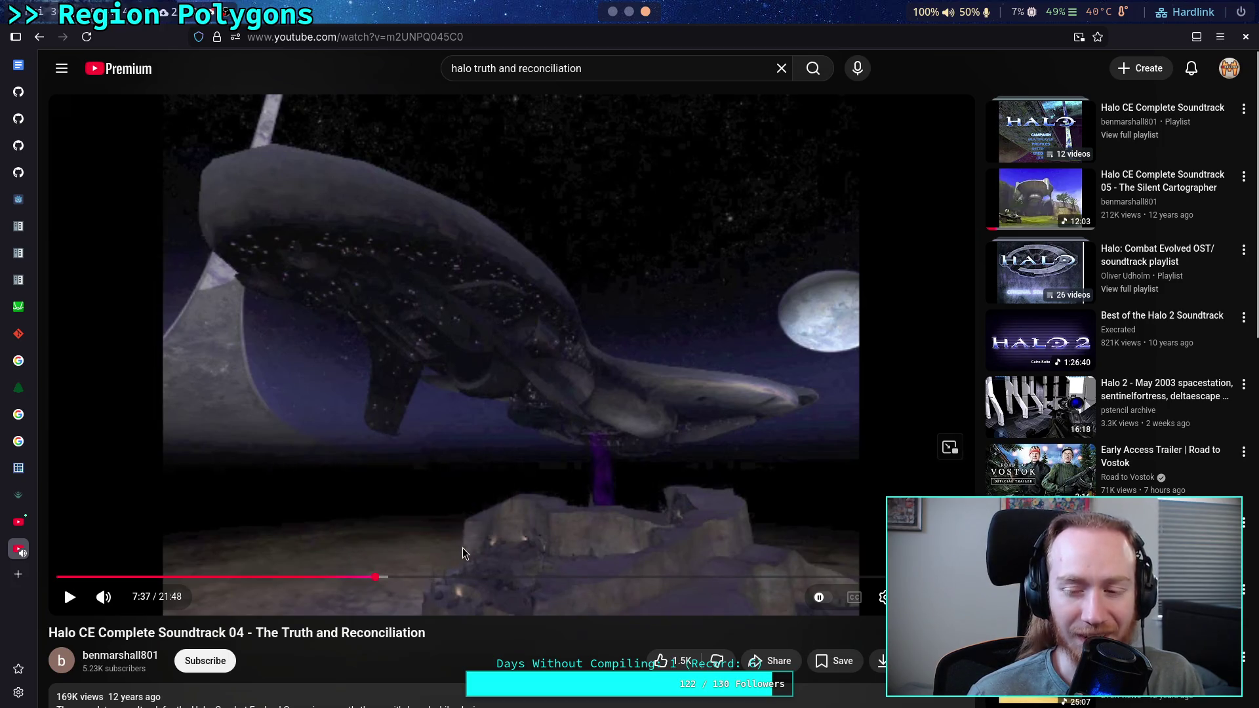
left_click(393, 577)
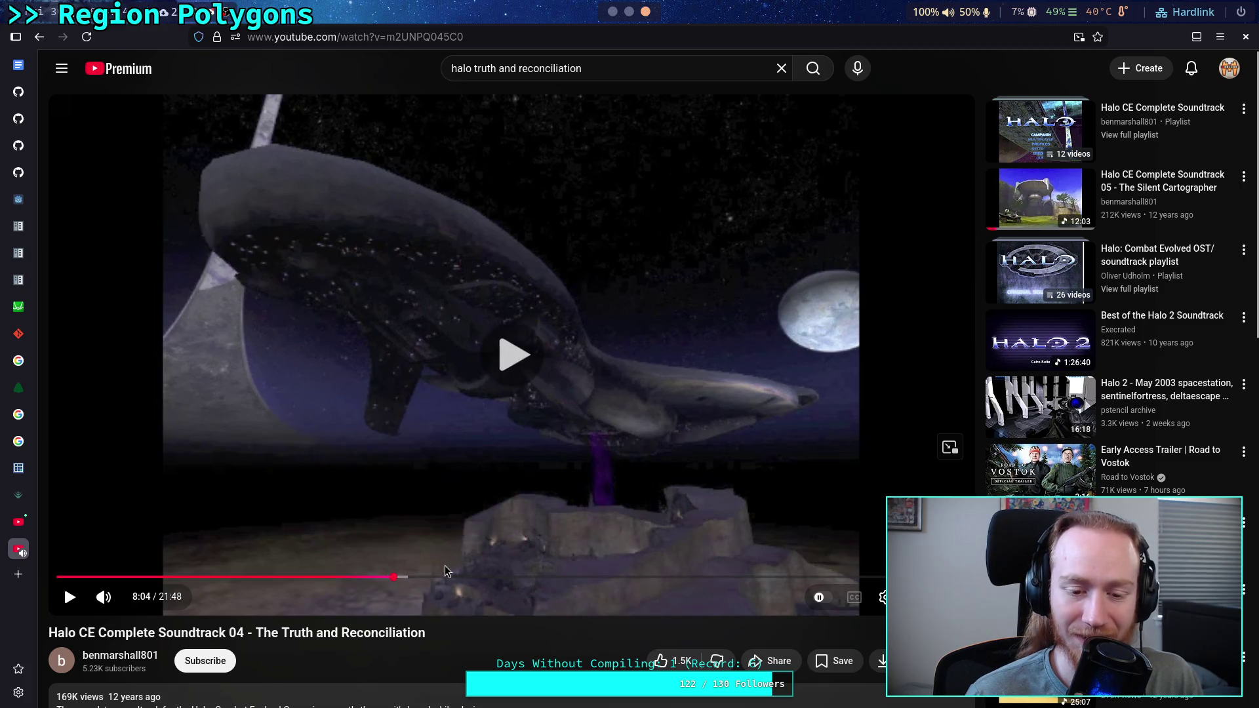
key("space")
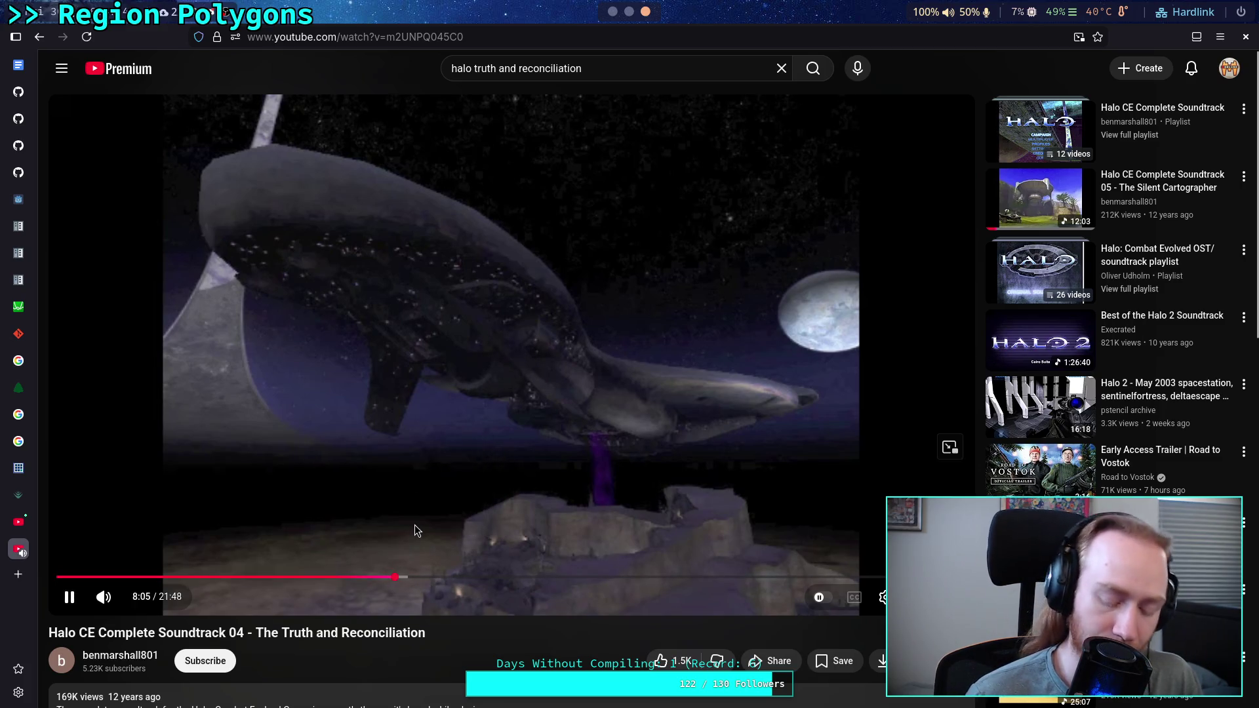
key("Left")
key("Left")
key("Left")
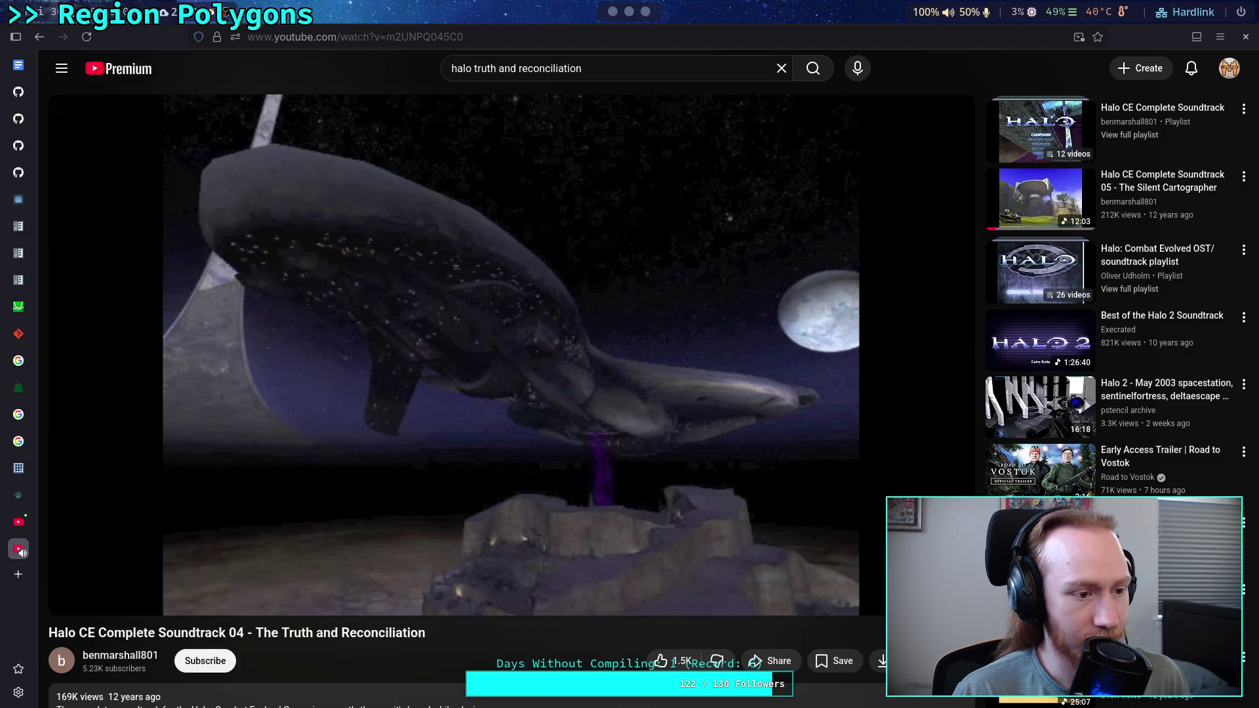
Pause, rewind five seconds, pause again, and set the track back to 8:02
mouse_move(398, 431)
mouse_move(103, 598)
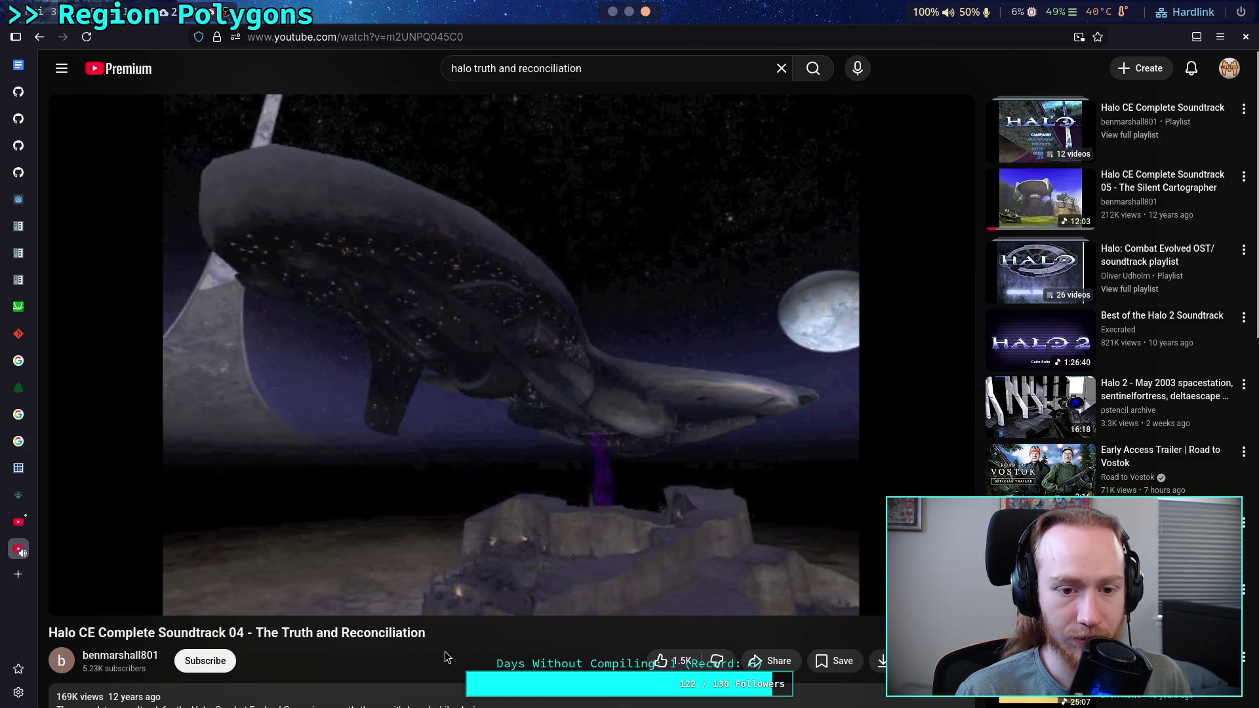
mouse_move(455, 459)
left_click(459, 452)
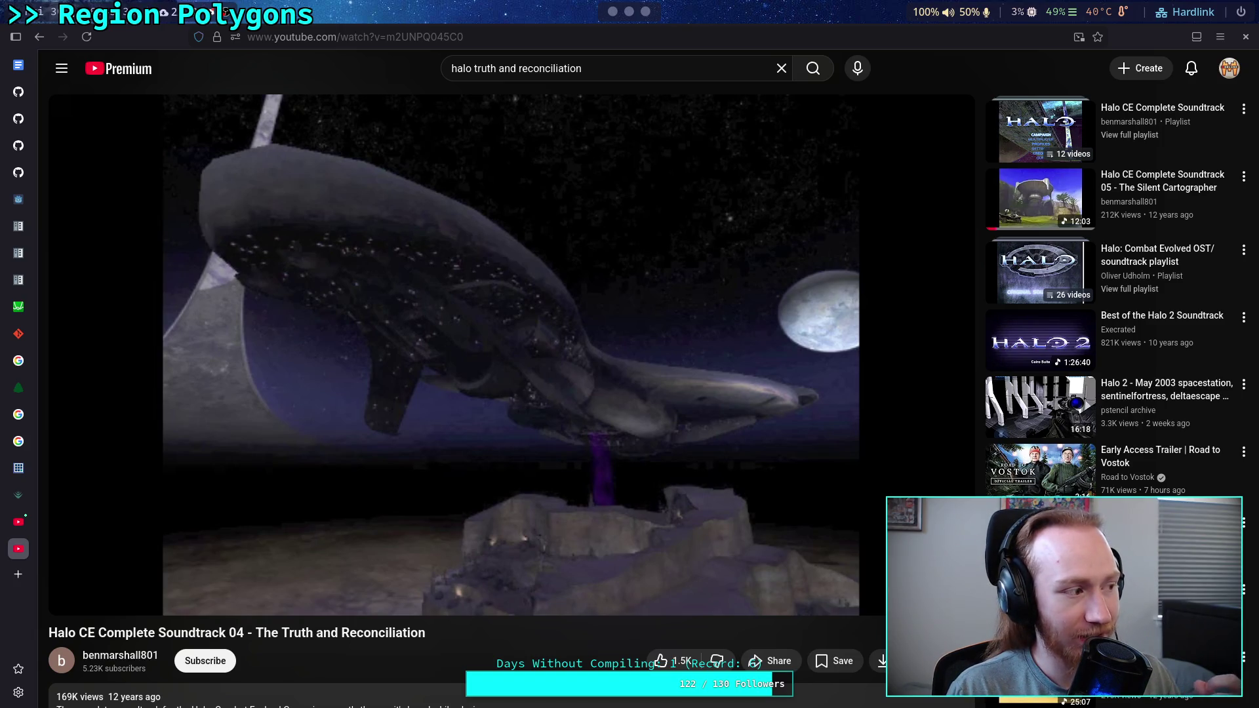
left_click(600, 433)
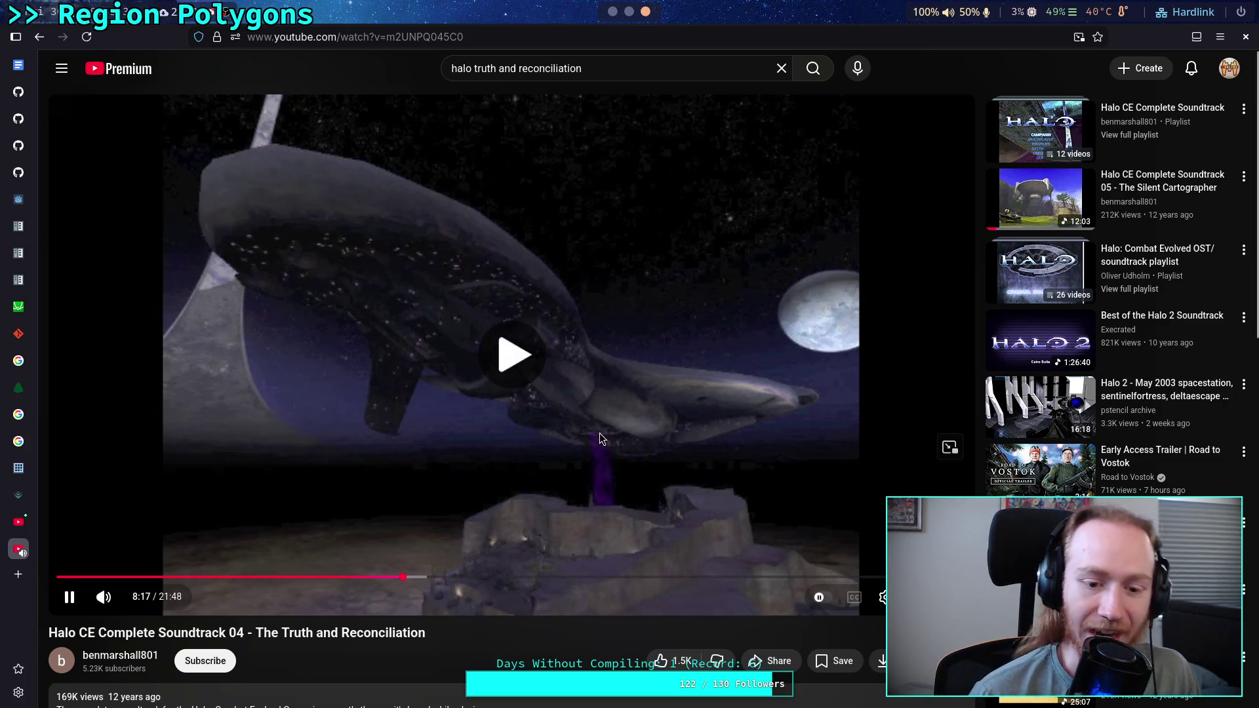
key("Left")
key("Left")
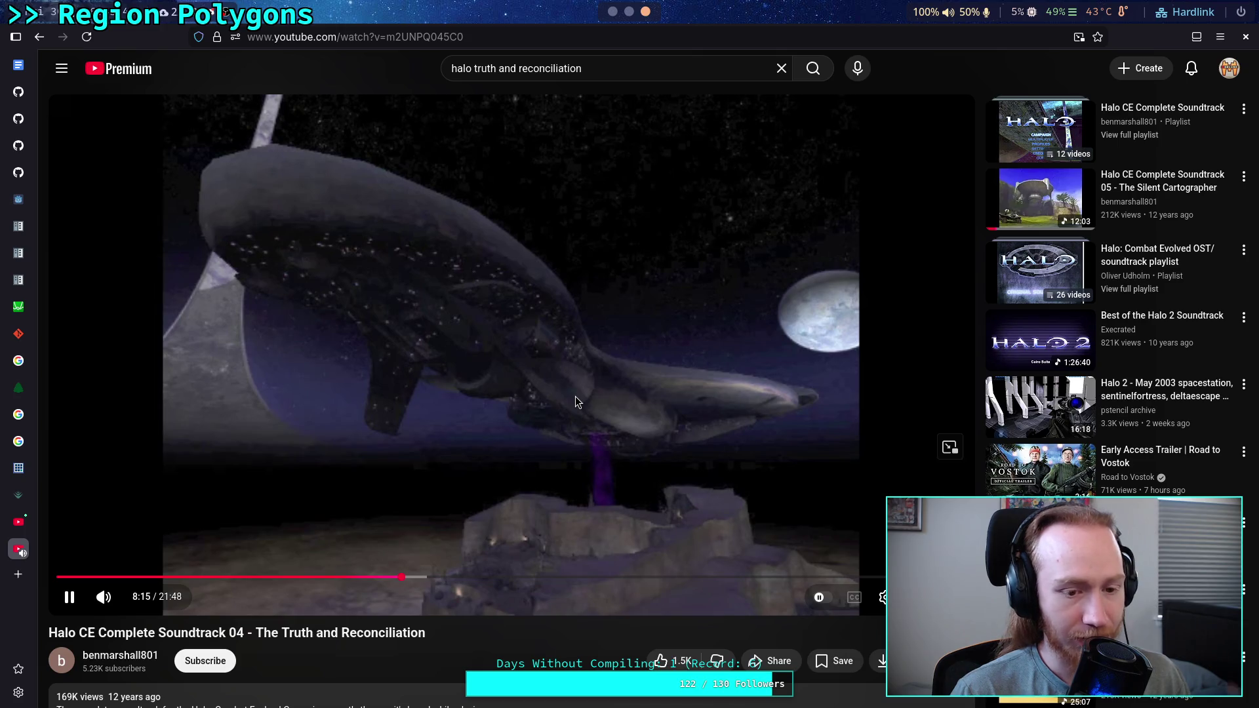
left_click(165, 520)
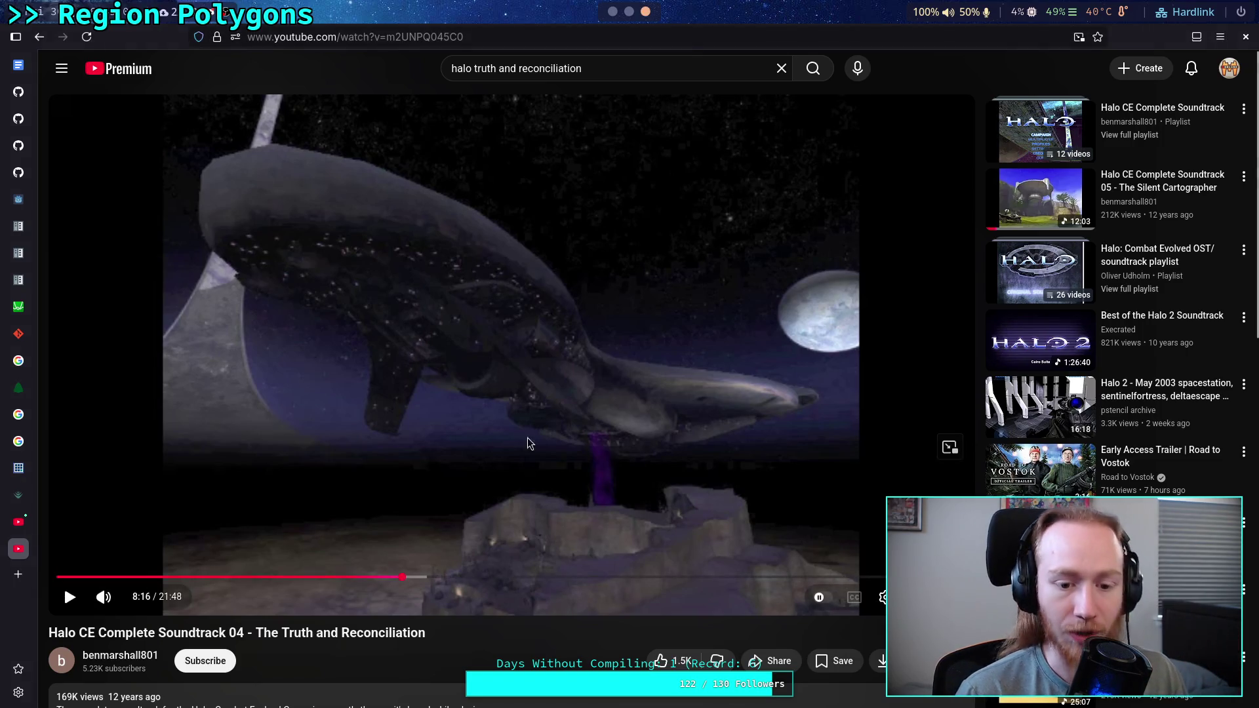
left_click_drag(385, 578, 392, 577)
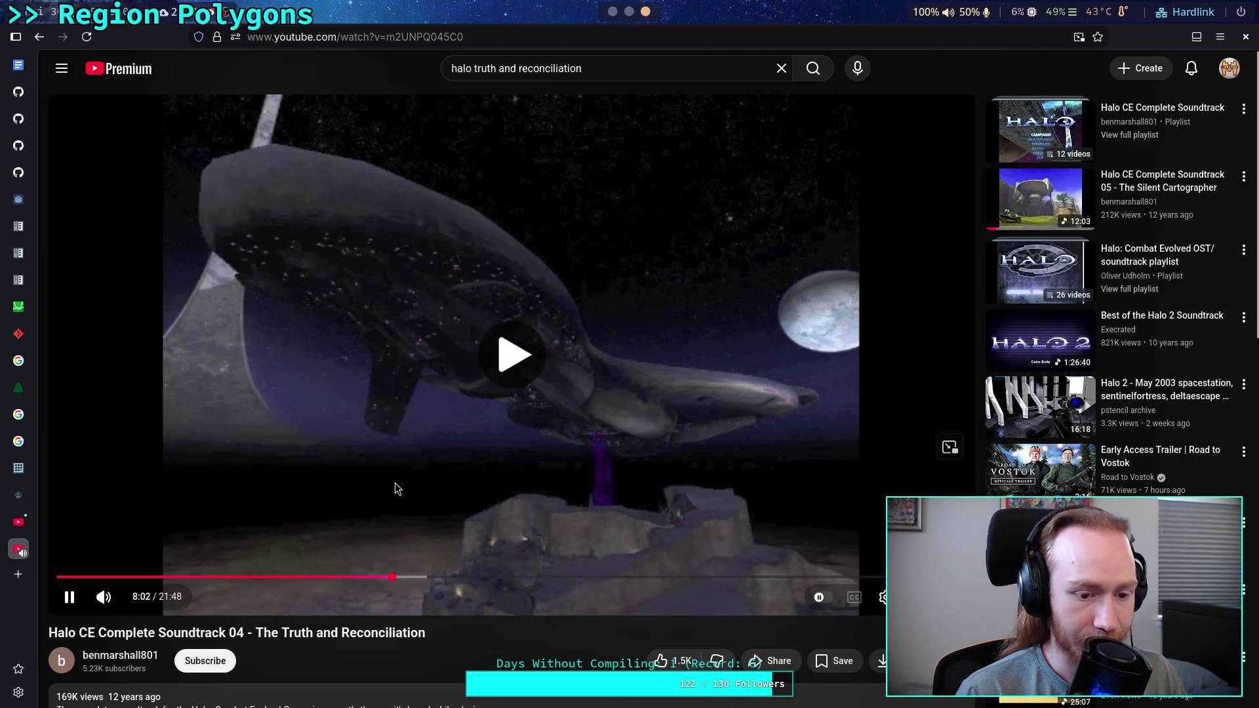
Replay the Truth and Reconciliation track from about 7:42, pause it at 7:59, then open a new tab
left_click(395, 483)
left_click(378, 578)
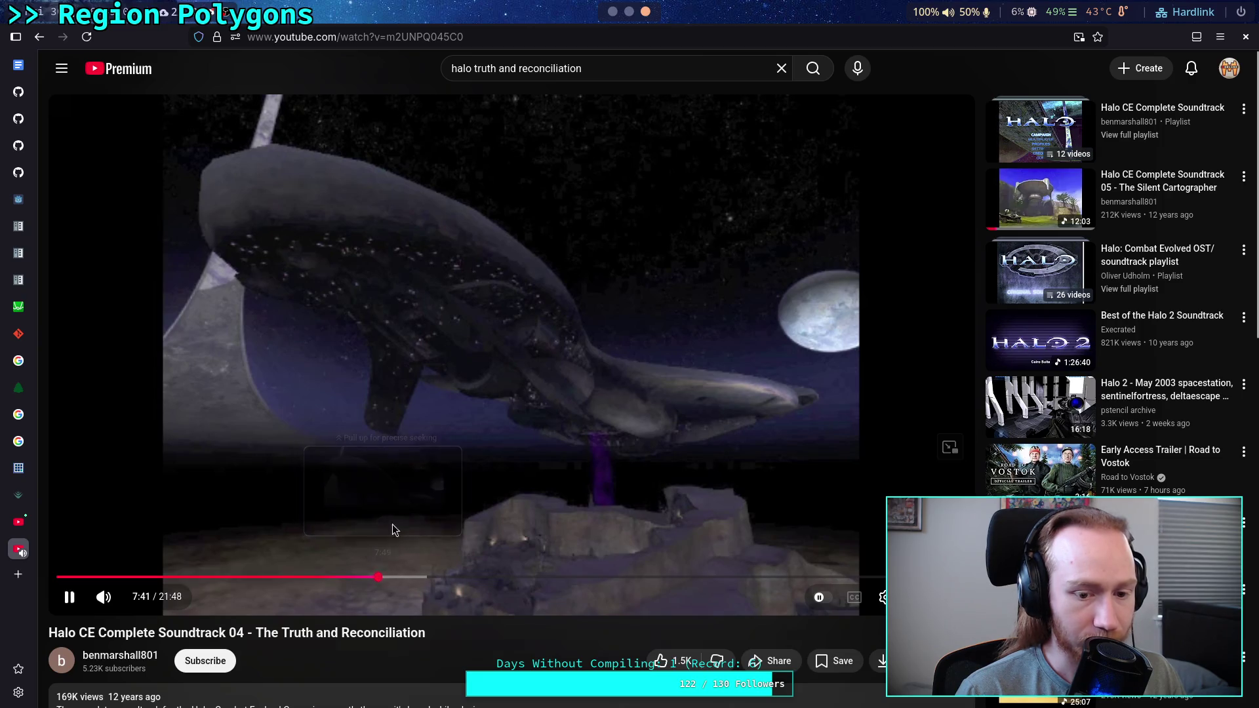
left_click(387, 577)
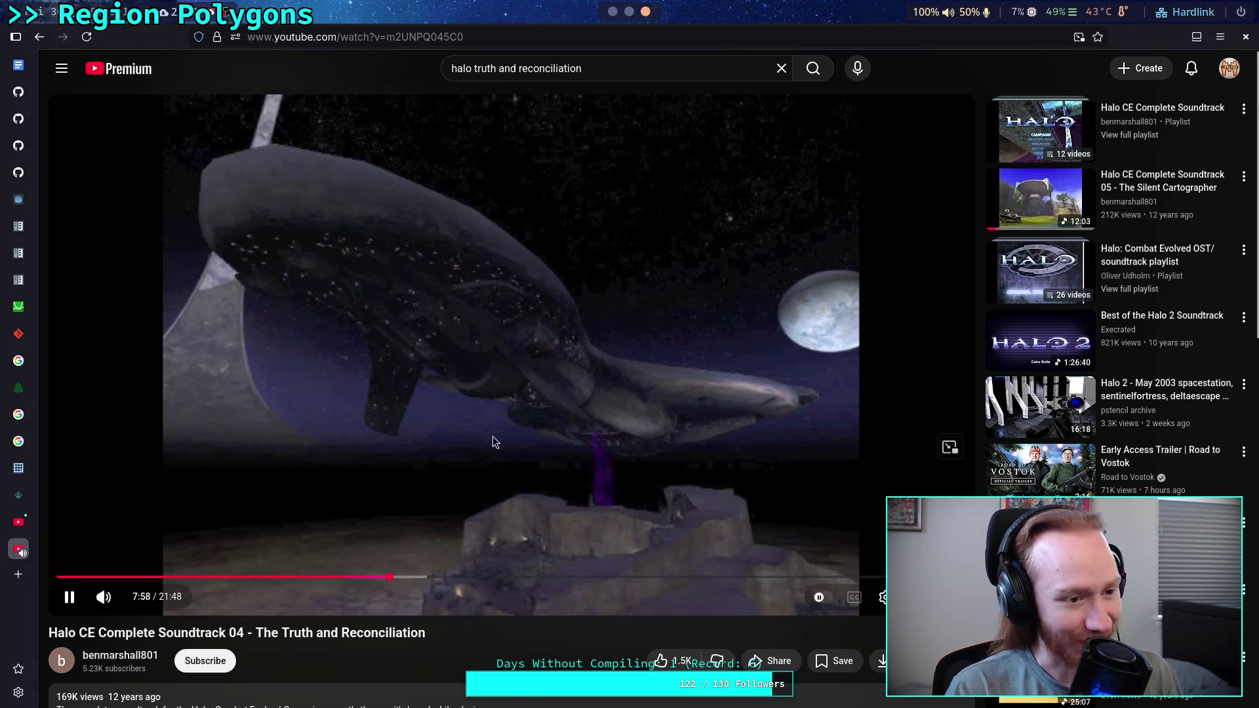
left_click(545, 442)
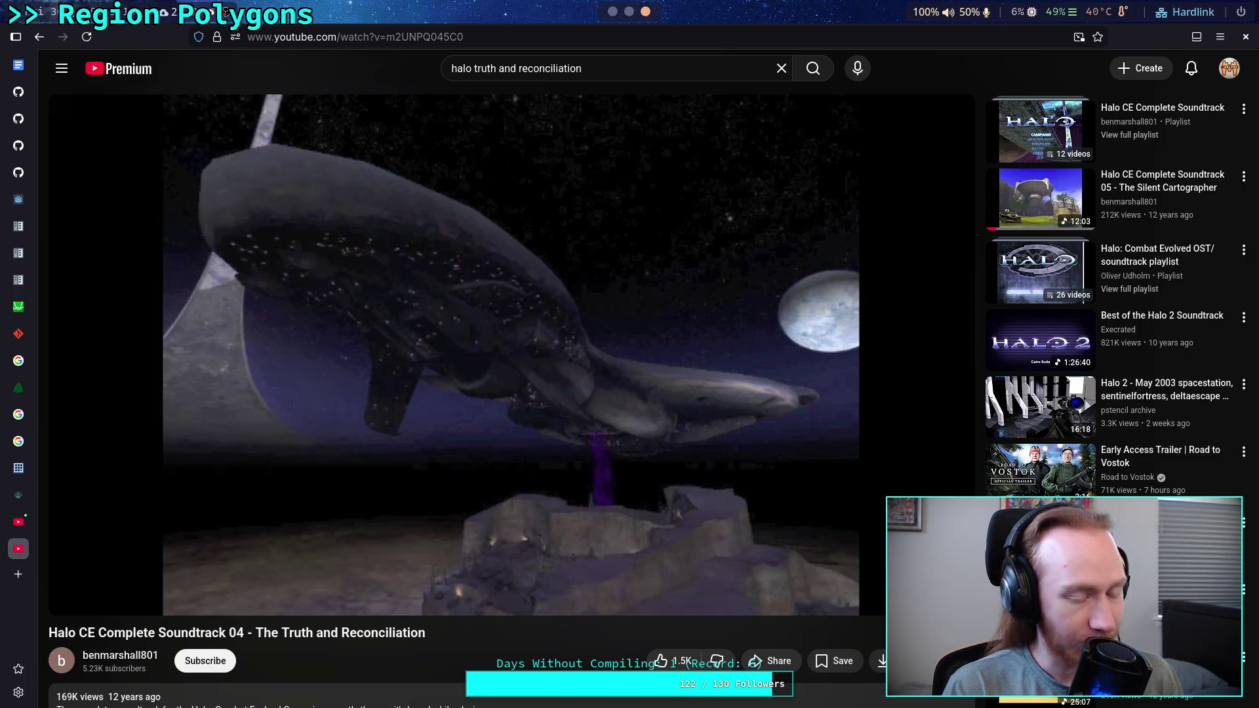
scroll(518, 426, "down", 4)
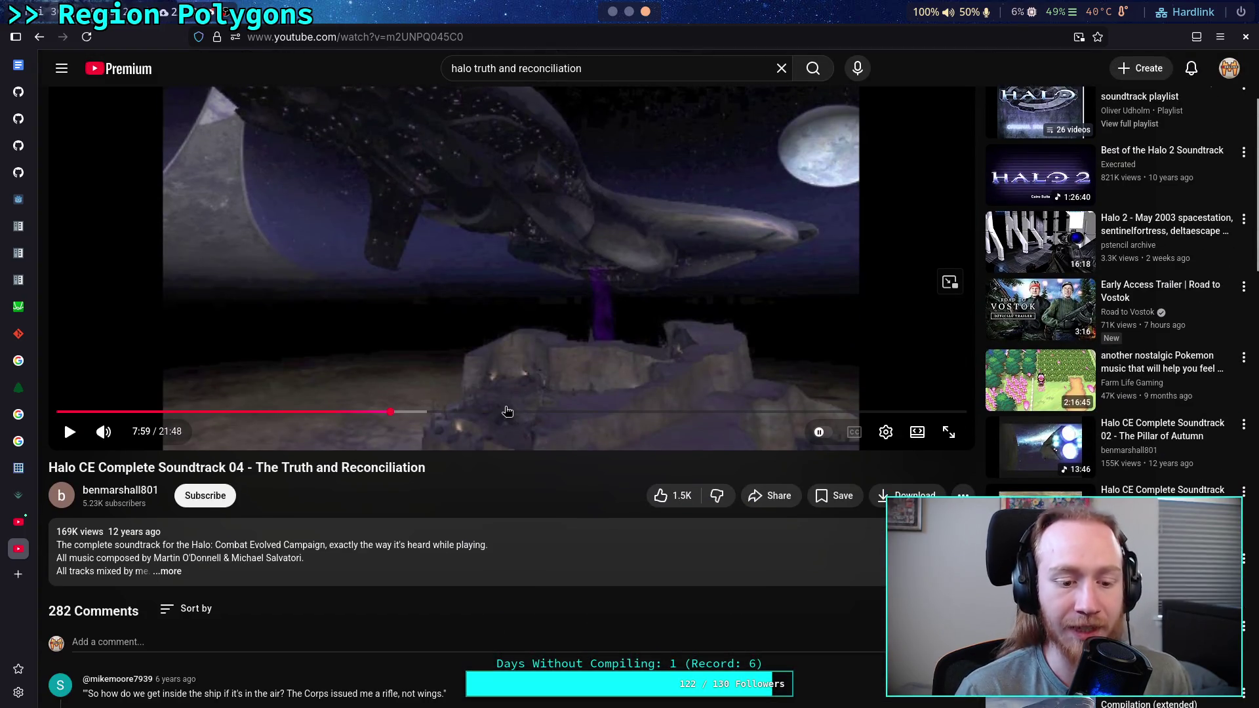
scroll(503, 452, "down", 4)
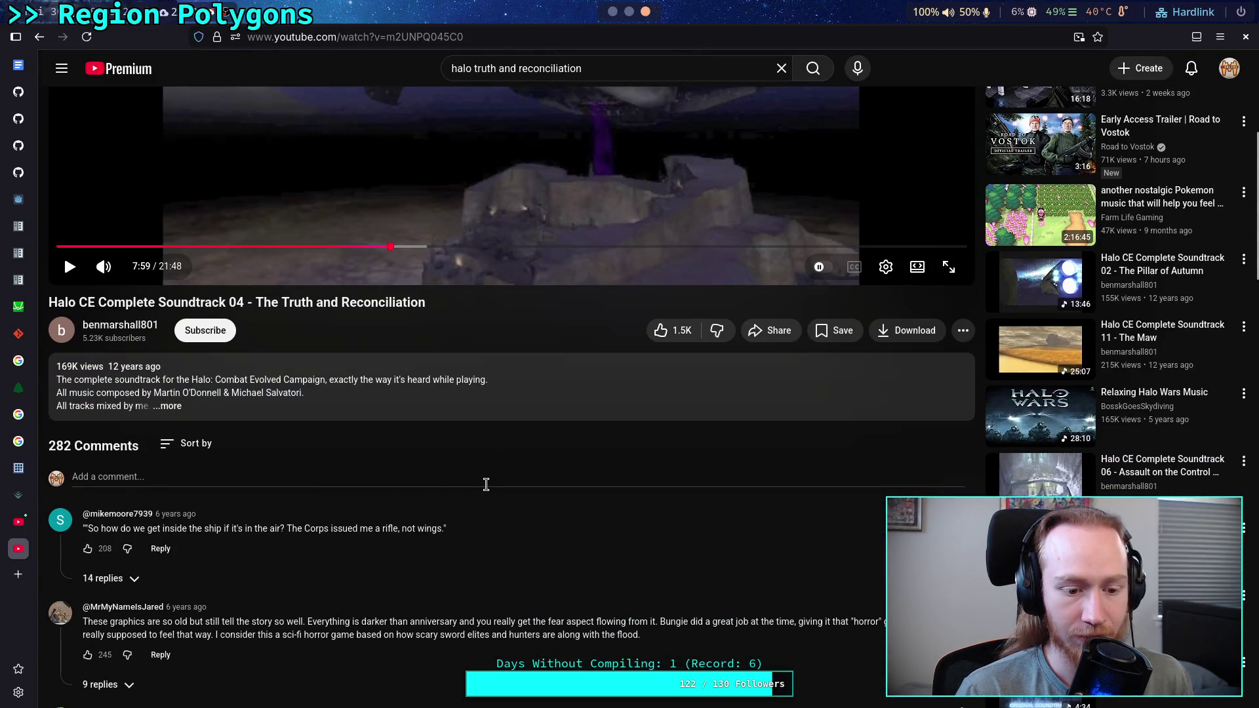
scroll(486, 484, "up", 5)
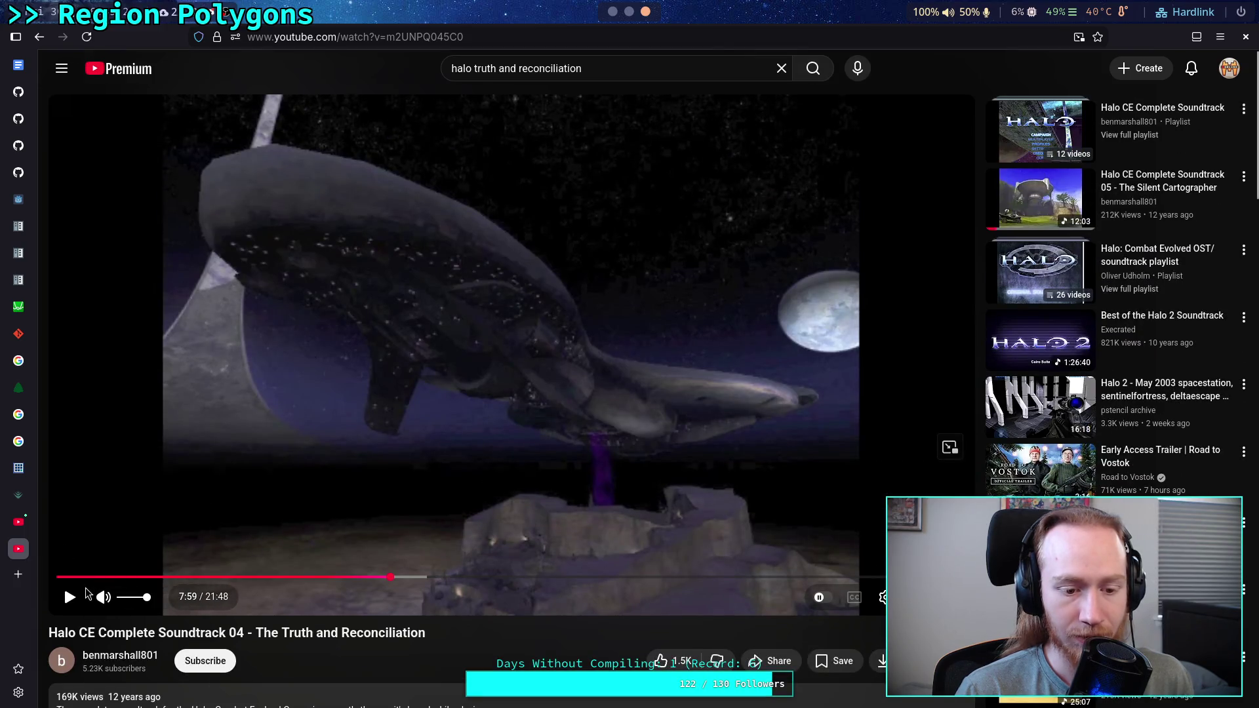
left_click(19, 576)
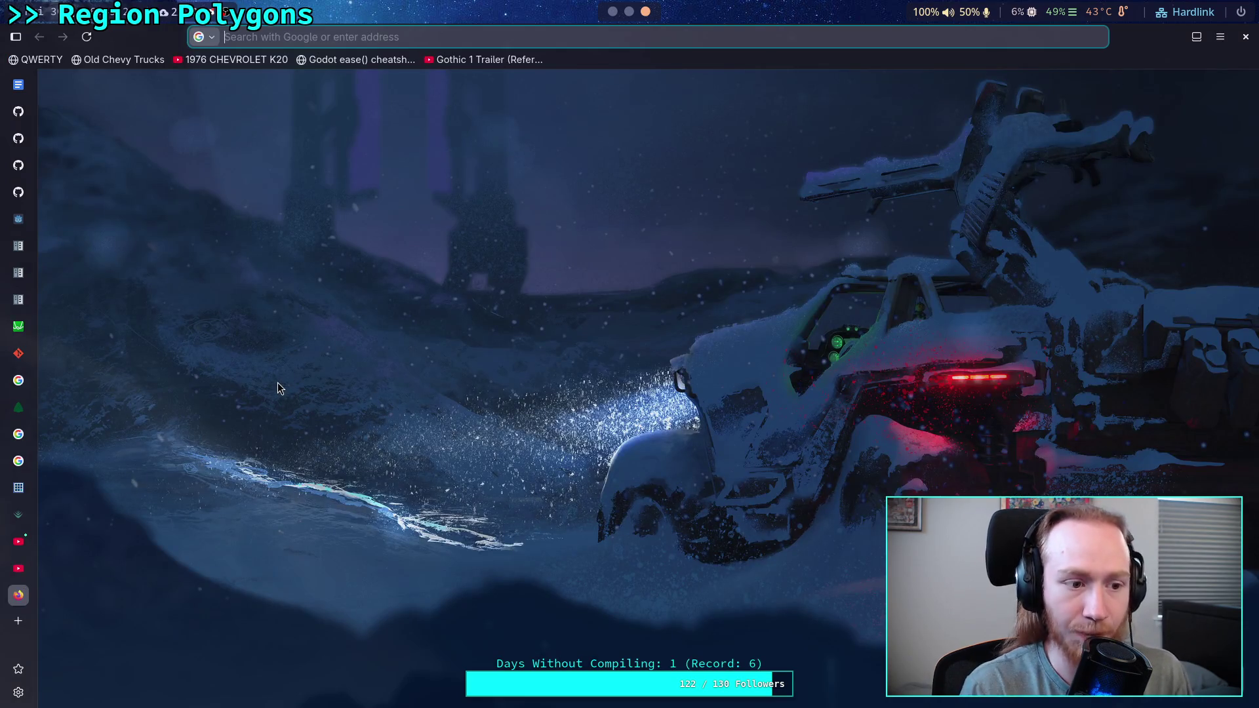
Search for 'halo truth and reconciliation doom dr samuel hayden' from the new tab's address bar
type("halo ")
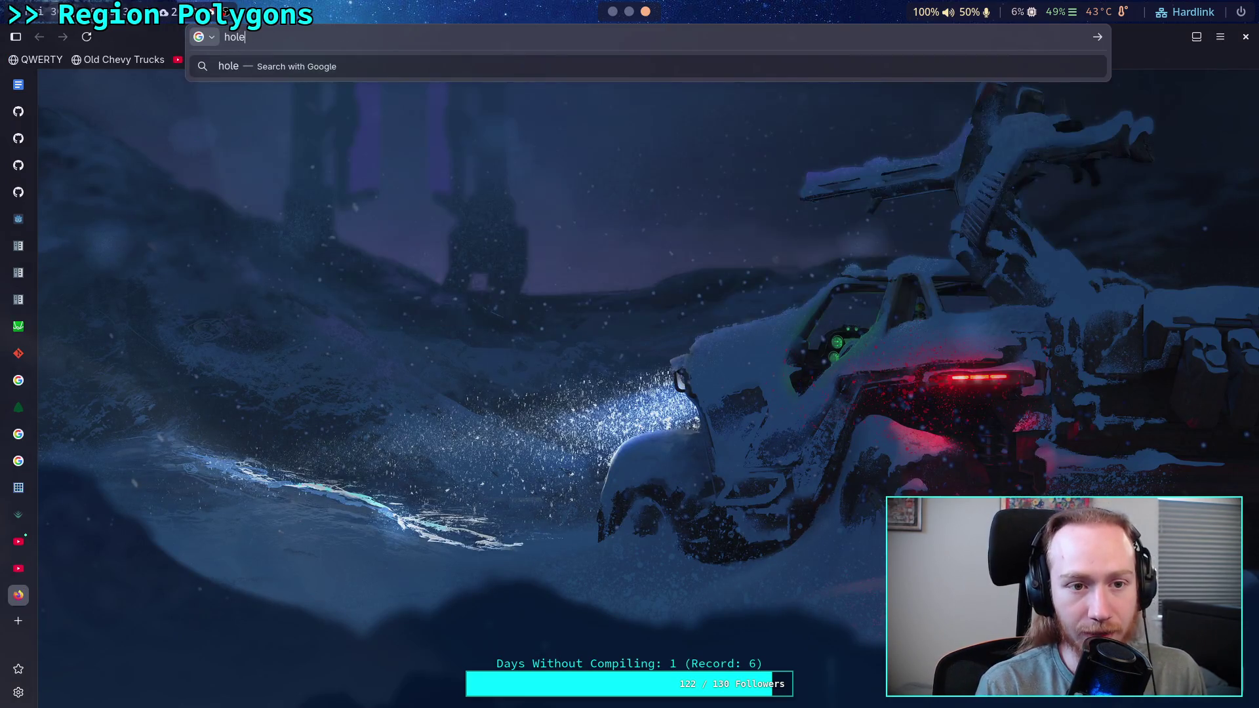
type("truth an")
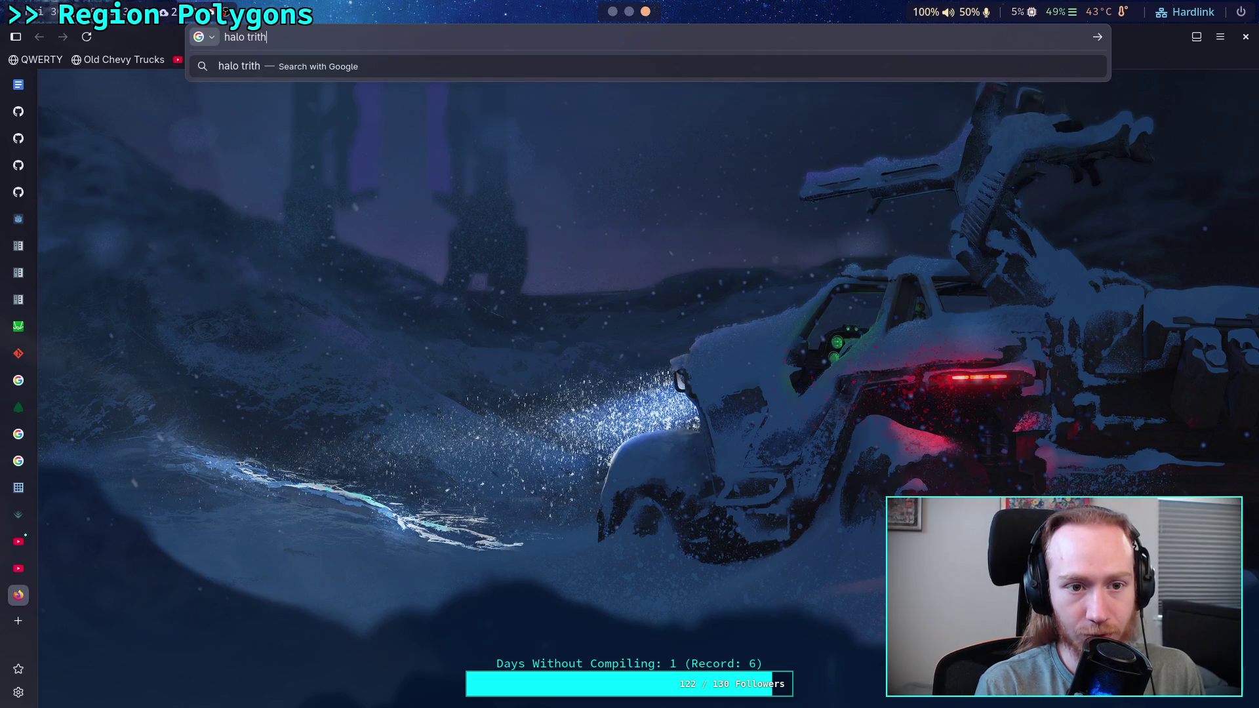
type("d rec")
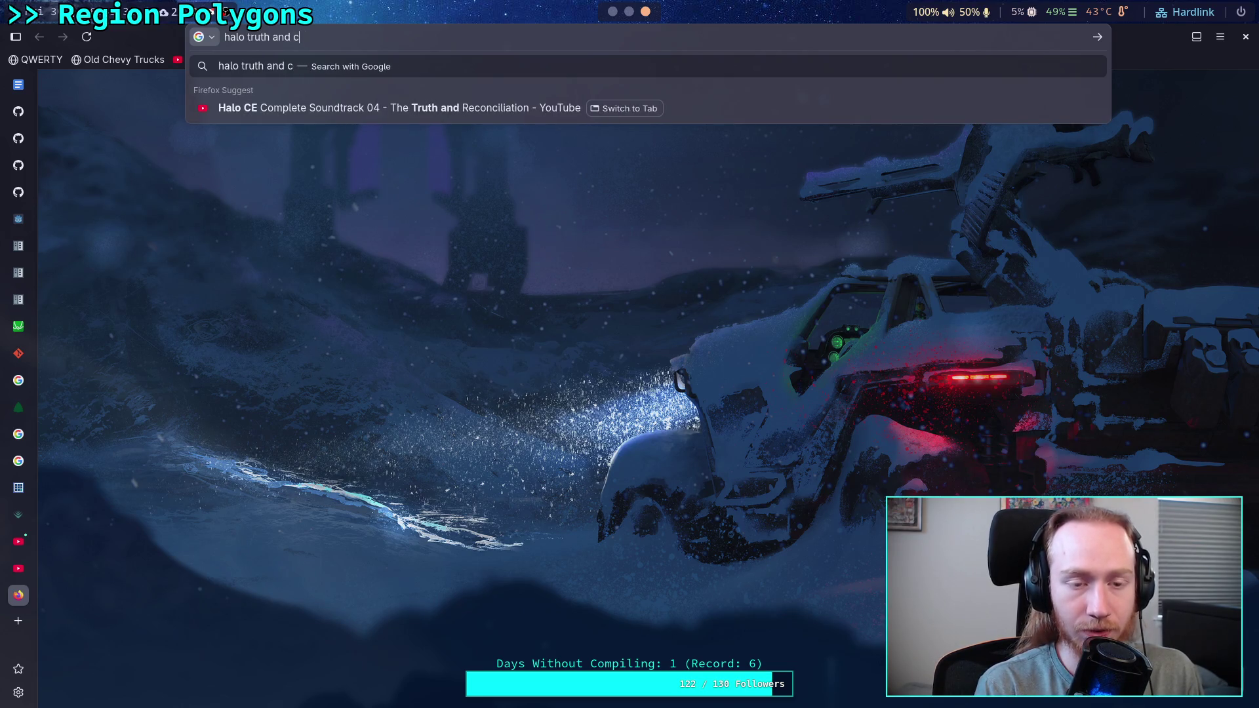
type("onciliation ")
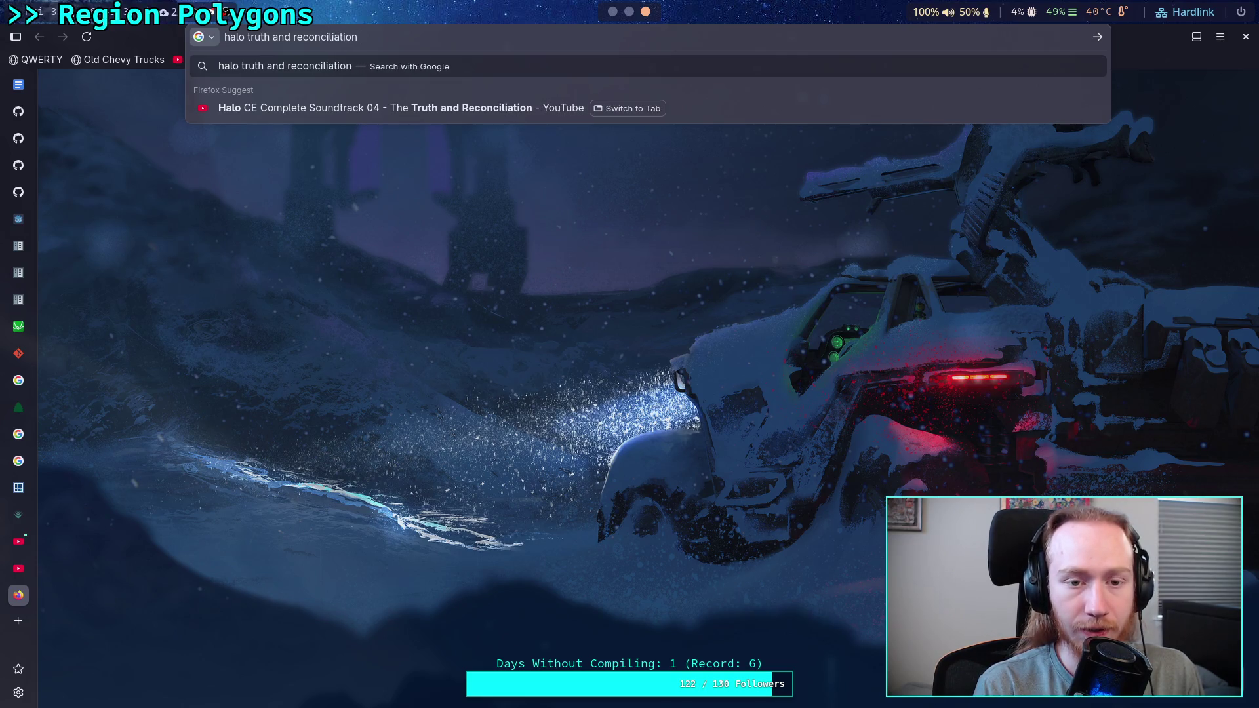
type("ad")
key("BackSpace")
key("BackSpace")
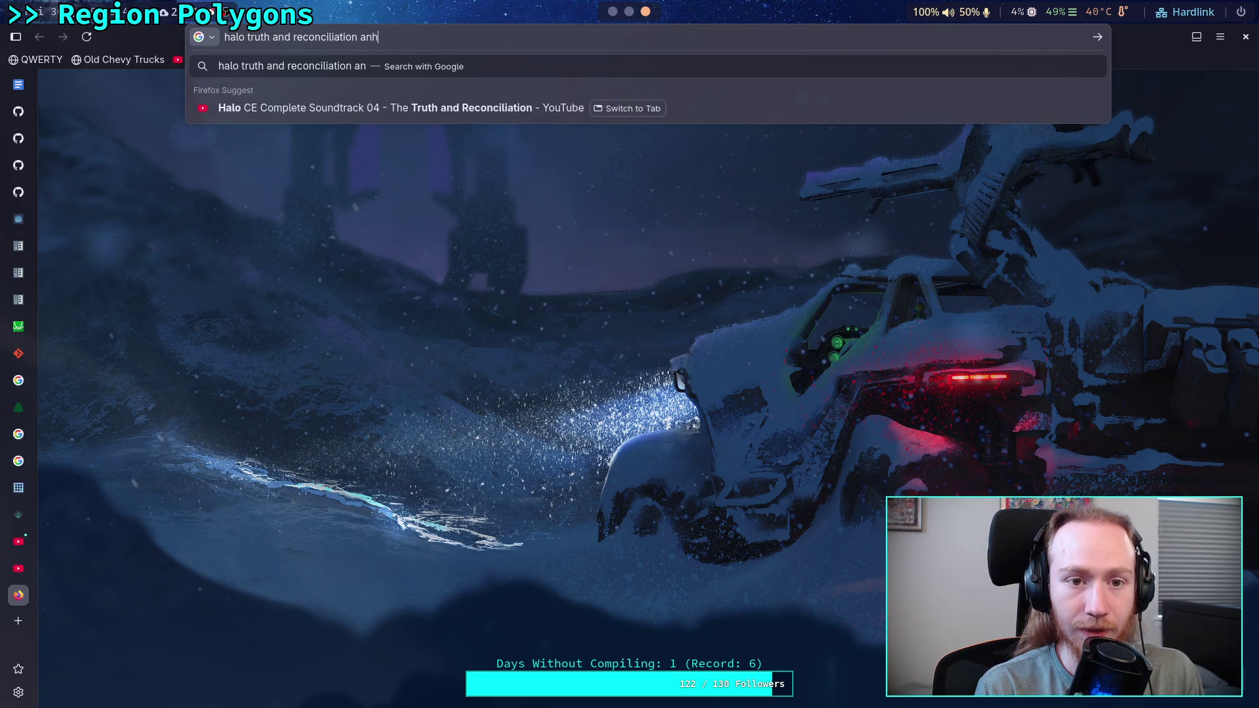
type("doom dr ")
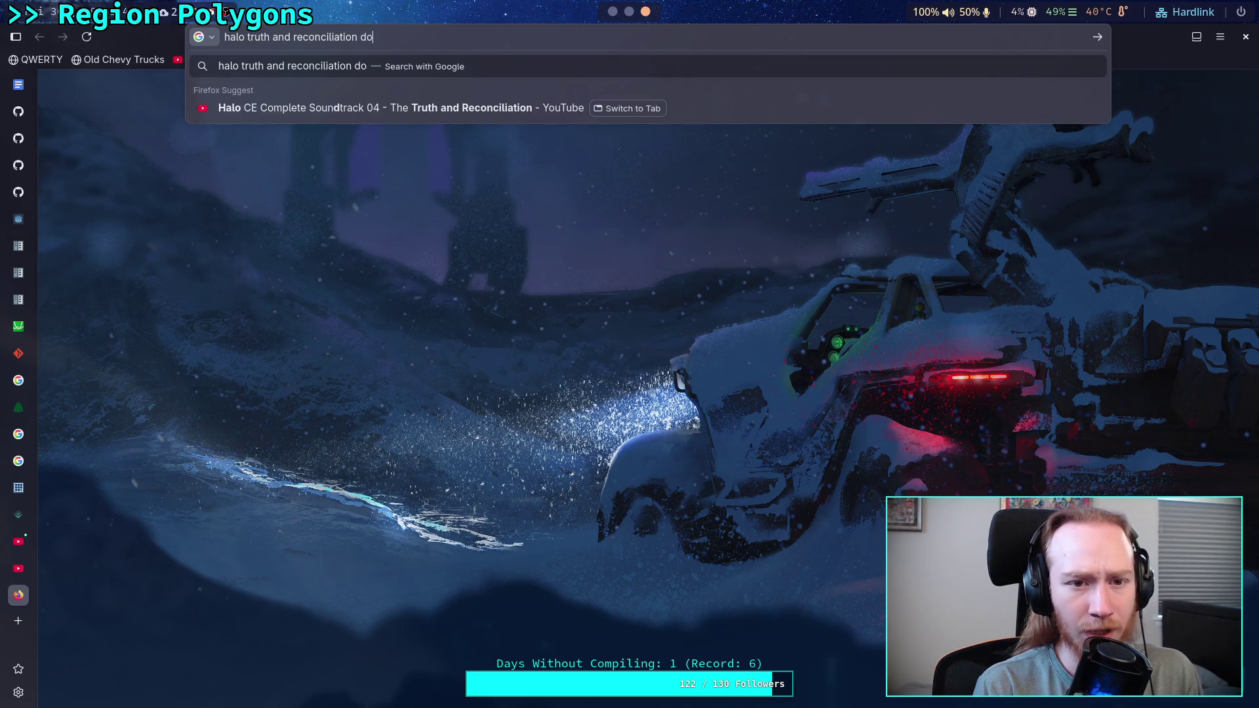
type("samuel h")
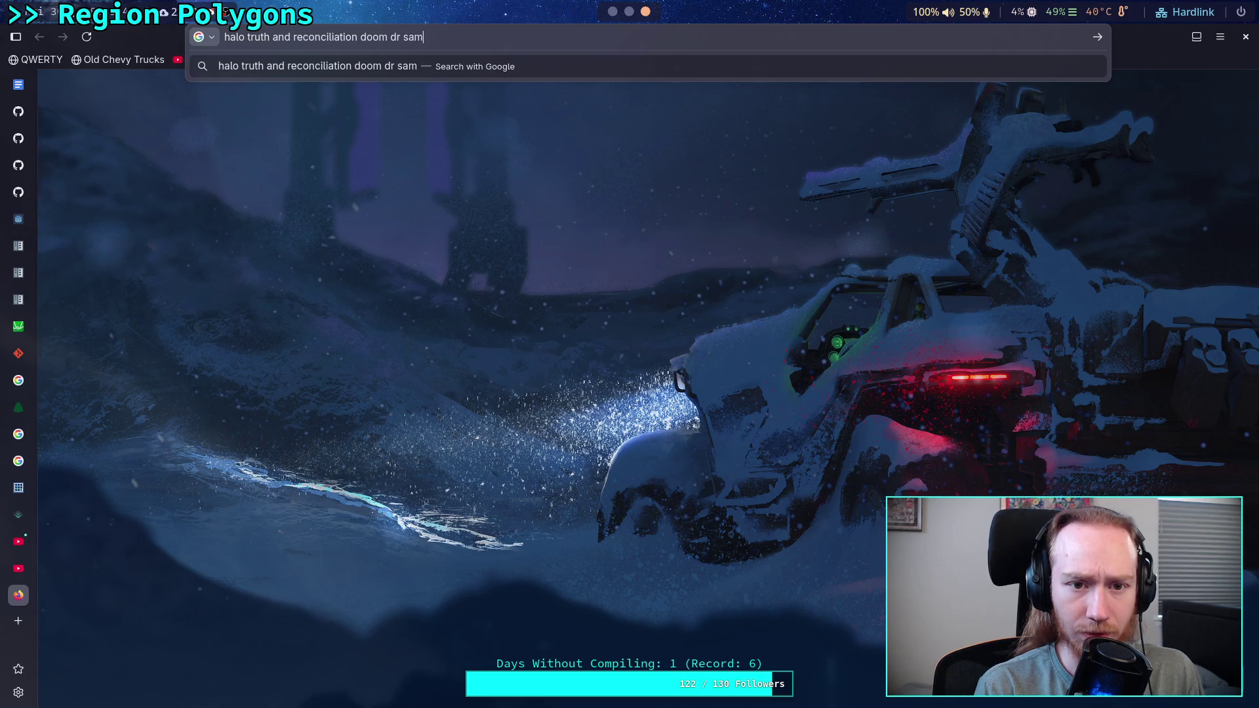
type("ayden")
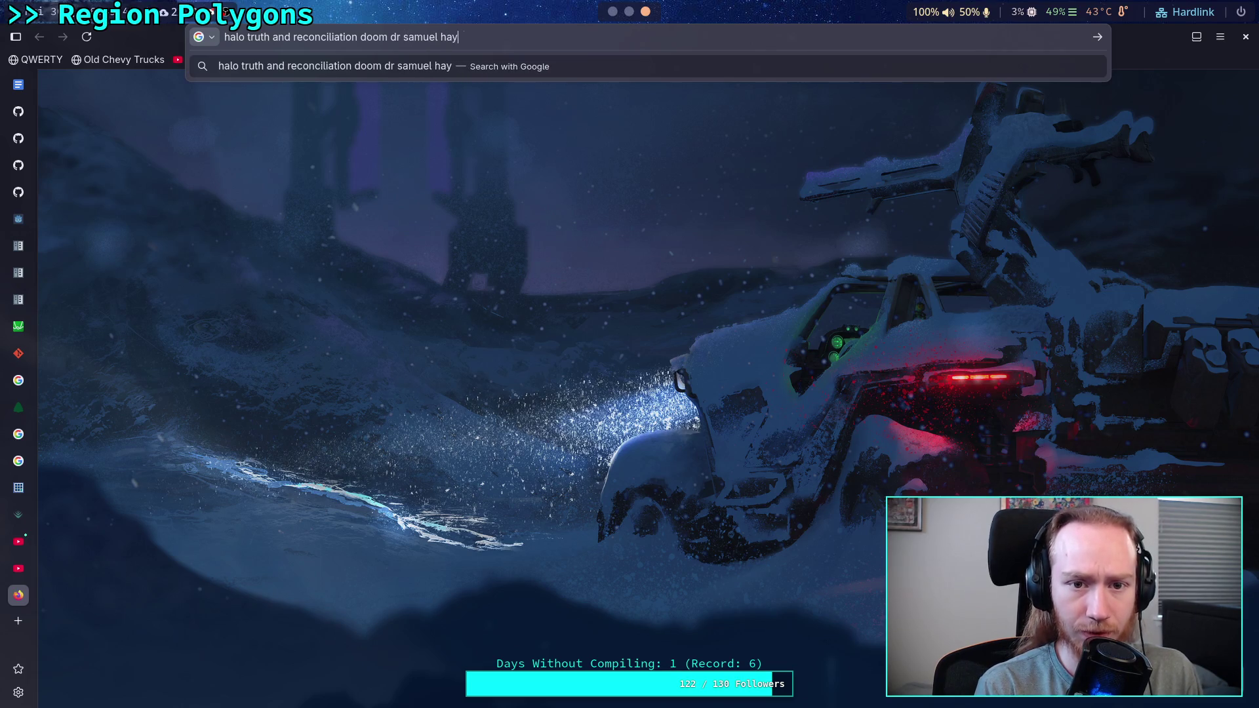
key("Return")
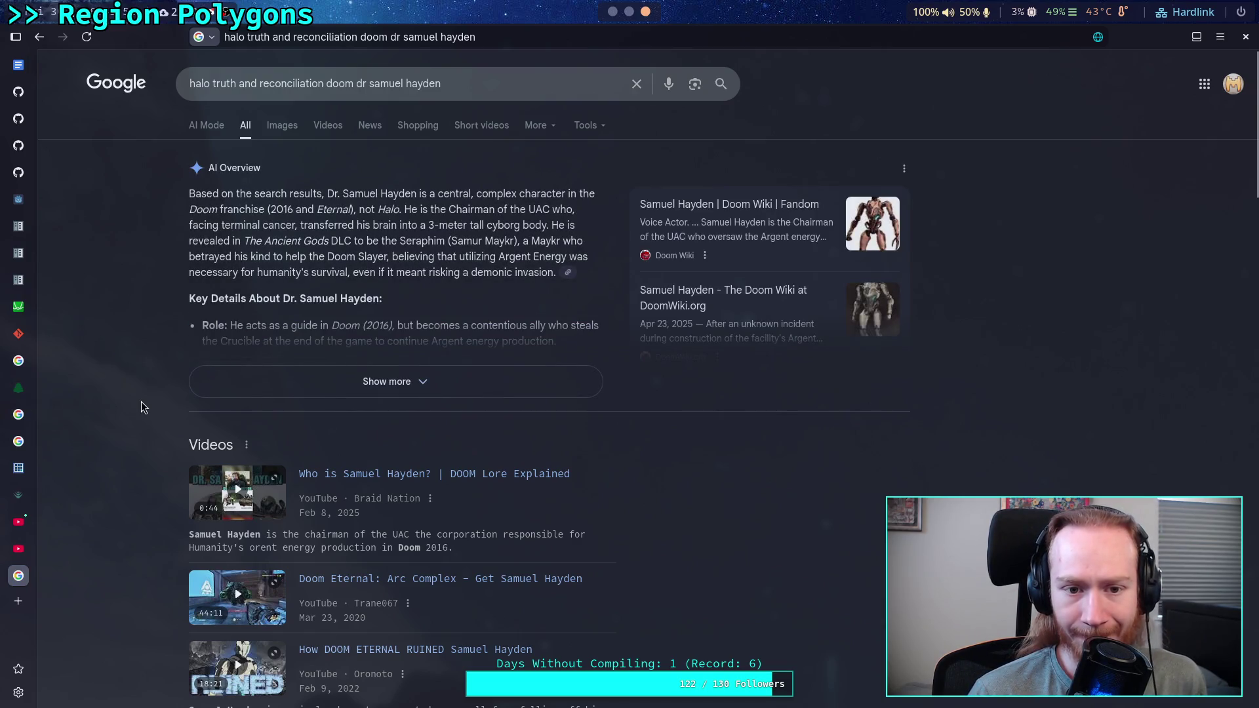
Add 'music' to the Google query and open the 'Dr. Samuel Hayden' Doom soundtrack video
scroll(142, 403, "down", 6)
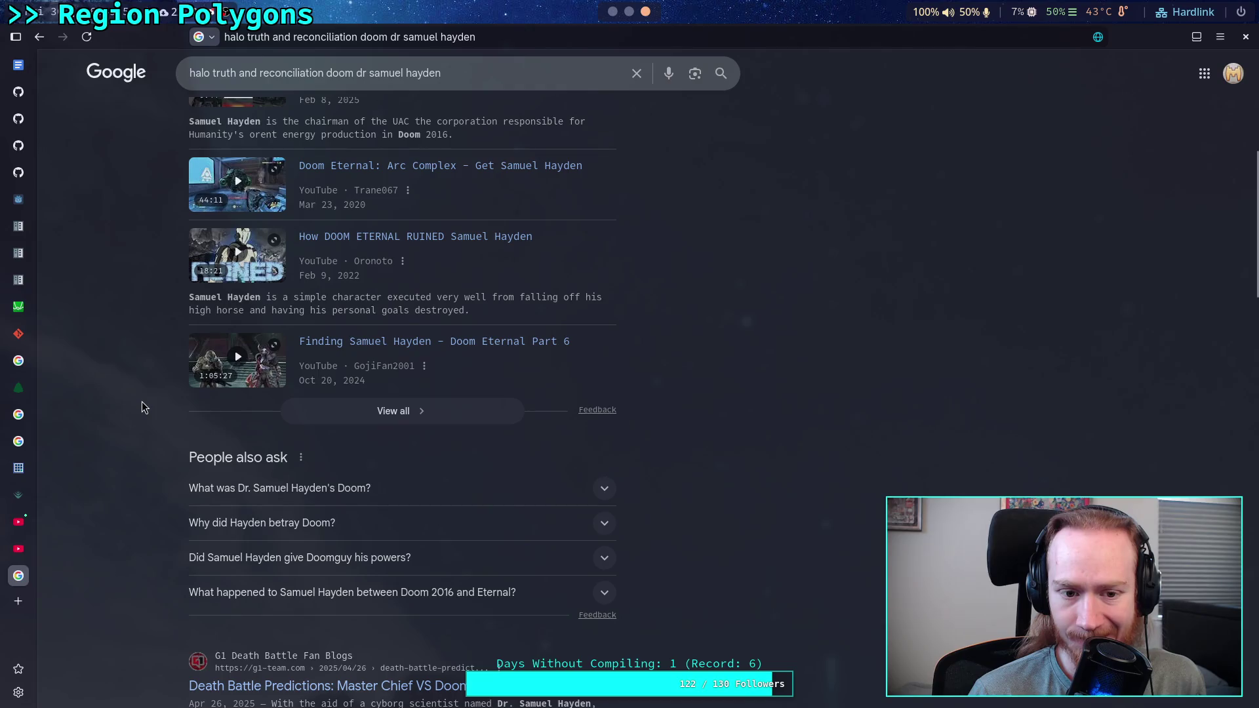
scroll(144, 407, "down", 5)
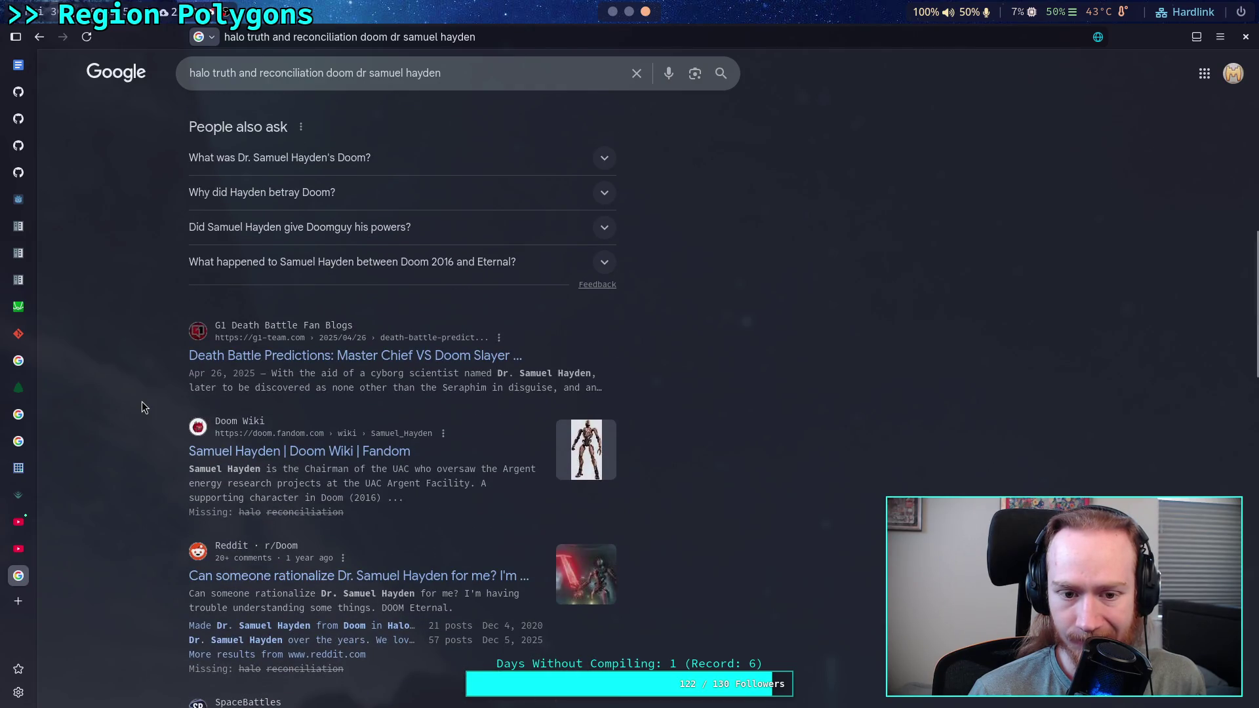
scroll(143, 407, "down", 1)
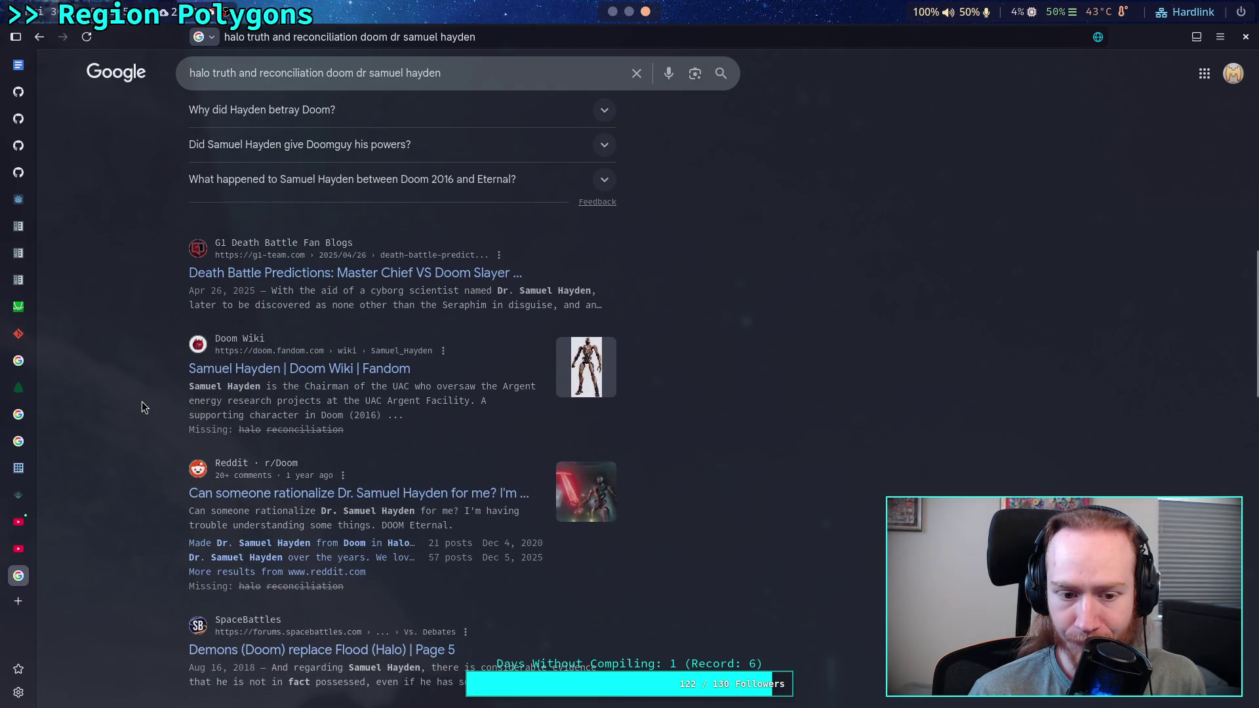
scroll(142, 401, "down", 5)
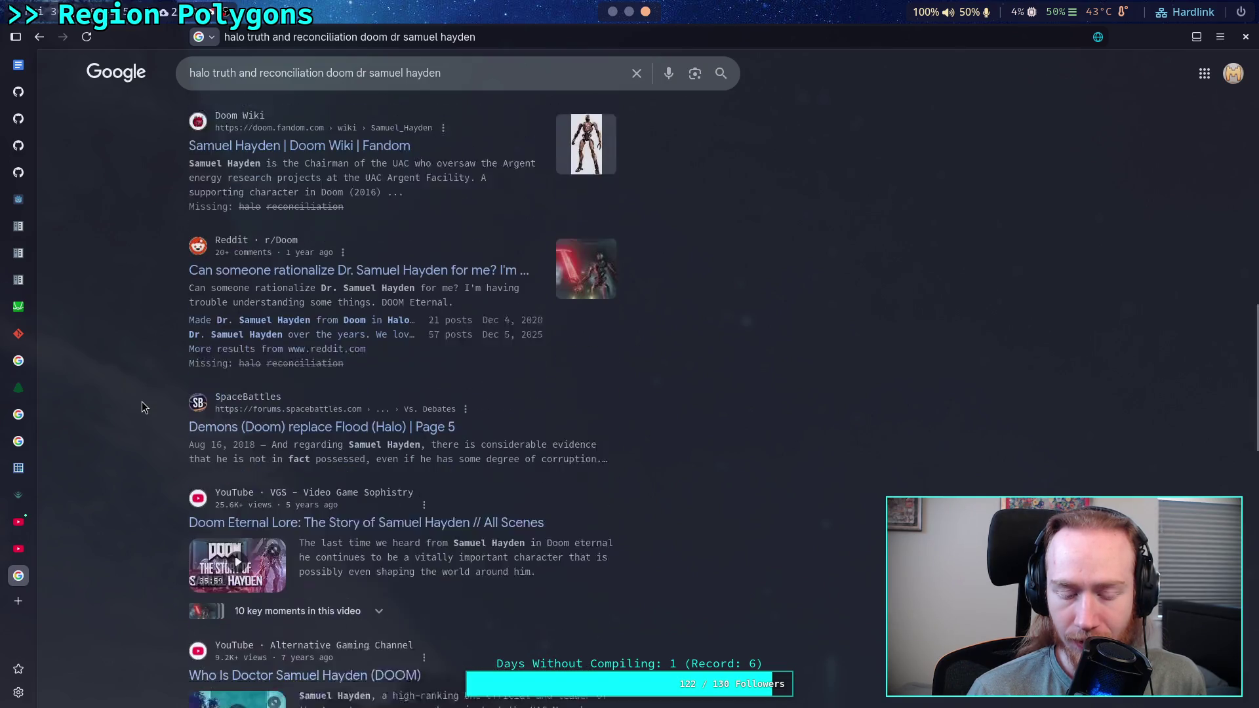
key("slash")
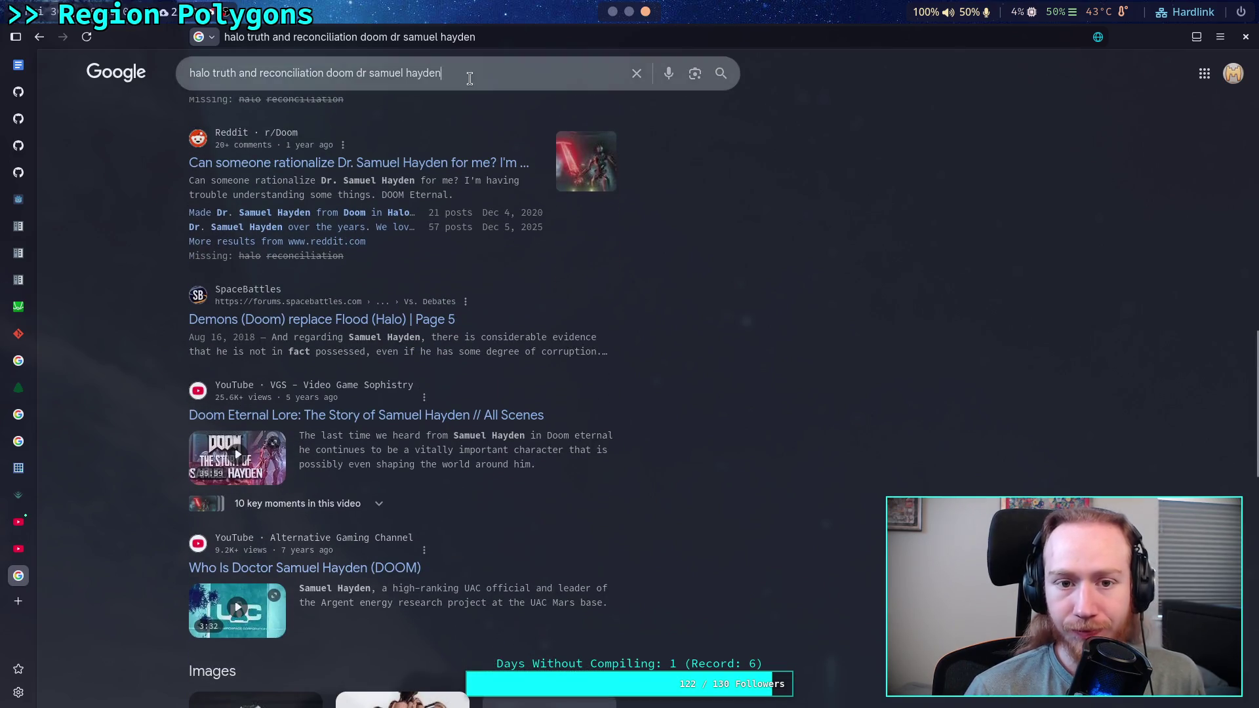
type("music")
key("Return")
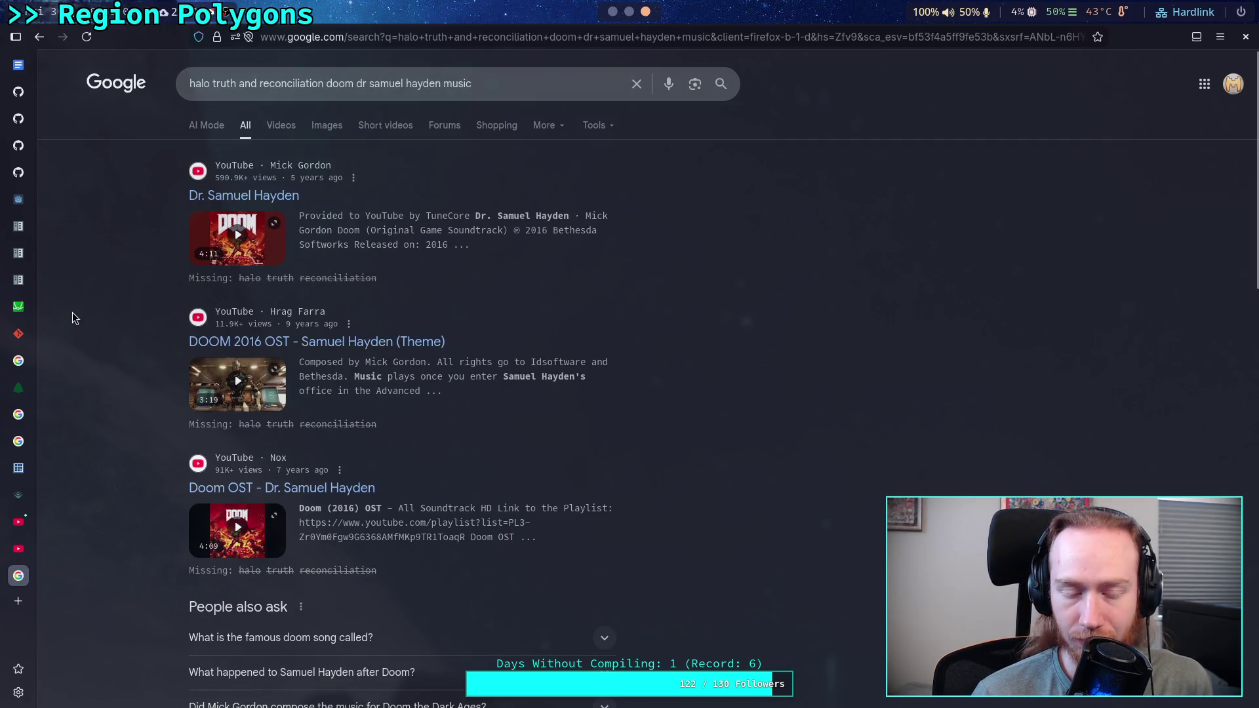
left_click(245, 197)
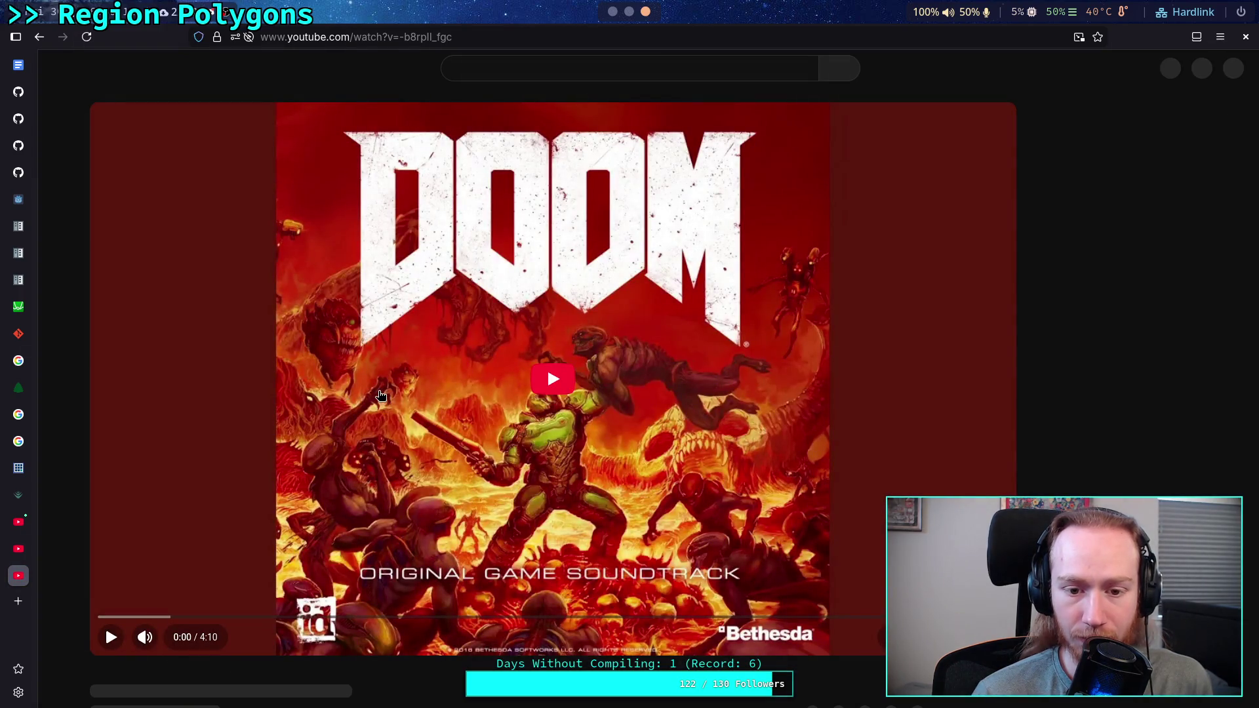
scroll(328, 391, "down", 5)
scroll(313, 380, "down", 10)
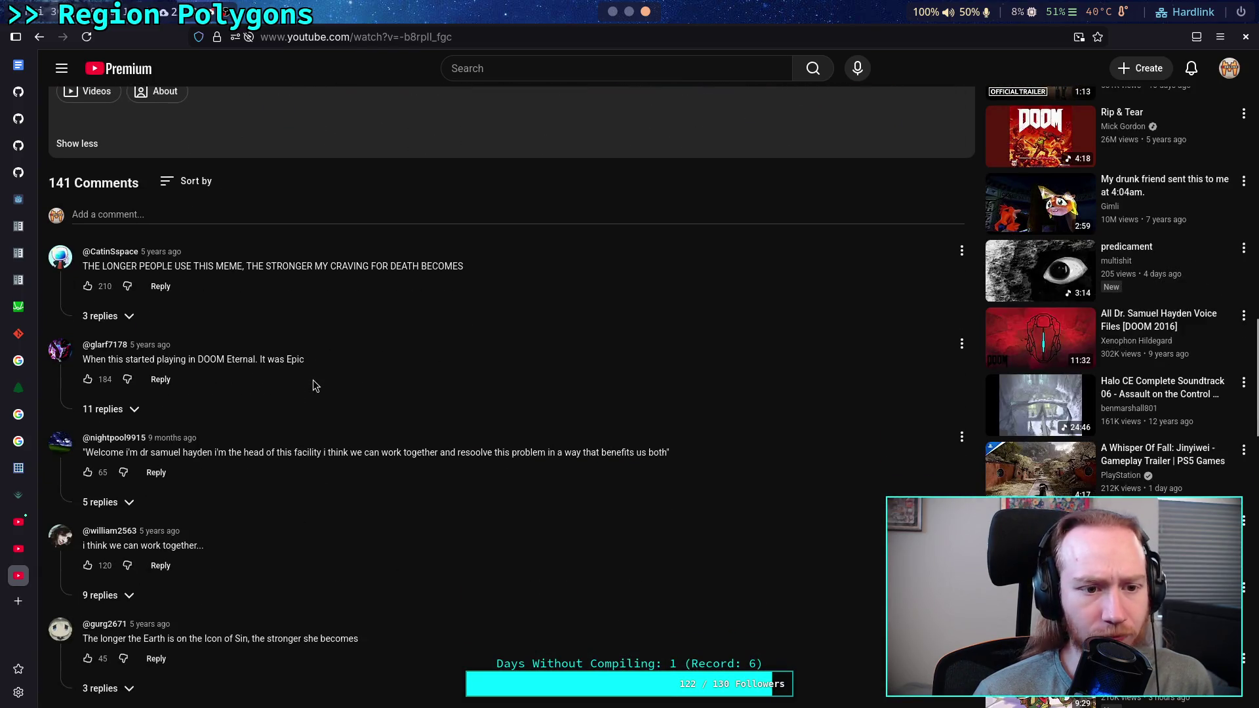
scroll(313, 382, "down", 1)
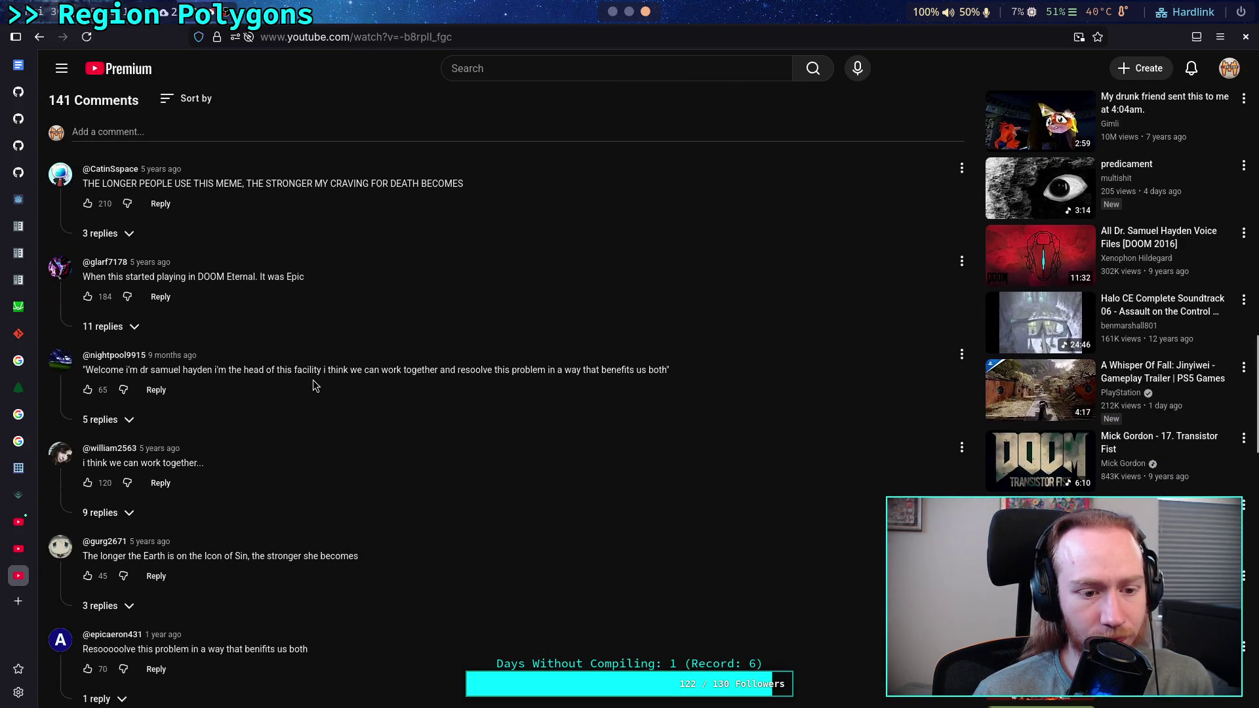
scroll(312, 381, "down", 4)
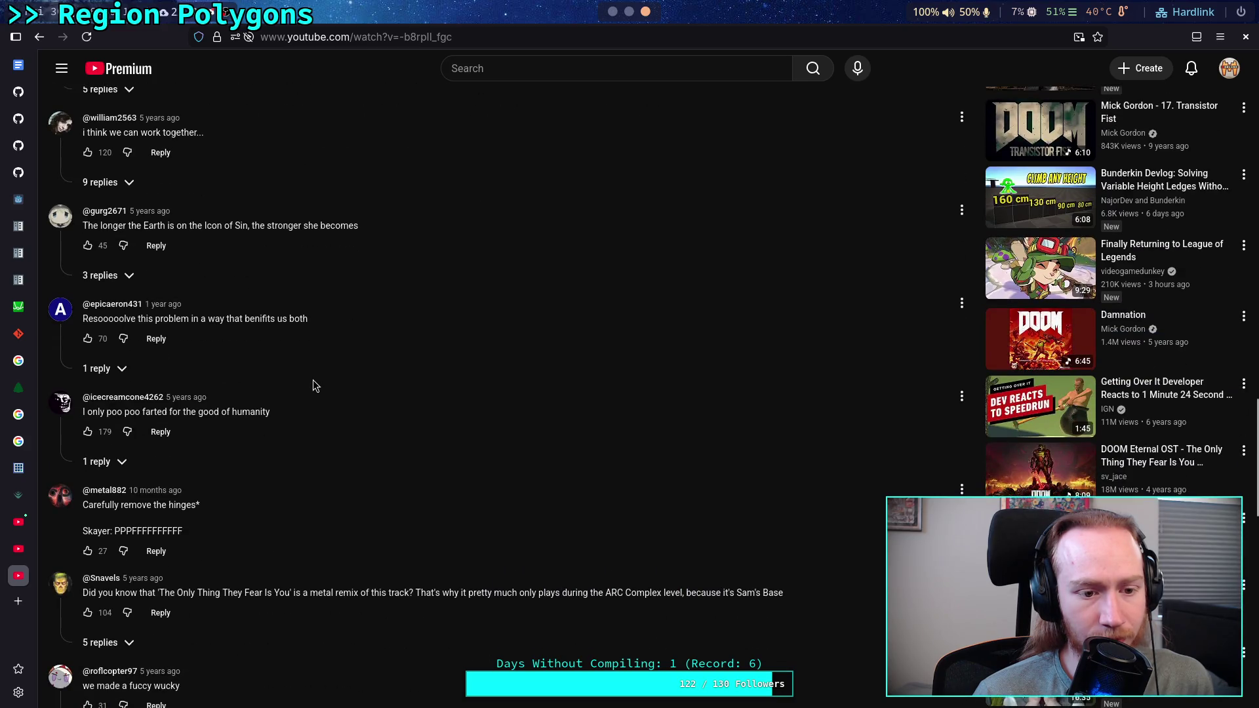
scroll(313, 380, "down", 6)
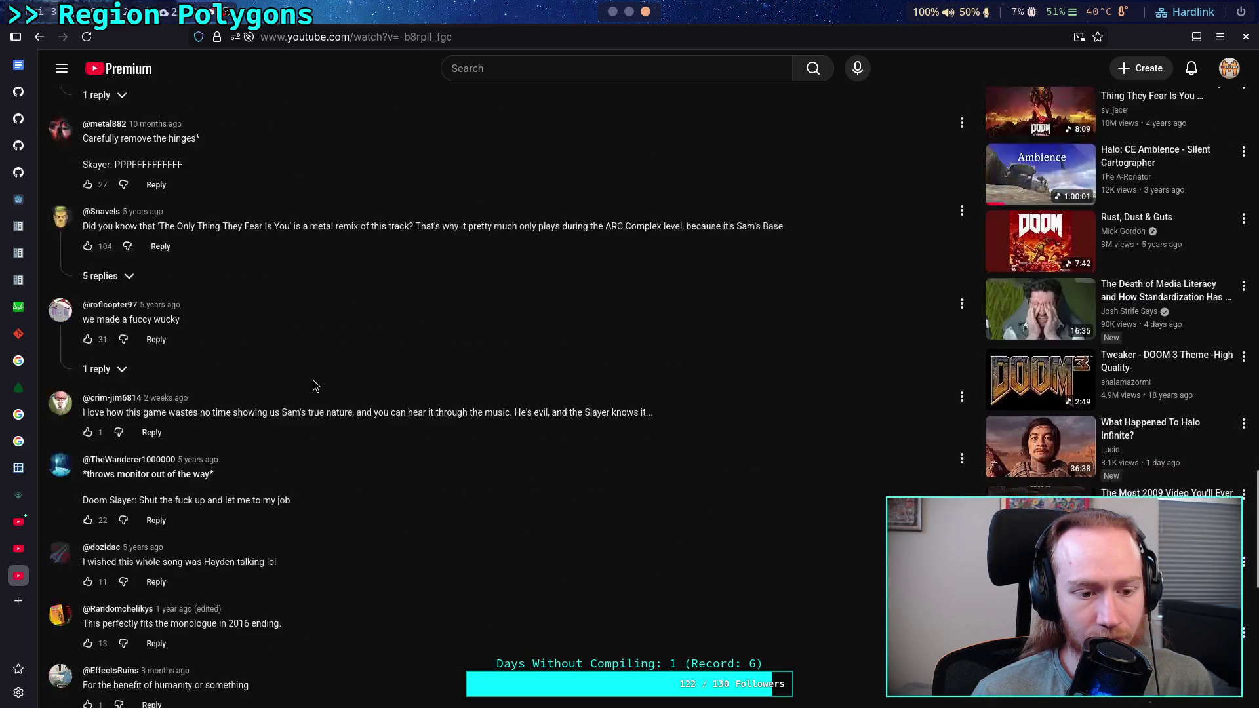
scroll(313, 380, "down", 3)
scroll(313, 379, "down", 3)
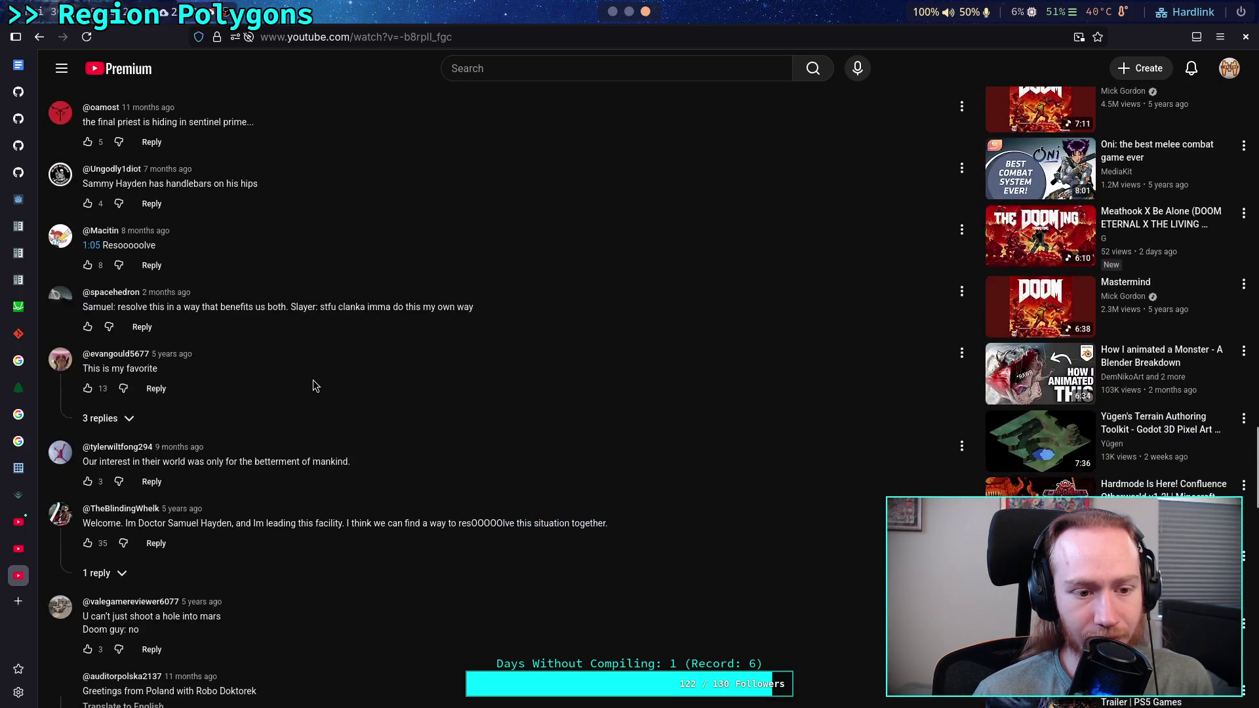
scroll(312, 380, "down", 2)
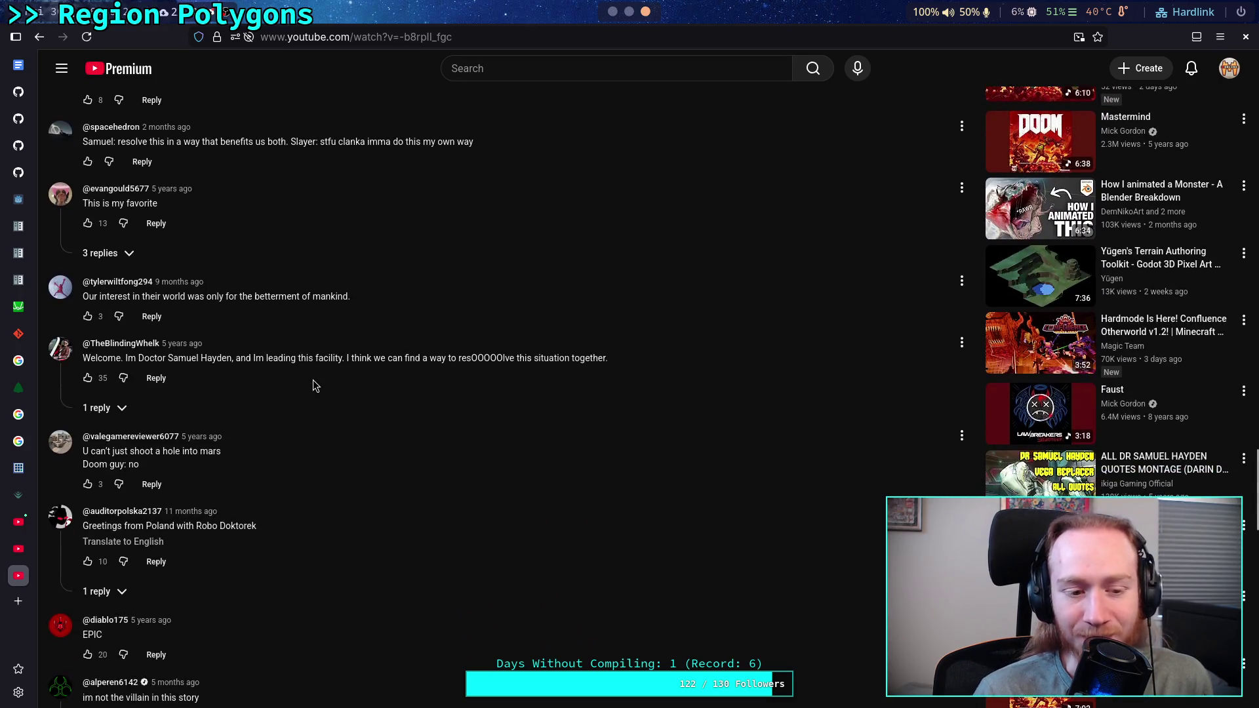
scroll(313, 380, "down", 3)
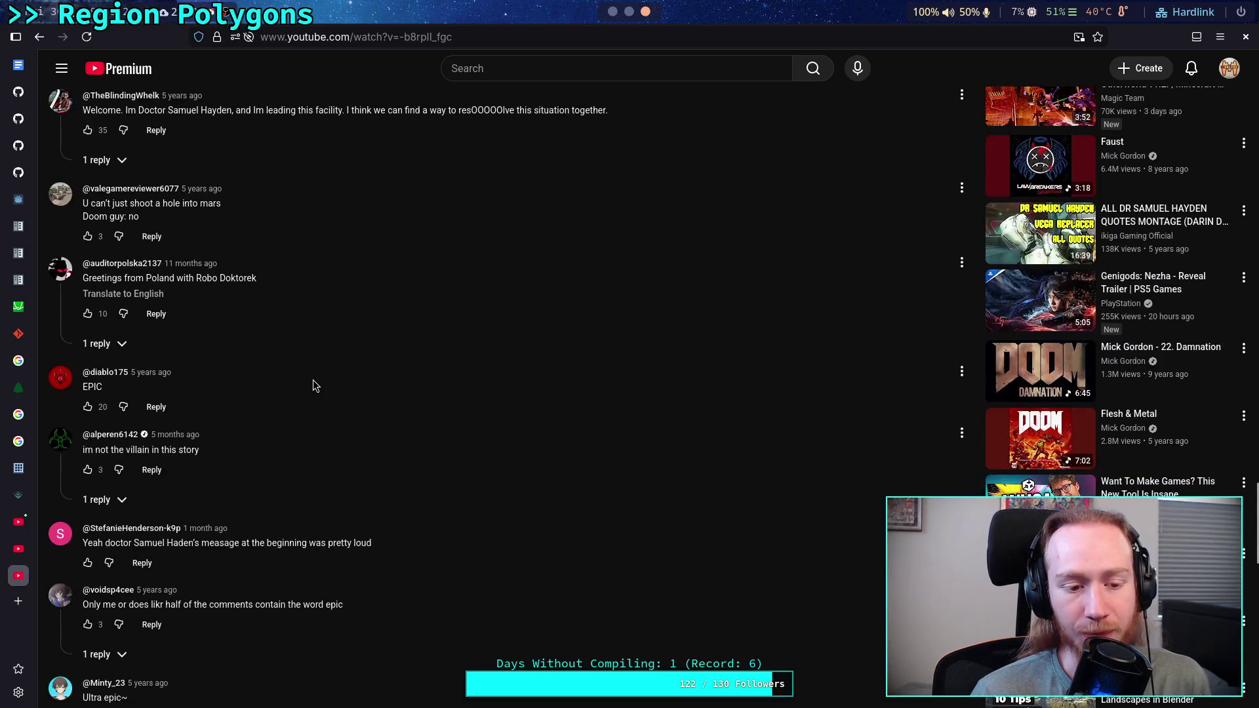
scroll(313, 379, "down", 2)
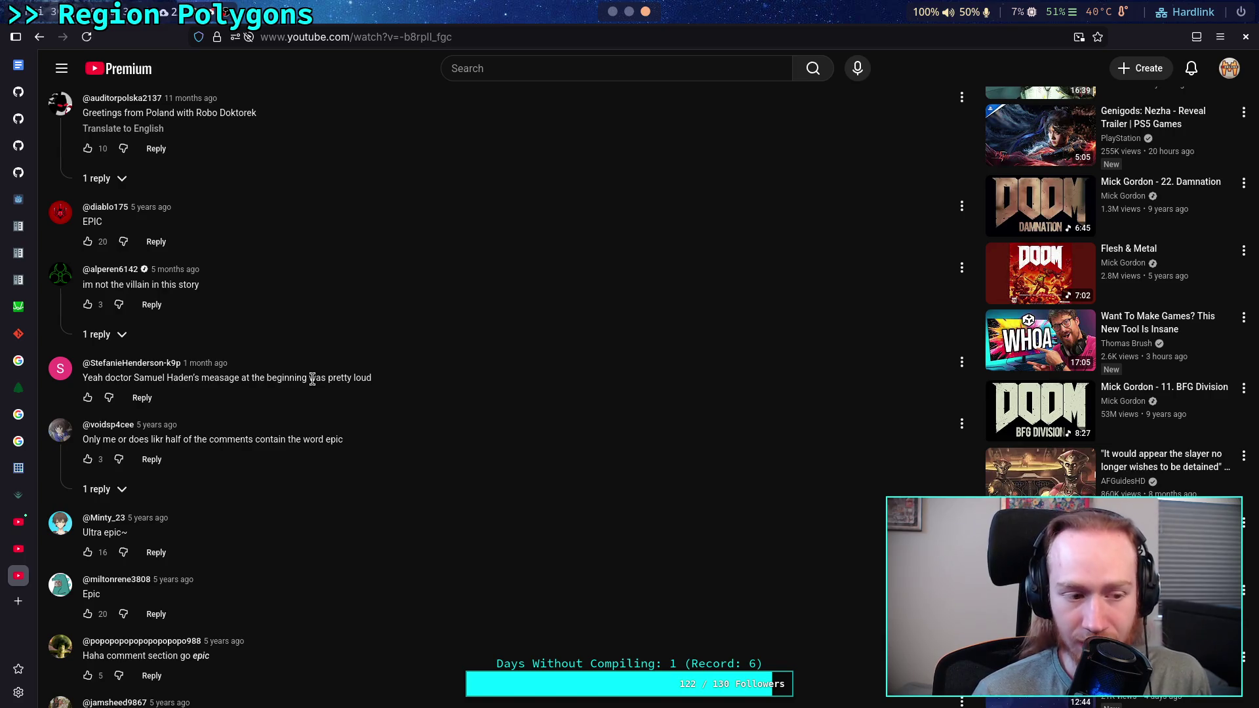
scroll(313, 379, "down", 2)
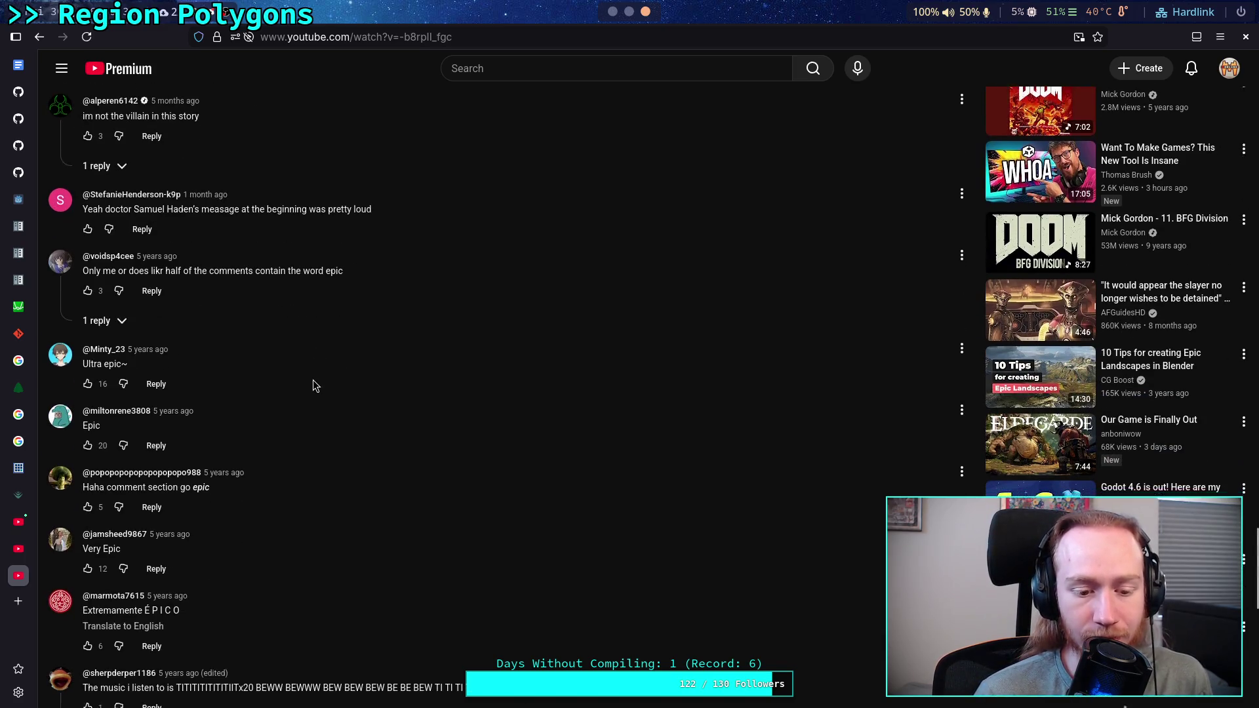
scroll(312, 379, "down", 2)
scroll(313, 386, "down", 2)
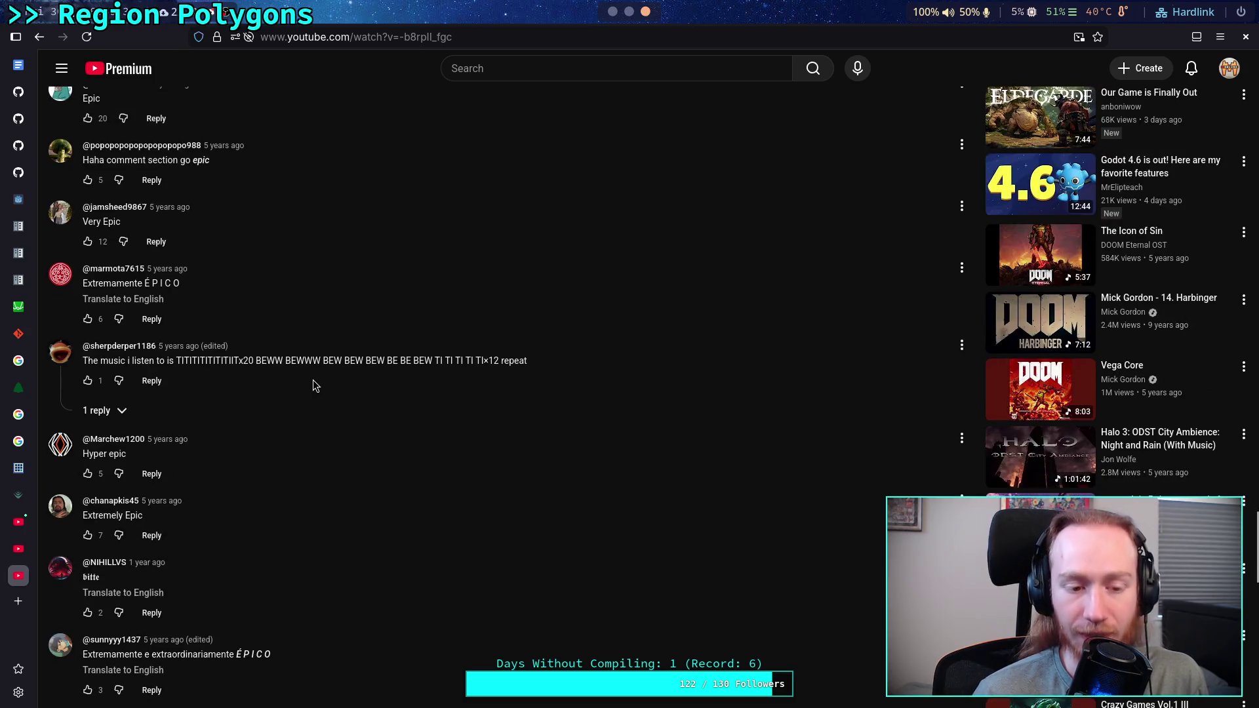
scroll(313, 386, "down", 2)
scroll(313, 386, "down", 3)
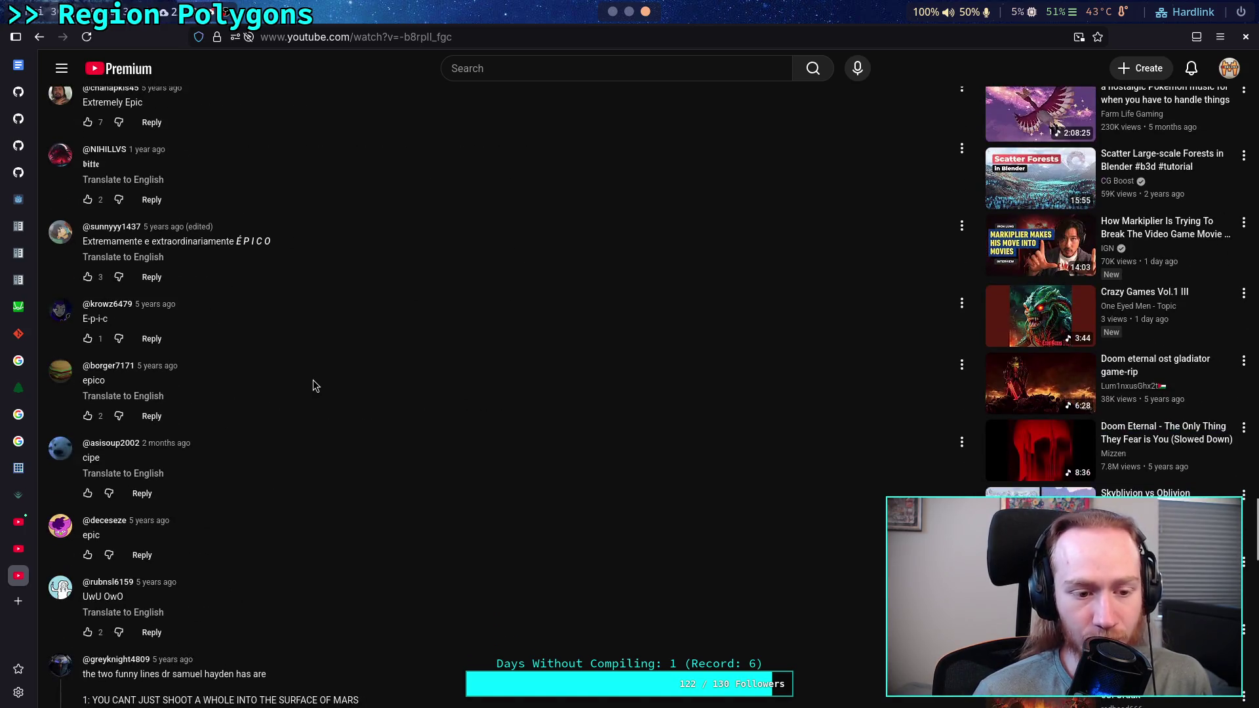
scroll(313, 385, "down", 2)
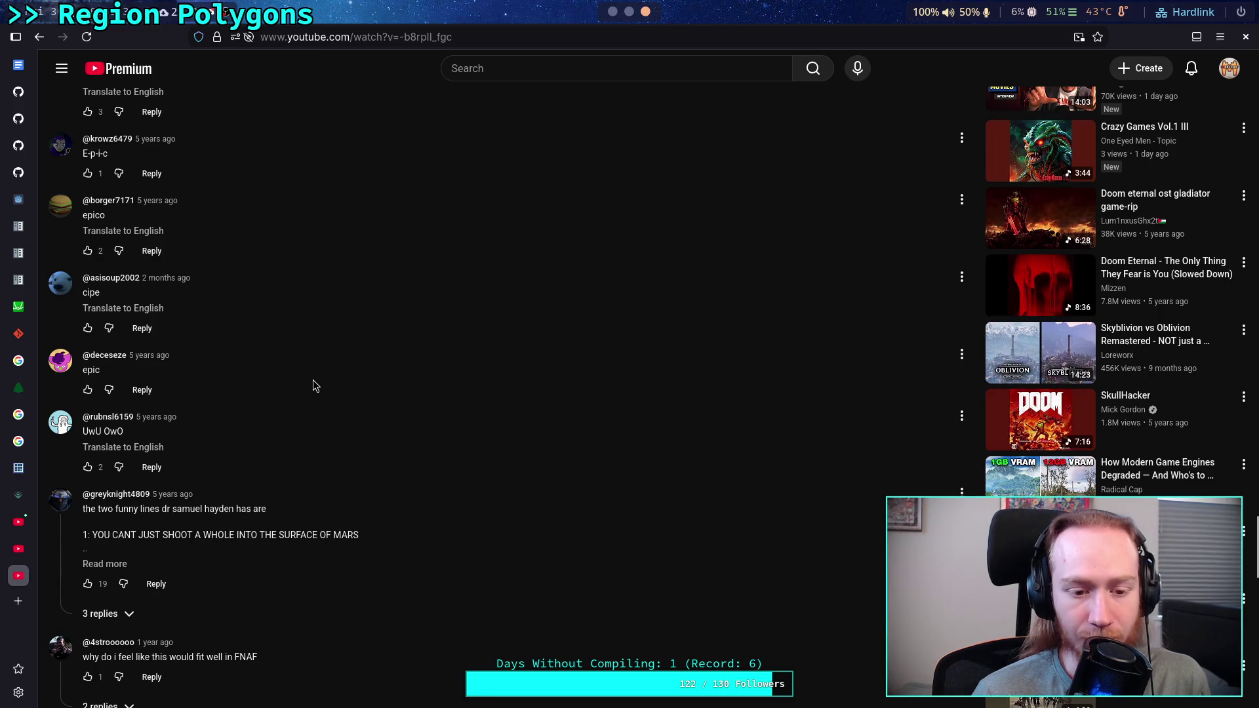
scroll(313, 386, "down", 1)
scroll(312, 385, "down", 2)
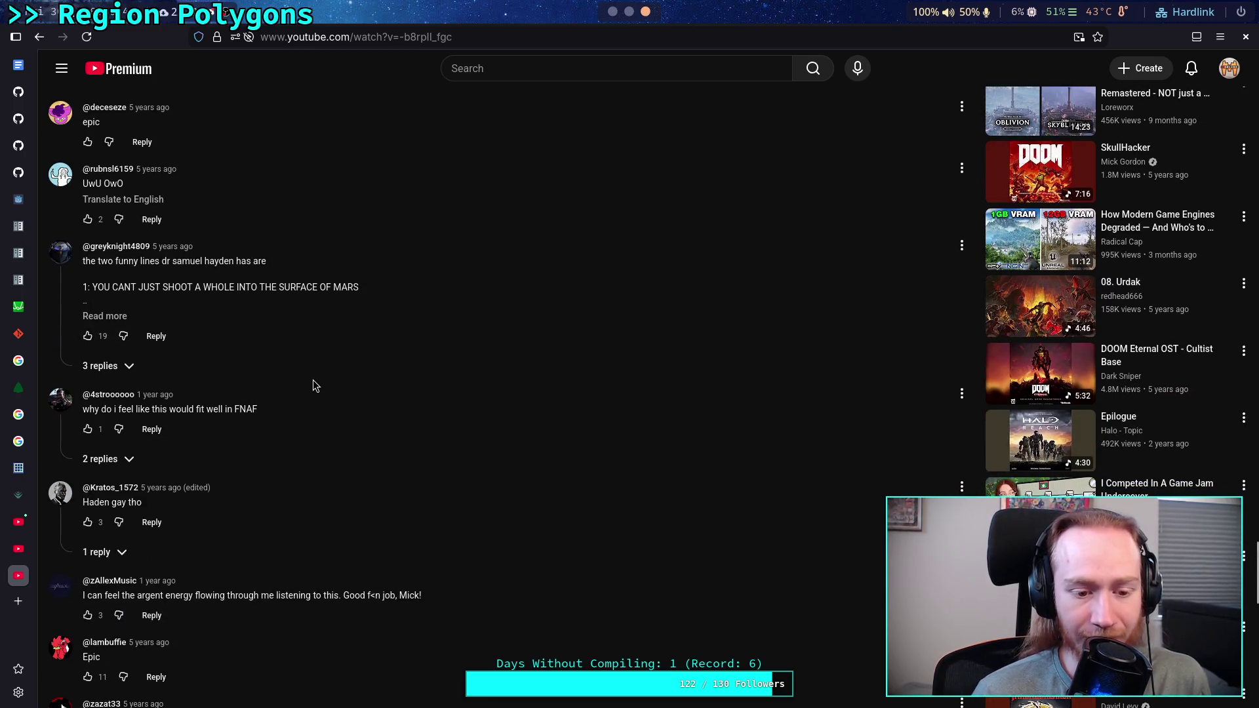
scroll(312, 386, "down", 7)
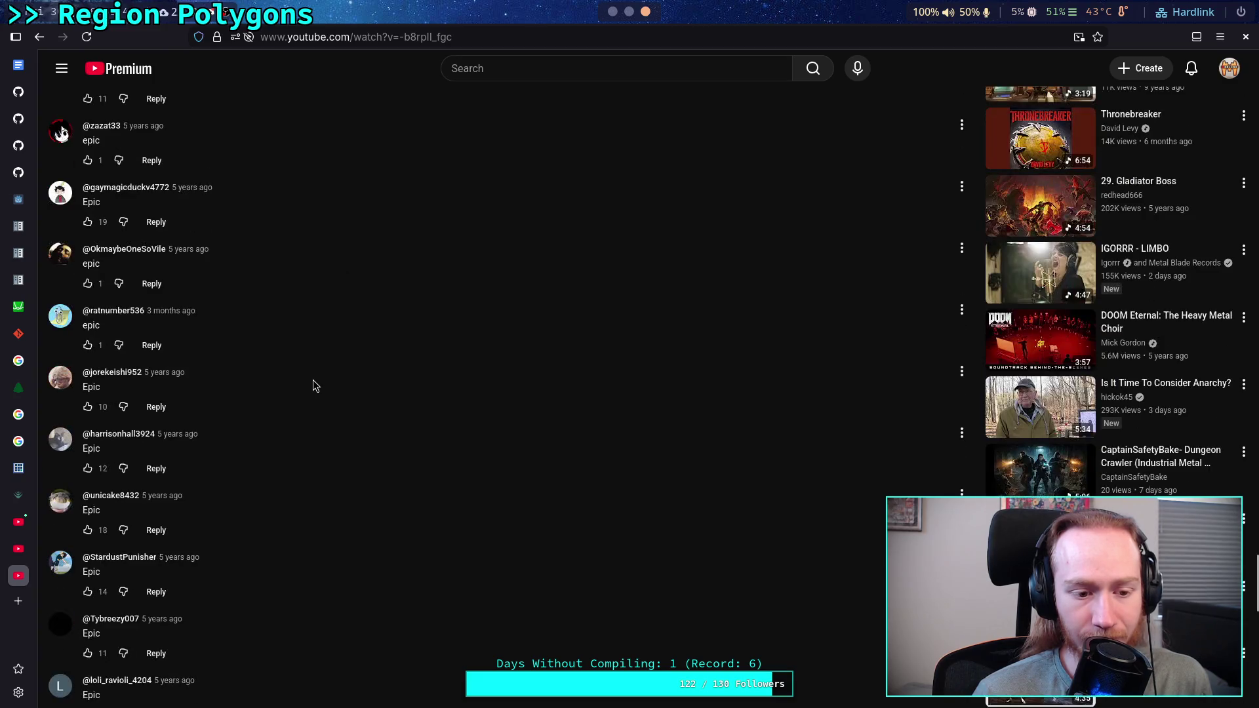
scroll(313, 386, "down", 15)
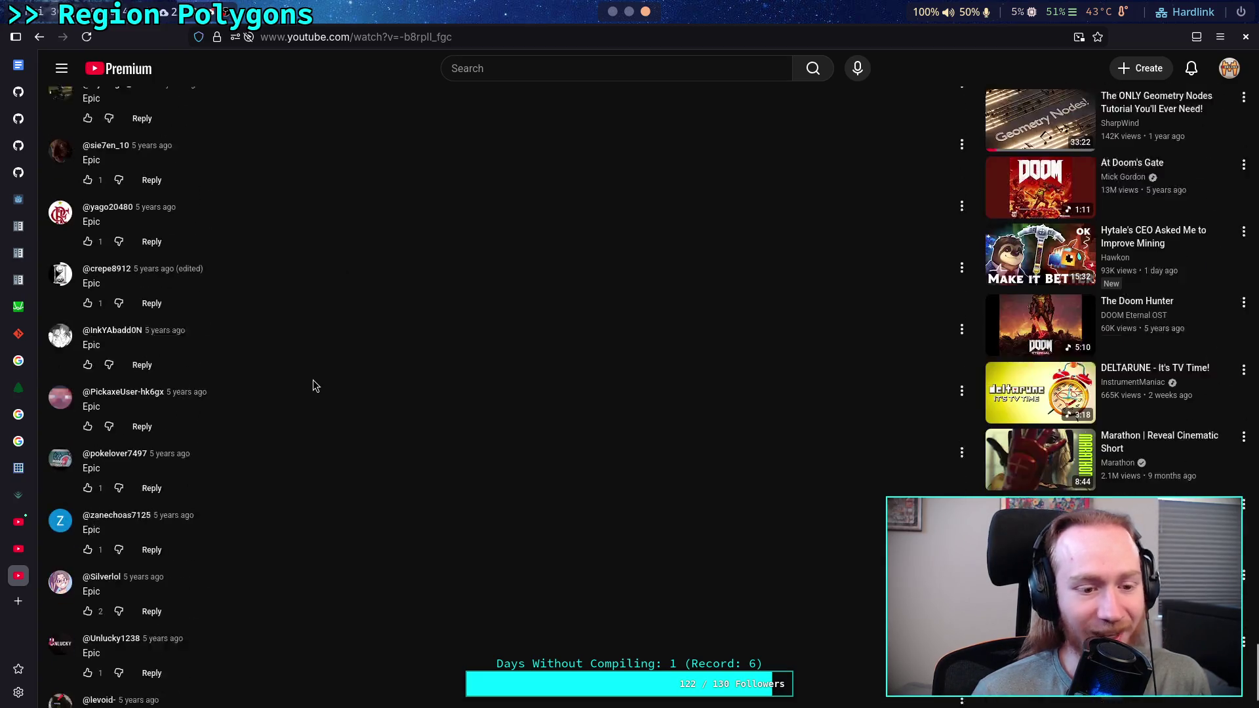
scroll(313, 385, "up", 10)
scroll(313, 386, "up", 15)
scroll(313, 383, "up", 15)
scroll(313, 384, "down", 5)
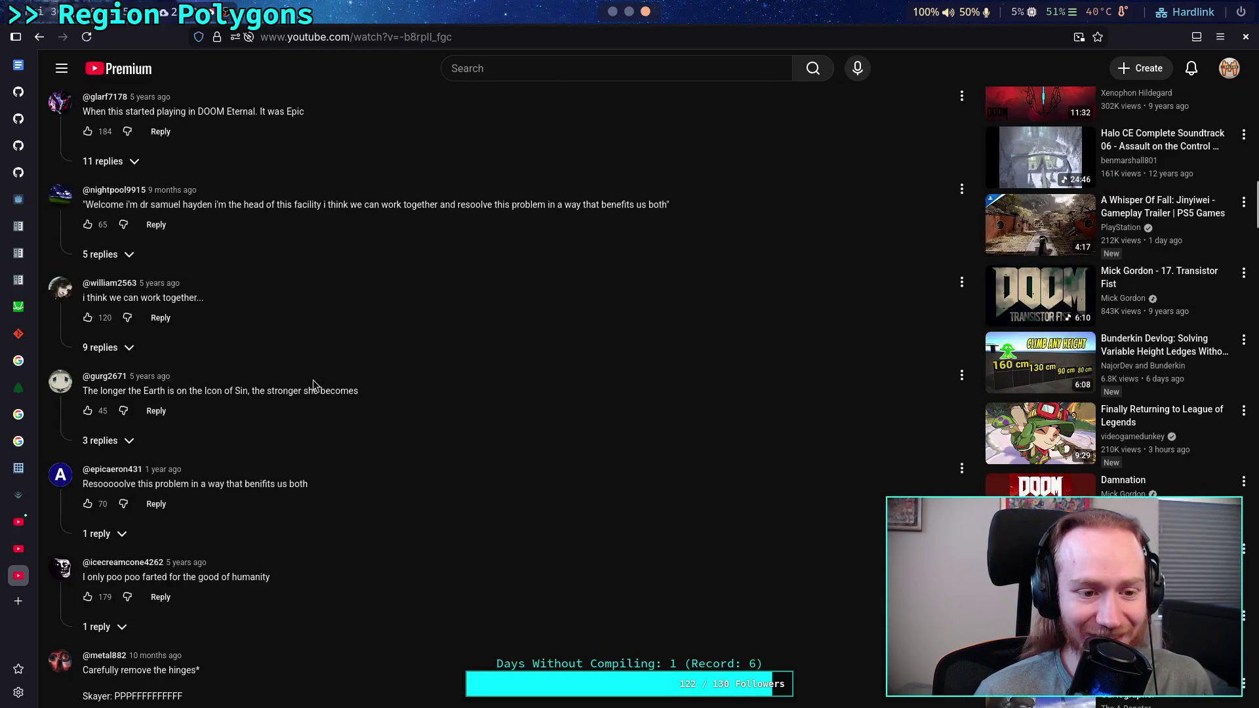
scroll(372, 449, "down", 20)
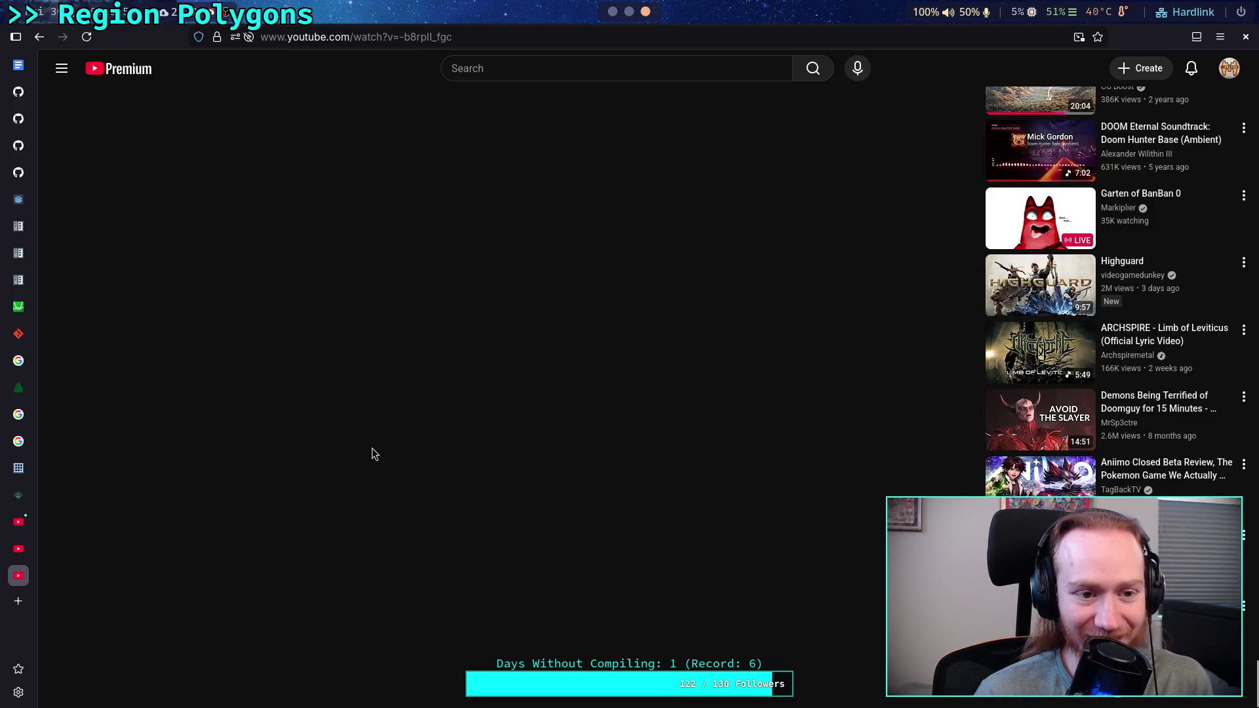
scroll(372, 447, "up", 10)
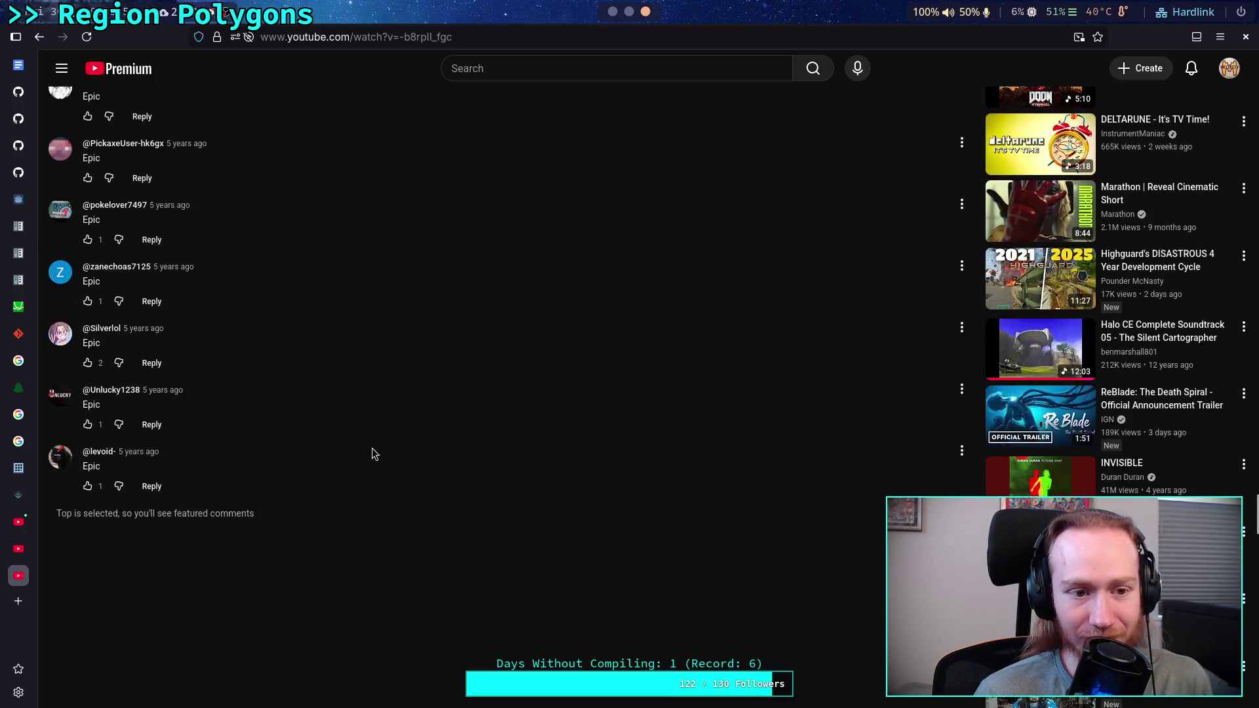
scroll(345, 514, "up", 15)
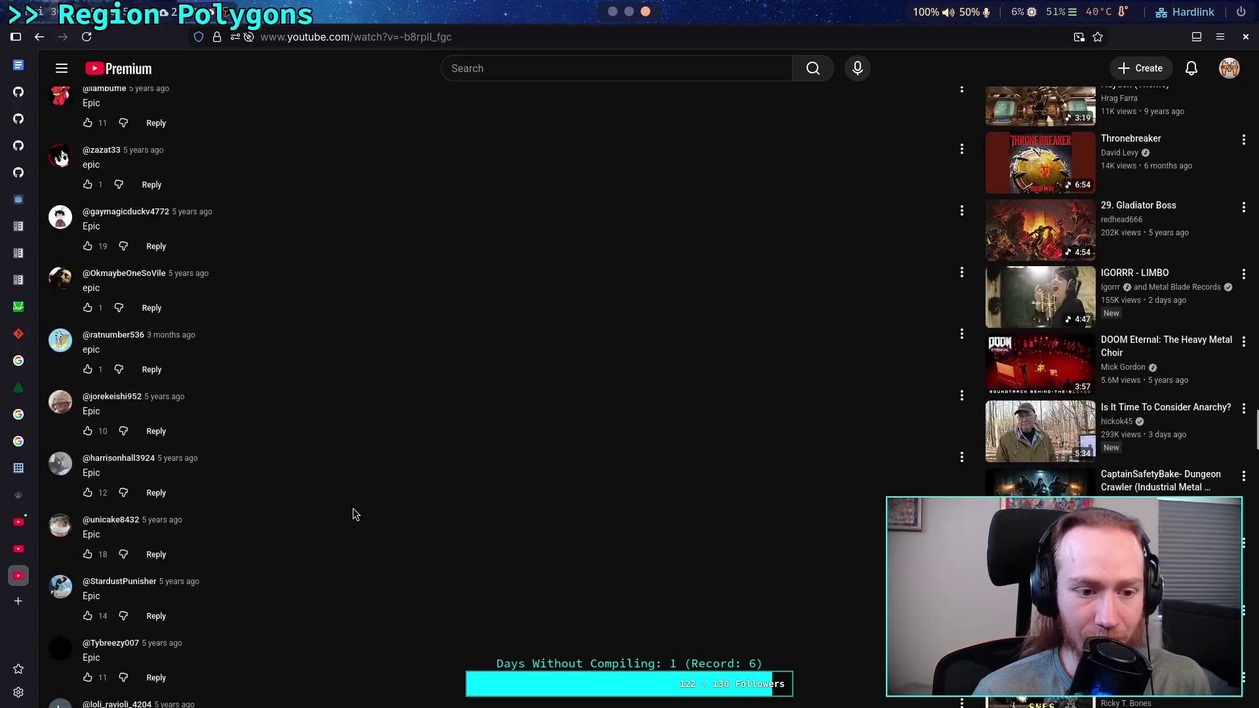
scroll(353, 513, "up", 7)
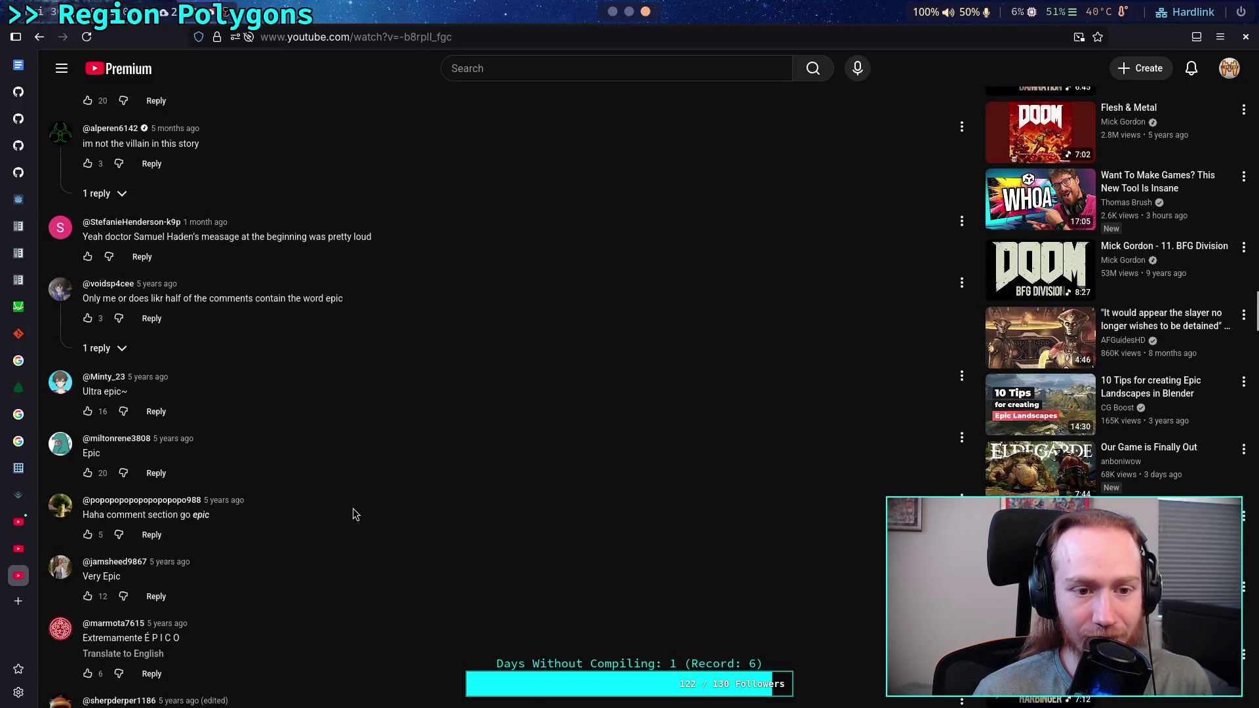
scroll(353, 509, "up", 3)
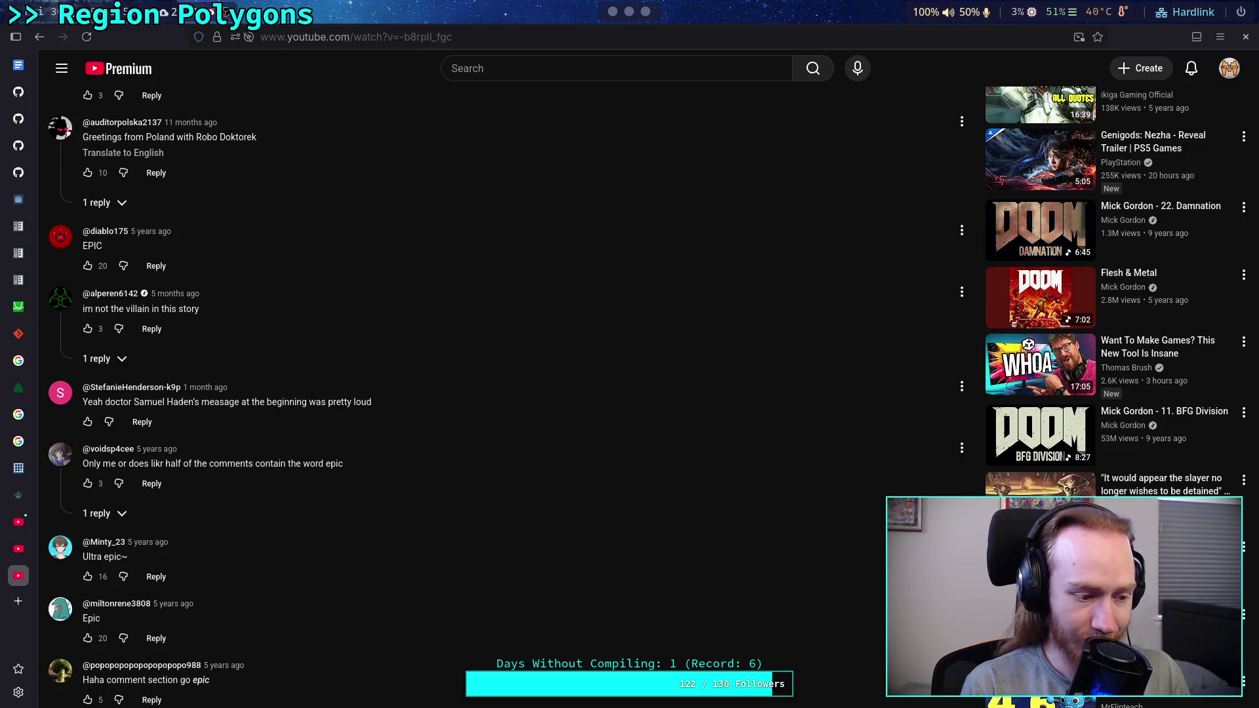
scroll(413, 288, "down", 10)
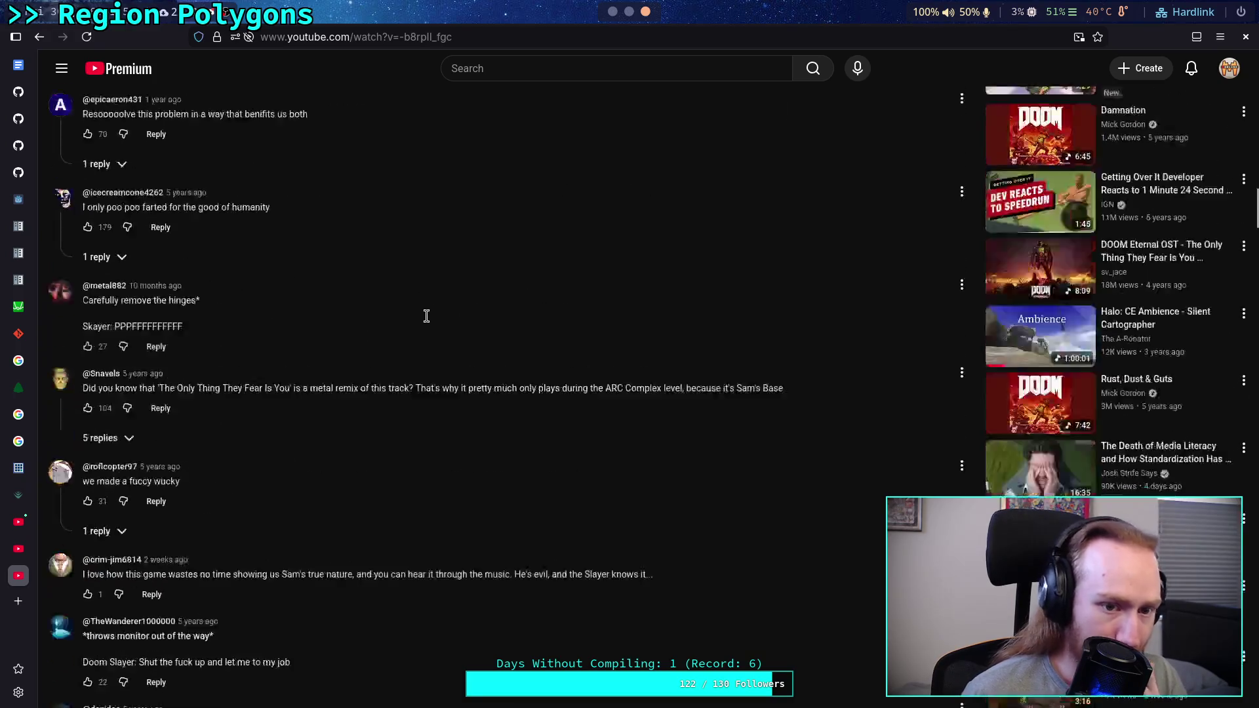
Scrub the Doom video to 2:43, play it, skip to about 2:53 and pause
scroll(427, 316, "up", 20)
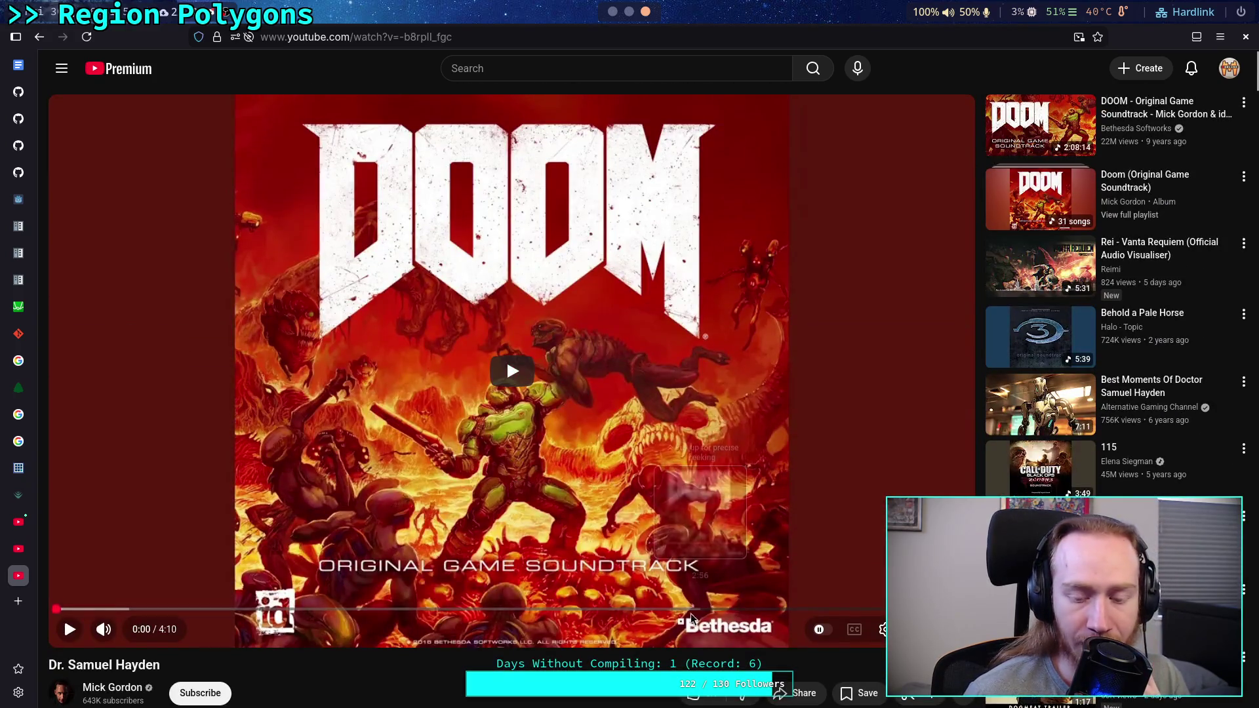
left_click_drag(692, 617, 628, 606)
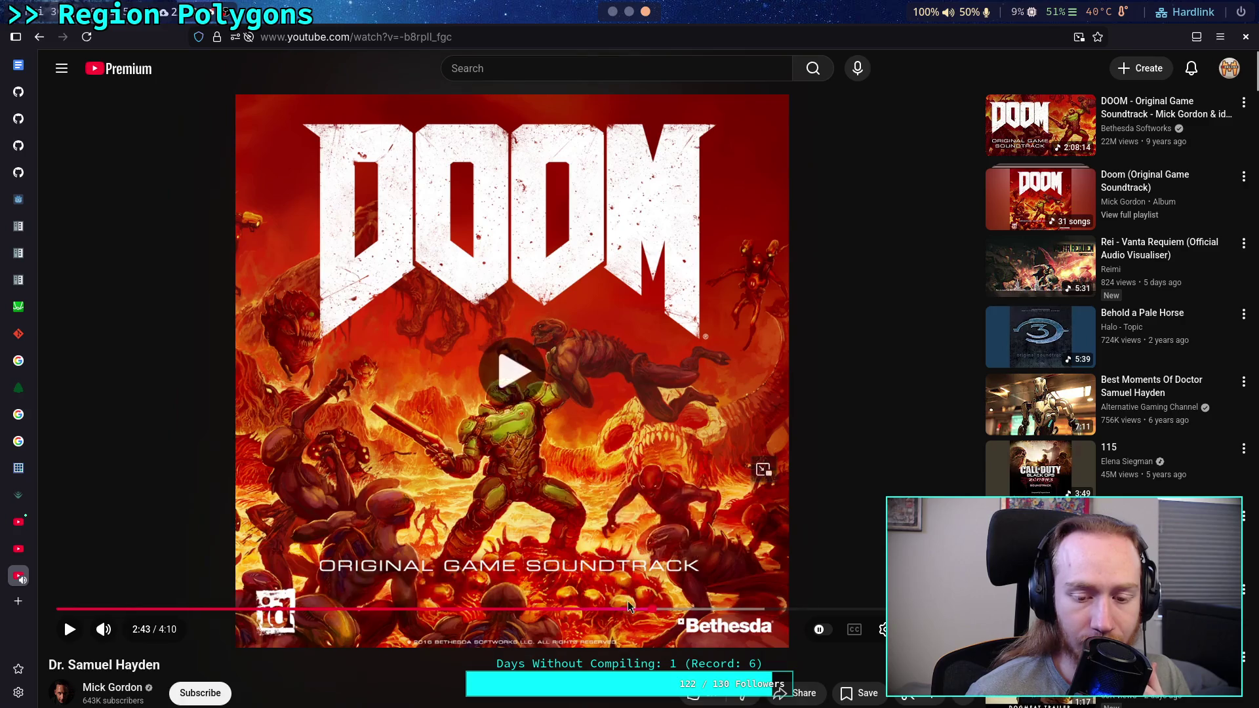
left_click(597, 485)
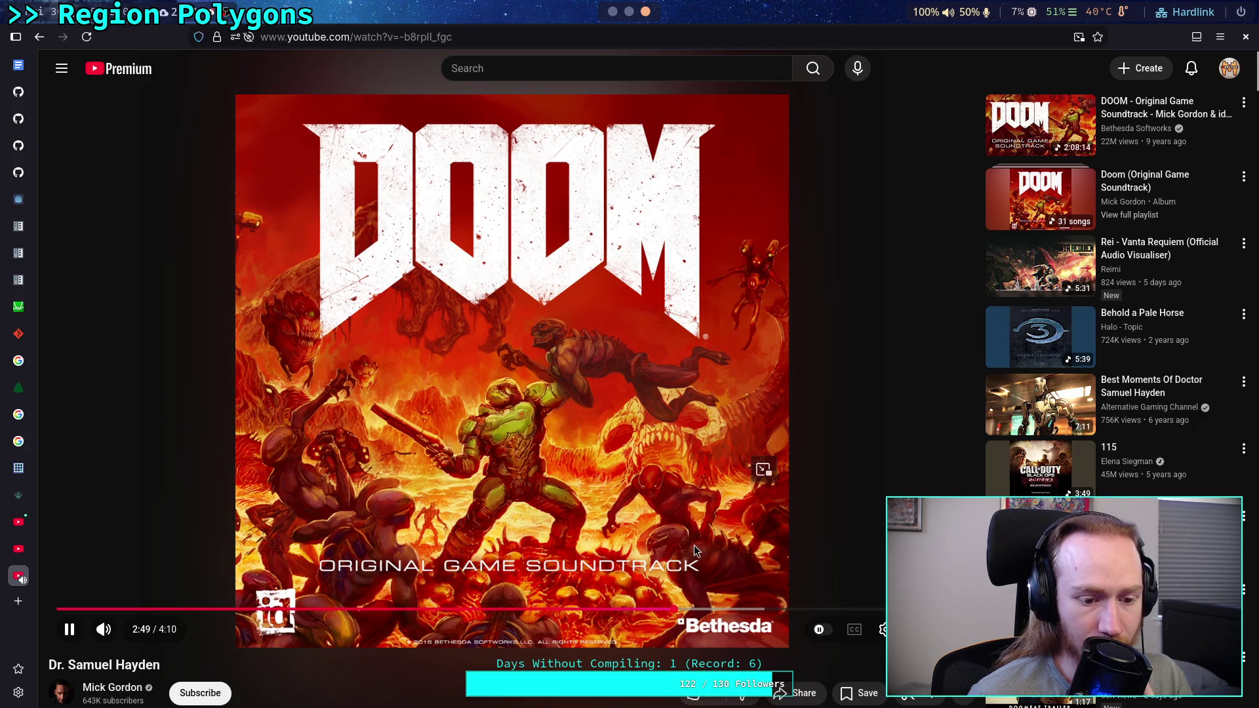
left_click(684, 610)
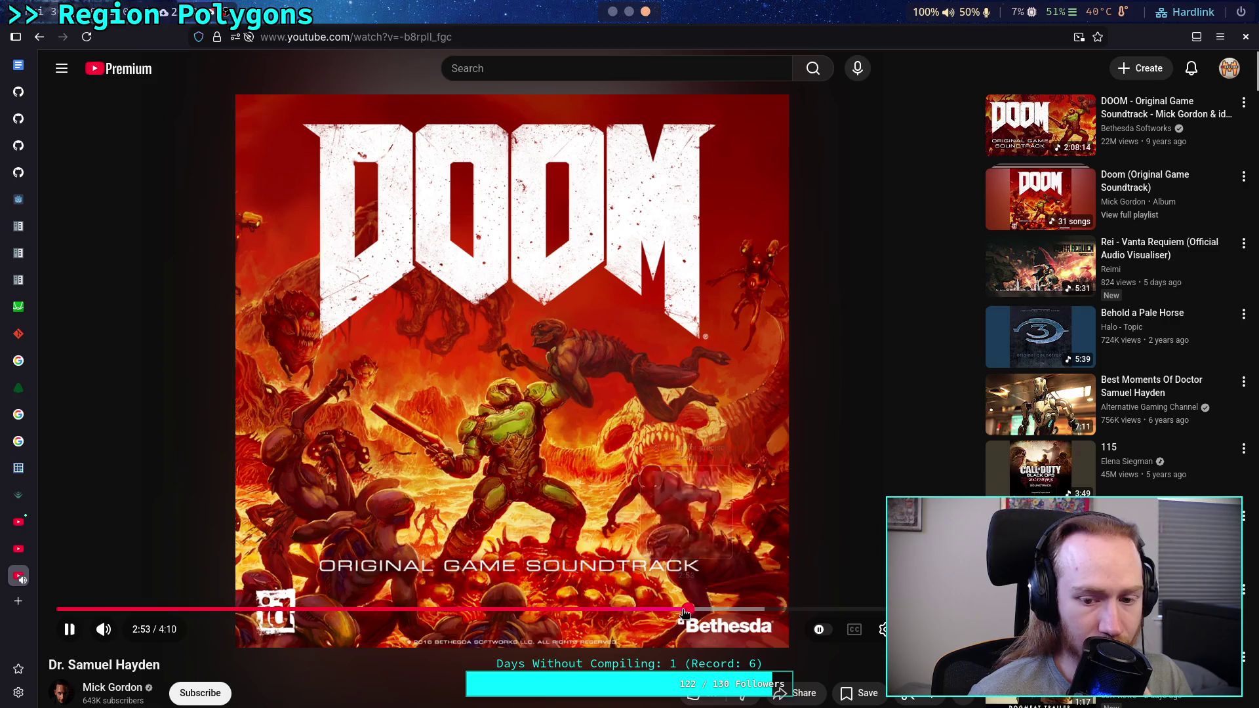
left_click(629, 573)
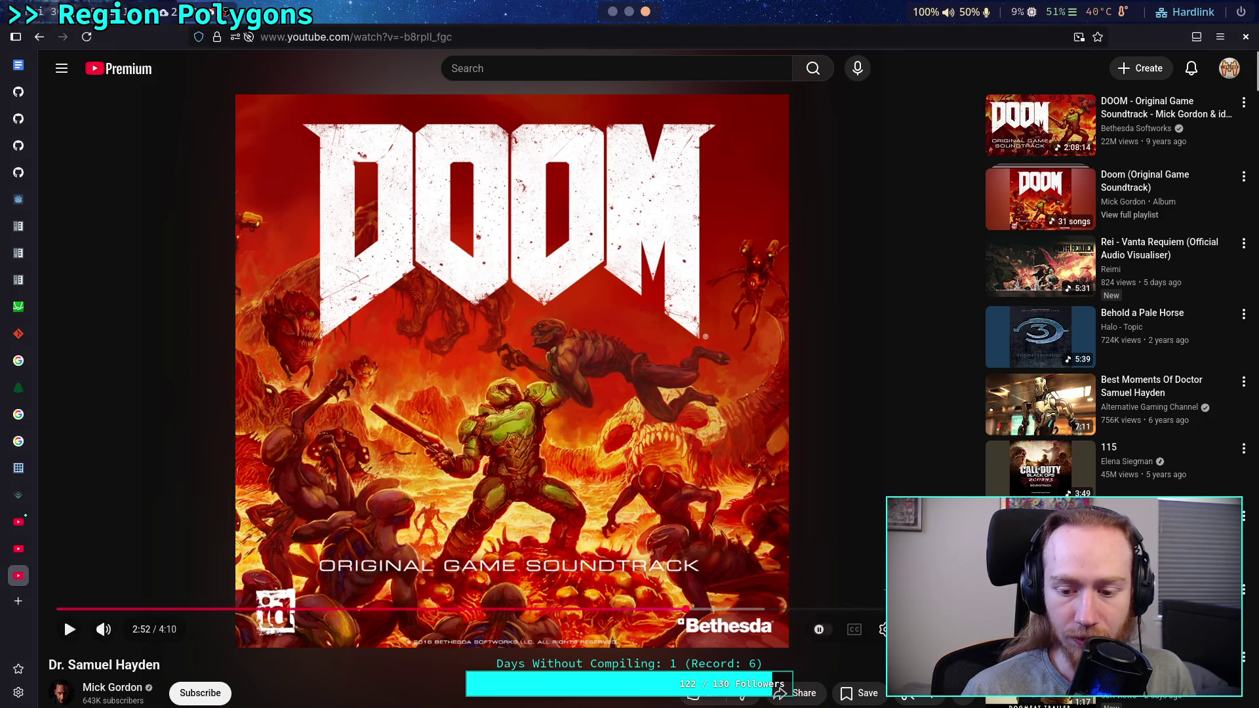
Copy the track's share link with 'Start at 2:52' ticked
scroll(511, 379, "down", 2)
left_click(796, 610)
left_click(518, 503)
left_click(760, 446)
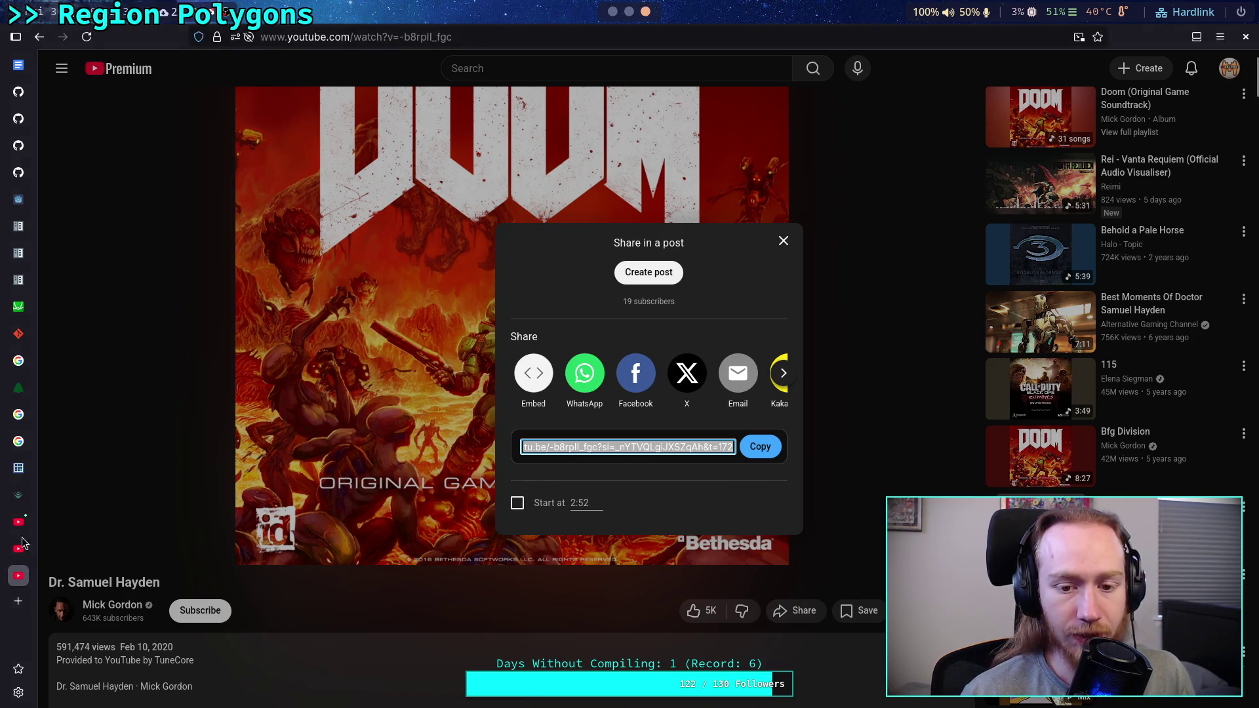
left_click(784, 241)
left_click(19, 547)
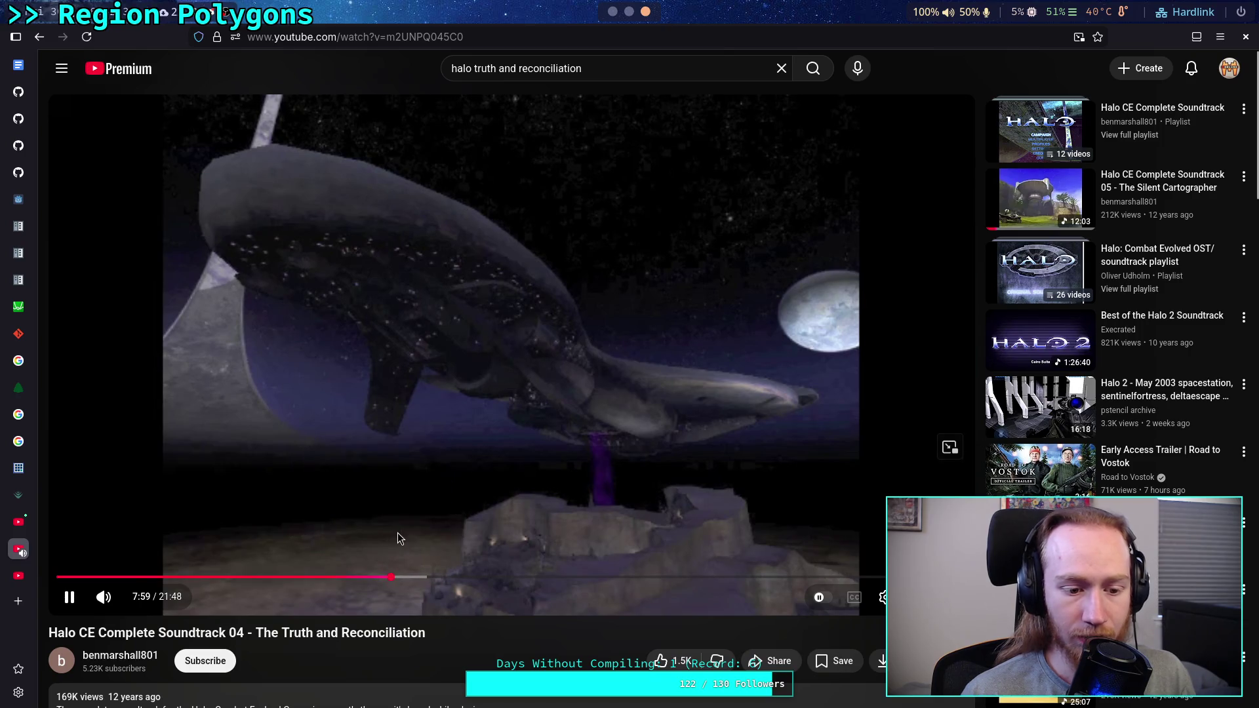
Rewind the Halo Truth and Reconciliation track to 7:55, pause, and copy its share link
key("Left")
key("Left")
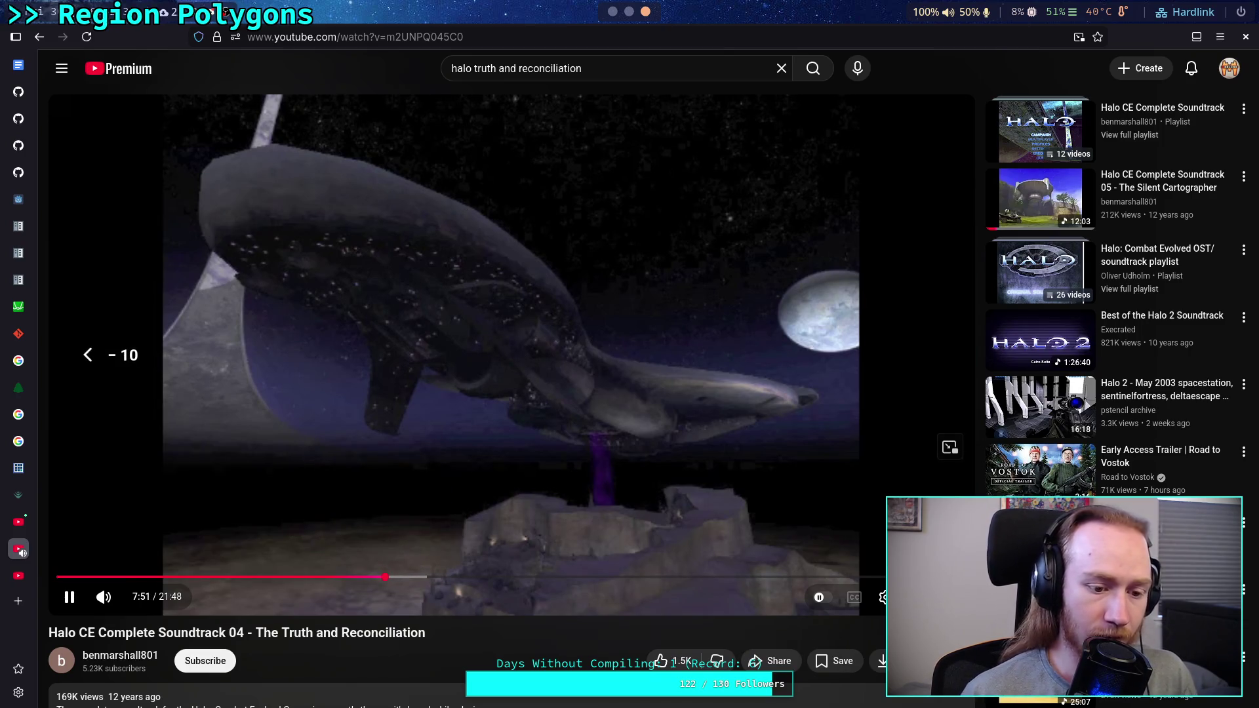
left_click(425, 490)
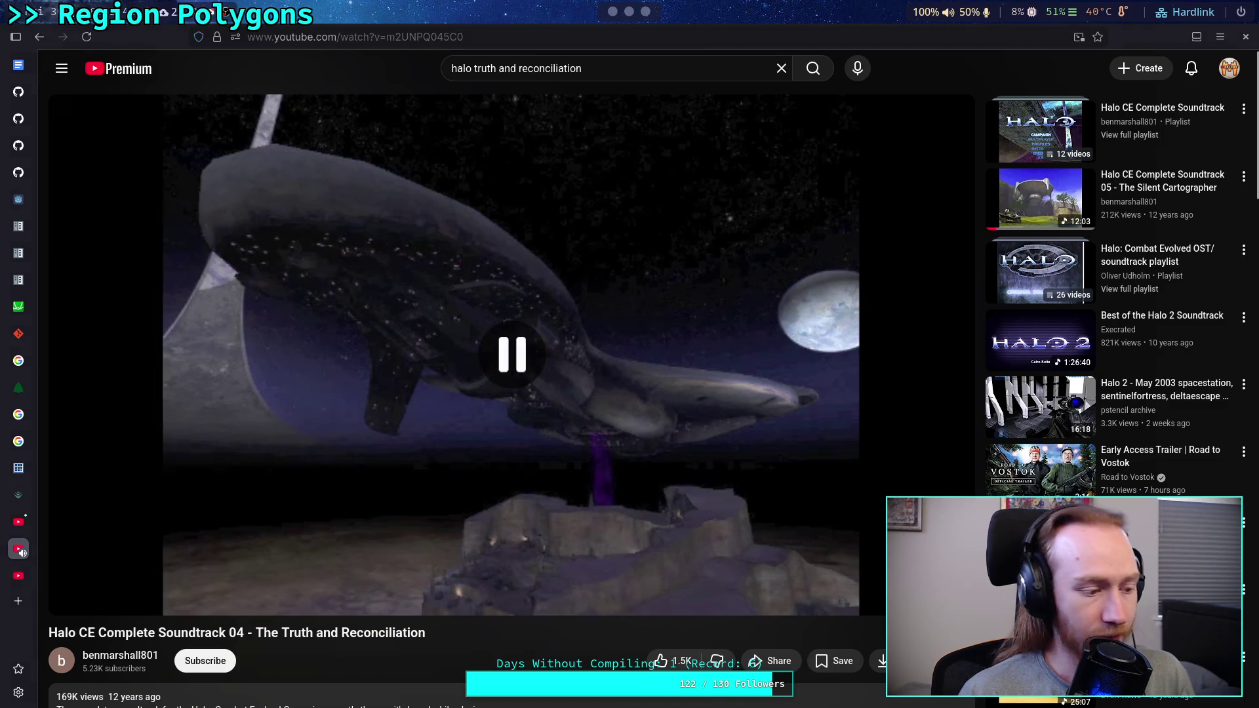
left_click(772, 663)
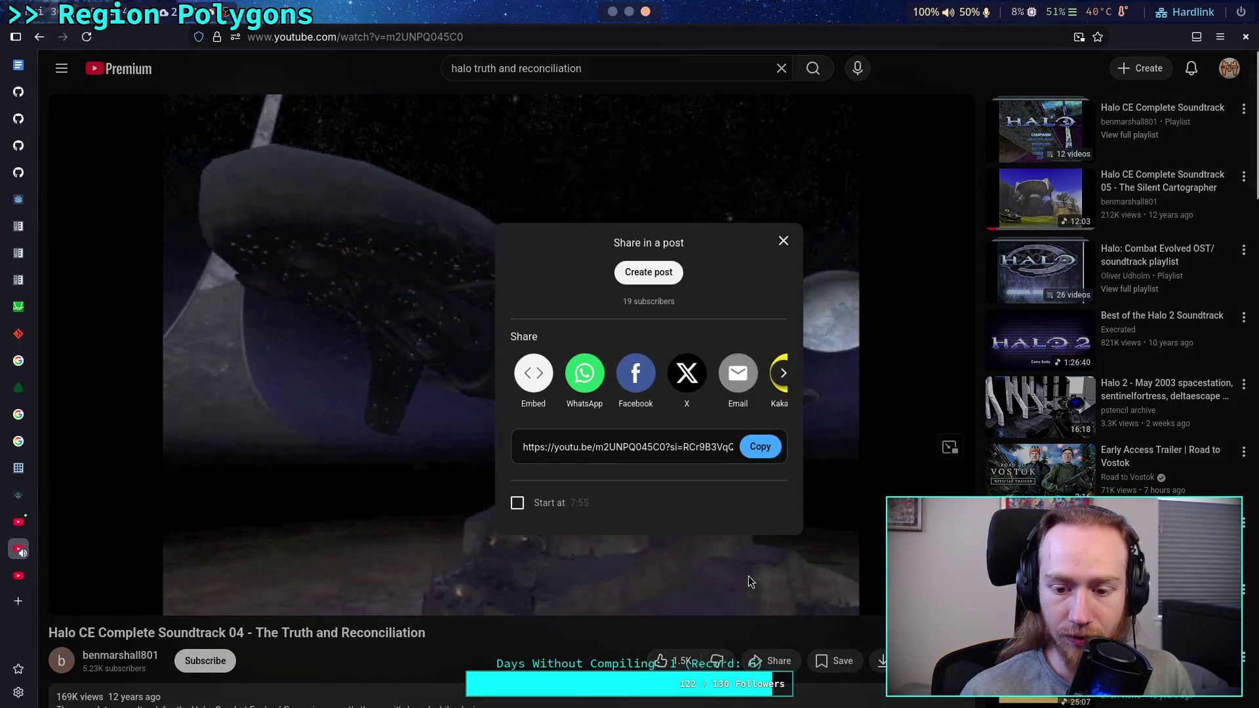
left_click(760, 447)
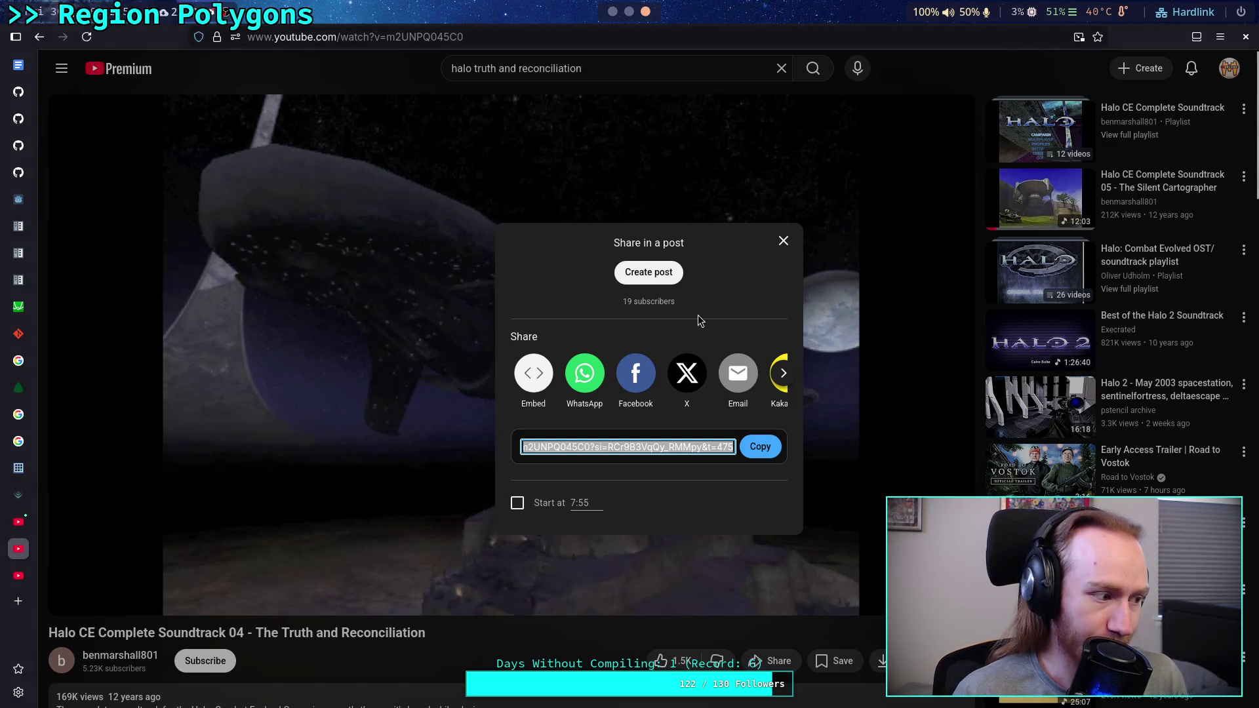
left_click(783, 240)
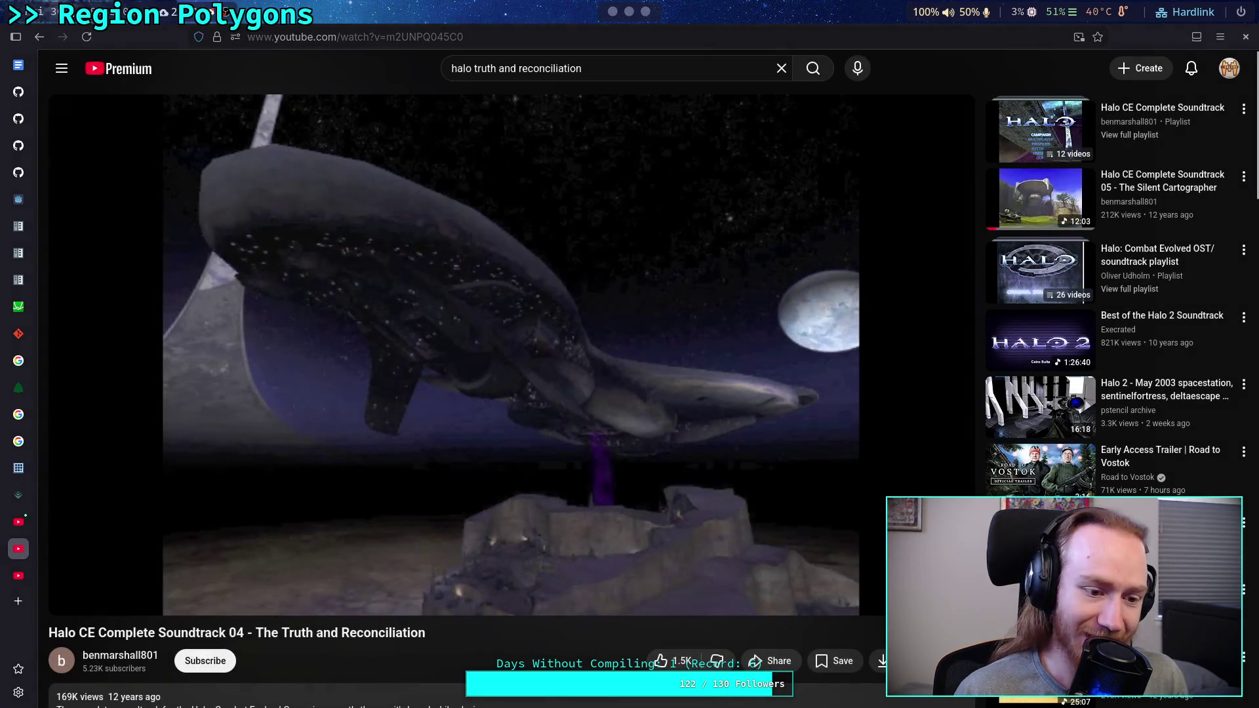
Close the Doom and Halo soundtrack tabs and return to the Godot editor
left_click(23, 580)
middle_click(23, 579)
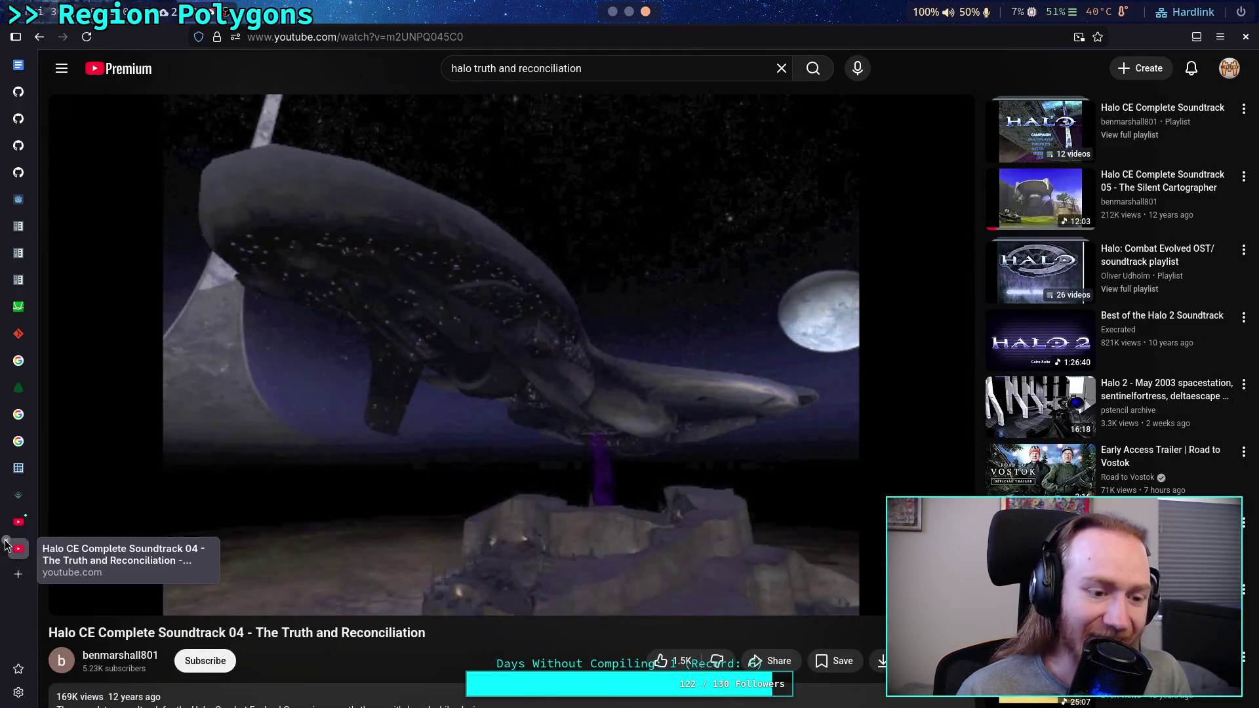
middle_click(20, 545)
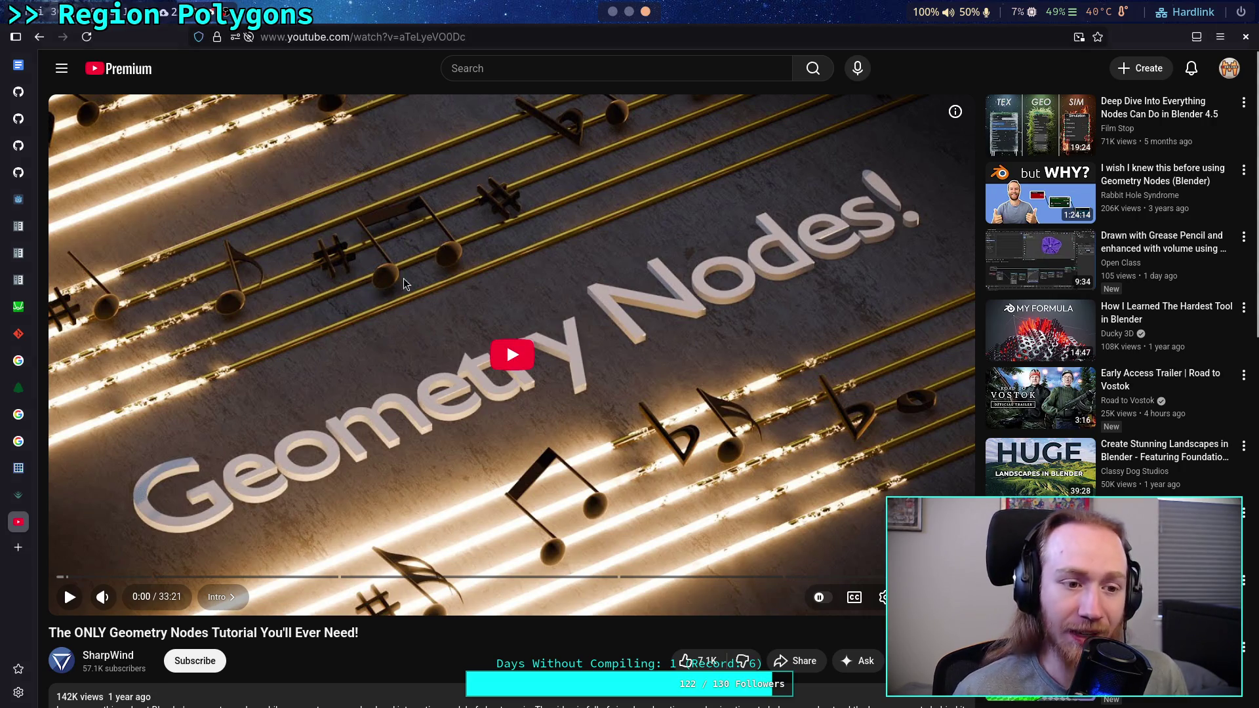
key("super+1")
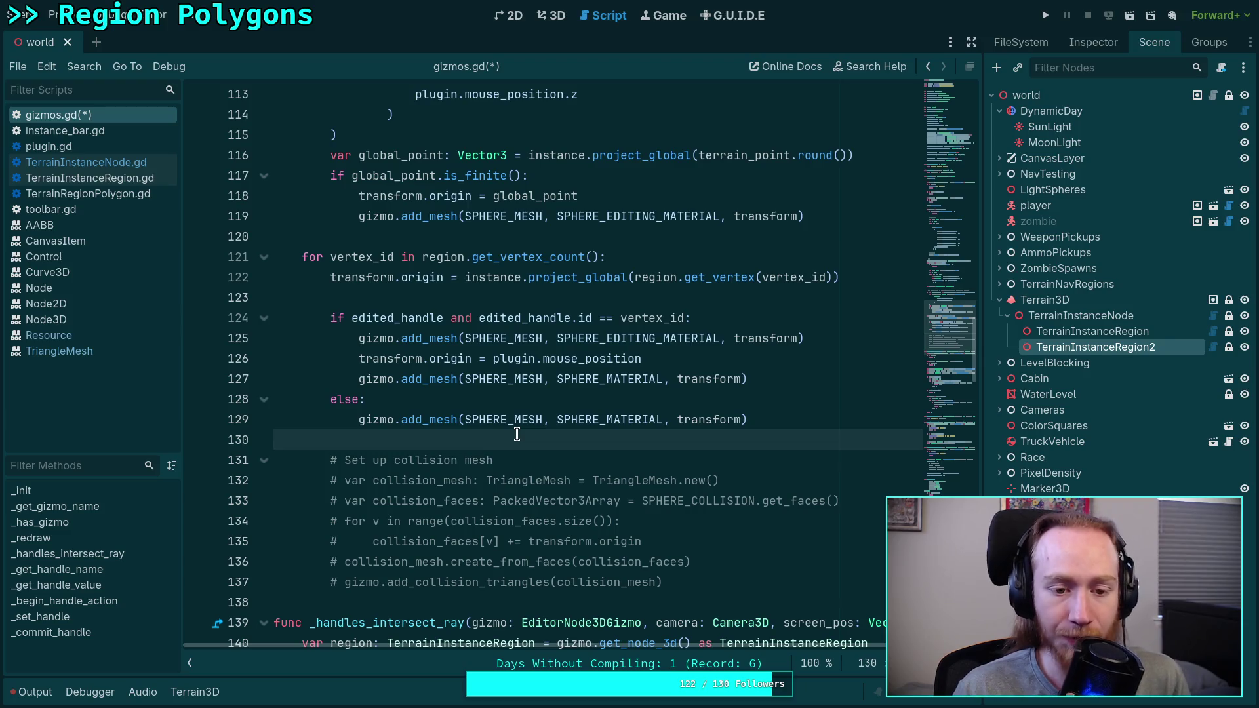
Delete the commented-out collision-mesh lines 131–137 at the end of _redraw
mouse_move(715, 583)
left_mouse_down()
mouse_move(695, 562)
mouse_move(225, 451)
left_mouse_up()
key("BackSpace")
key("BackSpace")
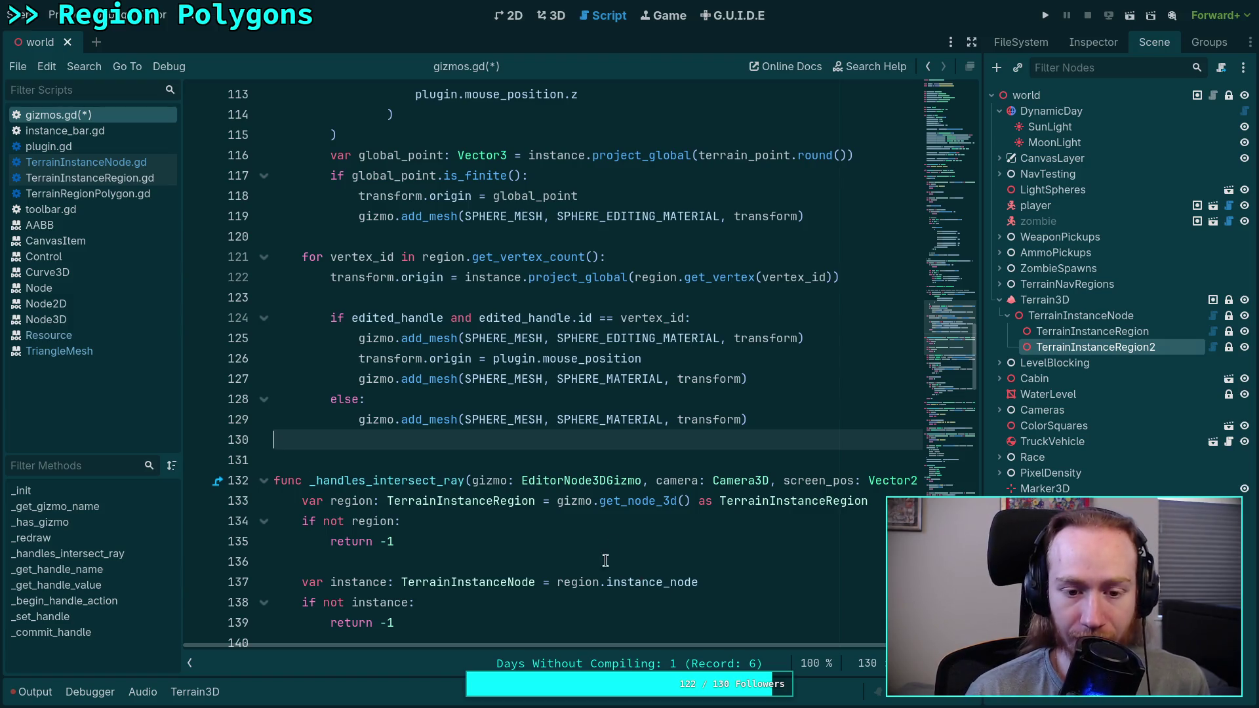
scroll(716, 450, "up", 1)
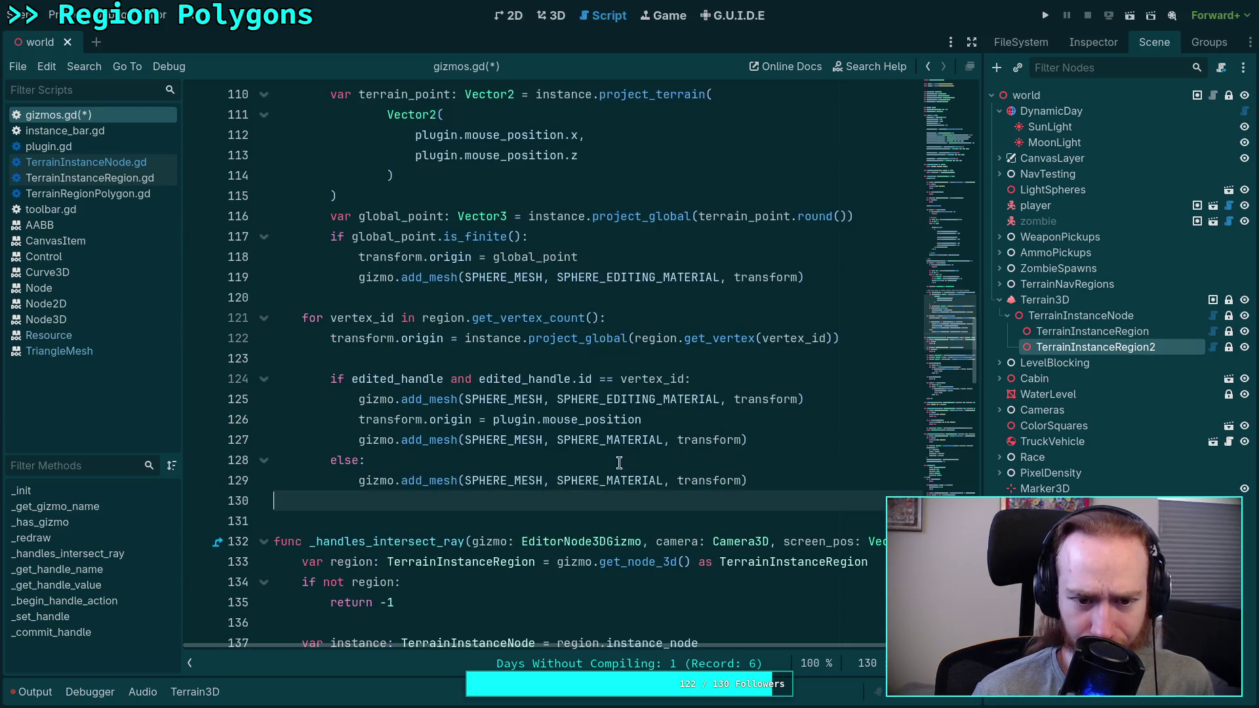
Review the blank lines 123 and 130 in the _redraw loop, then save gizmos.gd
left_click(535, 366)
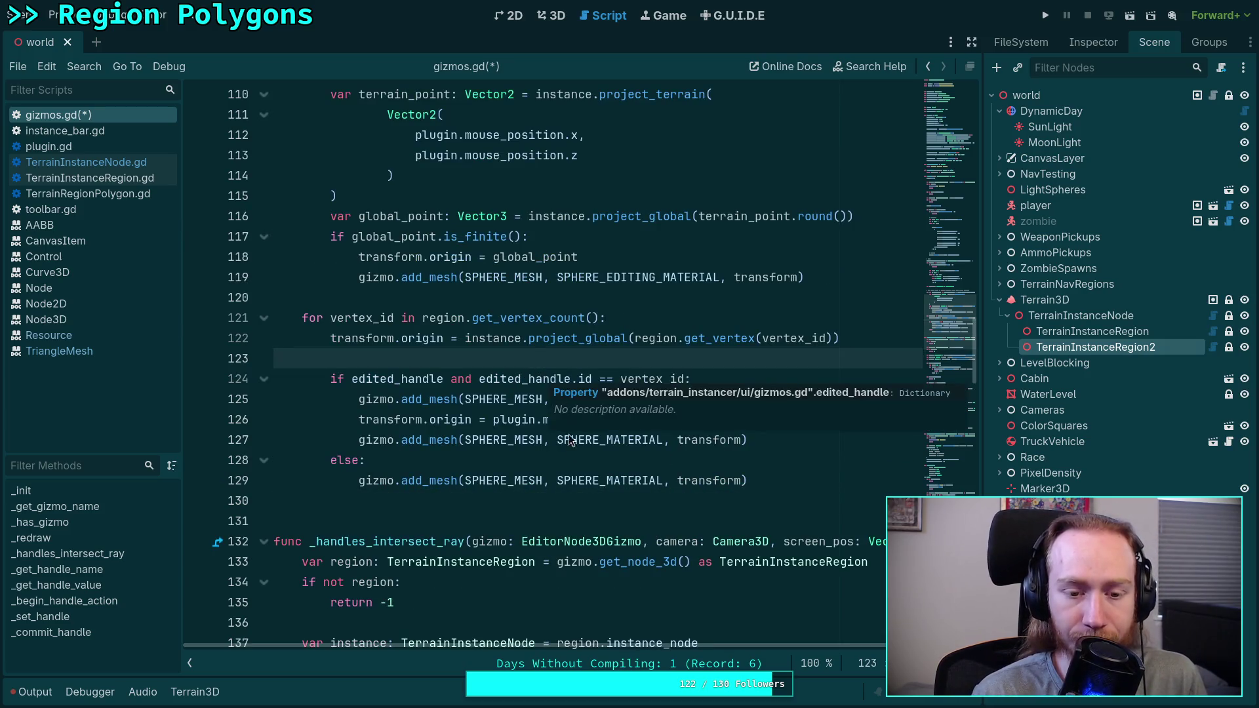
left_click(740, 501)
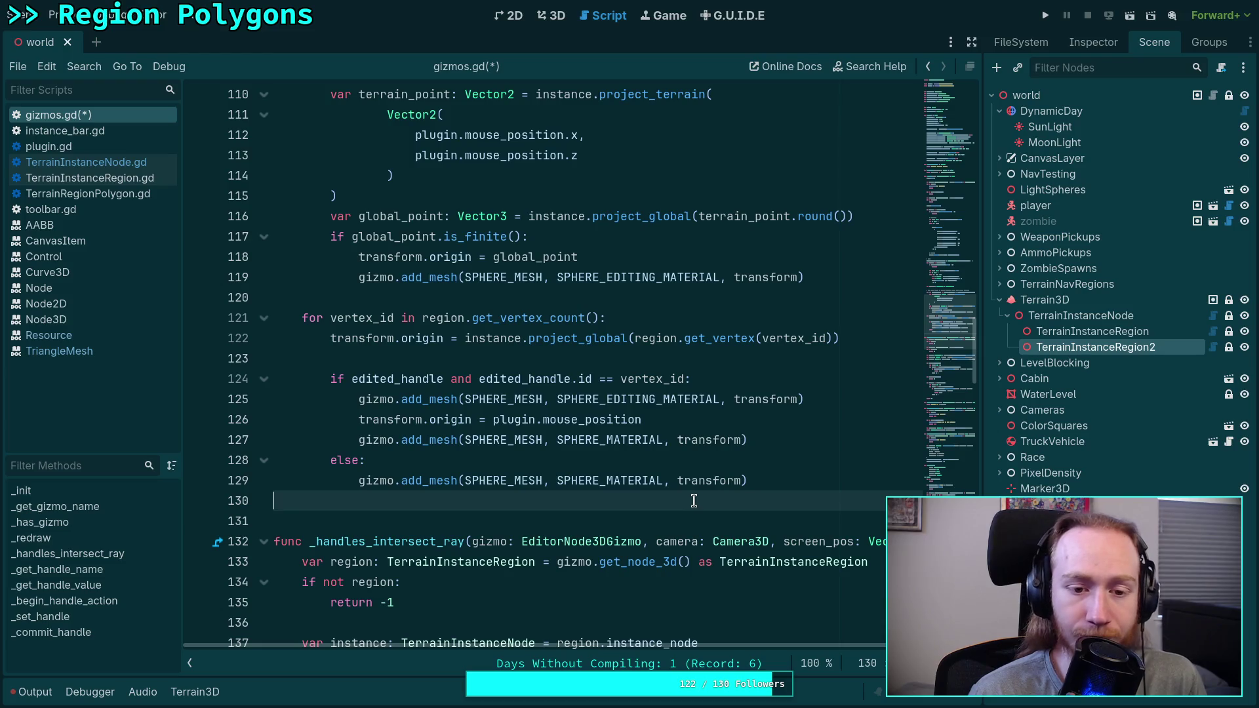
scroll(691, 501, "up", 2)
left_click(403, 480)
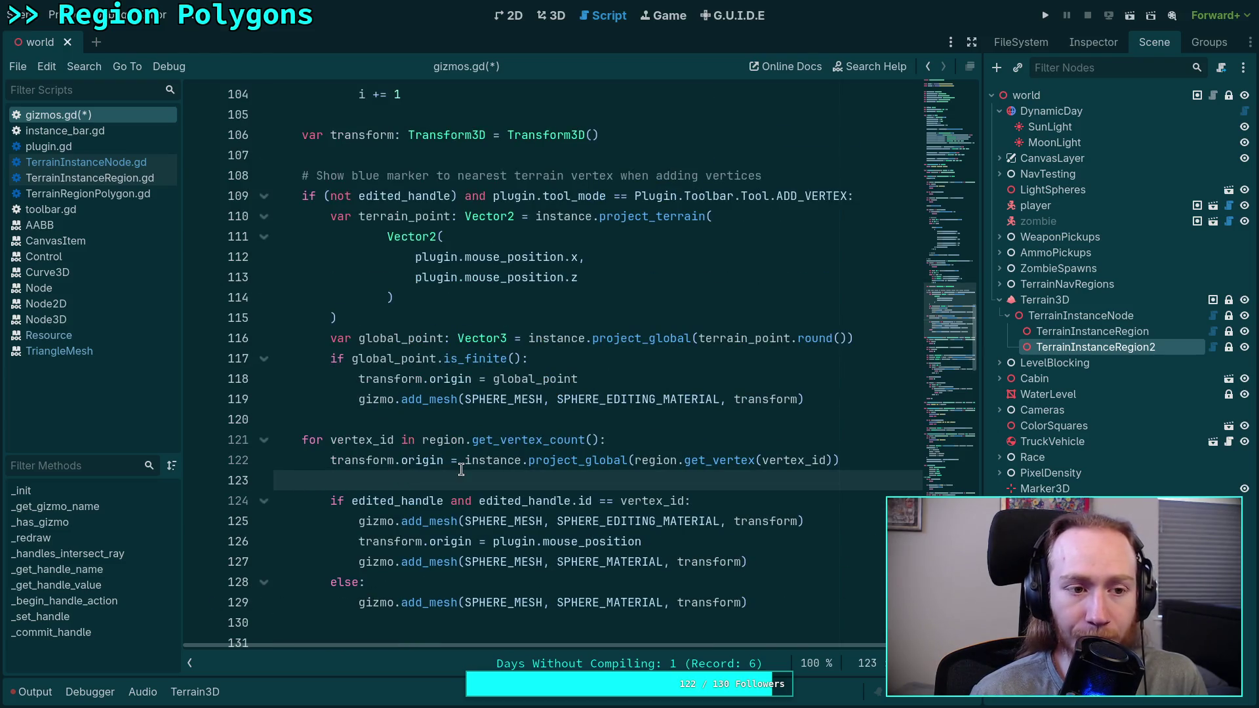
scroll(463, 469, "down", 2)
left_click(780, 493)
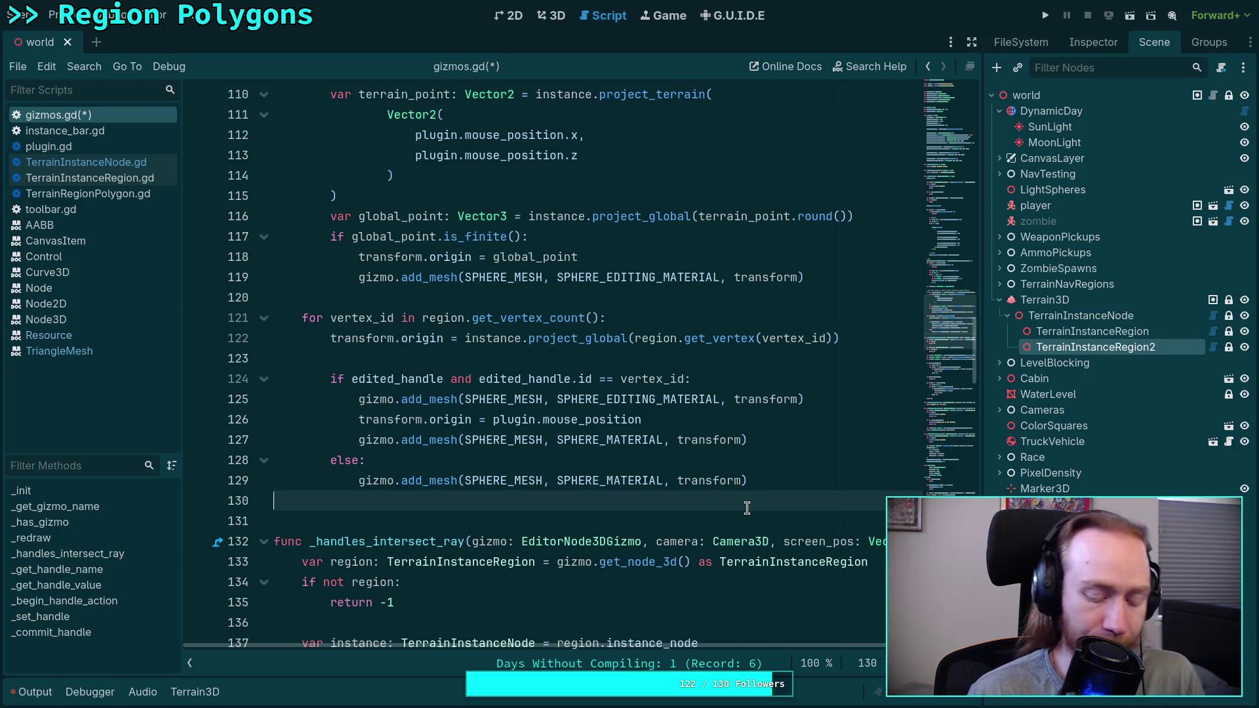
key("ctrl+s")
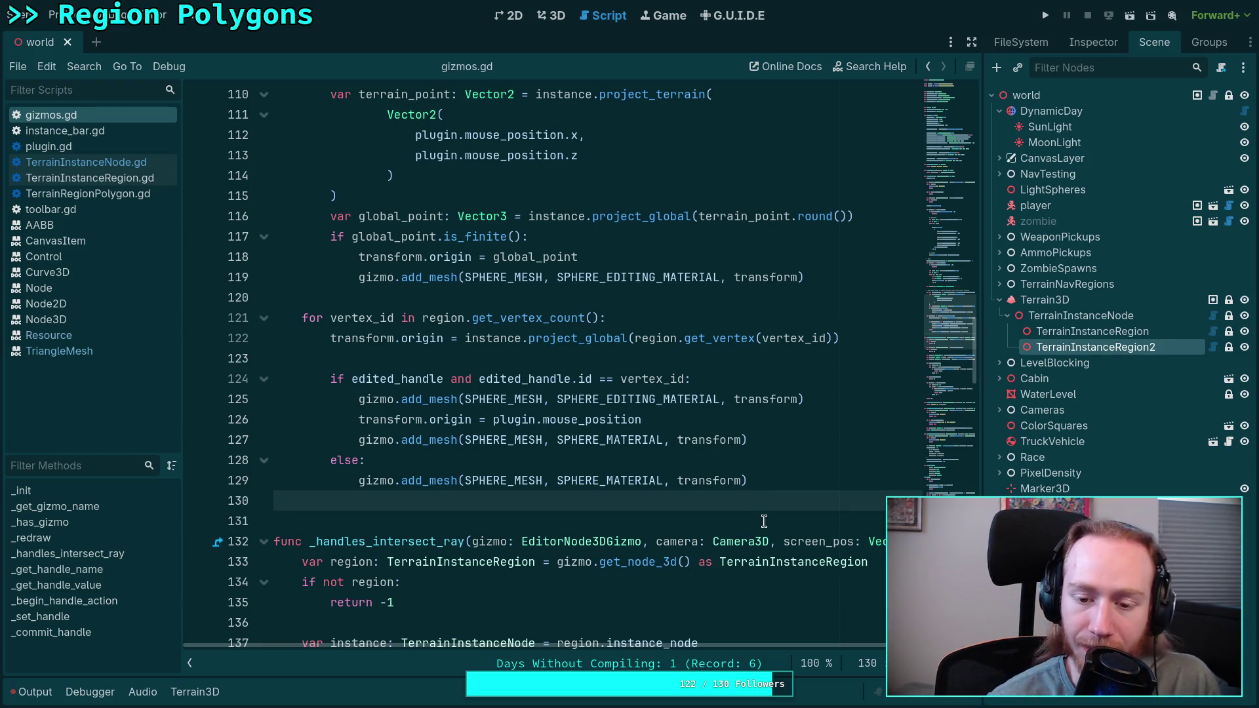
Highlight vertex_id's uses and select the for-loop header on line 121
left_click(765, 483)
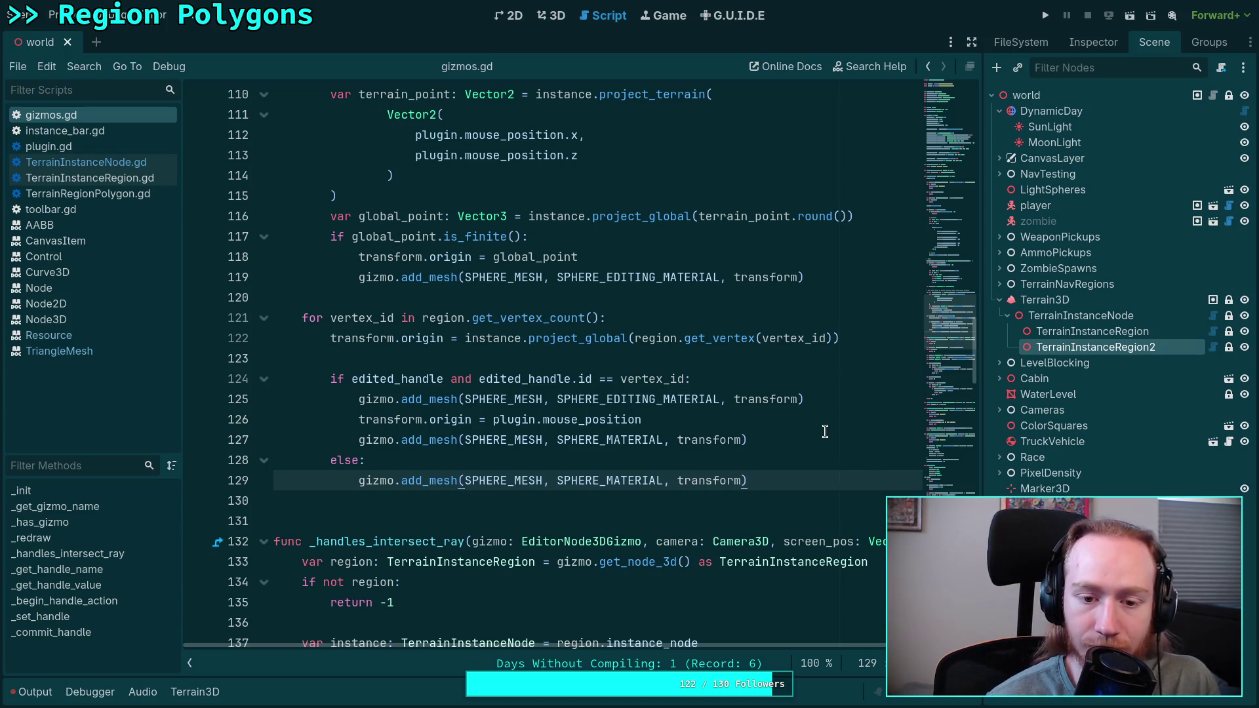
left_click_drag(331, 317, 393, 312)
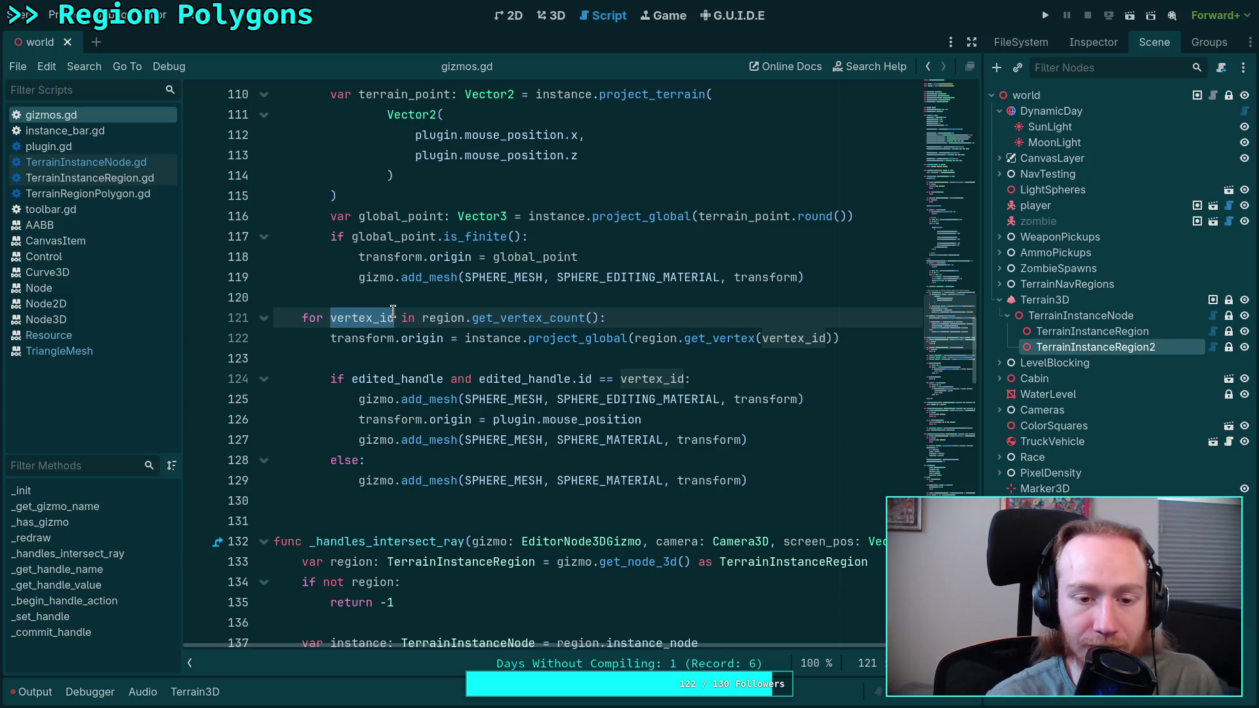
left_click(482, 354)
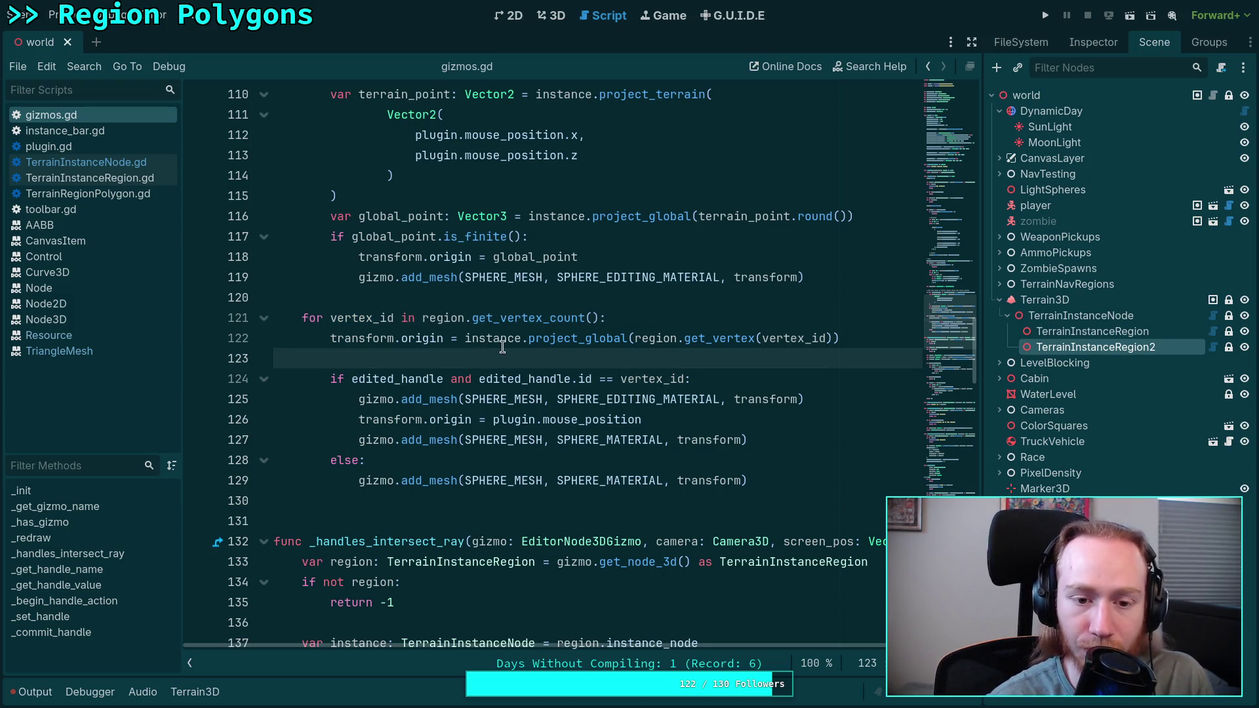
mouse_move(503, 347)
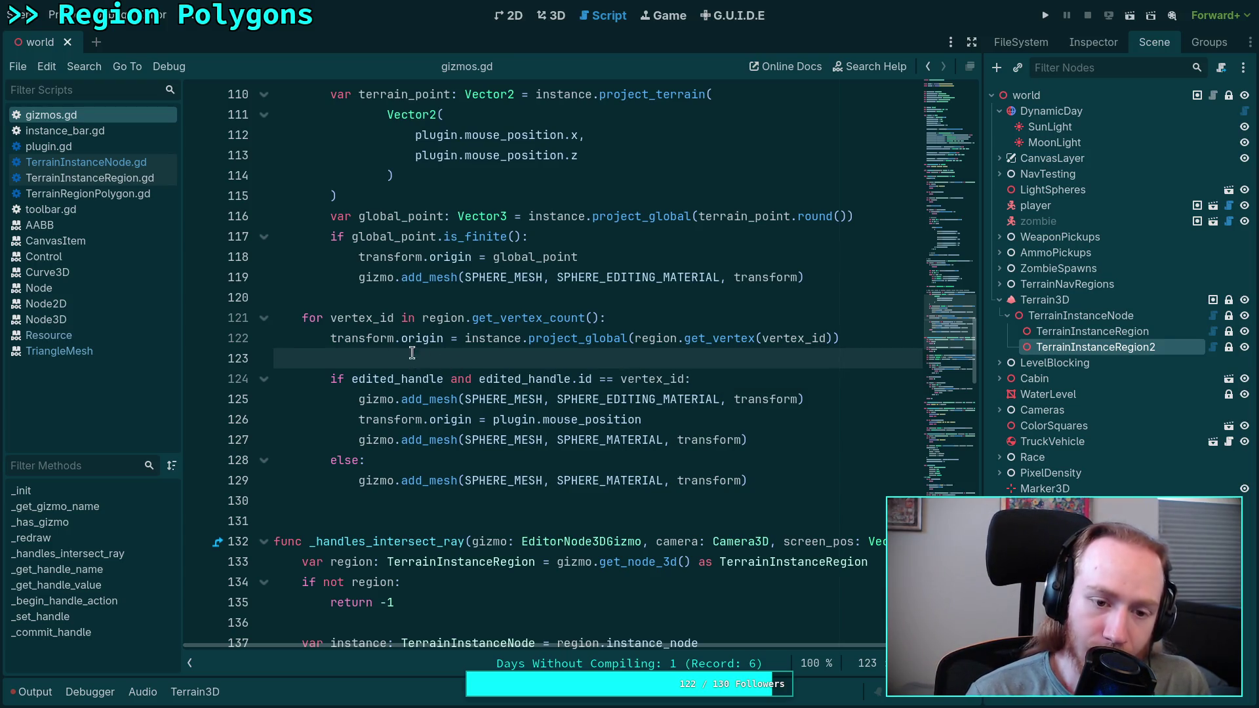
left_click(388, 320)
left_click(682, 324)
key("shift+Home")
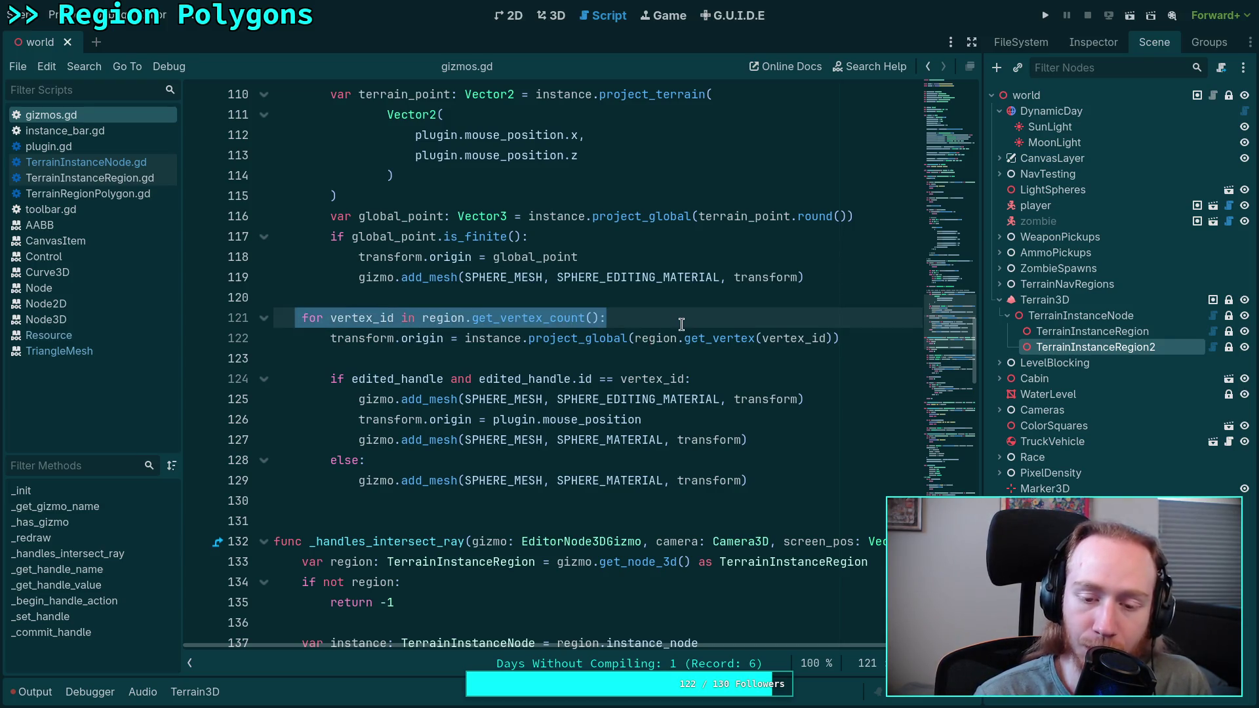
left_click(586, 299)
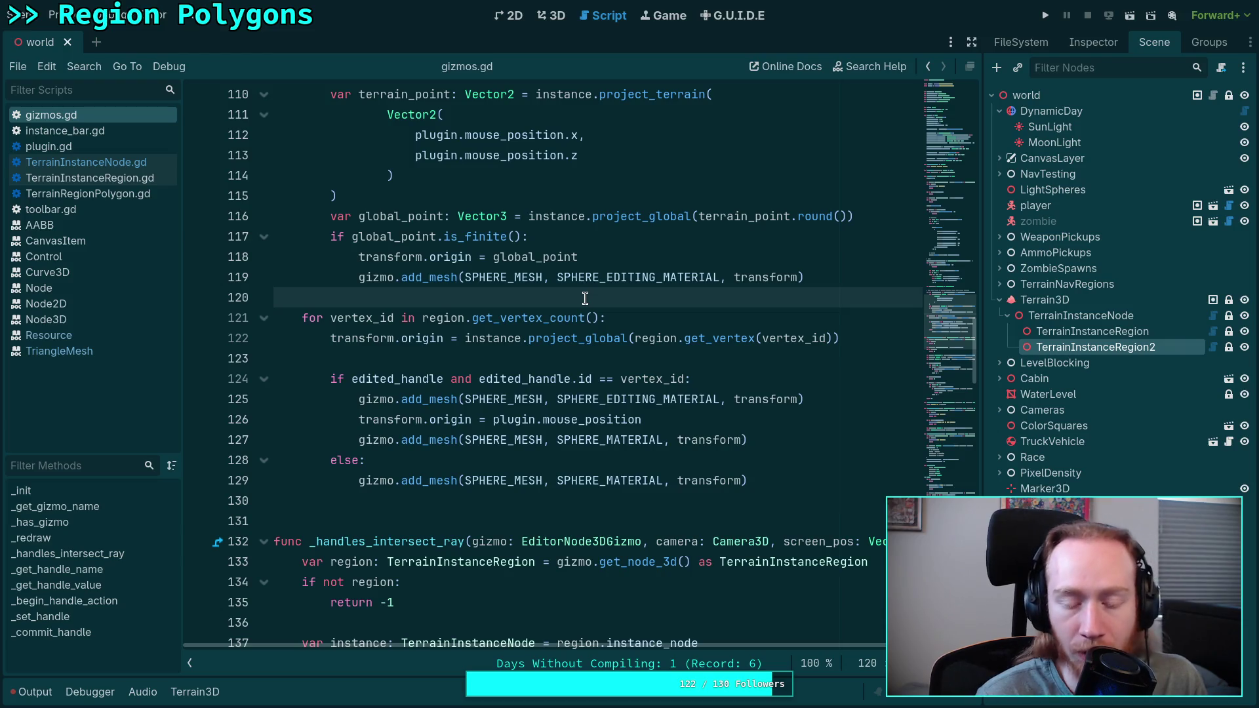
Insert an indented 'if region._last_shape:' line above the vertex loop with an empty body line
key("Return")
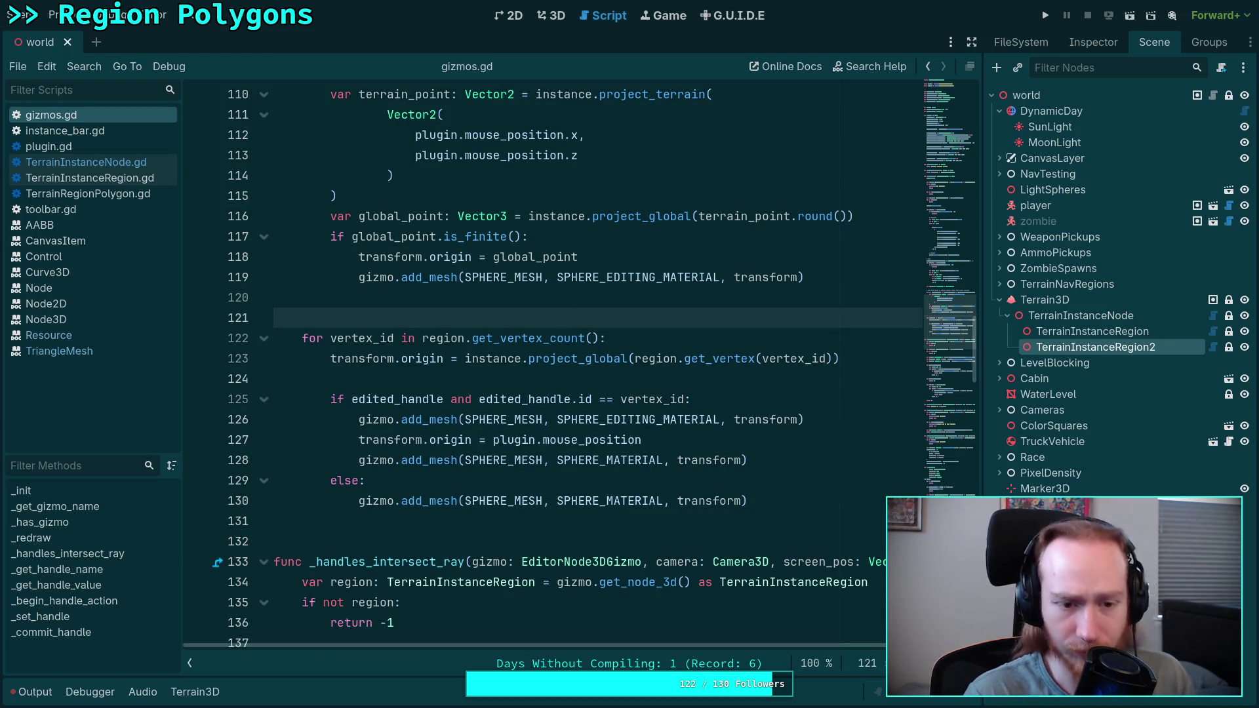
key("Tab")
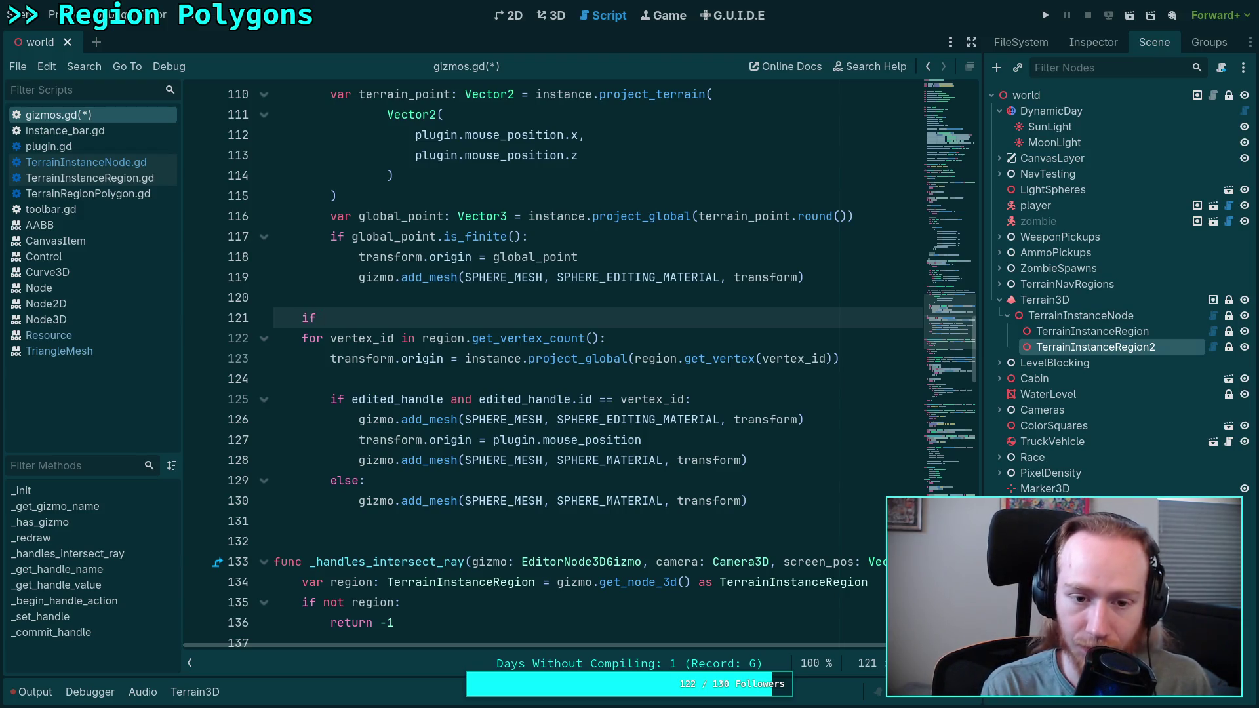
type("region._")
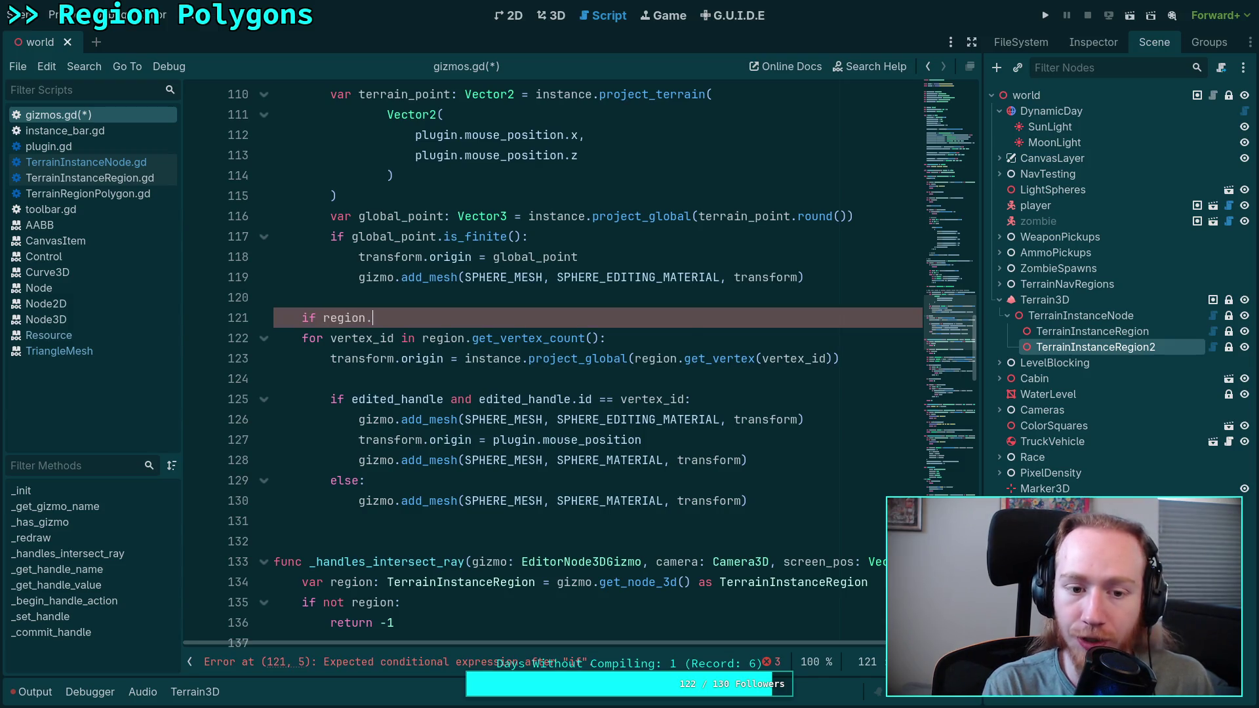
type("la")
key("Return")
type(":")
key("Return")
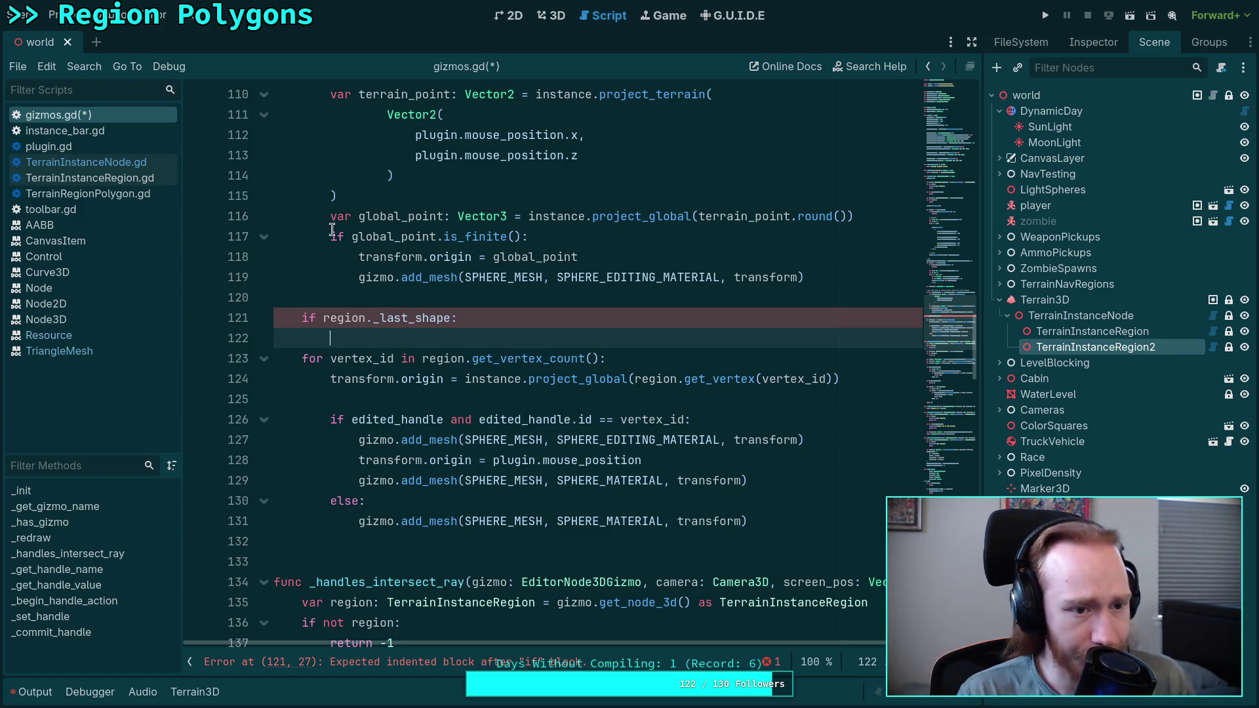
In TerrainInstanceRegion.gd, fold clear_region, _populate_chunk and _is_pos_too_close
left_click(113, 180)
scroll(459, 413, "up", 10)
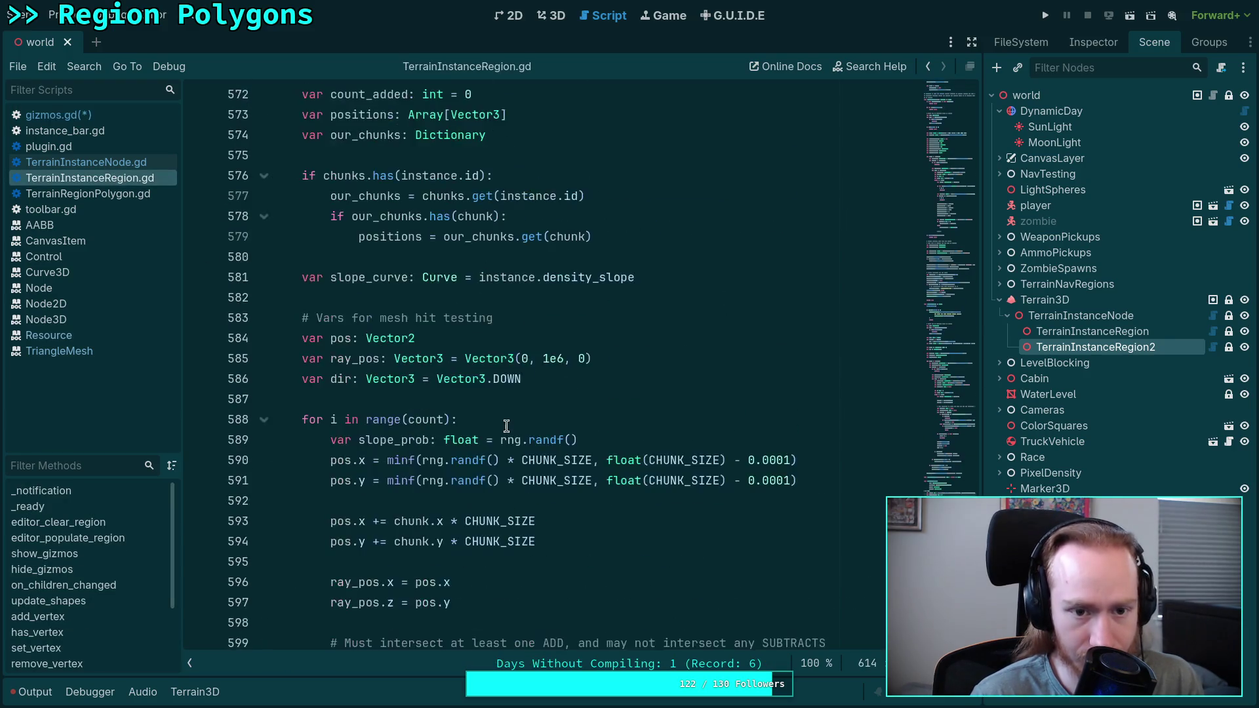
scroll(480, 403, "up", 20)
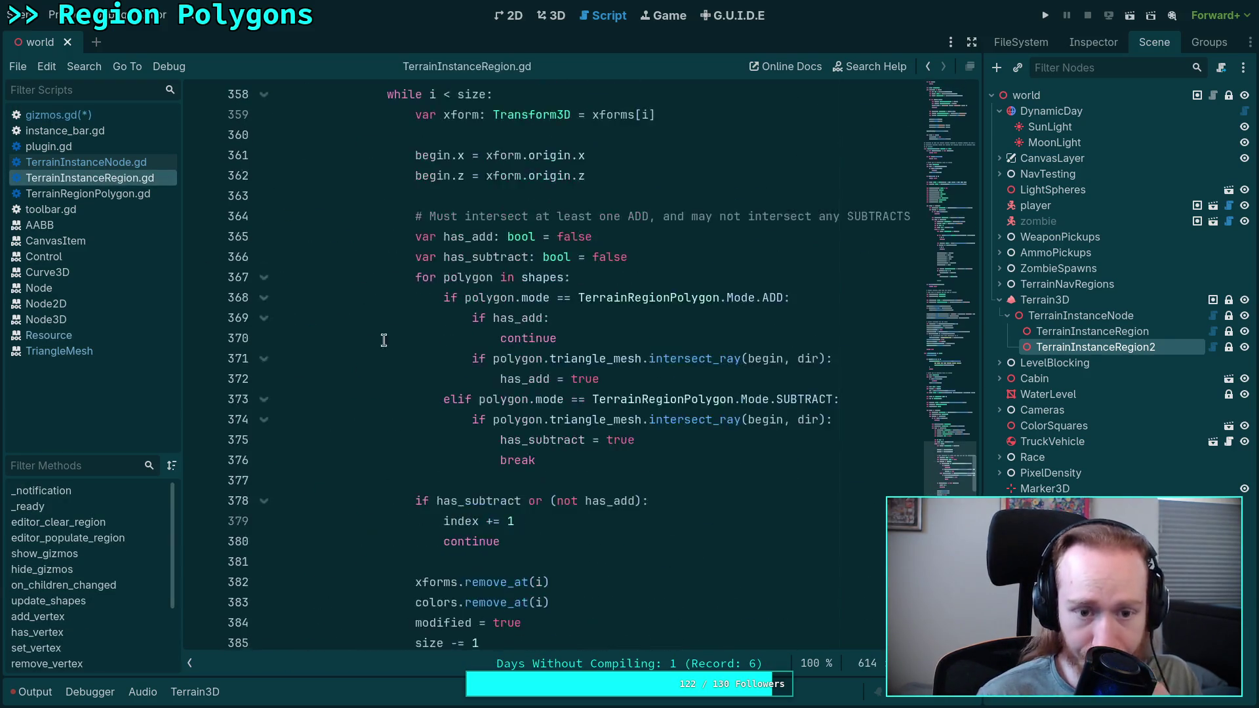
scroll(297, 321, "up", 5)
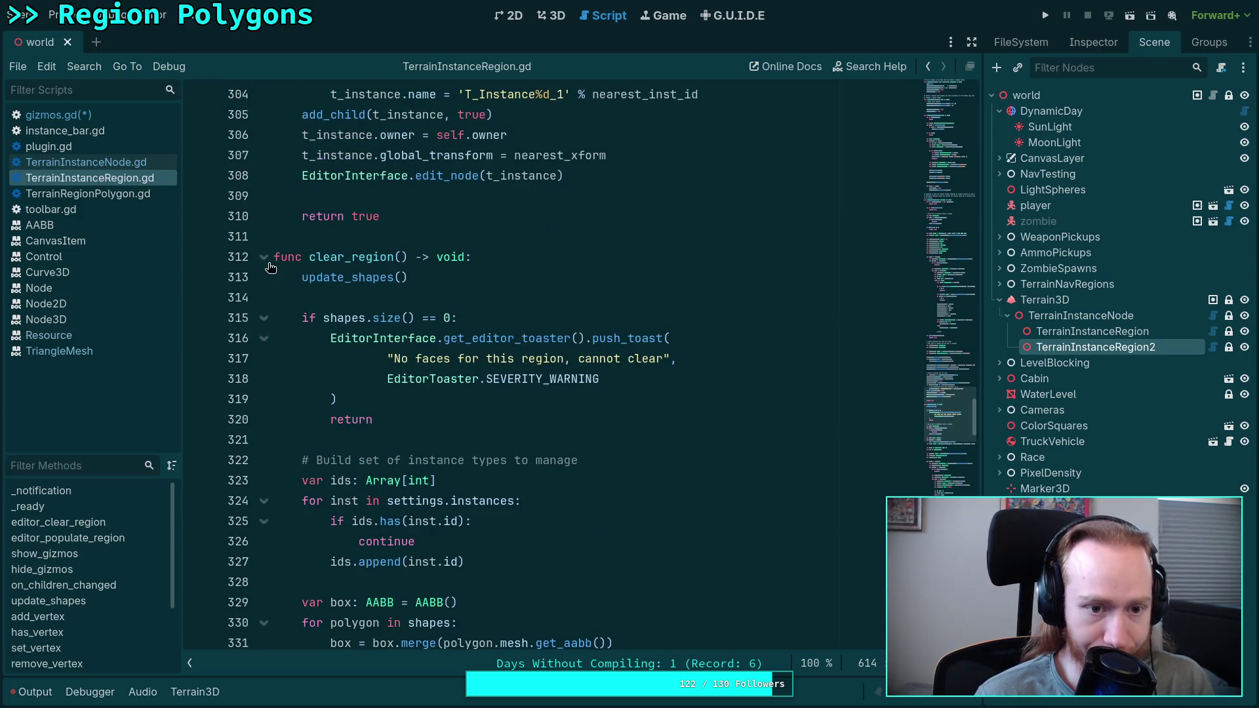
left_click(263, 257)
left_click(263, 338)
left_click(263, 359)
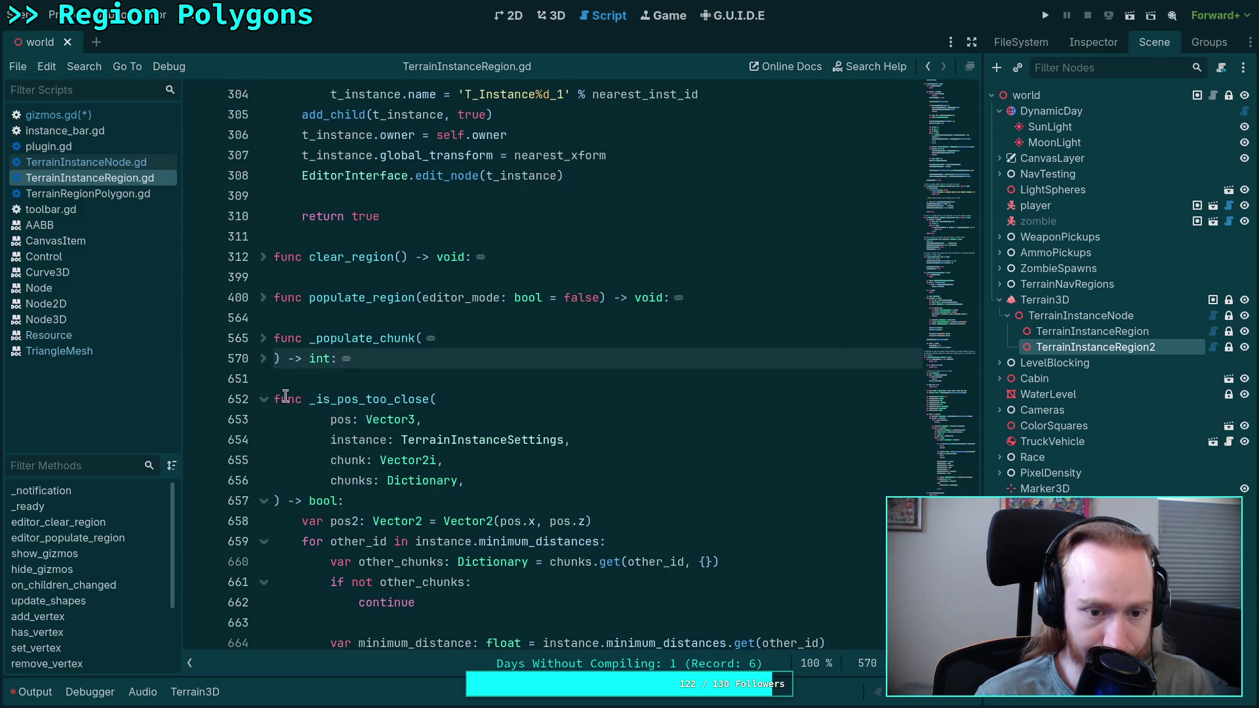
left_click(263, 400)
left_click(263, 420)
Fold save_temporary_instances and remove_vertex, then go back to gizmos.gd
scroll(426, 387, "up", 20)
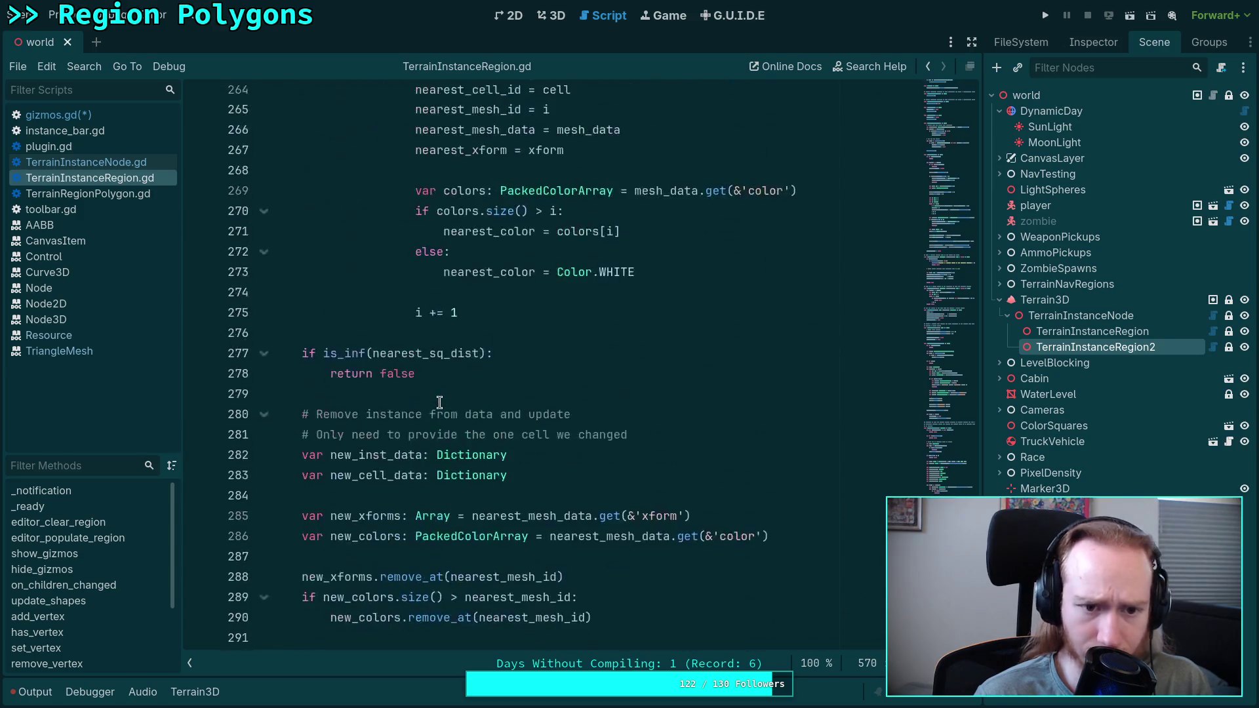
scroll(280, 400, "up", 20)
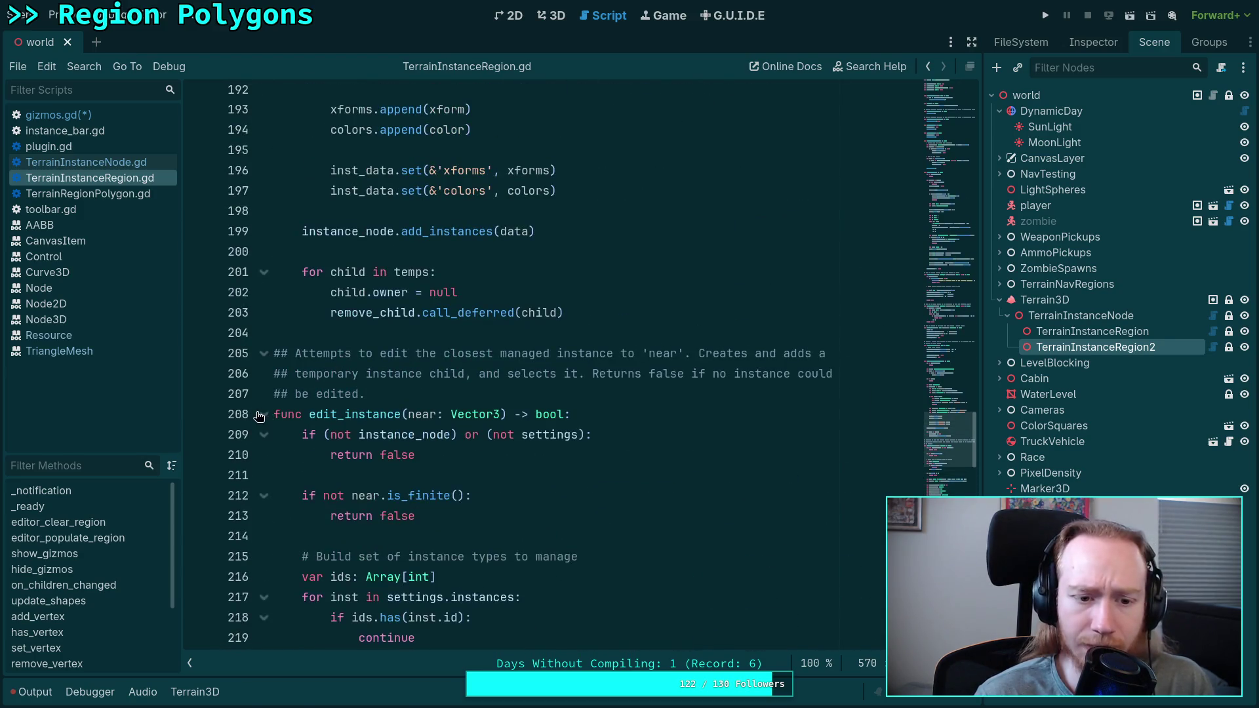
scroll(280, 399, "up", 2)
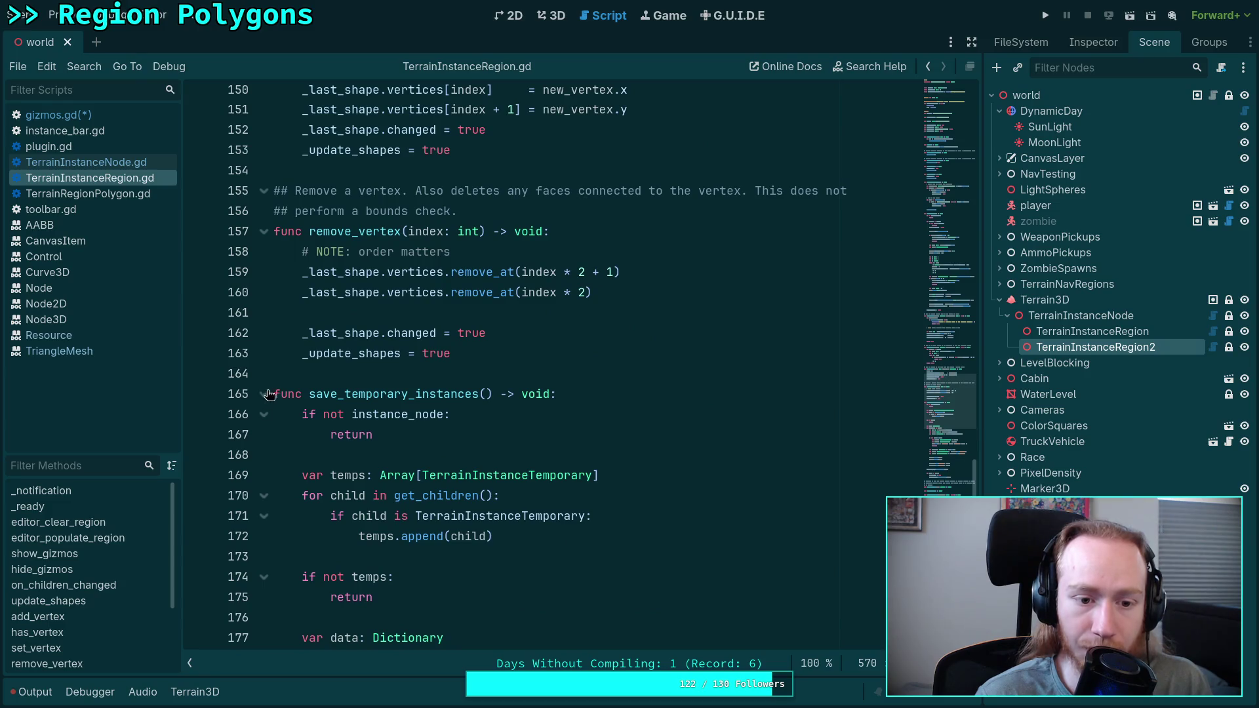
left_click(263, 393)
scroll(263, 426, "up", 4)
left_click(264, 475)
key("alt+Left")
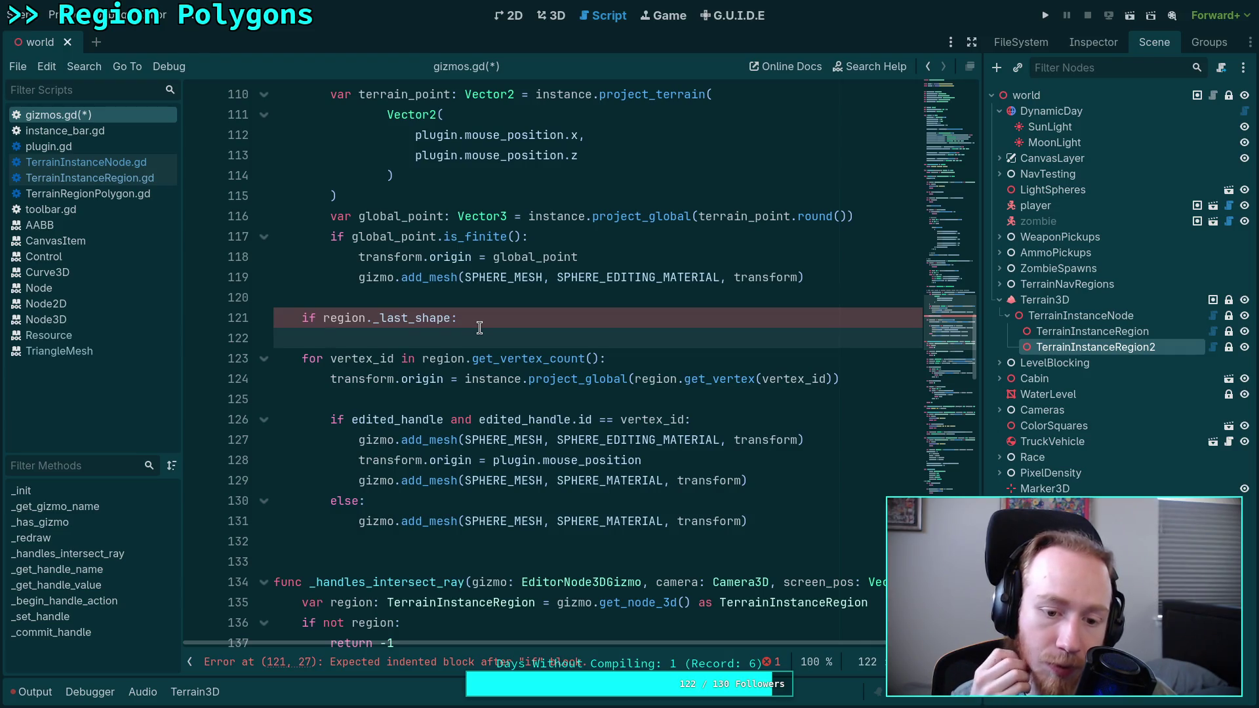
scroll(479, 327, "up", 7)
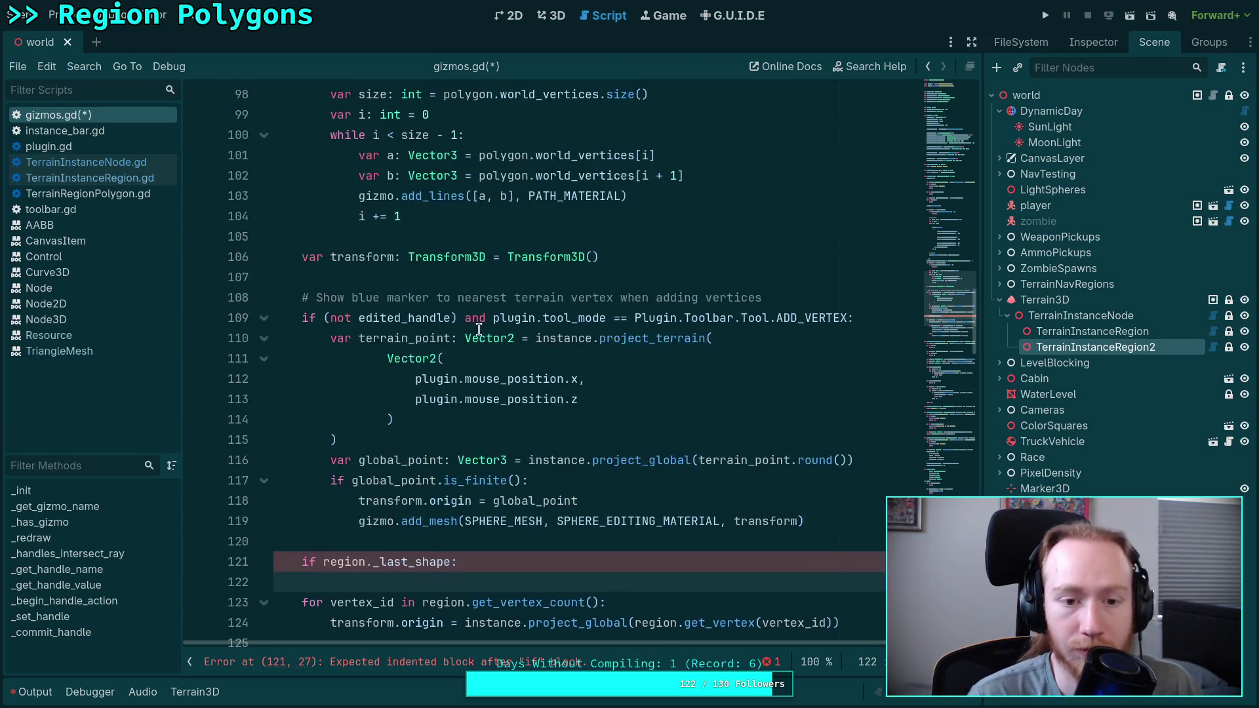
scroll(436, 212, "down", 4)
left_click(436, 204)
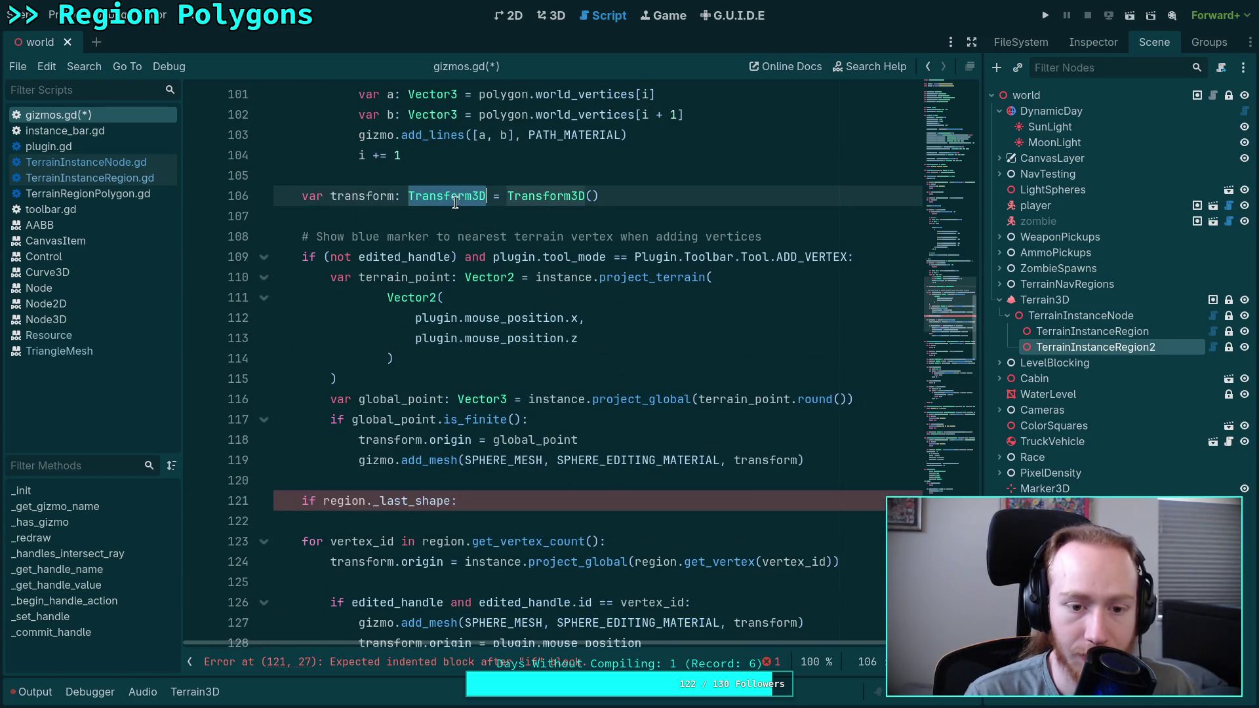
double_click(359, 200)
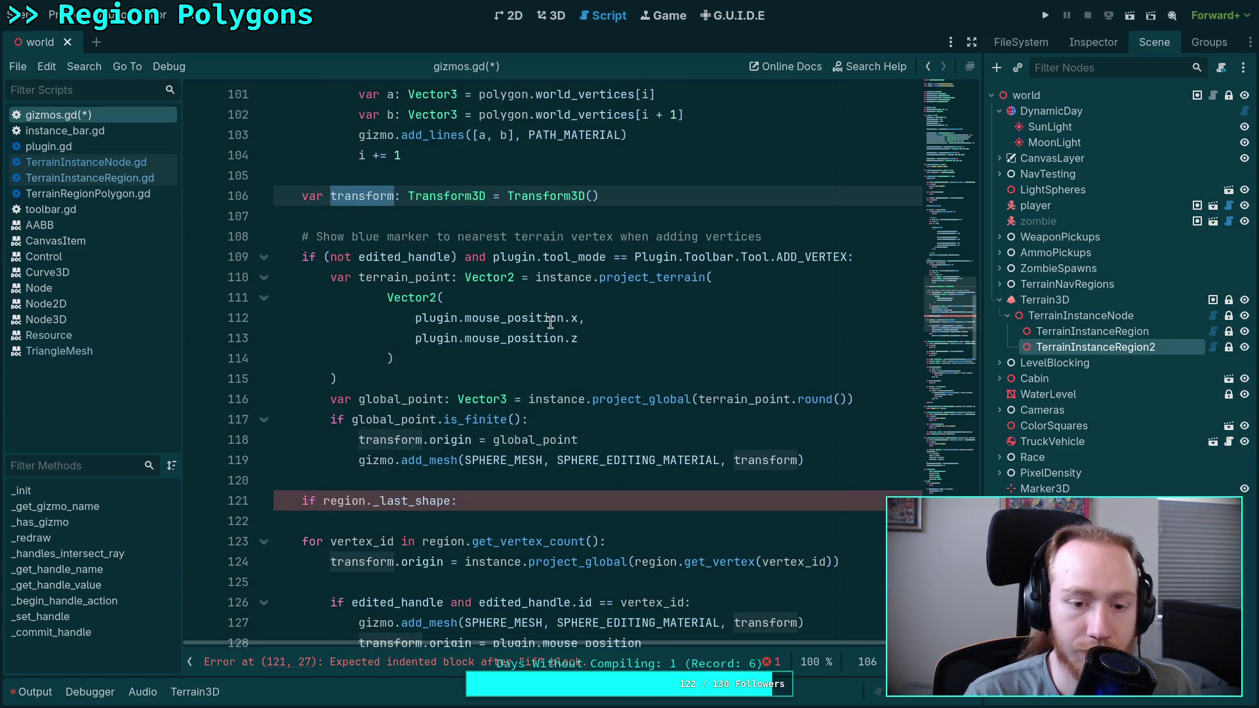
mouse_move(550, 321)
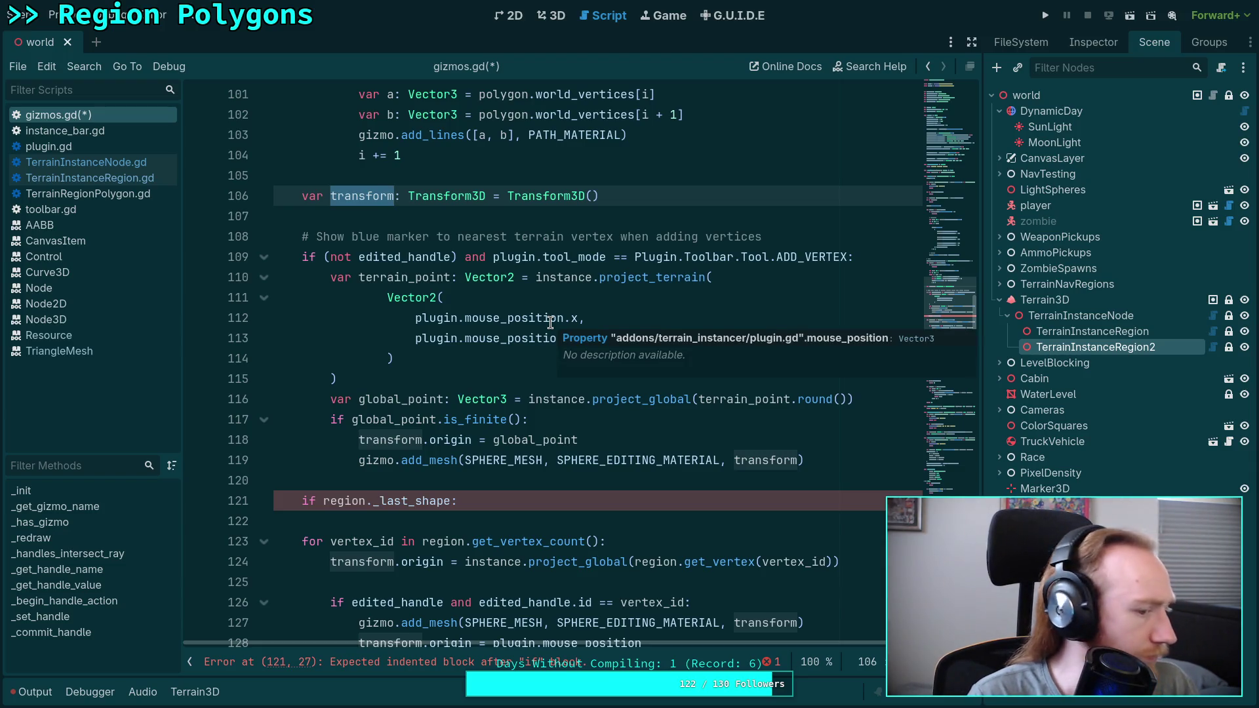
scroll(505, 393, "down", 3)
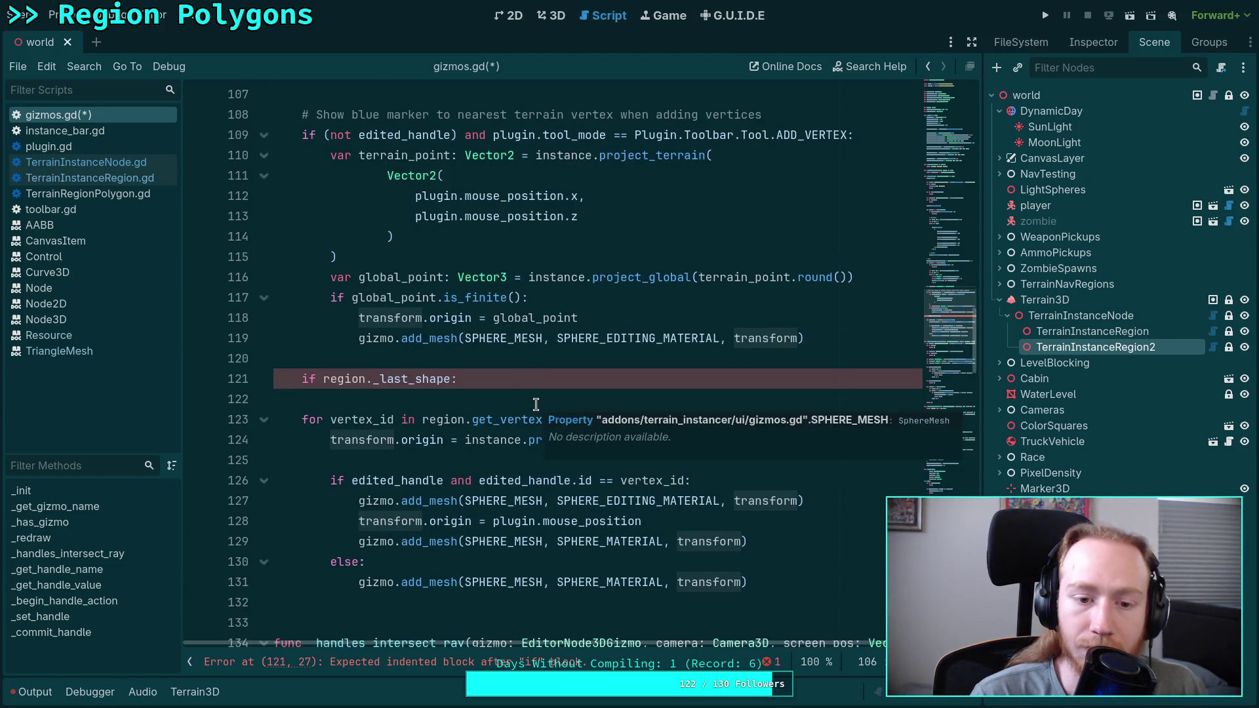
left_click(484, 338)
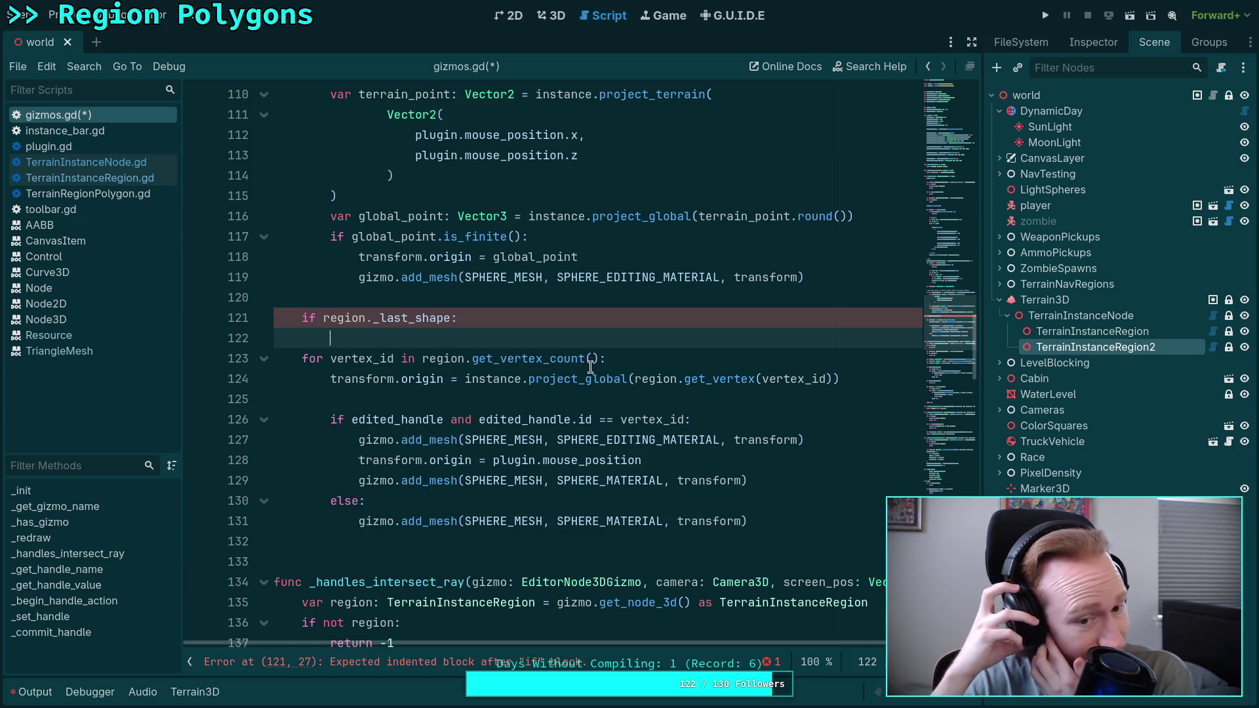
Start a 'var size: int = region._last_shape.world_vertices.' declaration under the if check
type("for")
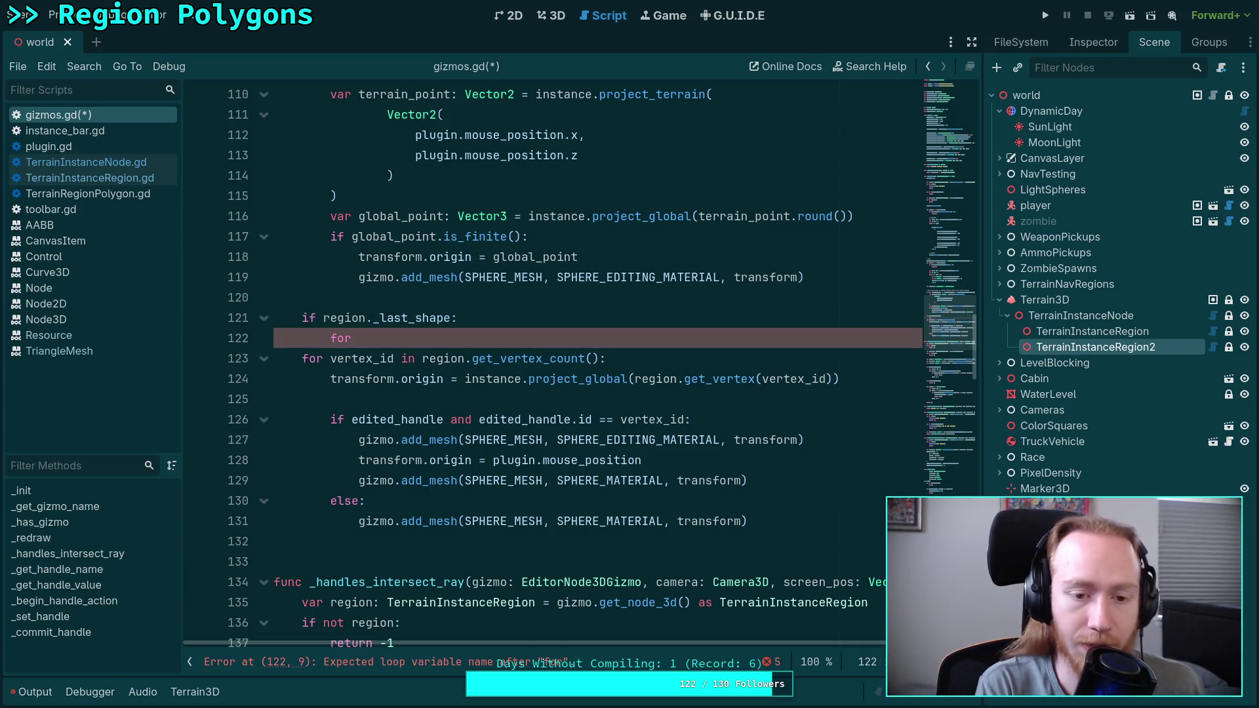
key("BackSpace")
key("BackSpace")
key("BackSpace")
type("var ")
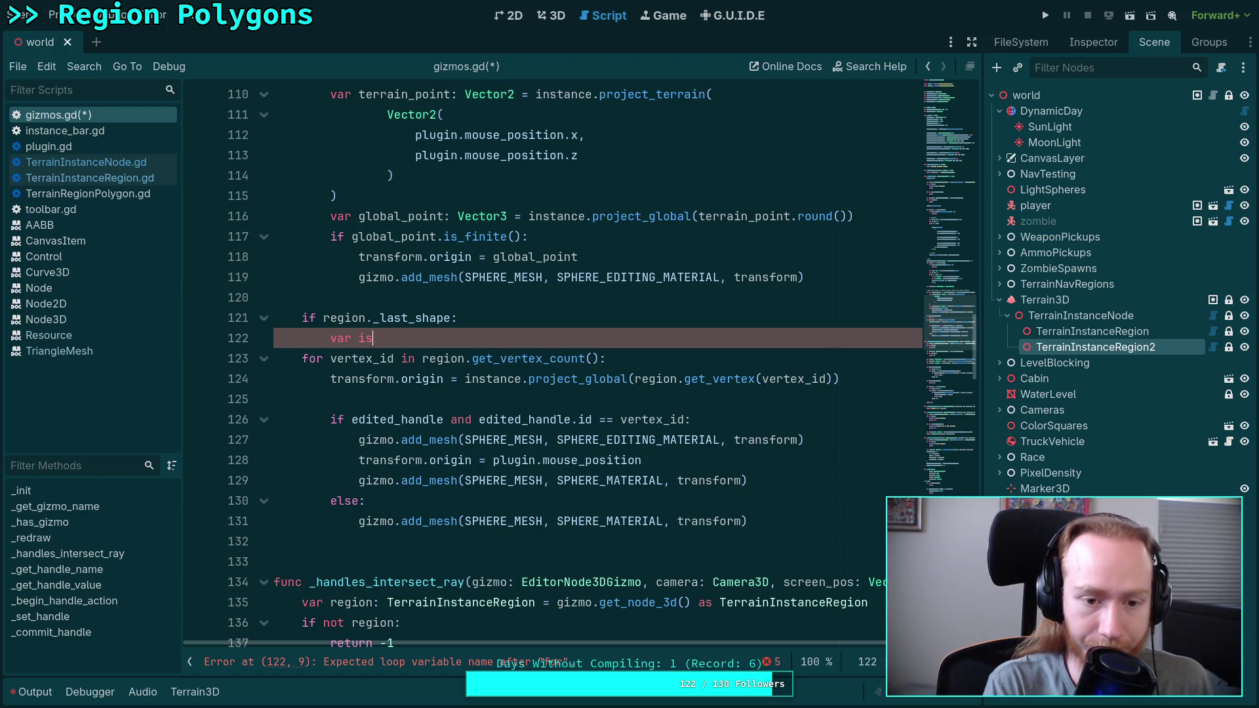
type("size: int = ")
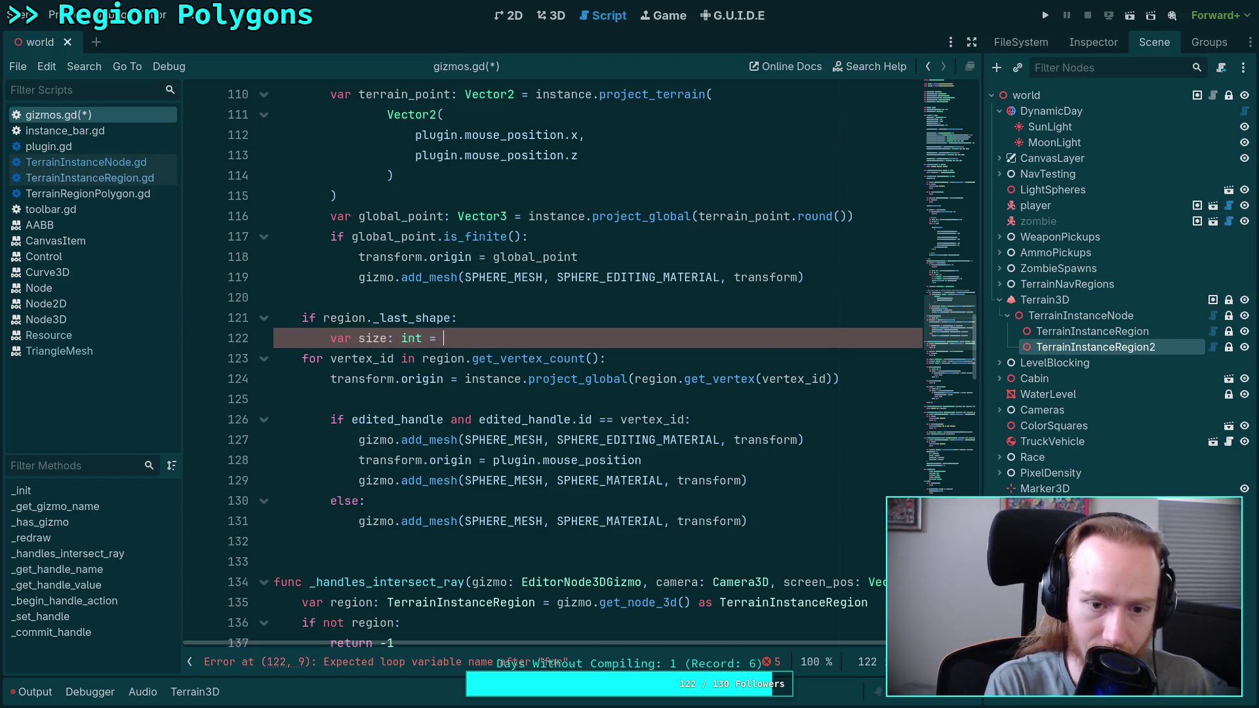
type("region.")
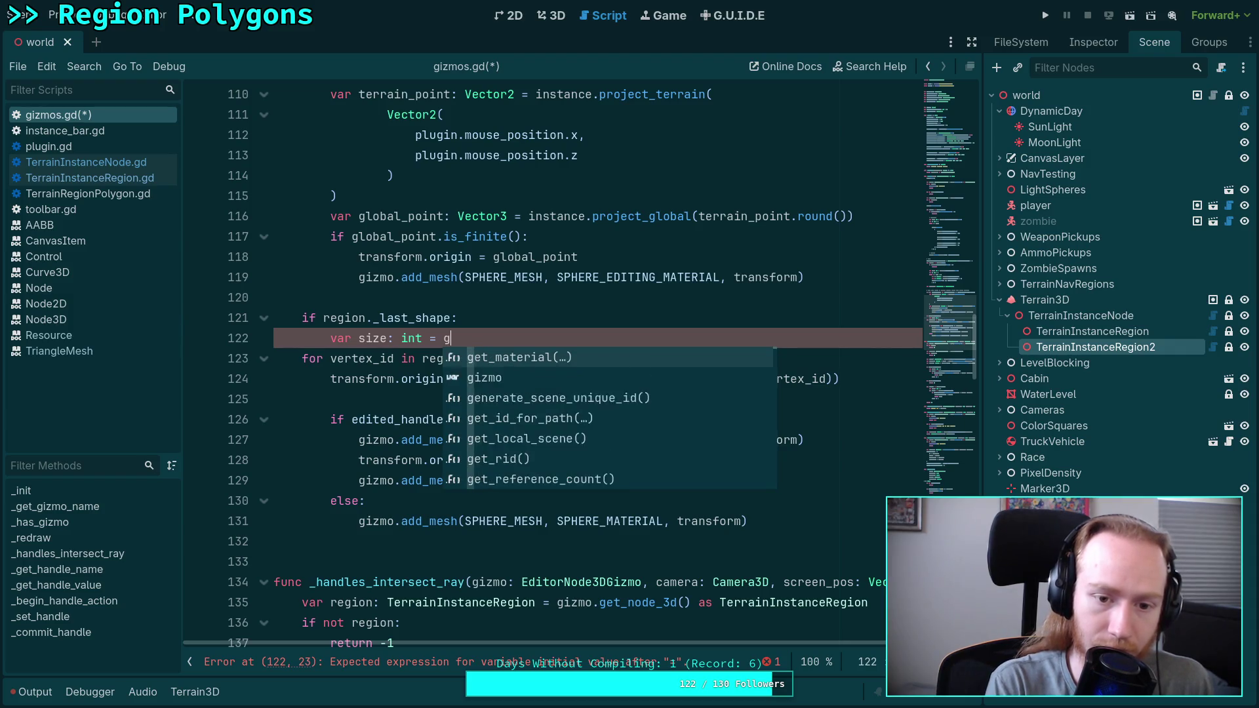
type("_last_shape.")
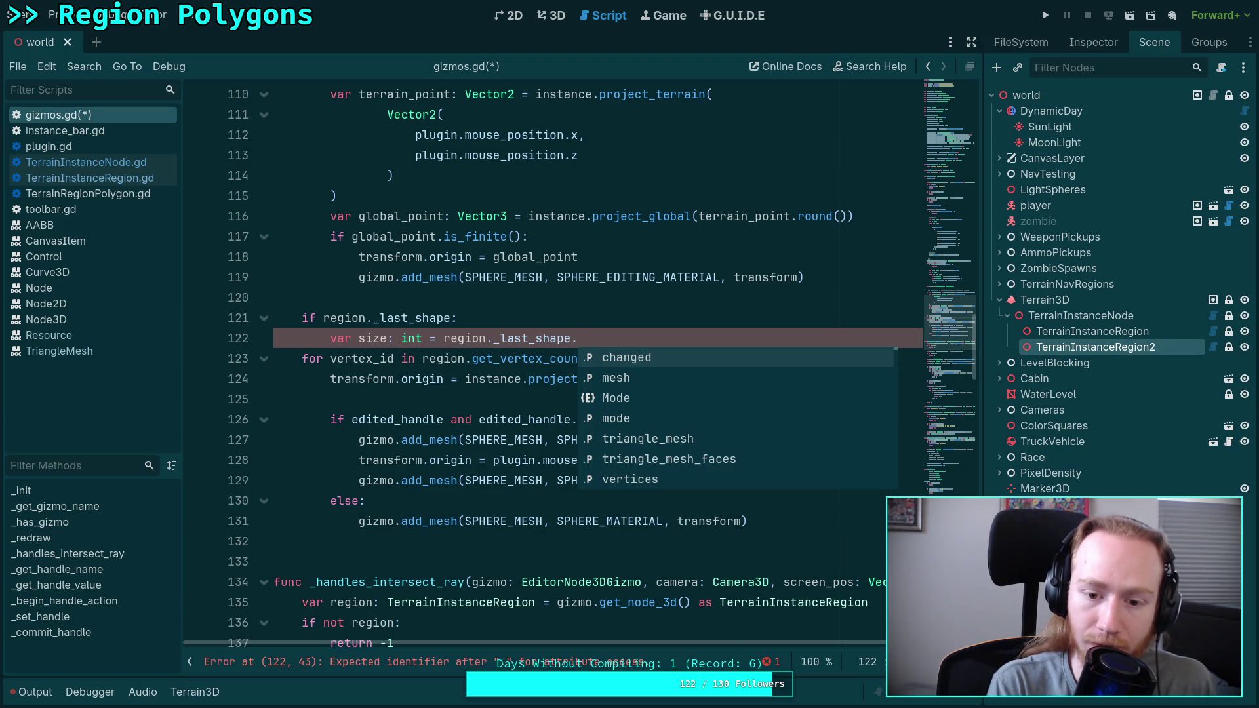
type("world_vertices.")
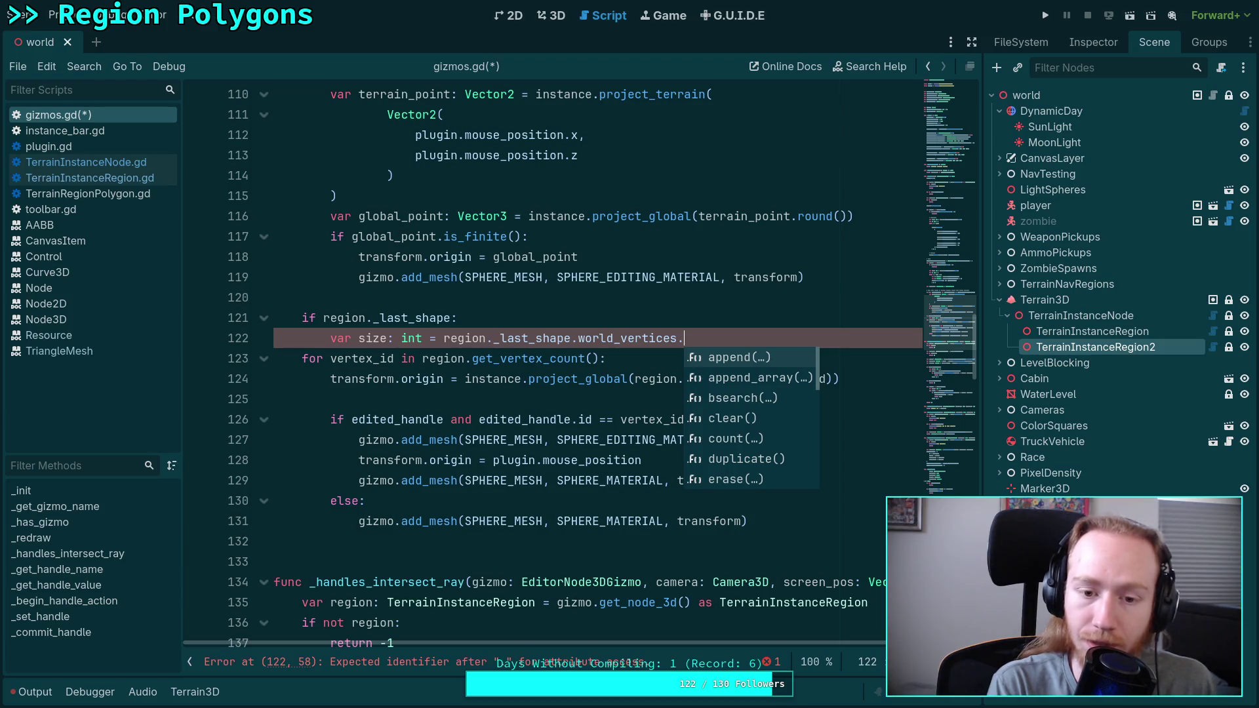
left_click(438, 402)
Replace it with 'for vertex in region._last_shape.world_vertices:' and delete the old vertex_id loop line
left_click_drag(744, 336, 330, 338)
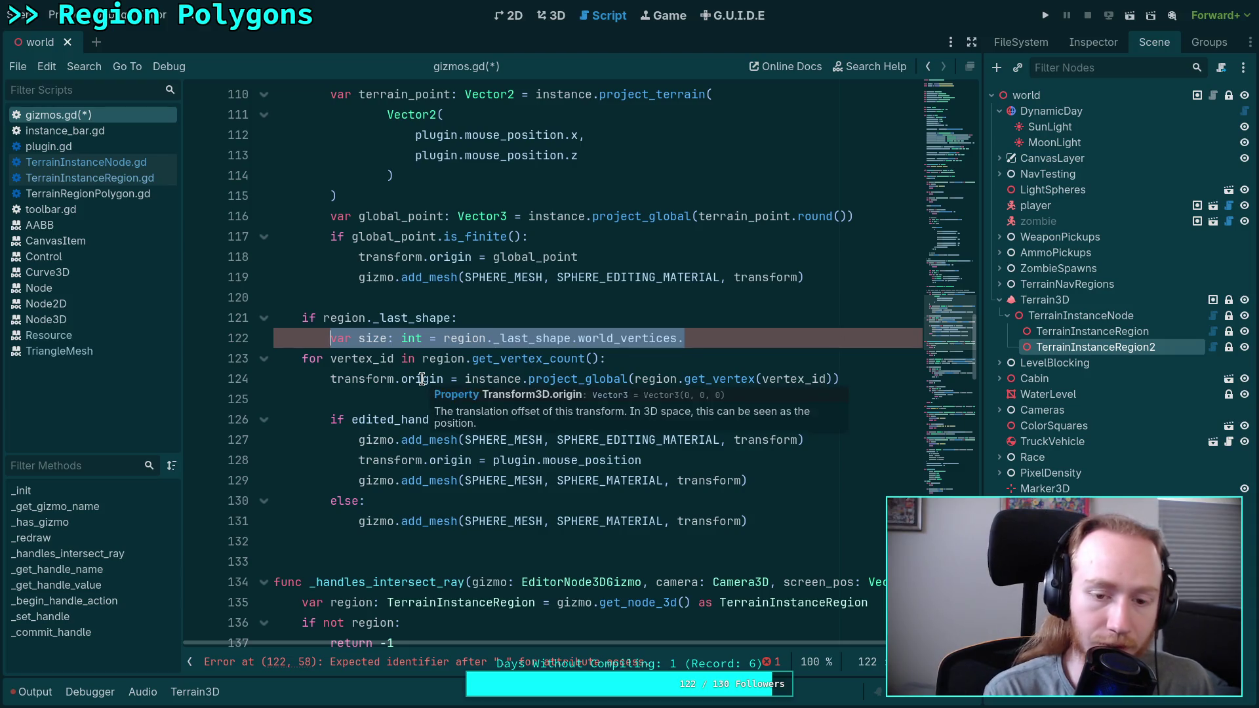
type("fir")
key("BackSpace")
type("or vertex in")
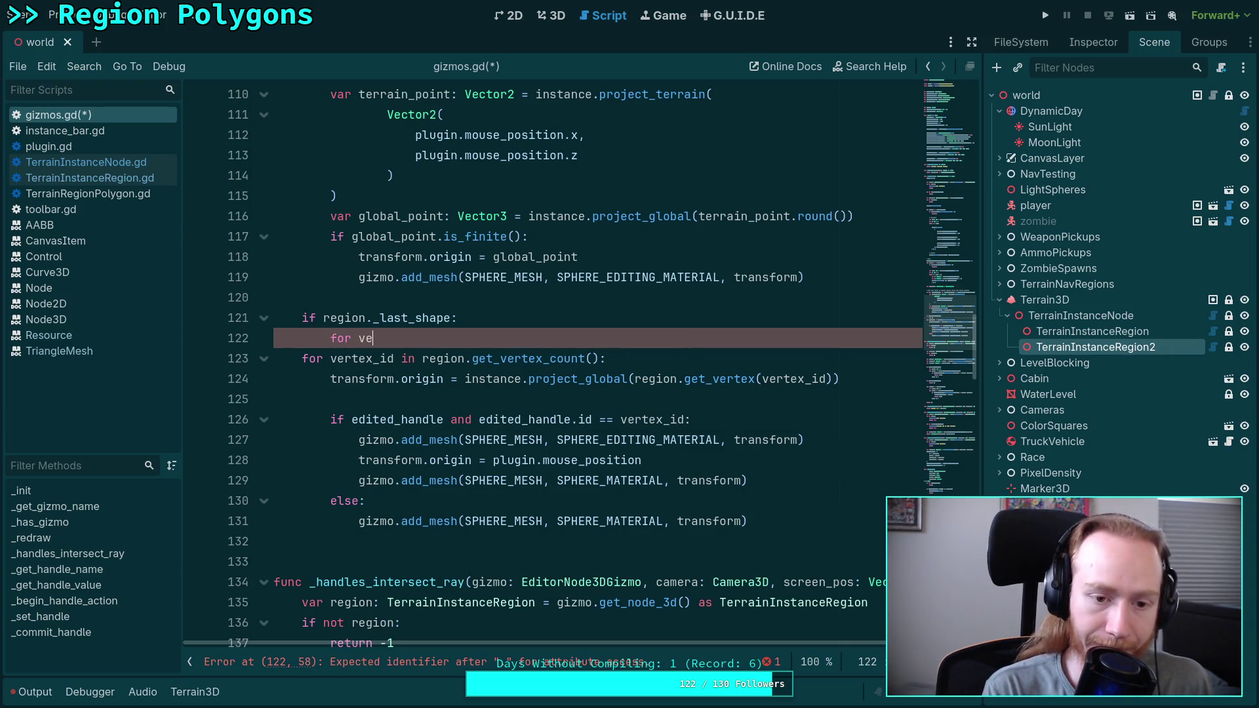
type(" region.")
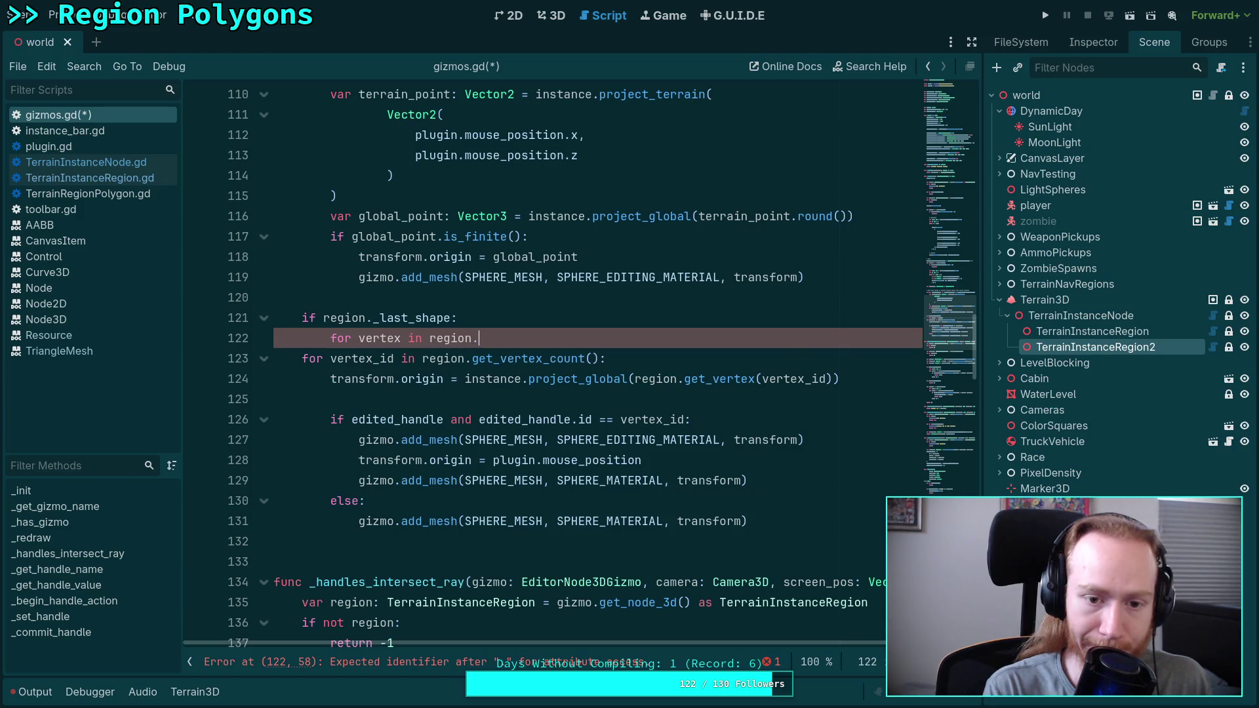
type("_last_shape.")
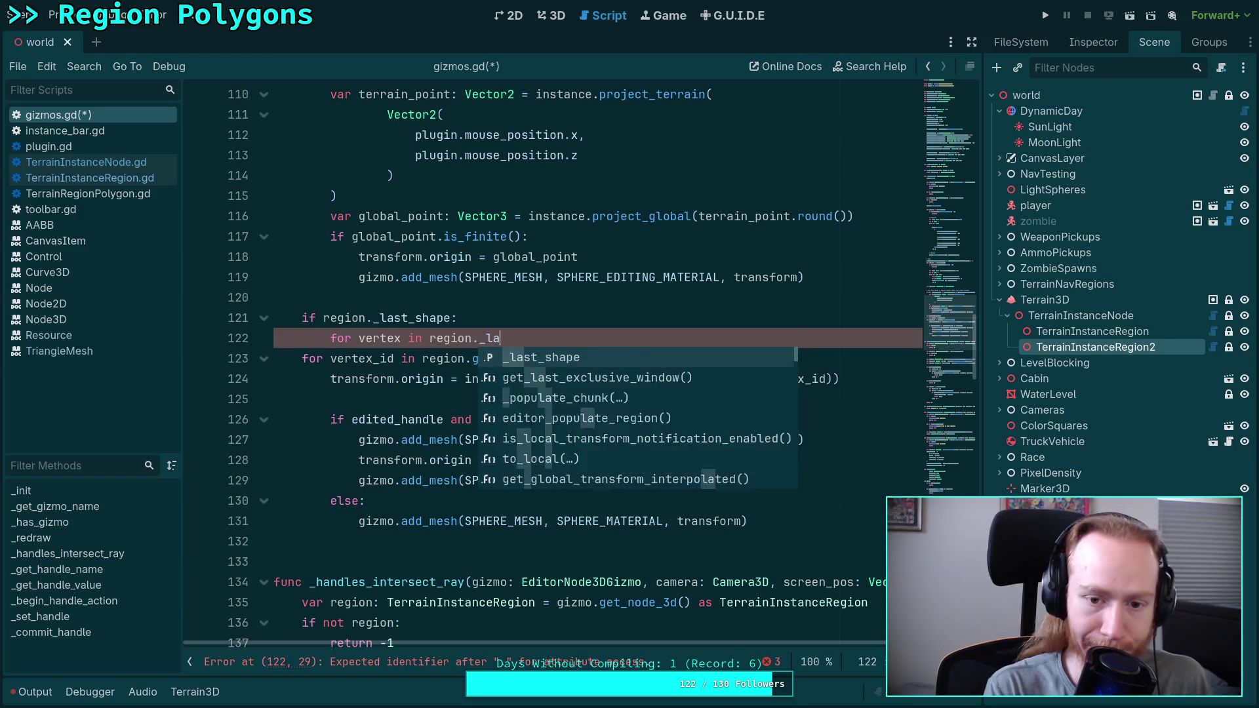
type("wor")
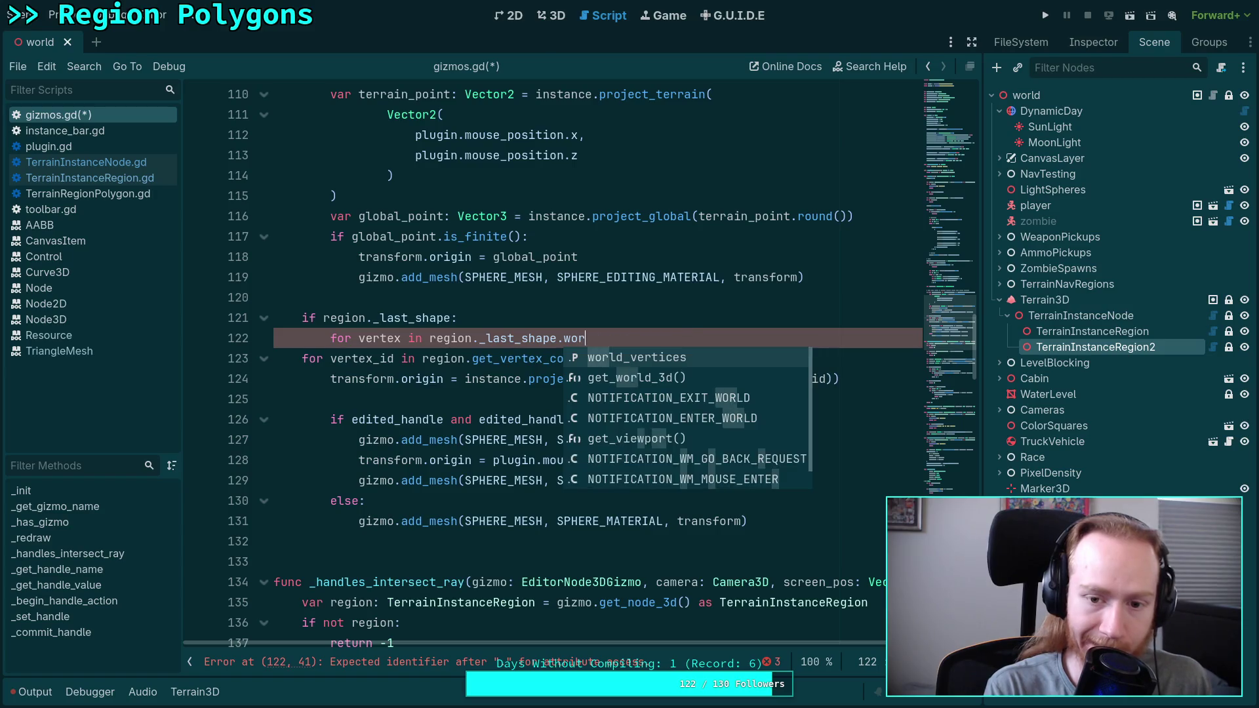
key("Return")
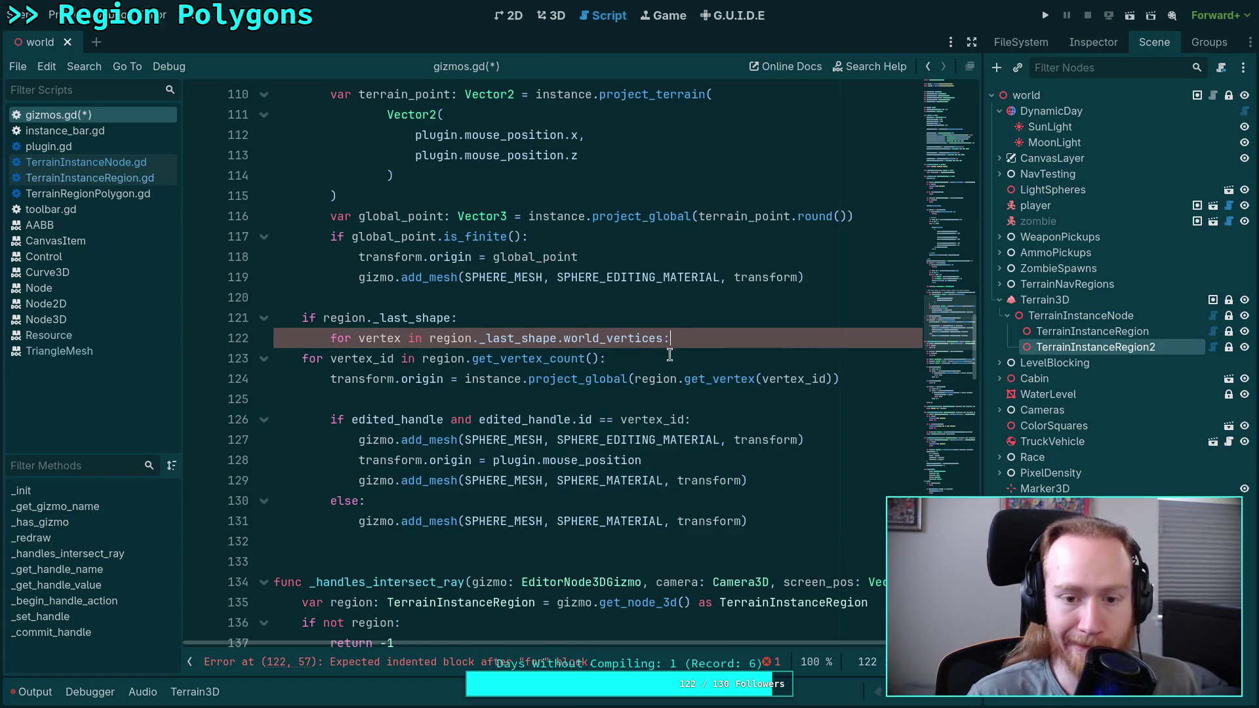
triple_click(367, 359)
key("BackSpace")
left_click_drag(328, 358, 440, 501)
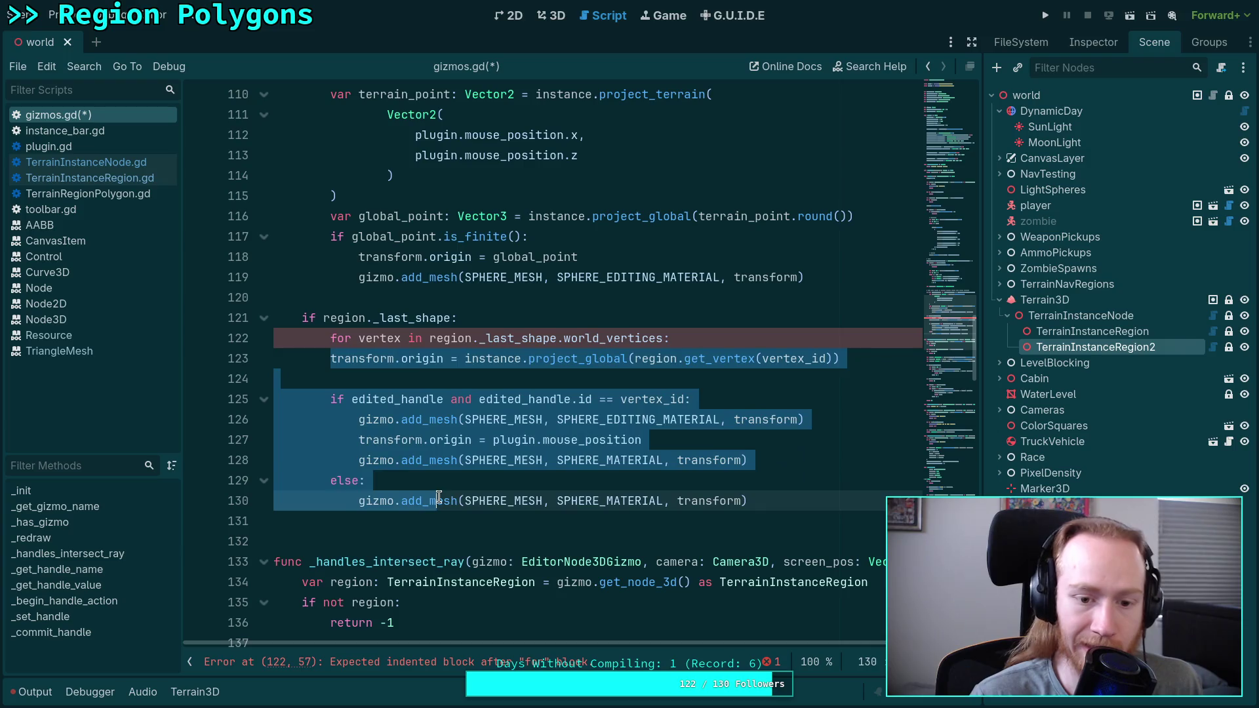
Indent the sphere-drawing code under the new loop and set transform.origin to vertex
key("Tab")
left_click(597, 387)
left_click_drag(664, 359, 859, 358)
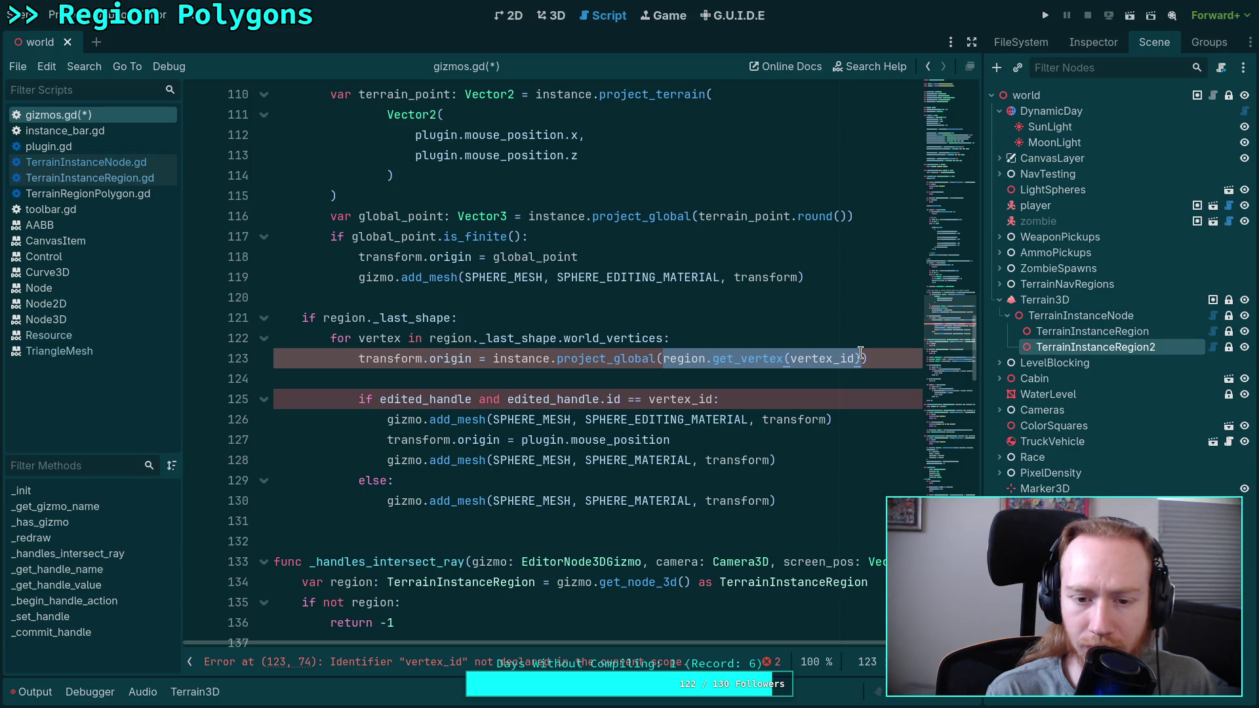
mouse_move(867, 359)
left_mouse_down()
mouse_move(478, 358)
mouse_move(493, 359)
left_mouse_up()
type("vertex")
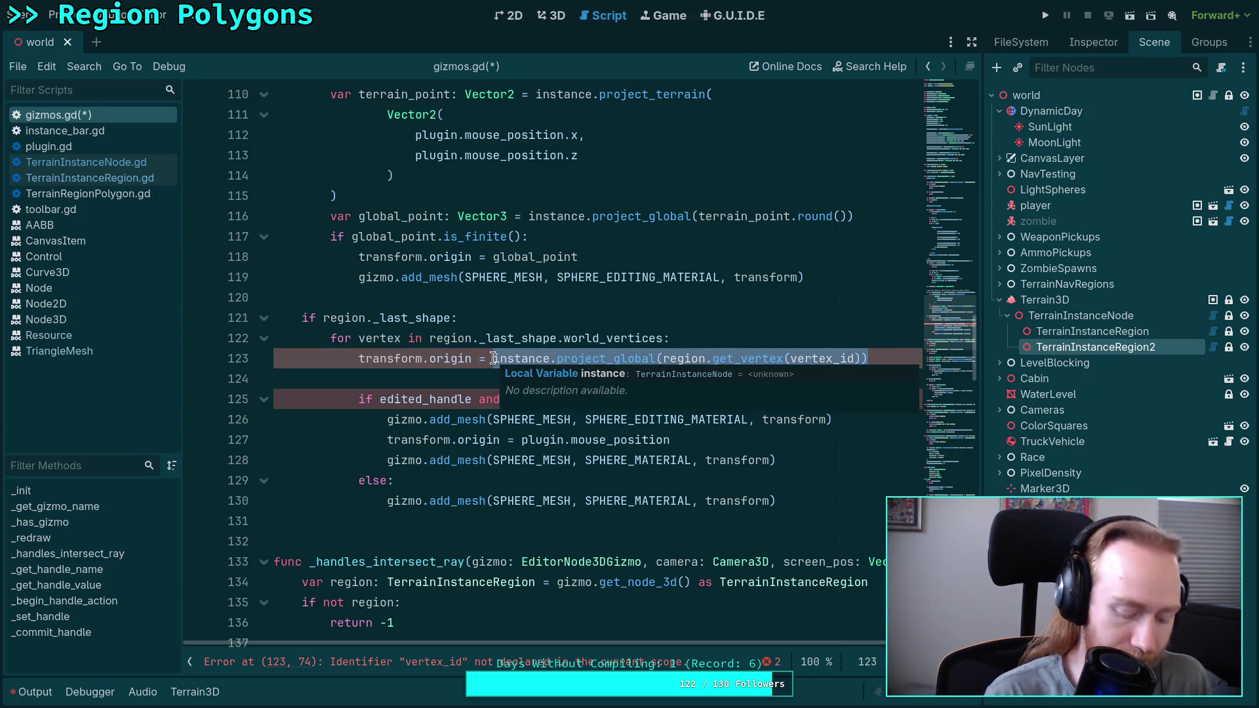
left_click(440, 370)
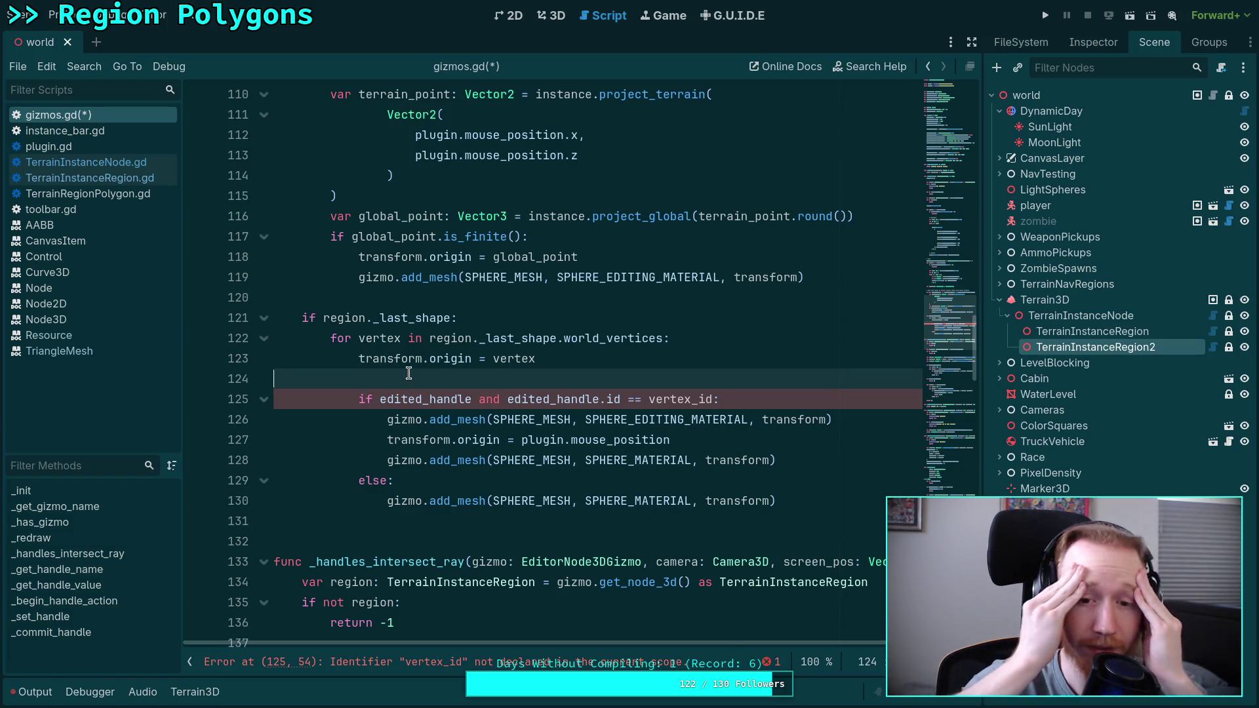
Add 'var index: int = 0' just before the vertex loop
left_click(478, 339)
left_click(537, 316)
key("Return")
type("var ")
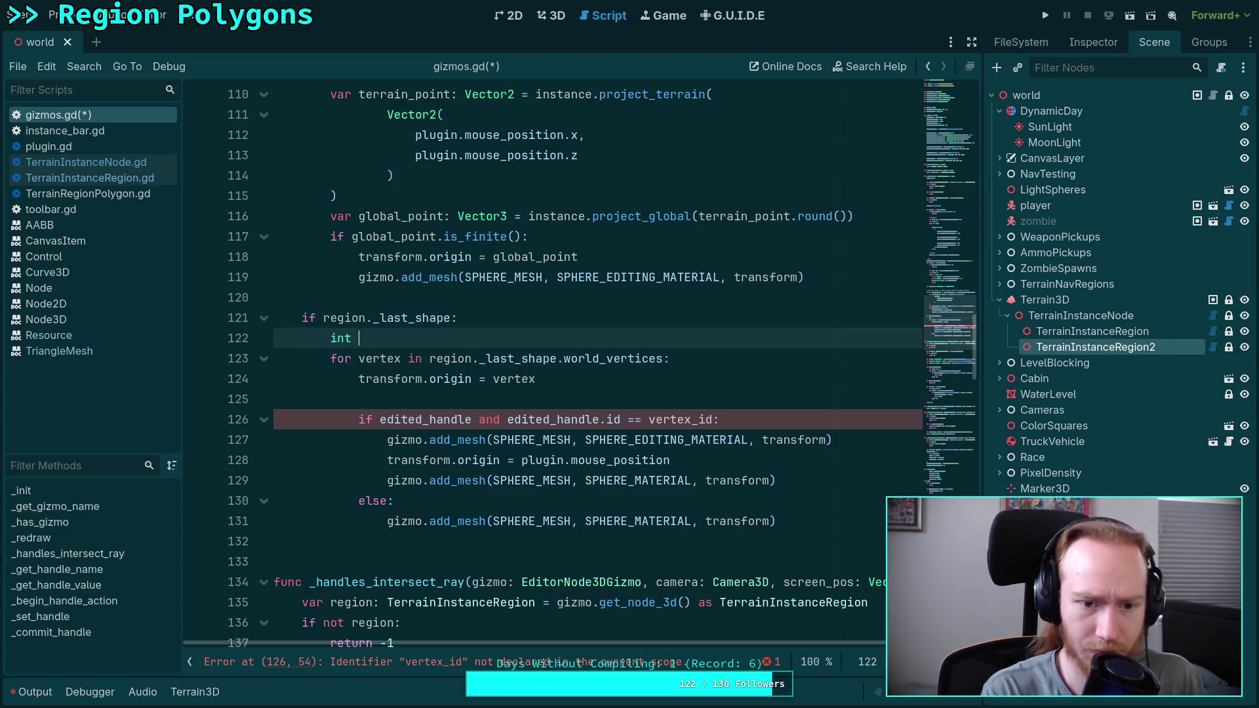
type("to")
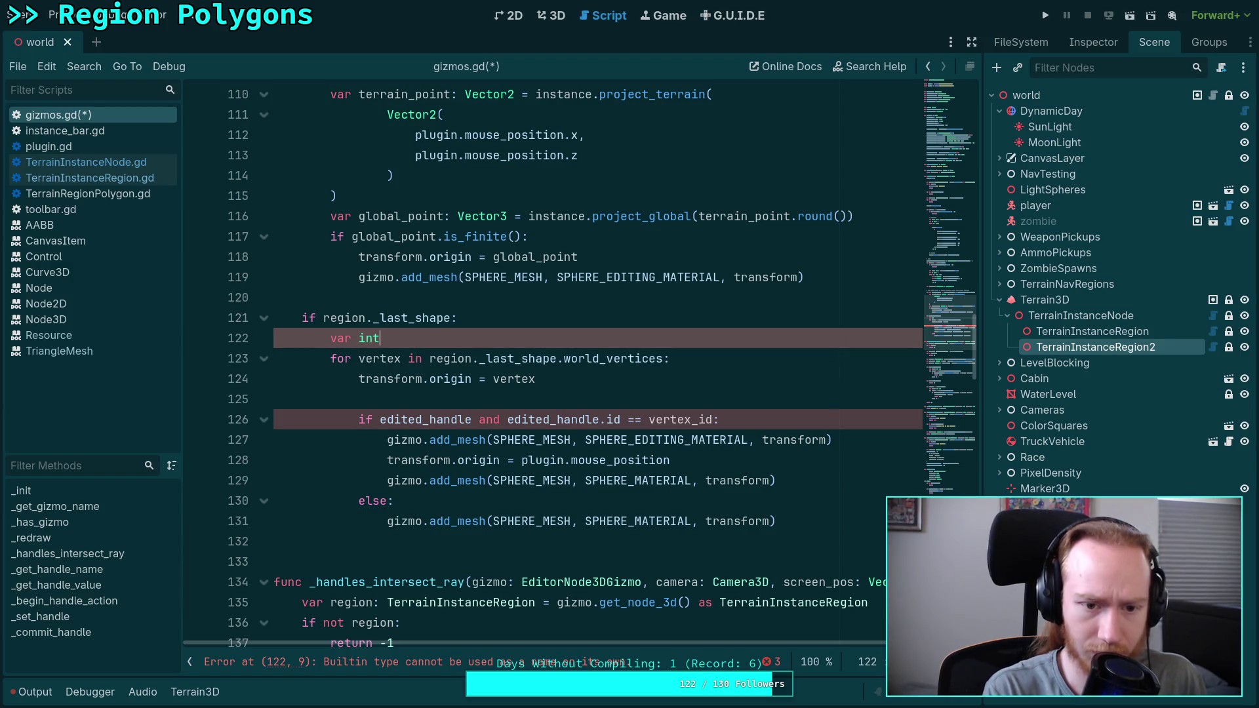
key("BackSpace")
key("BackSpace")
type("index: int = ")
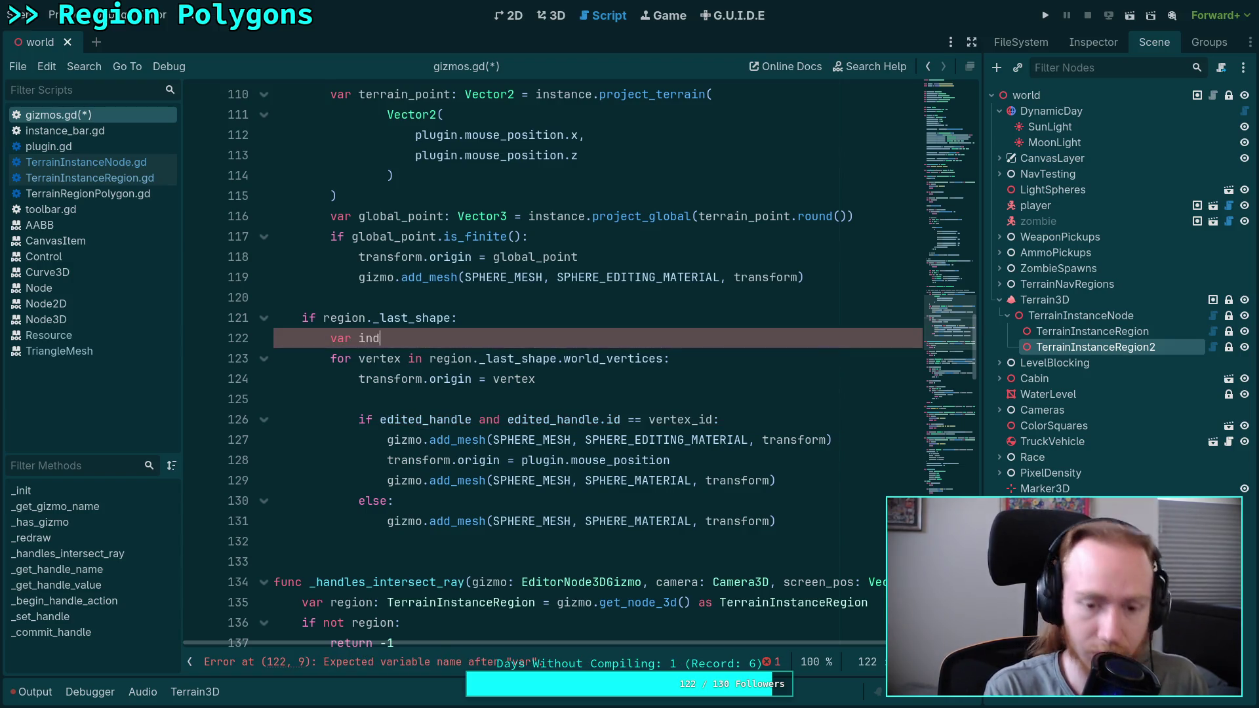
type("0")
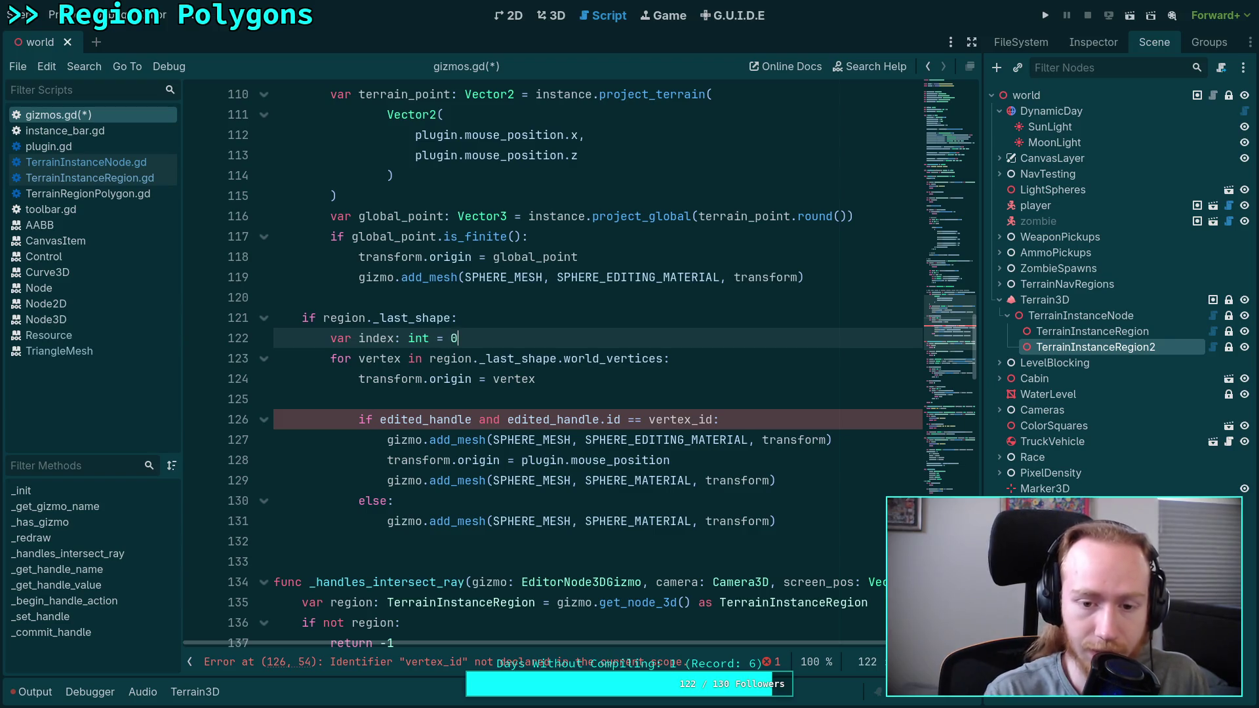
Compare edited_handle.id against index and append 'index += 1' at the end of the loop body
double_click(688, 418)
type("index")
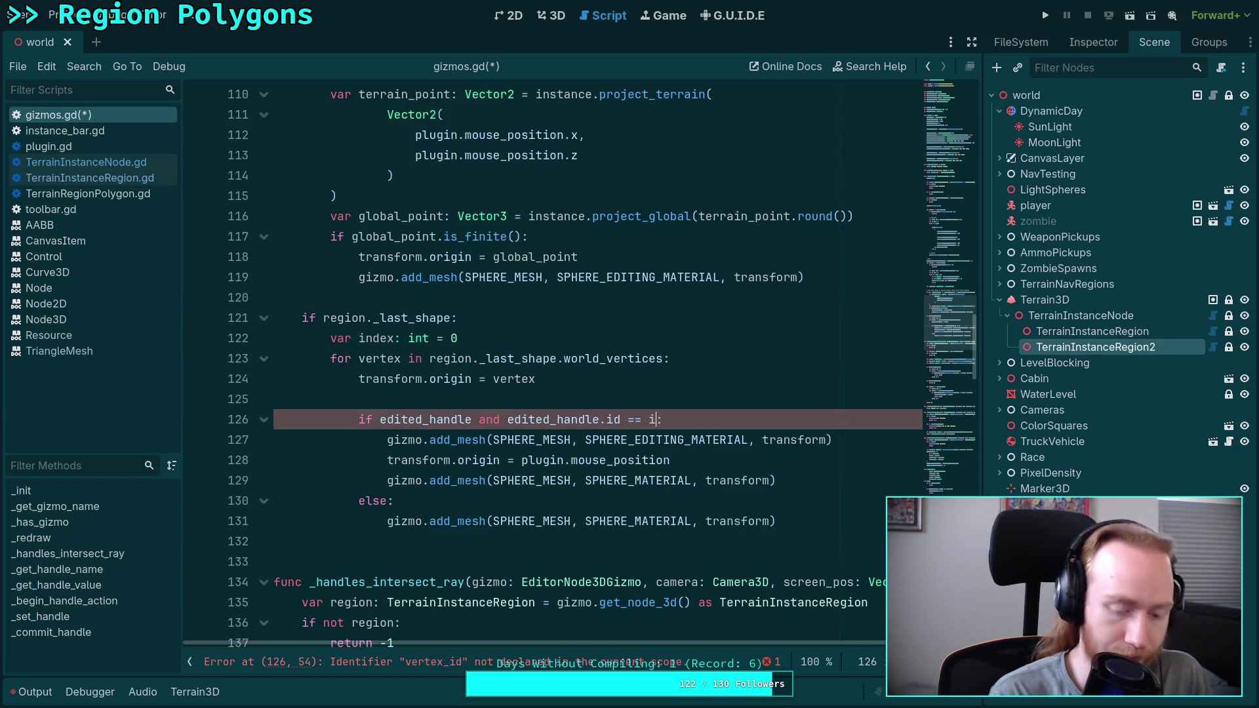
left_click(573, 397)
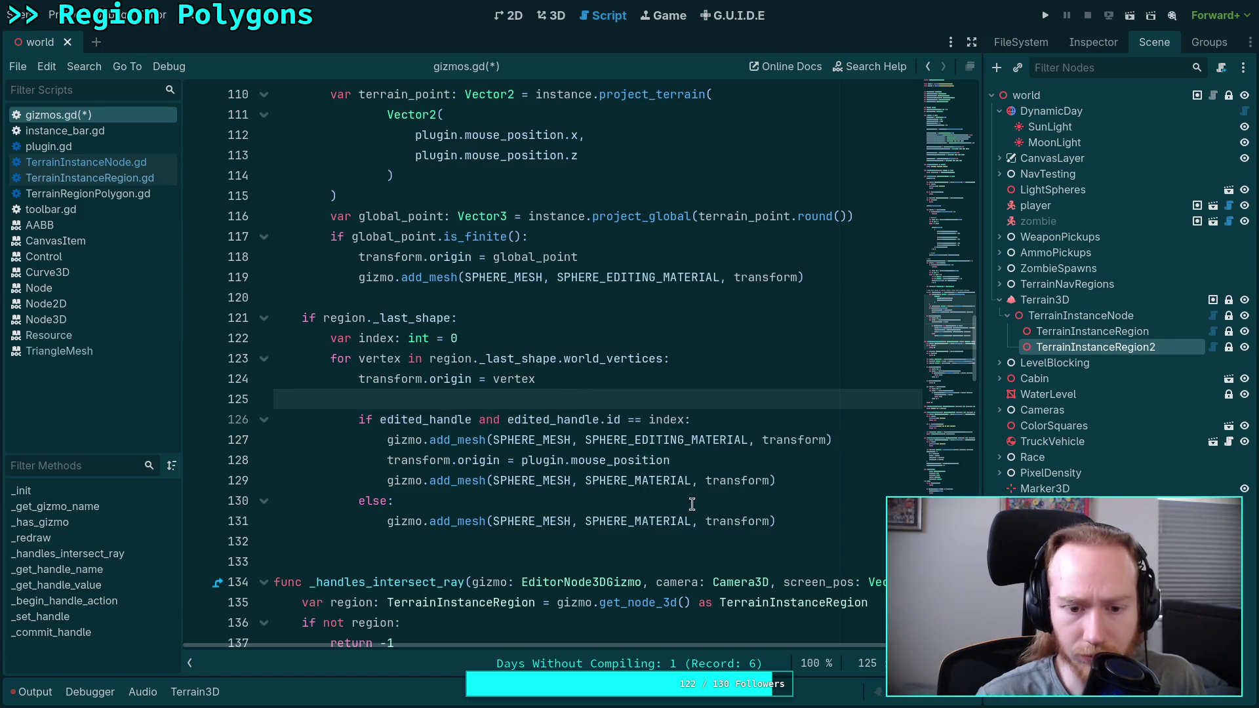
left_click(841, 522)
key("Return")
key("BackSpace")
type("index += 1")
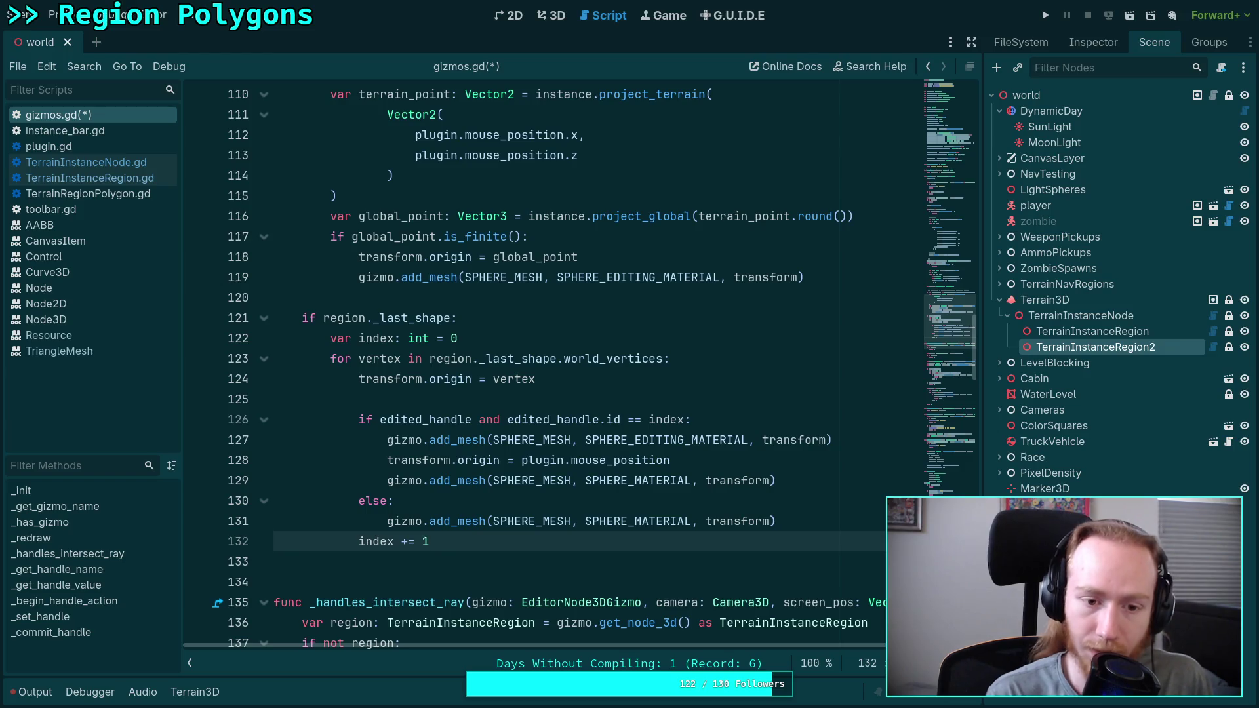
scroll(779, 497, "down", 1)
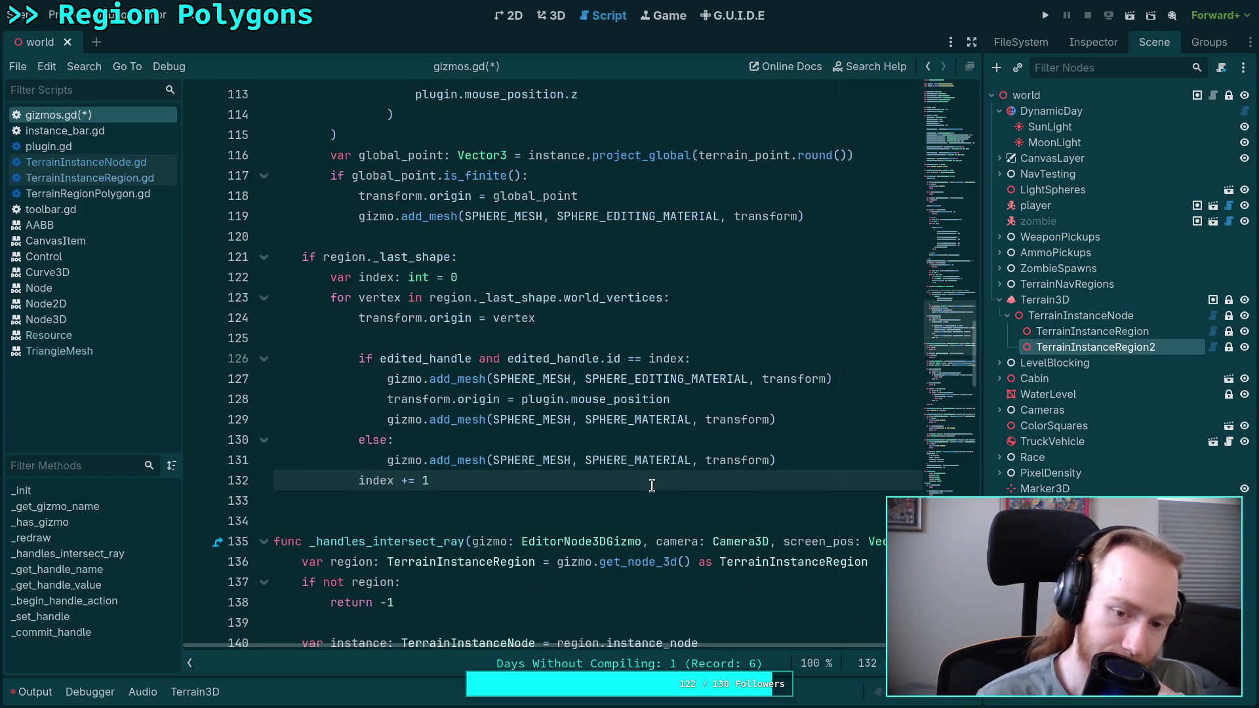
key("Return")
key("Return")
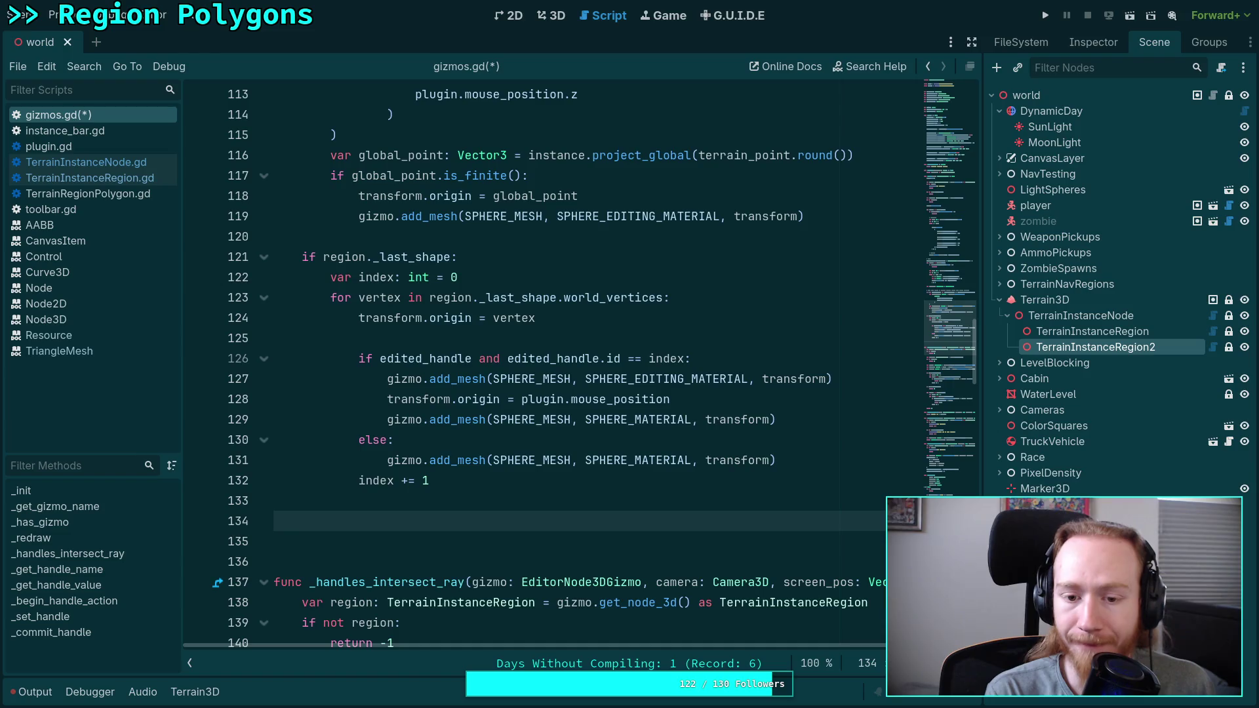
type("var")
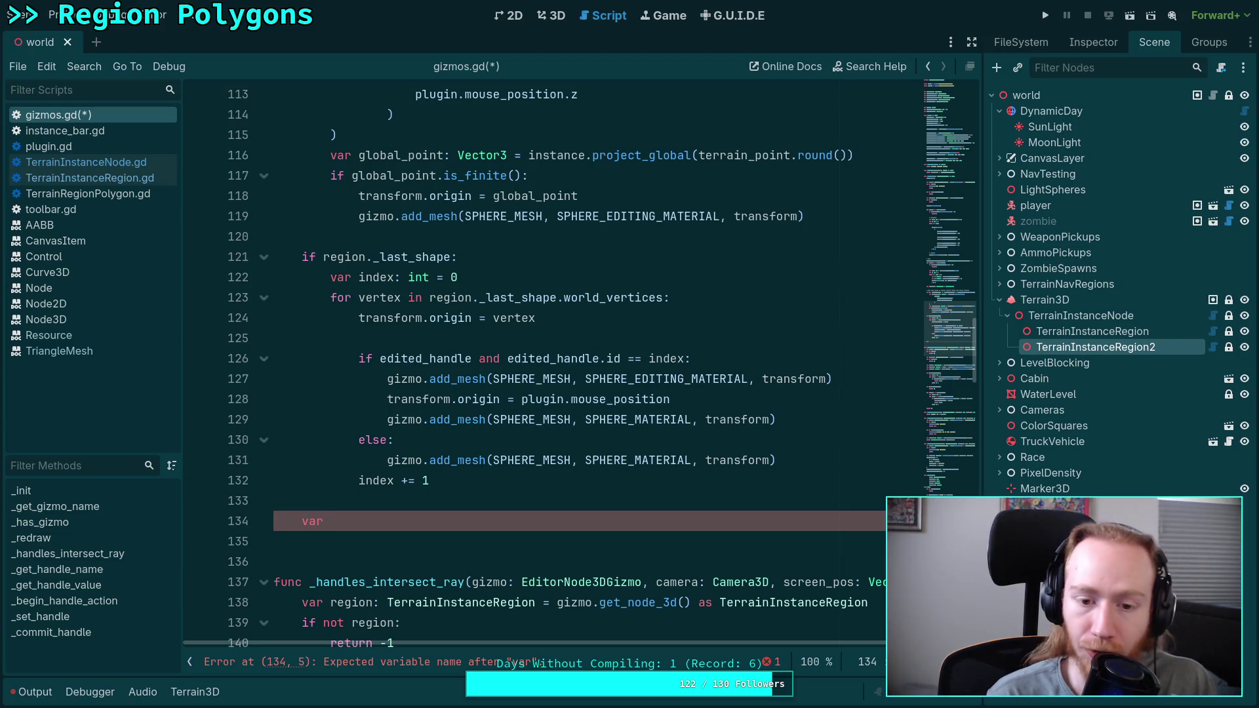
left_click(879, 358)
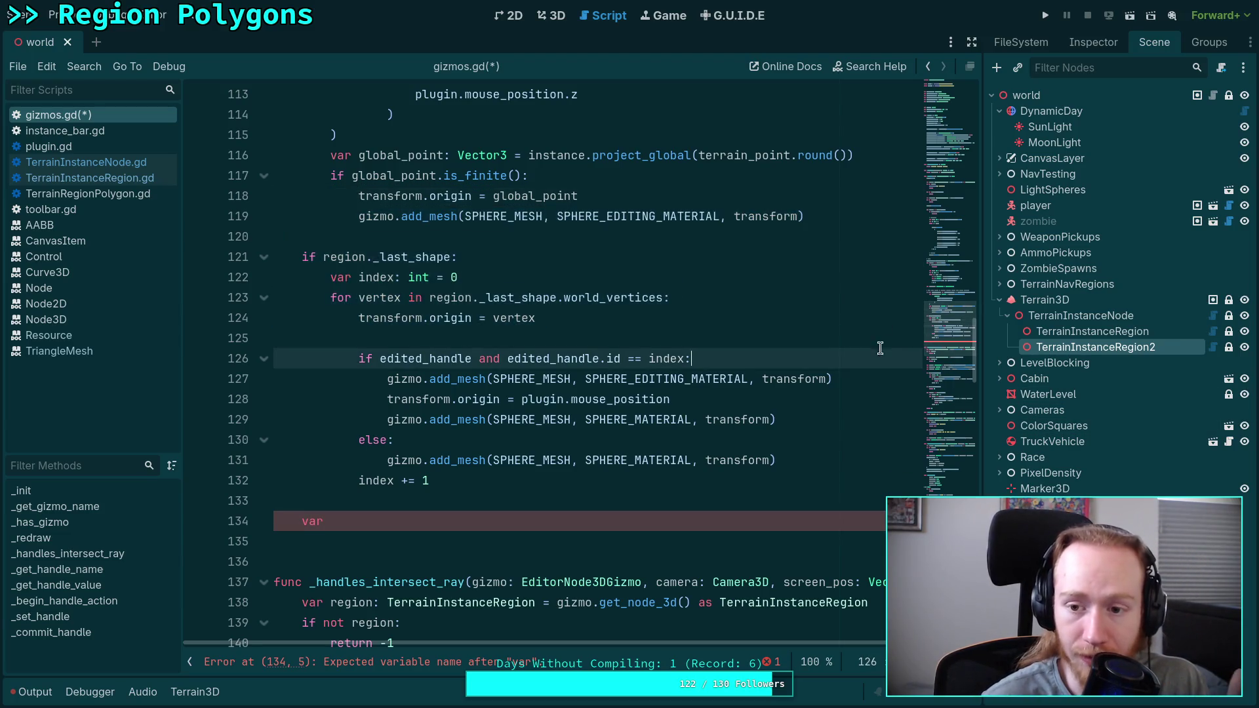
left_click(940, 235)
scroll(940, 235, "up", 20)
scroll(672, 372, "down", 7)
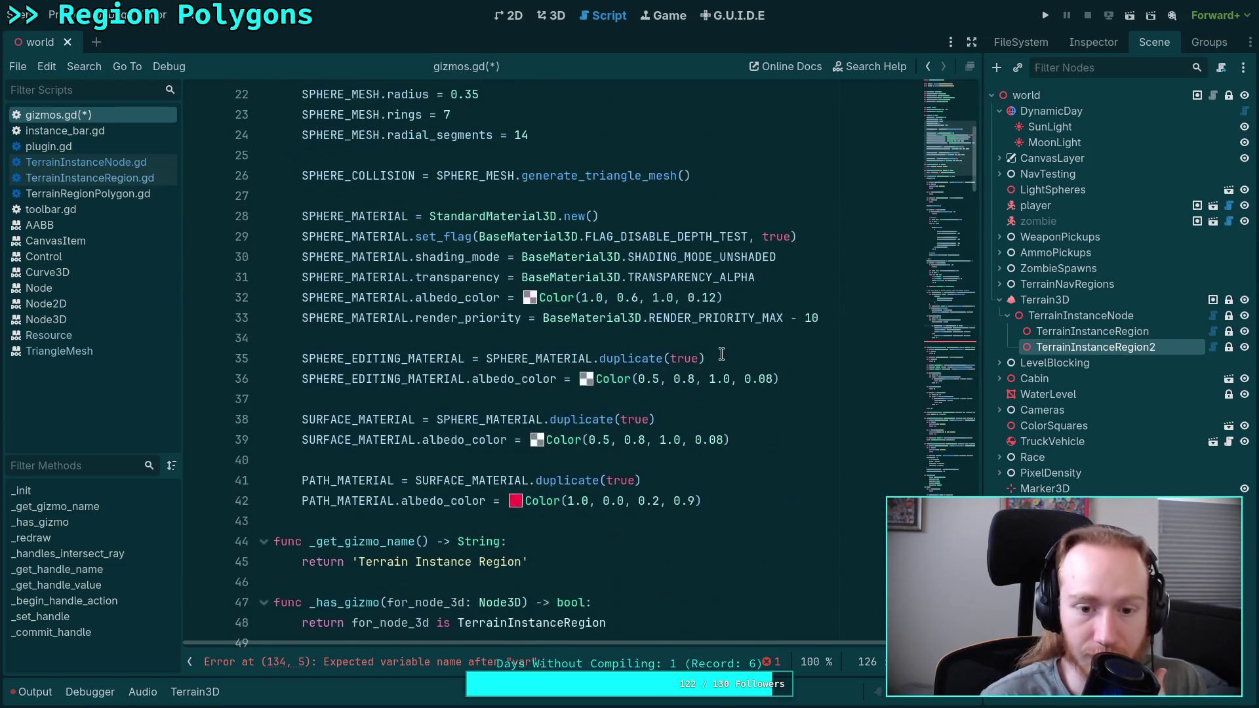
scroll(646, 360, "up", 2)
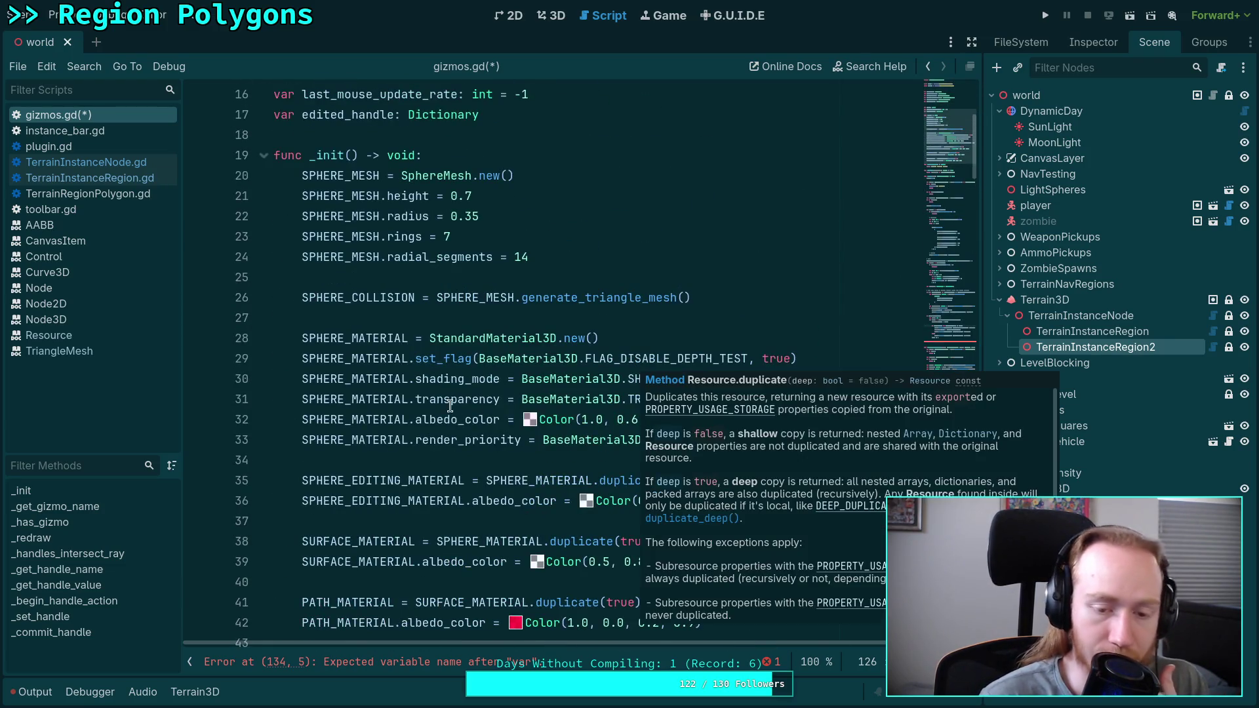
scroll(464, 392, "up", 5)
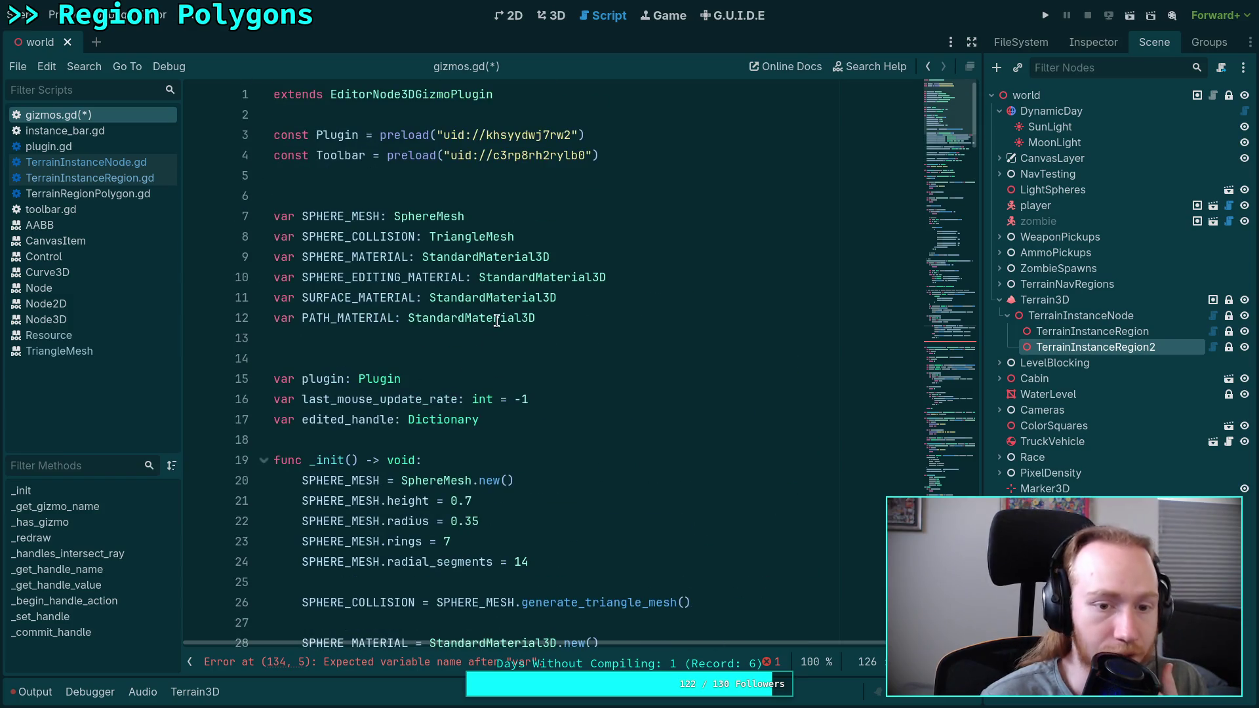
double_click(384, 256)
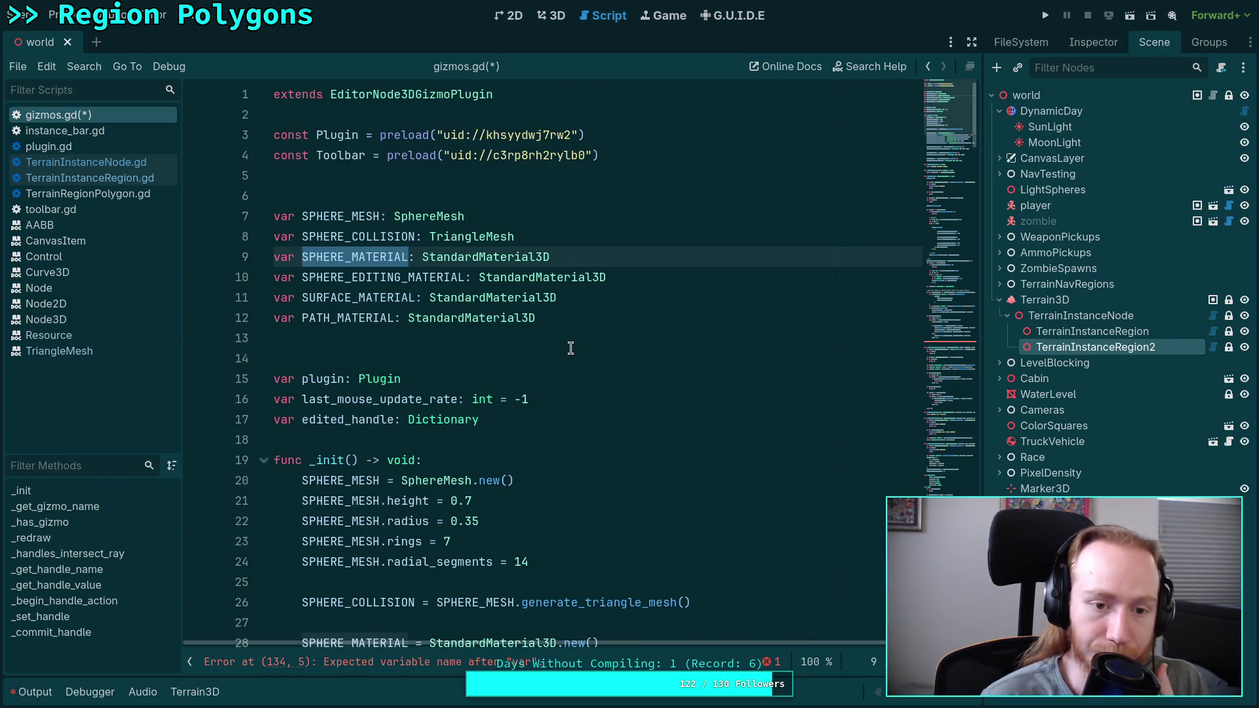
left_click_drag(954, 149, 945, 328)
double_click(650, 364)
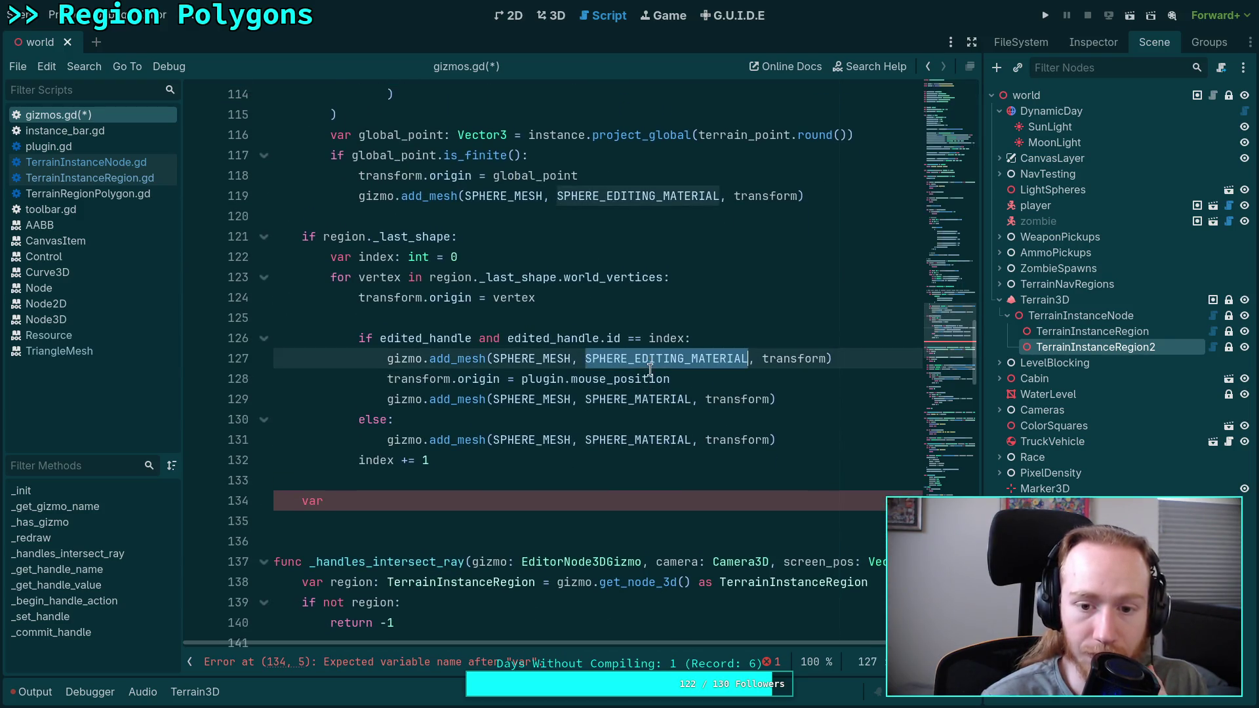
double_click(641, 400)
left_click_drag(951, 337, 955, 108)
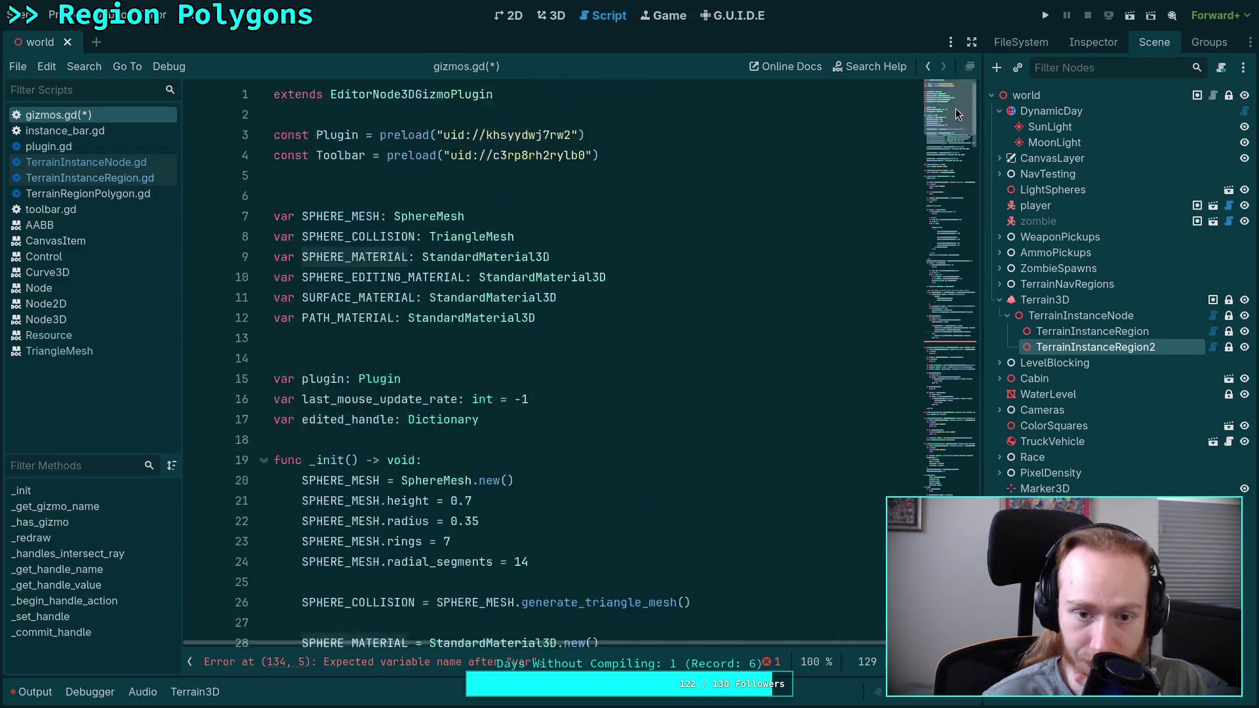
left_click(642, 254)
left_click(686, 272)
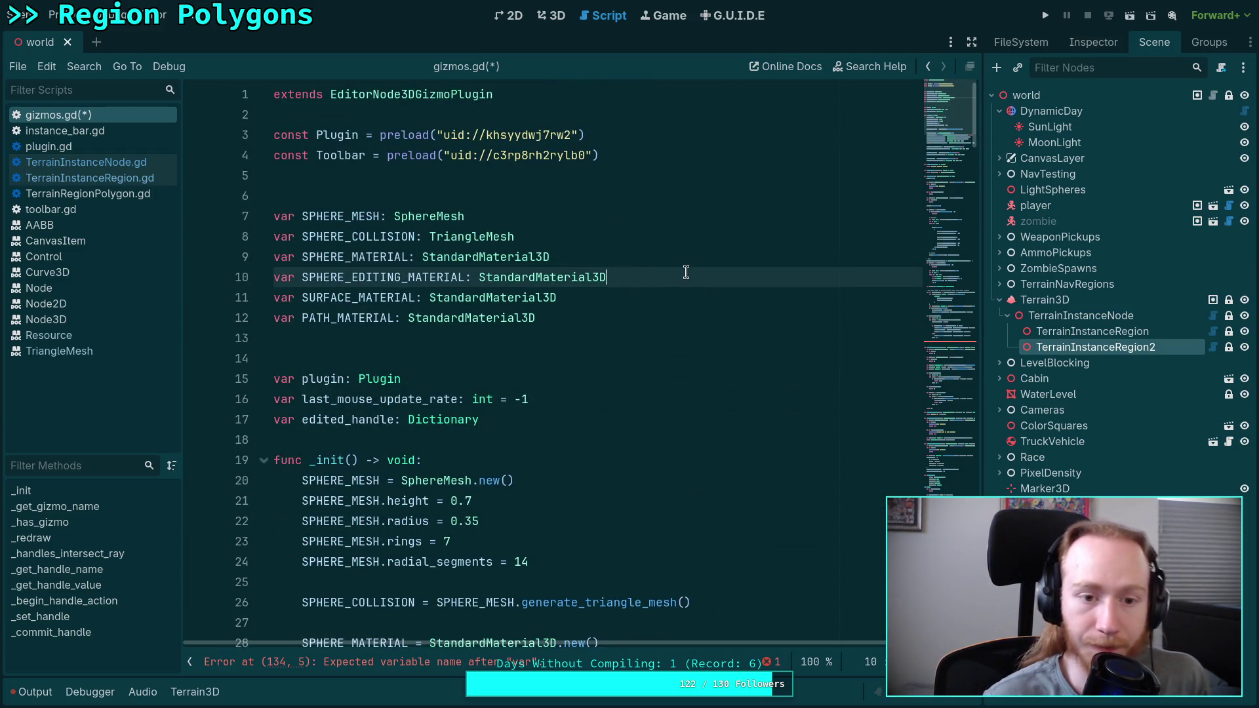
Add 'var SPHERE_FADED_MATERIAL: StandardMaterial3D' as line 11 beneath the other sphere materials
key("Return")
type("var SPHERE_")
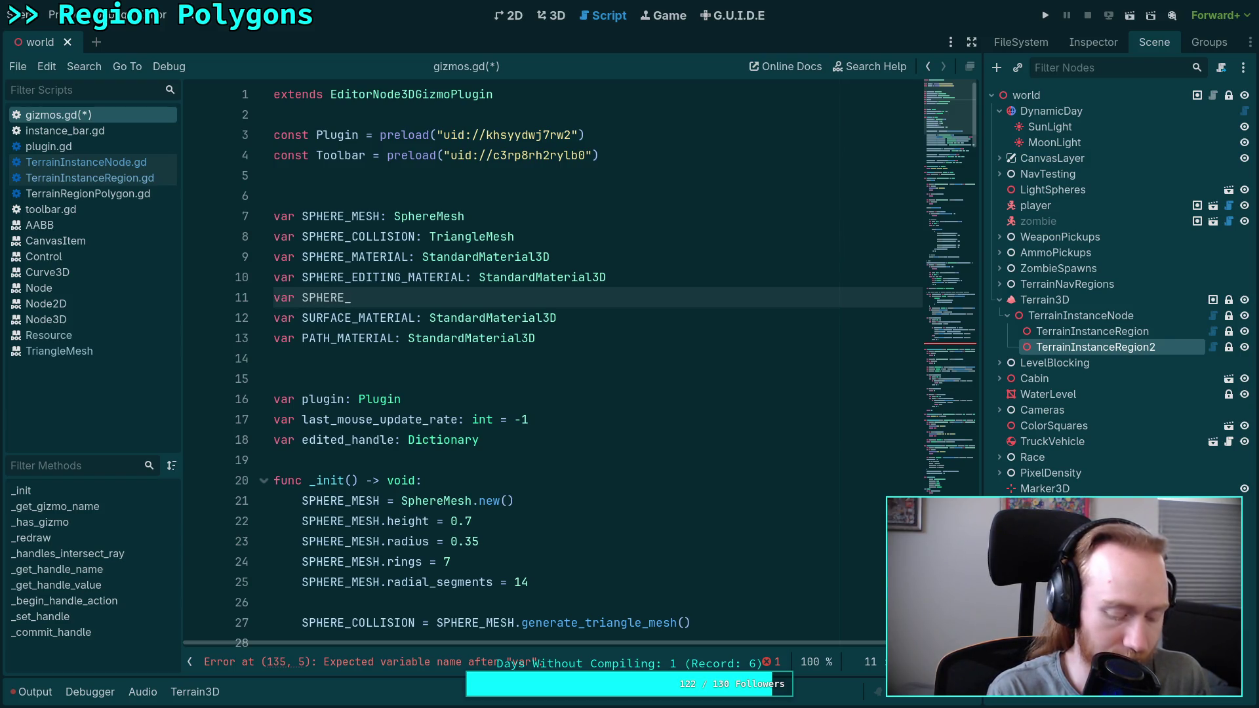
type("FADED_")
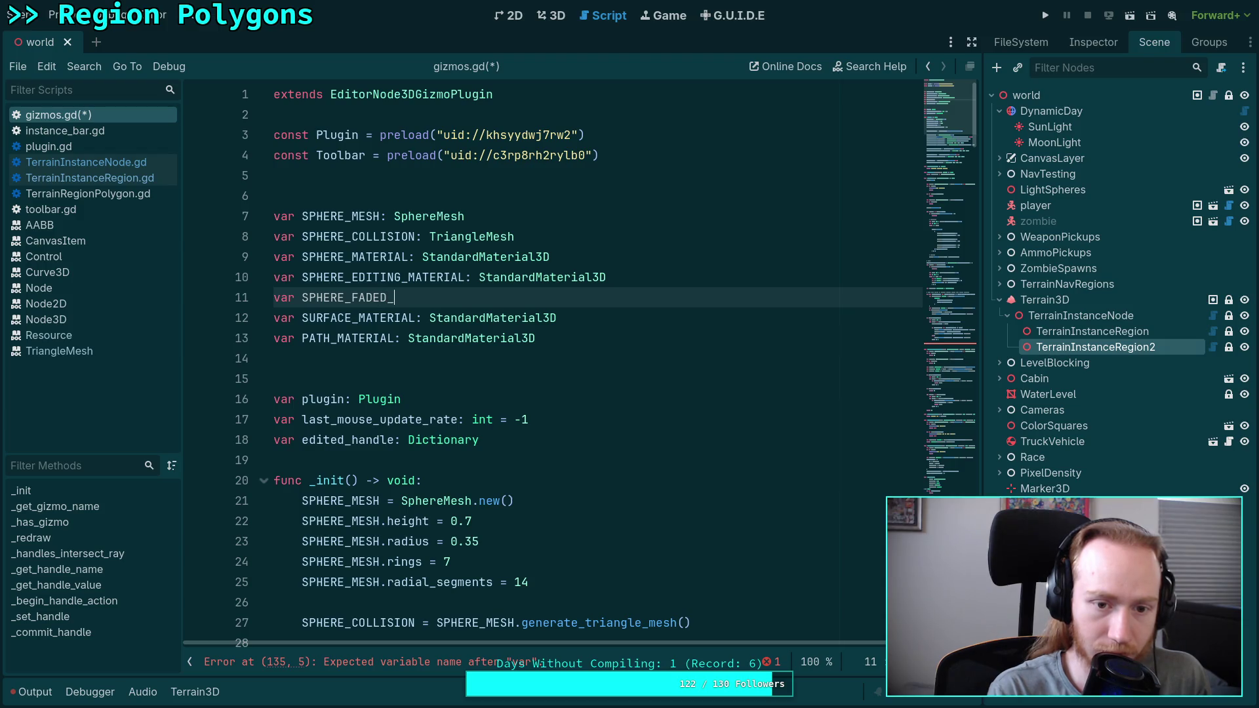
type("MATURIAL: Stand")
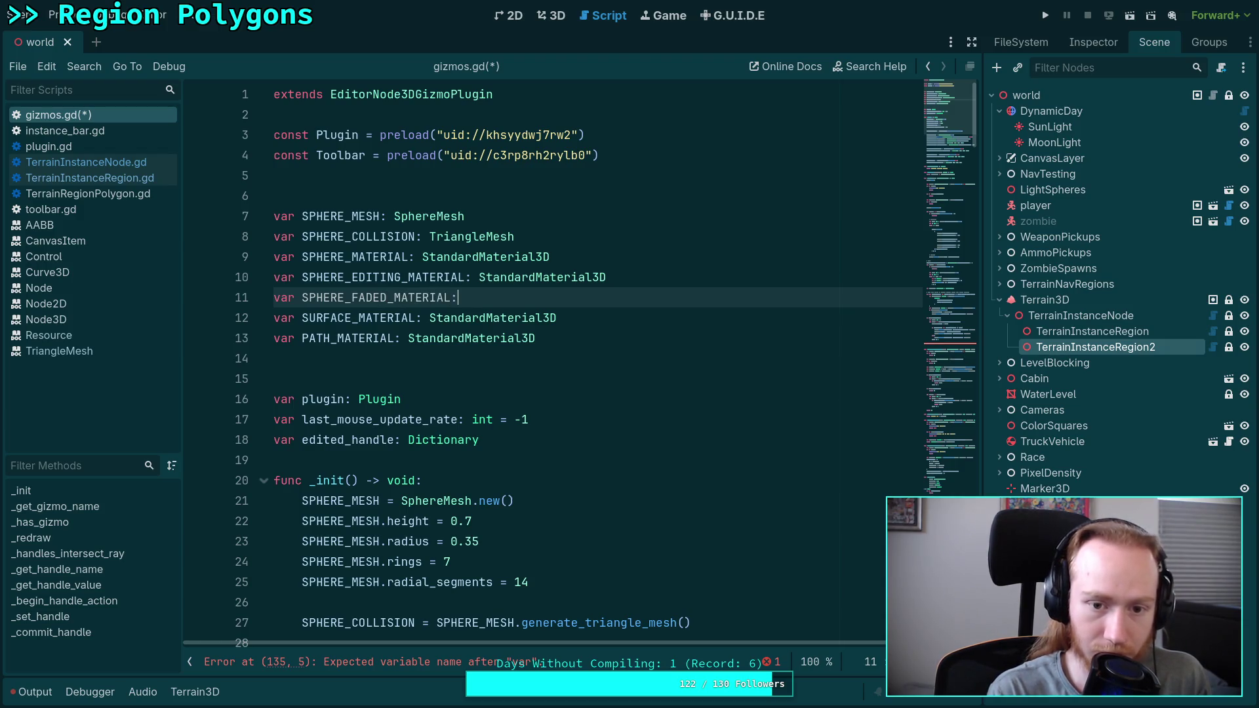
key("Return")
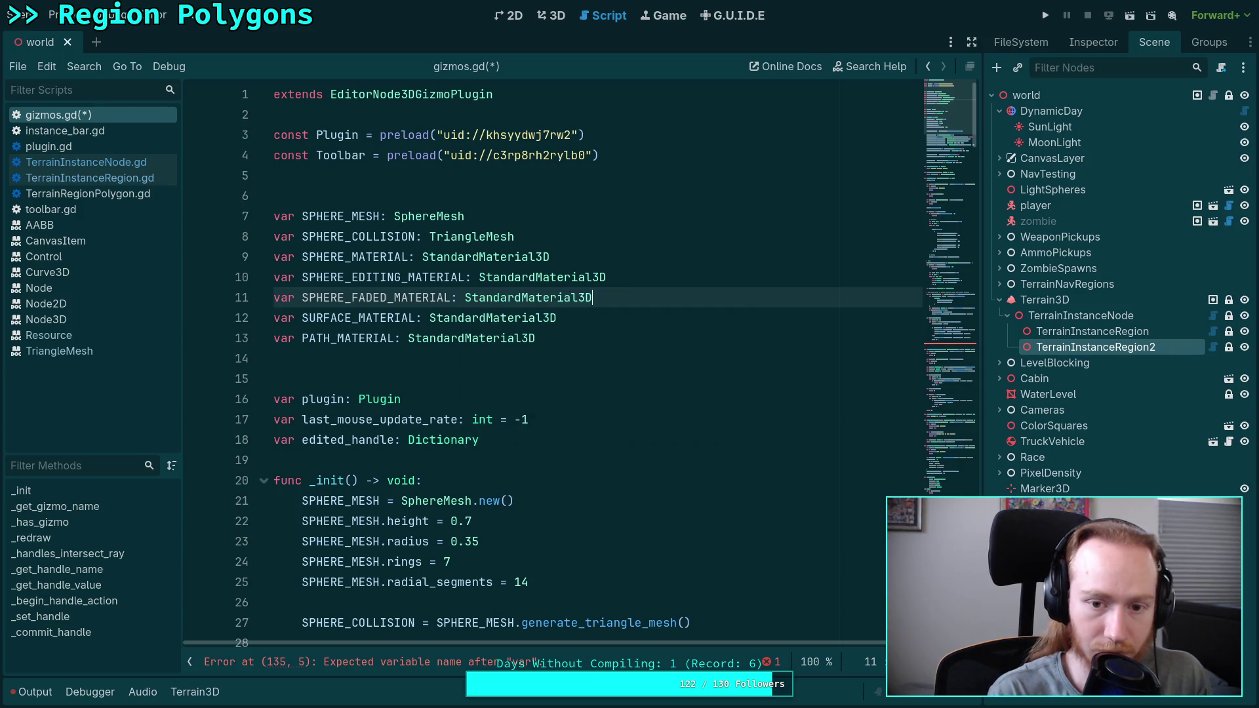
scroll(624, 317, "down", 7)
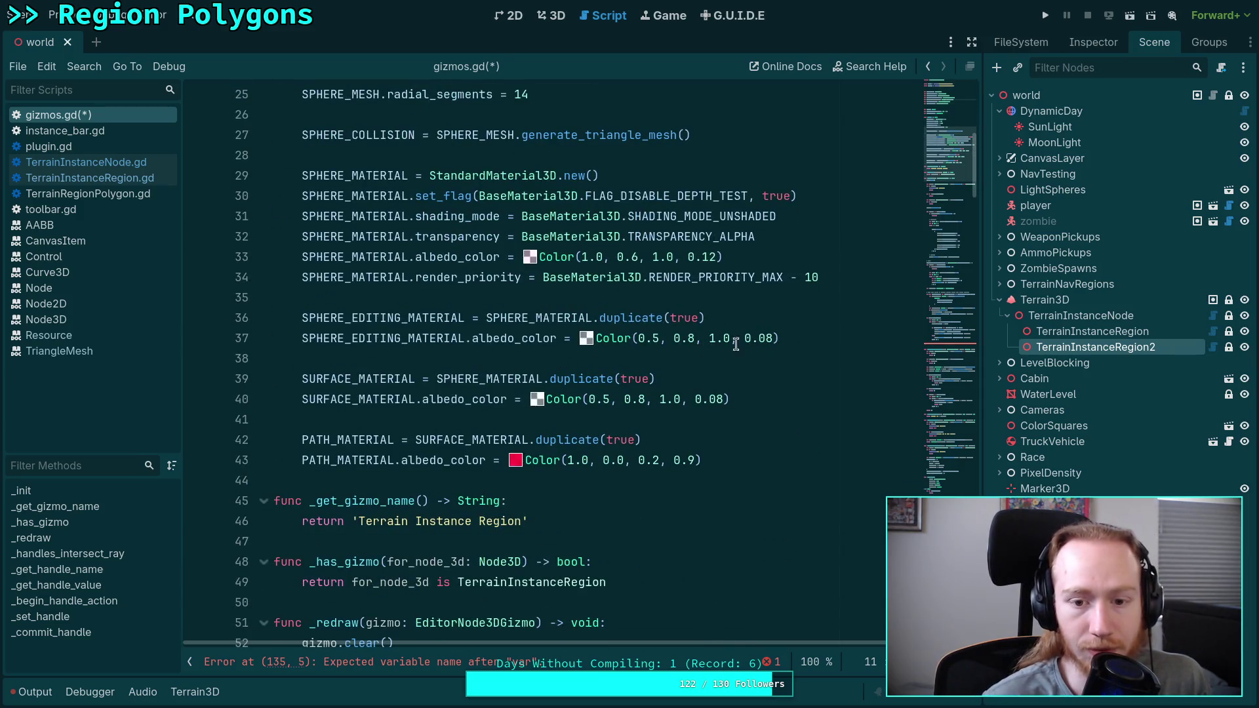
Duplicate the SPHERE_EDITING_MATERIAL setup lines below the originals
left_click(832, 339)
key("shift+Up")
key("shift+Home")
key("ctrl+c")
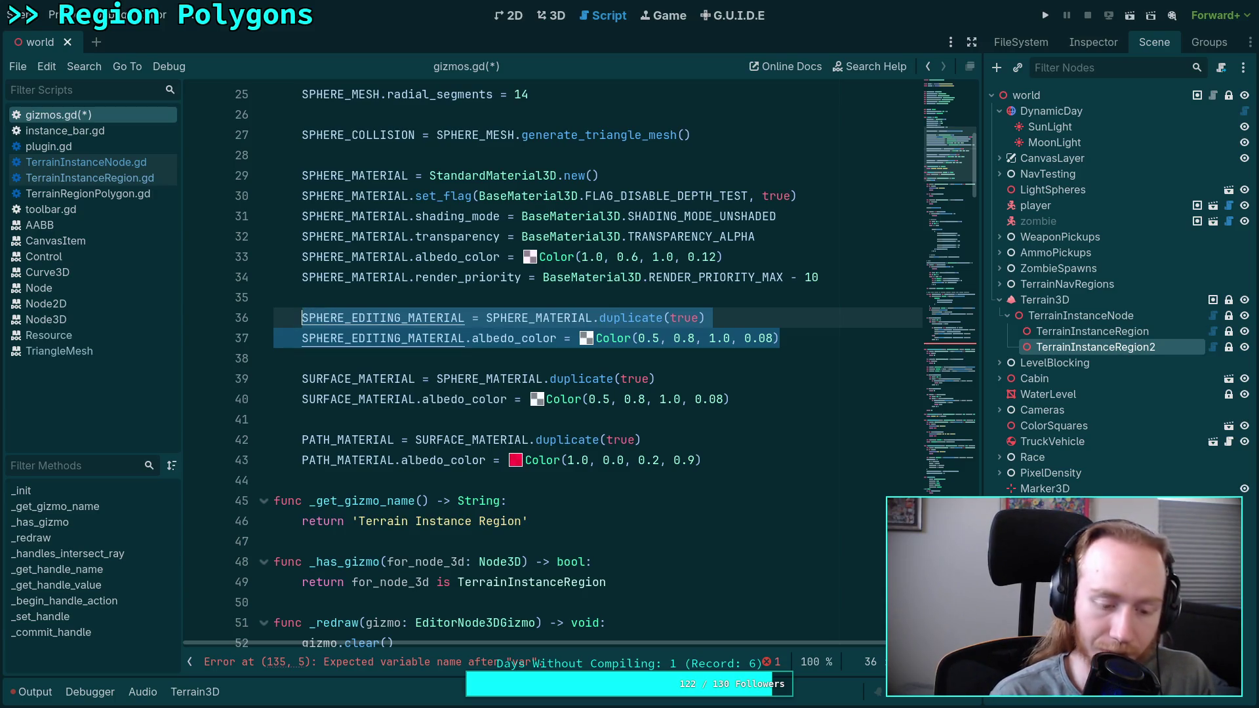
key("Right")
key("Return")
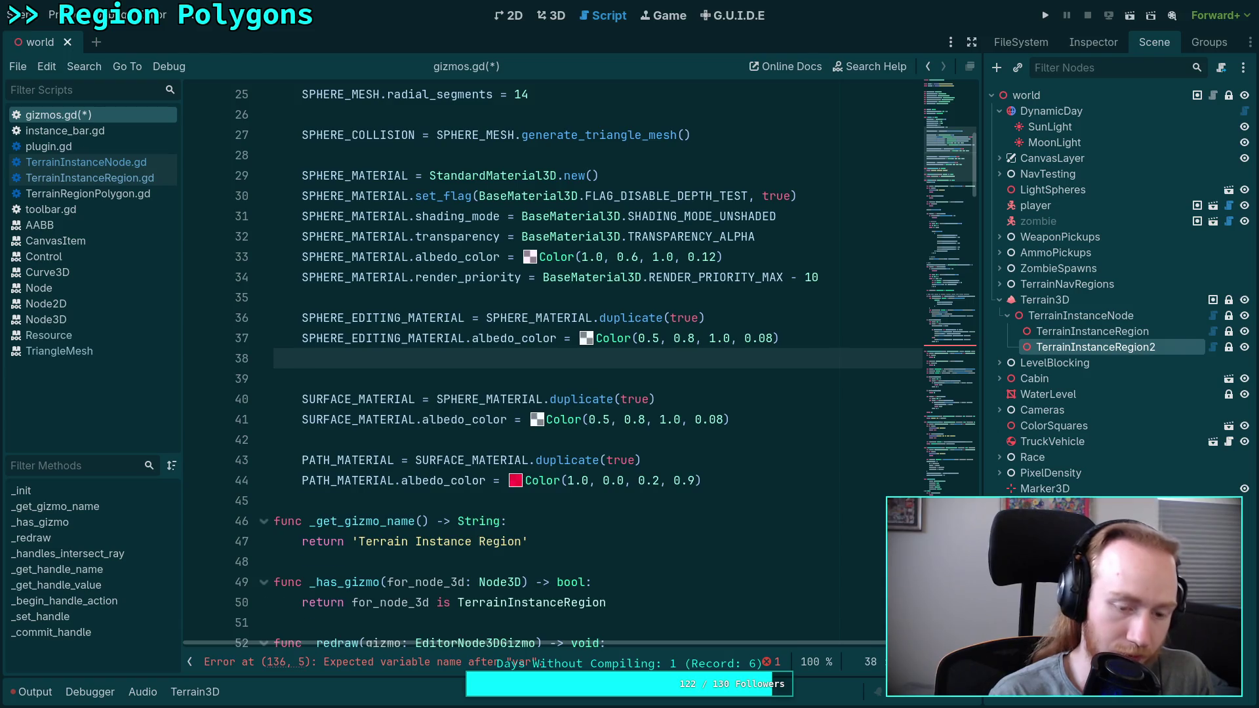
key("ctrl+v")
Rename both duplicated lines' material to SPHERE_FADED_MATERIAL
double_click(350, 378)
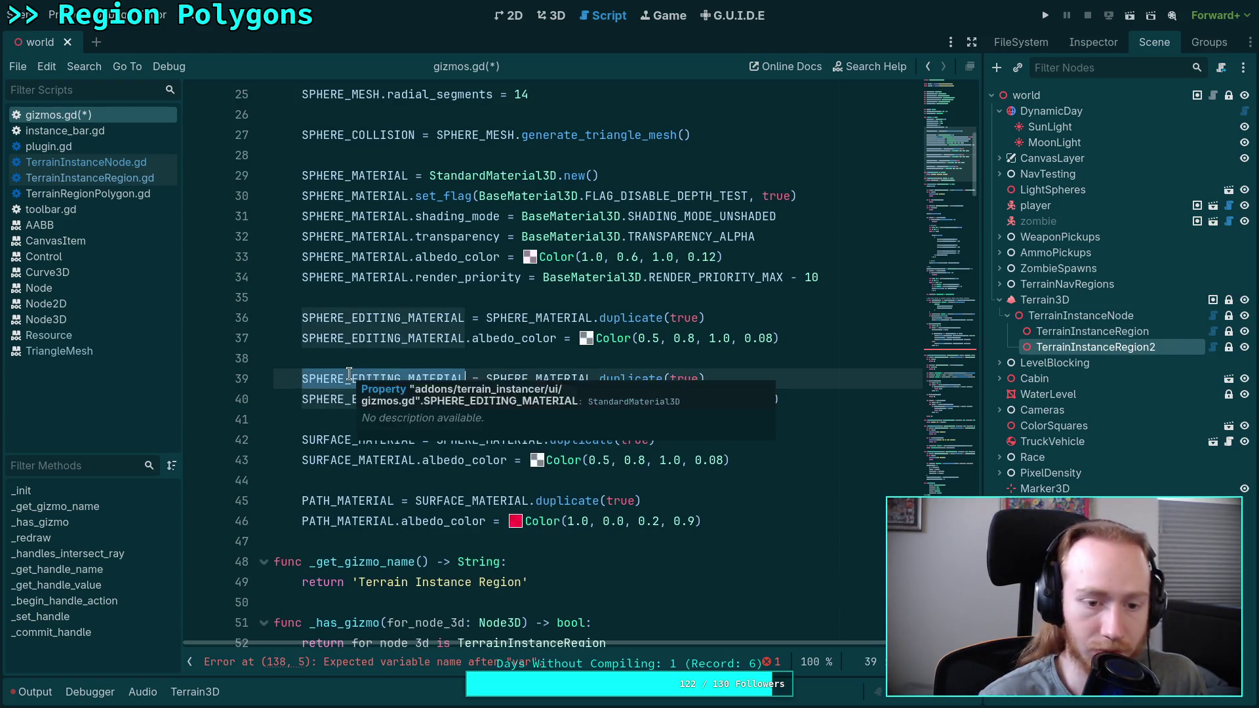
type("SHP")
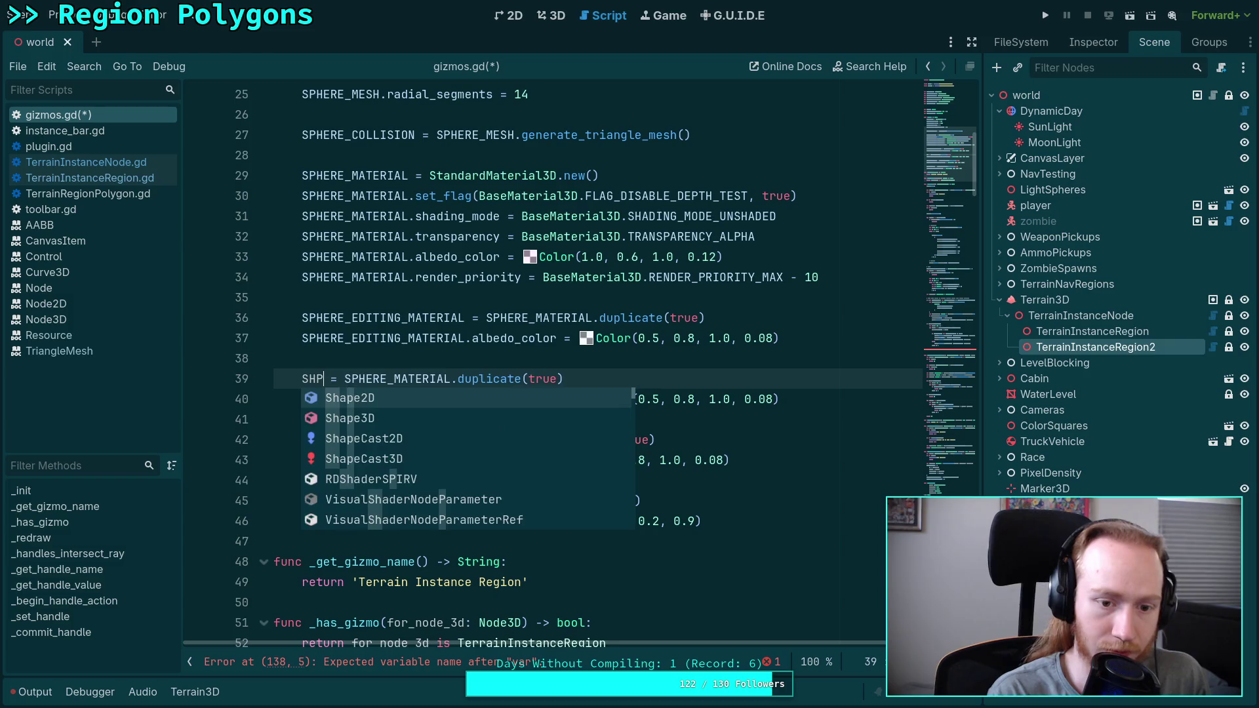
key("BackSpace")
key("BackSpace")
type("PHE")
key("Down")
key("Down")
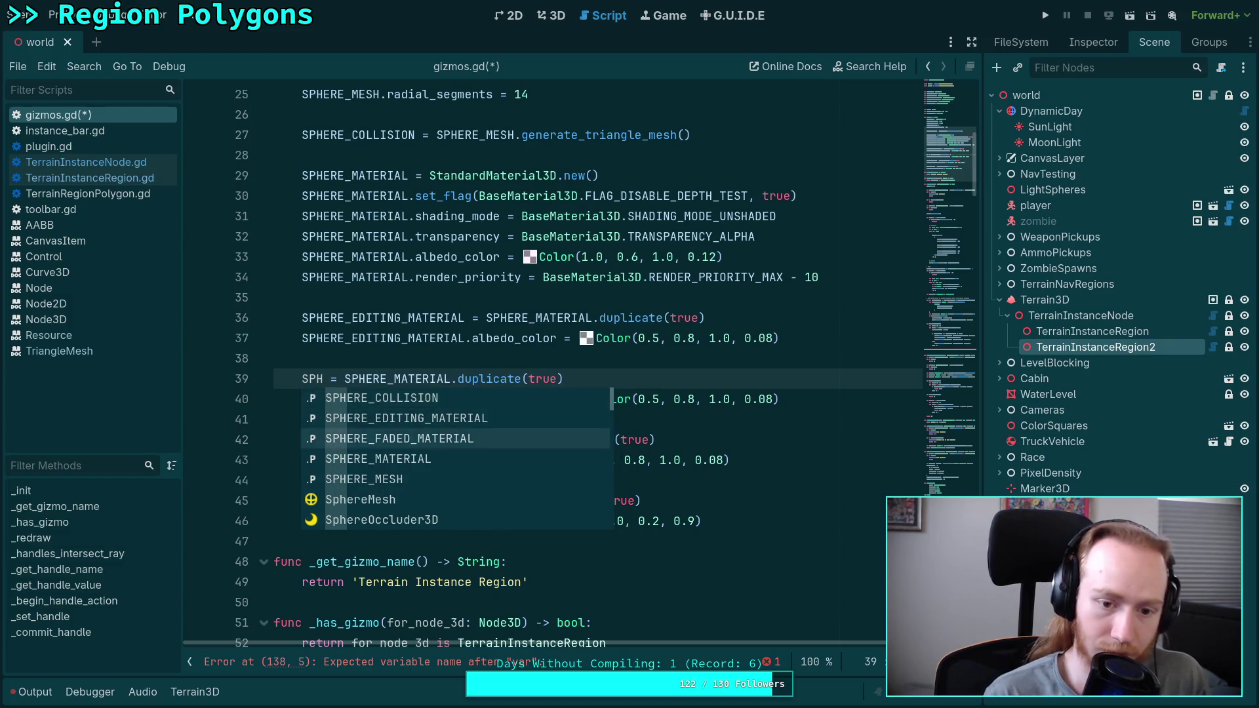
key("Return")
double_click(335, 379)
right_click(365, 379)
left_click(394, 445)
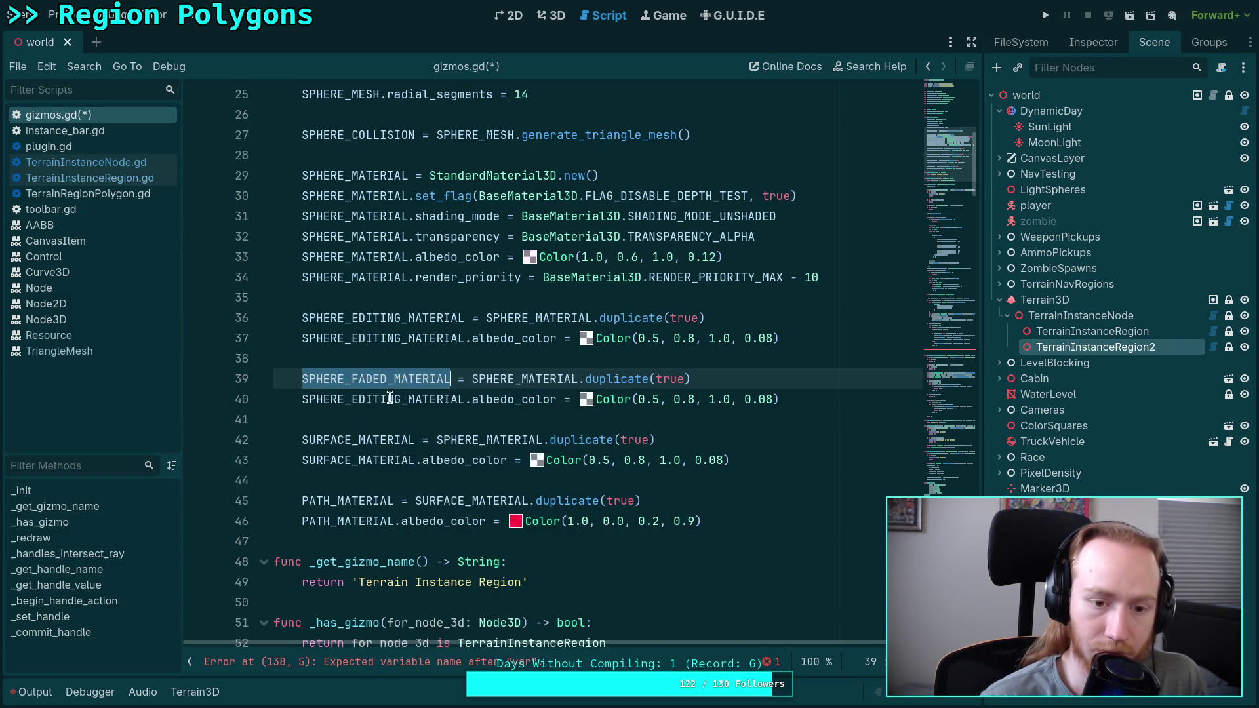
double_click(396, 400)
right_click(396, 401)
left_click(422, 483)
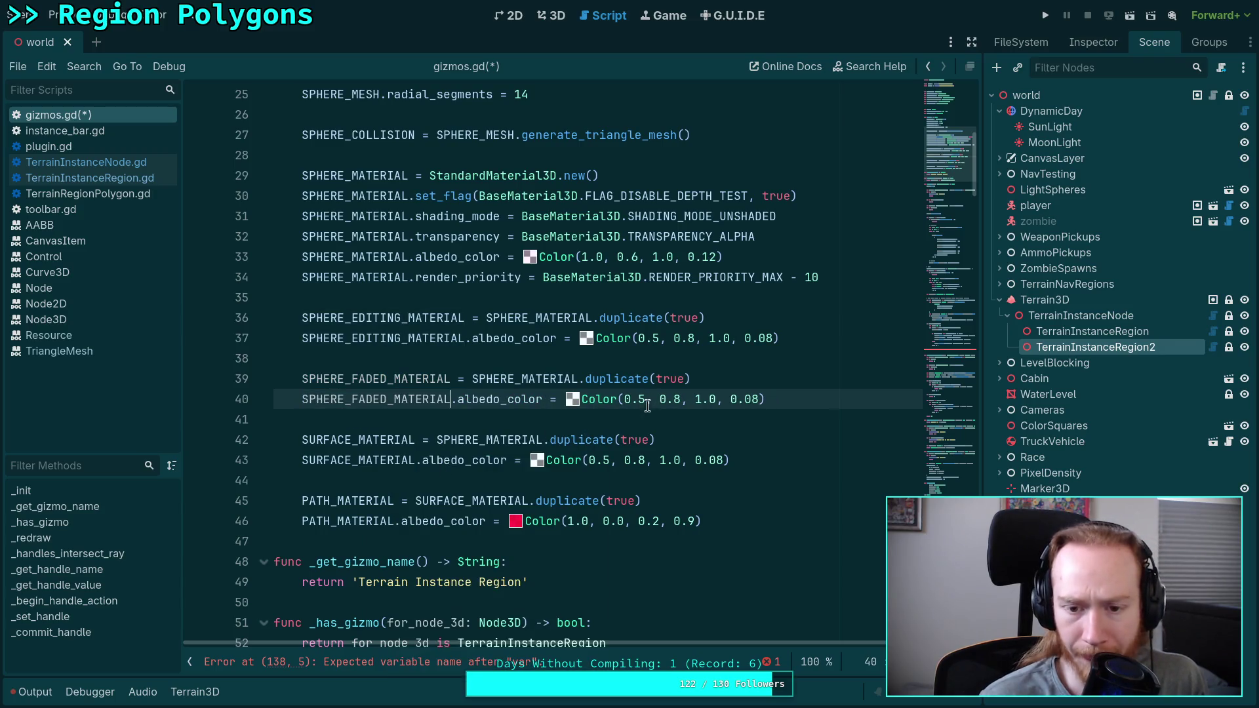
Set the faded material's albedo to Color(0.6, 0.6, 0.6, 0.08) and save gizmos.gd
left_click(681, 399)
key("BackSpace")
type("6")
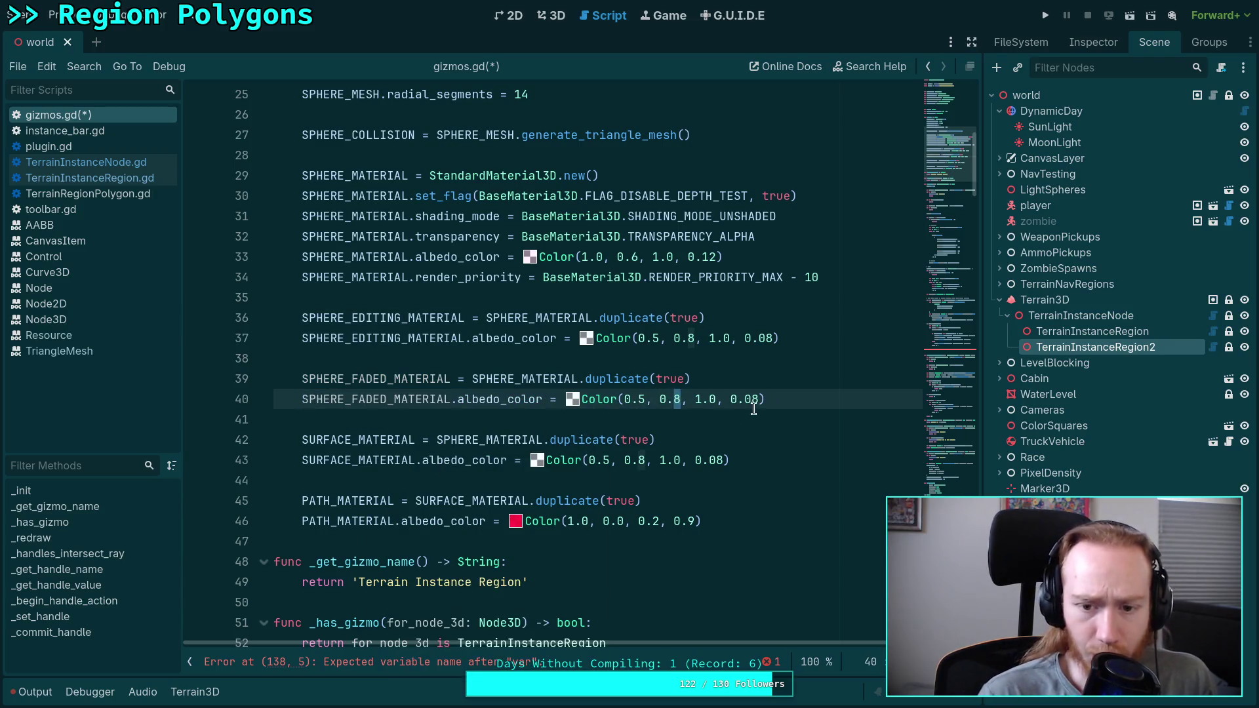
left_click(645, 399)
key("BackSpace")
type("6")
left_click(705, 399)
key("BackSpace")
key("BackSpace")
key("BackSpace")
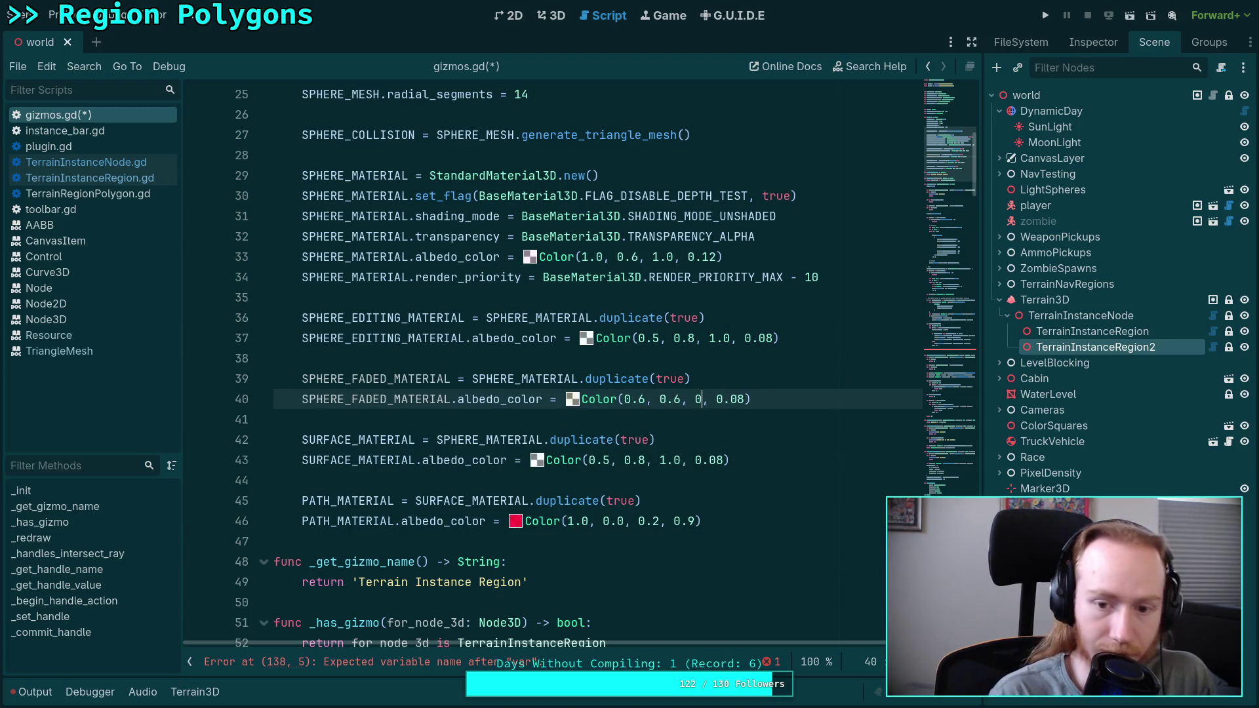
type("06")
key("BackSpace")
type(".6")
key("ctrl+s")
left_click(429, 421)
scroll(775, 369, "down", 4)
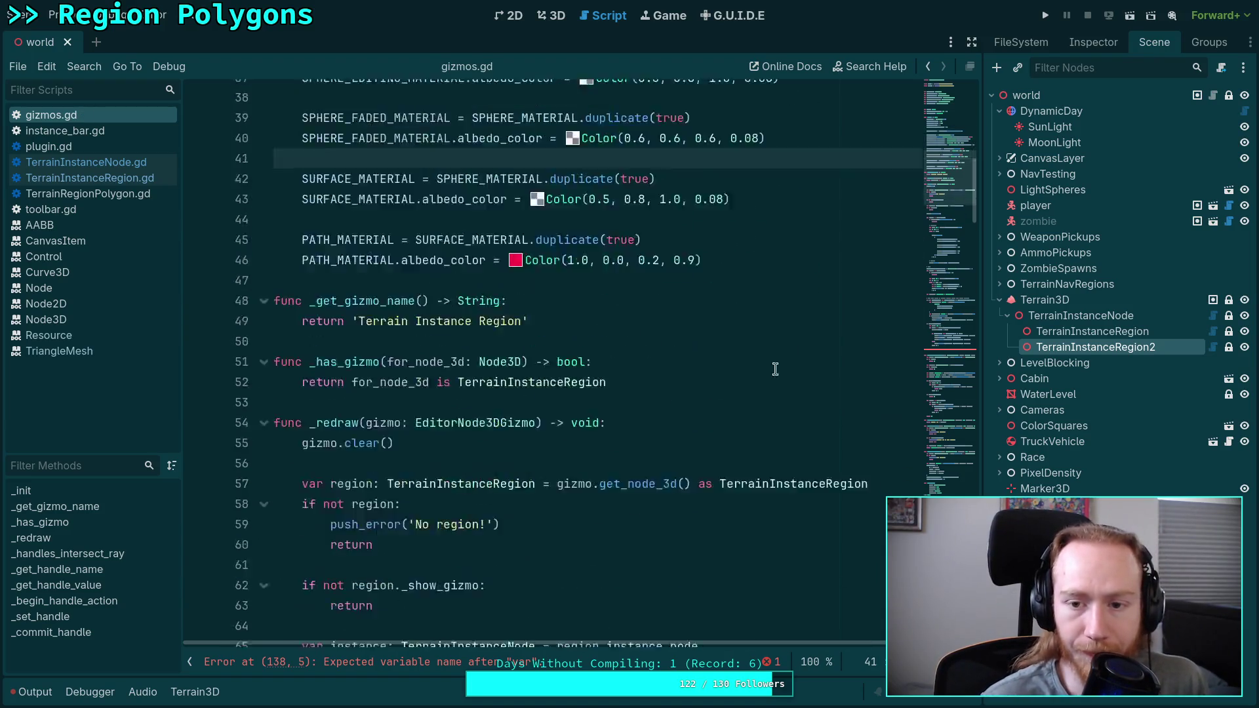
Declare 'var sphere_mat: StandardMaterial3D' below the vertex loop and begin an if on region._last_shape
scroll(960, 329, "down", 20)
scroll(960, 329, "up", 1)
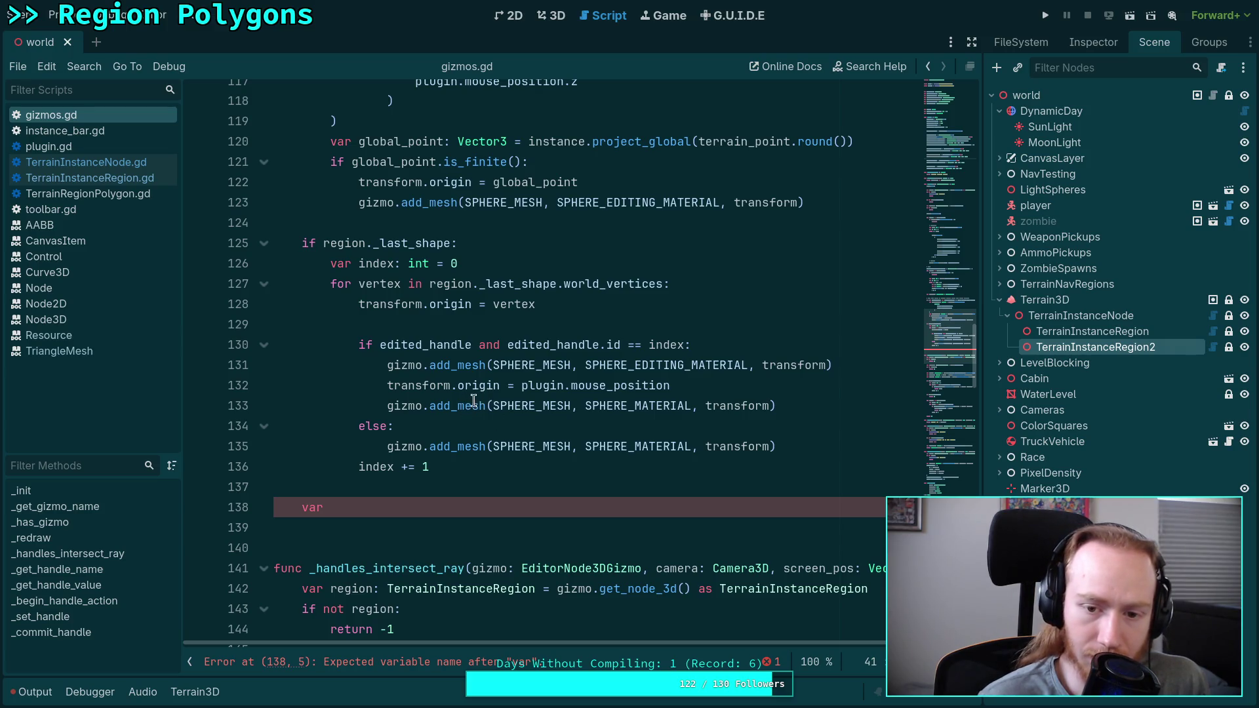
left_click_drag(387, 370, 771, 408)
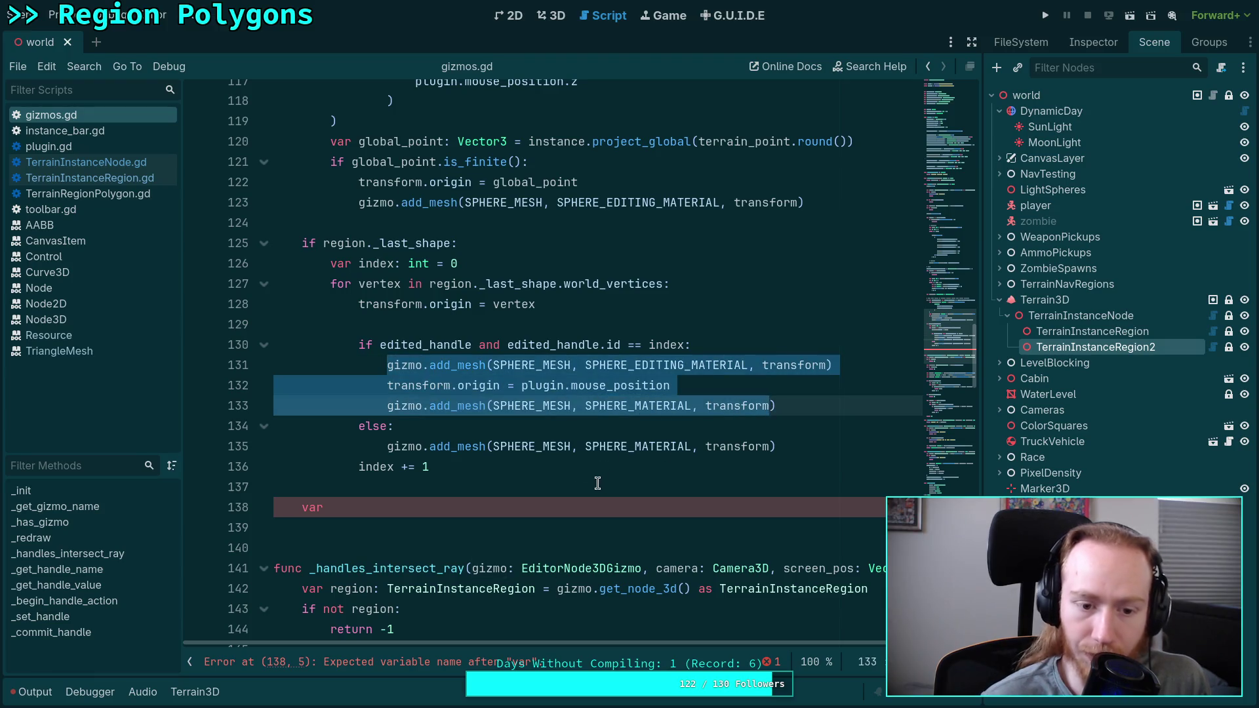
left_click(483, 501)
type("sh")
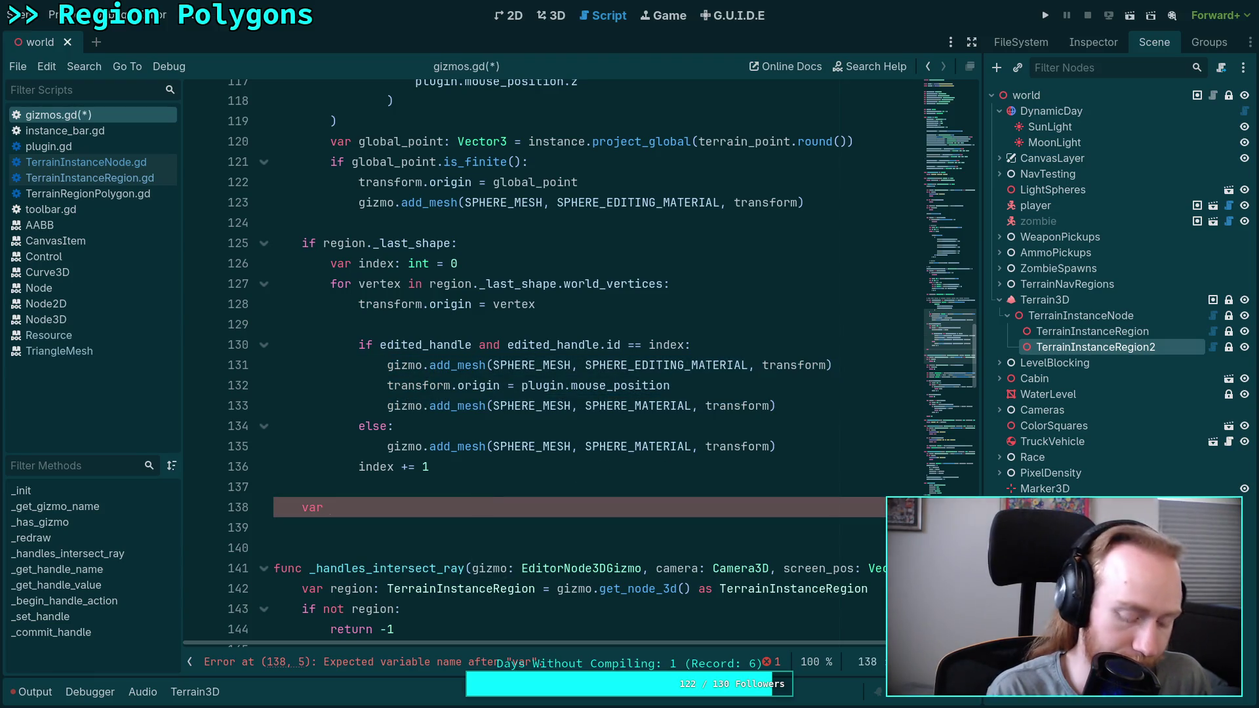
key("BackSpace")
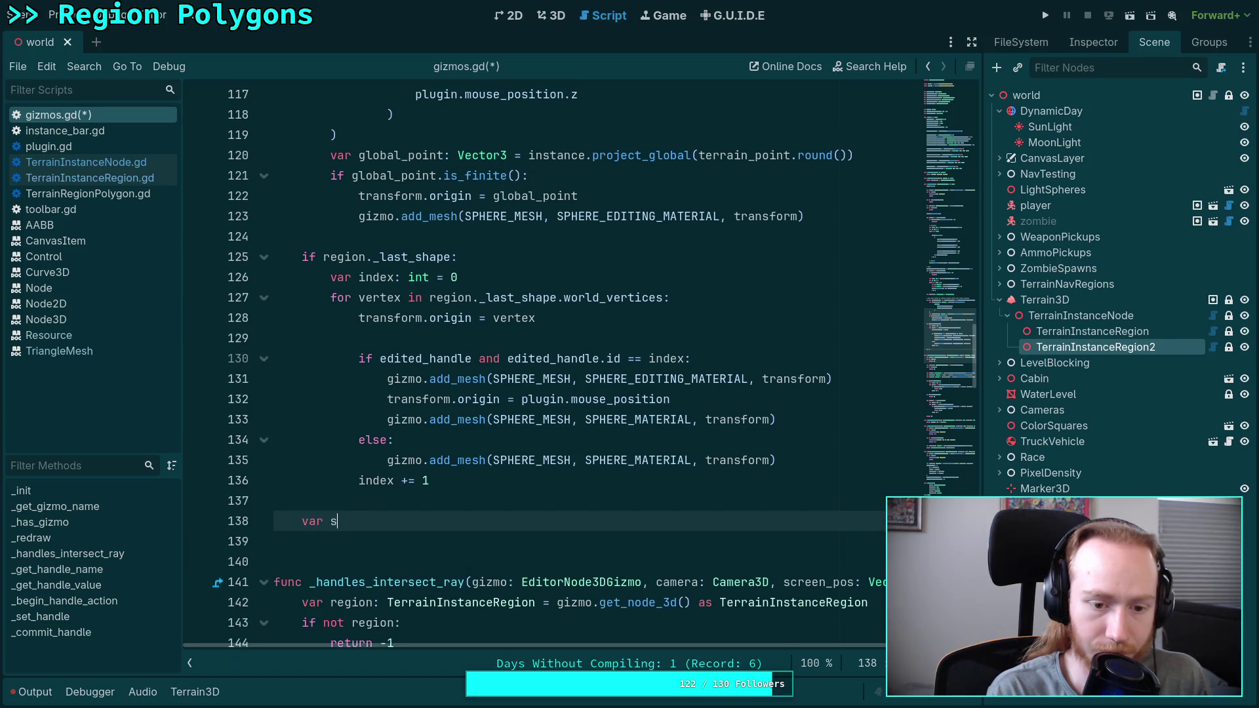
type("ere_mat")
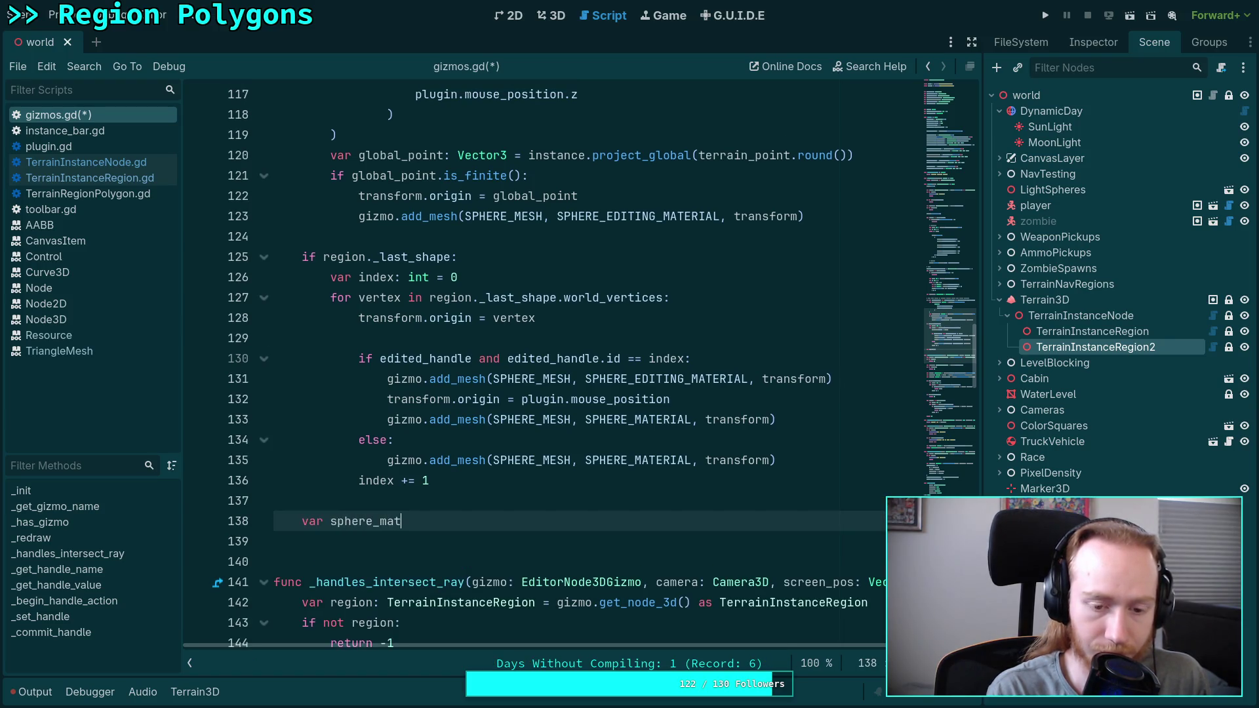
type(": Sta")
key("Return")
key("Return")
type("egion._l")
key("Return")
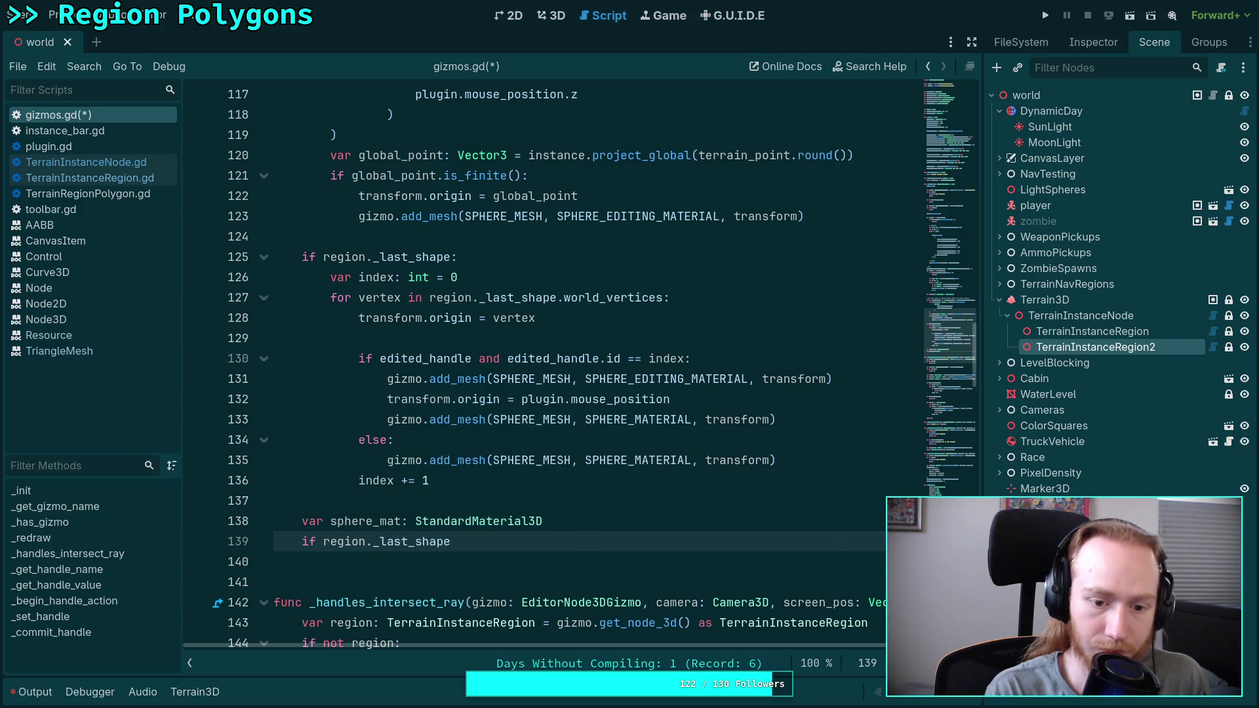
Keep sphere_mat below the vertex loop and give it the default value SPHERE_MATERIAL
left_click(379, 520)
key("alt+Up")
key("alt+Up")
key("alt+Up")
key("alt+Down")
key("alt+Down")
key("alt+Down")
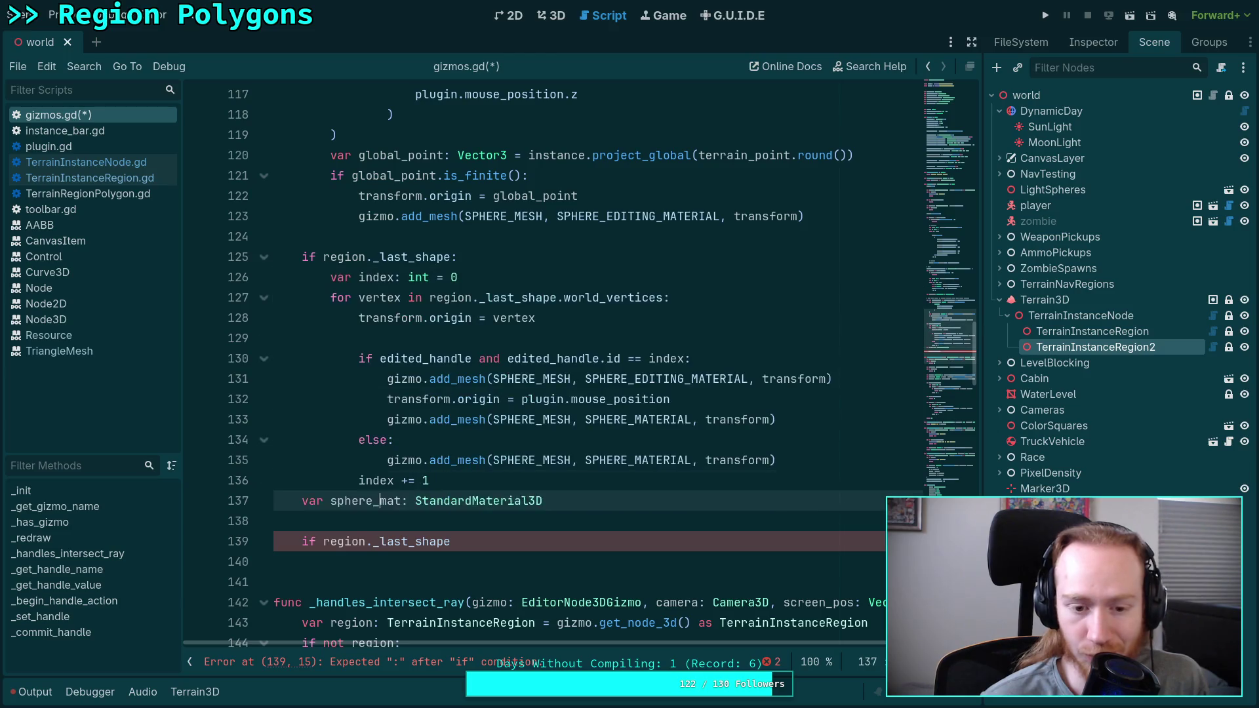
key("alt+Up")
key("alt+Up")
key("alt+Up")
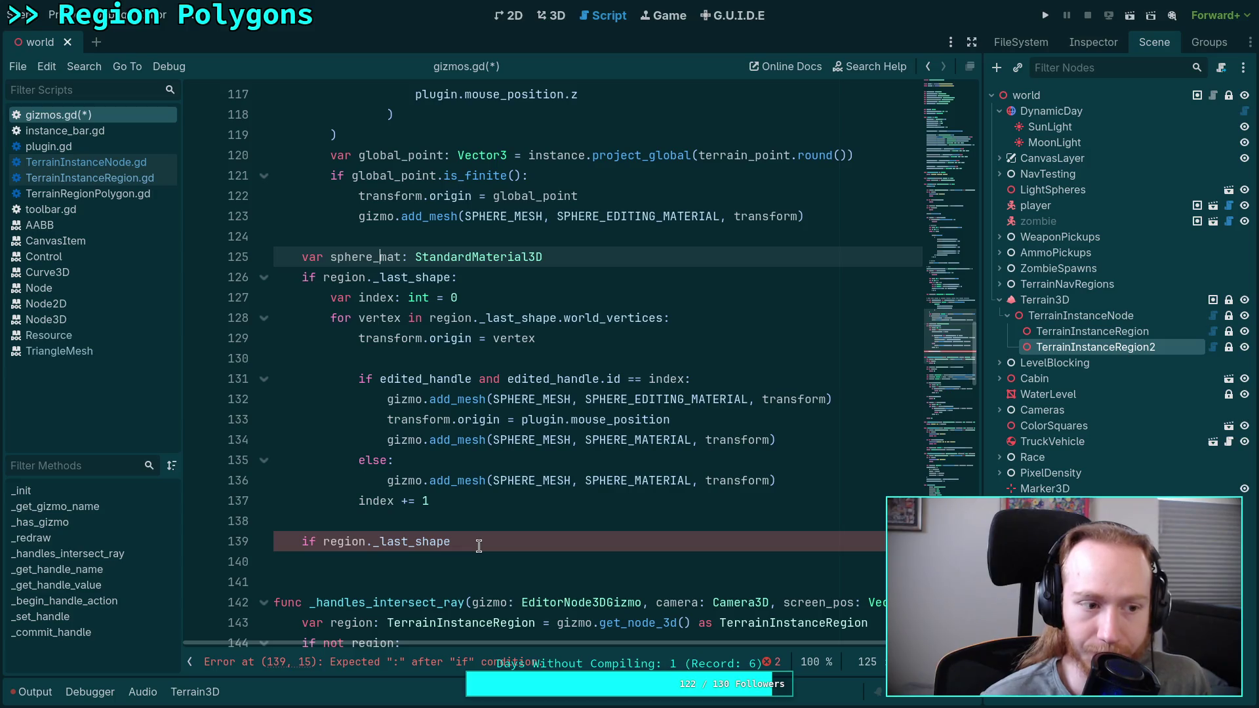
key("alt+Down")
key("alt+Down")
key("alt+Down")
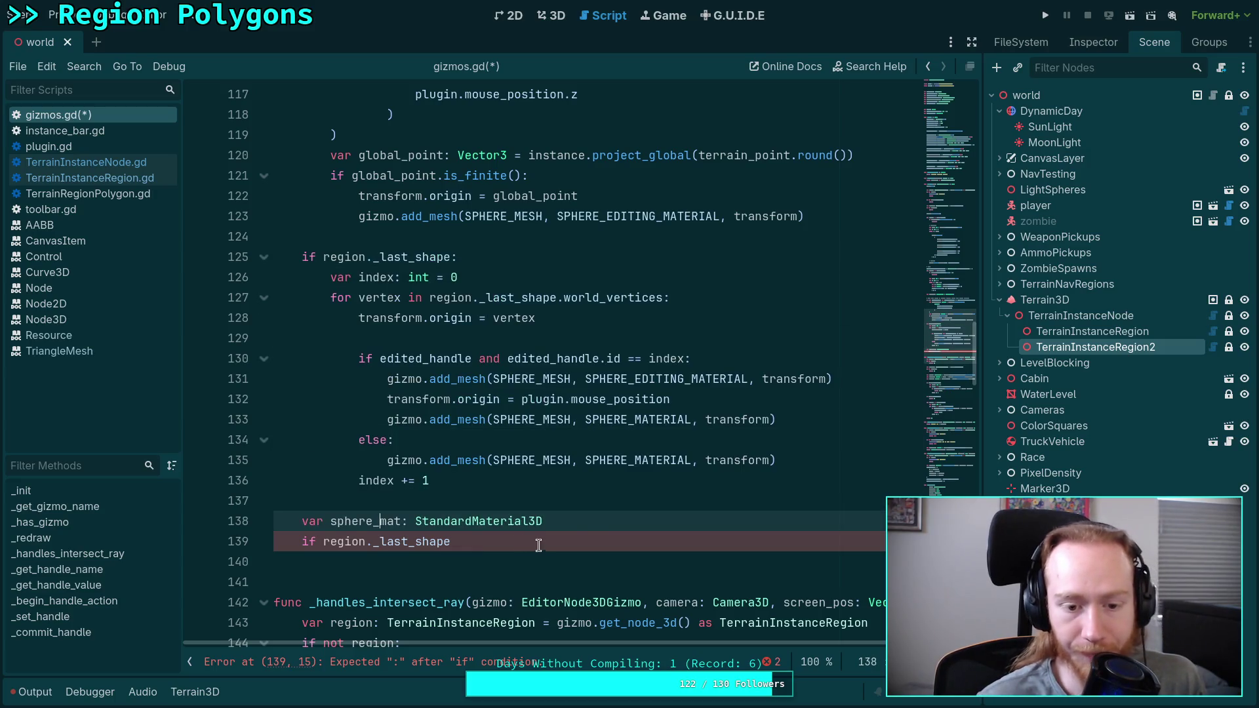
left_click(590, 545)
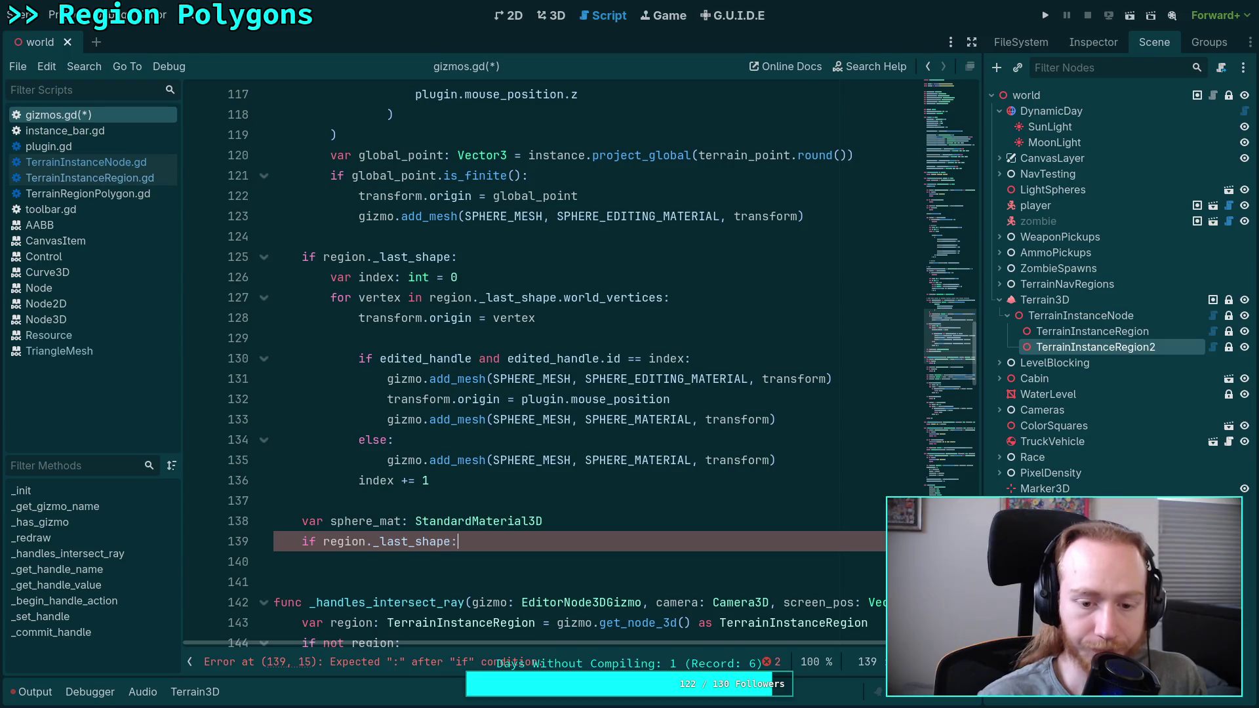
left_click(638, 523)
type("= SPH")
key("Down")
key("Down")
key("Down")
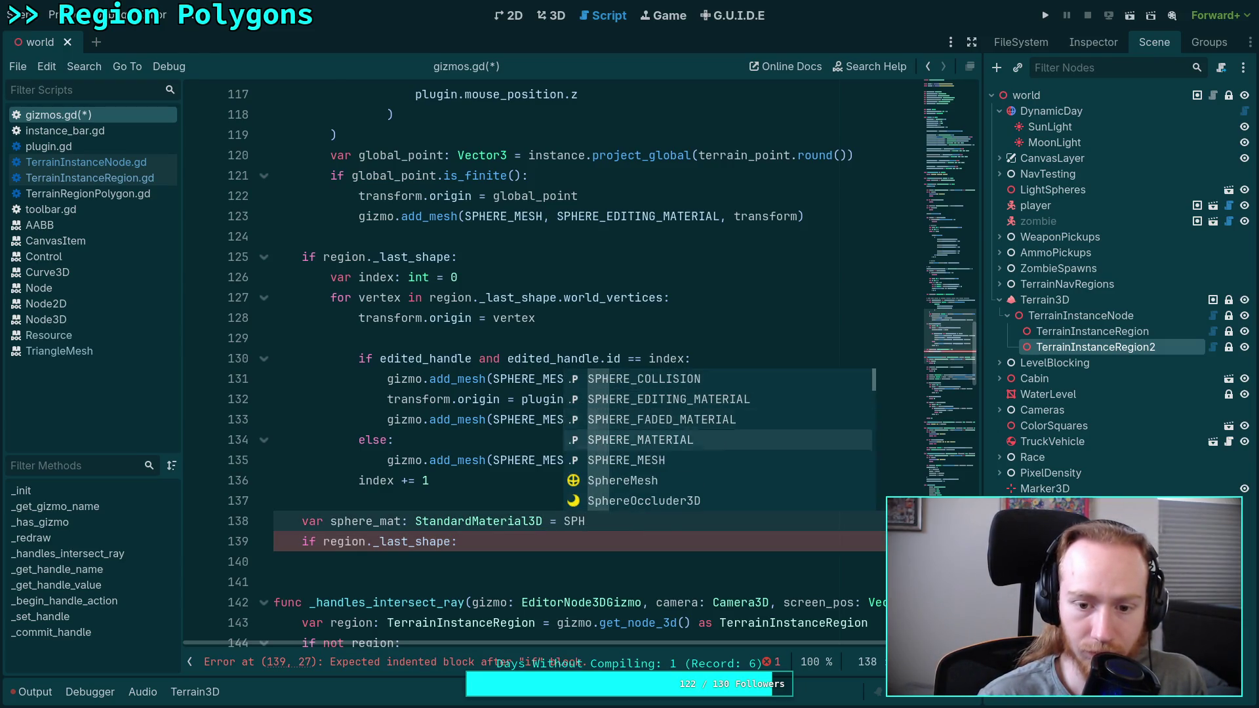
key("Return")
Add 'and region._solo_shape' to the if, and under it reassign sphere_mat to SPHERE_FADED_MATERIAL
key("Down")
key("Down")
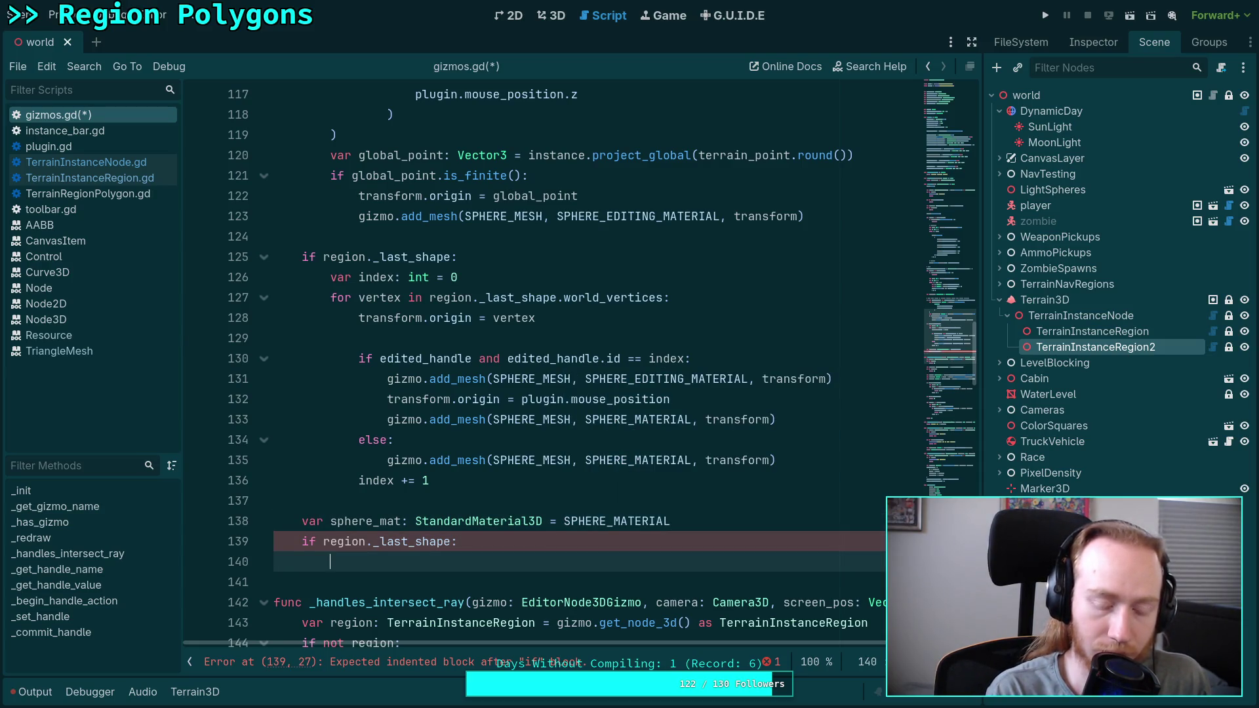
left_click(457, 542)
type("and ")
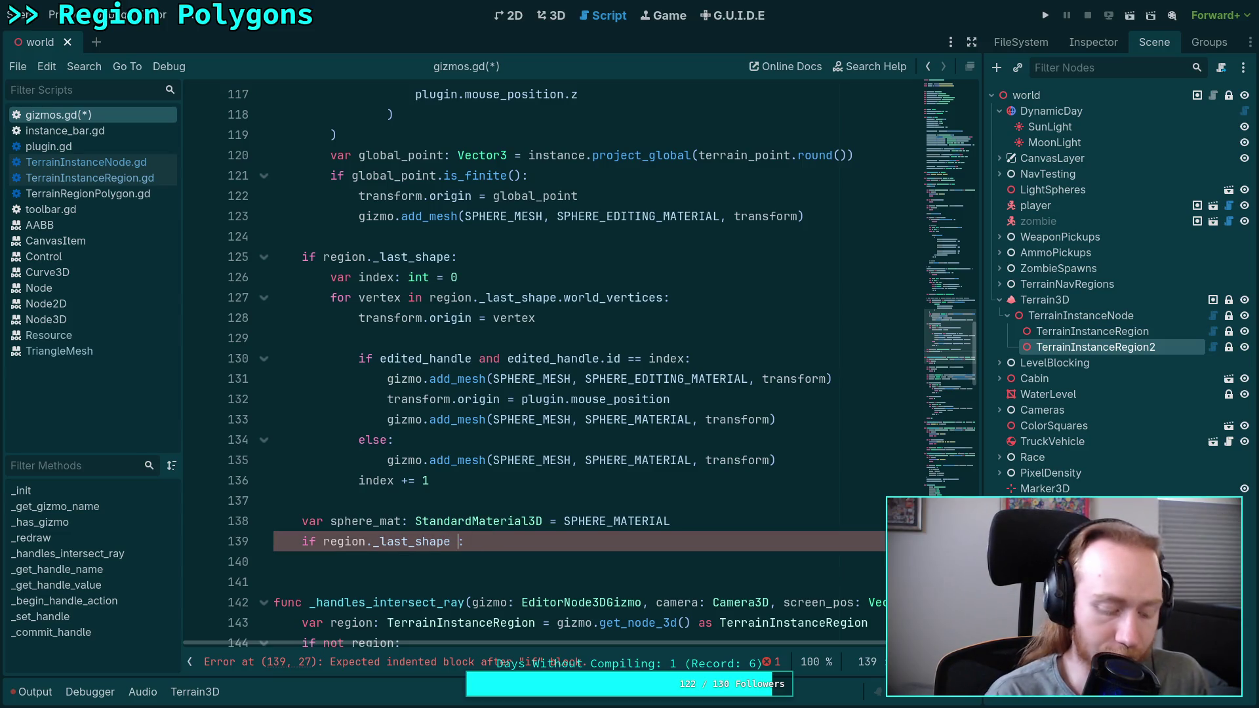
type("region._s")
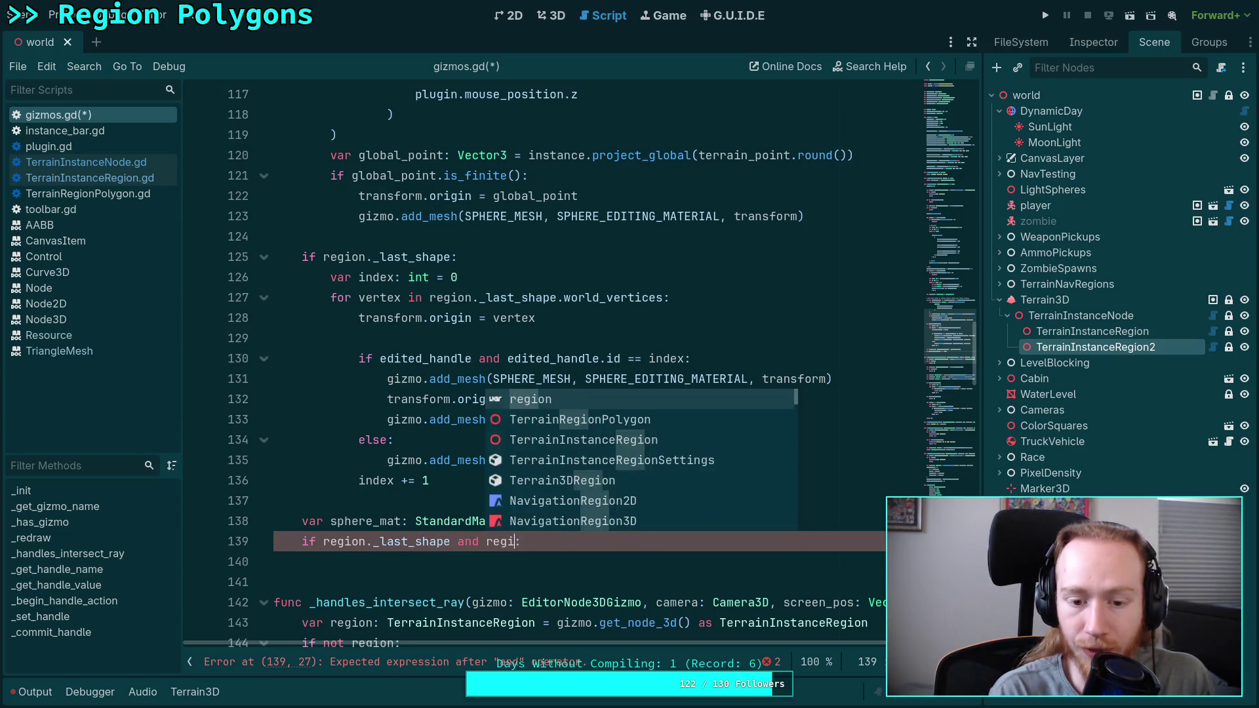
type("o")
key("Return")
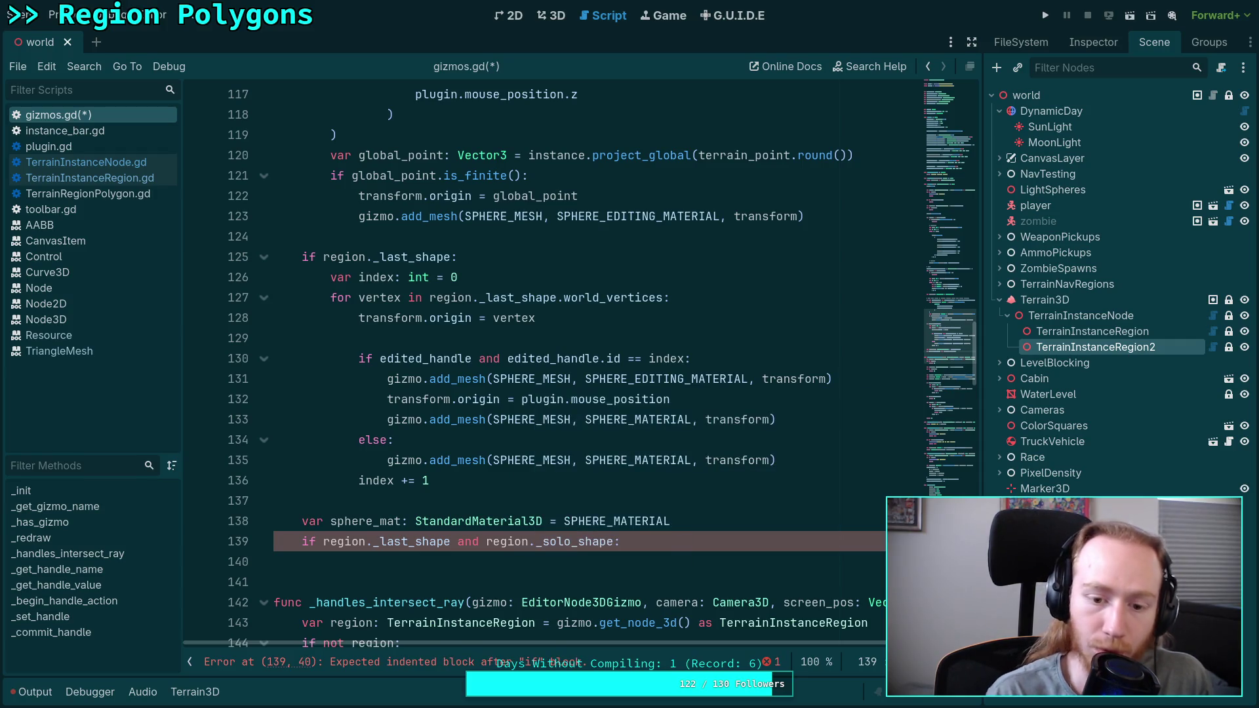
left_click(520, 559)
type("sph")
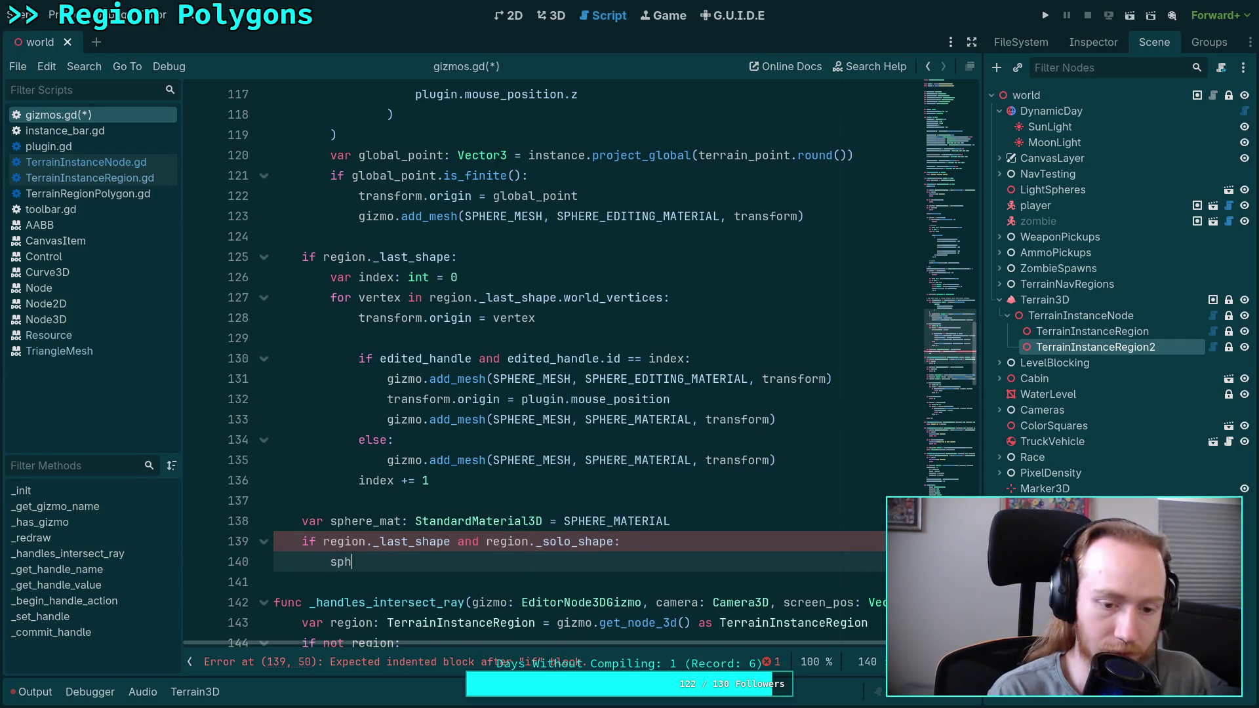
key("Return")
type("SPH")
key("Down")
key("Down")
key("Return")
key("BackSpace")
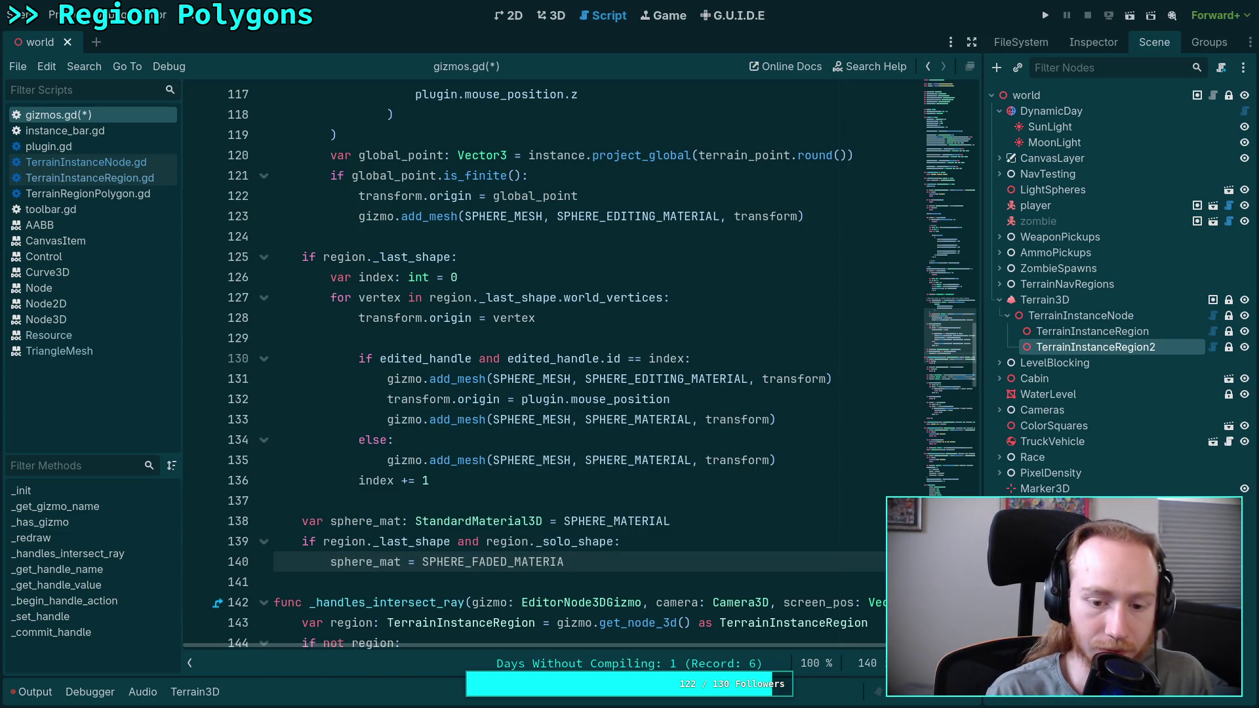
Review the wireframe drawing loop, then select the 'if region._last_shape:' line on line 125
scroll(520, 449, "up", 4)
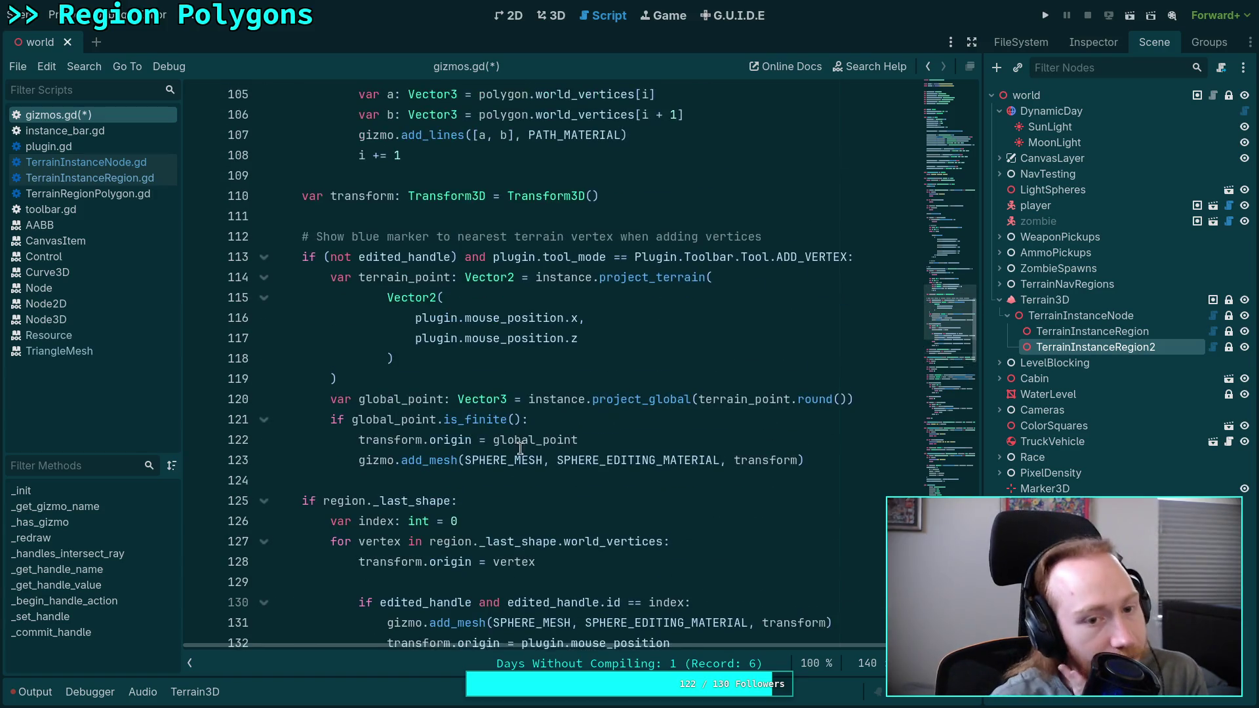
scroll(531, 431, "up", 8)
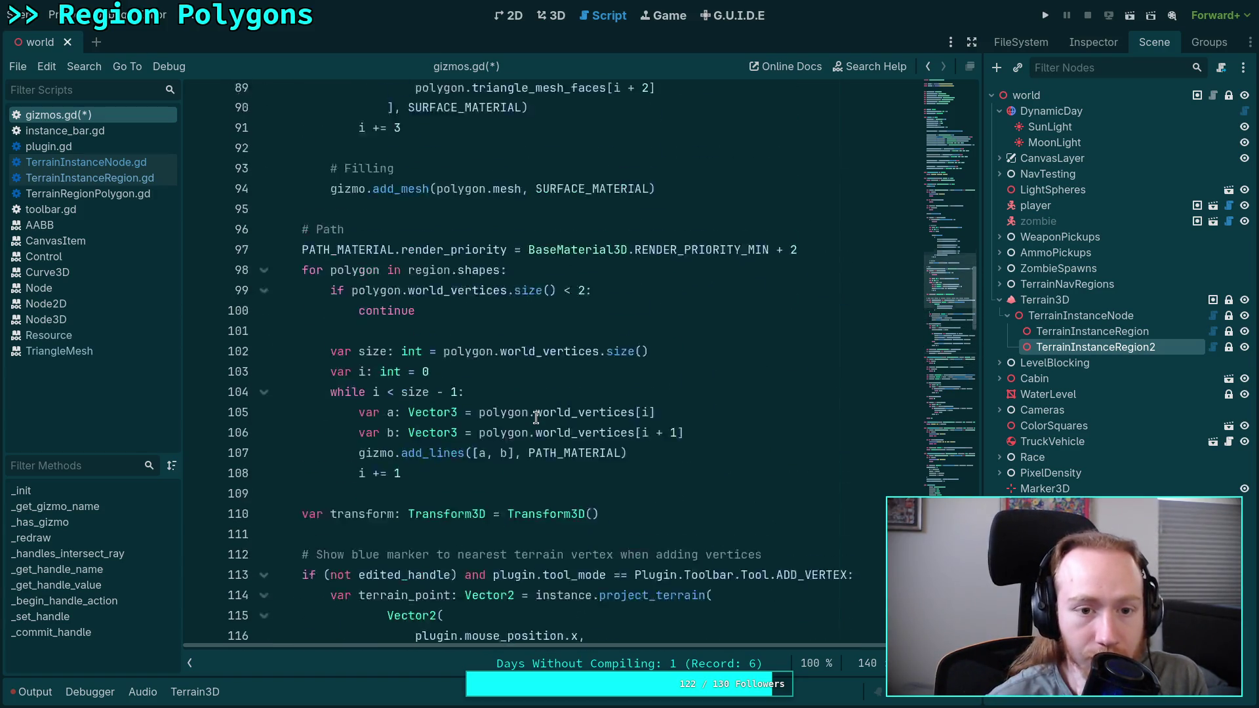
scroll(536, 418, "up", 7)
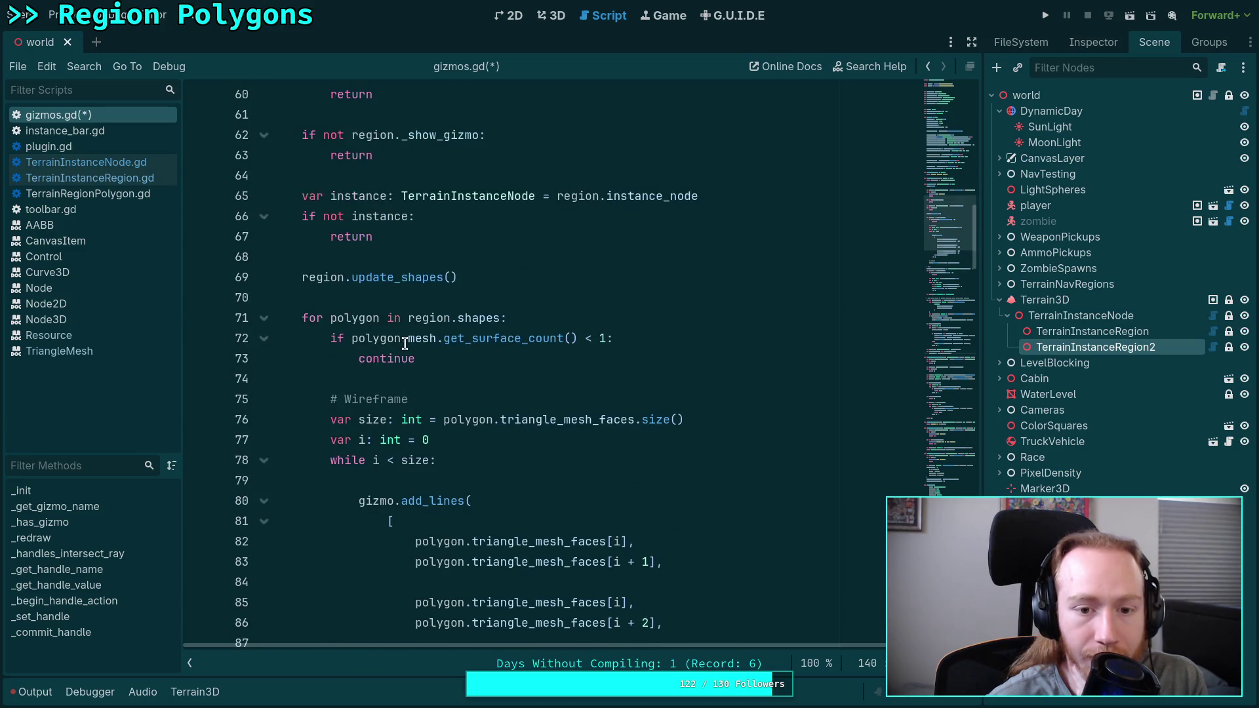
scroll(407, 328, "down", 2)
mouse_move(440, 217)
left_mouse_down()
mouse_move(456, 329)
mouse_move(528, 449)
left_mouse_up()
left_click(525, 444)
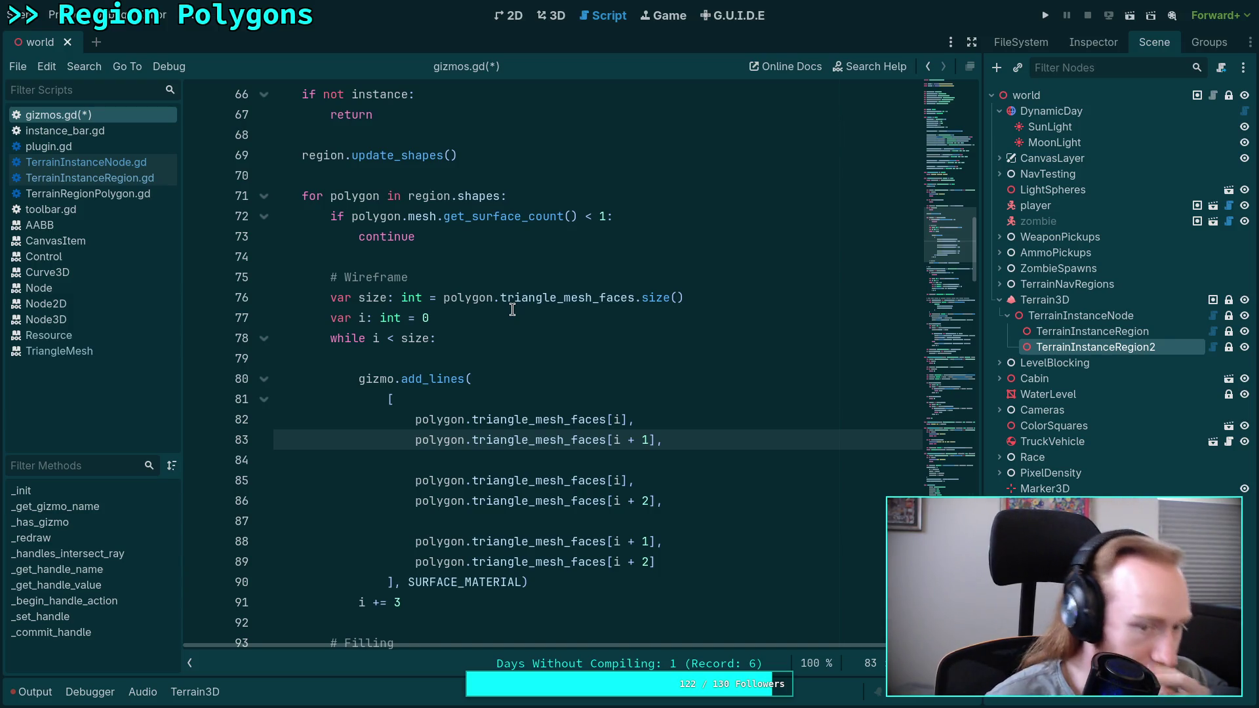
scroll(513, 310, "down", 15)
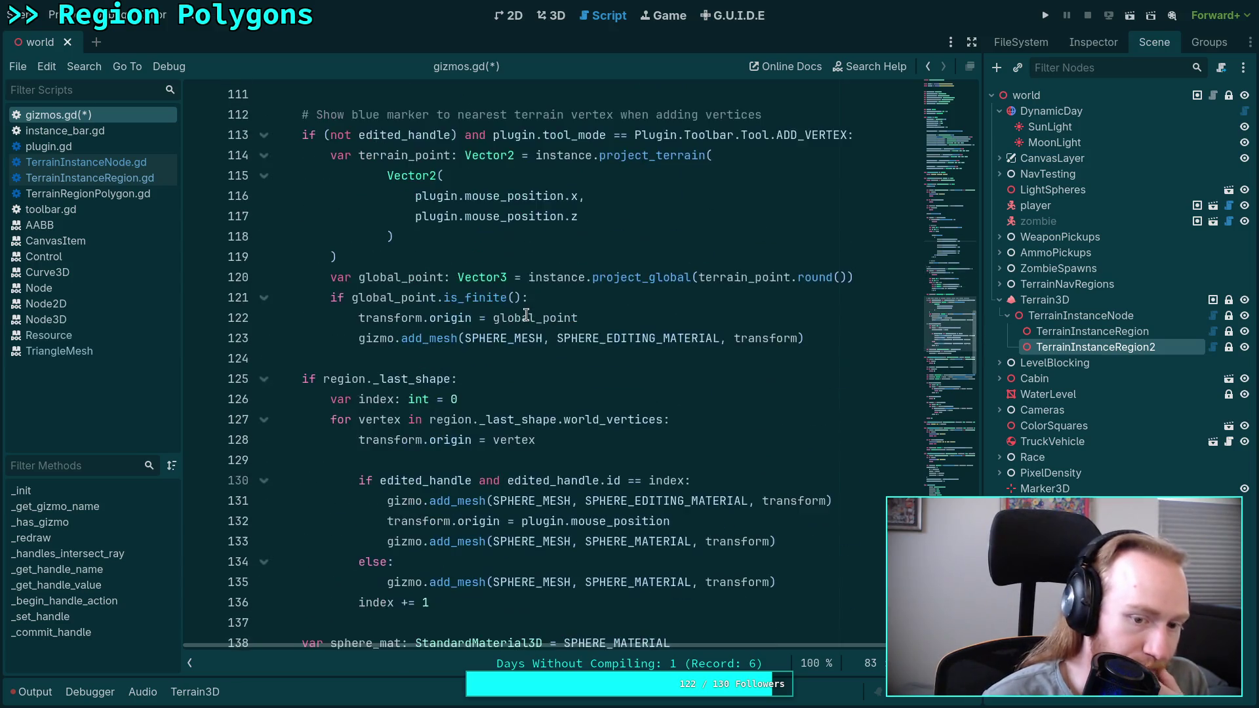
scroll(515, 320, "down", 2)
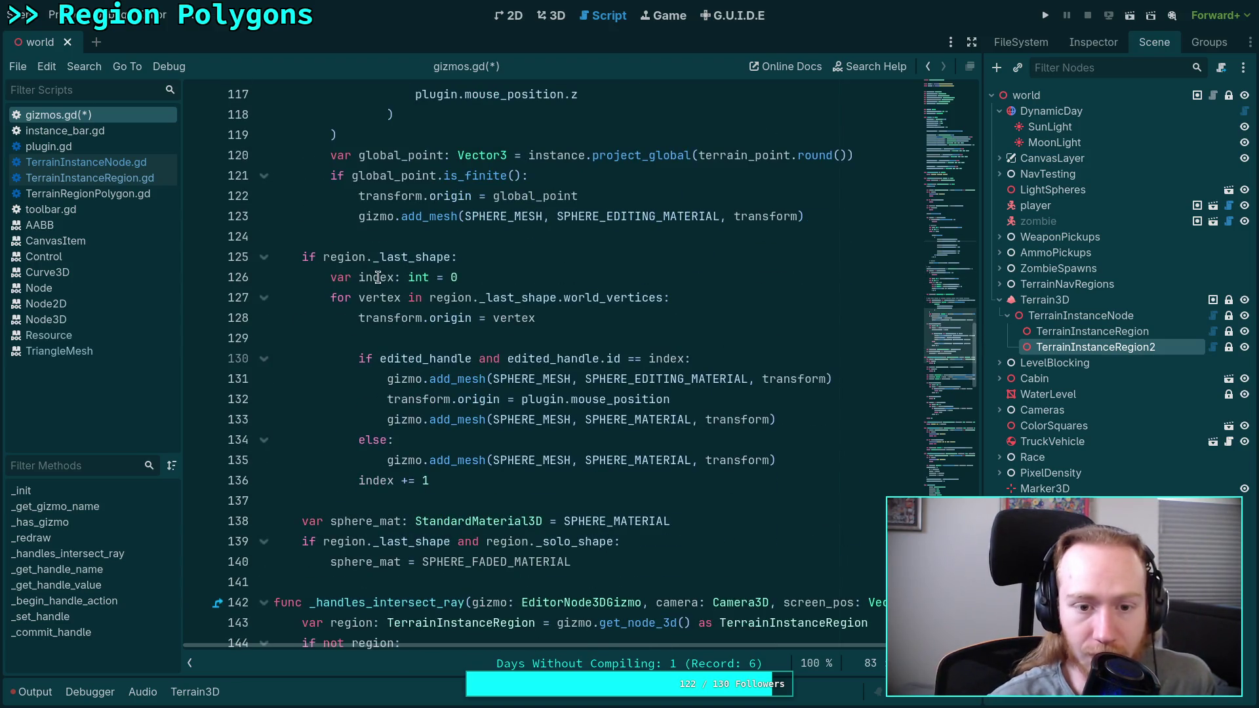
left_click_drag(500, 257, 304, 261)
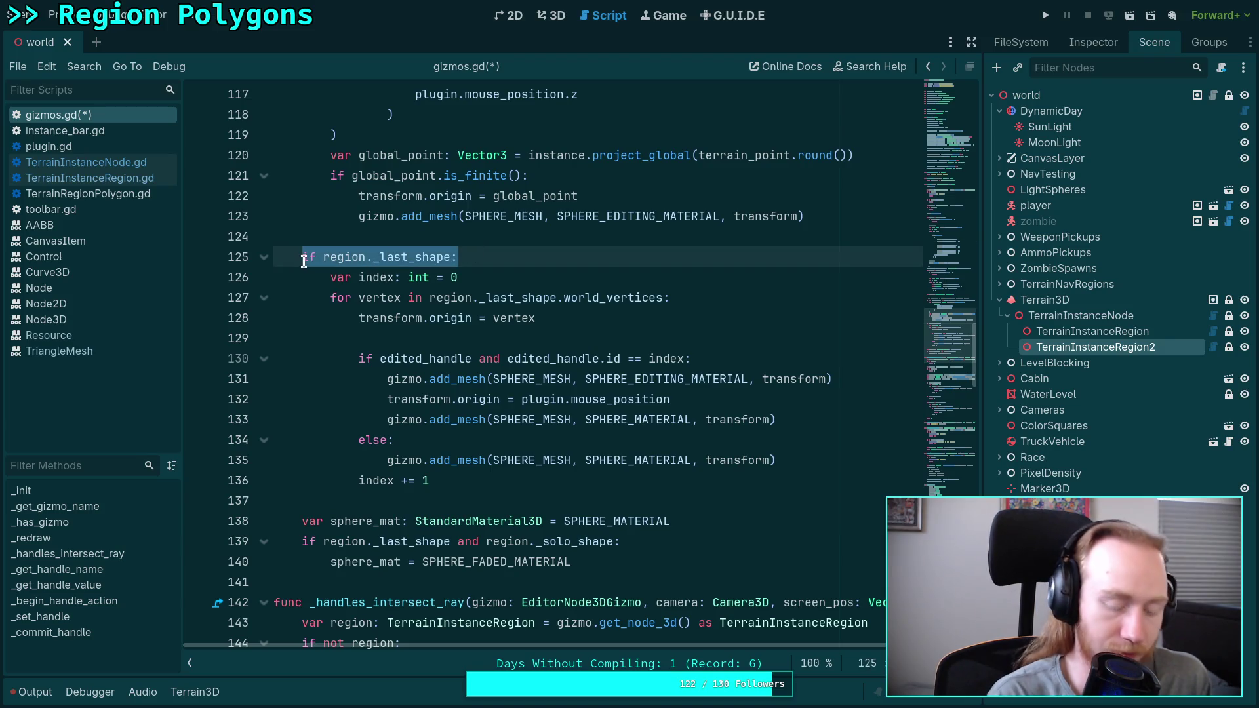
Replace the last-shape check with 'for polygon in region.shapes' and move sphere_mat, indented, into the loop
type("for ")
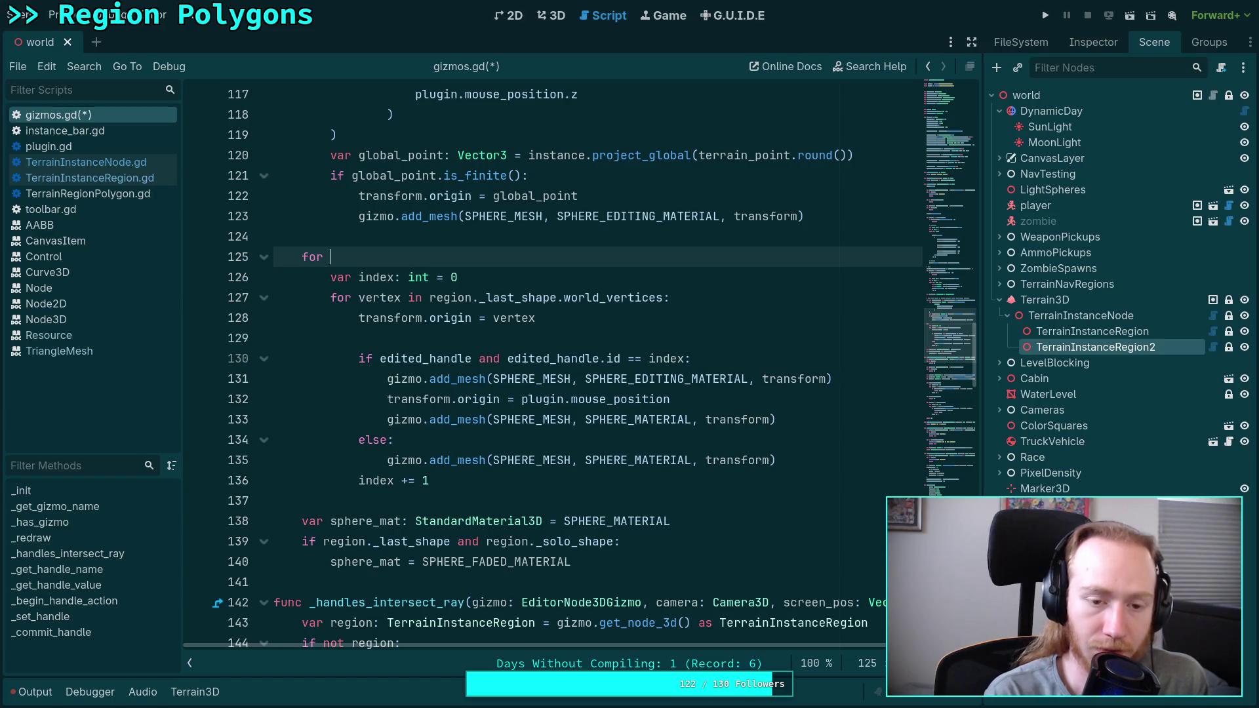
type("polygon")
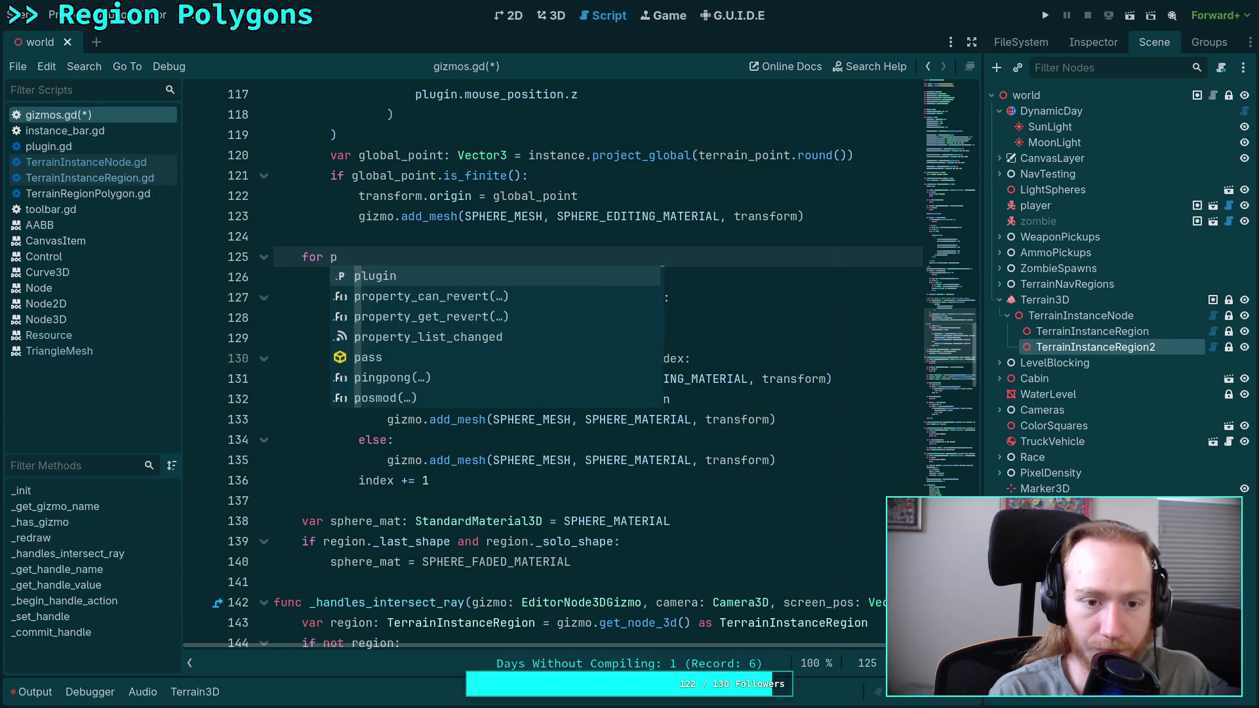
type(" in ")
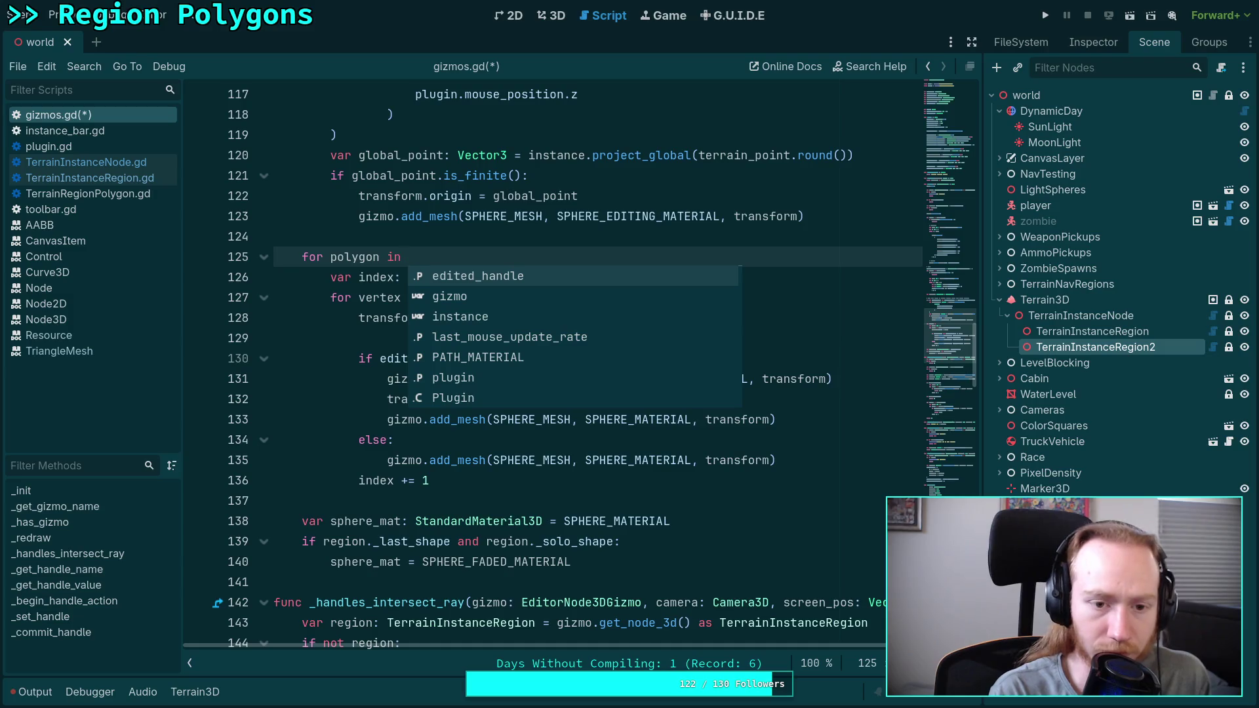
type("region.shap")
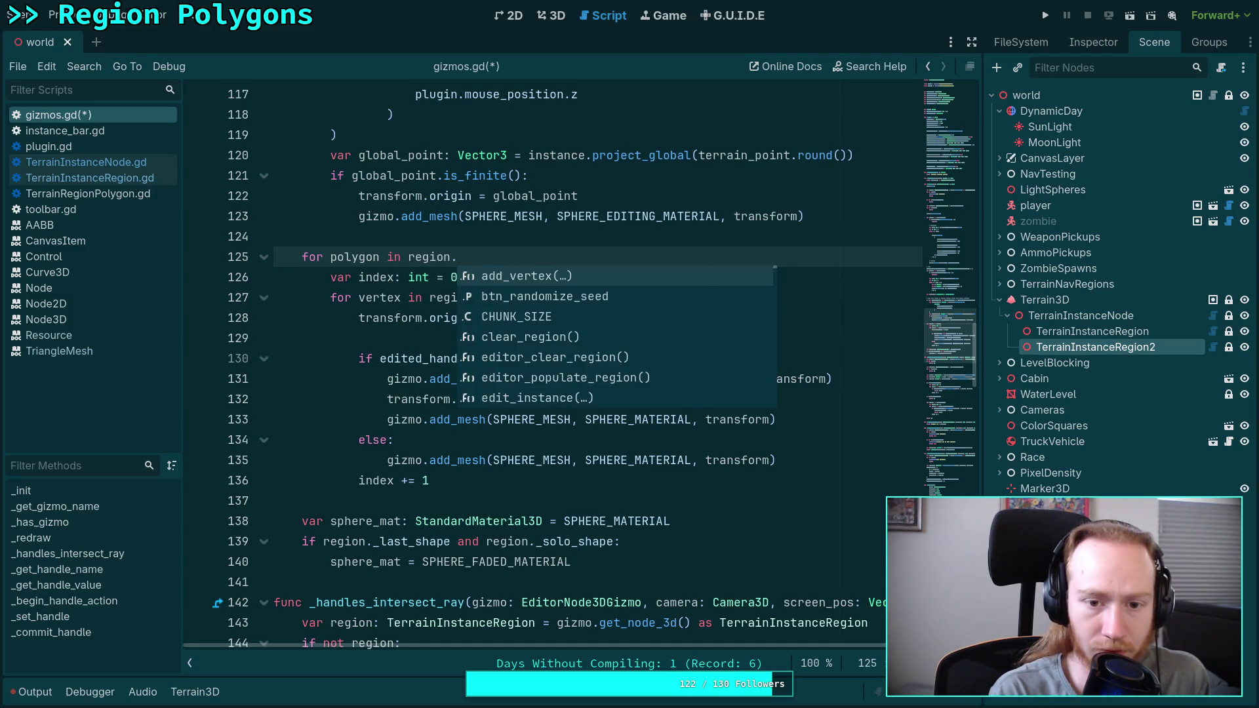
type("es")
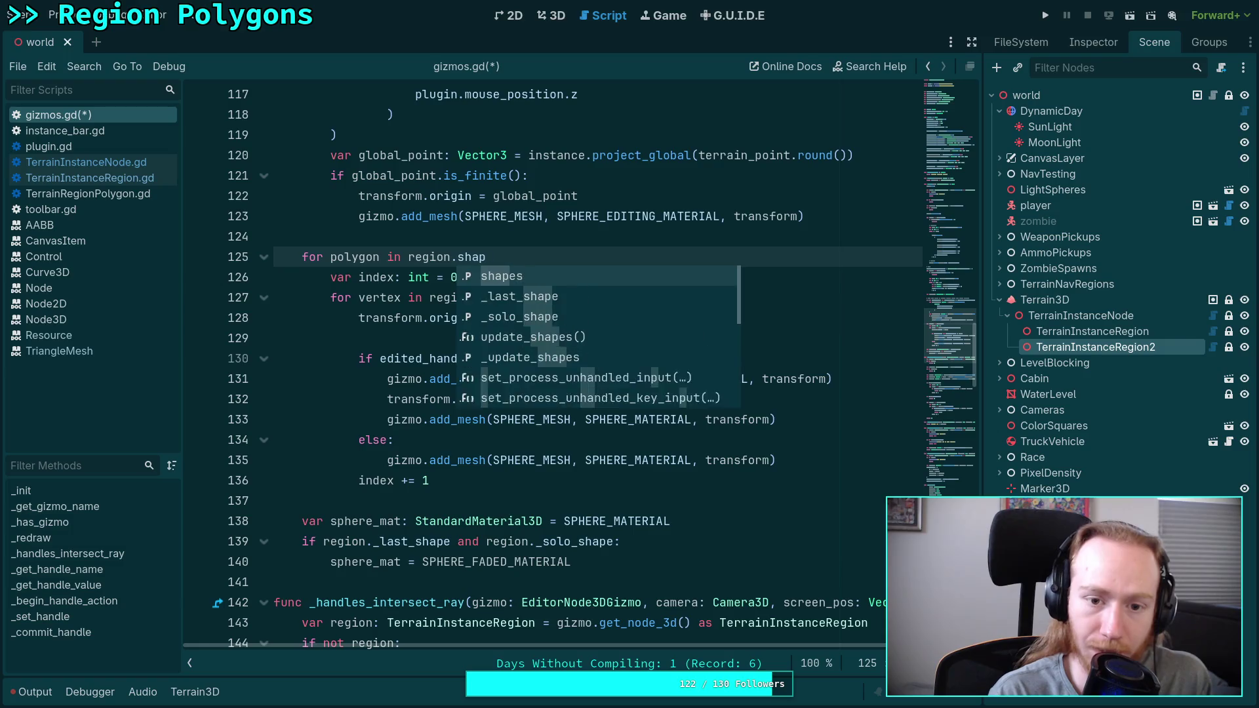
left_click(420, 379)
left_click(422, 501)
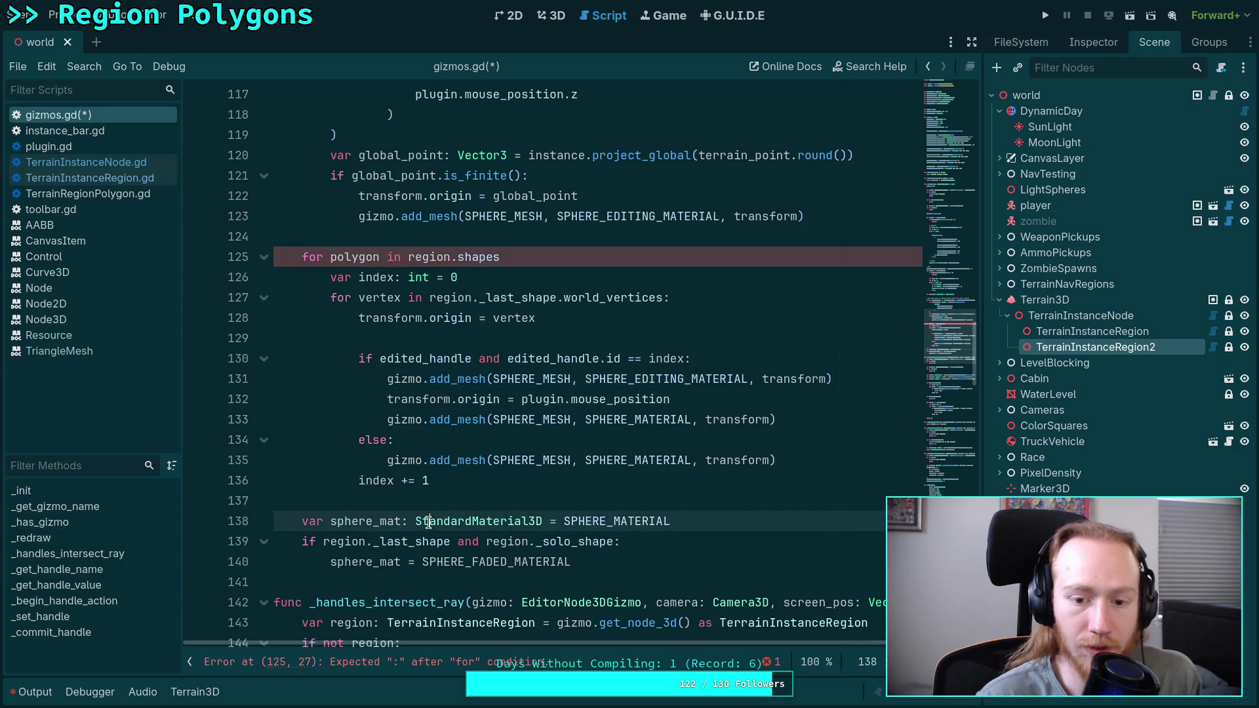
key("Delete")
key("alt+Up")
key("alt+Up")
key("alt+Up")
key("alt+Down")
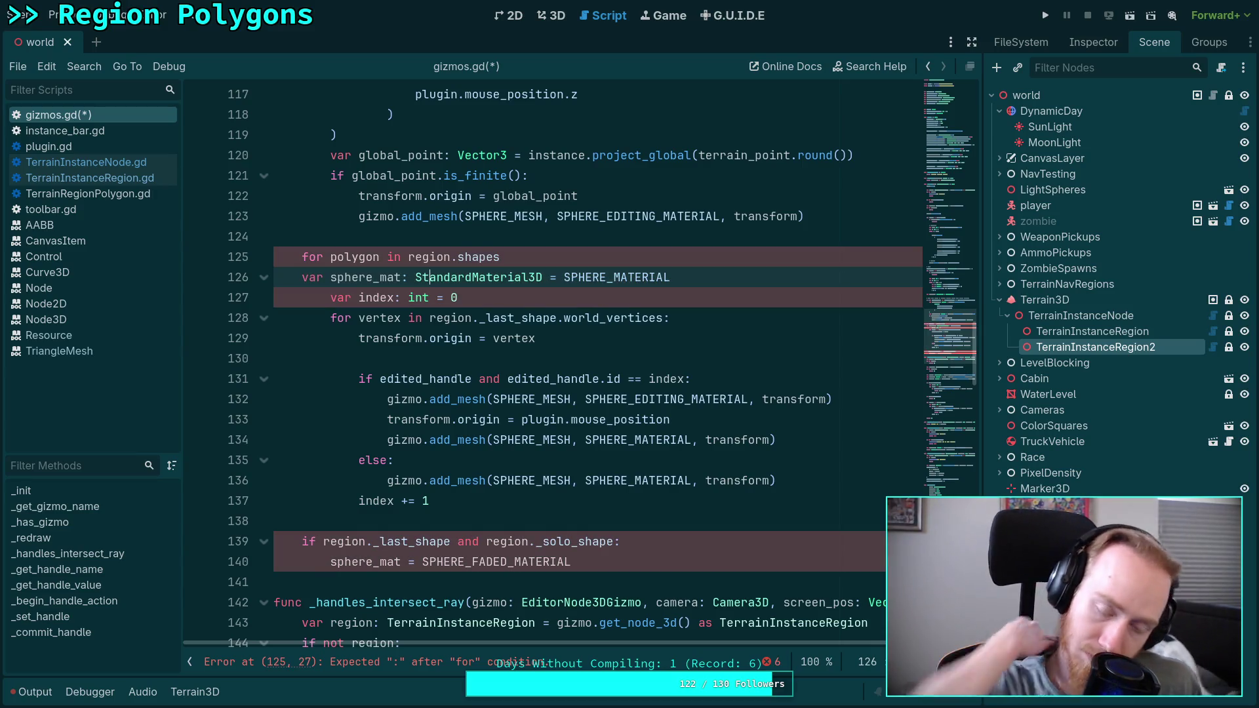
left_click(301, 278)
key("Tab")
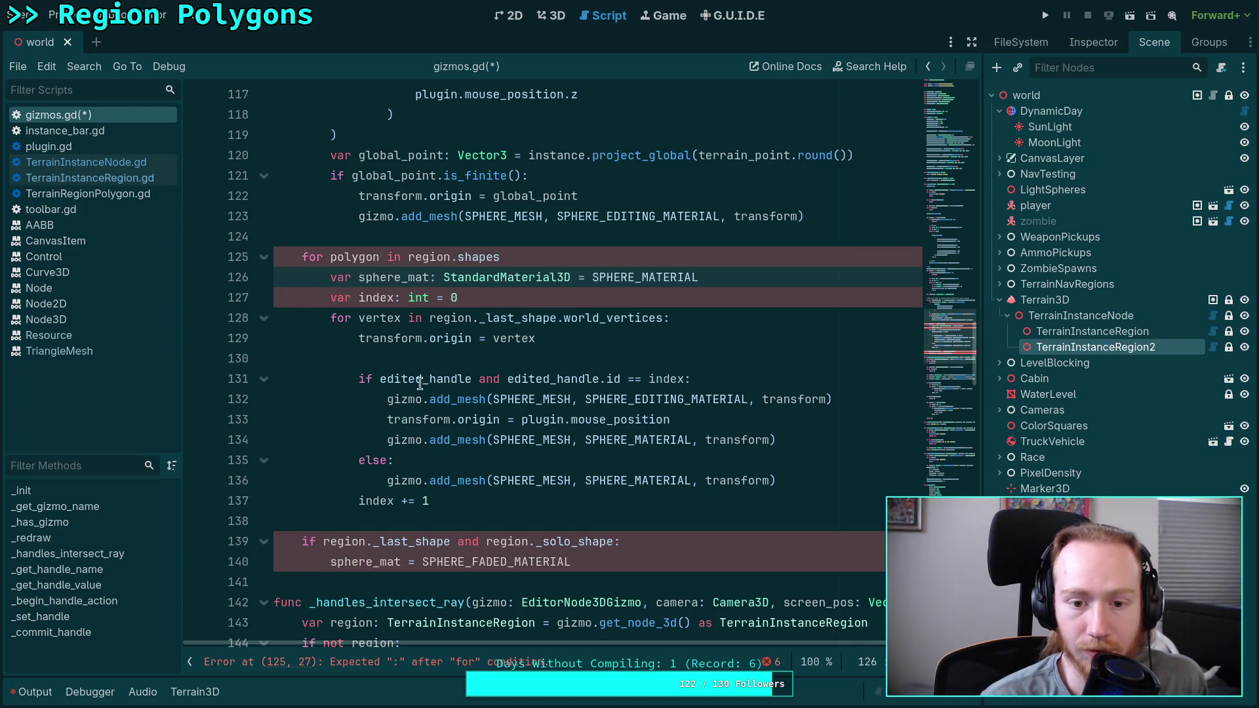
double_click(591, 442)
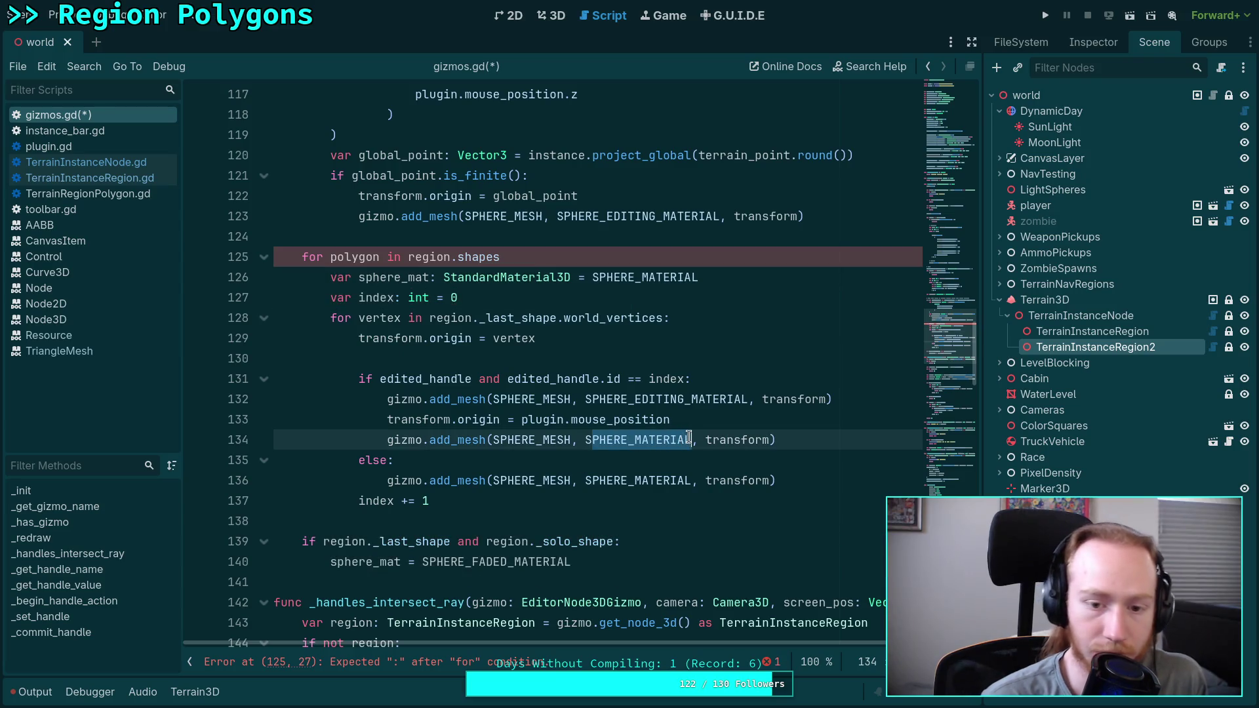
Replace SPHERE_MATERIAL with sphere_mat in both vertex sphere draws on lines 134 and 136
type("Sshp")
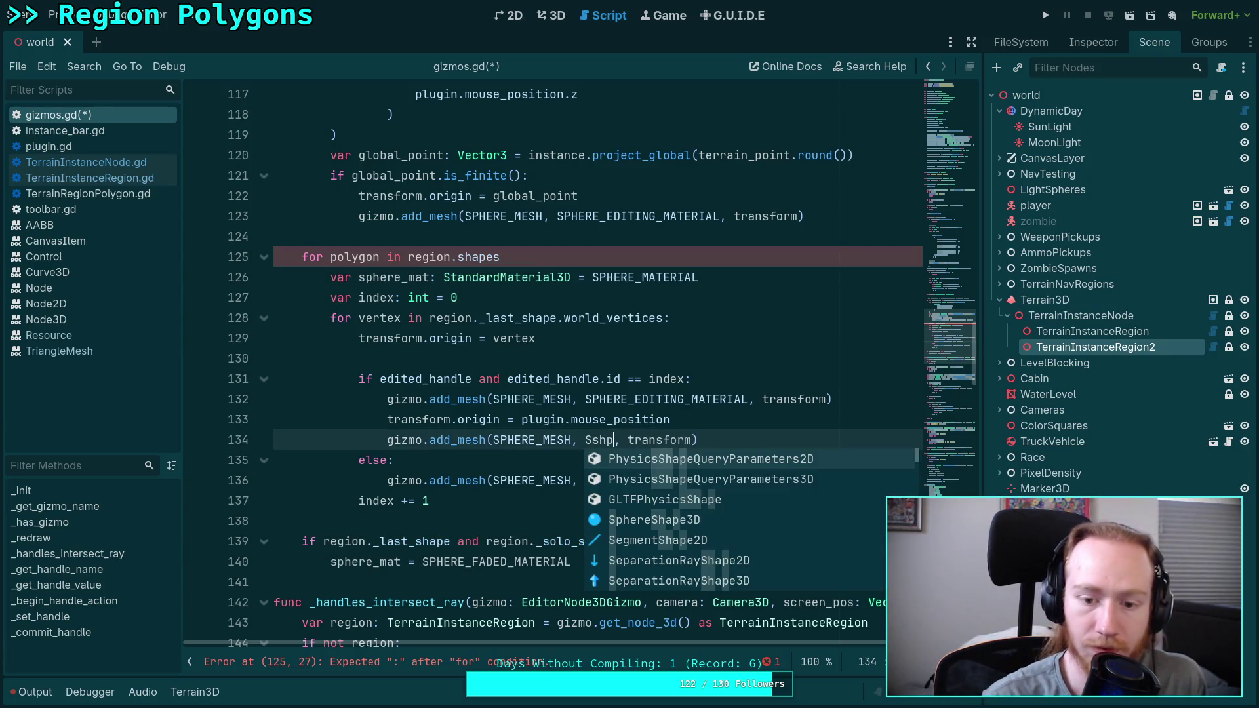
key("BackSpace")
key("BackSpace")
key("BackSpace")
type("sh")
type("phere_mat")
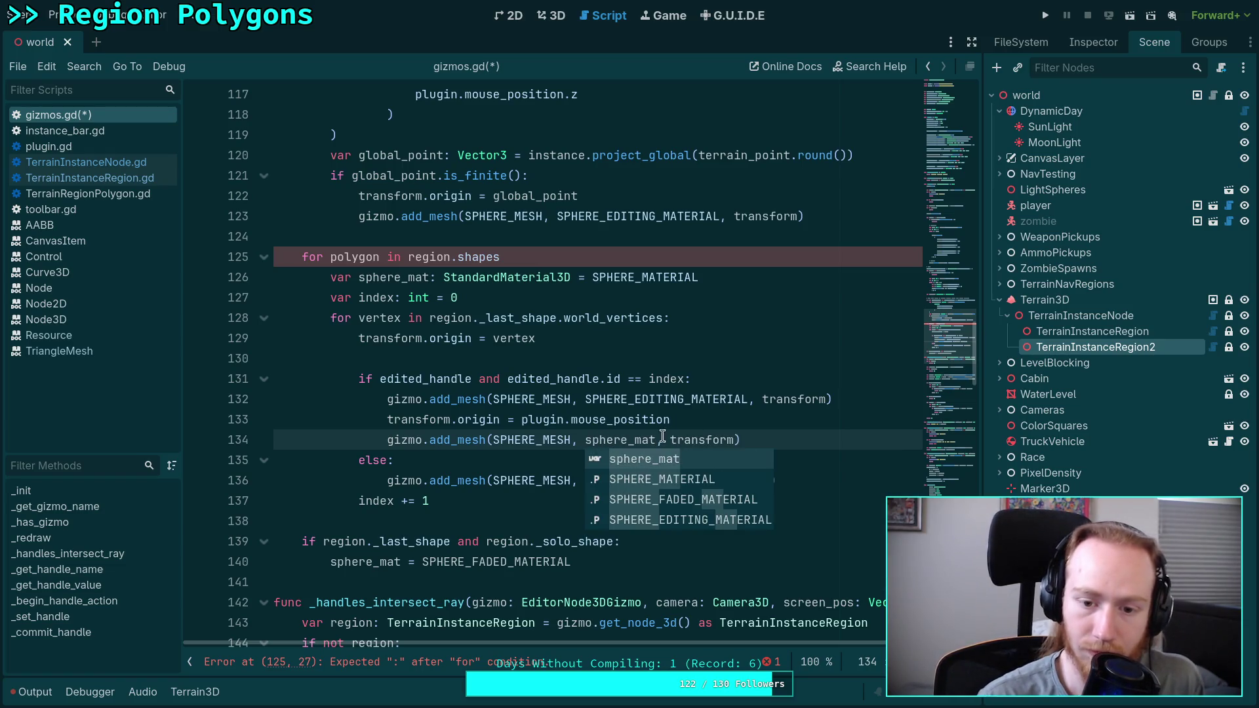
double_click(646, 480)
type("sphe")
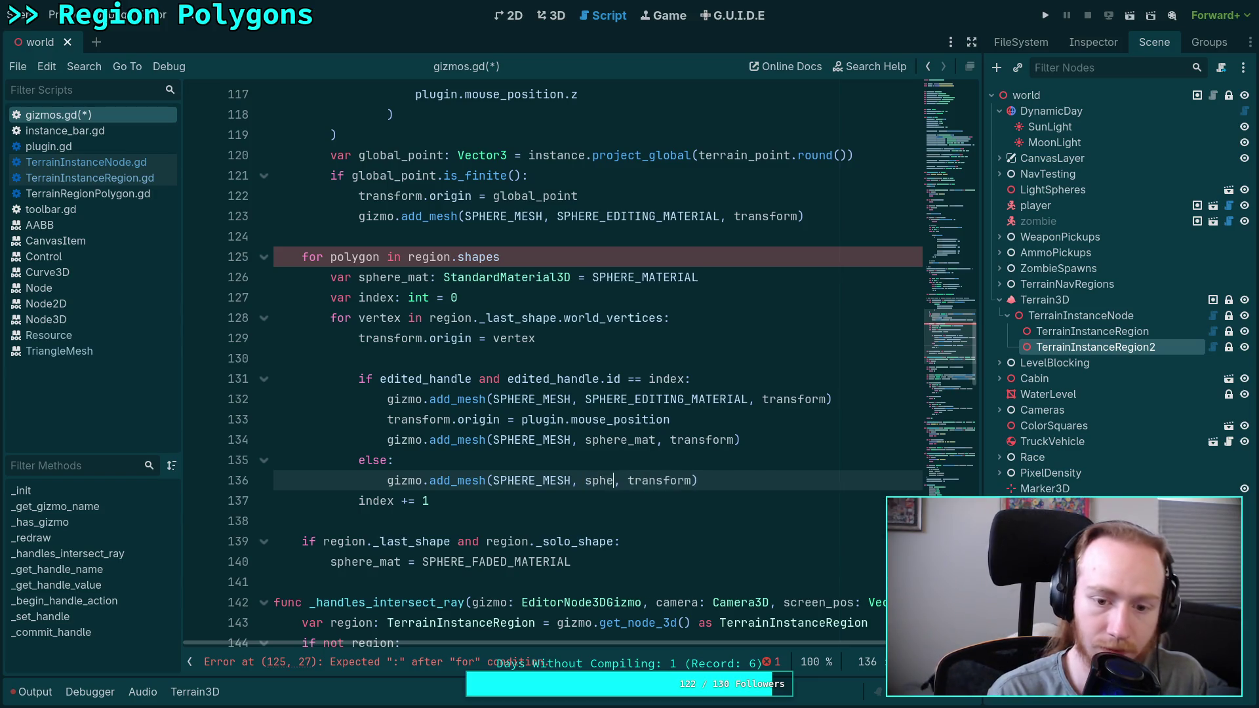
key("Return")
Insert a blank line below the sphere_mat declaration and finish the for-loop header
mouse_move(632, 563)
left_mouse_down()
mouse_move(659, 525)
mouse_move(581, 542)
mouse_move(597, 557)
left_mouse_up()
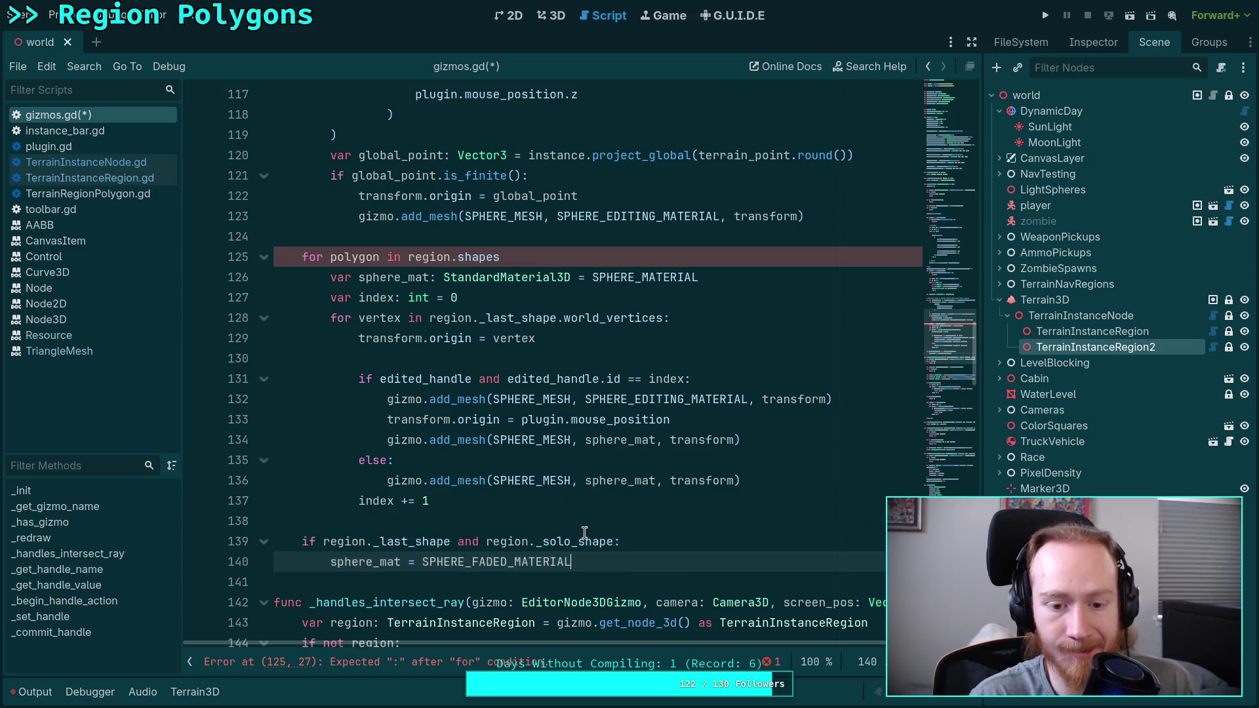
left_click(738, 280)
key("Return")
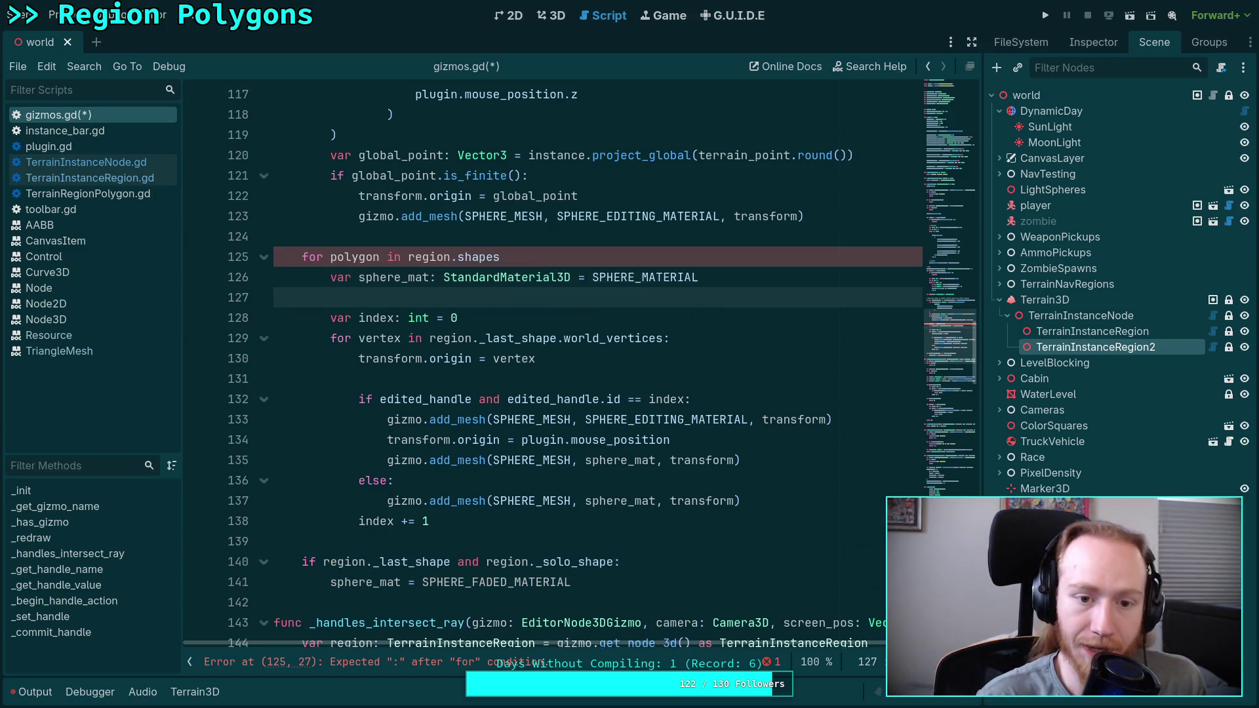
left_click(633, 256)
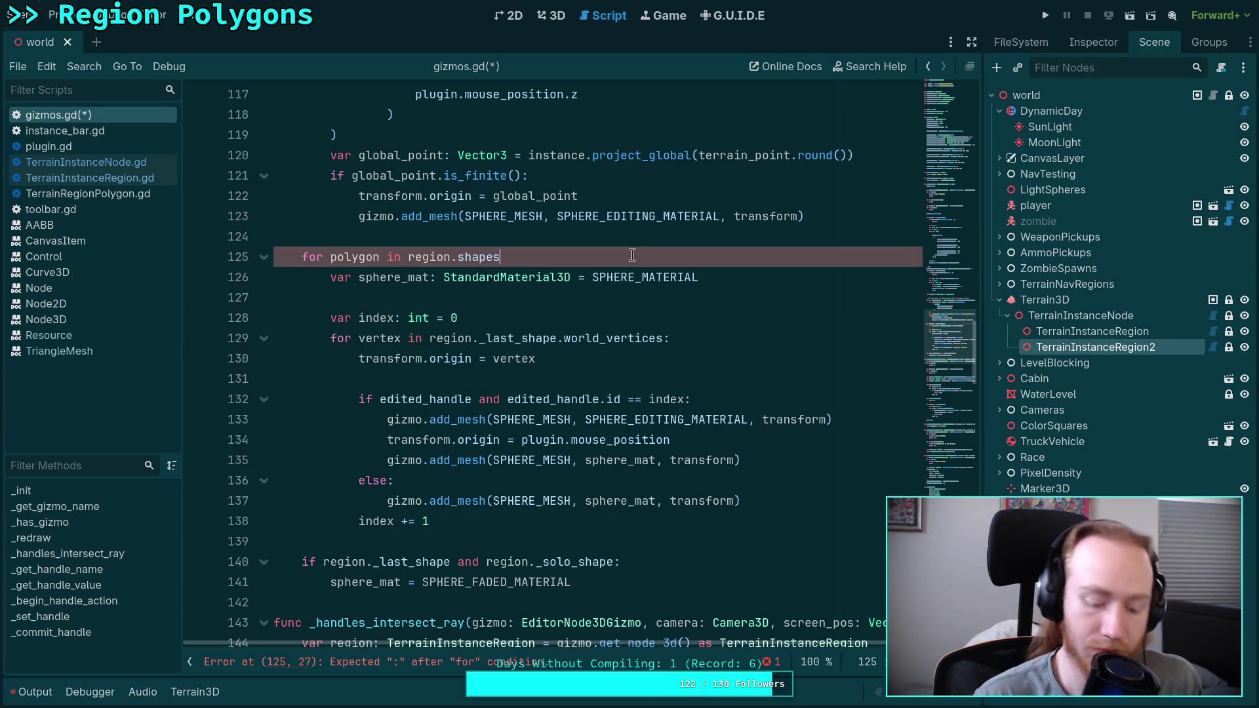
left_click(464, 343)
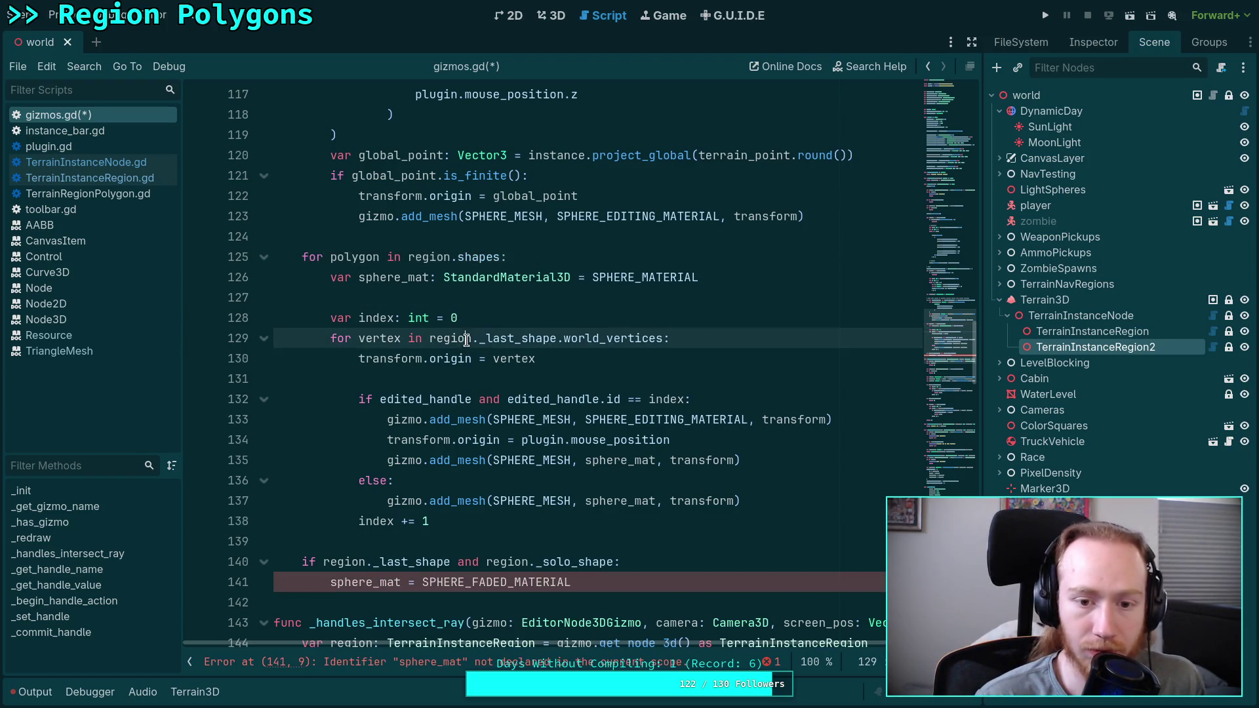
Make the vertex loop iterate polygon.world_vertices instead of region._last_shape
left_click_drag(431, 342, 562, 342)
key("BackSpace")
type("poly")
key("Return")
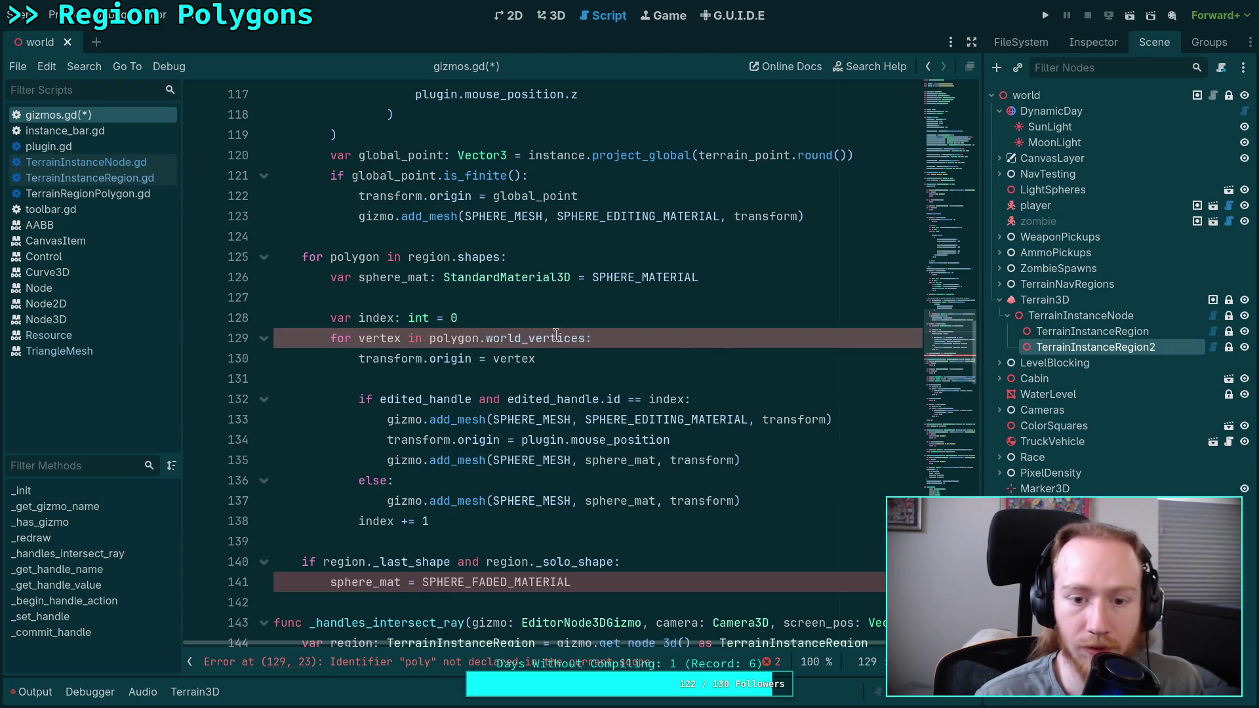
Start a new check on line 127: 'if region._solo_shape and polygon != region.'
left_click(595, 299)
type("if ")
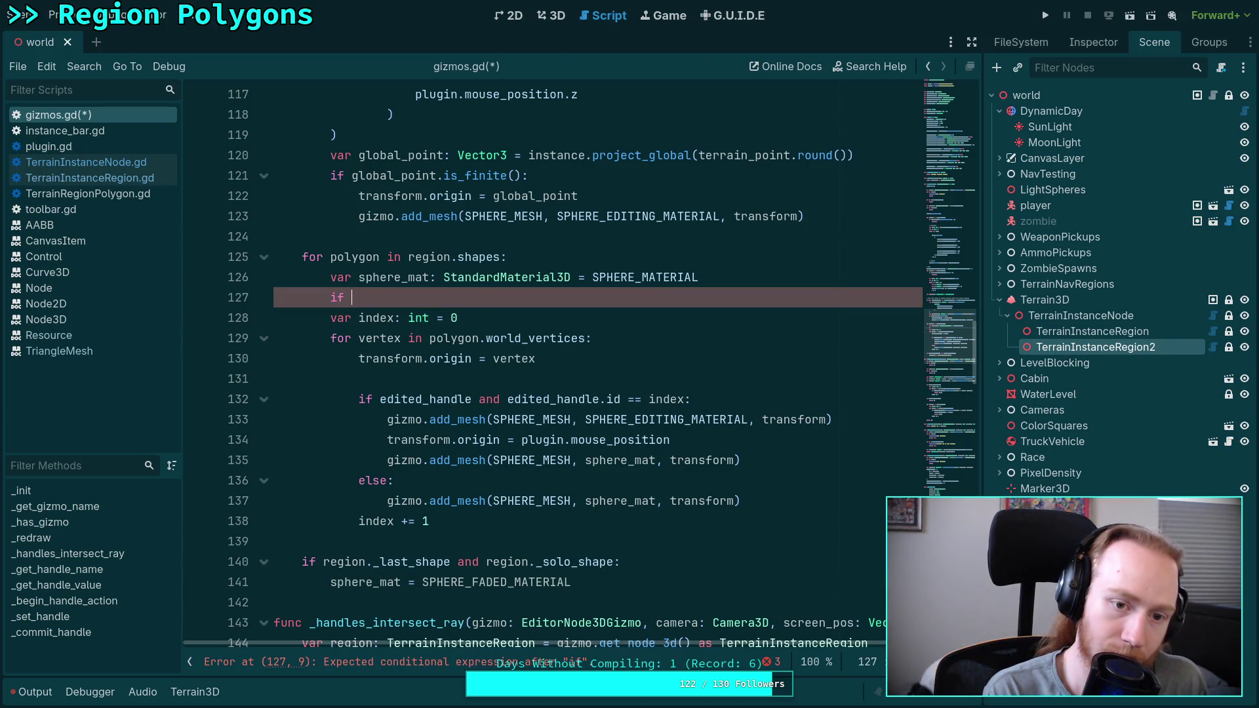
type("pol")
key("Return")
type("region._la")
key("Return")
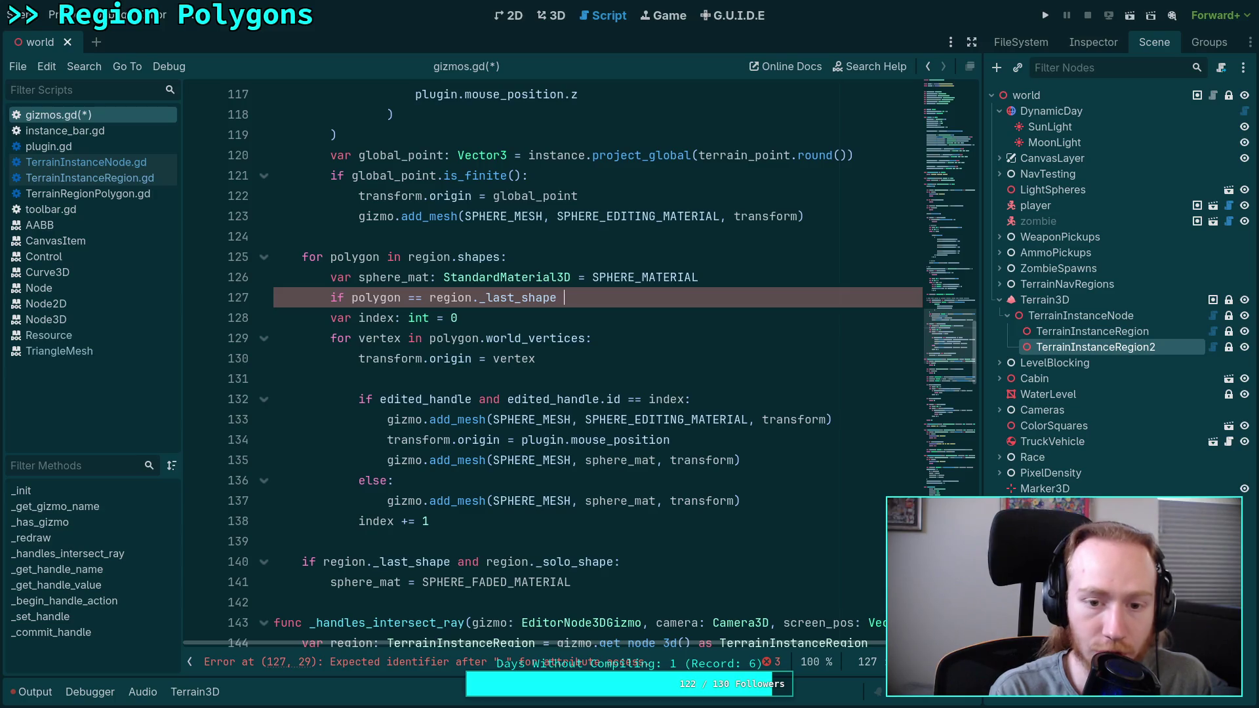
key("BackSpace")
key("BackSpace")
key("BackSpace")
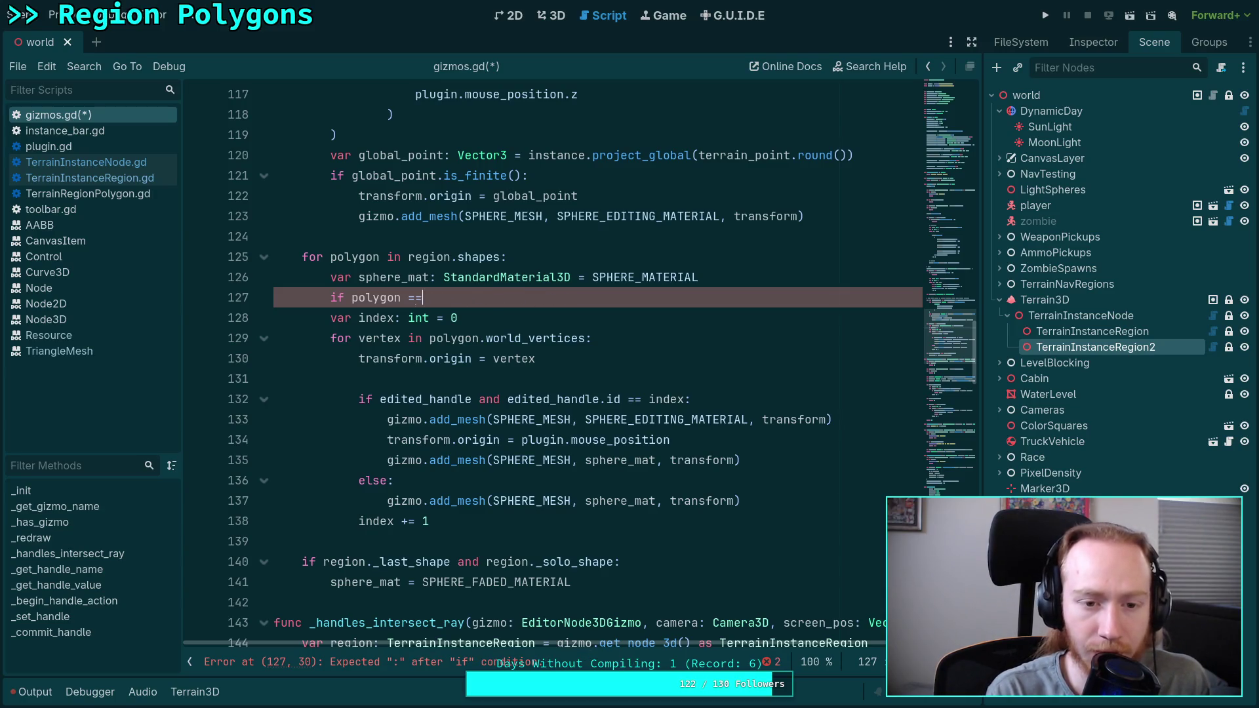
type("ion._so")
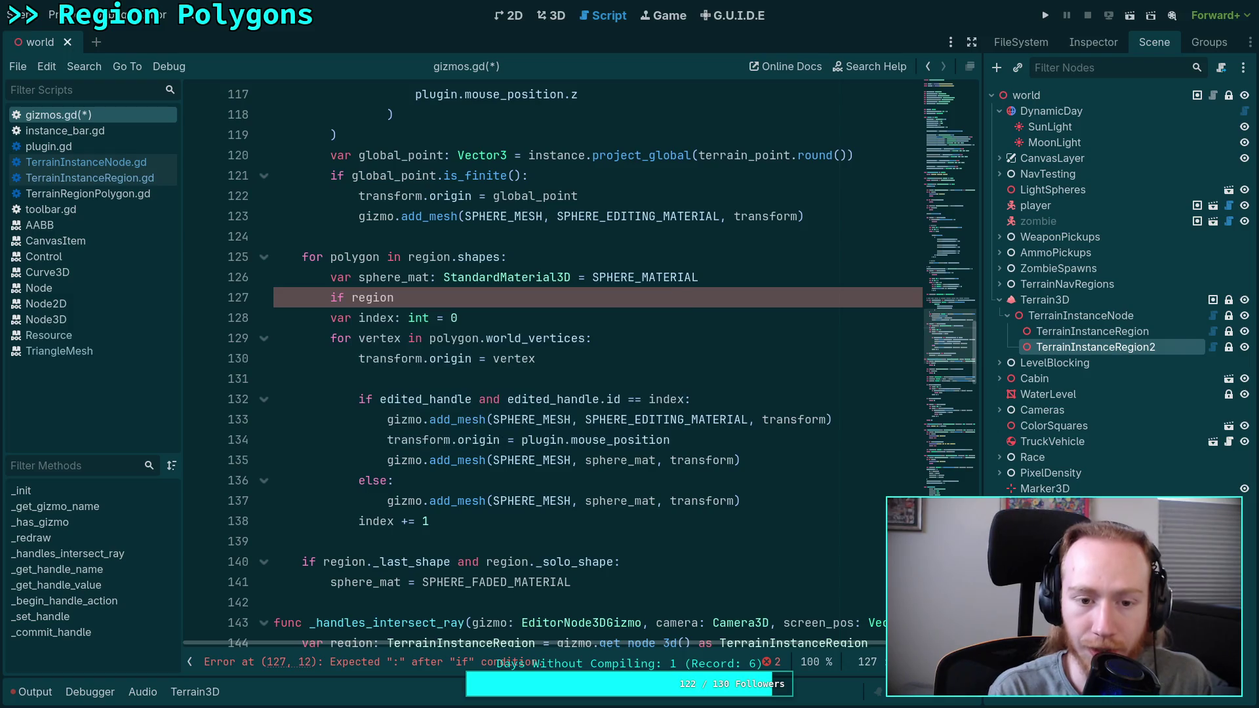
key("Return")
type("and r")
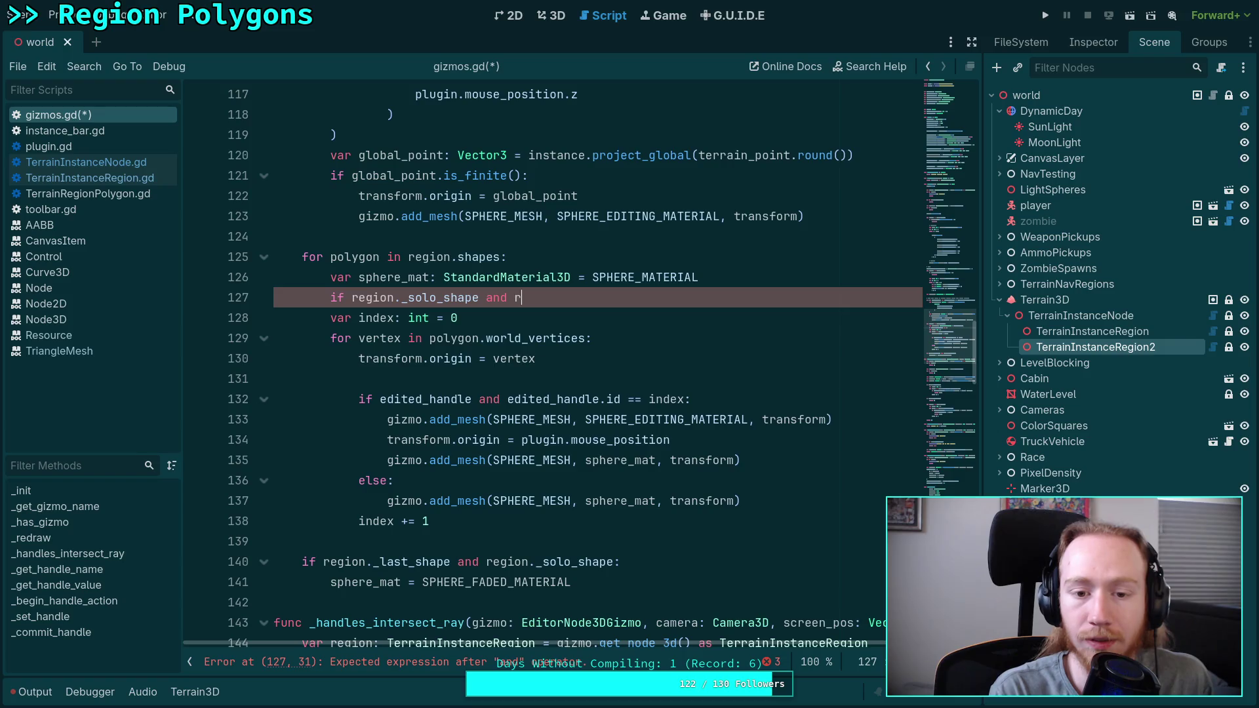
key("BackSpace")
type("polygon ~")
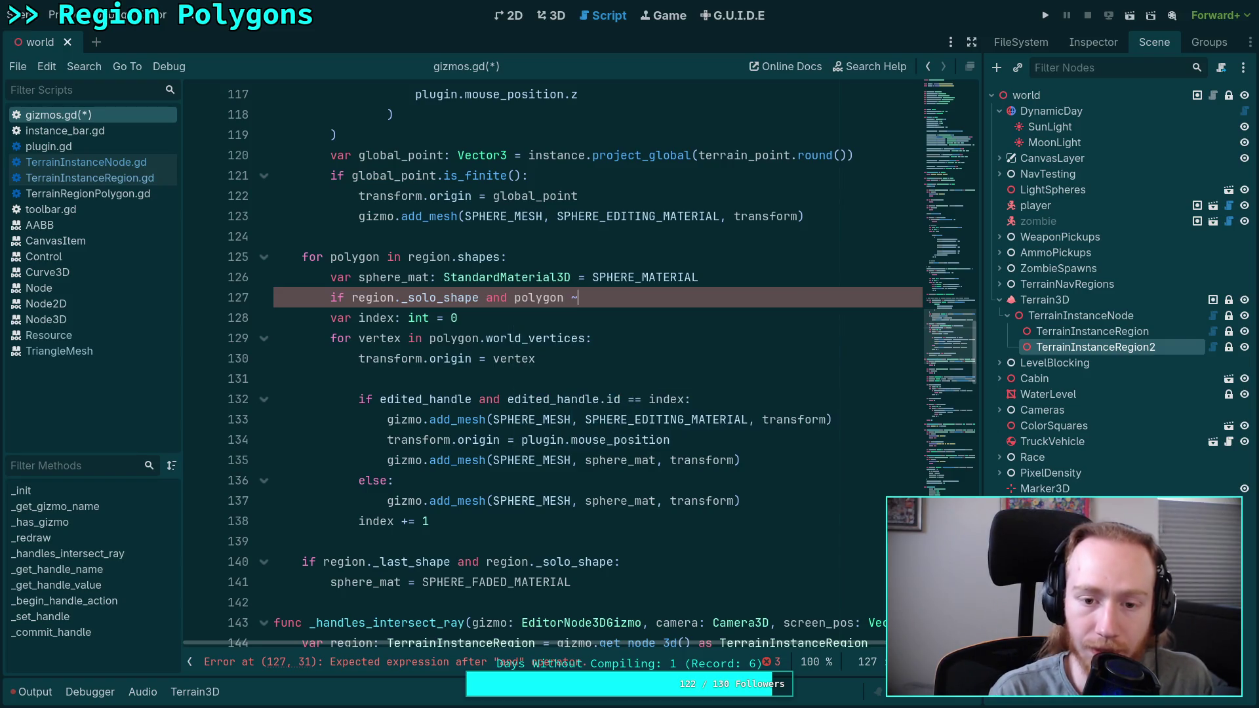
type("= re")
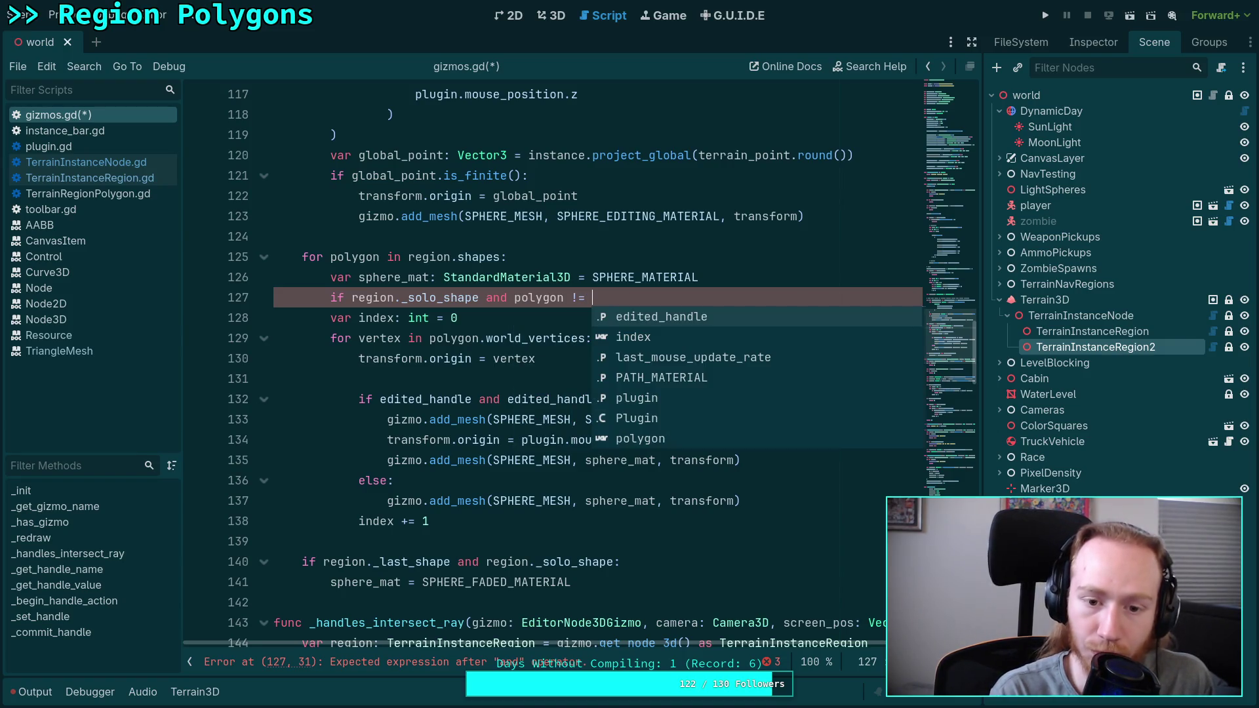
type("g")
key("BackSpace")
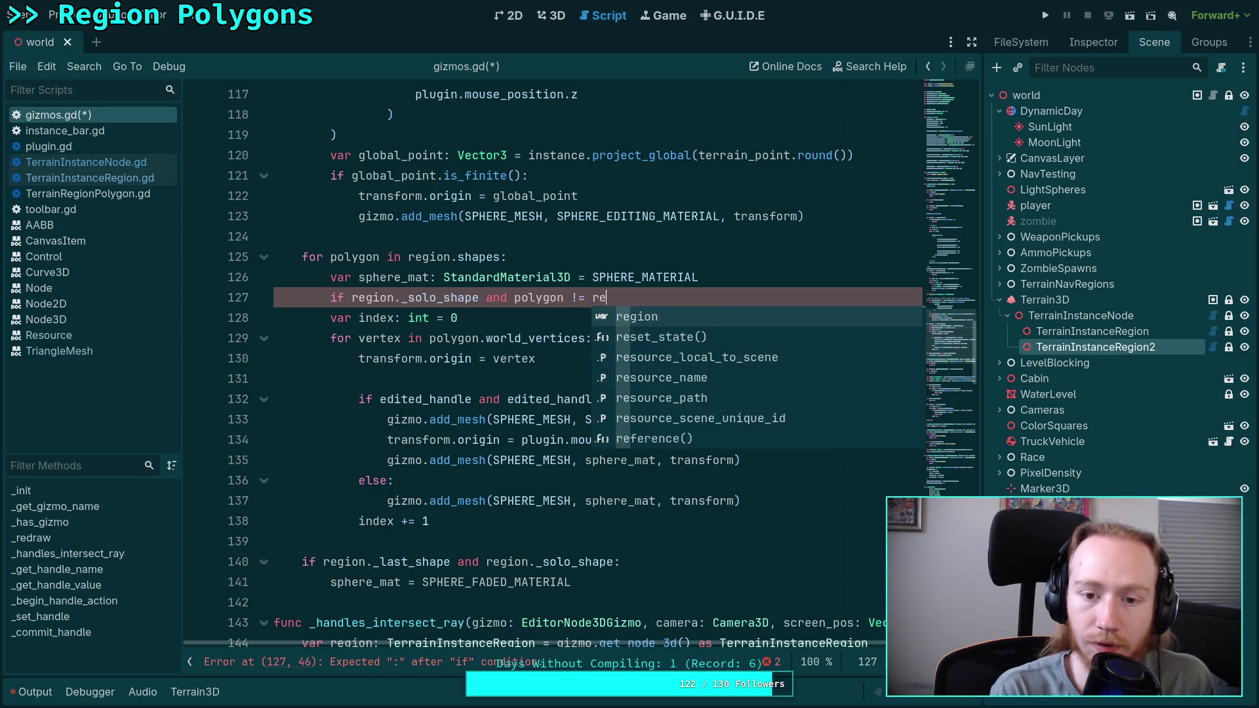
key("Return")
type(".")
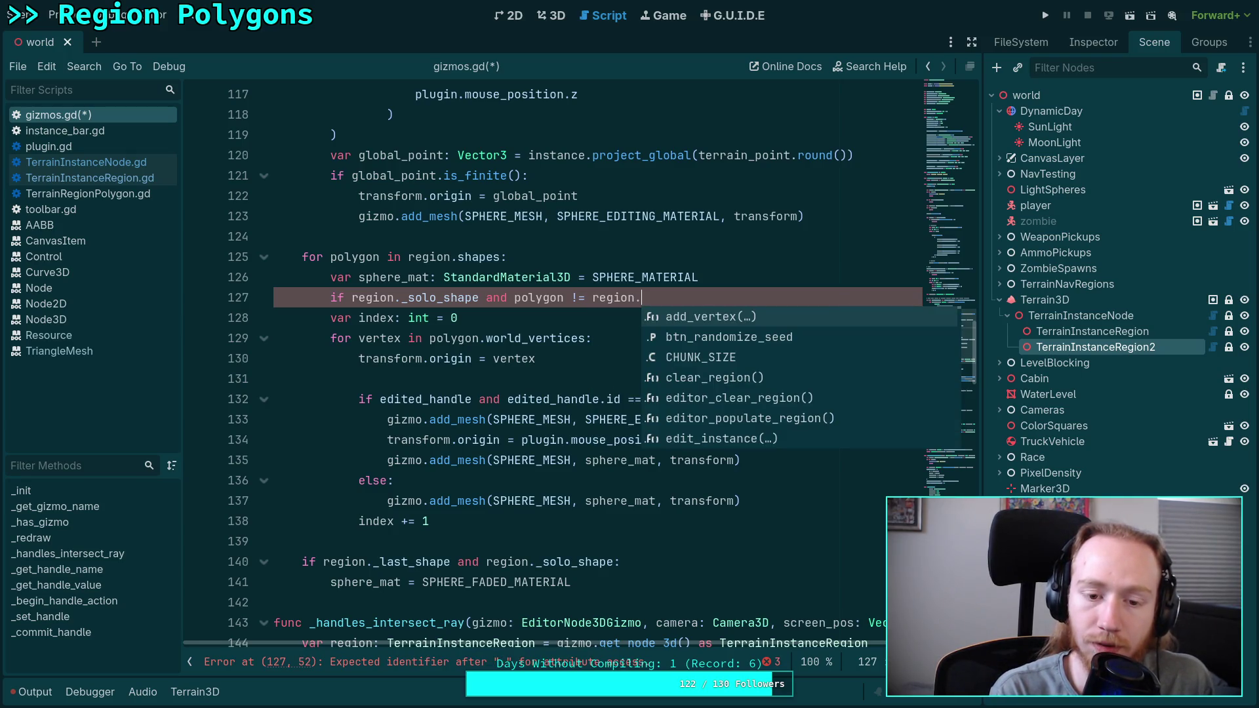
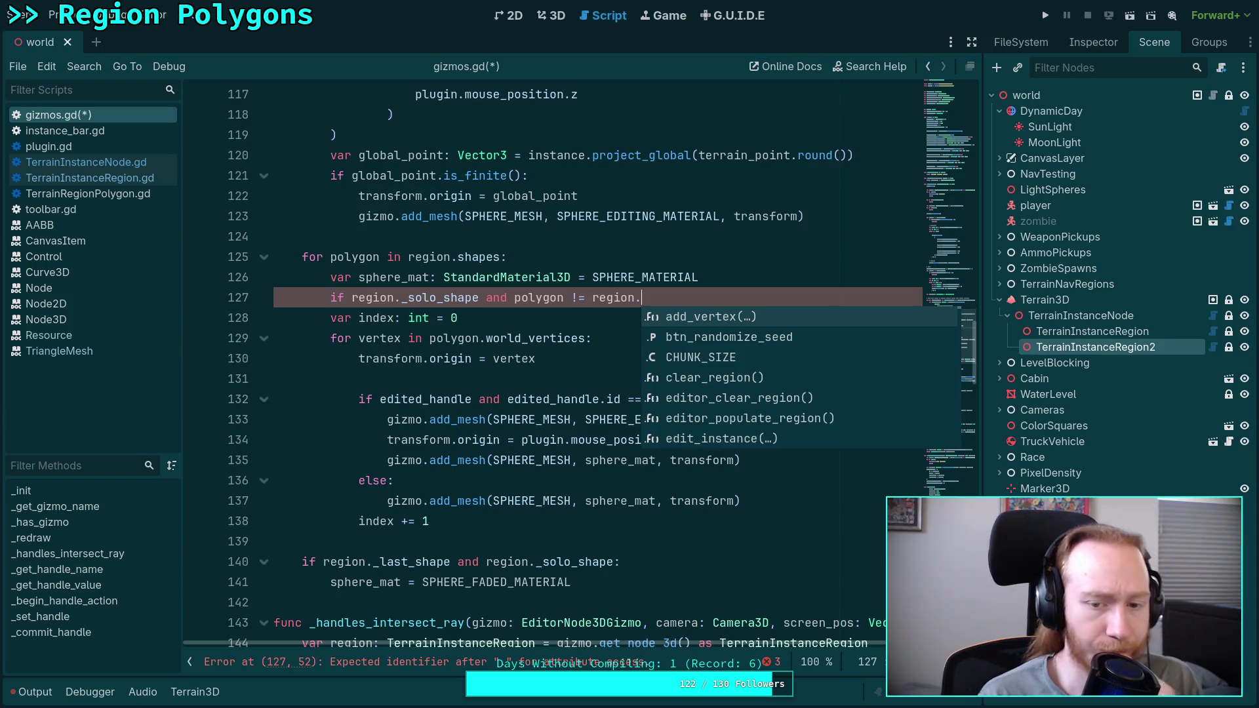
Complete the '!= region._last_shape:' condition and set sphere_mat = SPHERE_FADED_MATERIAL in its body
type("_last_shape:")
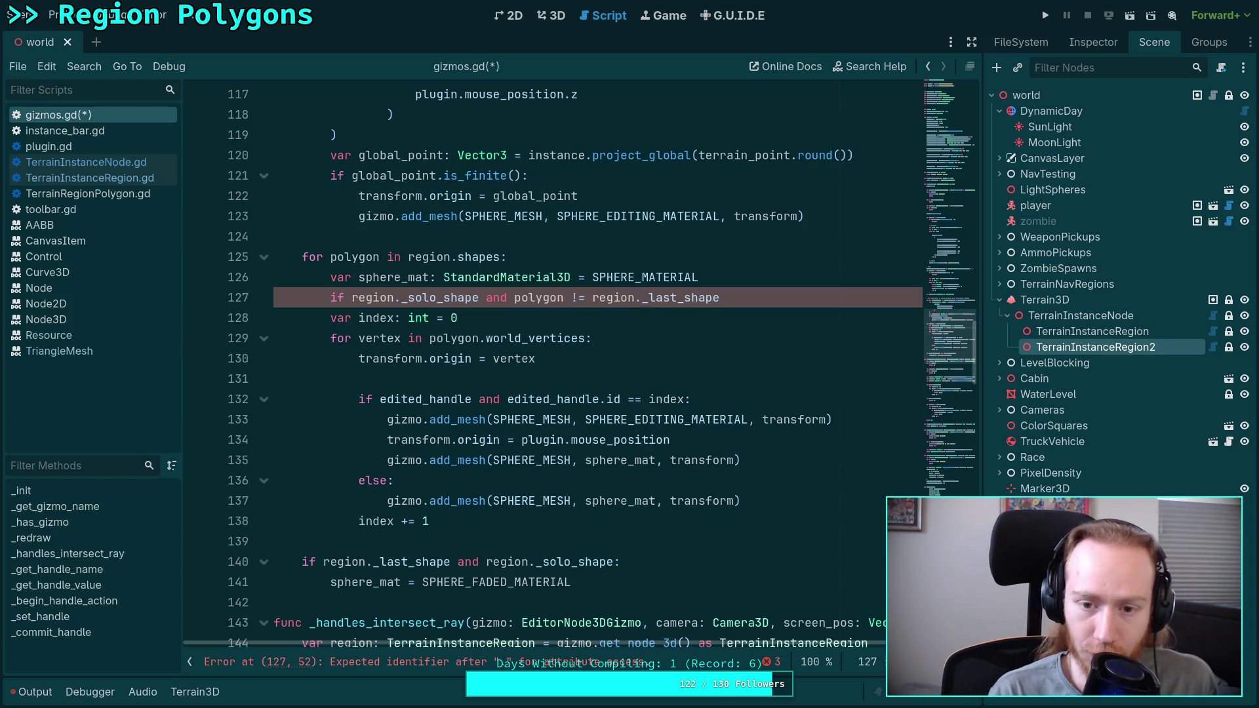
key("Return")
key("Return")
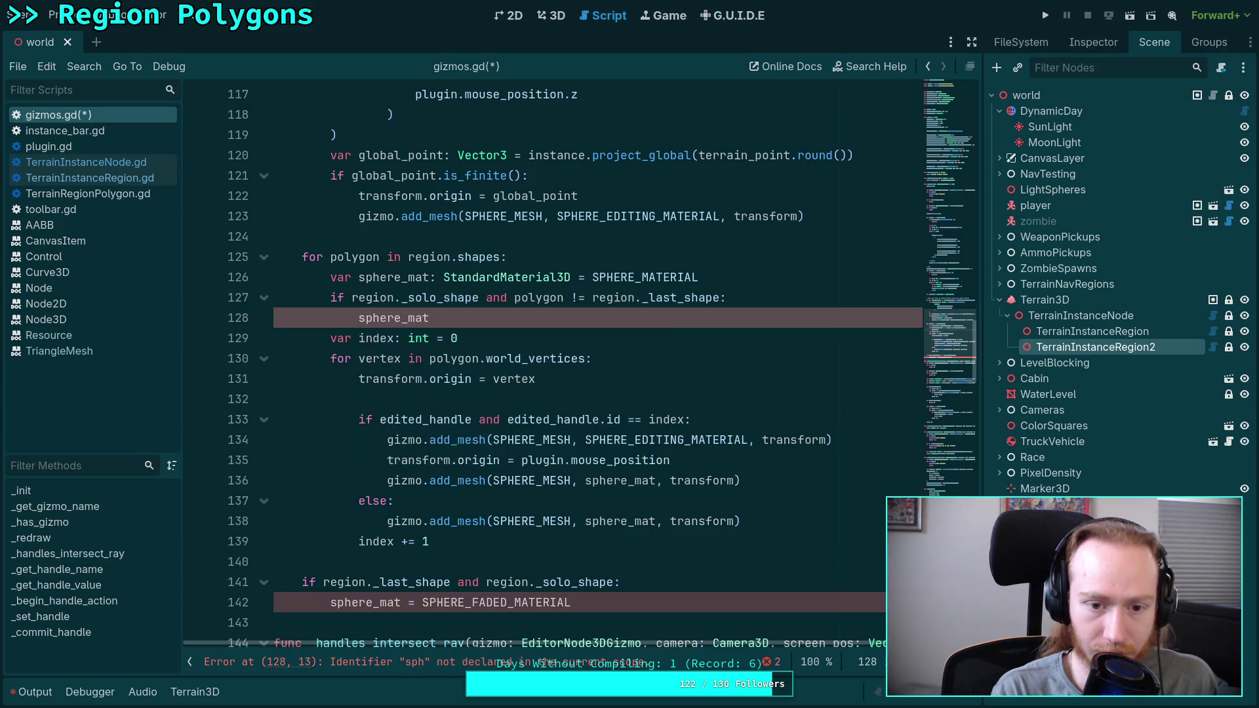
type("SPH")
key("Down")
key("Down")
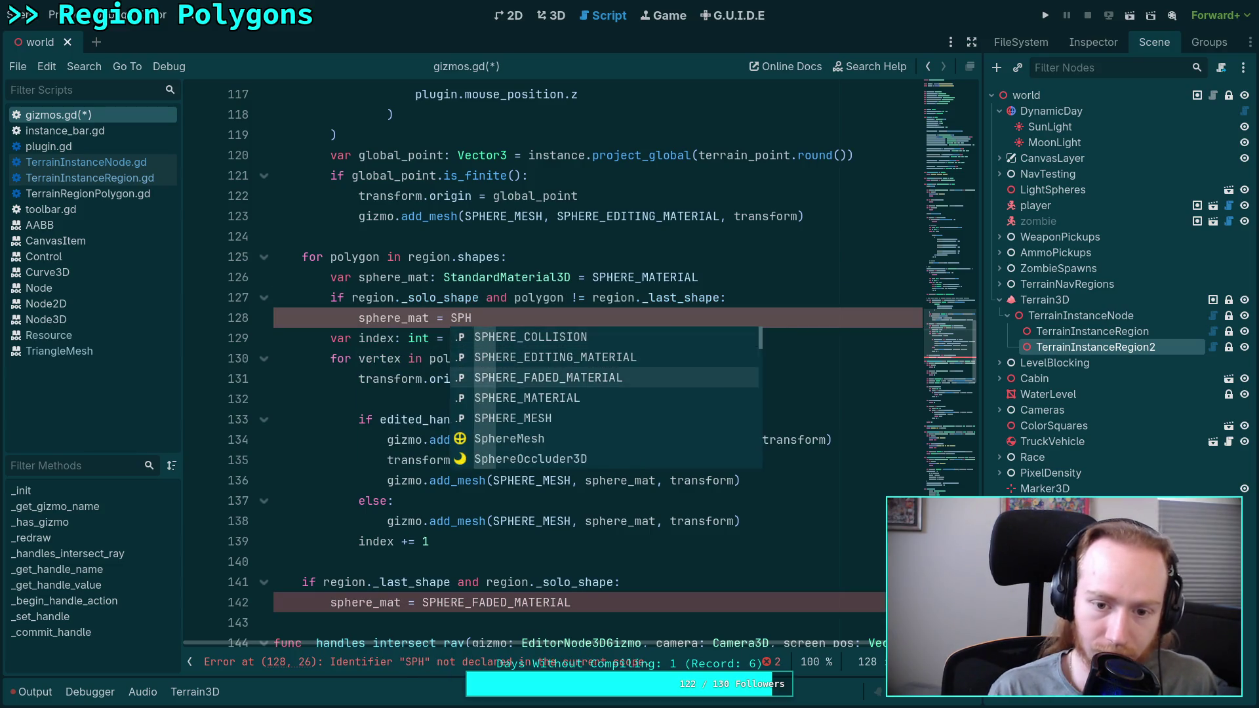
key("Return")
Delete the old faded-material check below the loop, add a blank line, then undo the assignment
left_click_drag(639, 601, 646, 564)
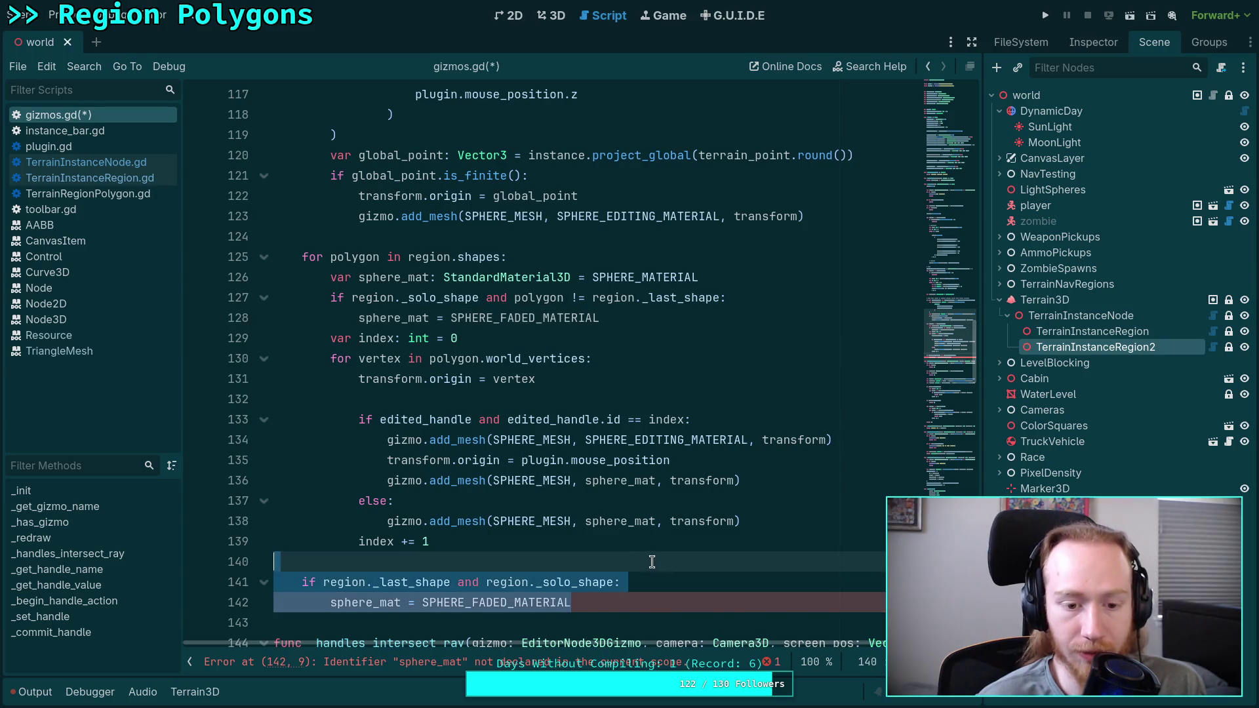
key("BackSpace")
key("BackSpace")
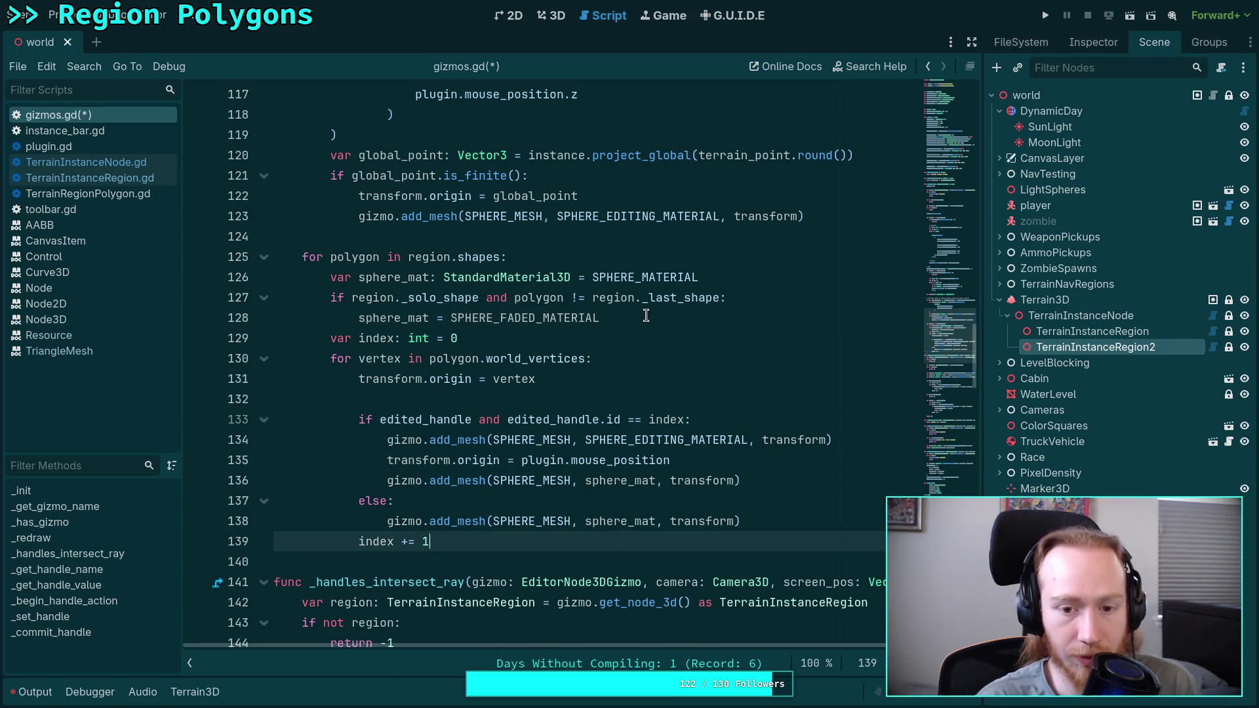
left_click(646, 317)
key("Return")
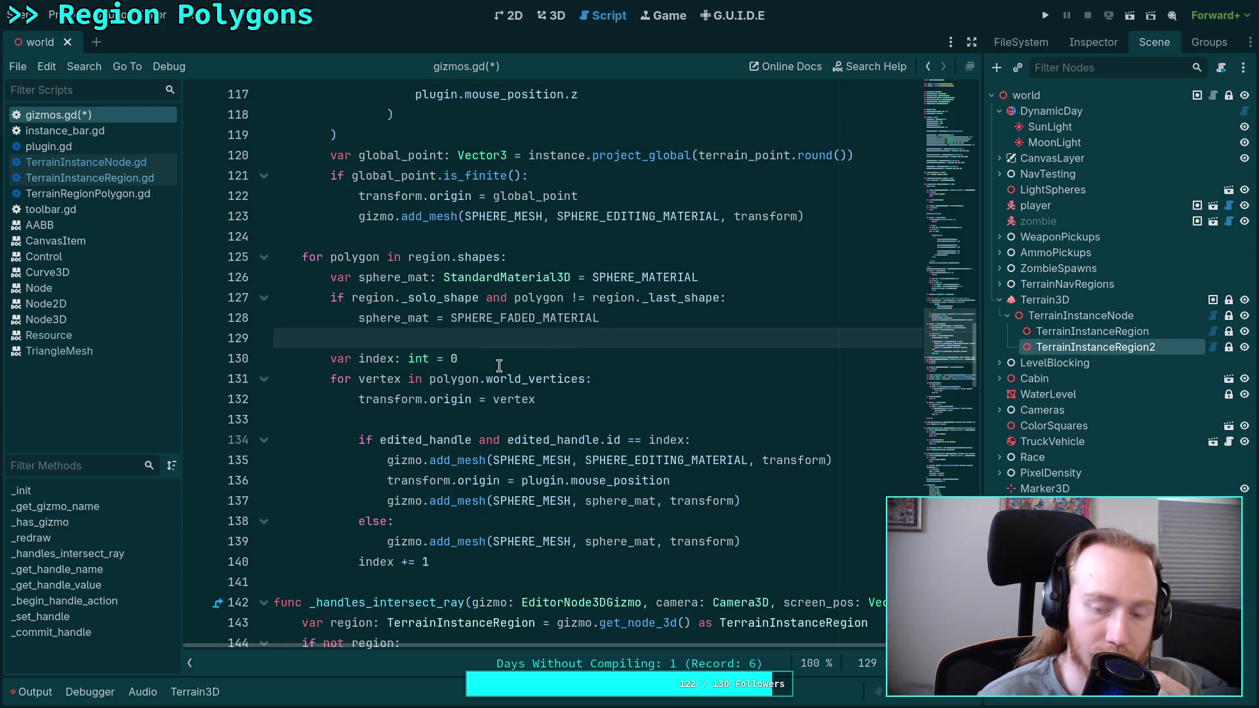
left_click(372, 440)
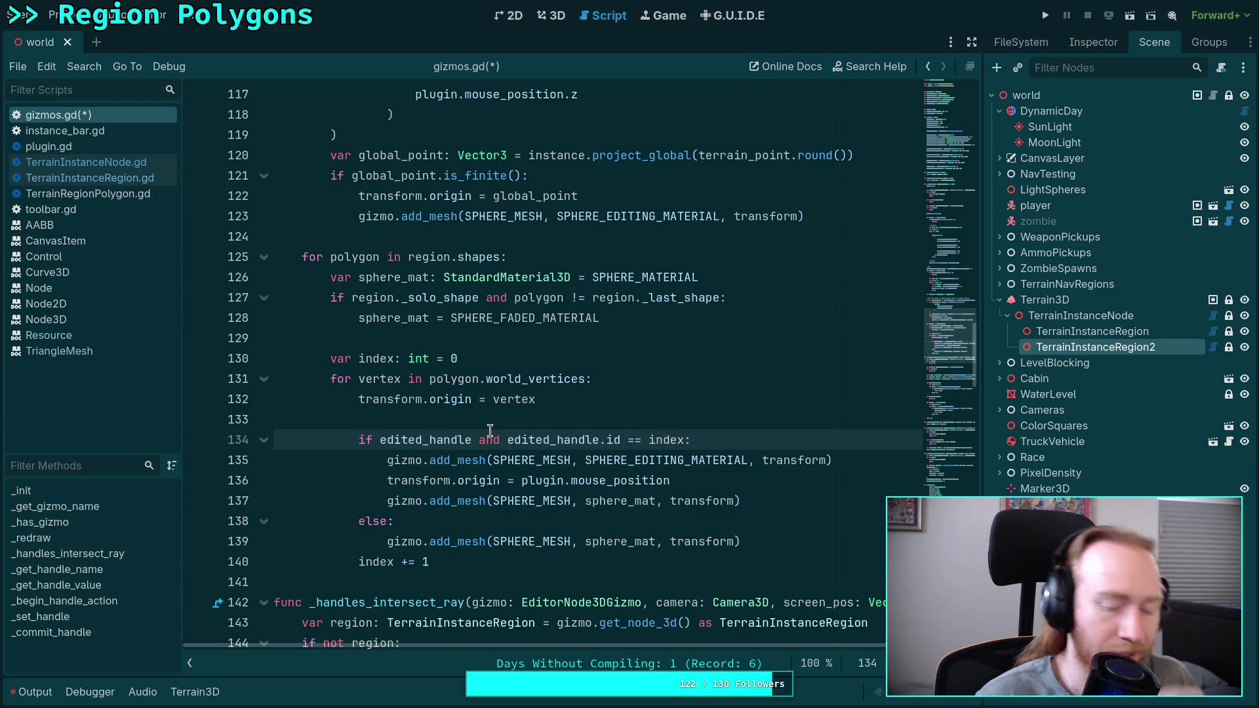
key("ctrl+z")
key("ctrl+z")
key("ctrl+z")
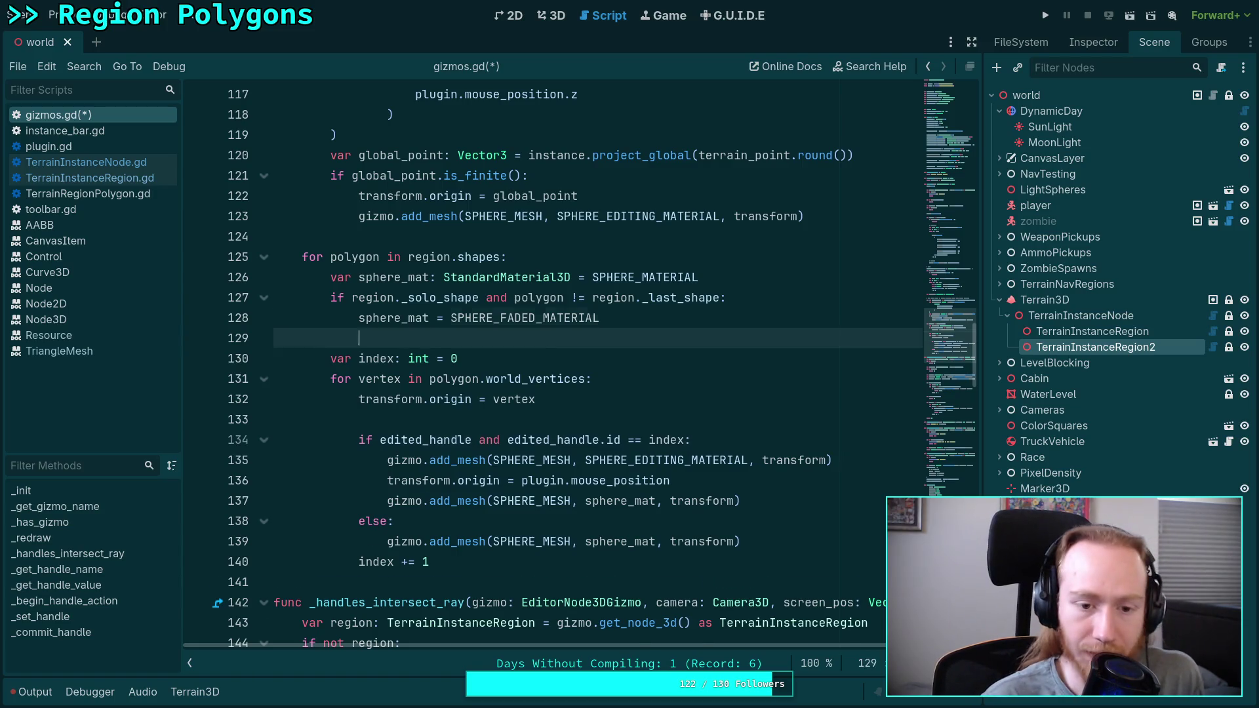
Undo the loop edits and move the sphere_mat declaration down below the last-shape block
key("ctrl+z")
key("ctrl+z")
key("ctrl+z")
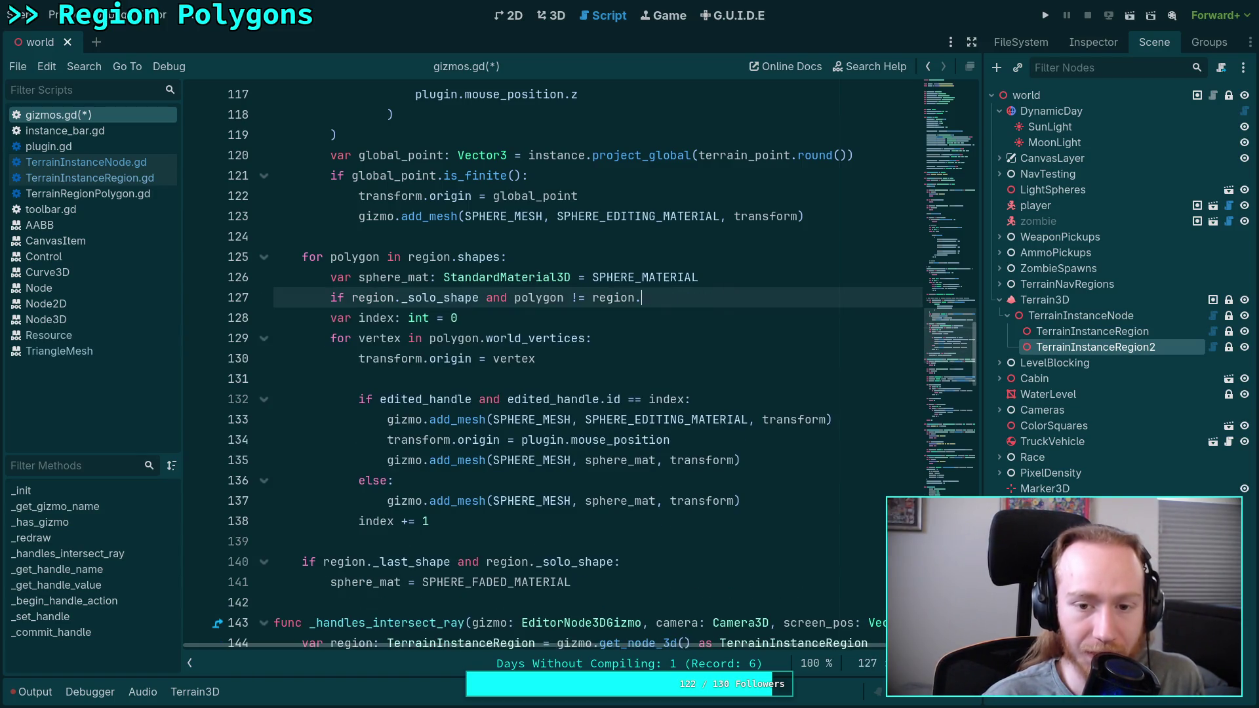
key("ctrl+z")
key("ctrl+z")
key("ctrl+z")
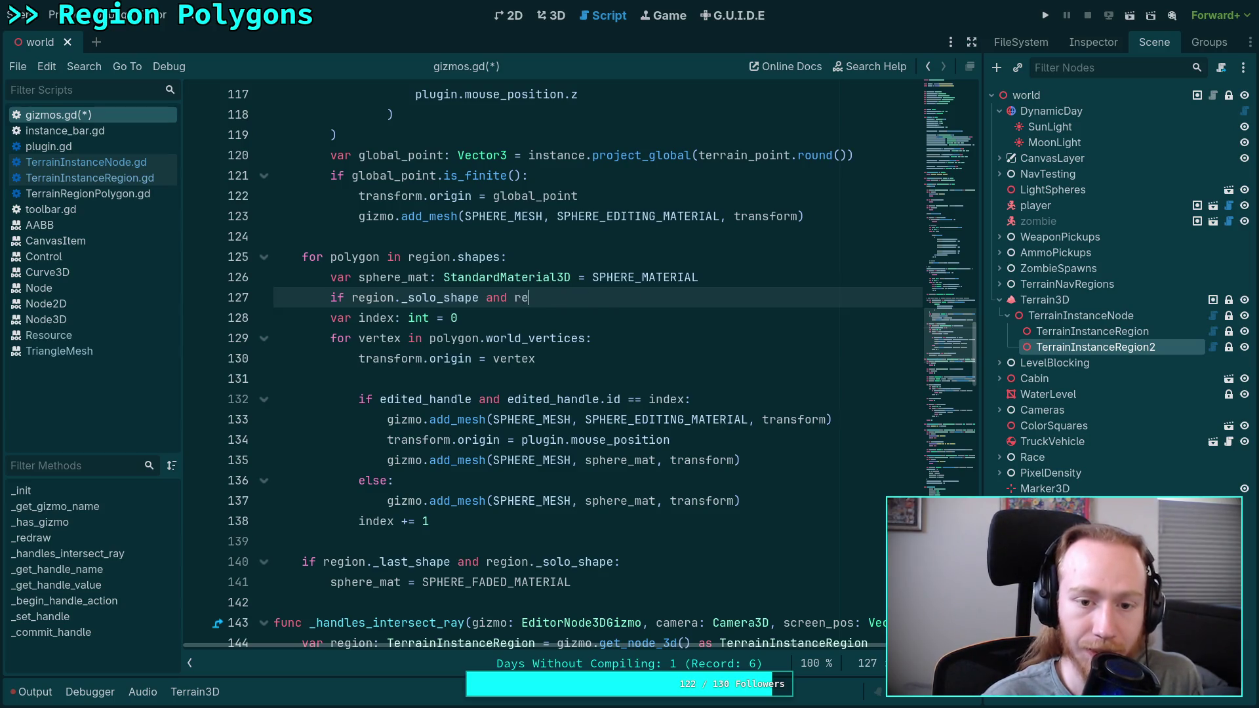
key("ctrl+z")
key("ctrl+z")
key("ctrl+z")
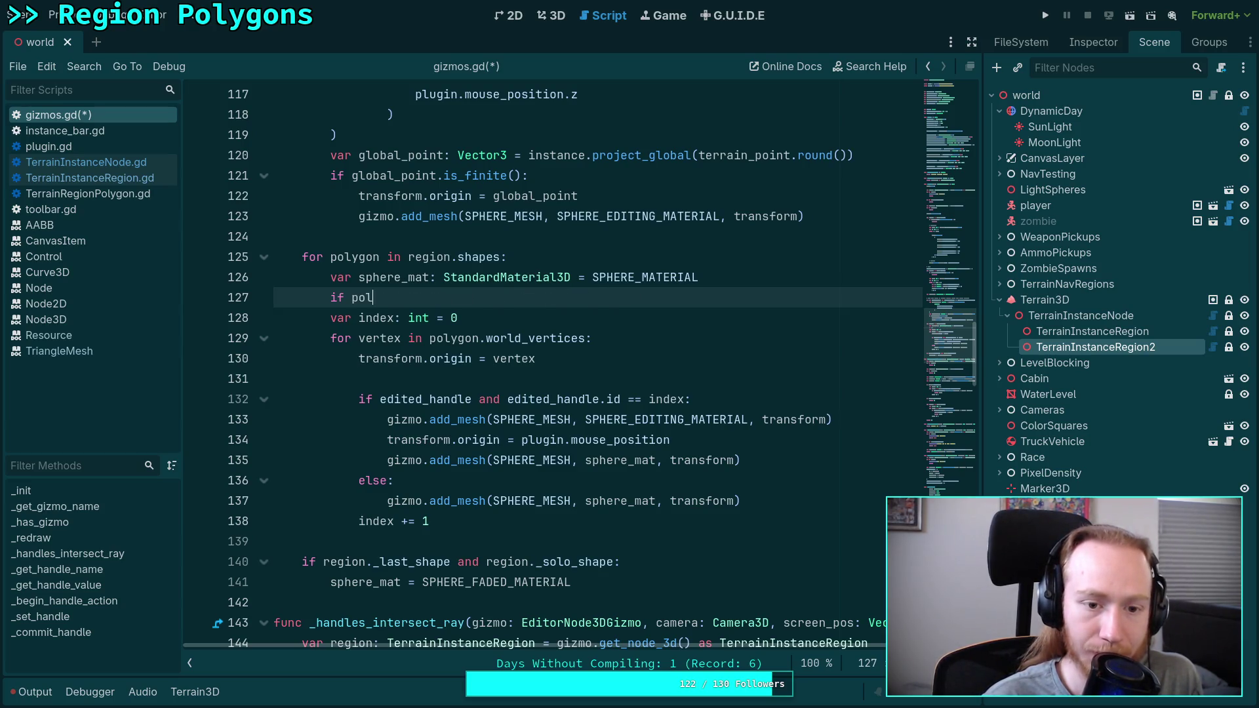
key("ctrl+z")
key("ctrl+z")
key("ctrl+z")
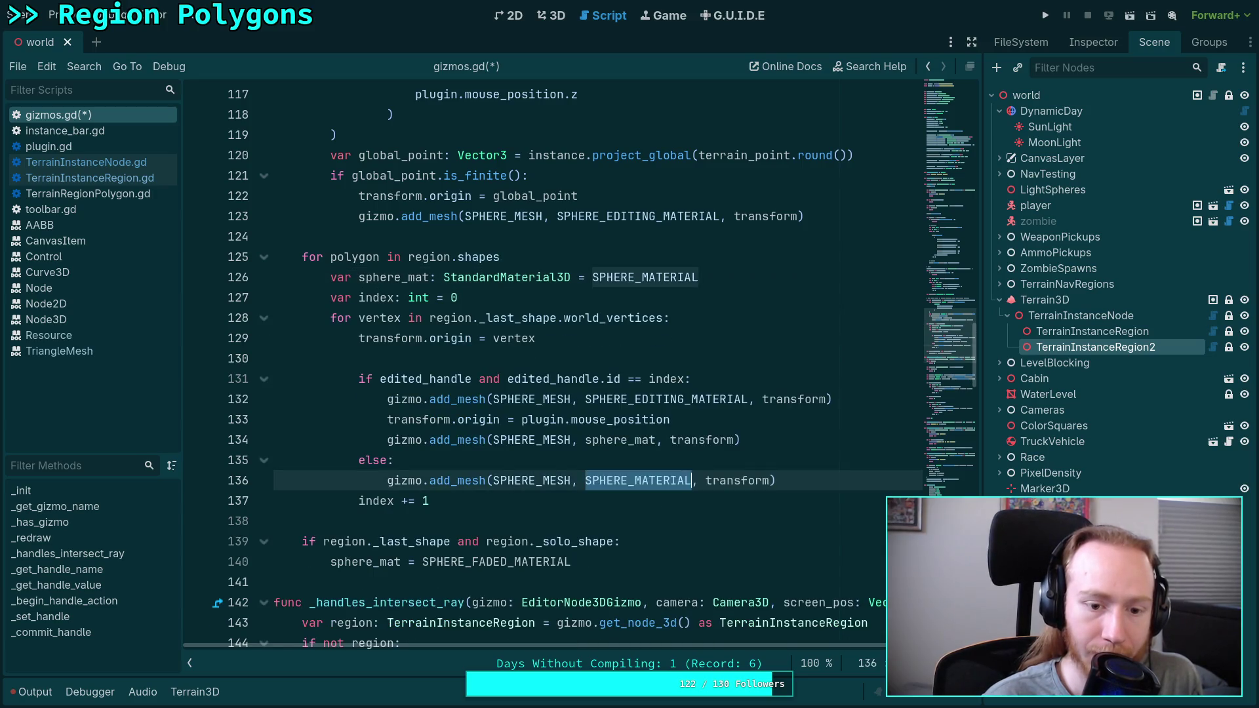
key("ctrl+z")
key("ctrl+z")
key("ctrl+z")
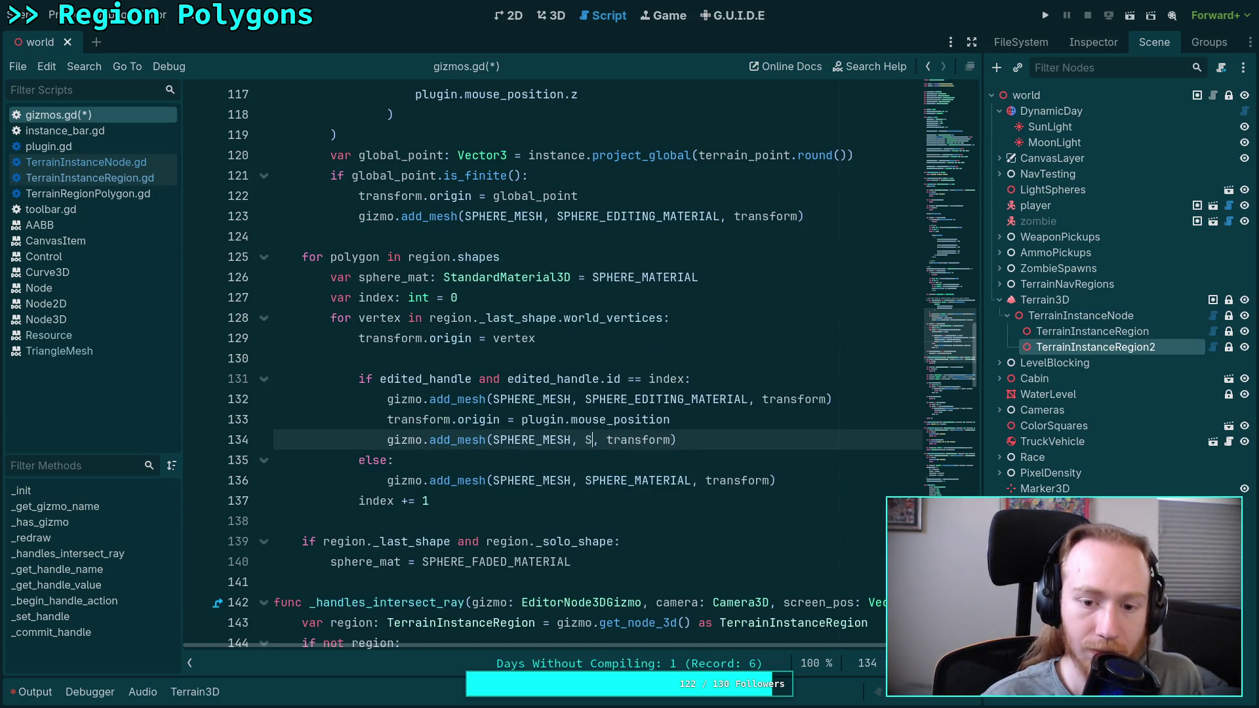
key("alt+Down")
key("alt+Down")
key("alt+Down")
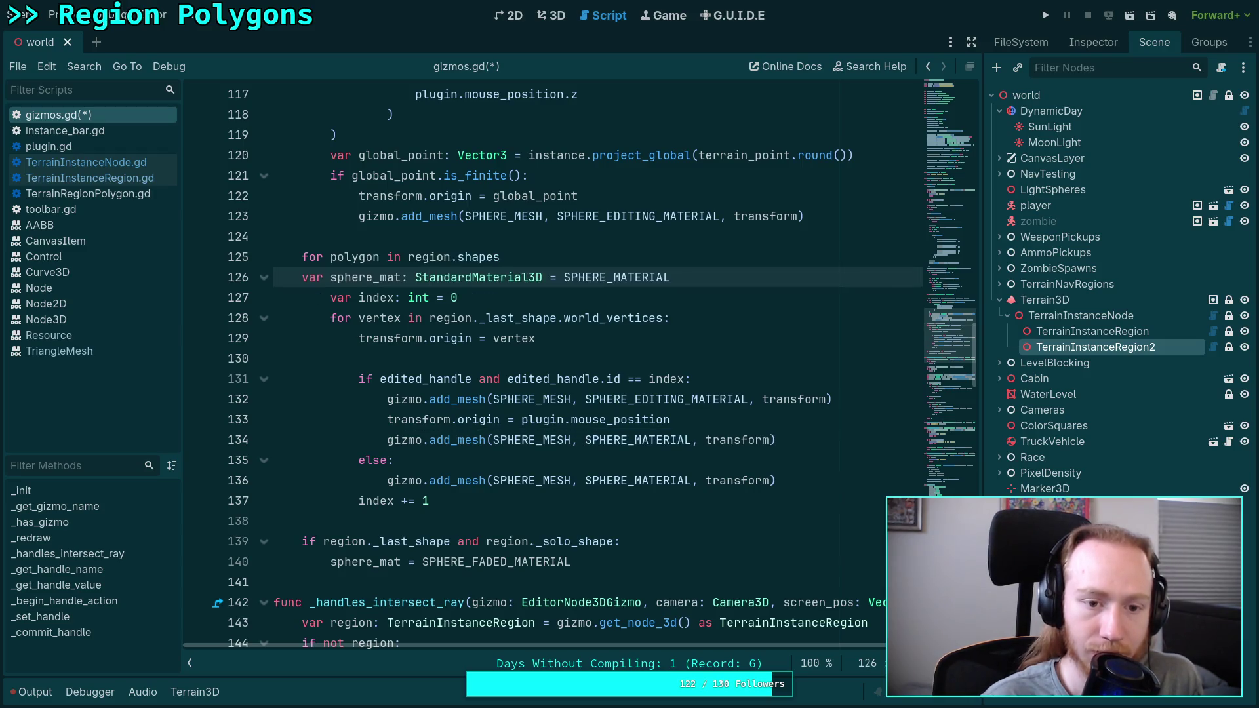
key("alt+Down")
key("alt+Down")
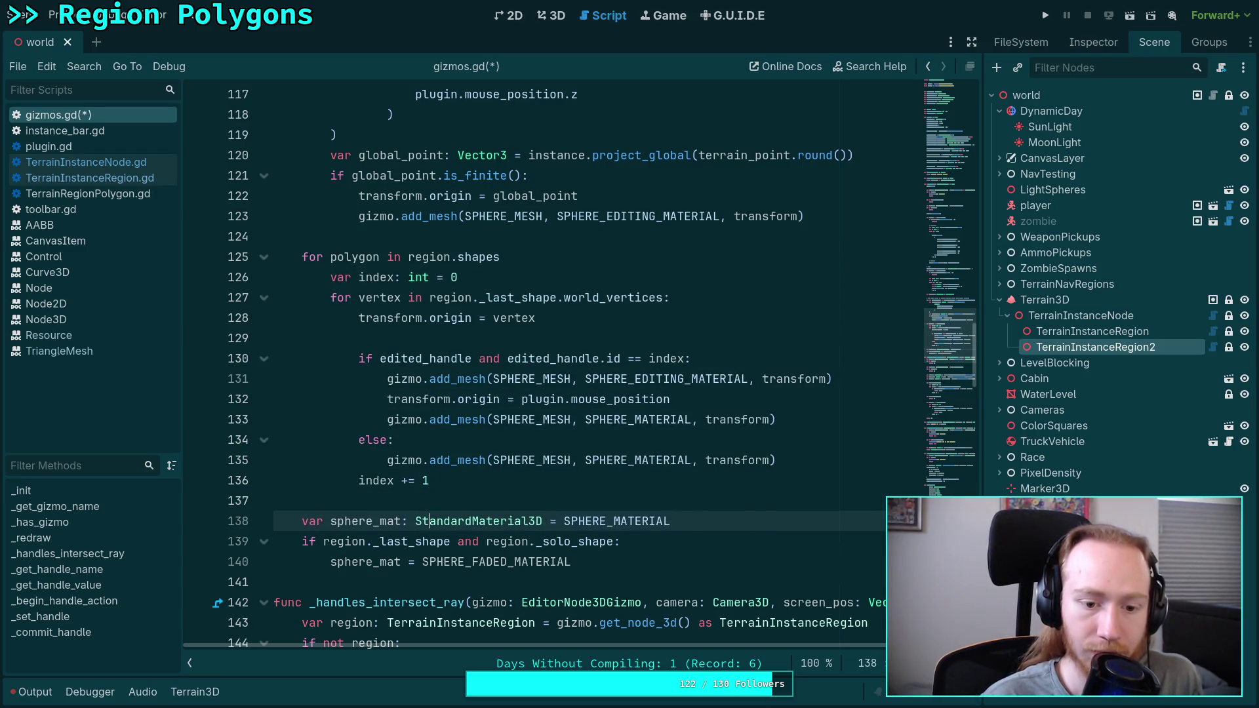
Restore the 'if region._last_shape:' header and add a new line after the faded-material check
key("Down")
key("Down")
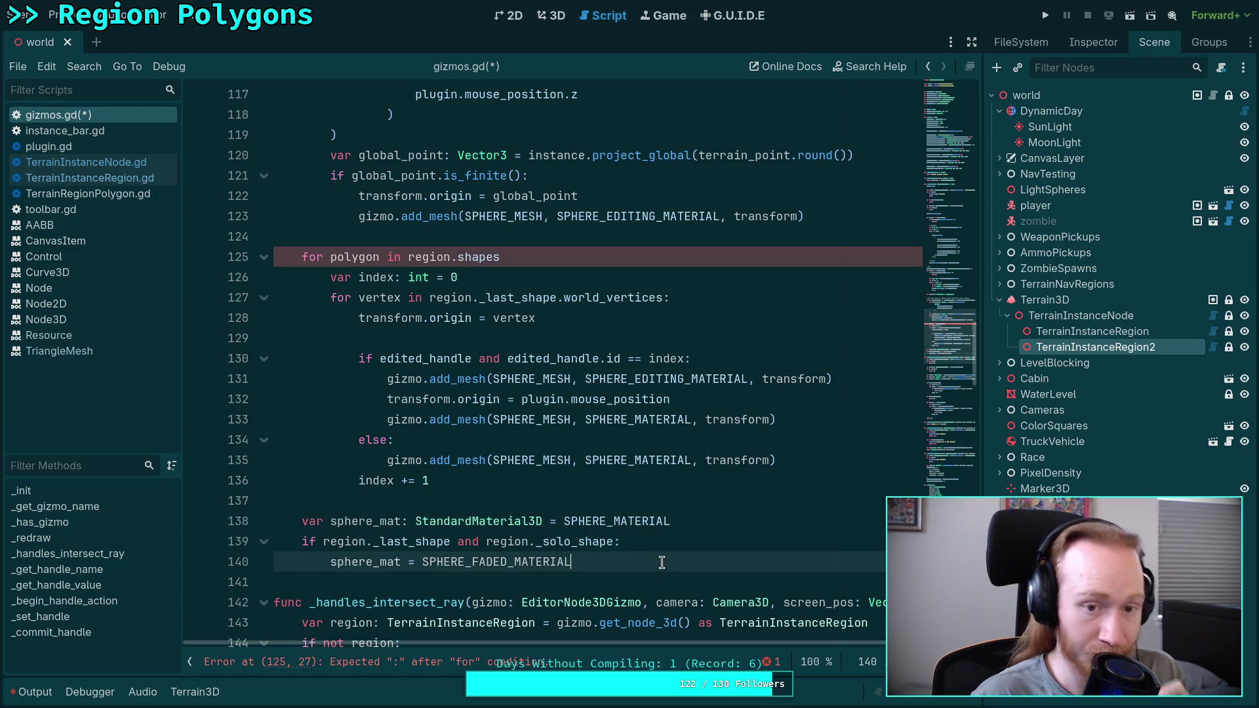
left_click(500, 256)
key("BackSpace")
key("BackSpace")
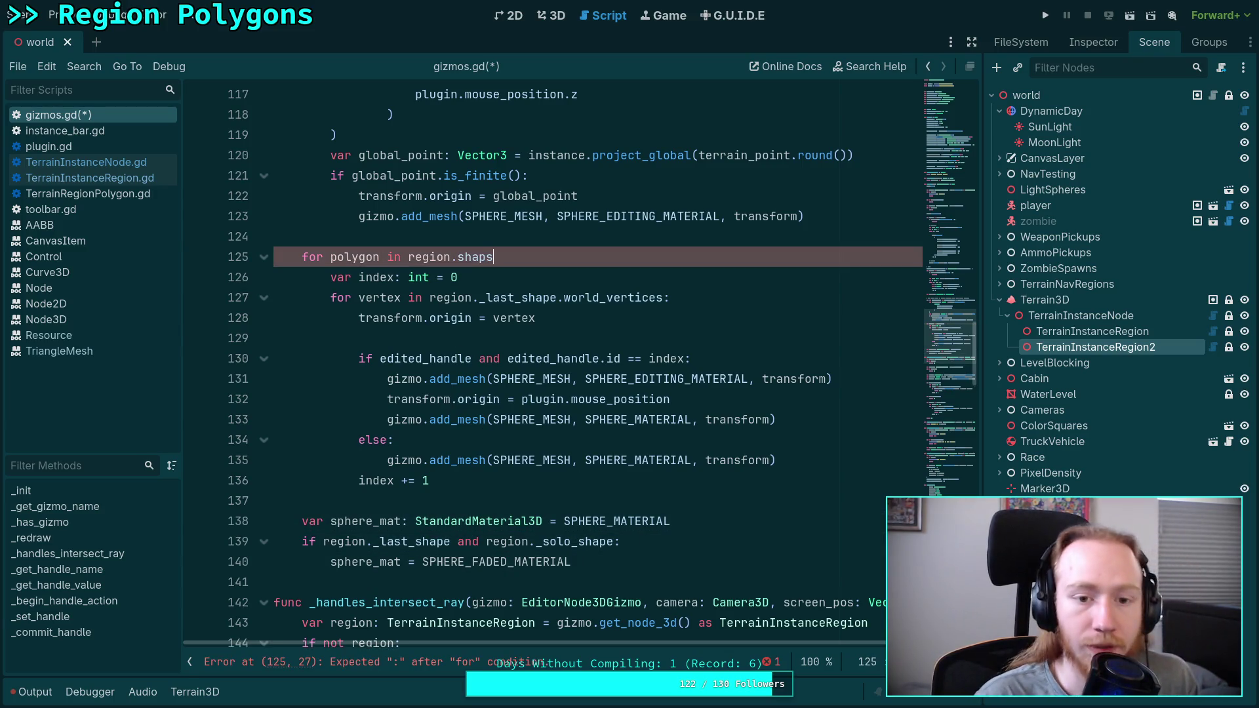
key("ctrl+BackSpace")
key("ctrl+BackSpace")
key("ctrl+BackSpace")
type("p")
key("ctrl+z")
key("ctrl+z")
key("ctrl+z")
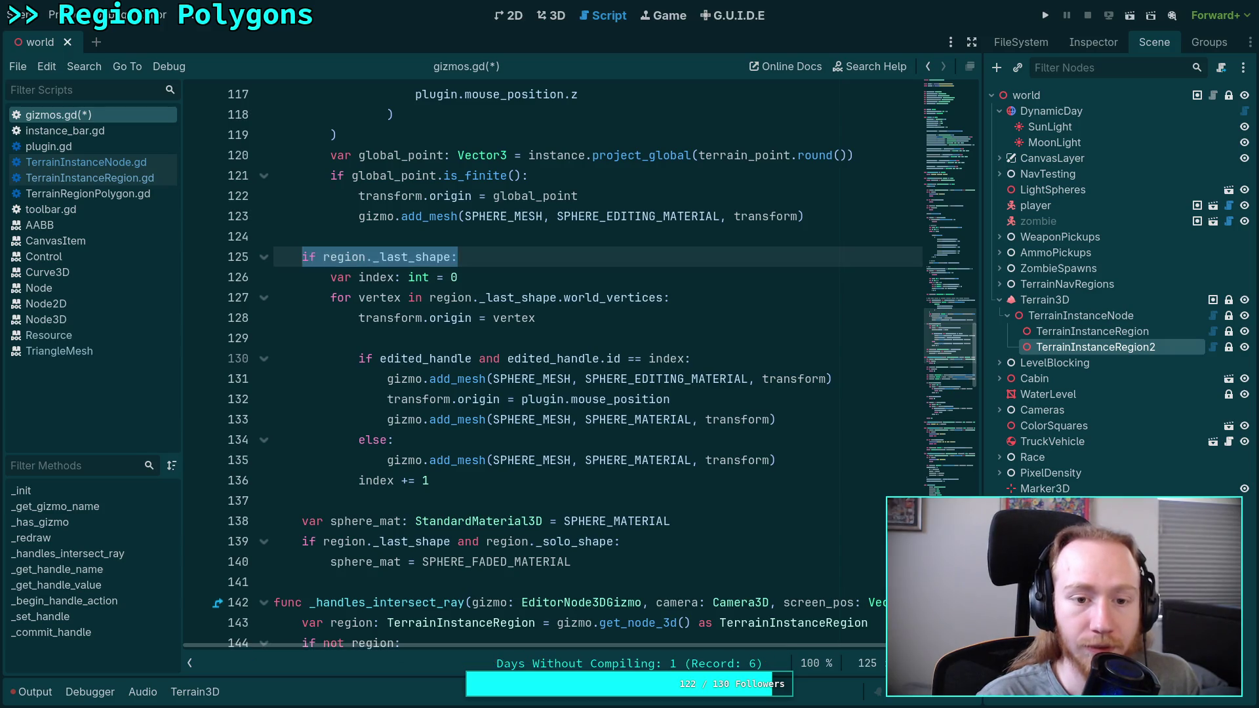
scroll(563, 484, "down", 1)
left_click(650, 492)
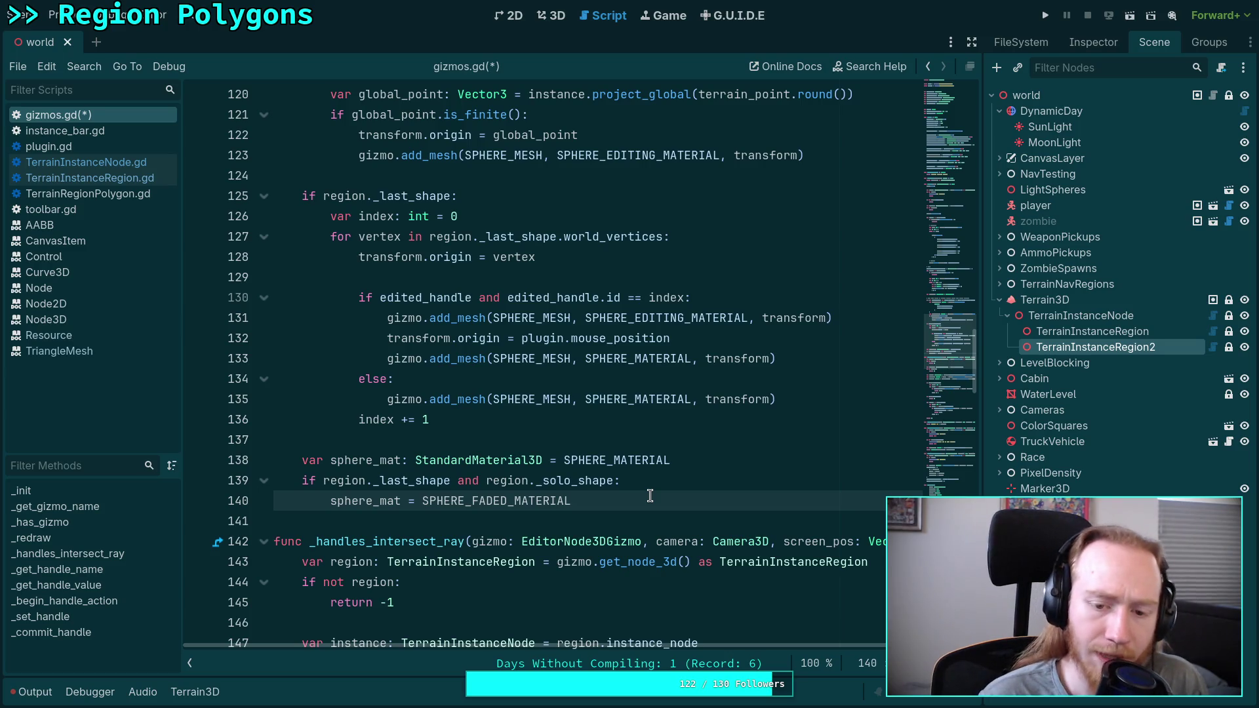
key("Return")
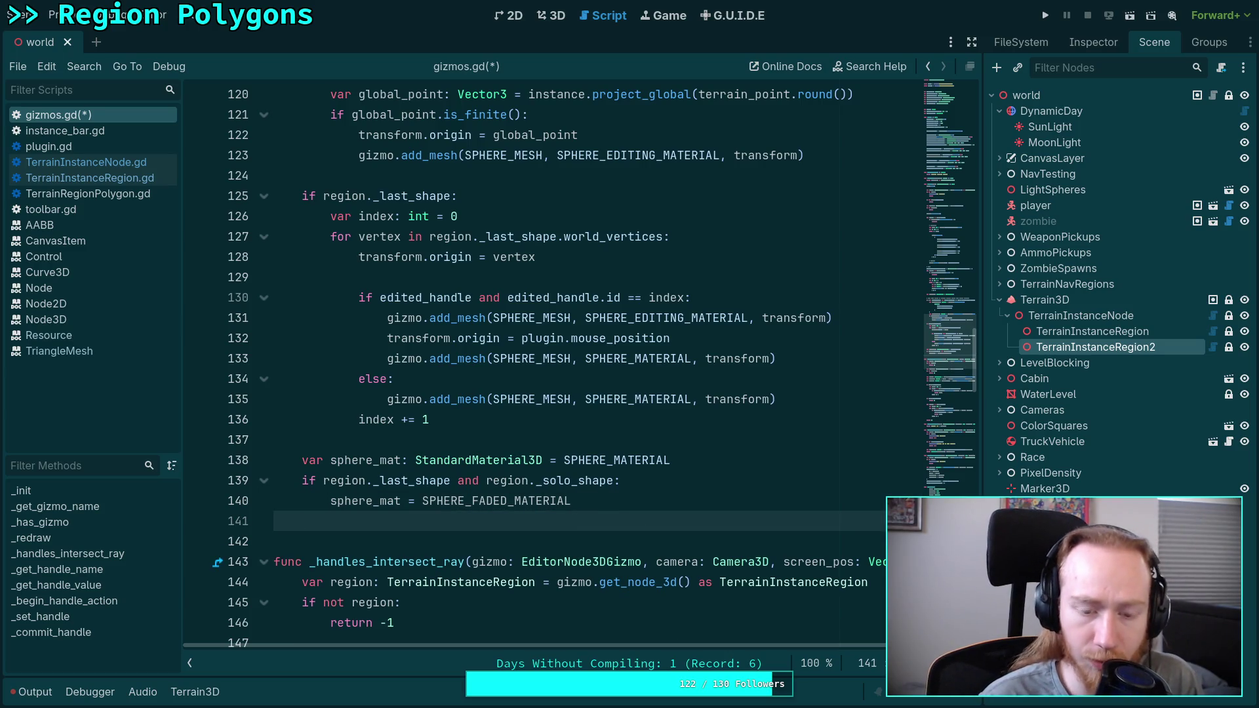
Add a 'for polygon in region.shapes:' loop that skips region._last_shape with continue
key("Return")
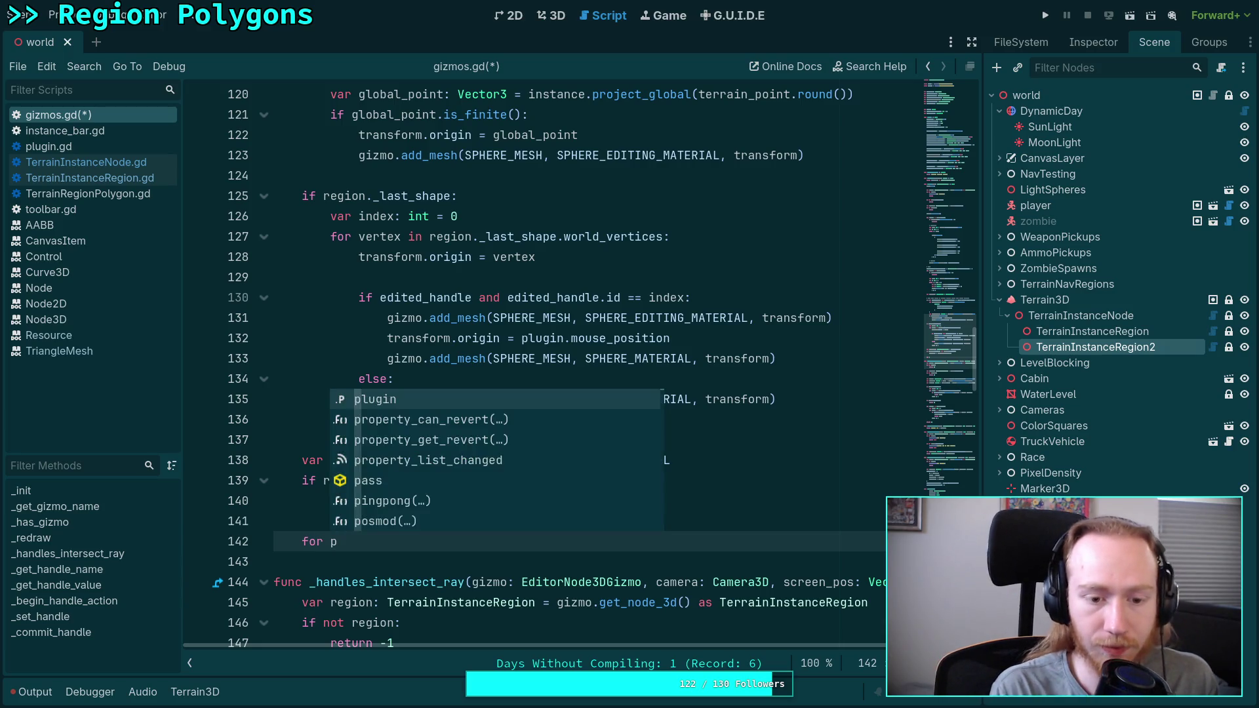
type("ol")
key("Down")
key("Down")
key("Down")
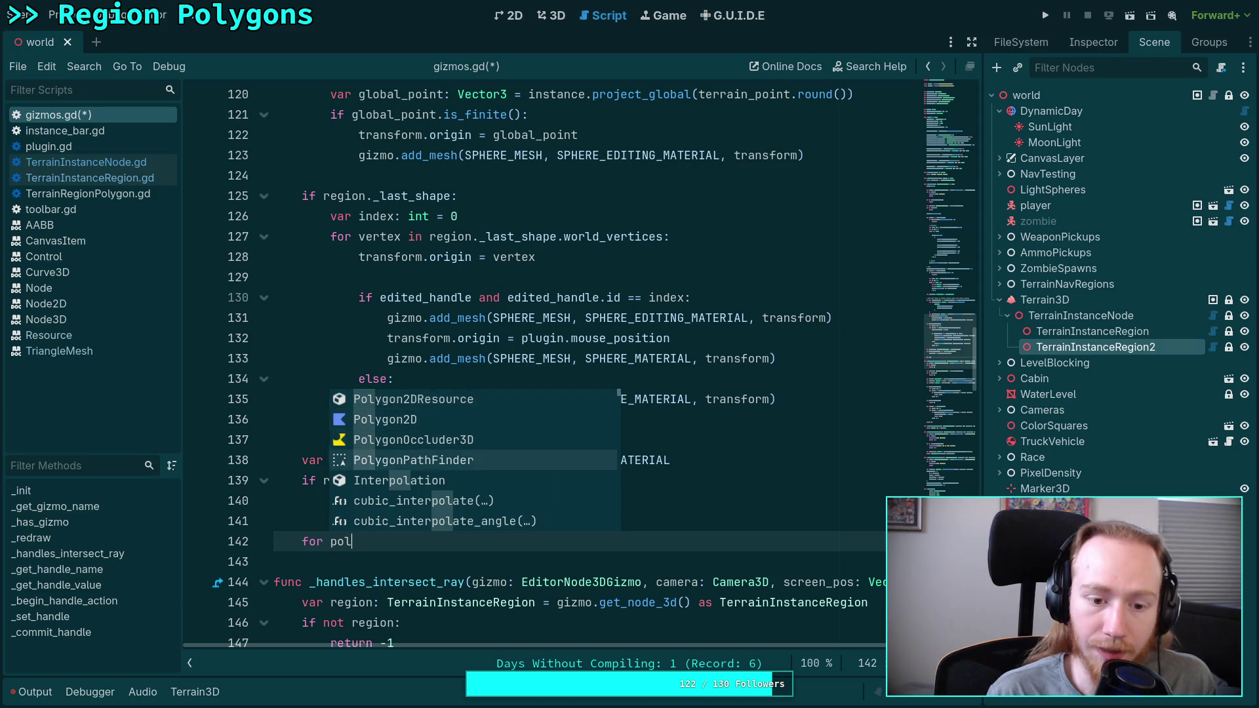
type("ygon in regio")
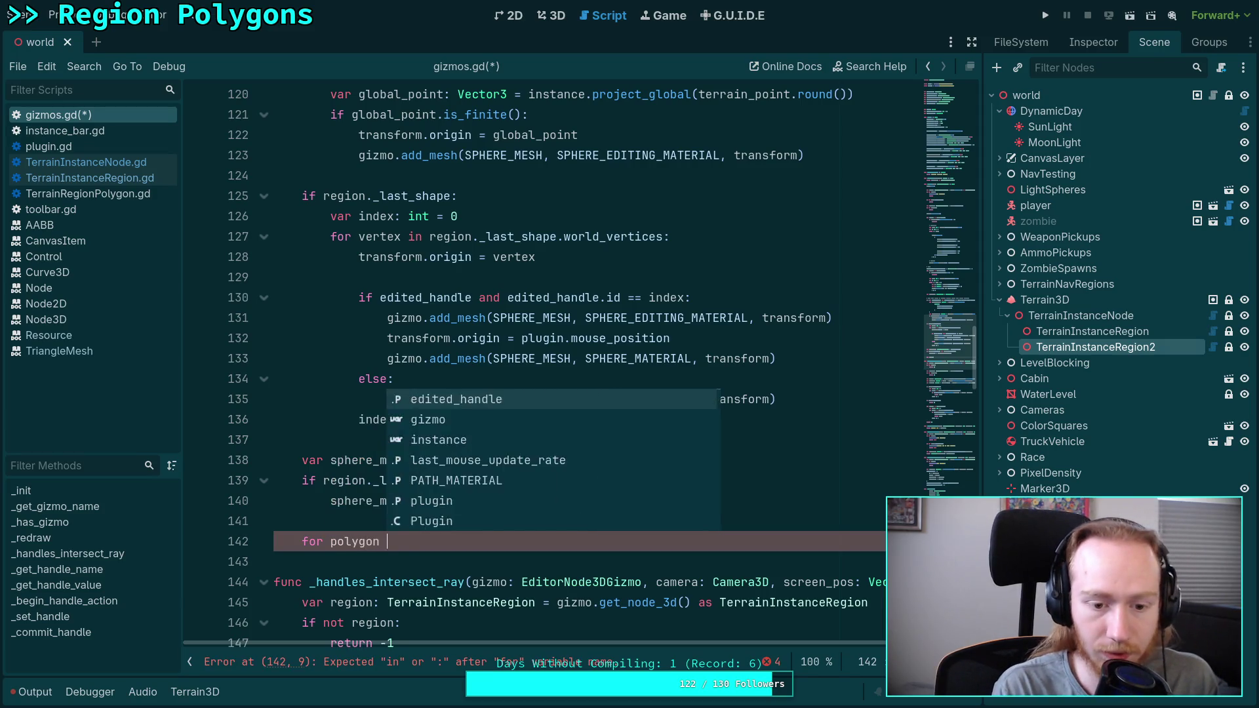
type("n.shapes:")
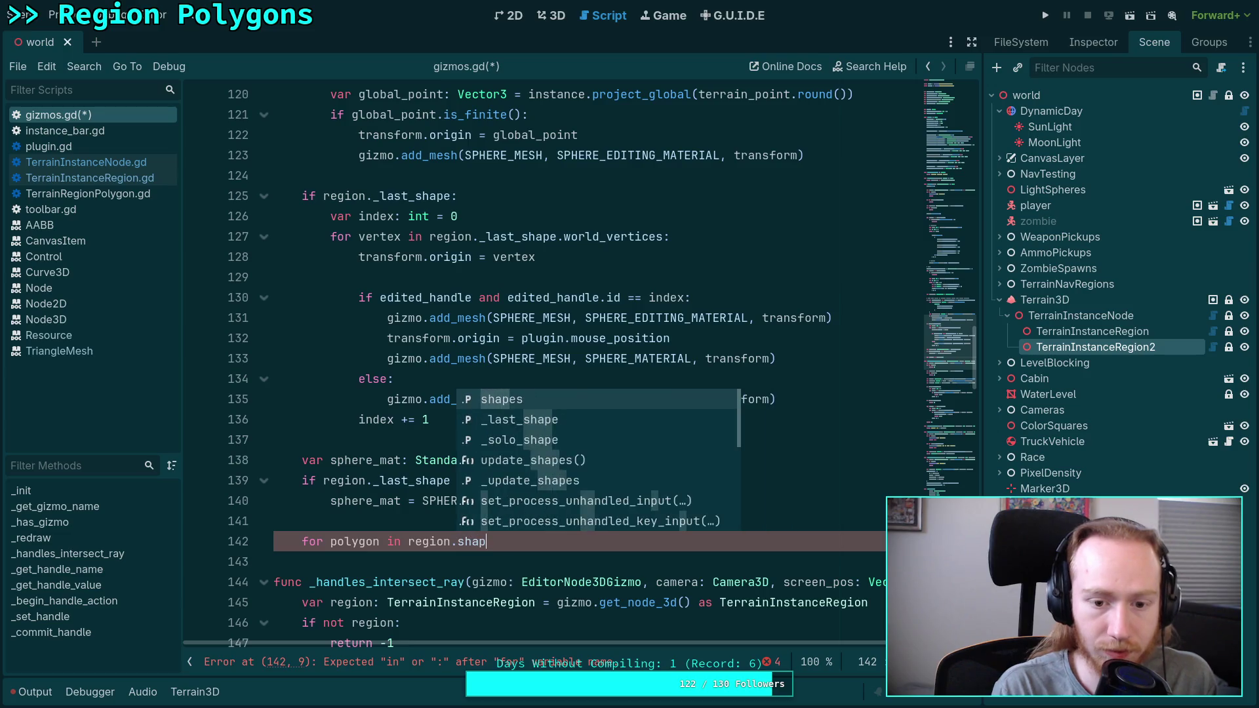
key("Return")
type("if polygon =")
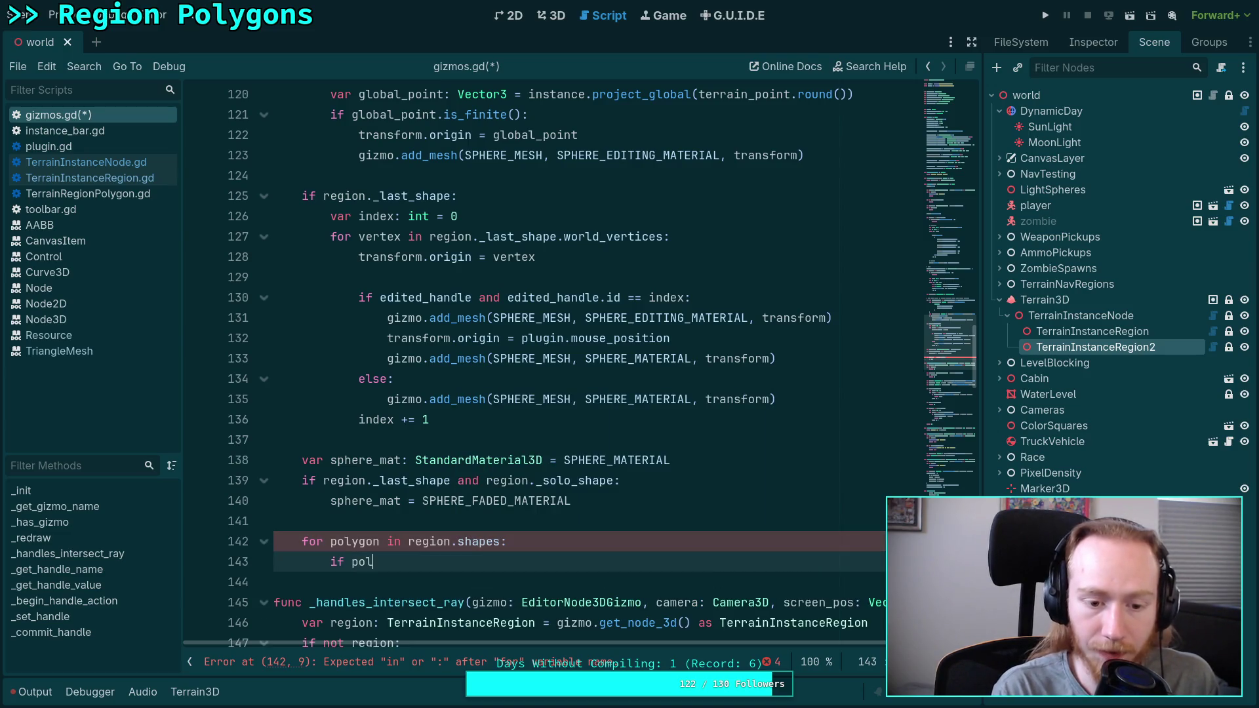
type("egion._last_shape")
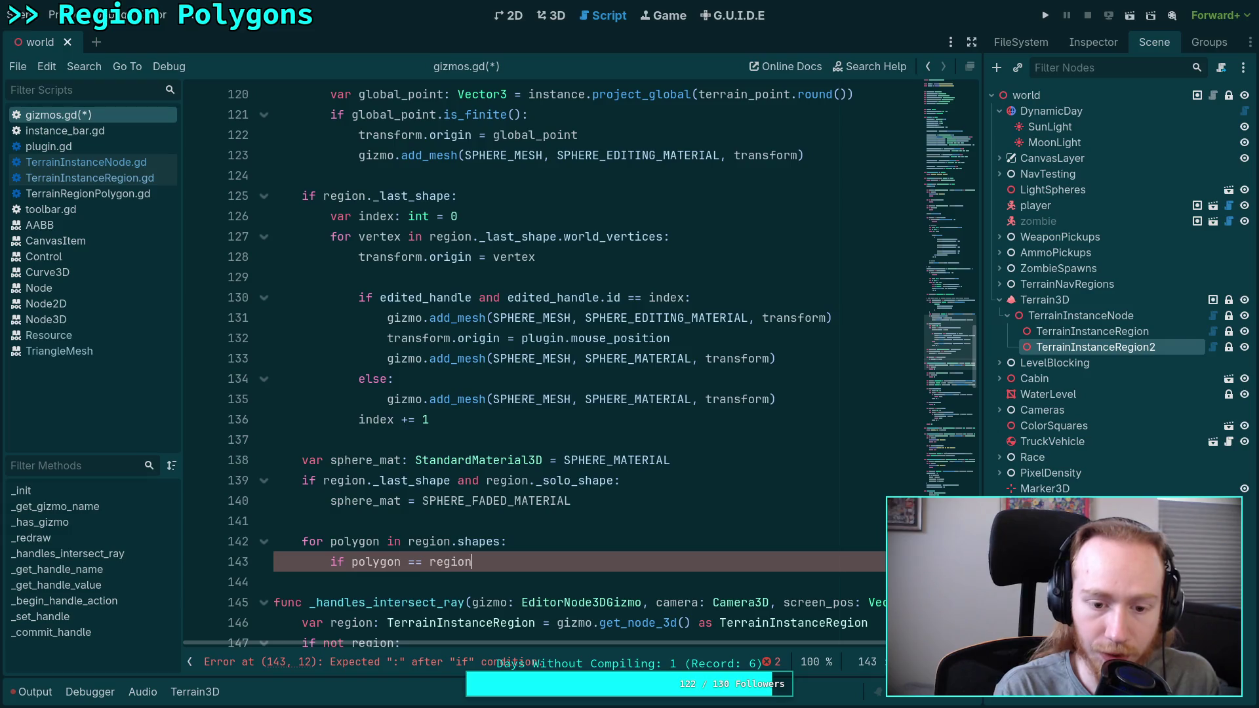
type(":")
key("Return")
type("continue")
key("Return")
key("Return")
key("Return")
Loop over polygon.world_vertices and draw each vertex sphere with sphere_mat
scroll(593, 400, "down", 1)
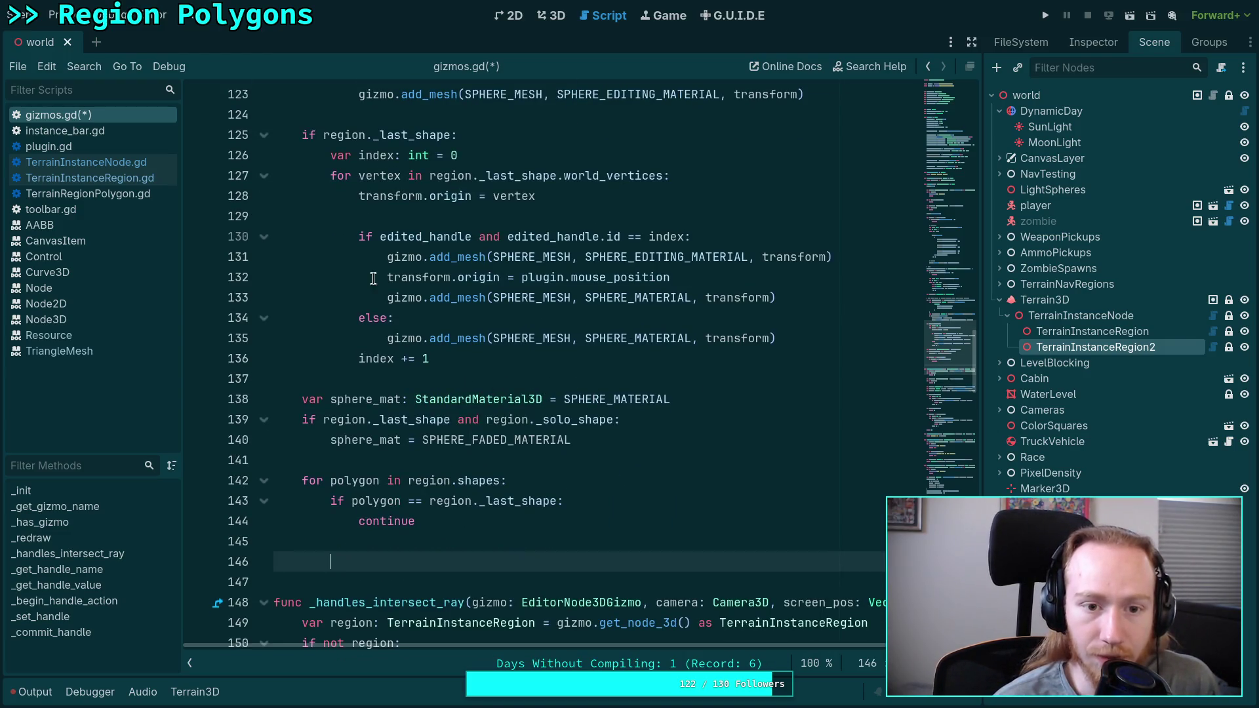
left_click(799, 337)
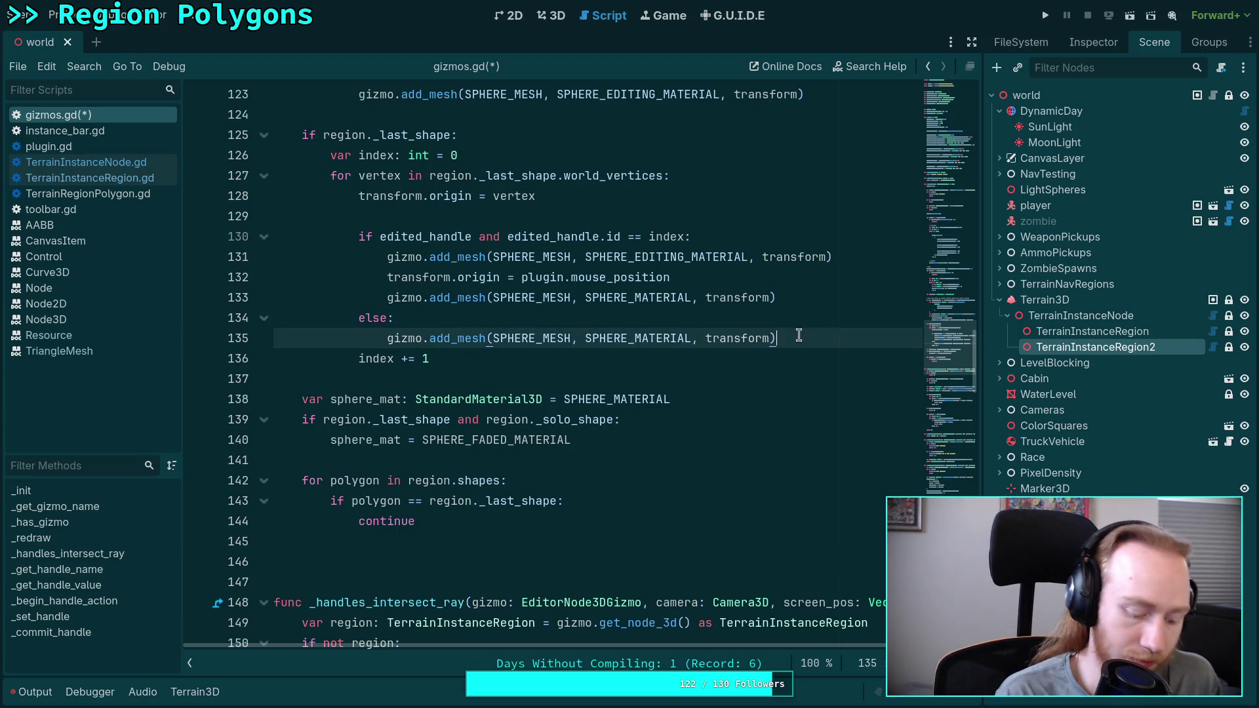
key("Down")
key("Down")
key("Down")
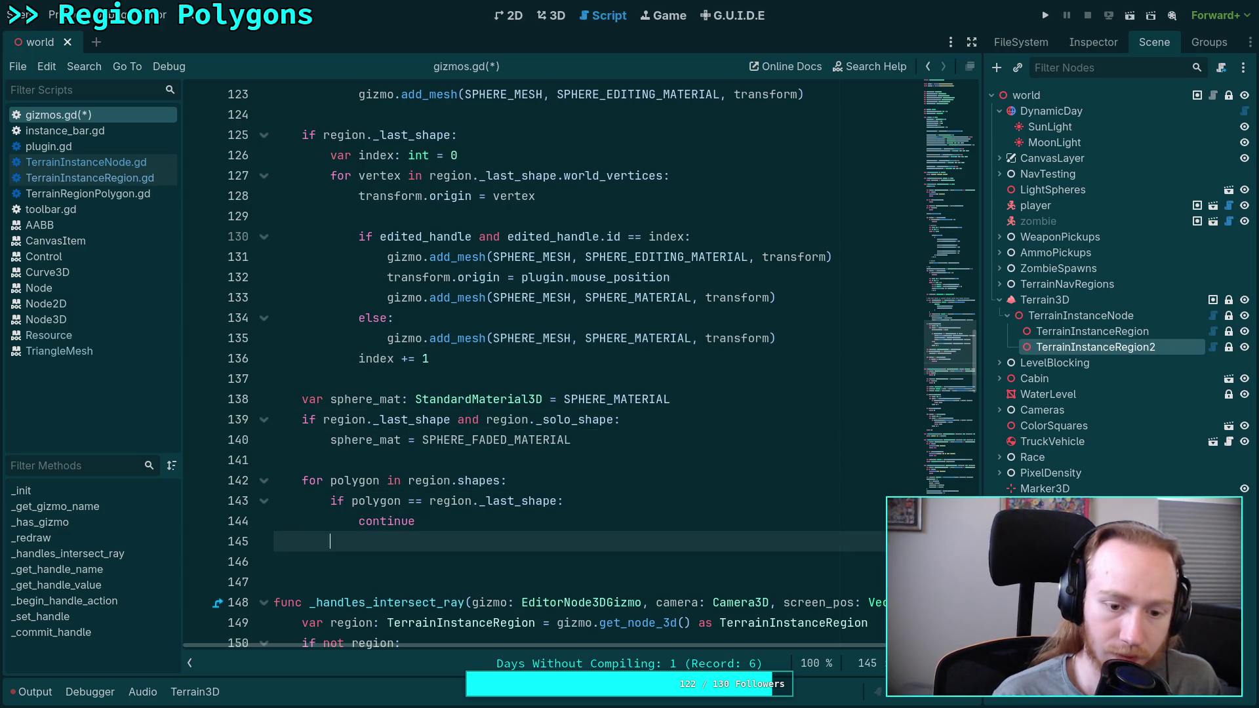
type("vertex in polygon.")
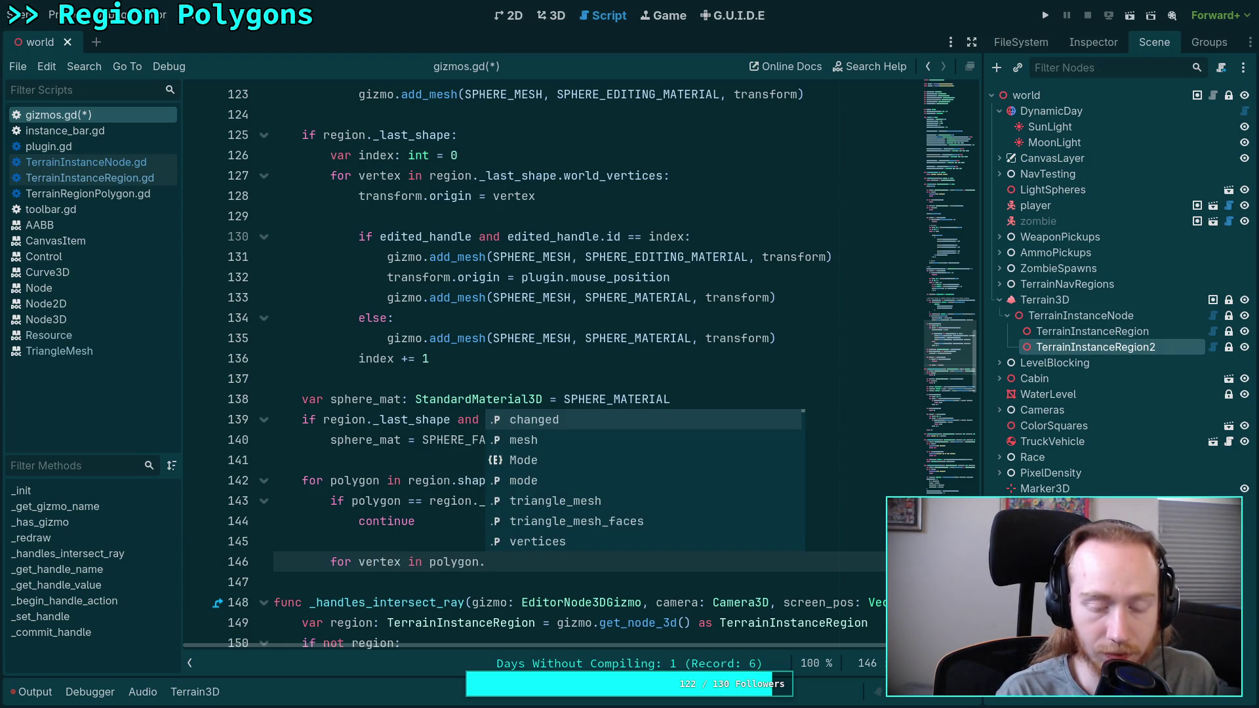
type("wor")
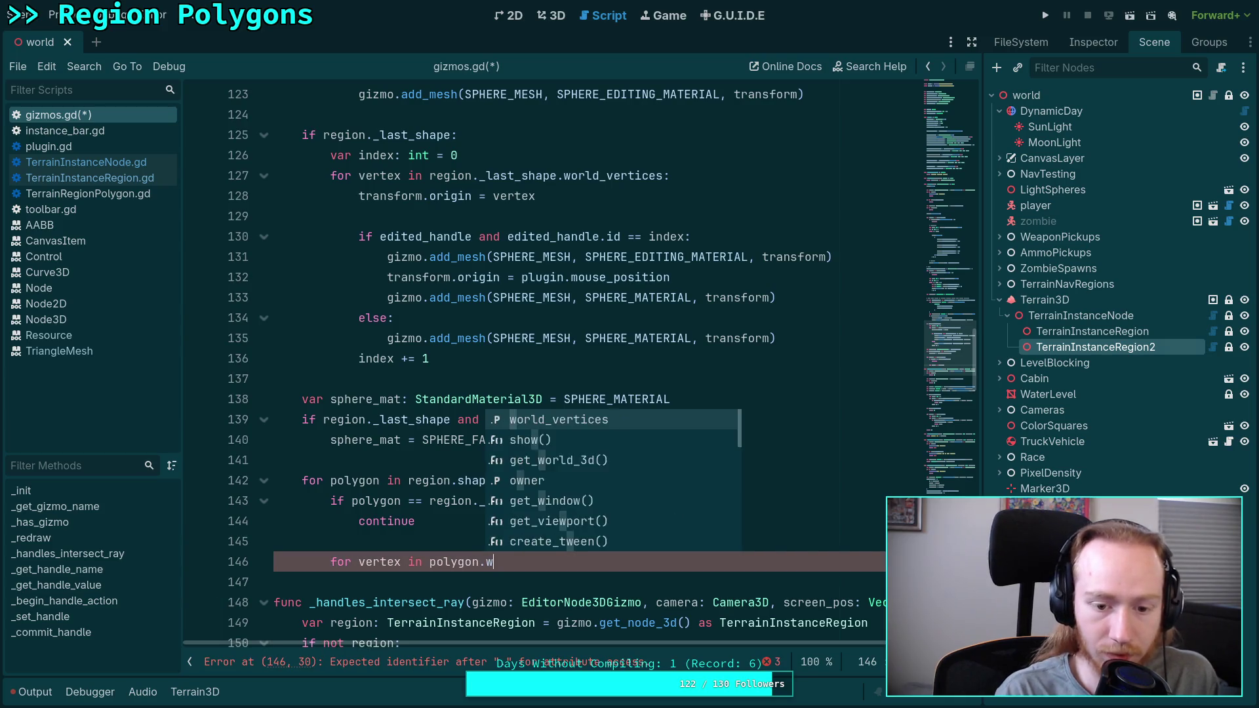
key("Return")
key("Return")
type("gizmo.add_mesh(SPHERE_MESH, SPHERE_MATERIAL, transform)")
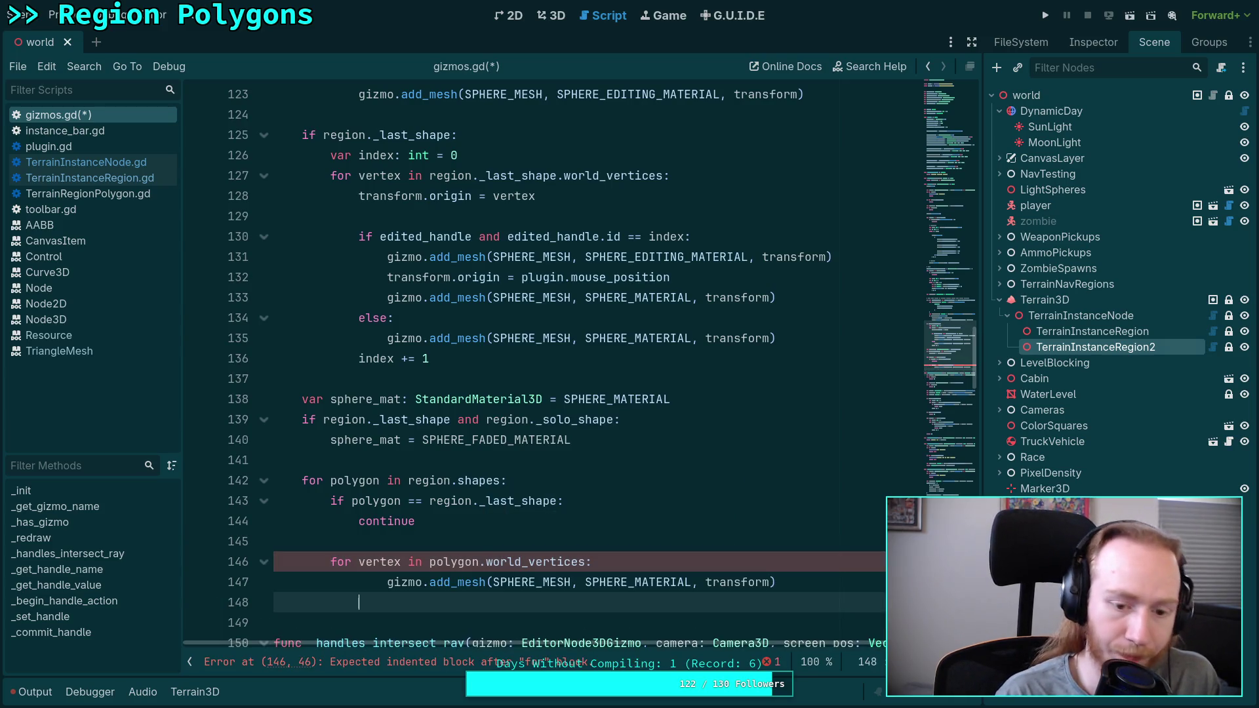
key("Up")
key("shift+Tab")
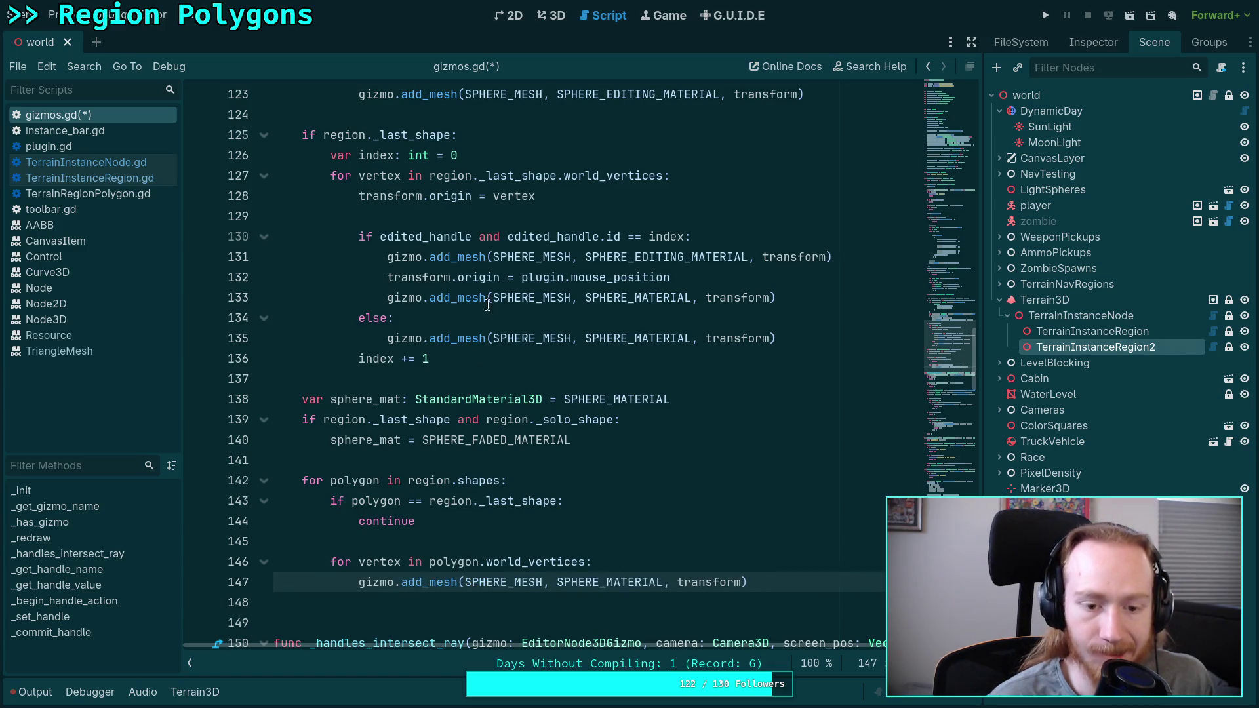
double_click(598, 581)
type("sphere_mat")
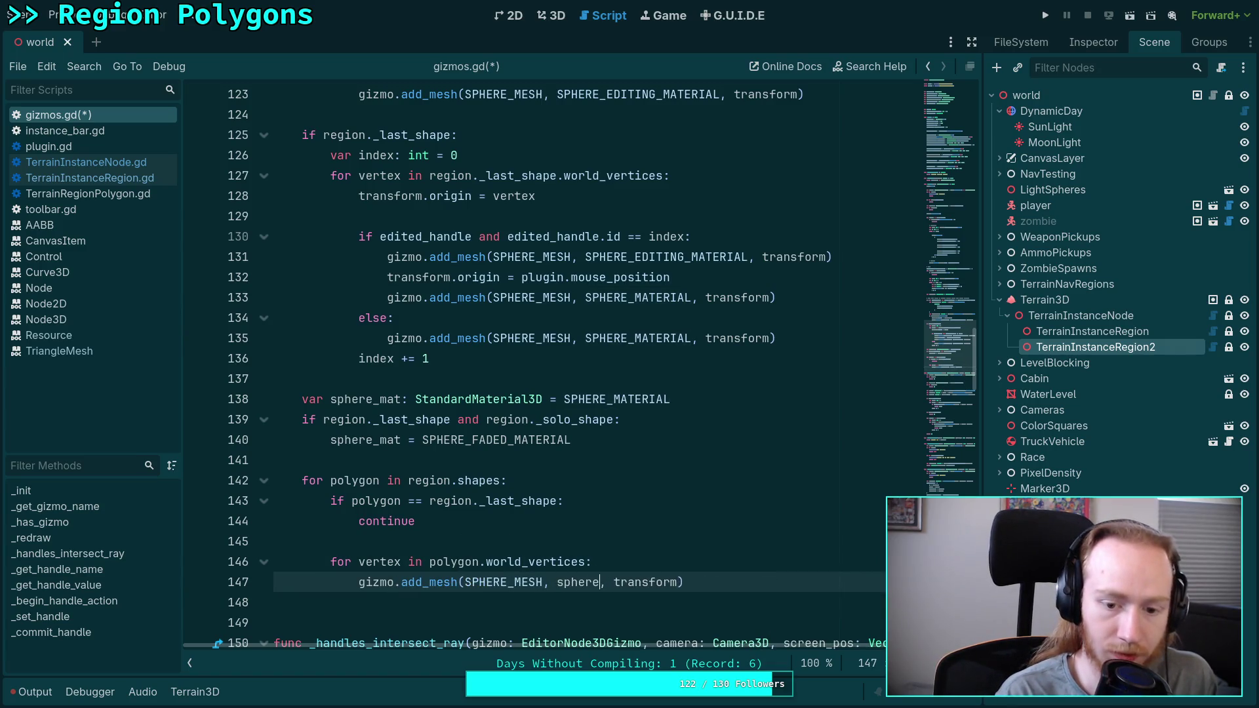
Insert 'transform.origin = vertex' into the vertex loop, remove the stray empty line, and save
left_click(539, 195)
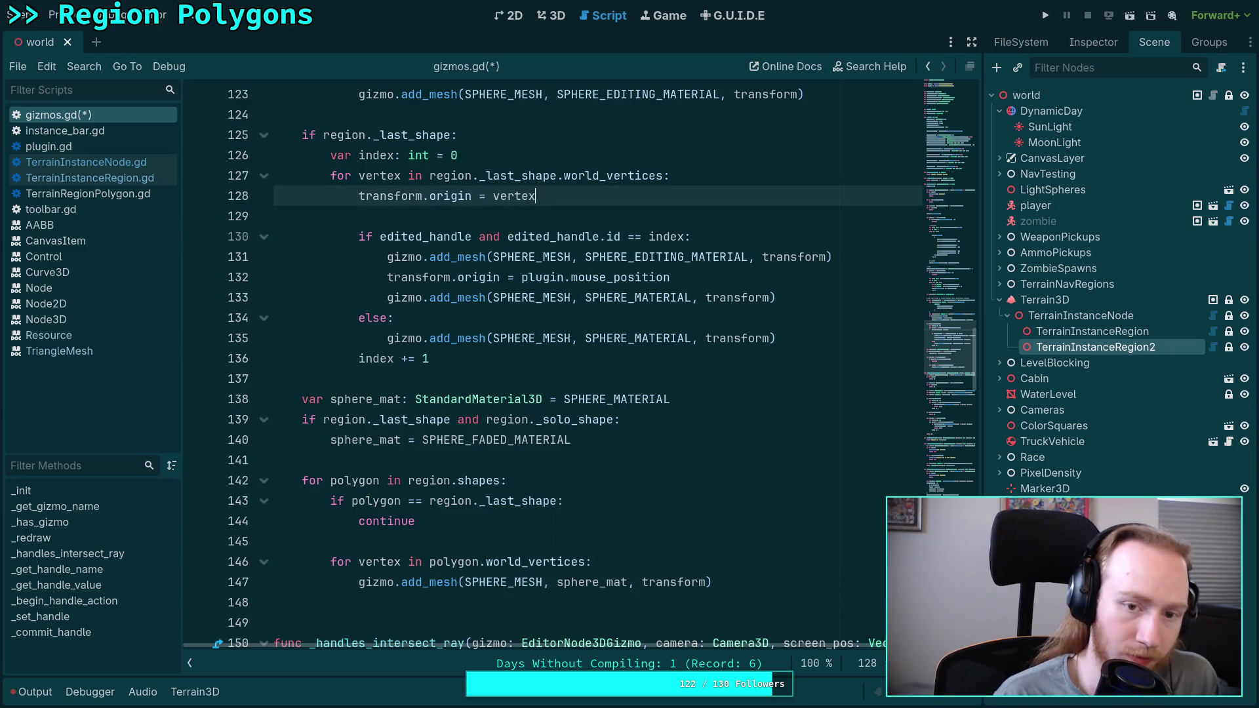
key("Down")
key("Down")
key("Down")
type("transform.origin = vertex")
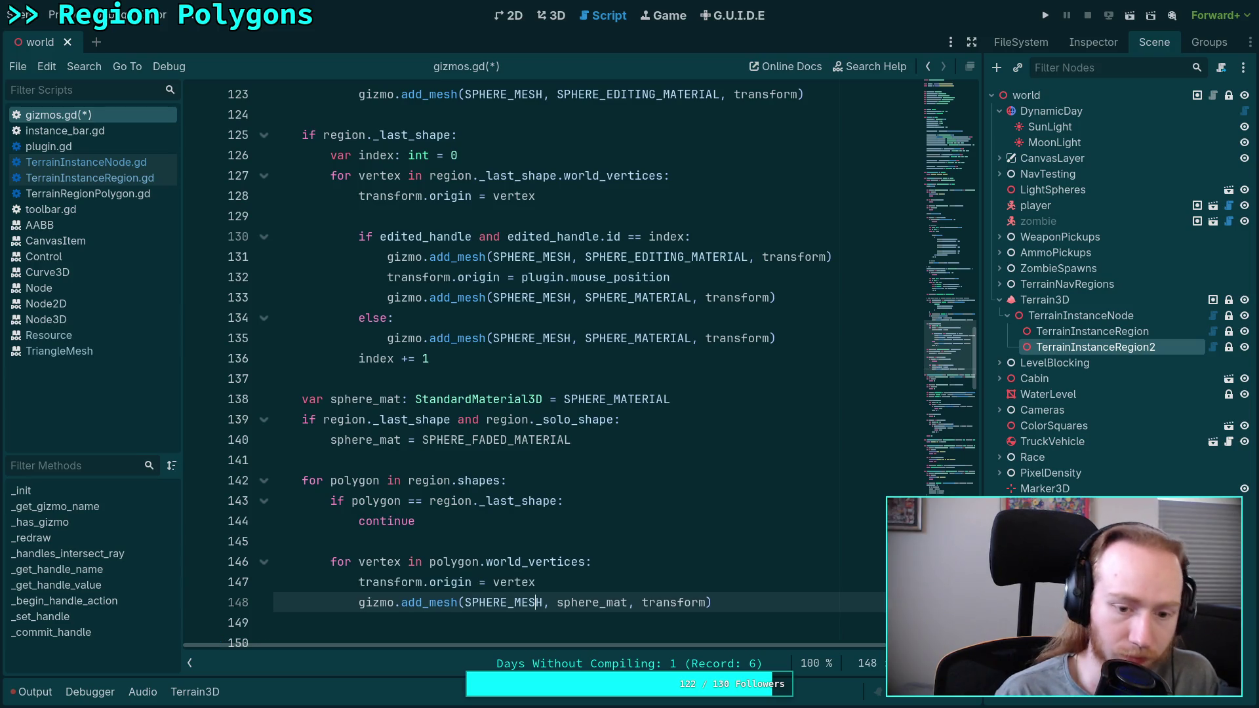
scroll(485, 518, "down", 1)
key("Return")
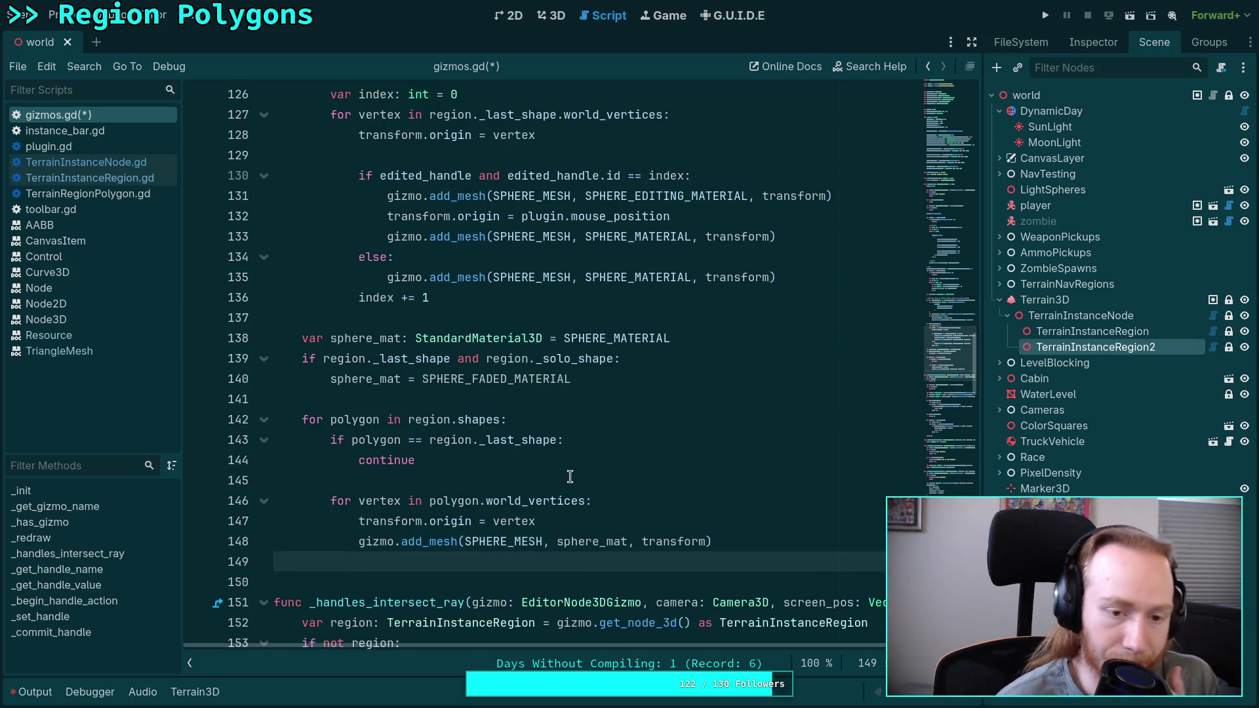
key("BackSpace")
key("BackSpace")
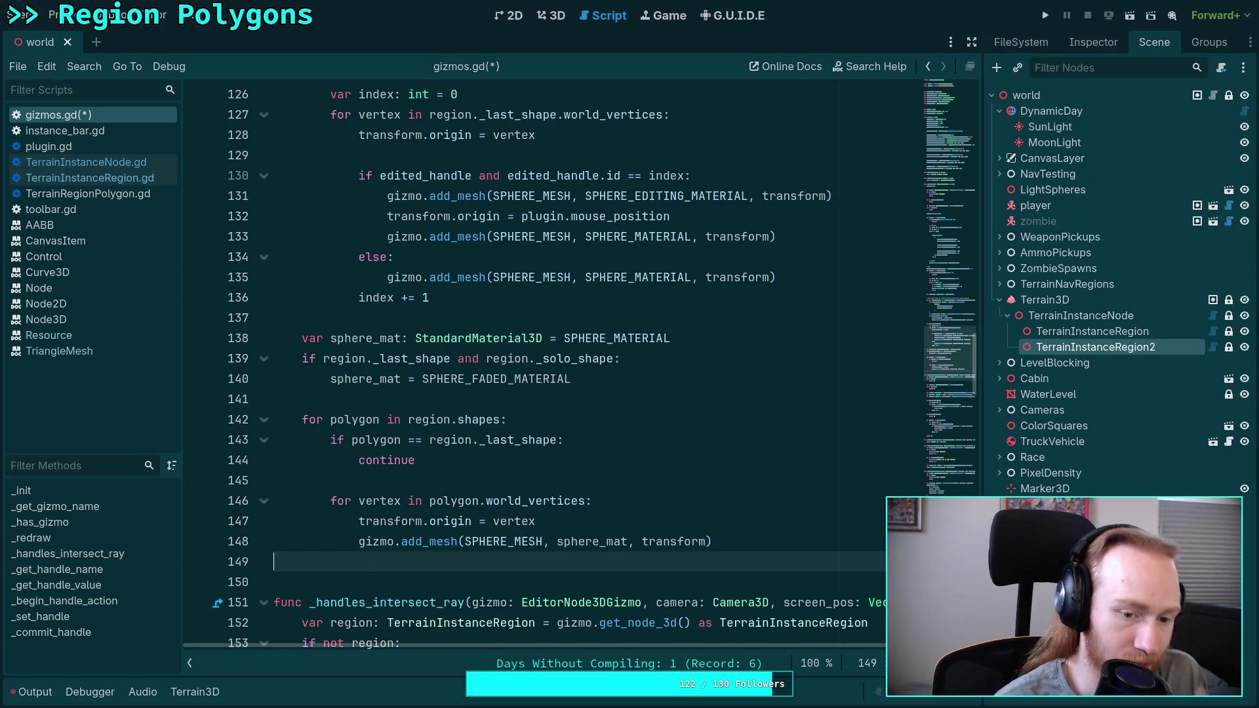
key("BackSpace")
key("ctrl+s")
scroll(565, 455, "down", 13)
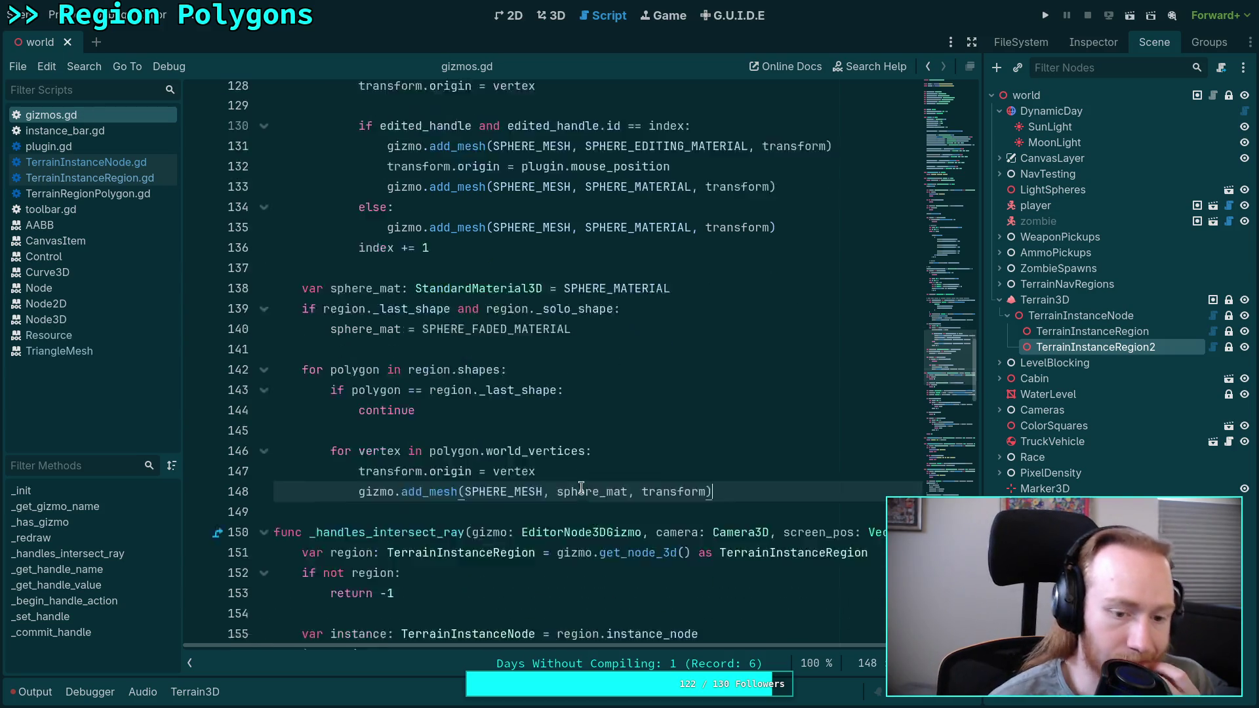
scroll(565, 454, "up", 20)
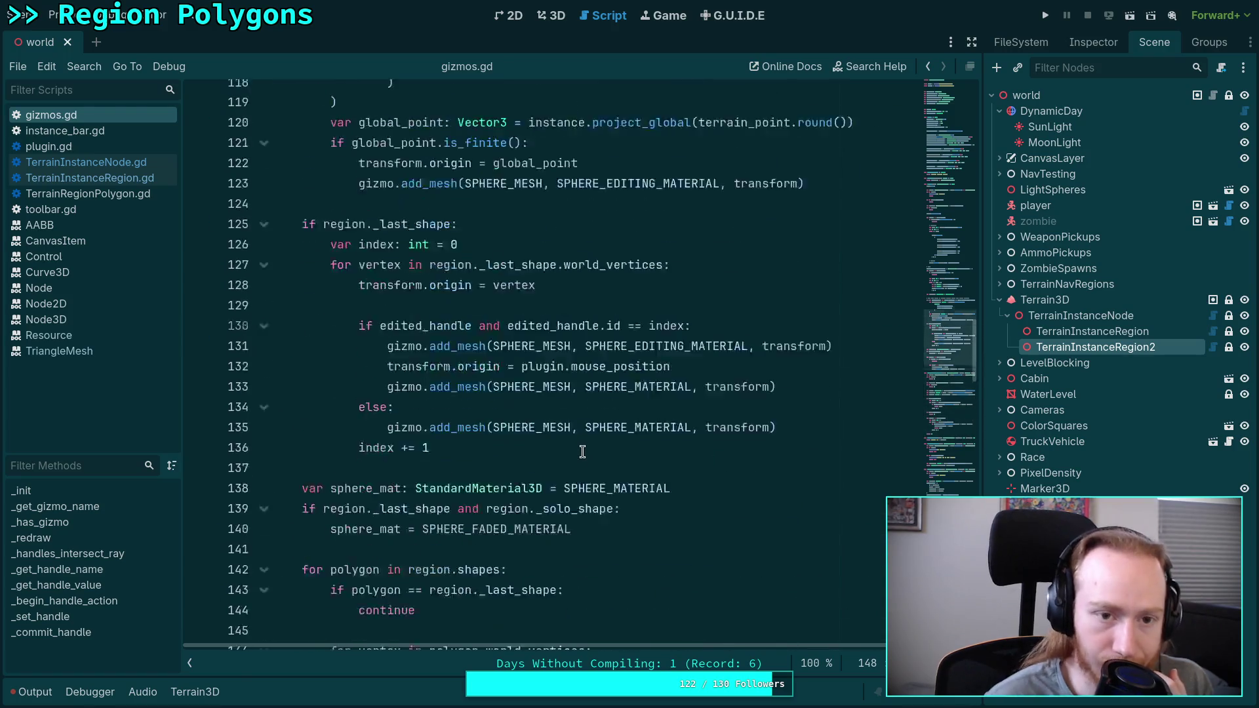
scroll(582, 452, "up", 11)
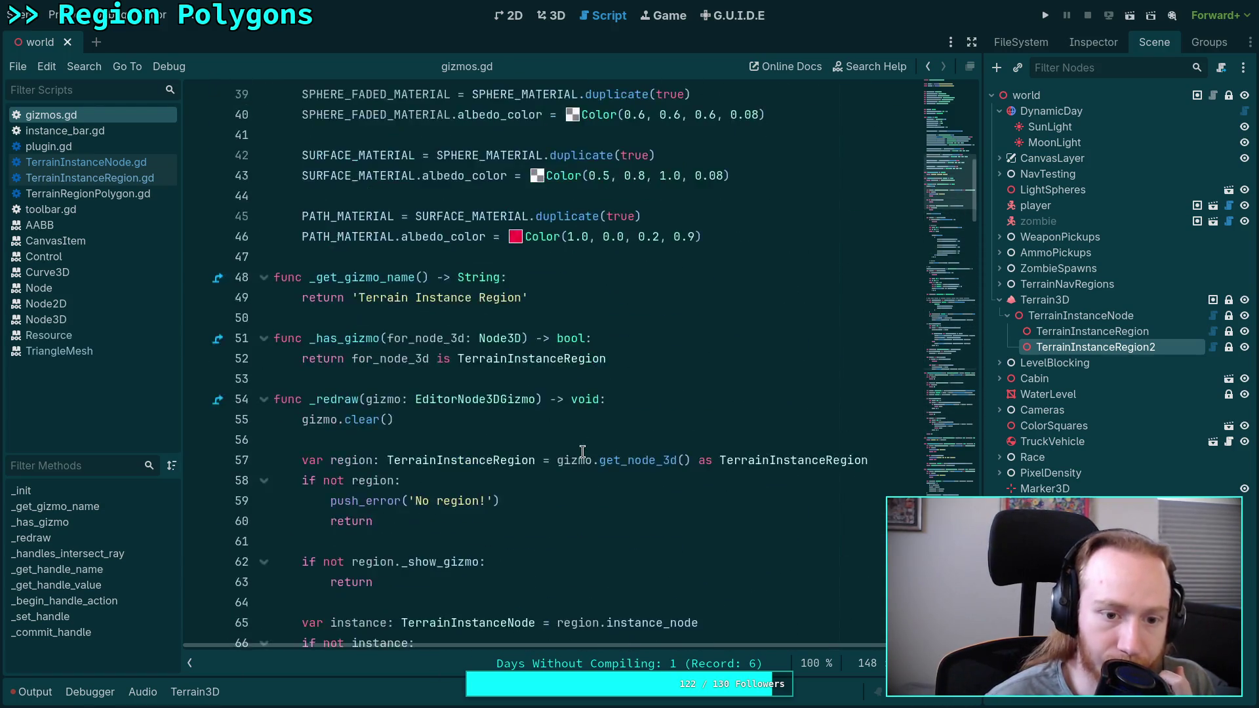
scroll(583, 452, "down", 19)
scroll(582, 453, "down", 2)
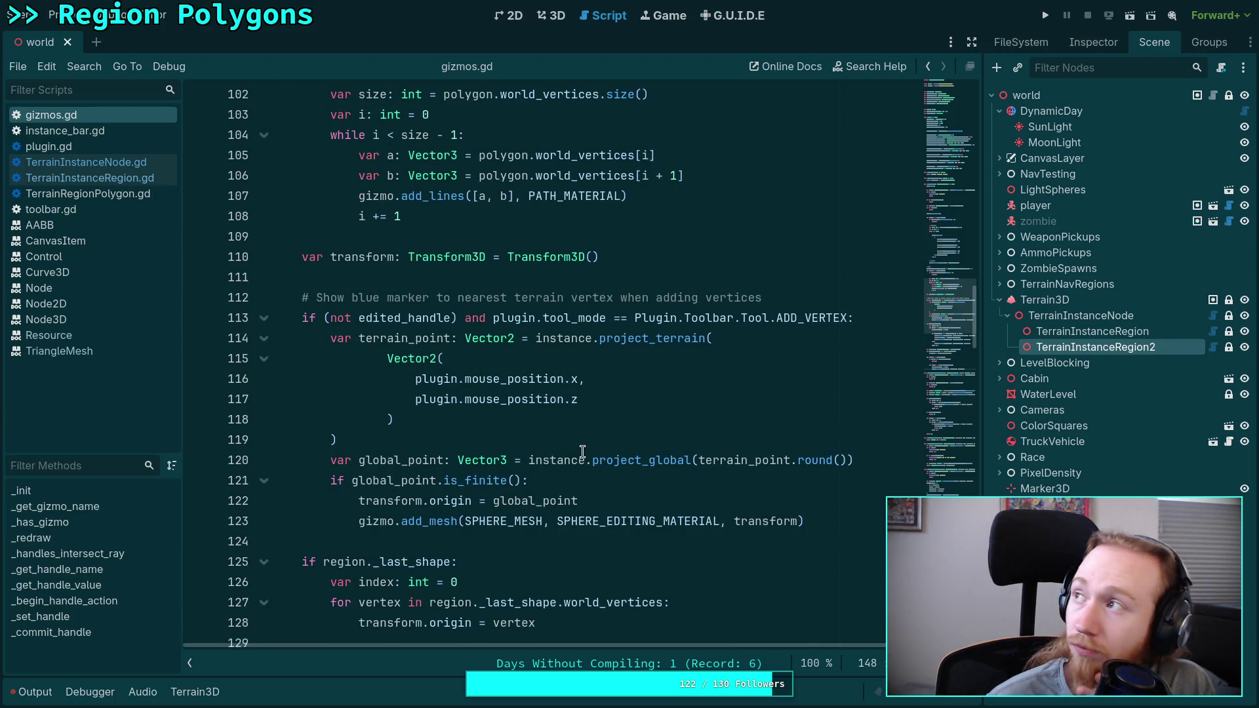
scroll(583, 452, "down", 9)
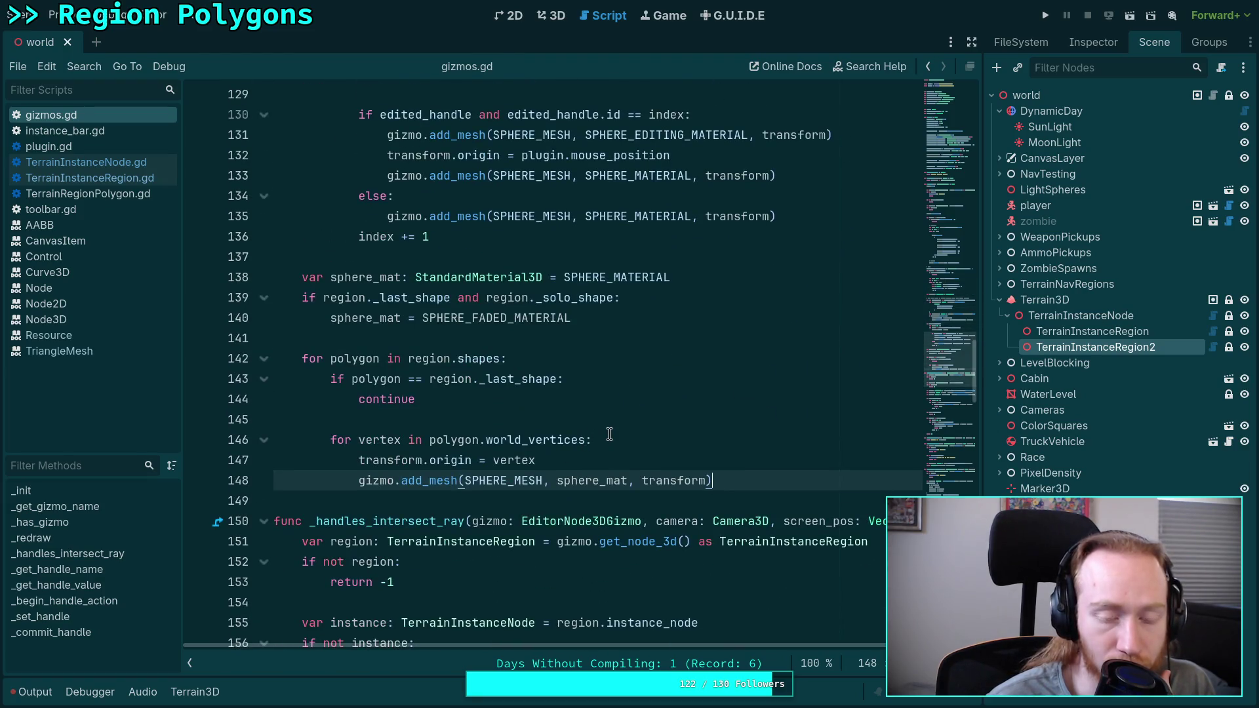
scroll(577, 453, "up", 1)
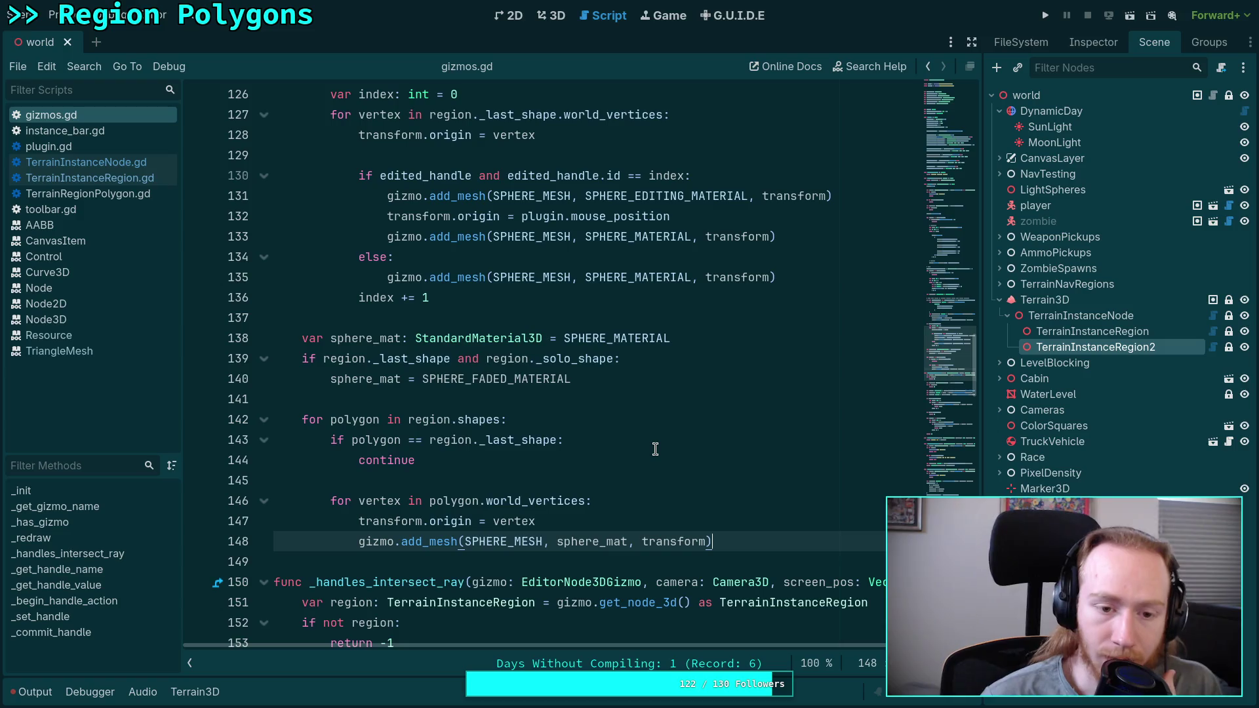
scroll(655, 450, "up", 2)
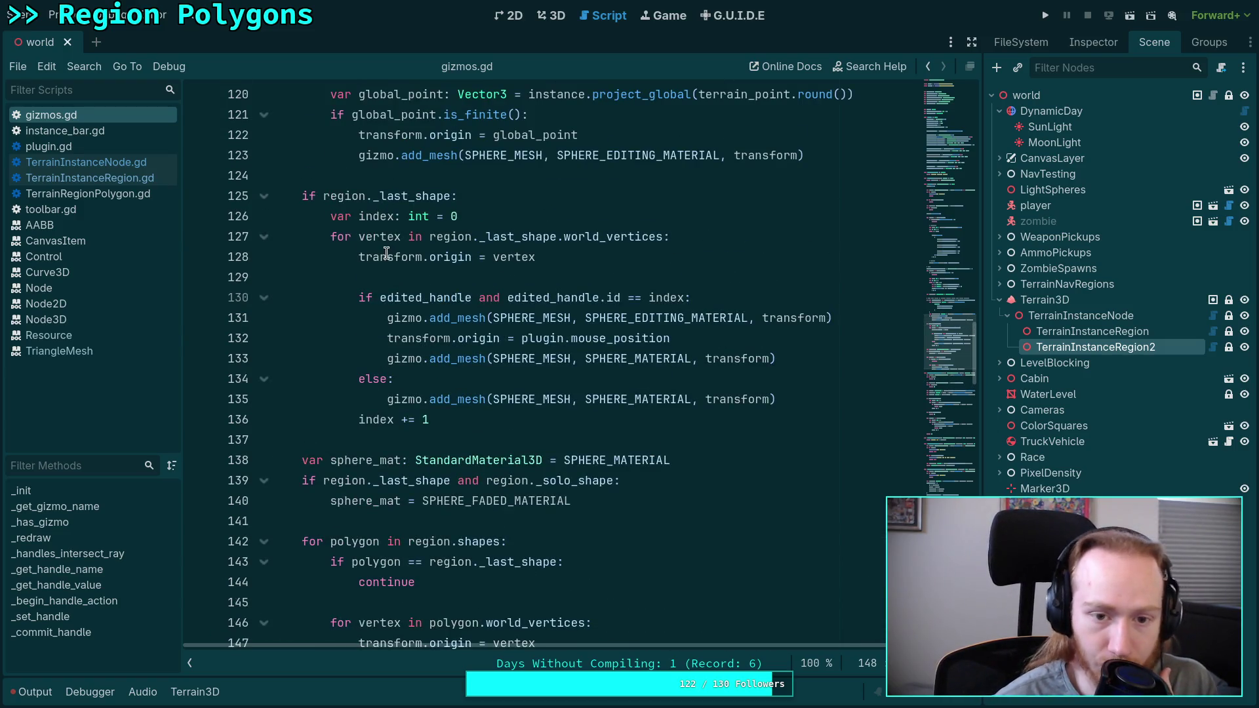
left_click_drag(394, 297, 756, 358)
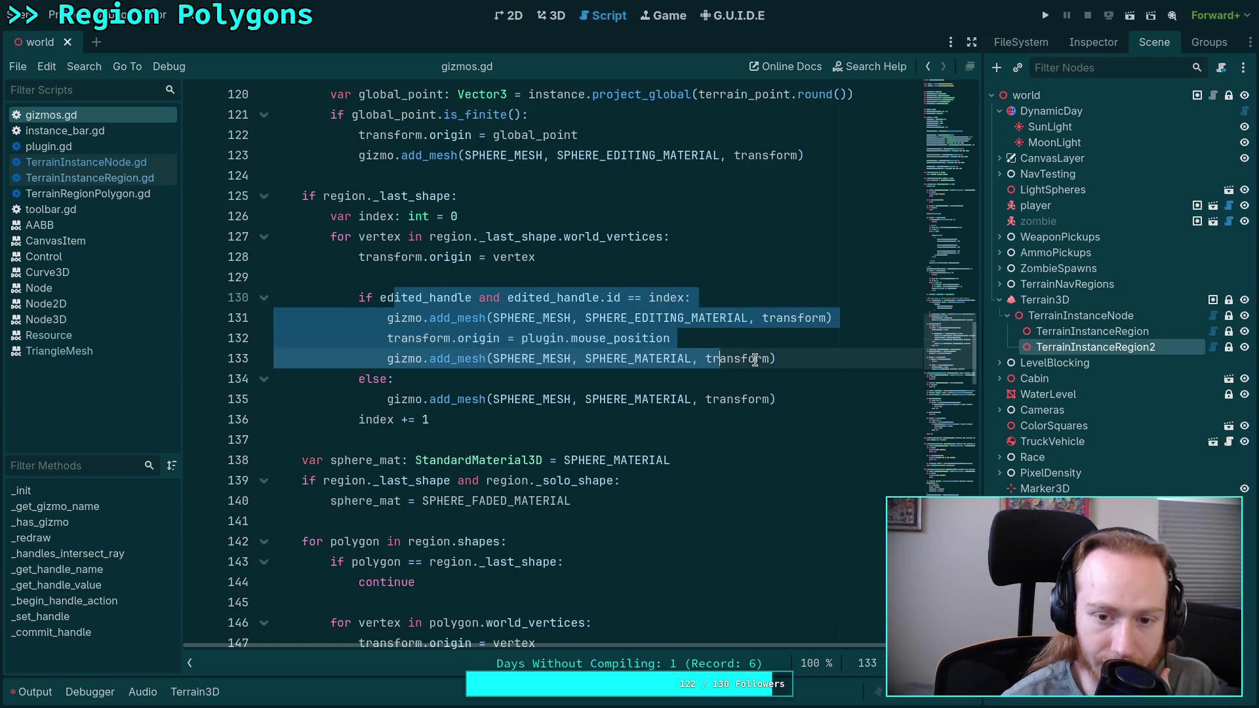
left_click(755, 358)
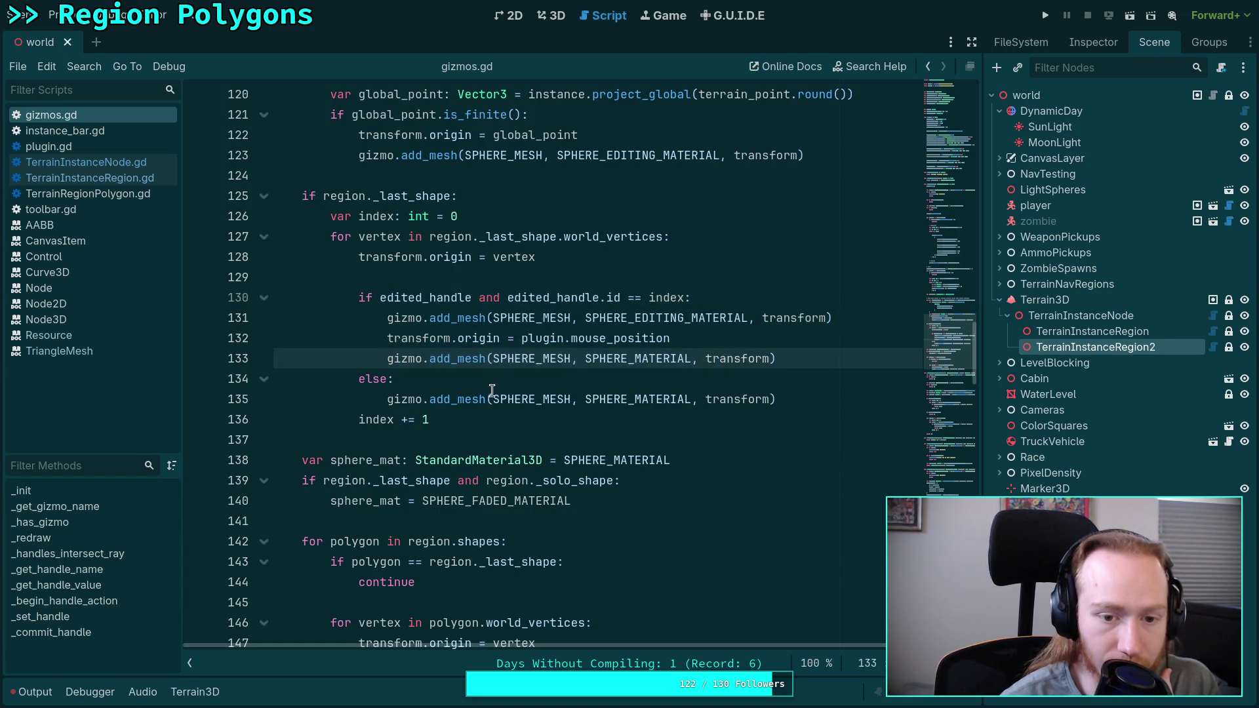
mouse_move(429, 400)
left_mouse_down()
mouse_move(650, 400)
mouse_move(359, 420)
left_mouse_up()
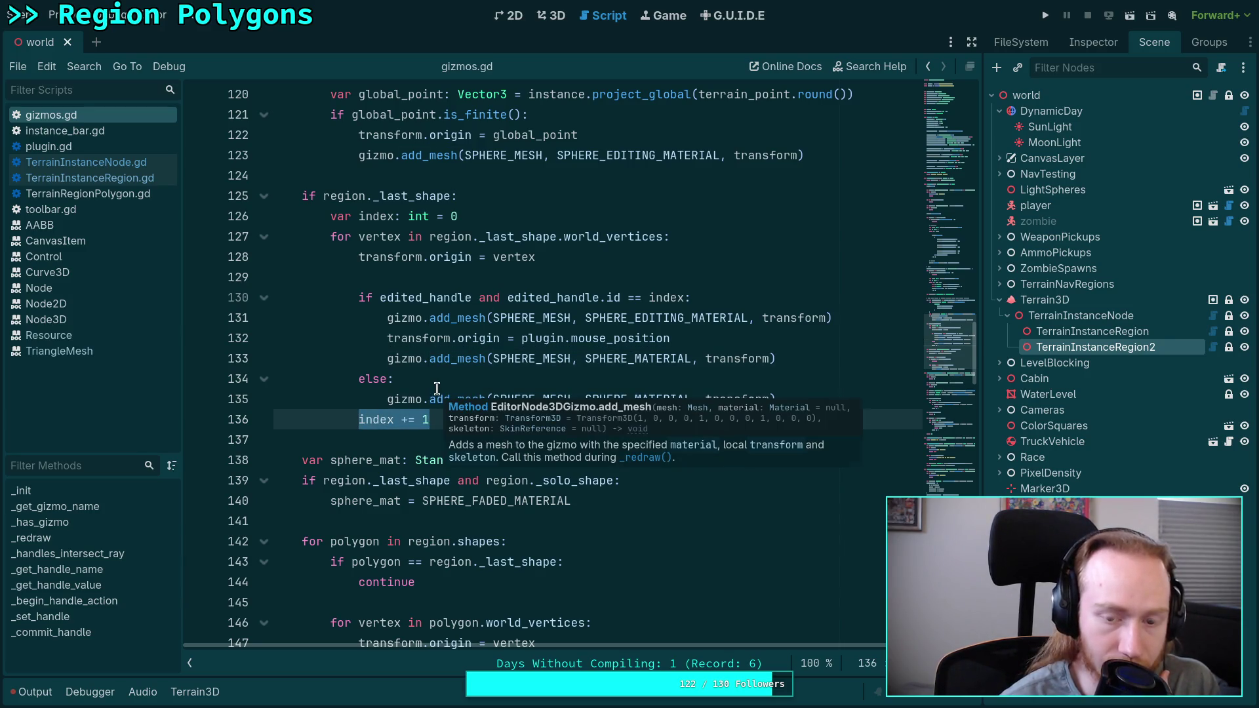
scroll(437, 386, "down", 1)
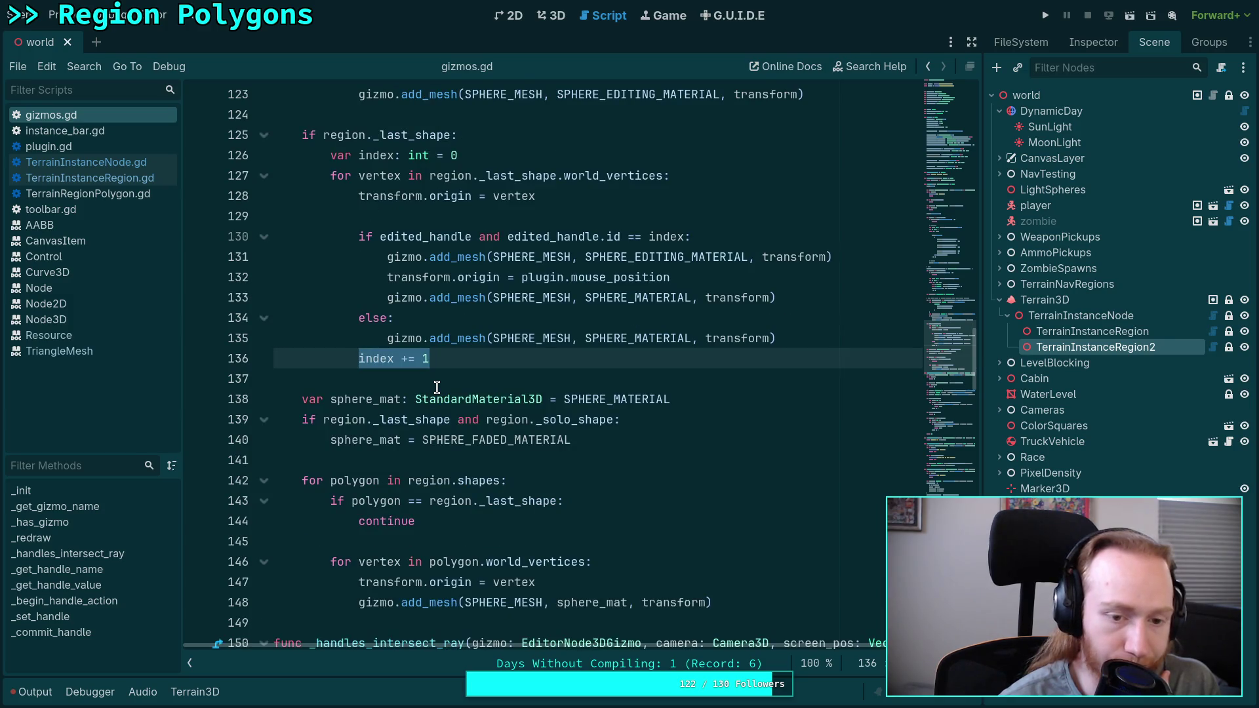
double_click(364, 401)
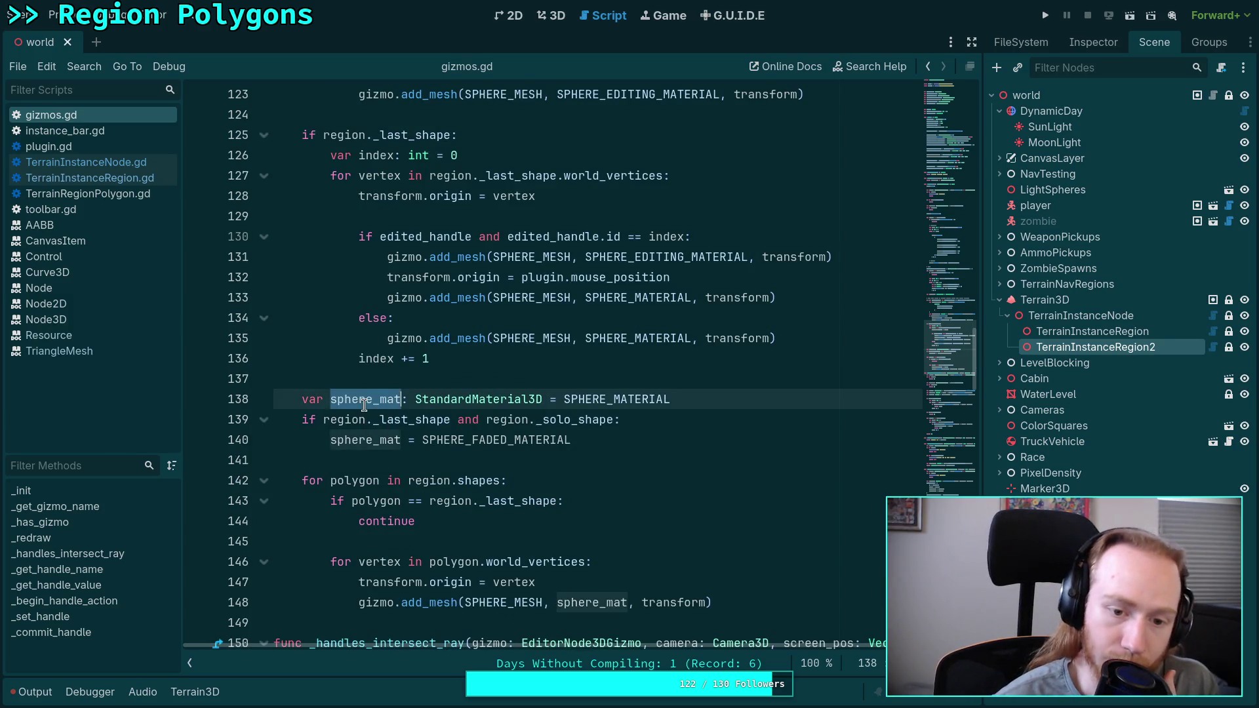
double_click(382, 439)
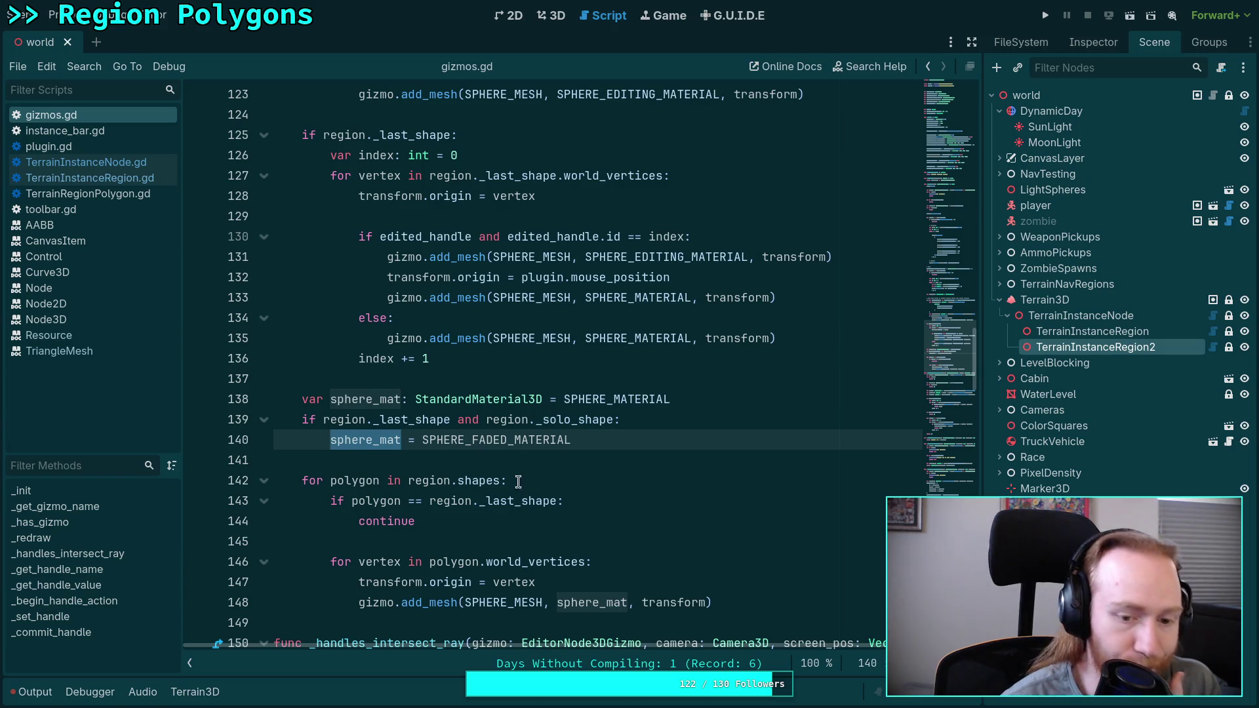
left_click(471, 559)
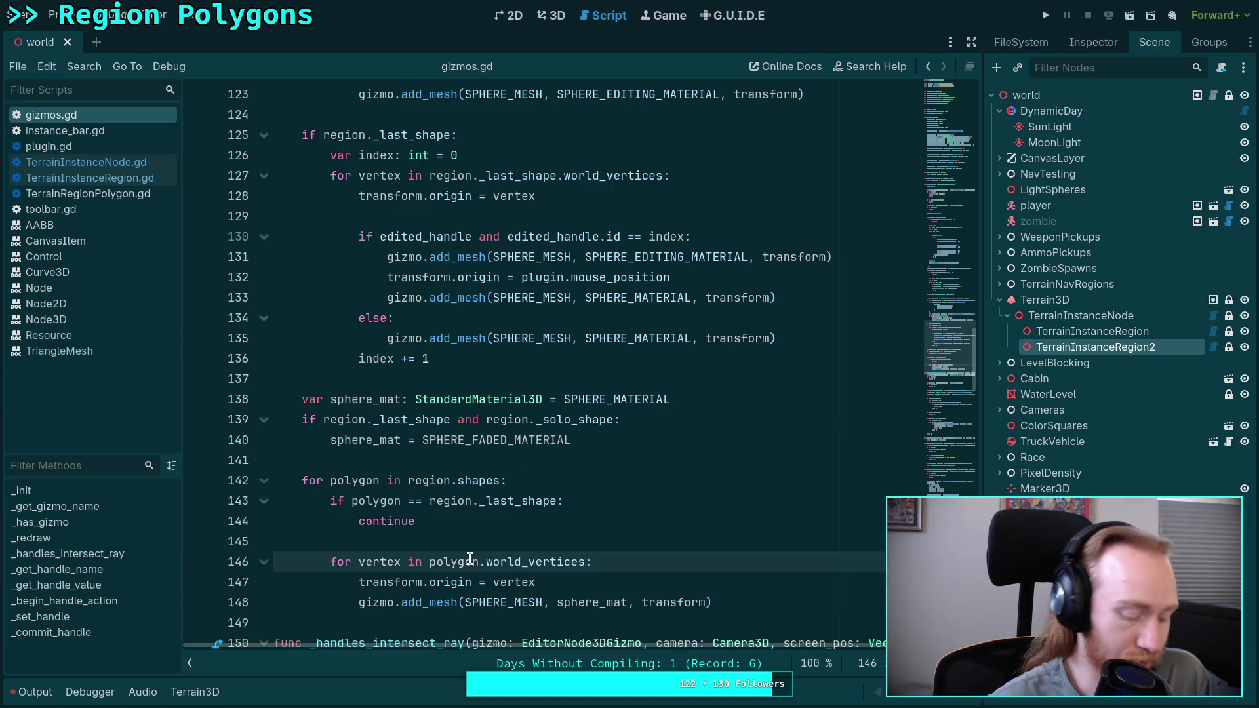
key("ctrl+s")
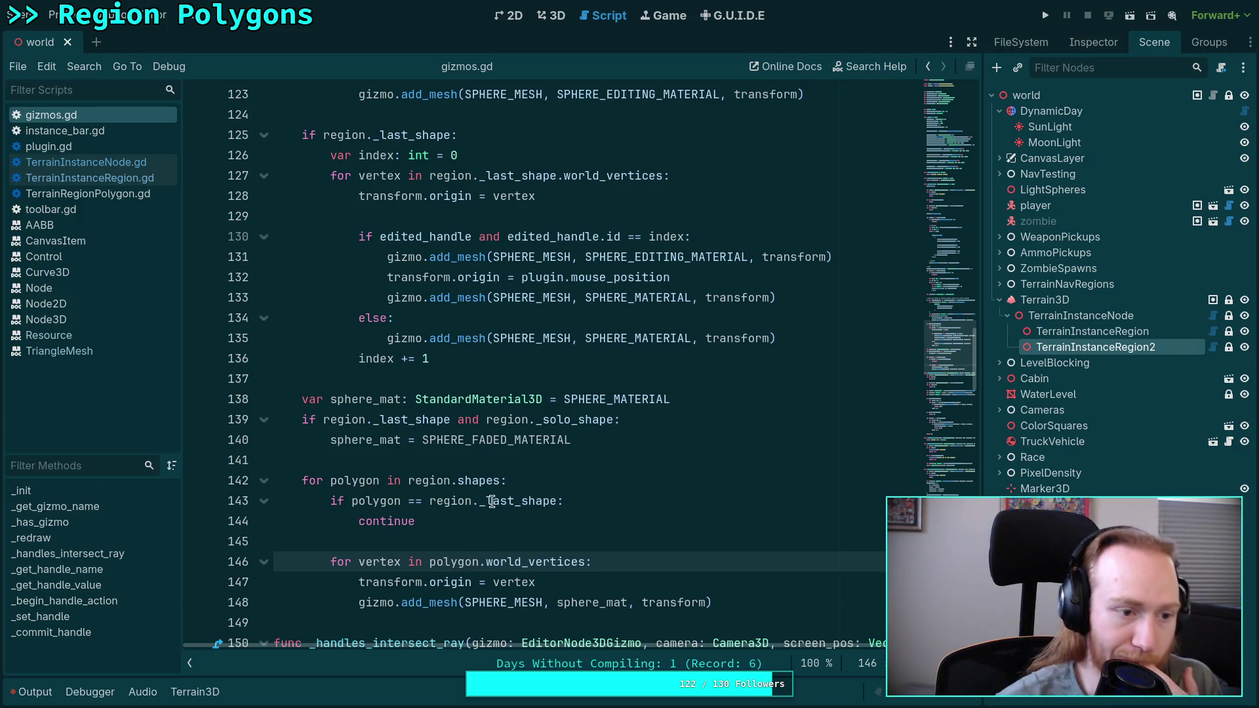
scroll(489, 498, "up", 4)
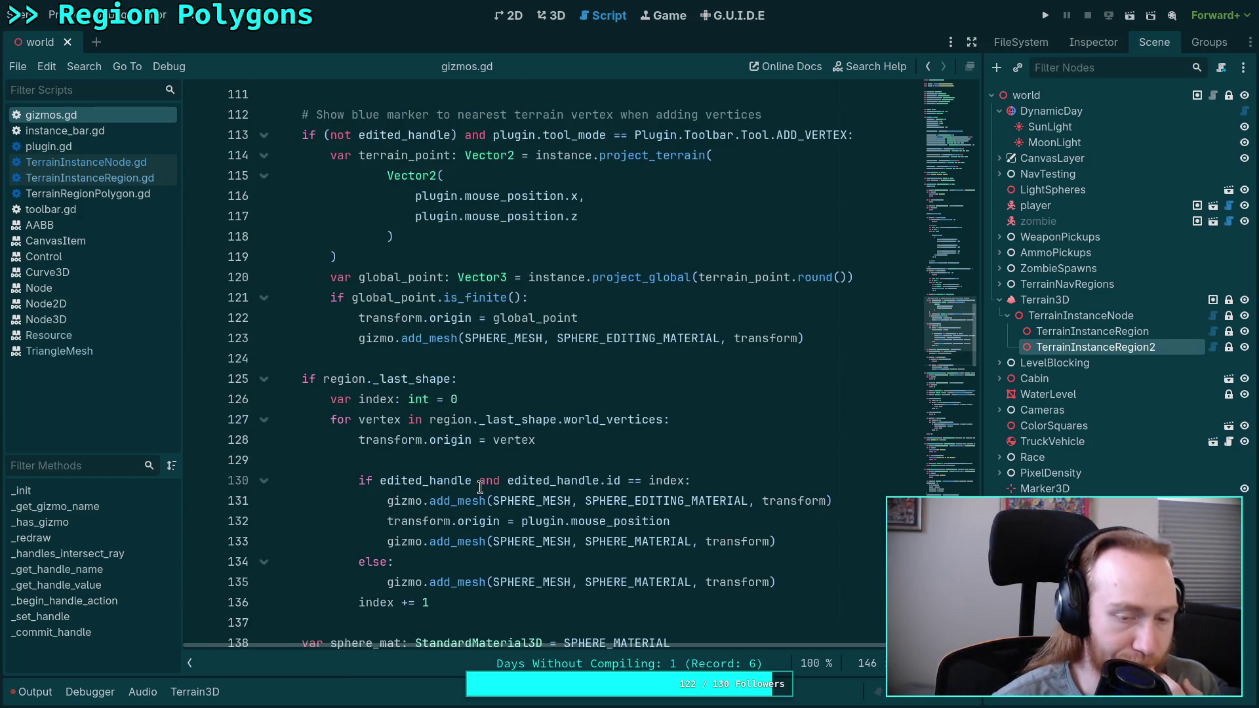
scroll(481, 487, "up", 6)
scroll(480, 487, "down", 11)
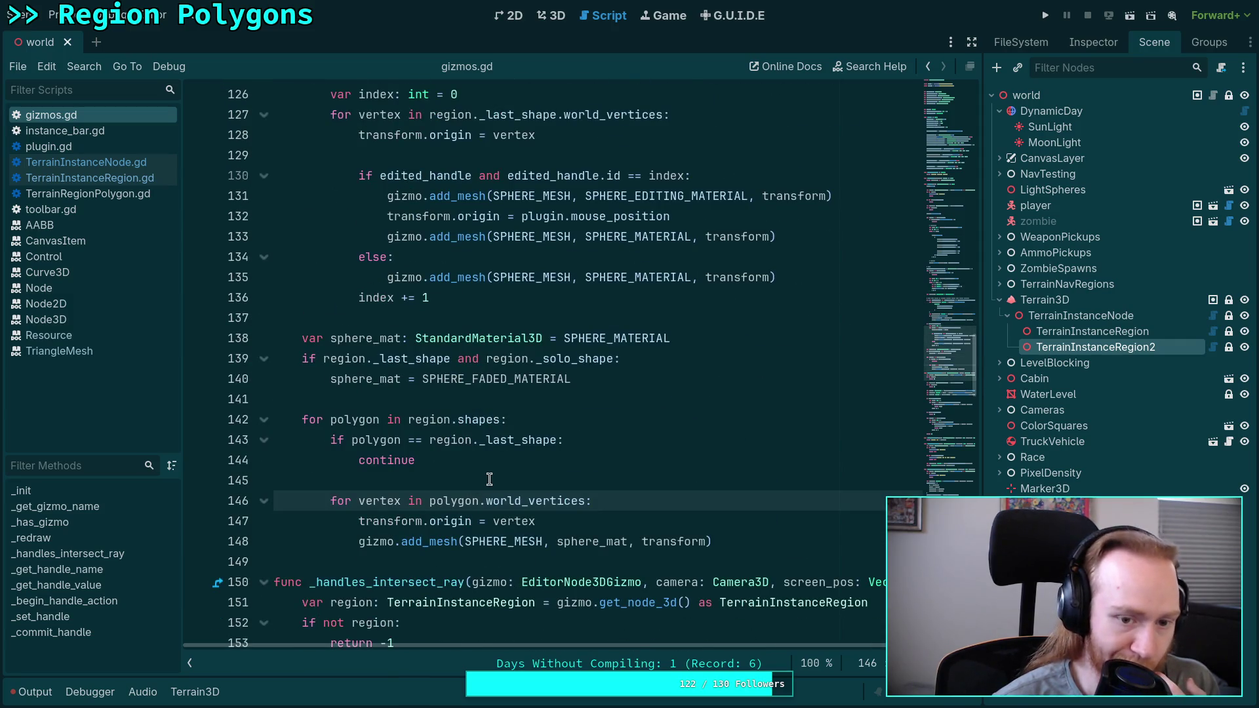
scroll(489, 480, "up", 5)
scroll(489, 480, "down", 3)
scroll(490, 480, "up", 1)
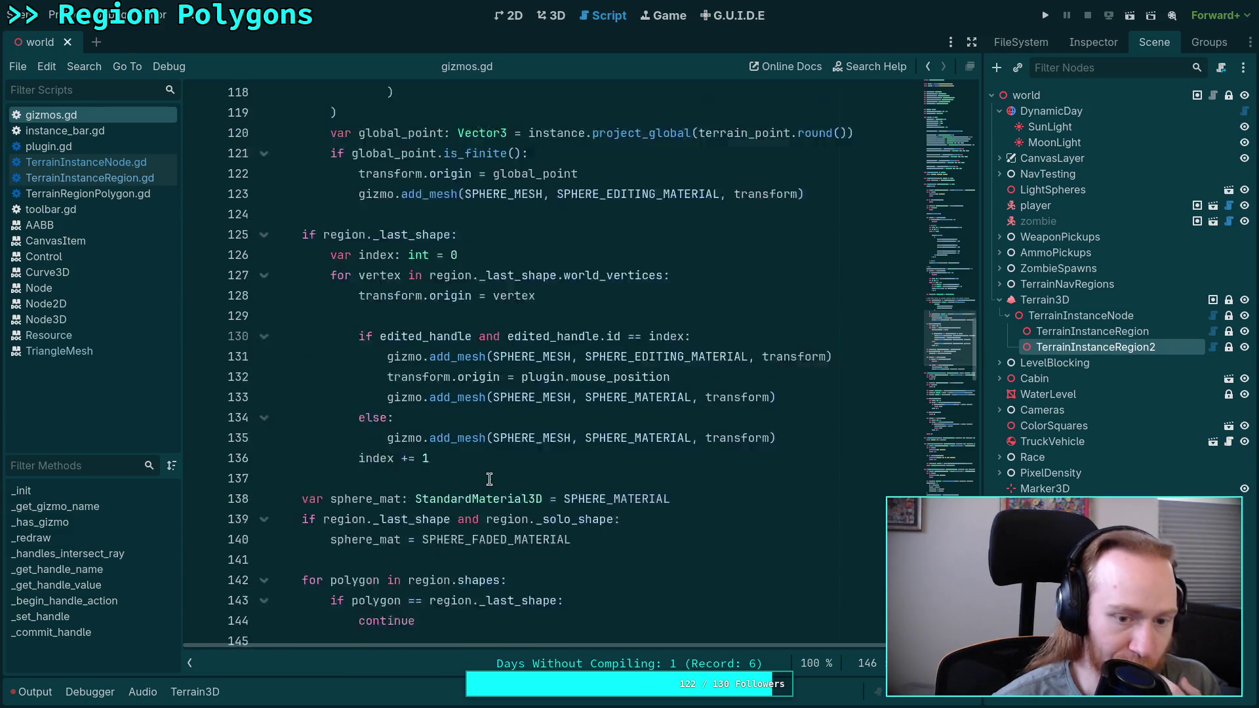
scroll(489, 480, "up", 11)
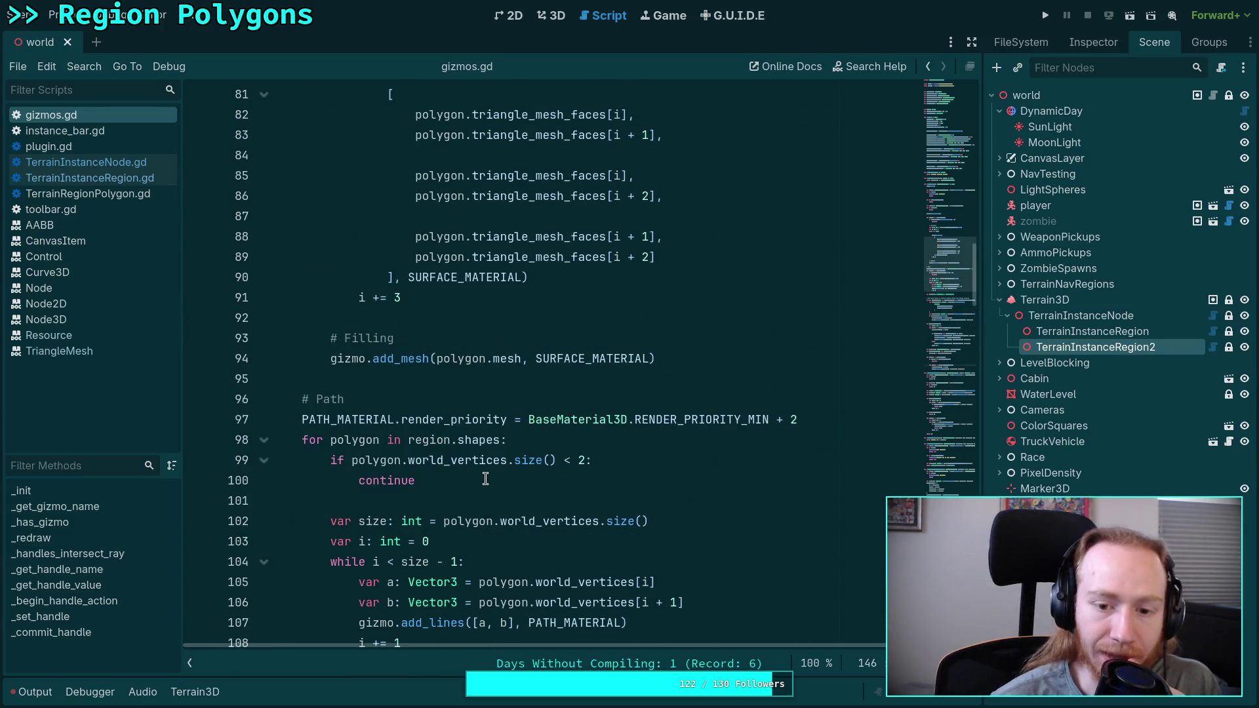
Append 'on active only' to the # Path comment, then undo it back to '# Path'
scroll(489, 480, "down", 2)
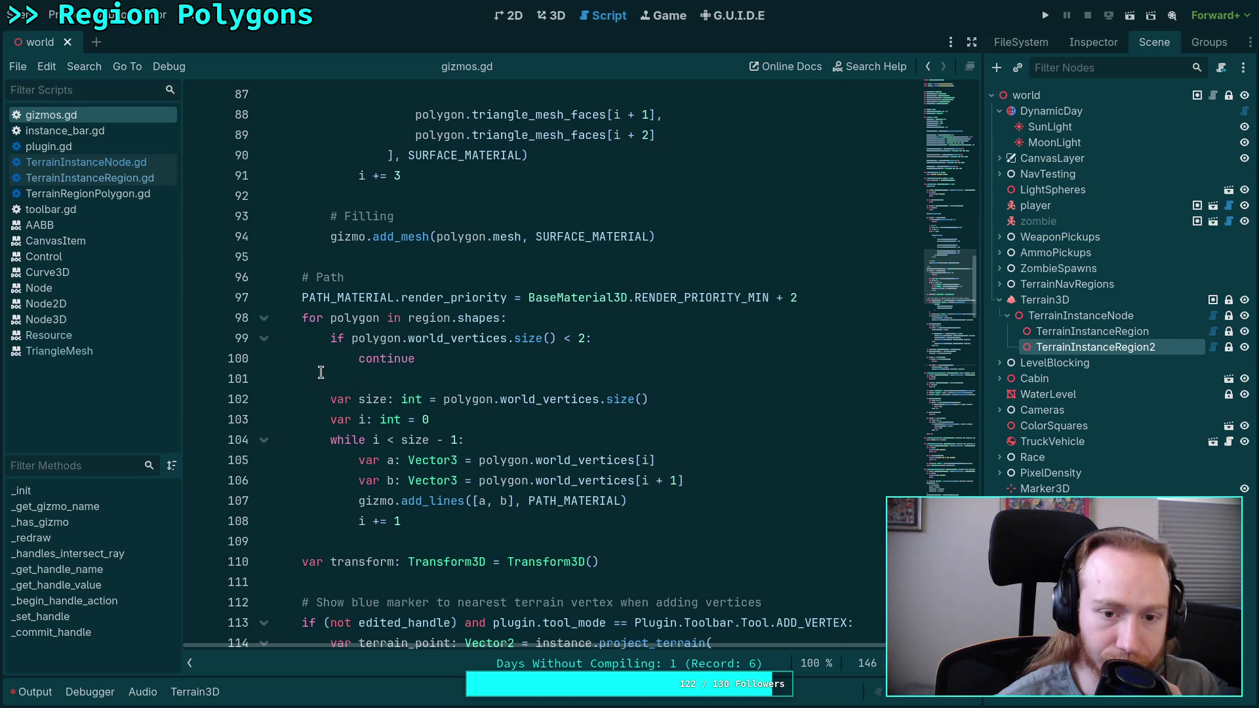
scroll(321, 372, "down", 1)
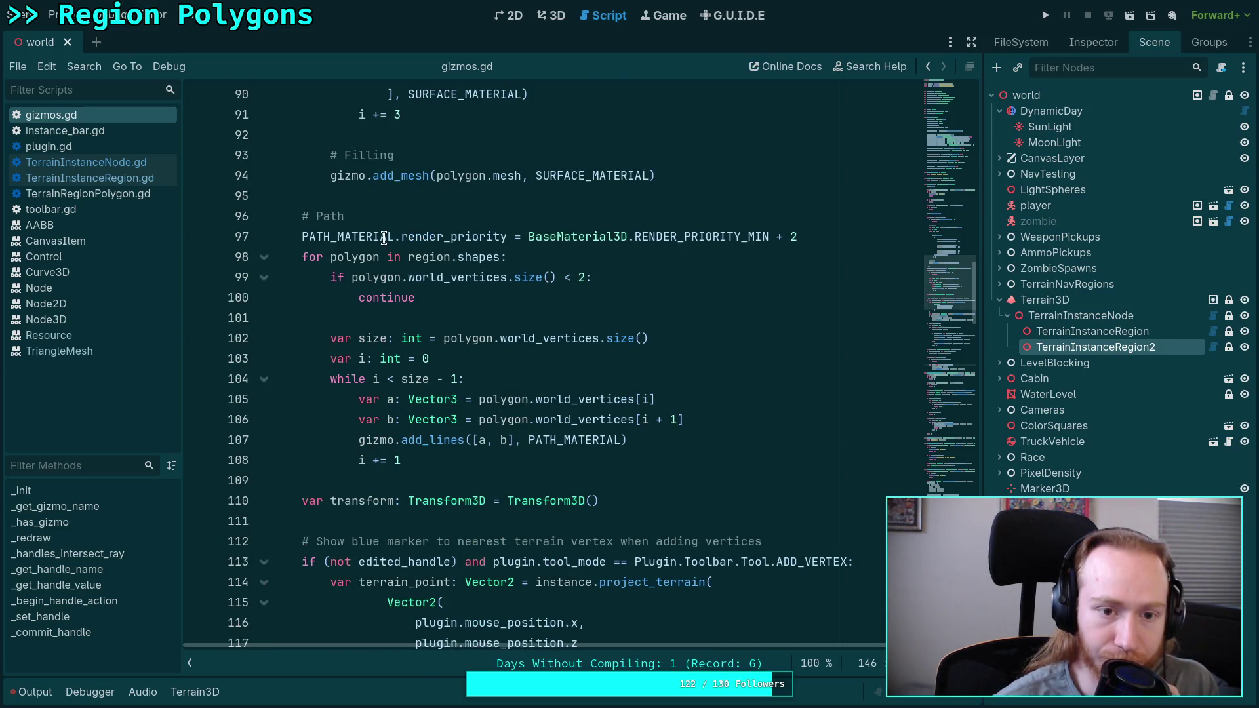
left_click(409, 219)
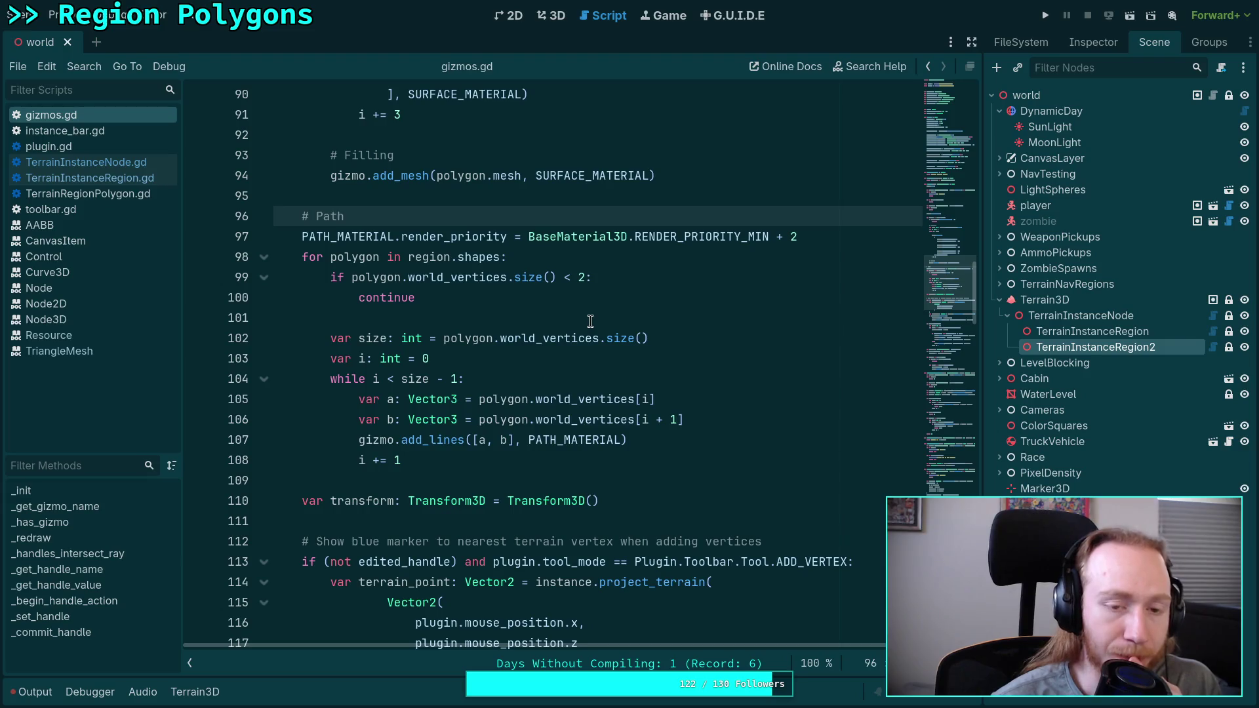
type("on ")
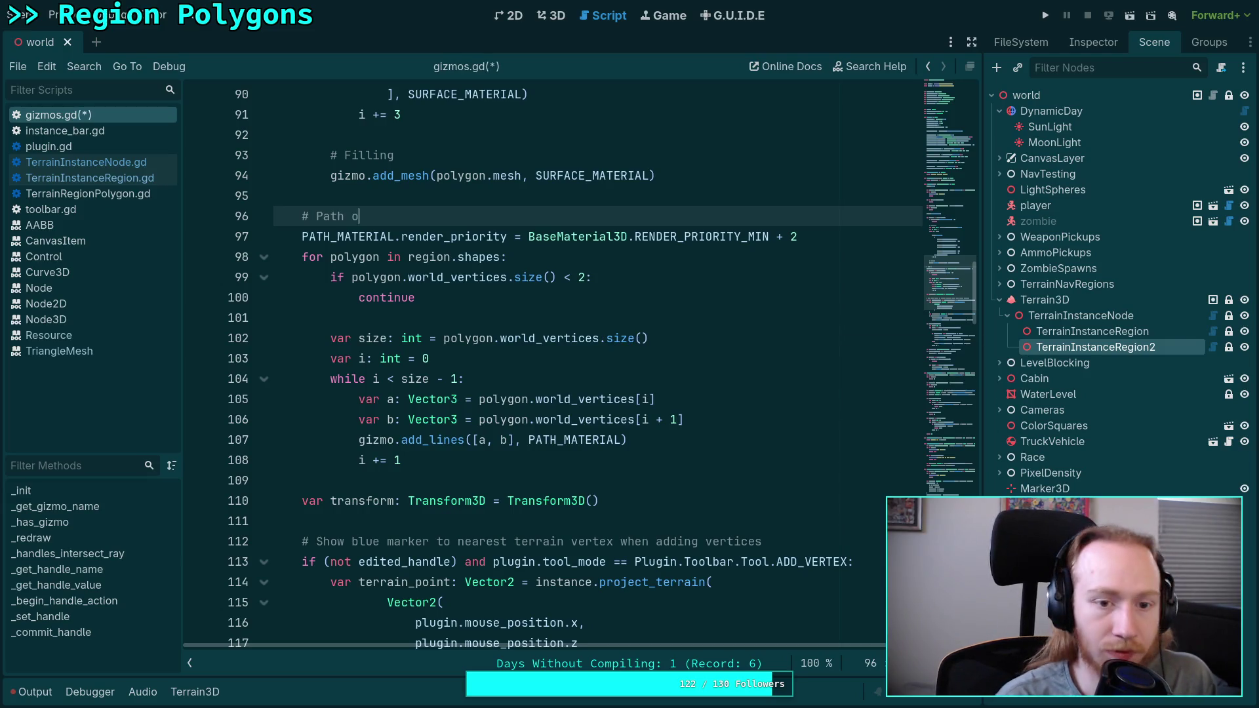
type("ag")
type("ctive only")
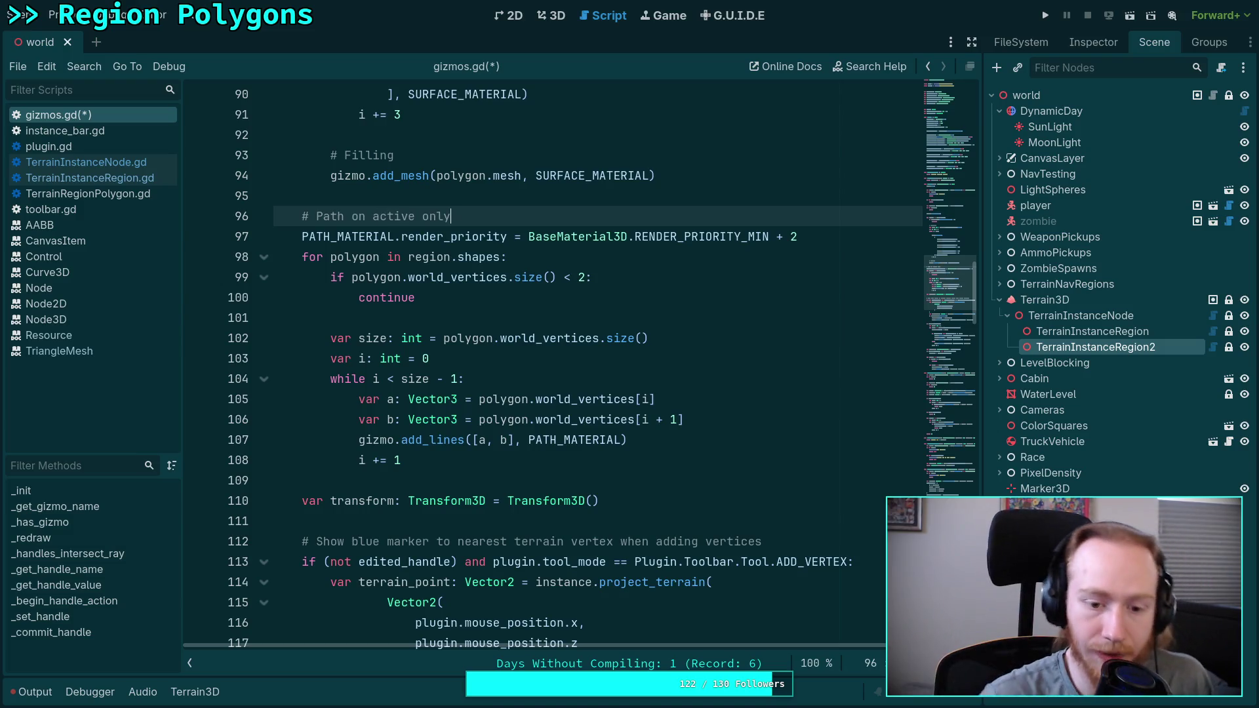
left_click(498, 320)
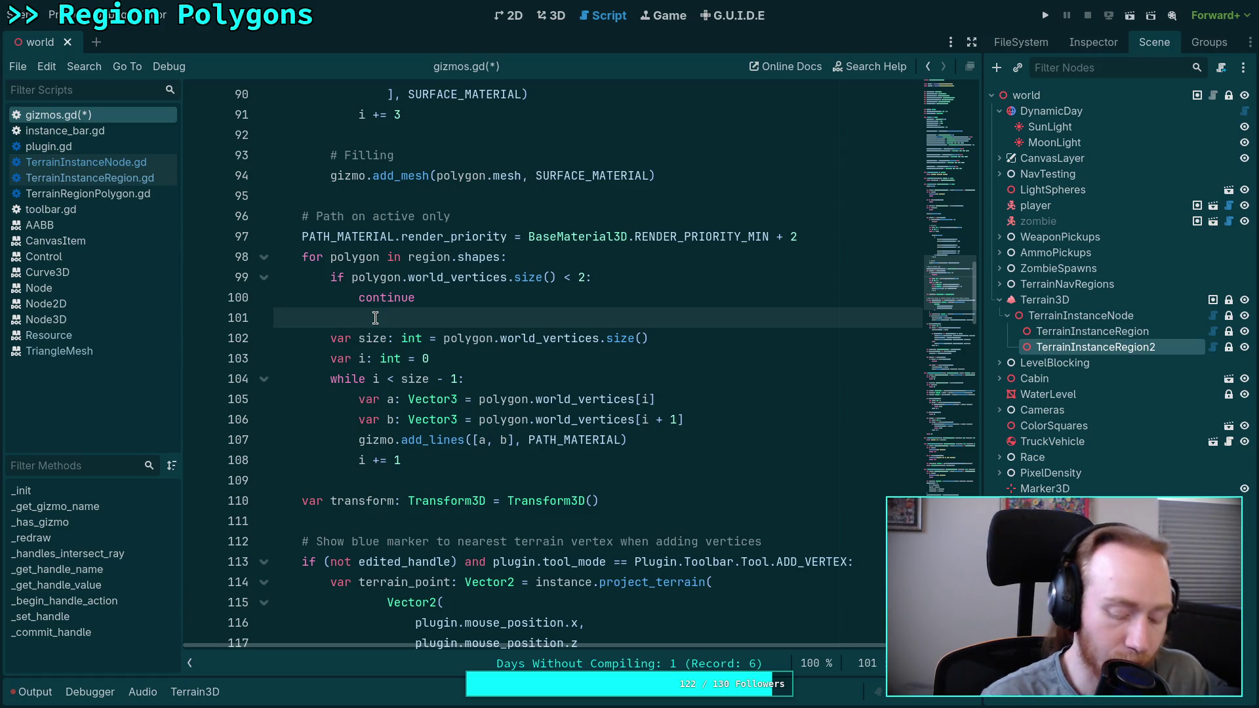
key("ctrl+z")
key("ctrl+z")
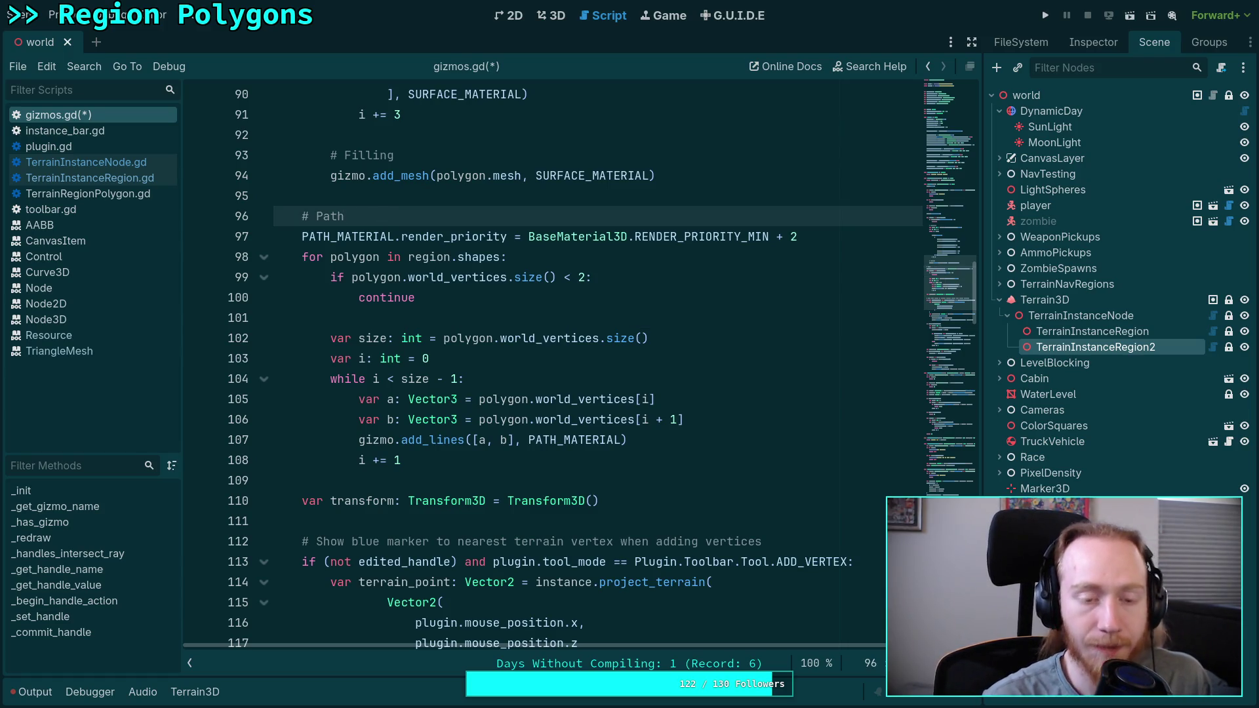
key("ctrl+z")
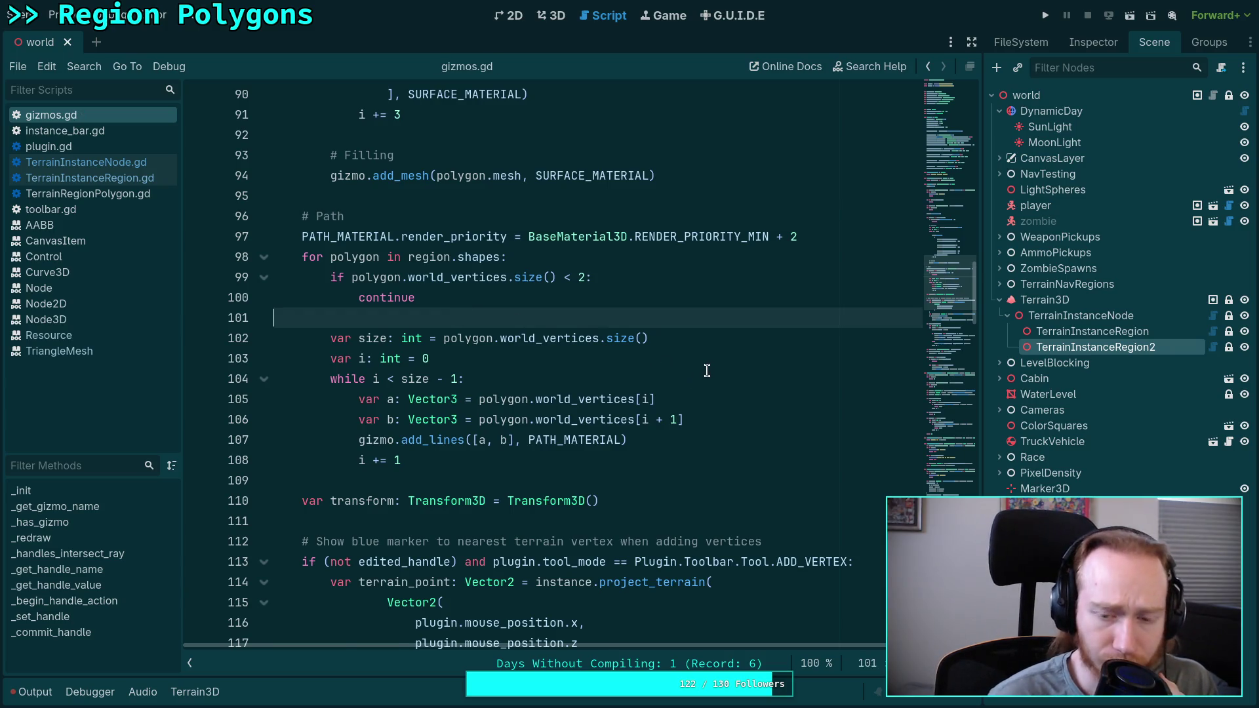
scroll(795, 358, "up", 1)
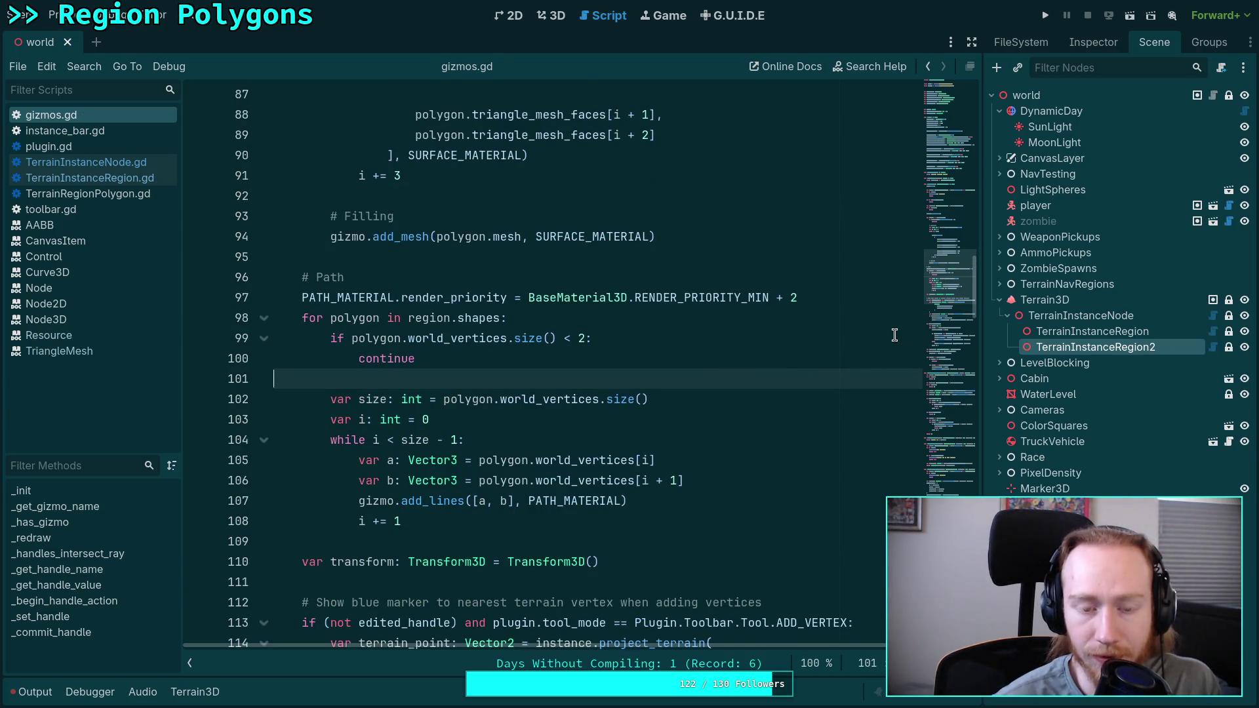
scroll(942, 220, "up", 12)
Duplicate the PATH_MATERIAL declaration on line 13 as PATH_FADED_MATERIAL and save gizmos.gd
mouse_move(942, 214)
left_mouse_down()
mouse_move(957, 167)
mouse_move(954, 183)
left_mouse_up()
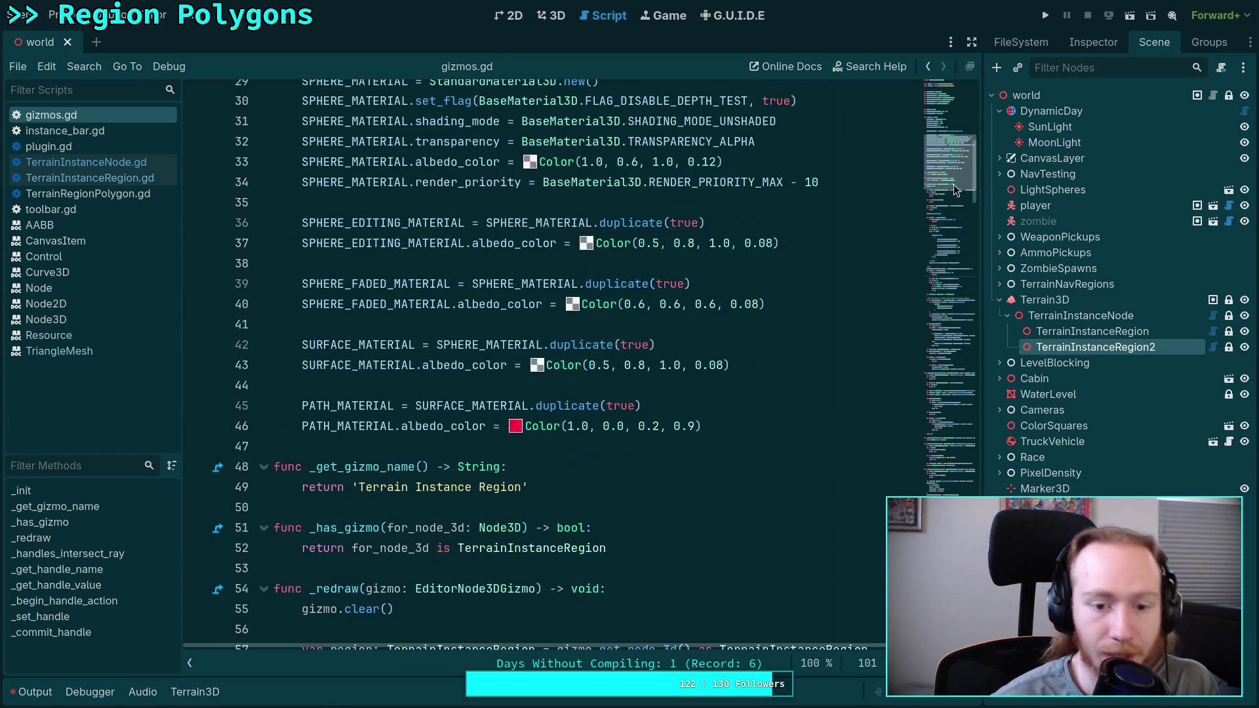
left_click(762, 425)
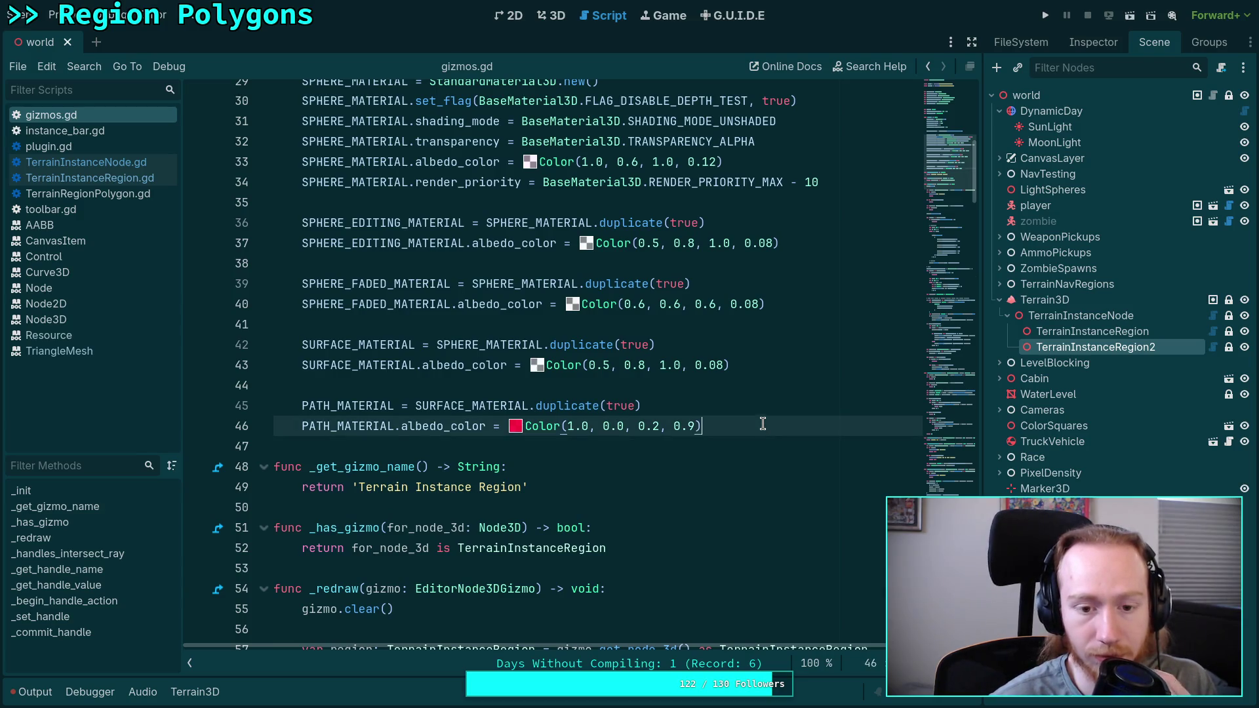
scroll(759, 421, "up", 9)
left_click(602, 329)
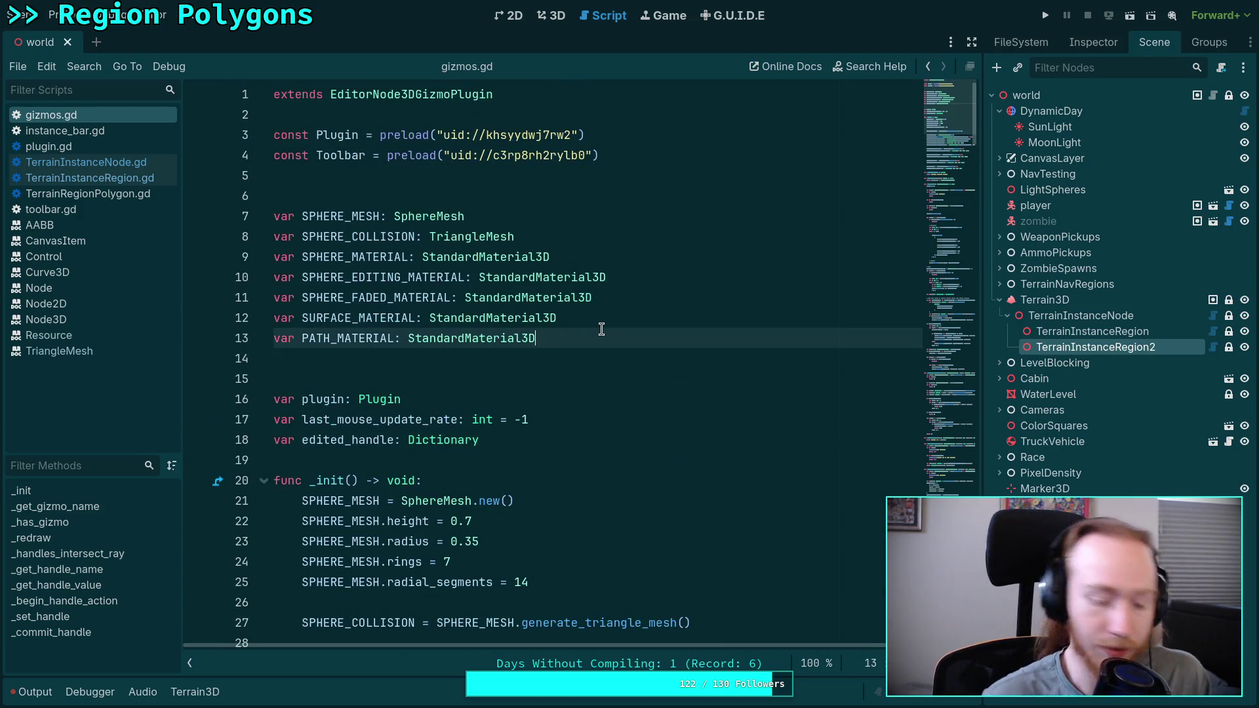
key("ctrl+shift+d")
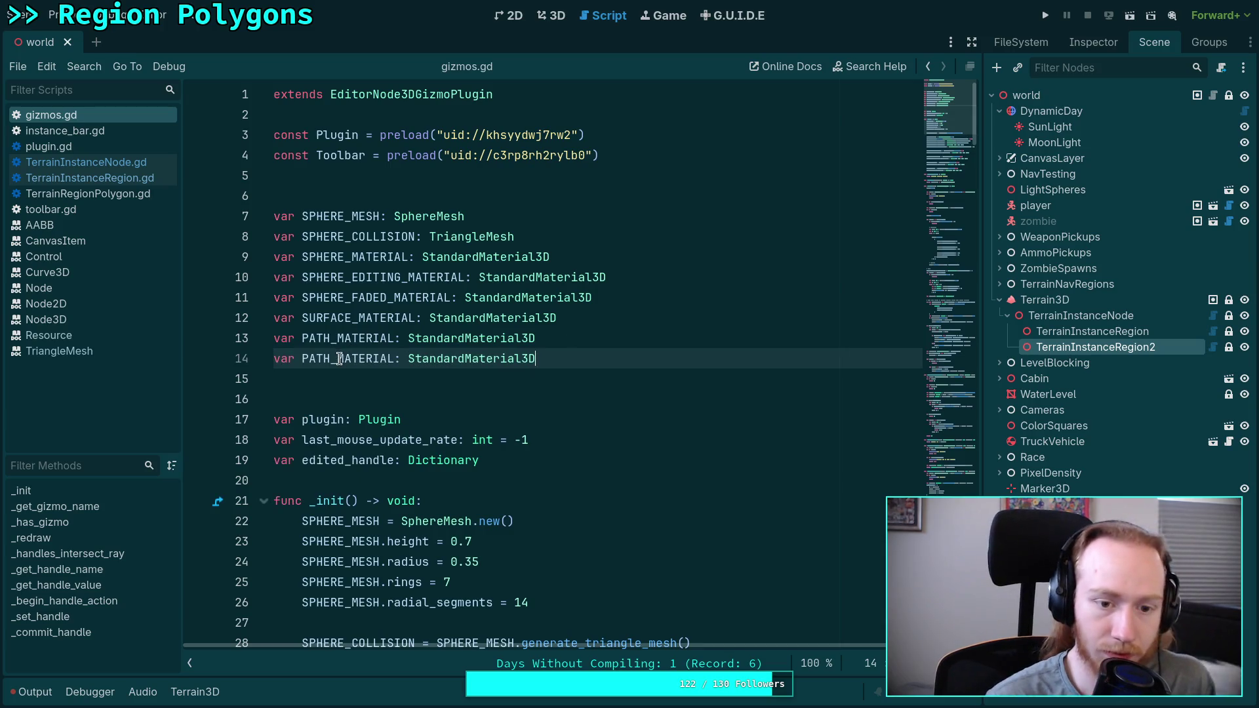
type("FADED")
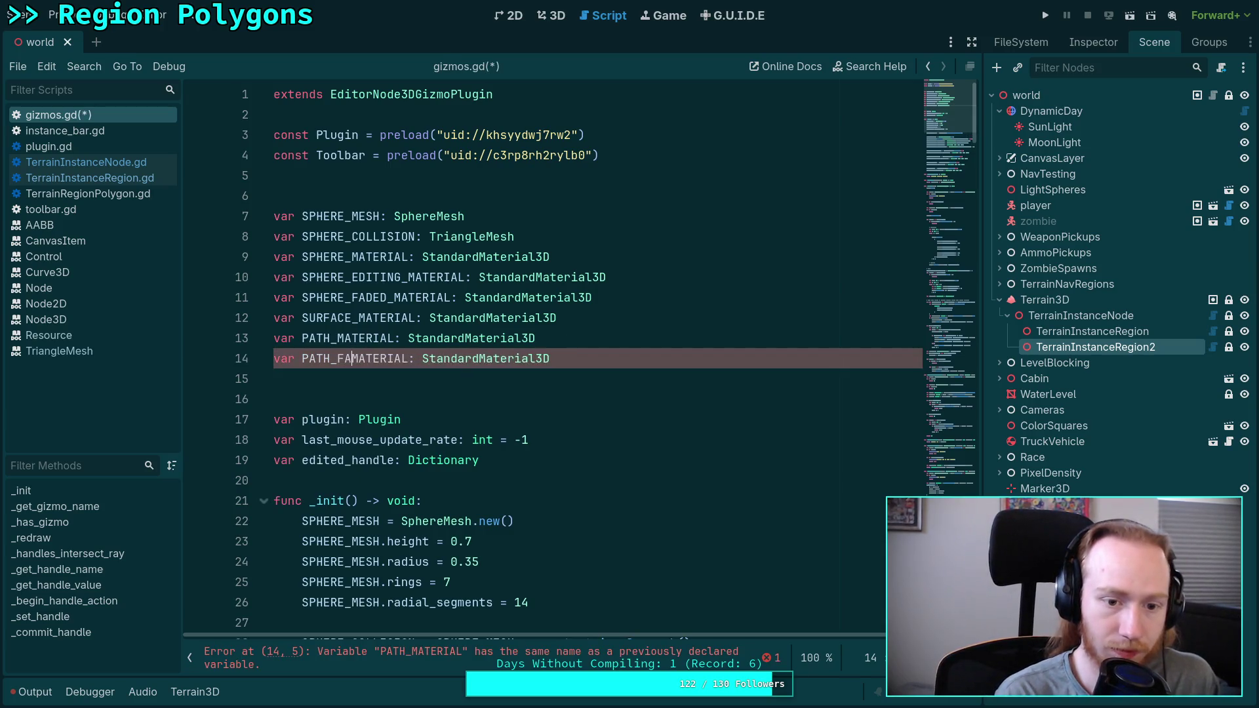
type("_")
key("ctrl+s")
scroll(552, 373, "down", 19)
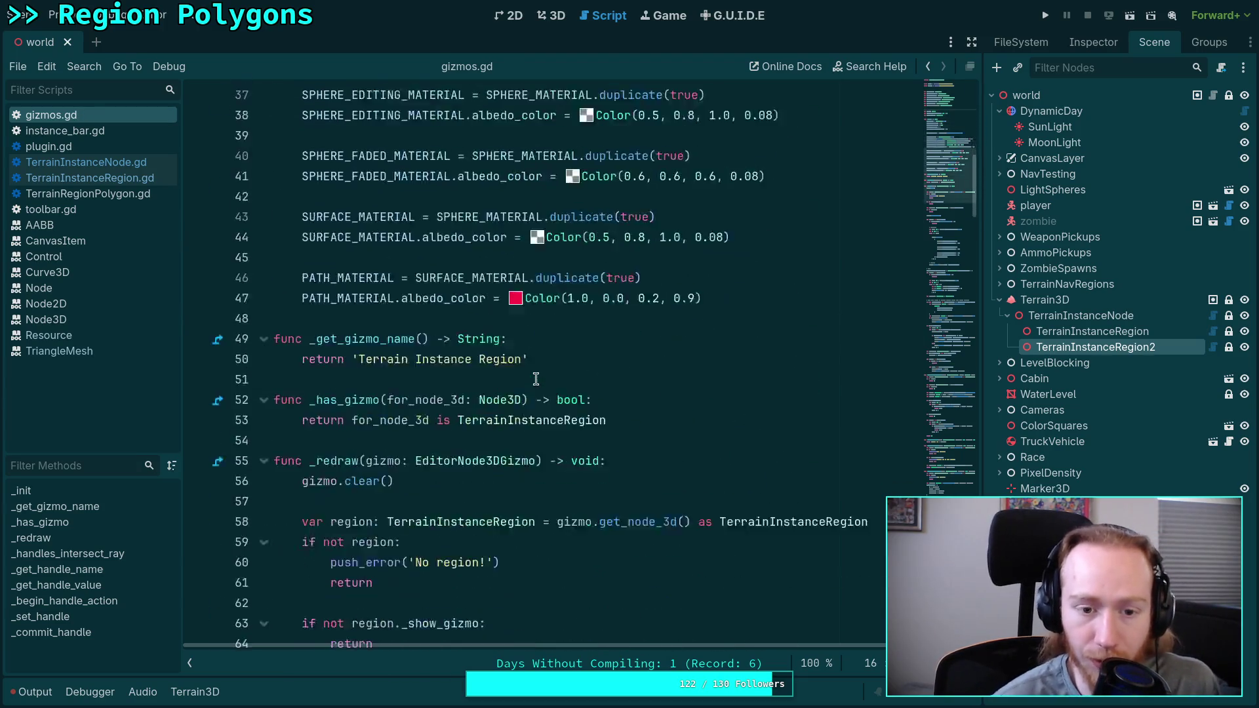
scroll(552, 374, "down", 12)
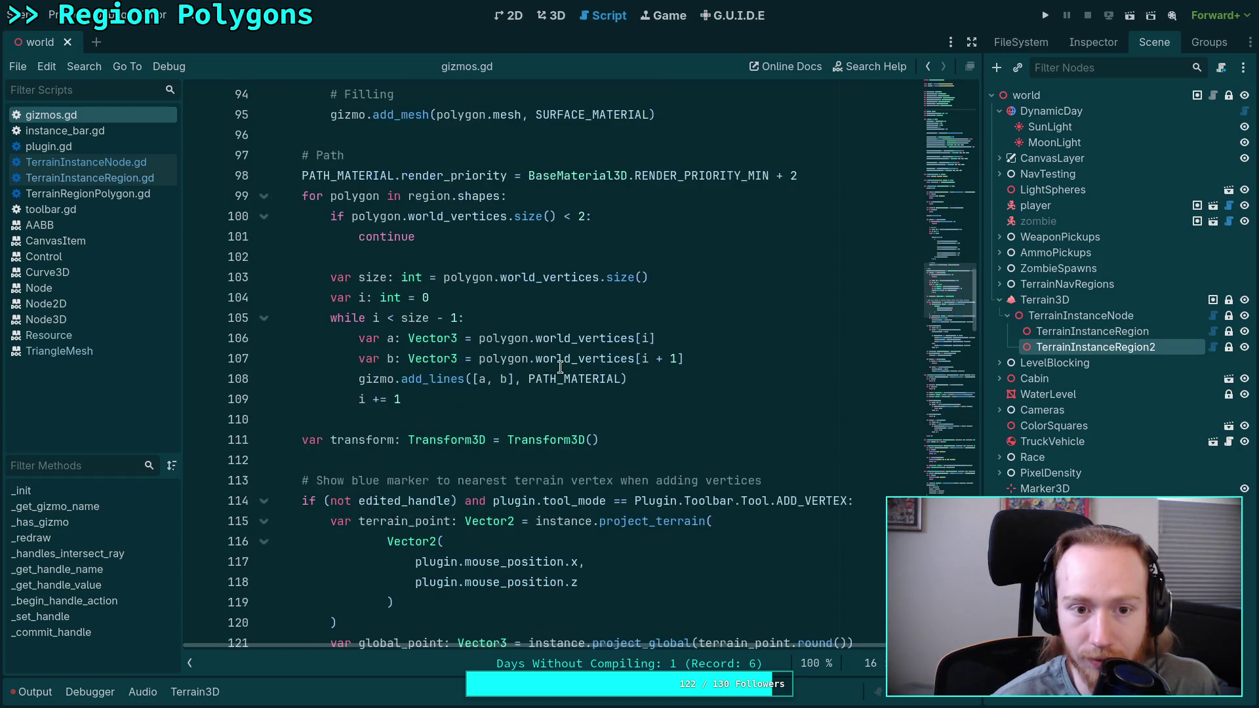
left_click(684, 203)
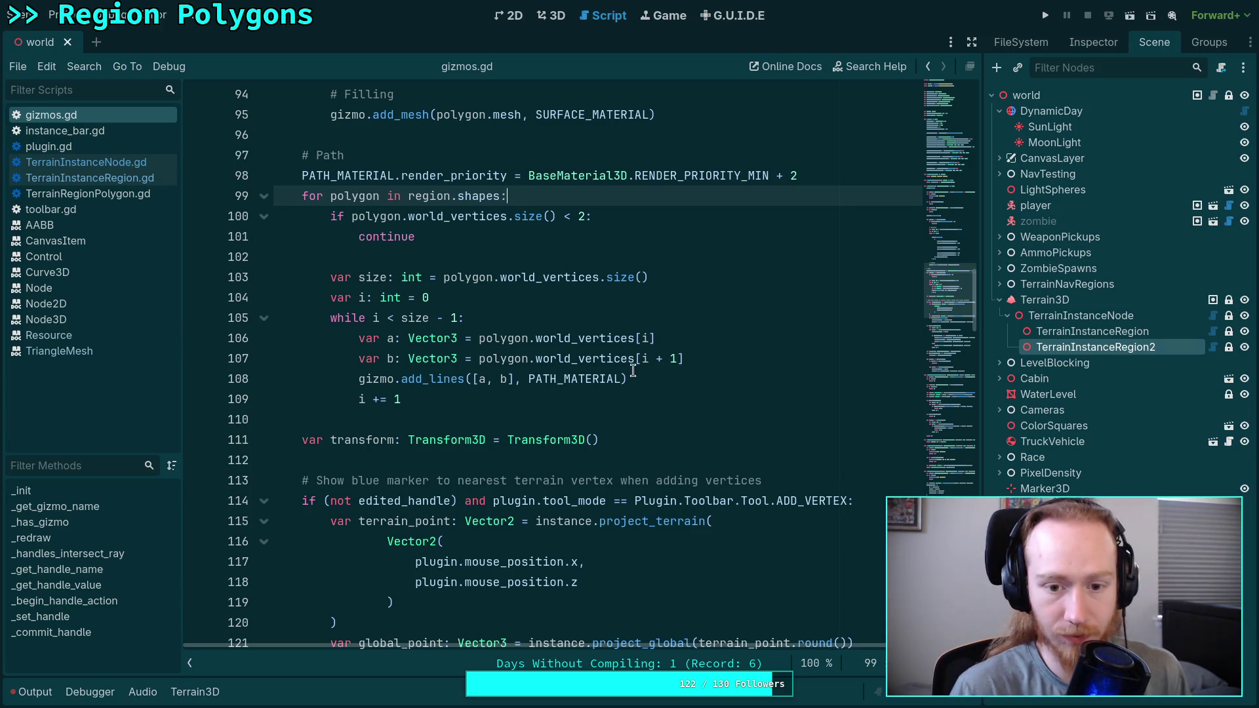
Declare 'var path_mat: StandardMaterial3D = PATH_MATERIAL' after the continue line
left_click(657, 297)
left_click(573, 261)
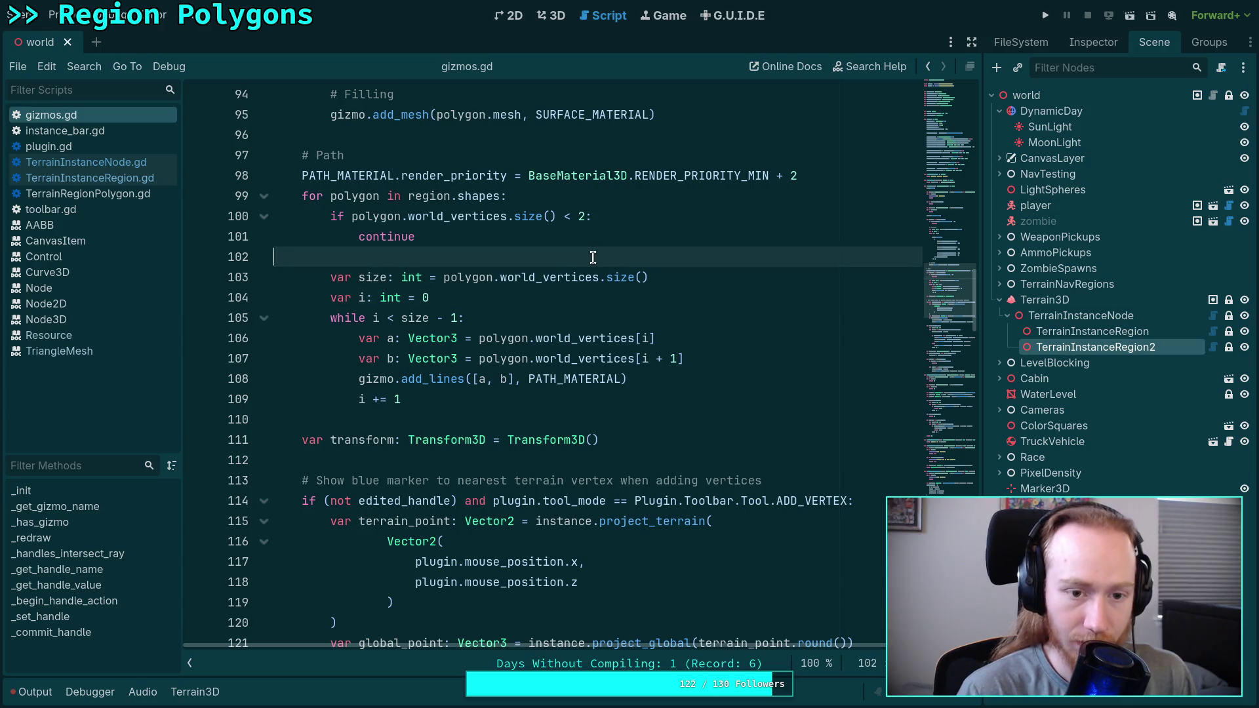
key("Return")
type("var path:")
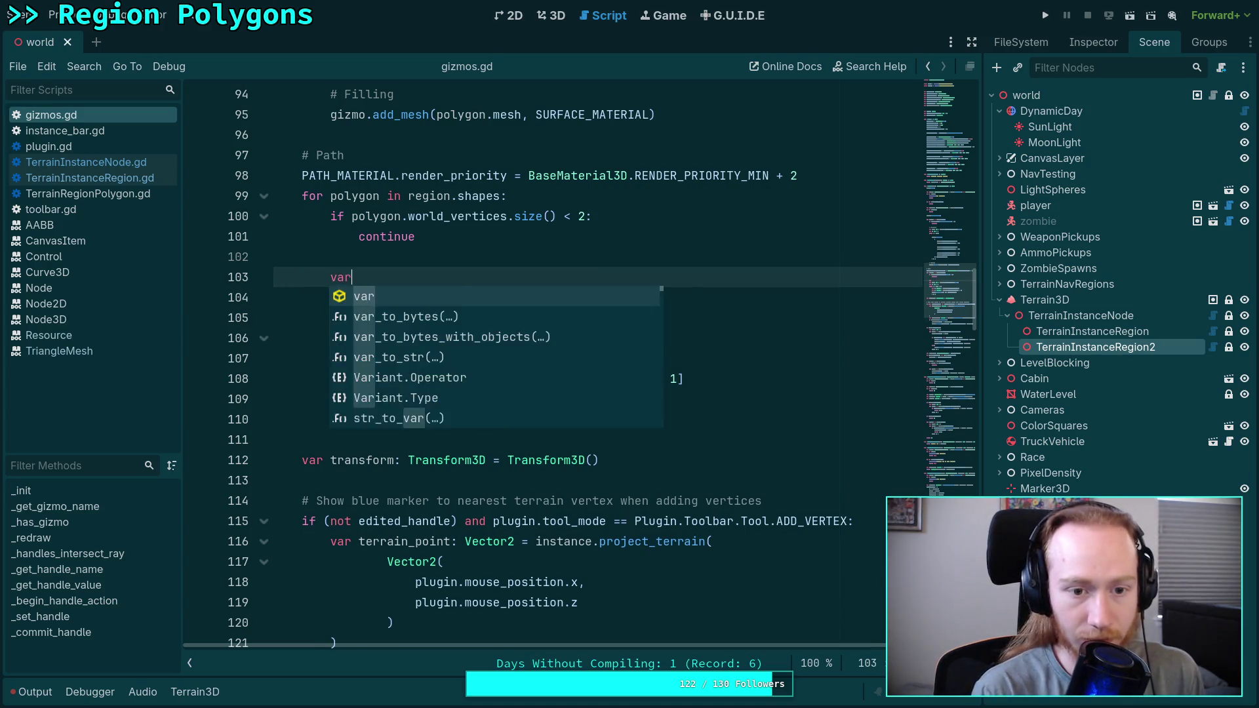
type("_mat: Star")
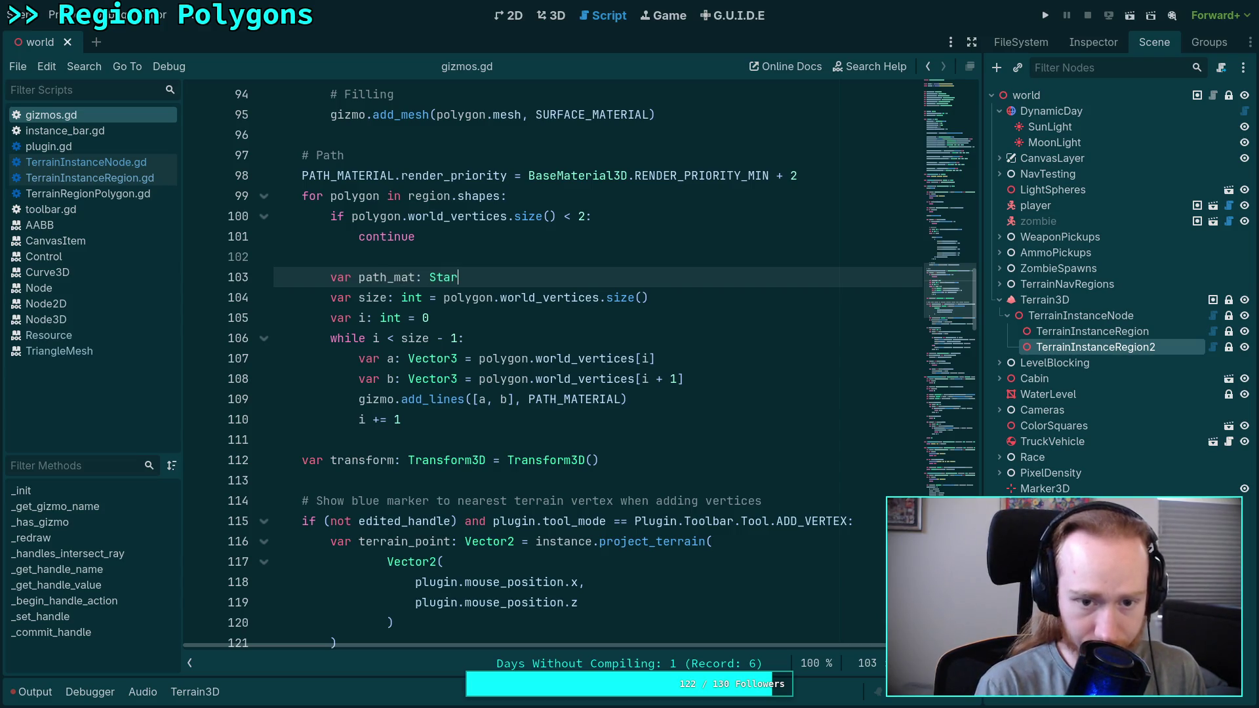
key("Return")
type("PAH")
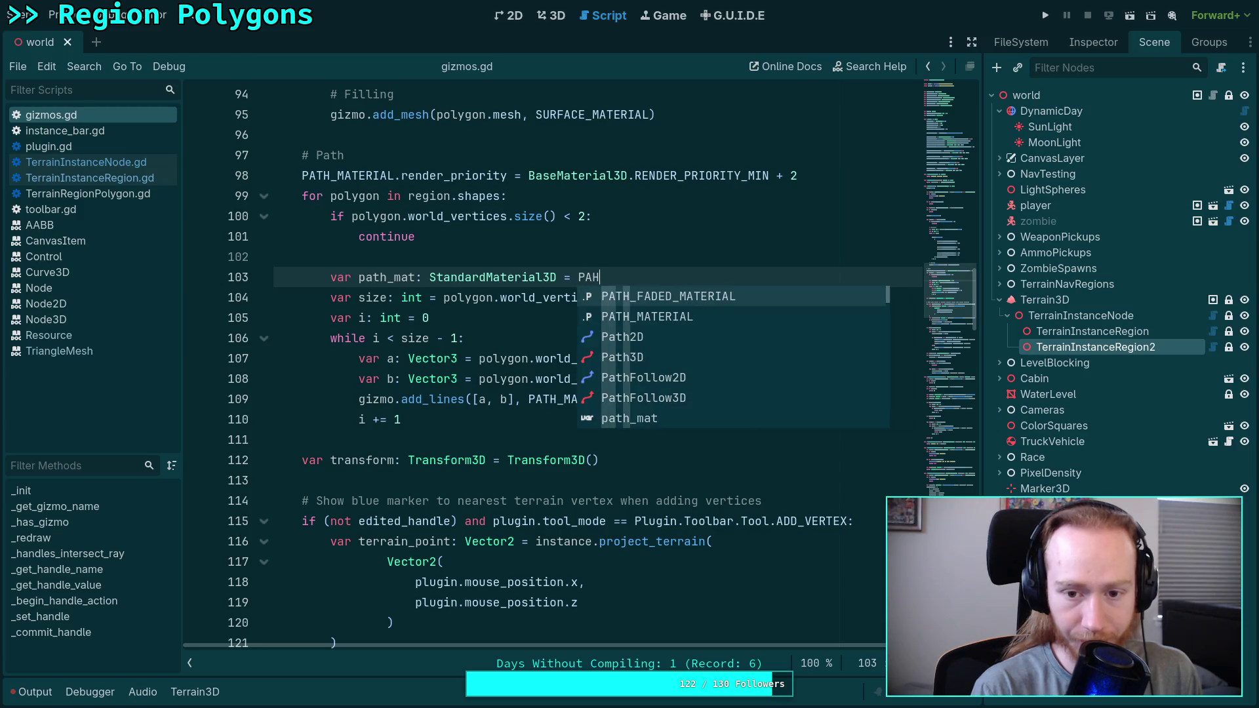
key("Return")
key("Return")
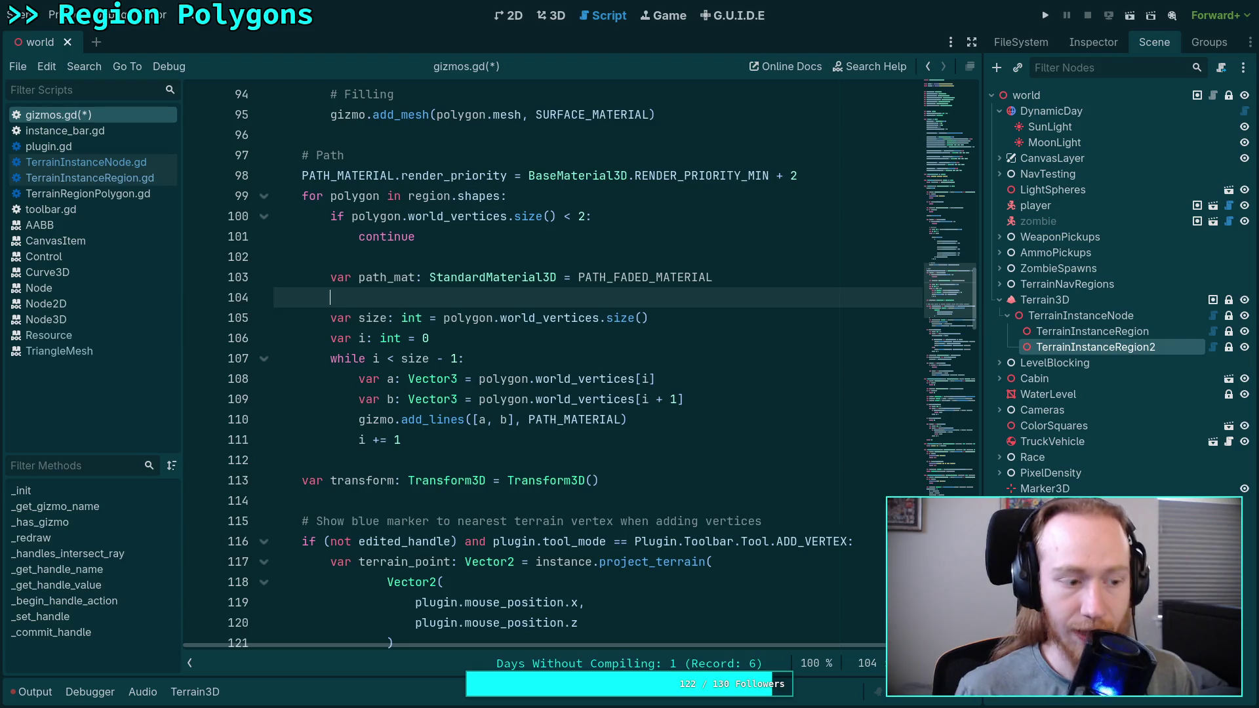
left_click_drag(613, 277, 657, 277)
key("BackSpace")
left_click(730, 293)
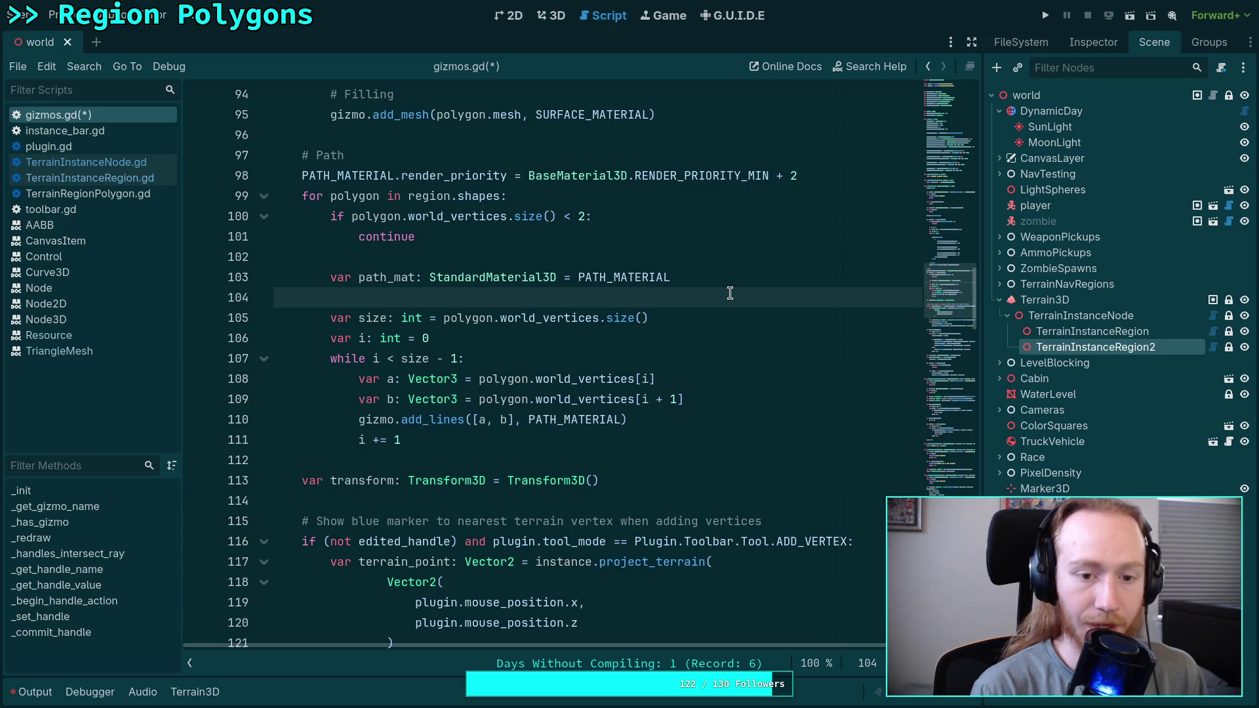
Add 'if region._last_shape and polygon == region._last_shape:' setting path_mat = PATH_FADED_MATERIAL
type("if")
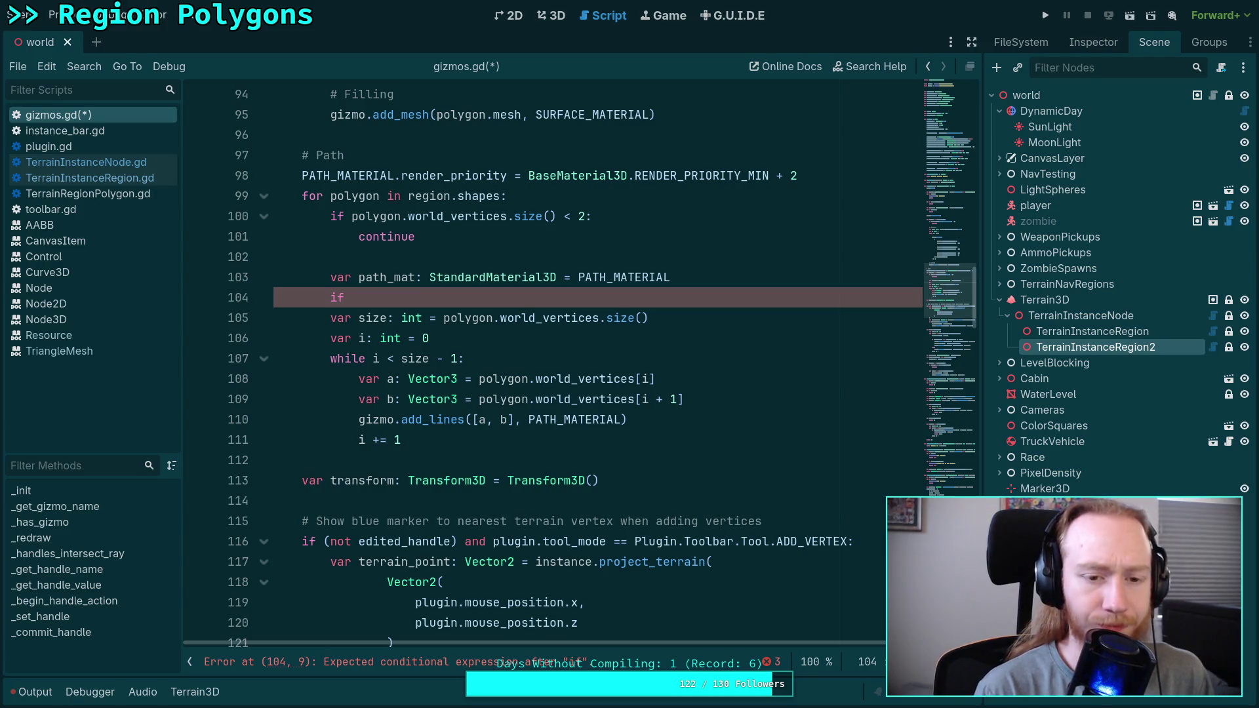
type("region.")
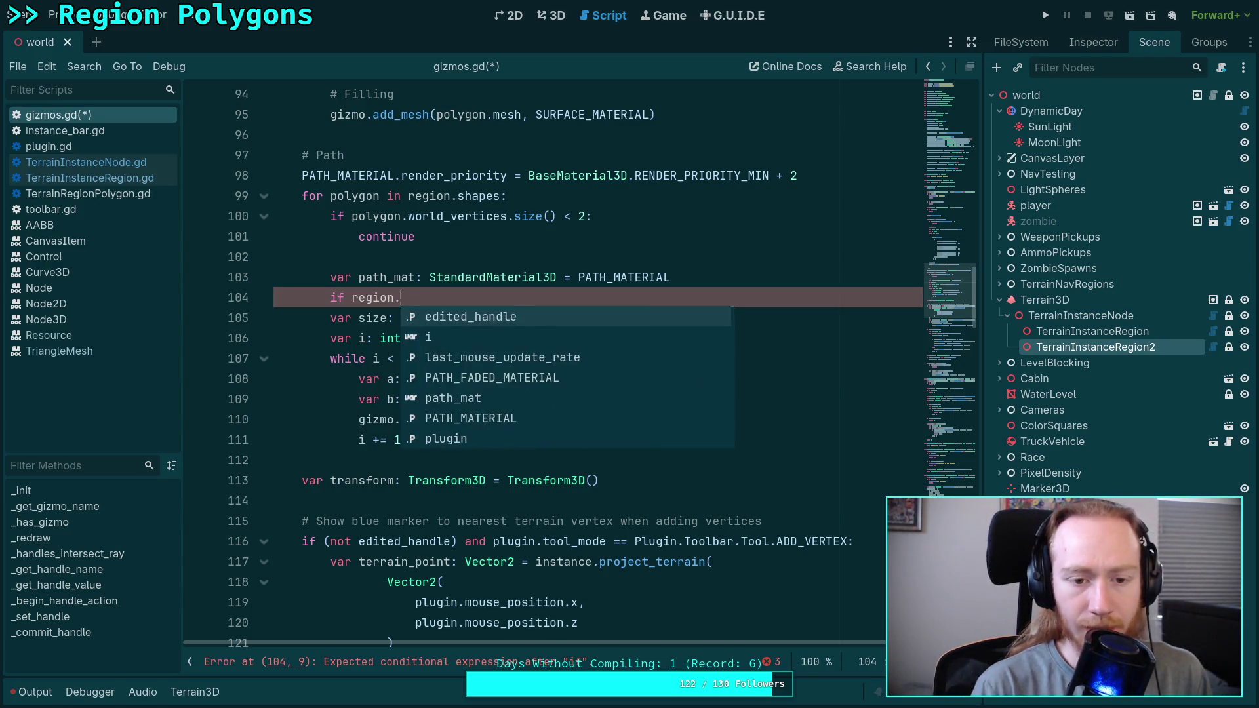
type("_la")
key("Return")
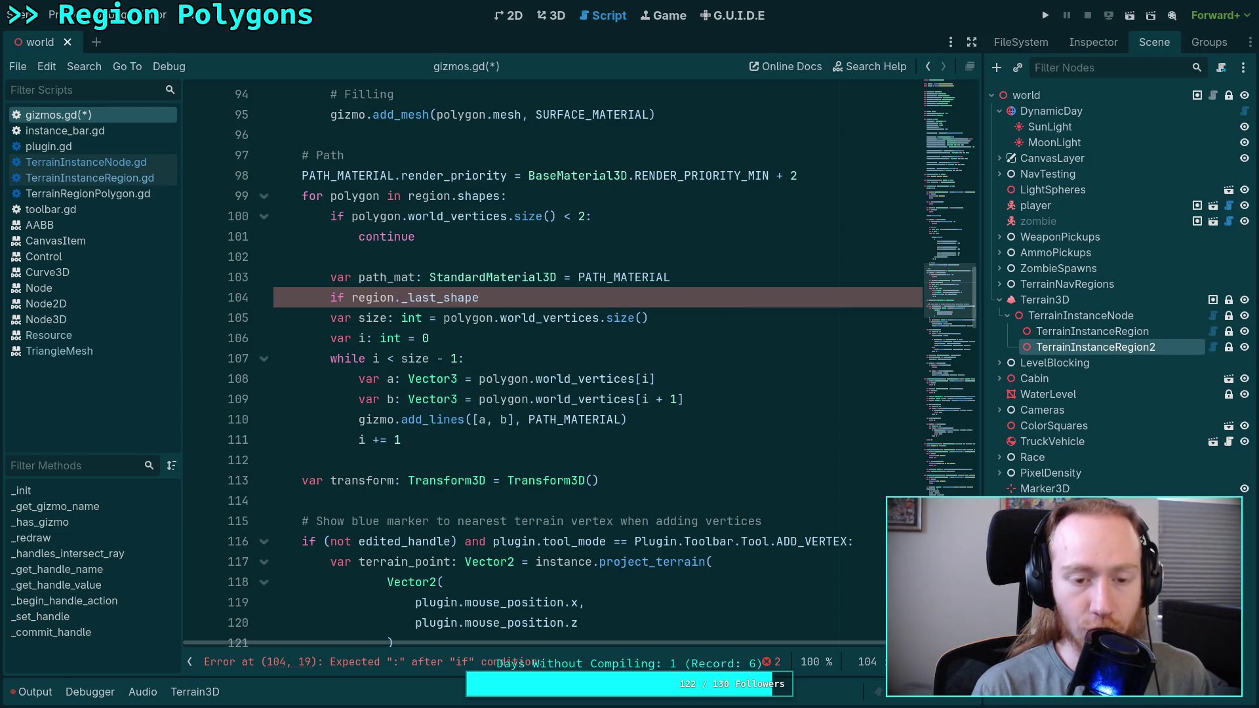
type("and")
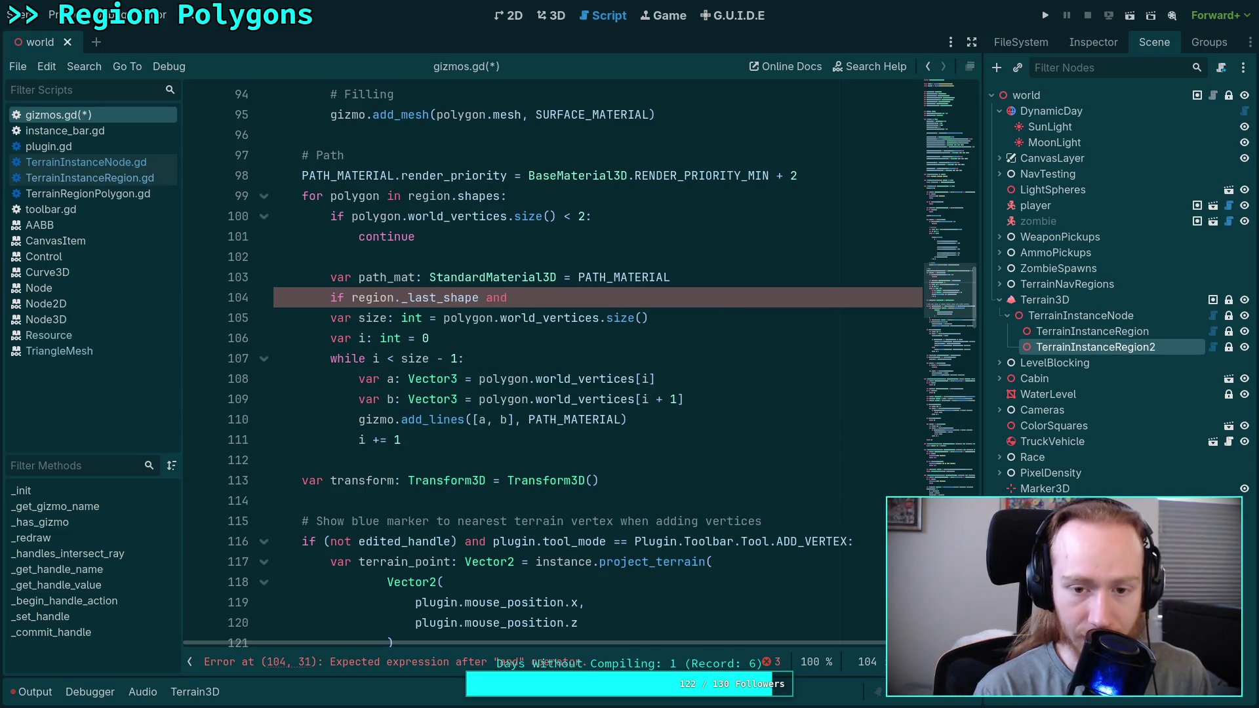
key("BackSpace")
key("BackSpace")
key("BackSpace")
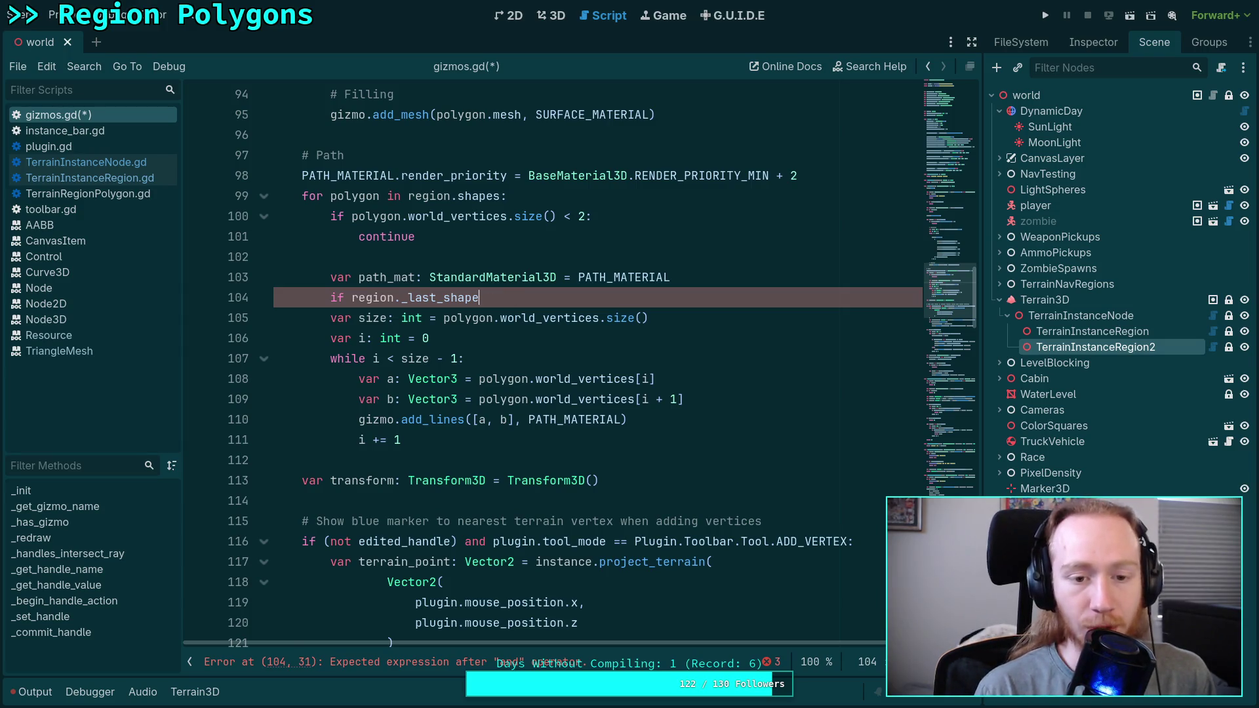
type(":")
key("BackSpace")
type("and ")
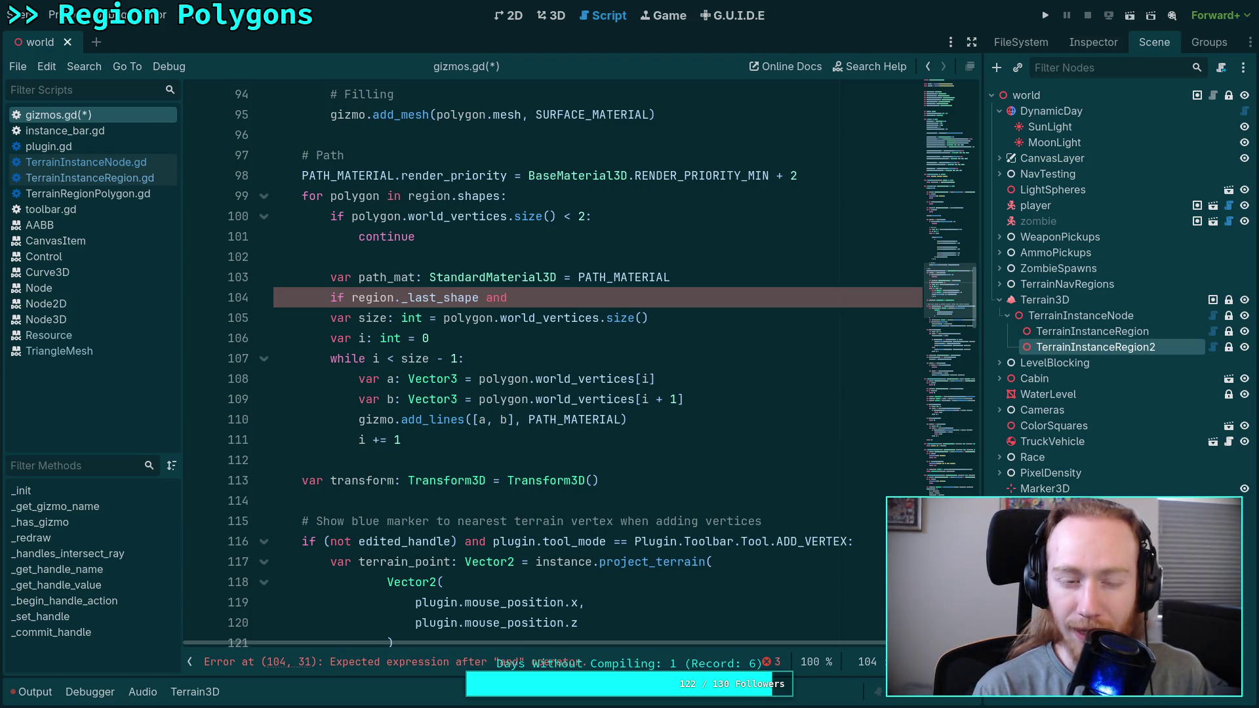
type("polygon =")
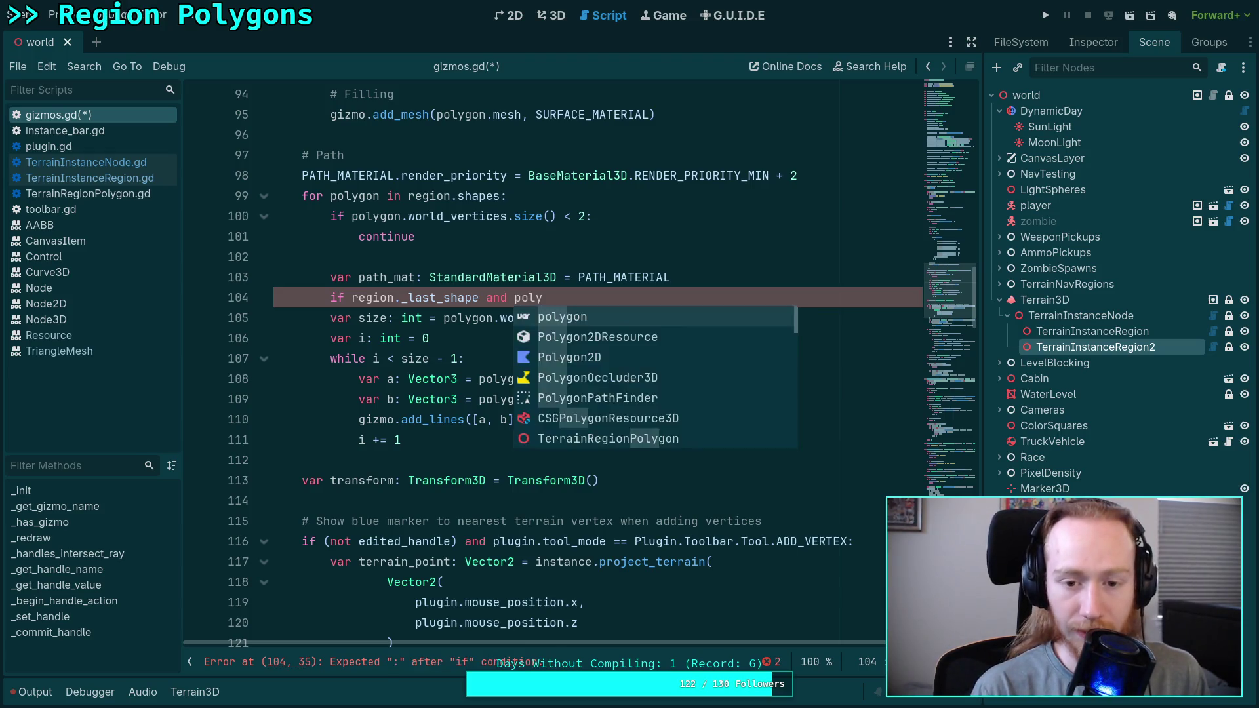
type("= region.")
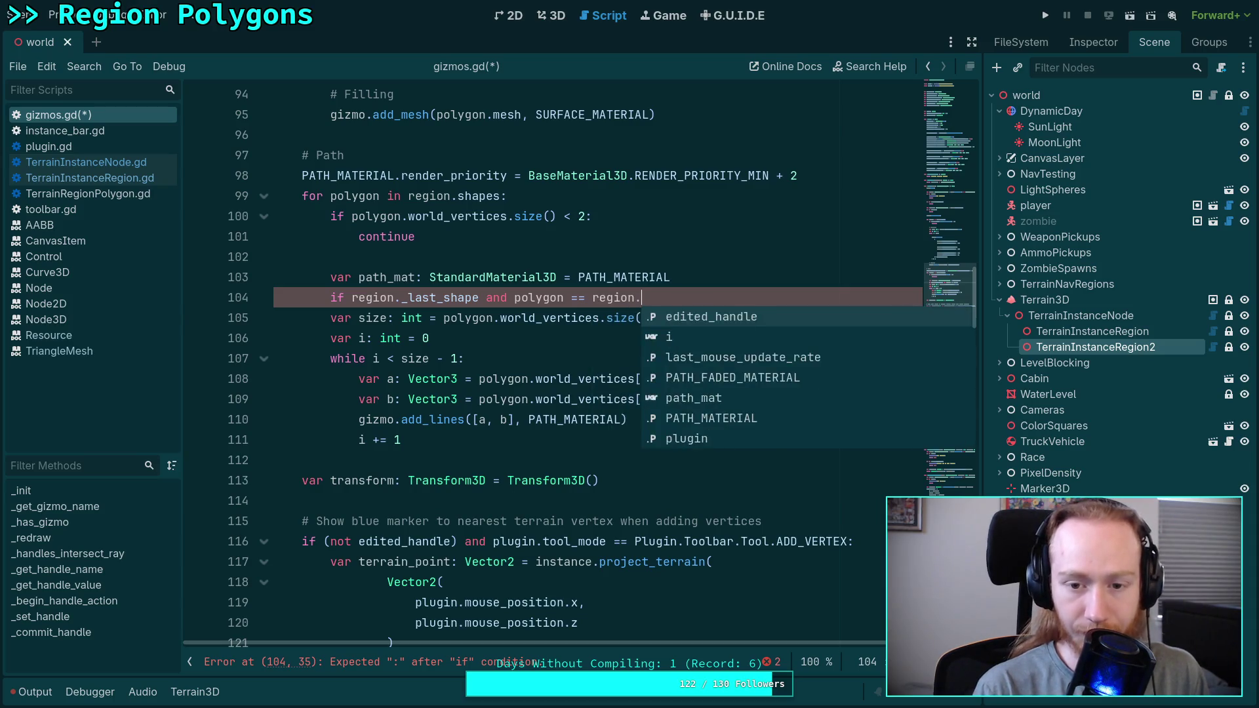
type("_last_shape:")
key("Return")
type("path_mat")
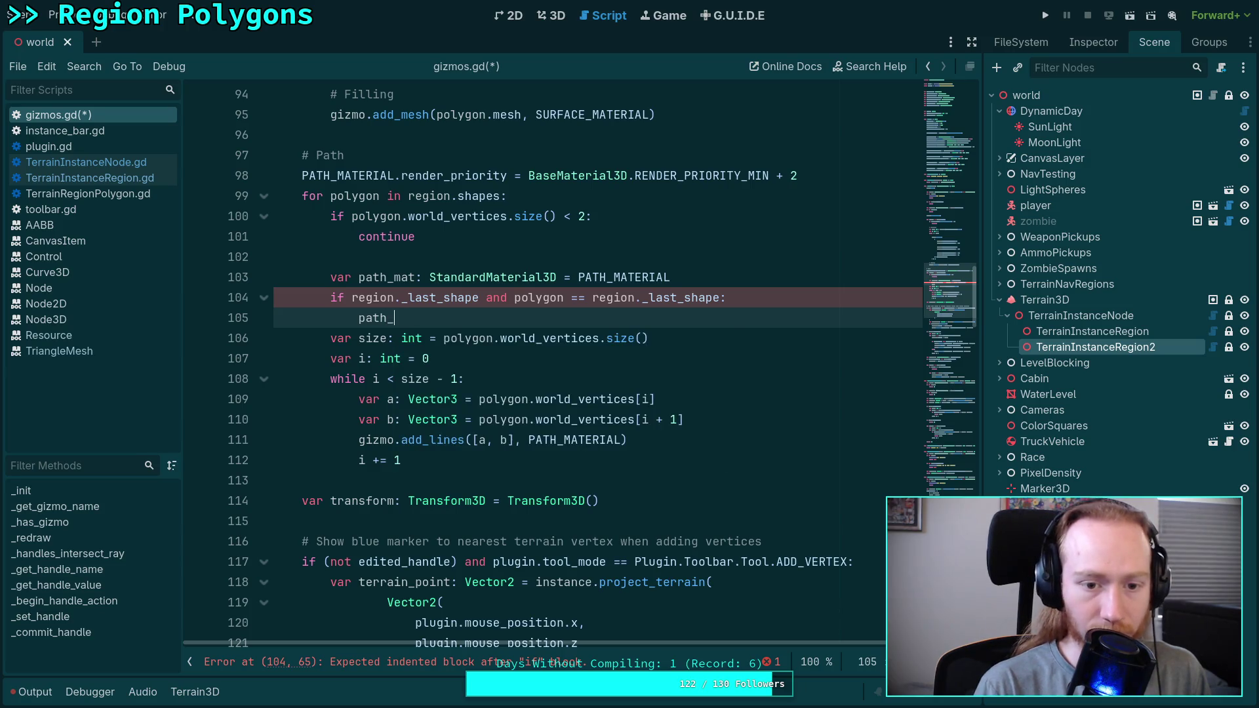
type(" =")
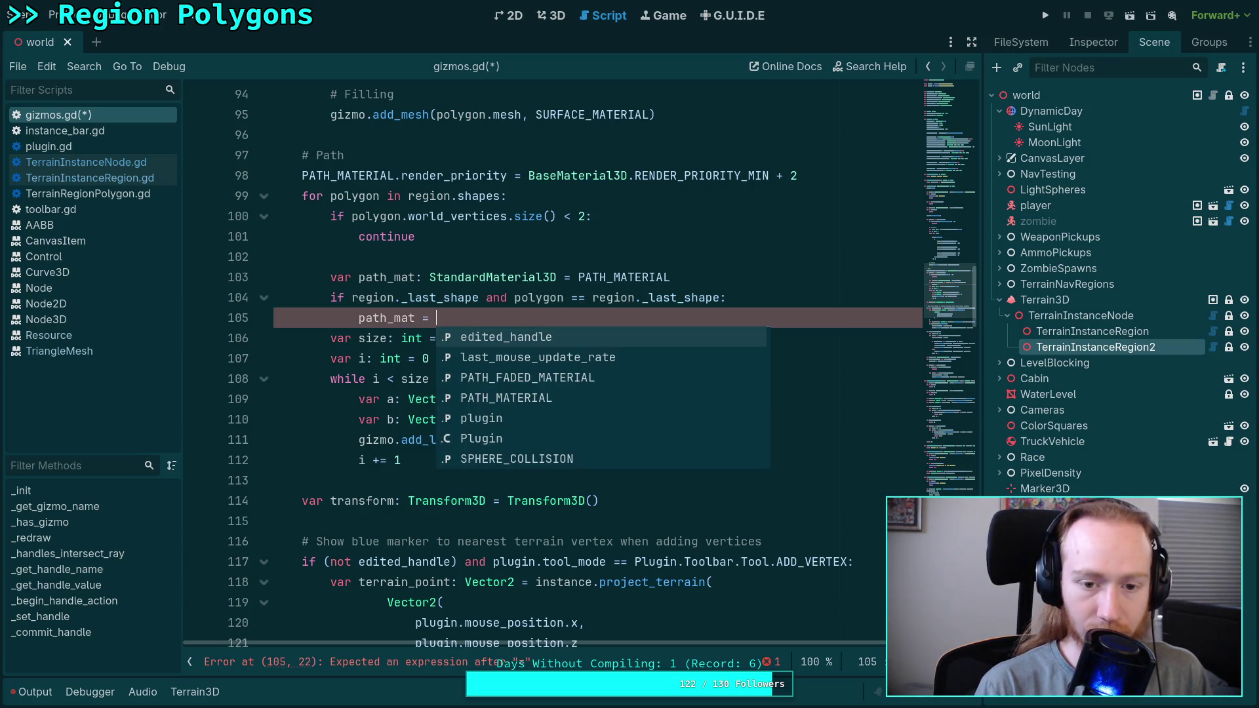
key("Down")
key("Down")
key("Return")
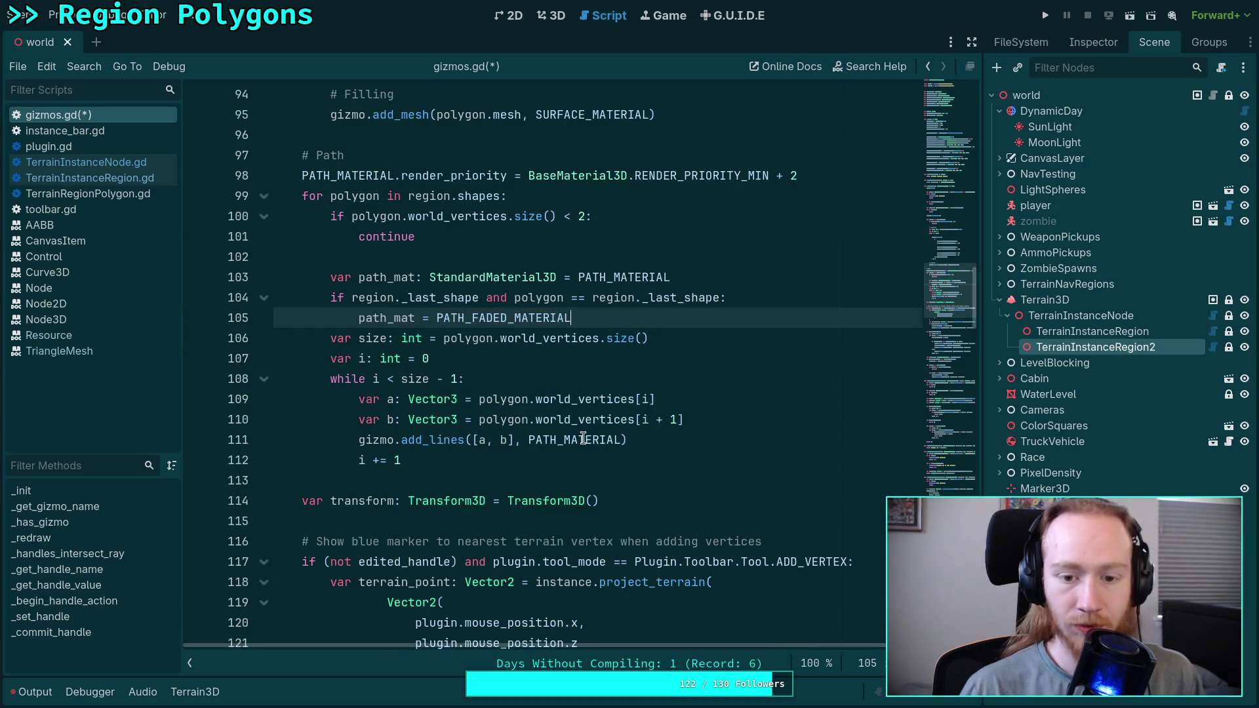
Pass path_mat to add_lines instead of PATH_MATERIAL and save the script
double_click(579, 439)
type("path_mat")
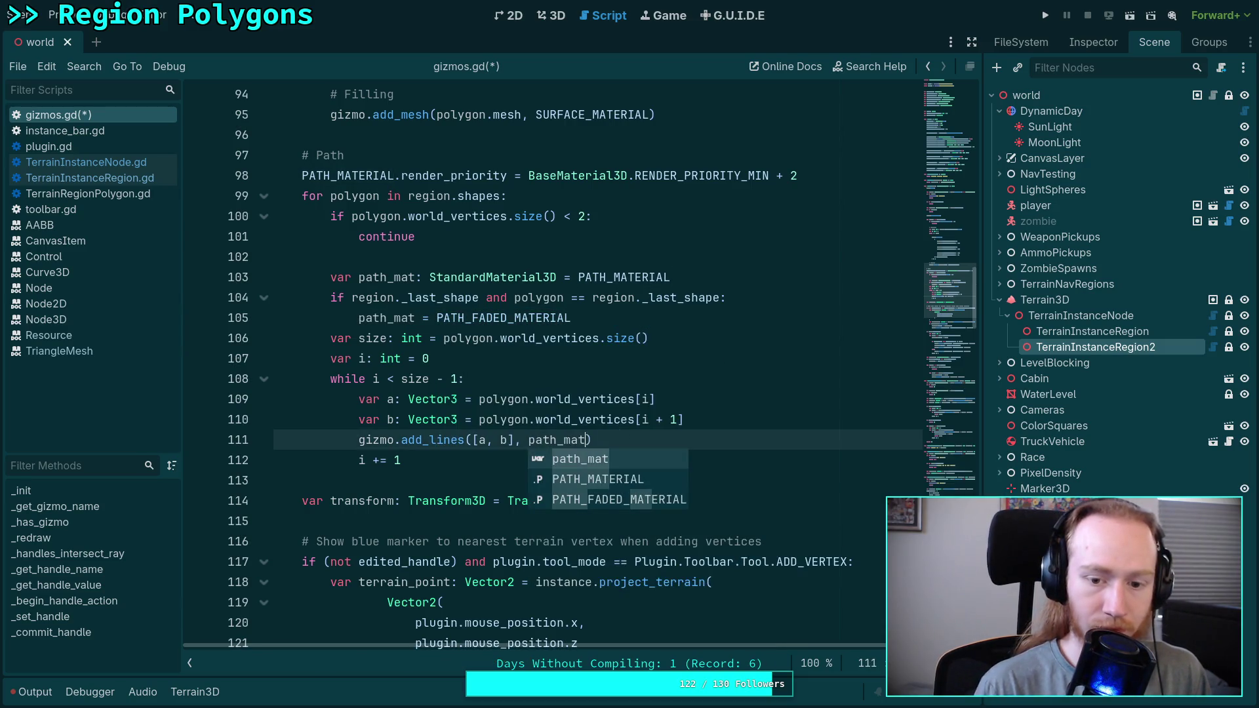
key("ctrl+s")
left_click(446, 474)
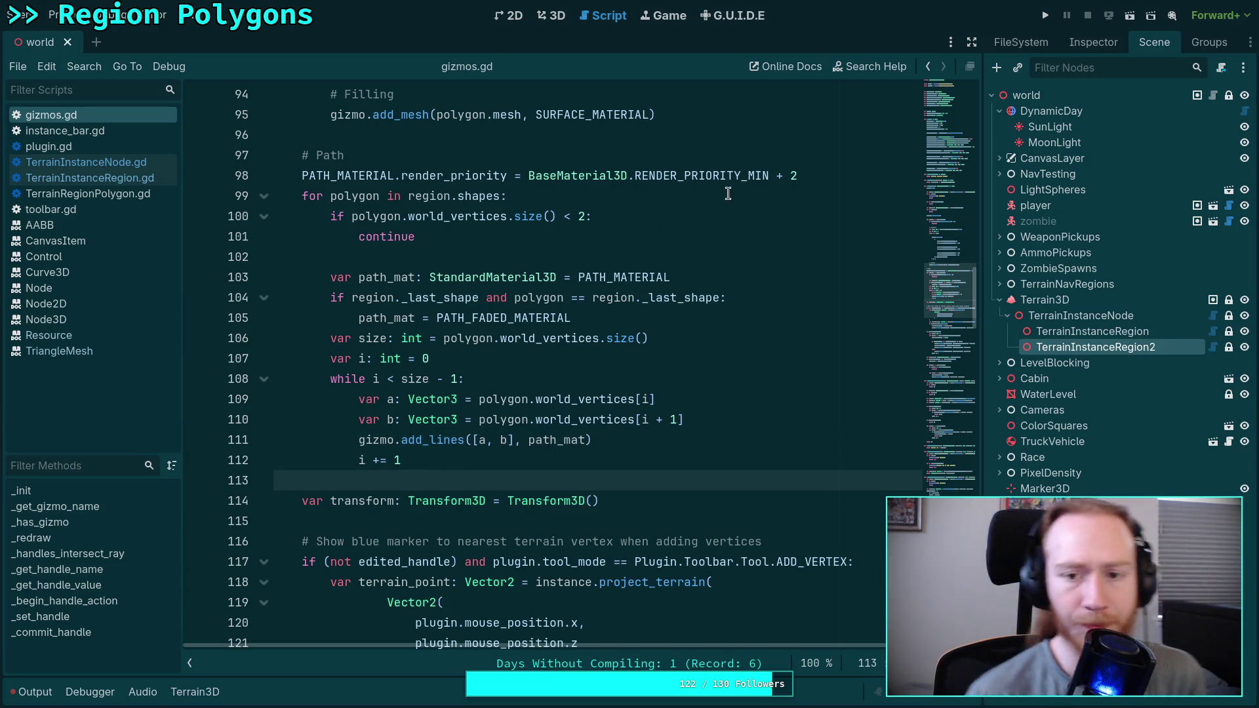
Delete the PATH_MATERIAL render_priority line under the # Path comment and save
scroll(735, 341, "up", 4)
left_click_drag(825, 420, 823, 403)
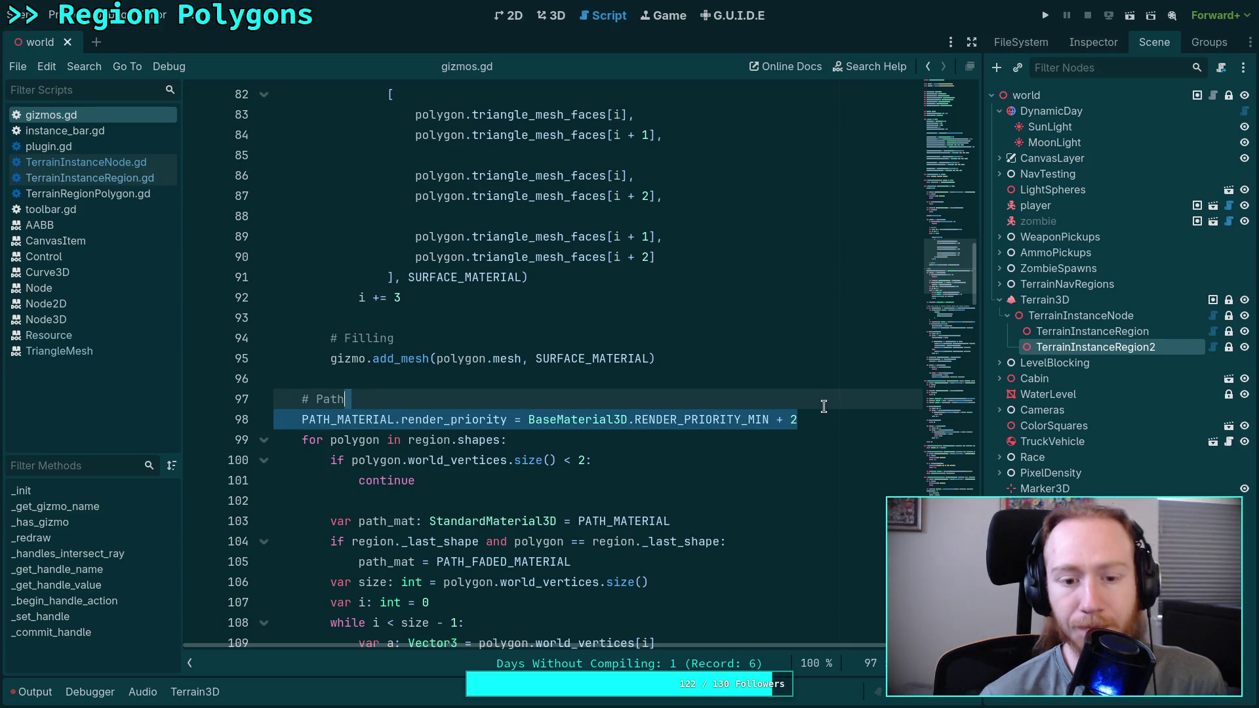
scroll(820, 397, "up", 16)
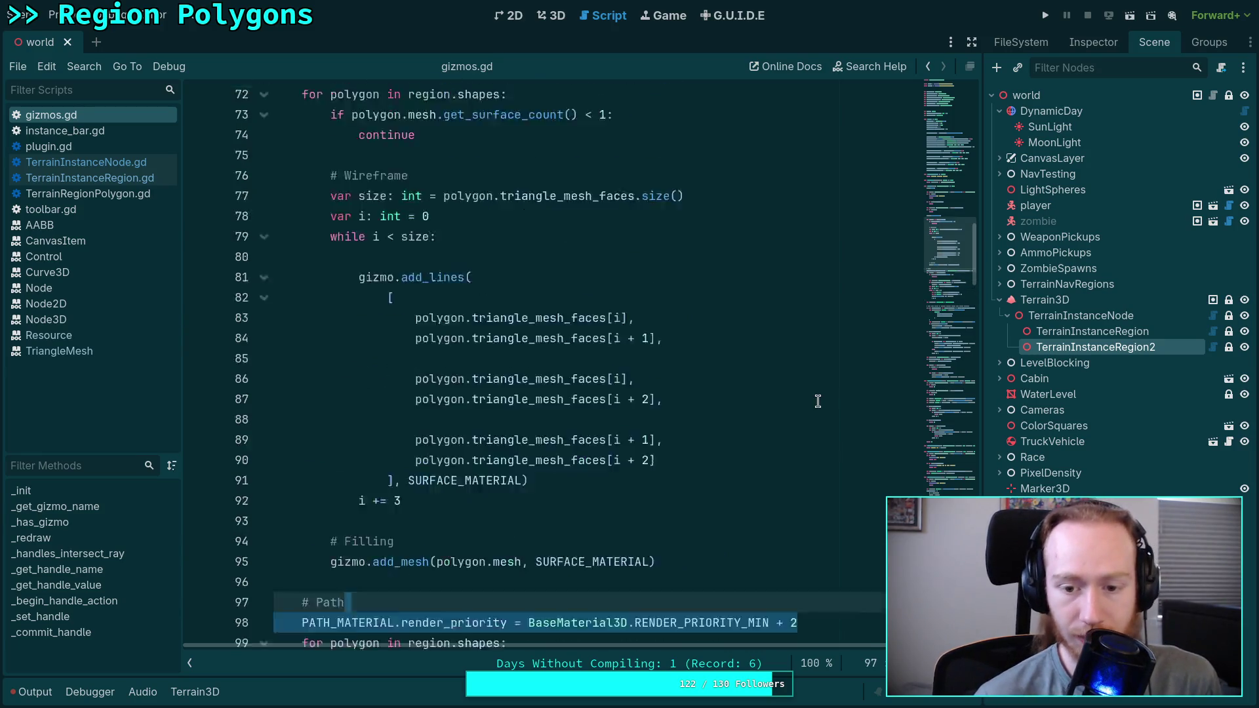
scroll(684, 354, "up", 3)
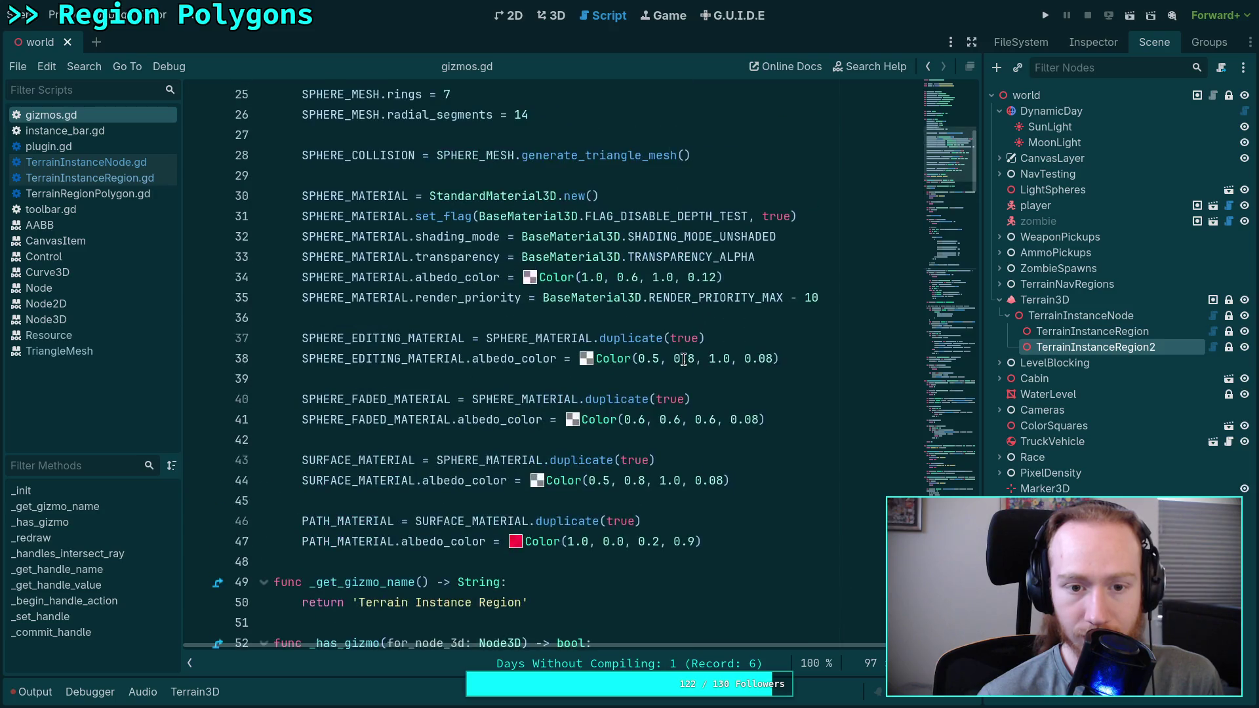
scroll(706, 306, "down", 1)
scroll(706, 307, "down", 20)
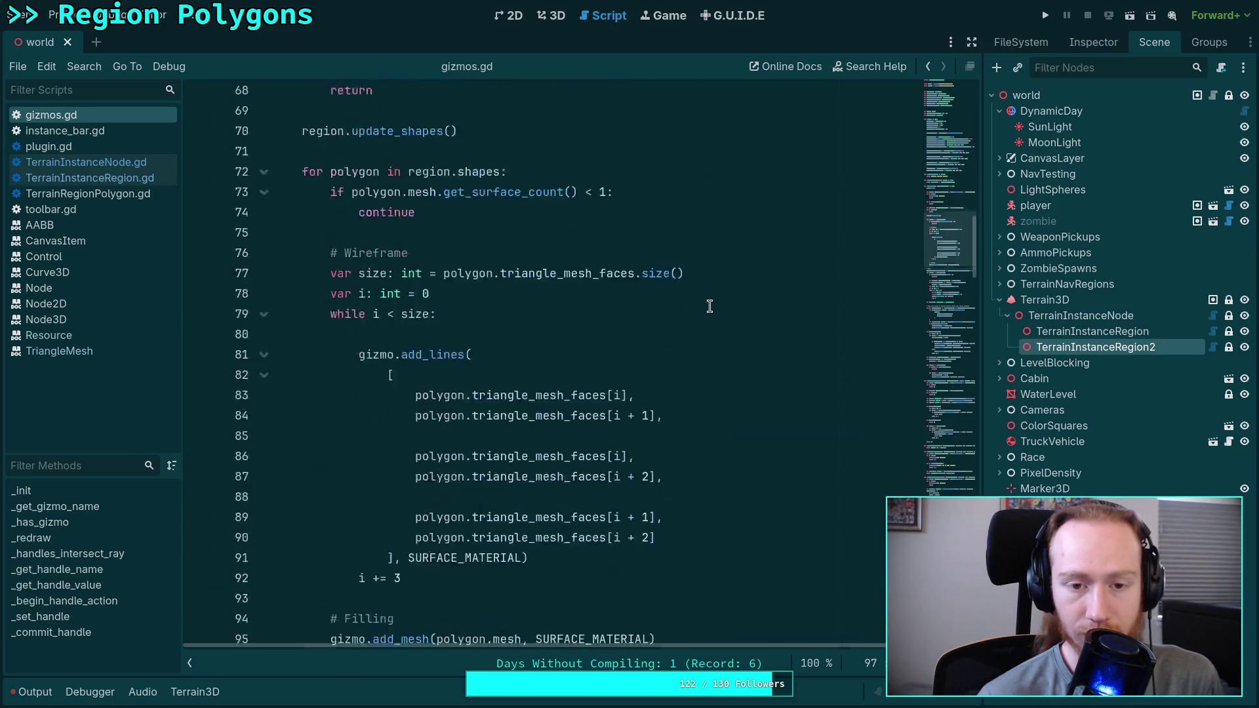
scroll(763, 327, "up", 6)
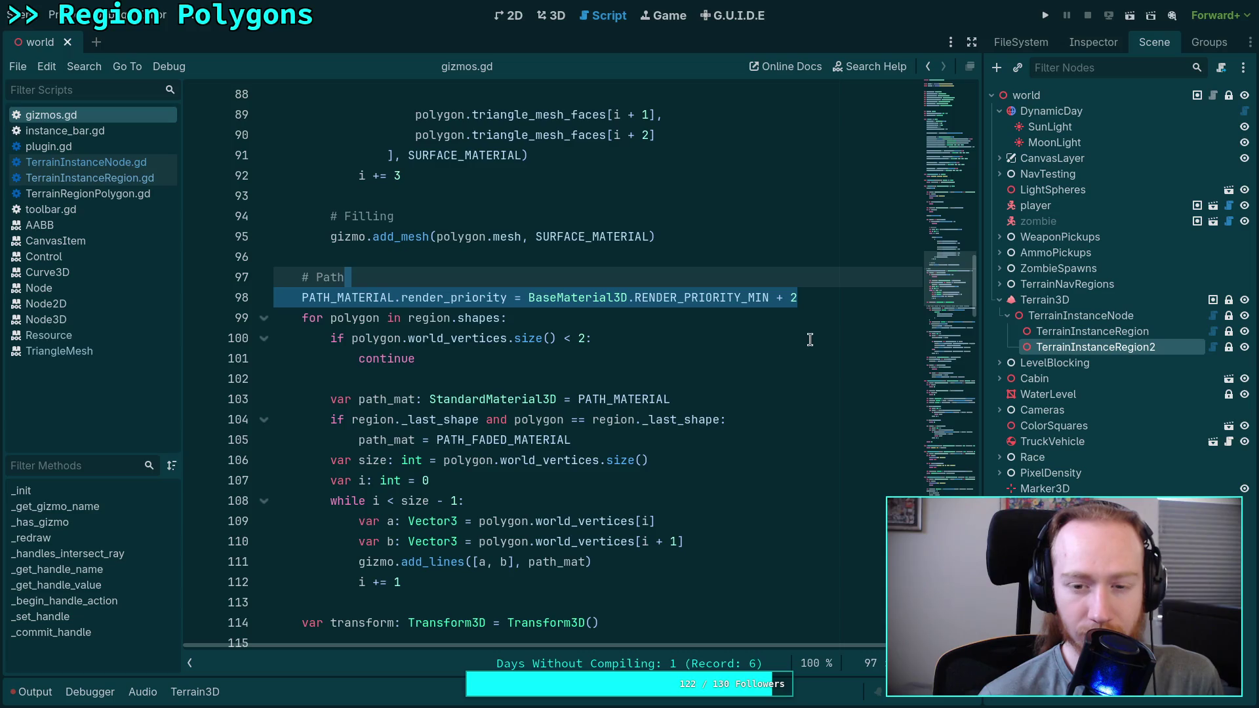
key("BackSpace")
key("ctrl+s")
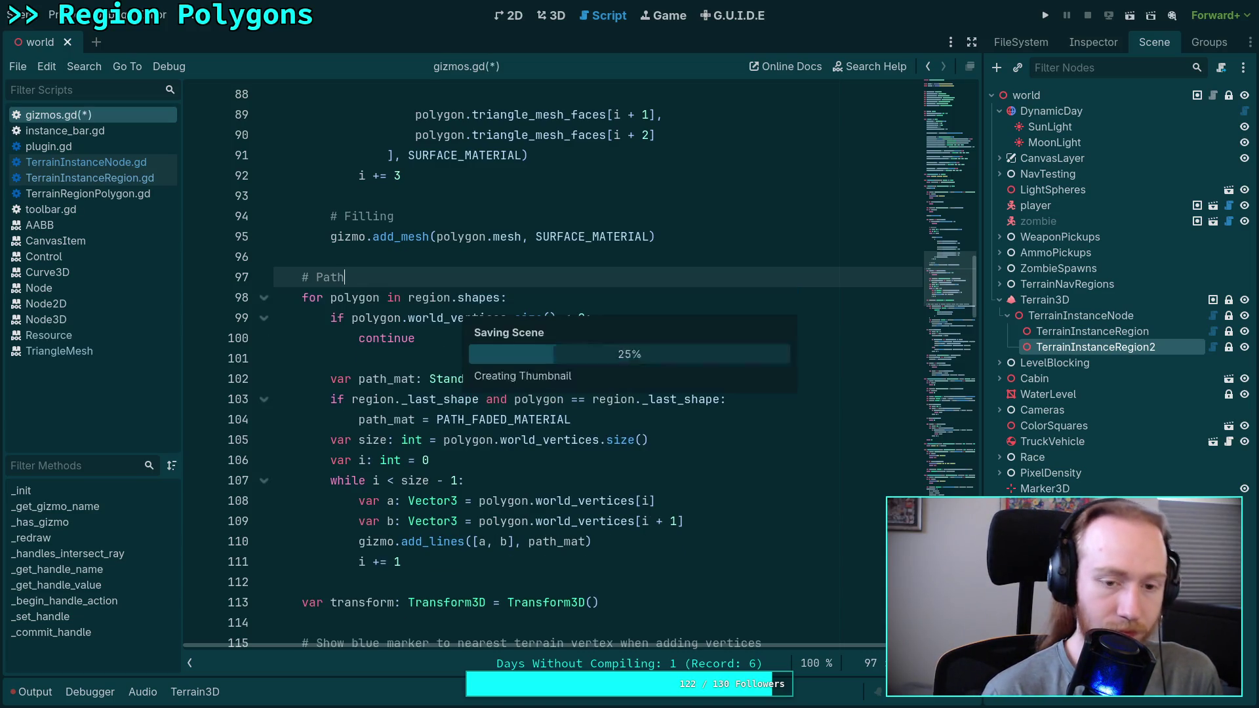
left_click(565, 357)
Select the two PATH_MATERIAL setup lines 46–47
scroll(565, 357, "down", 5)
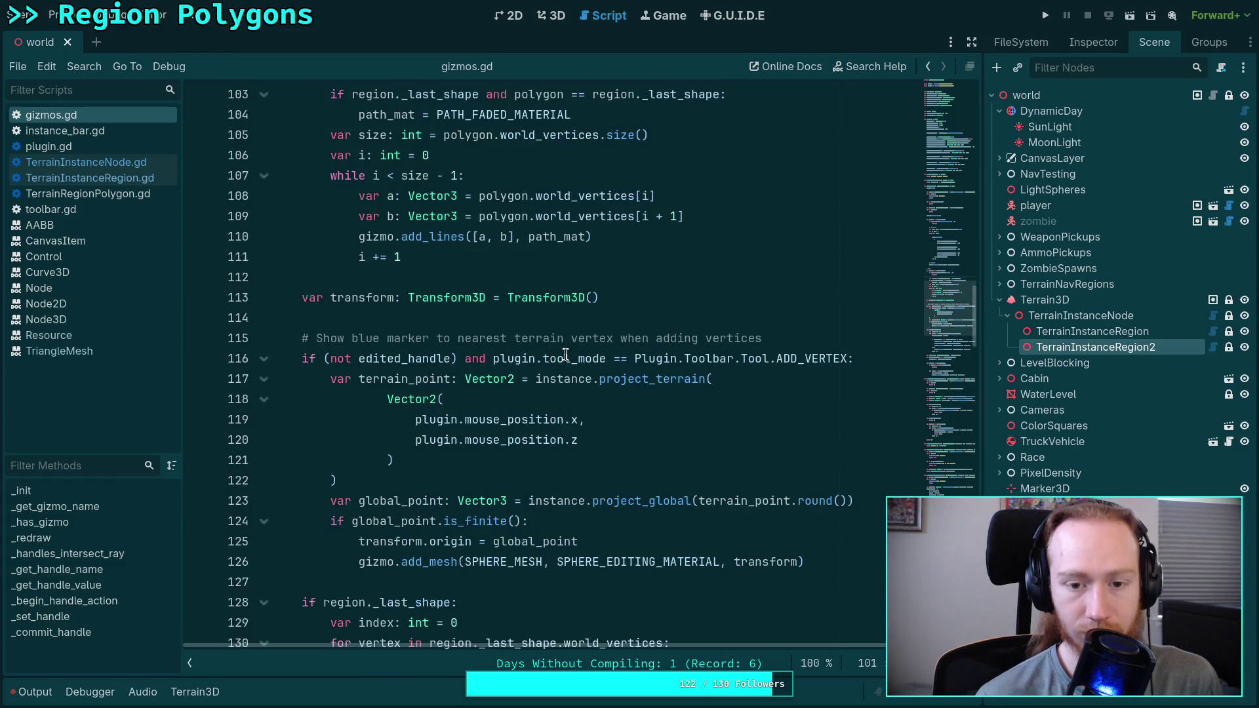
scroll(578, 358, "down", 4)
scroll(578, 358, "down", 6)
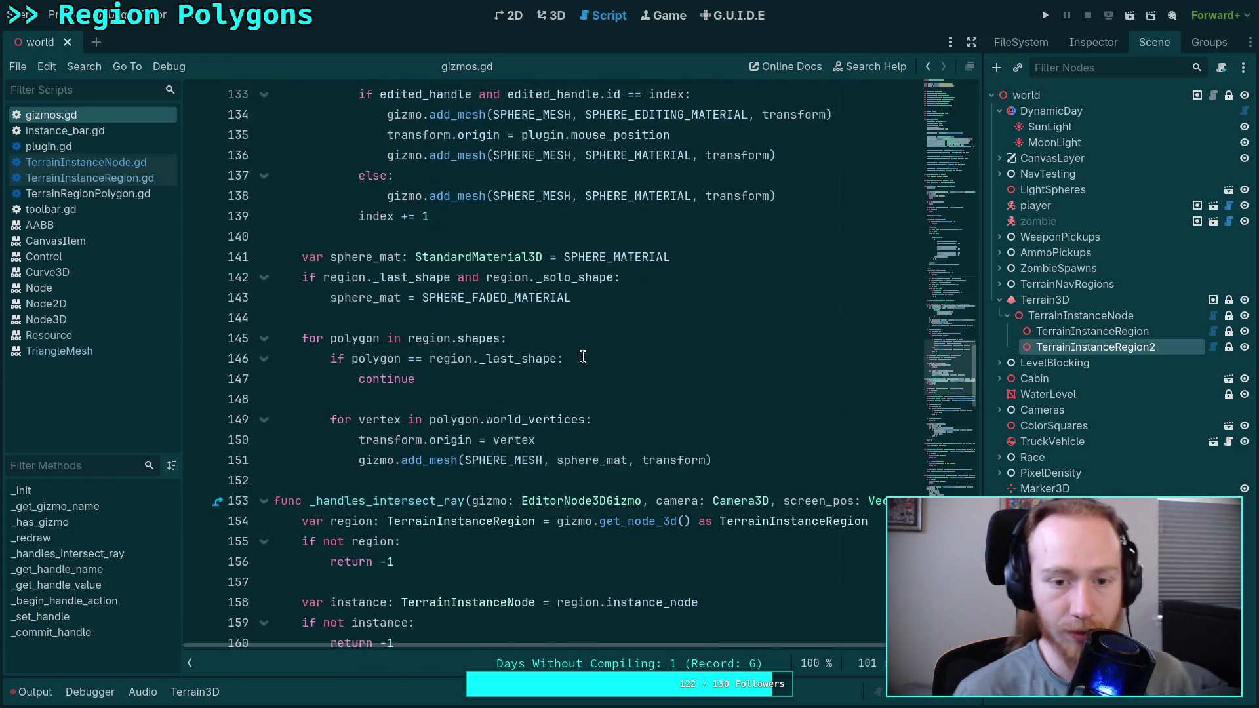
scroll(582, 357, "up", 17)
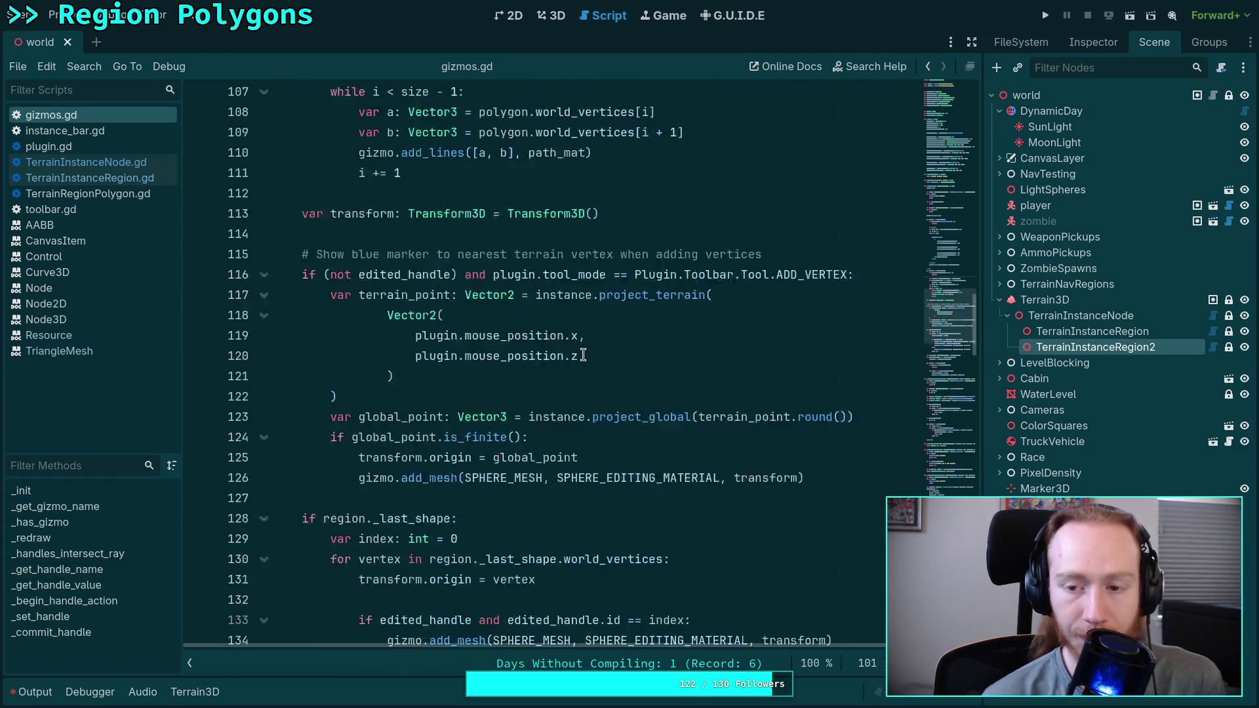
scroll(583, 354, "up", 12)
scroll(583, 354, "down", 3)
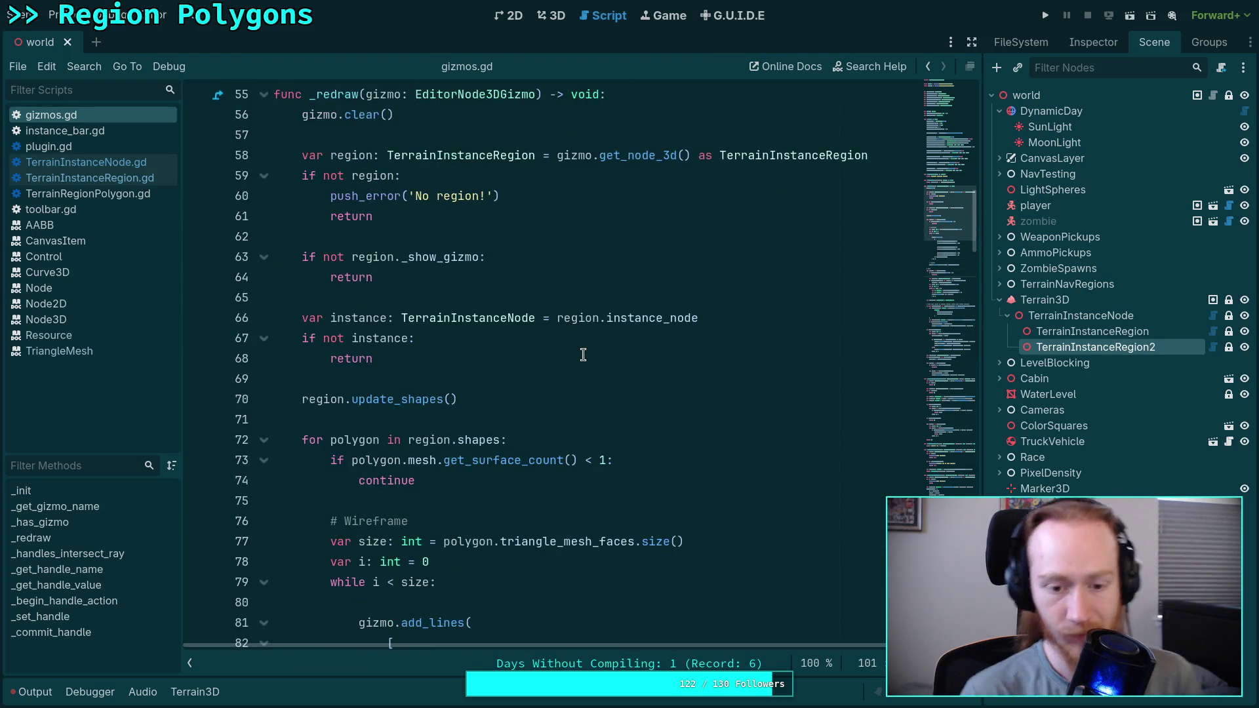
scroll(583, 355, "up", 4)
scroll(583, 354, "up", 4)
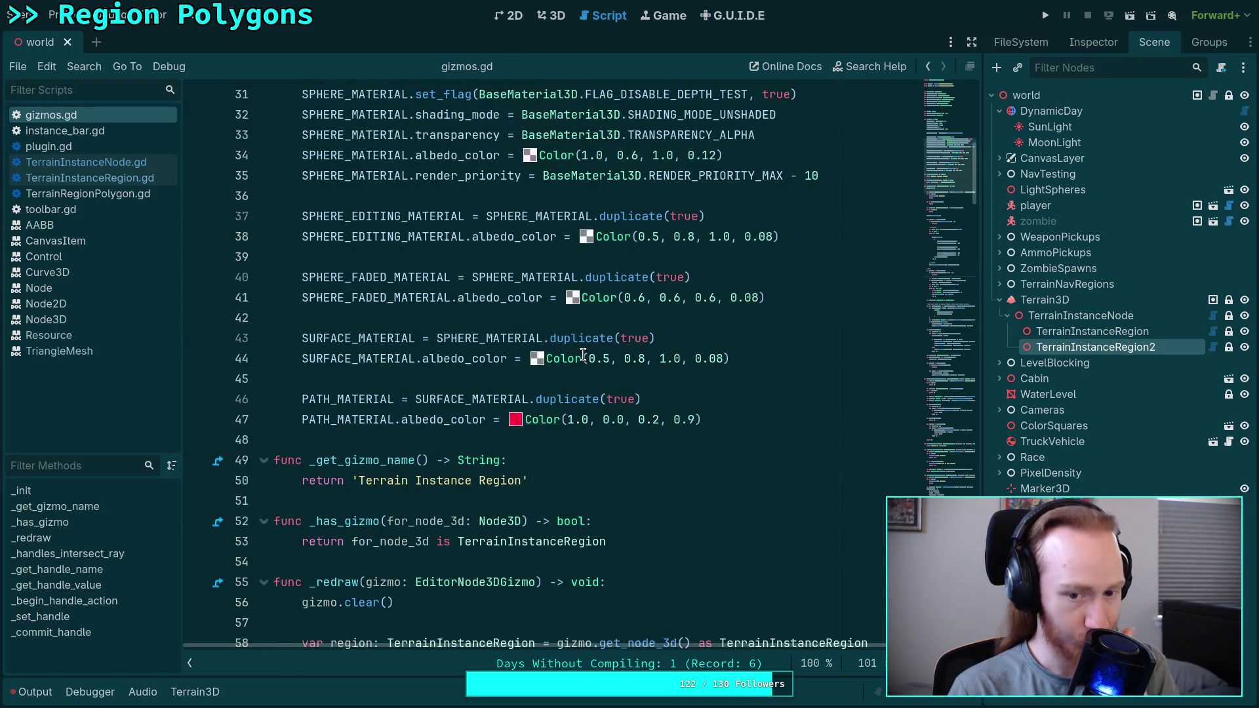
left_click_drag(759, 419, 305, 405)
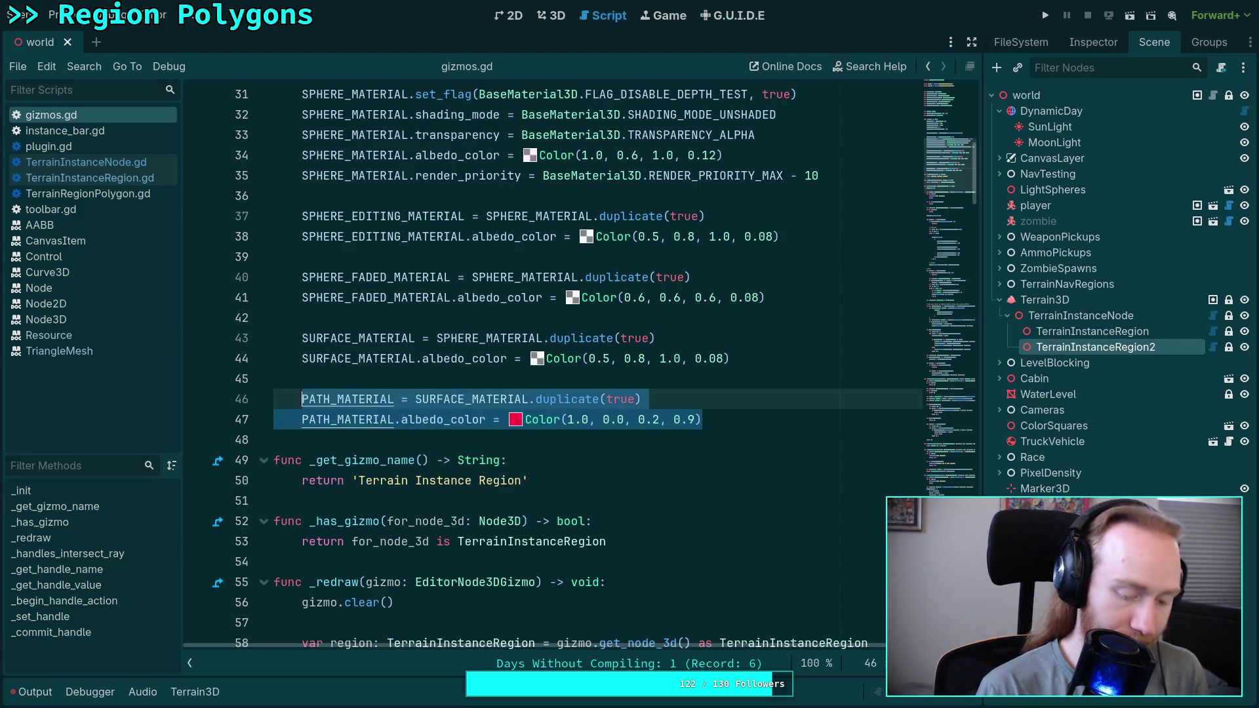
Paste a copy of the path material lines as PATH_FADED_MATERIAL, duplicating PATH_MATERIAL
key("Right")
key("Return")
key("Return")
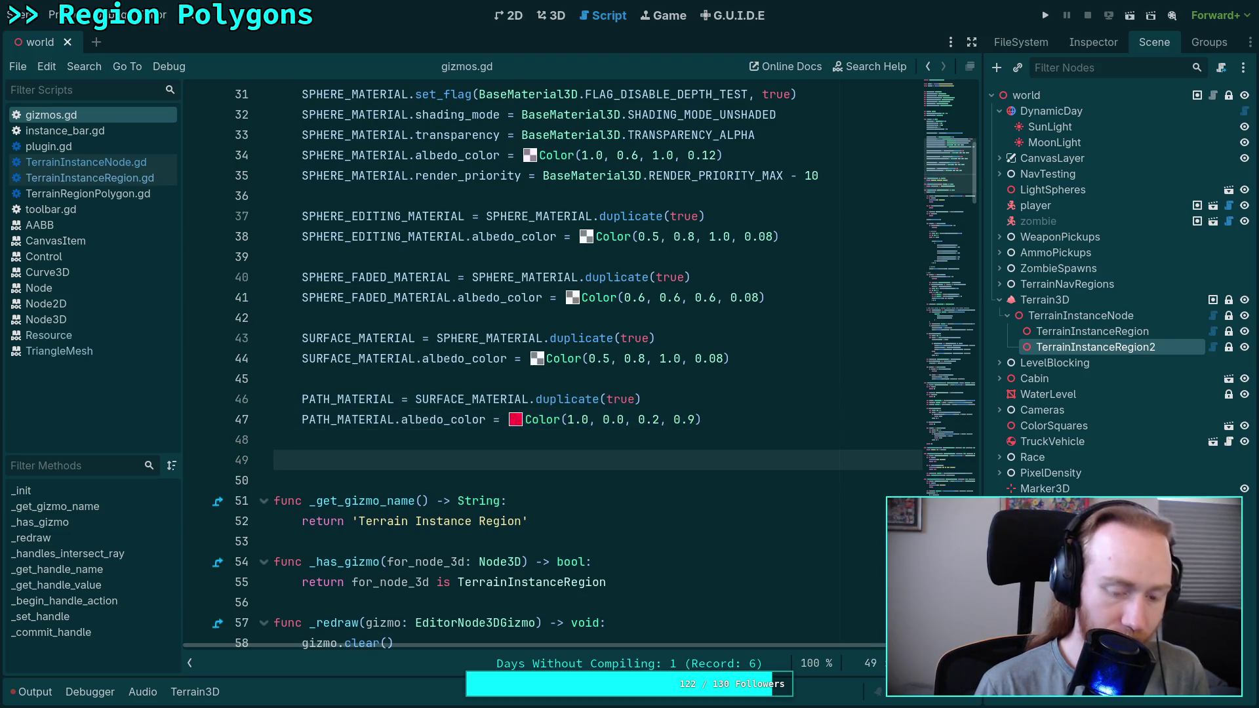
key("ctrl+v")
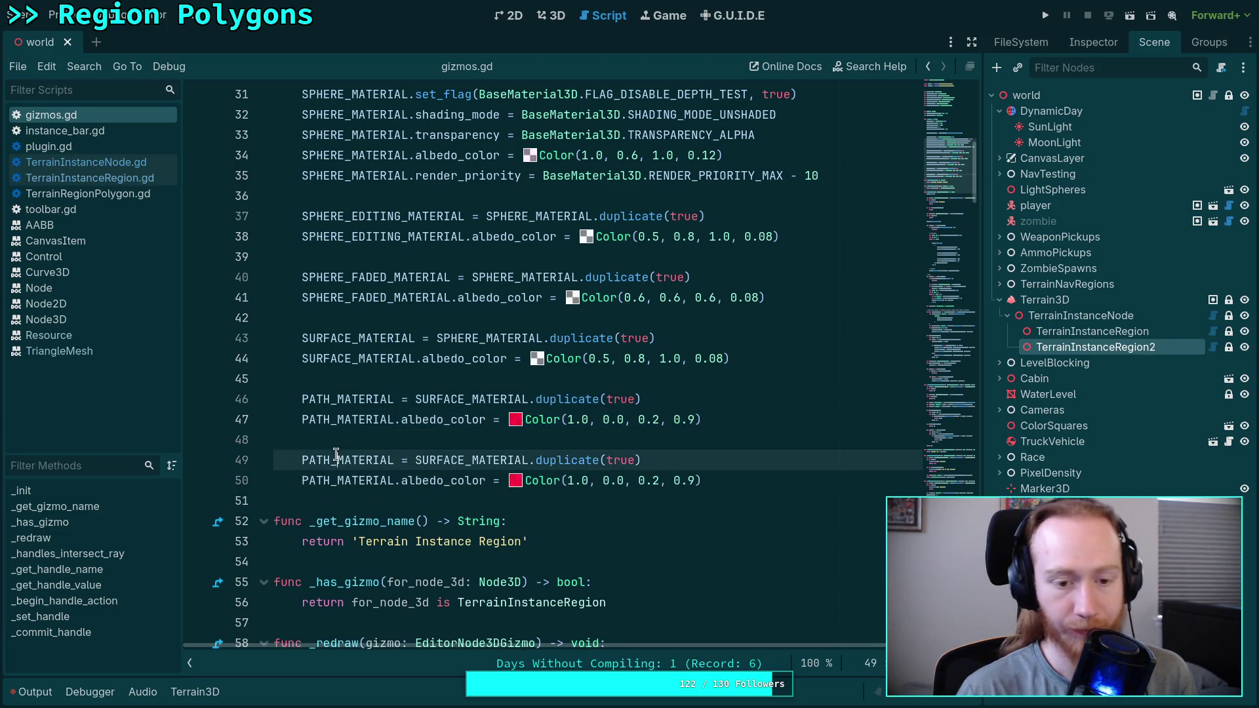
double_click(319, 458)
type("PATH_FA")
key("Return")
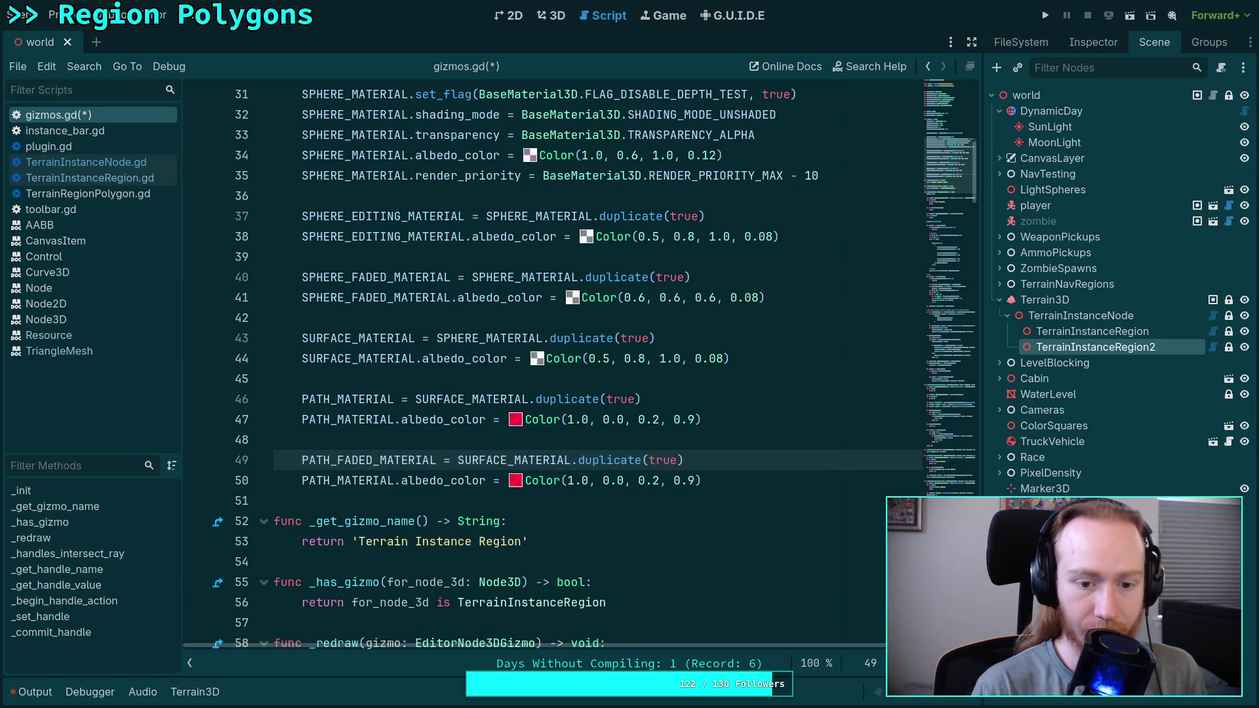
double_click(320, 455)
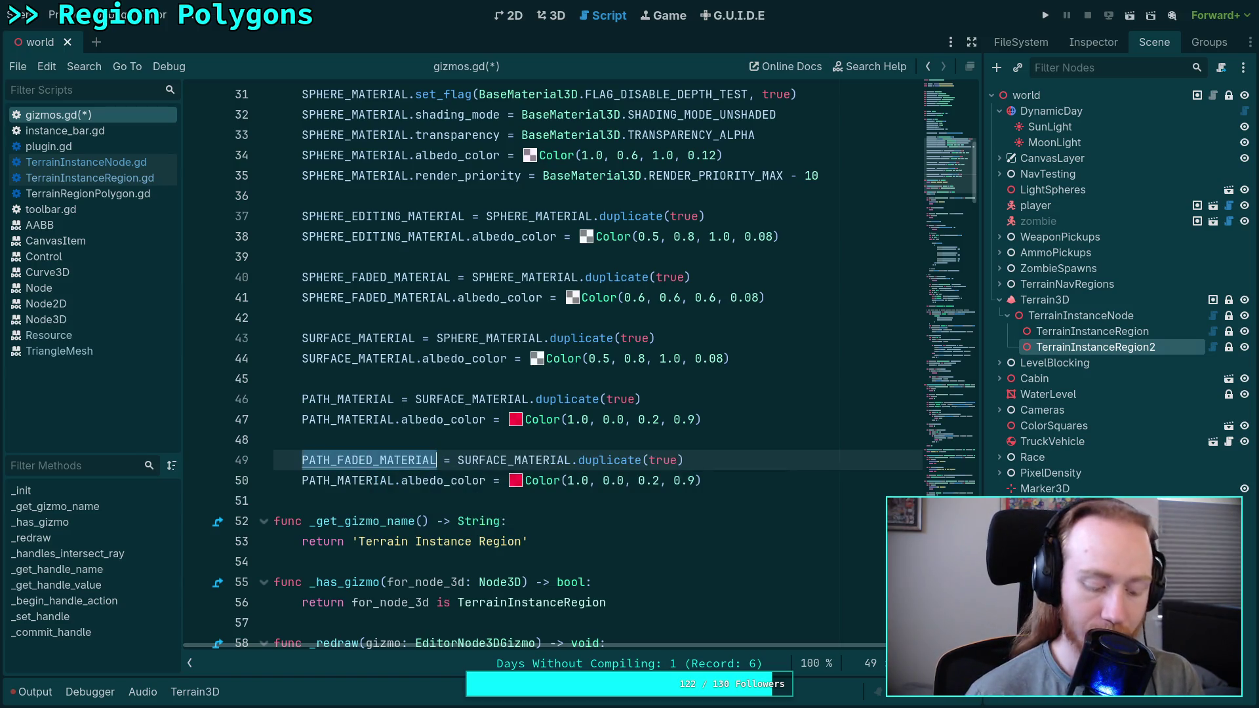
key("ctrl+c")
double_click(352, 484)
key("ctrl+v")
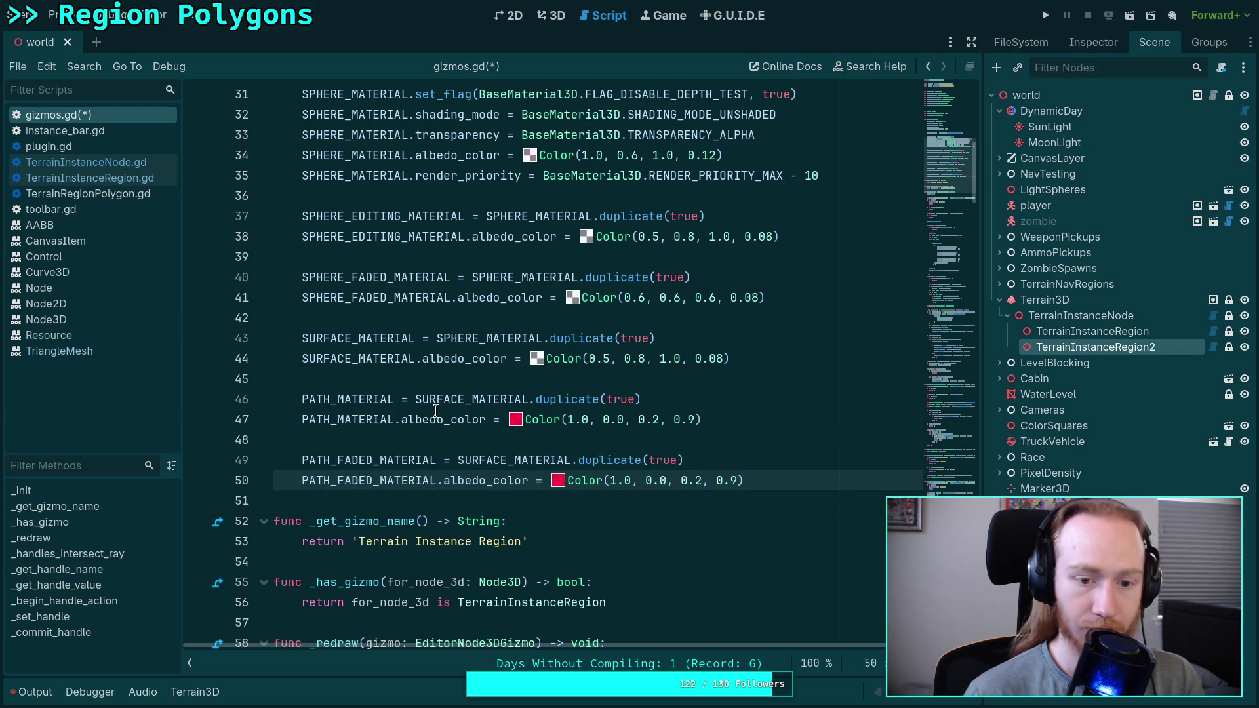
left_click(337, 399)
double_click(337, 399)
double_click(498, 460)
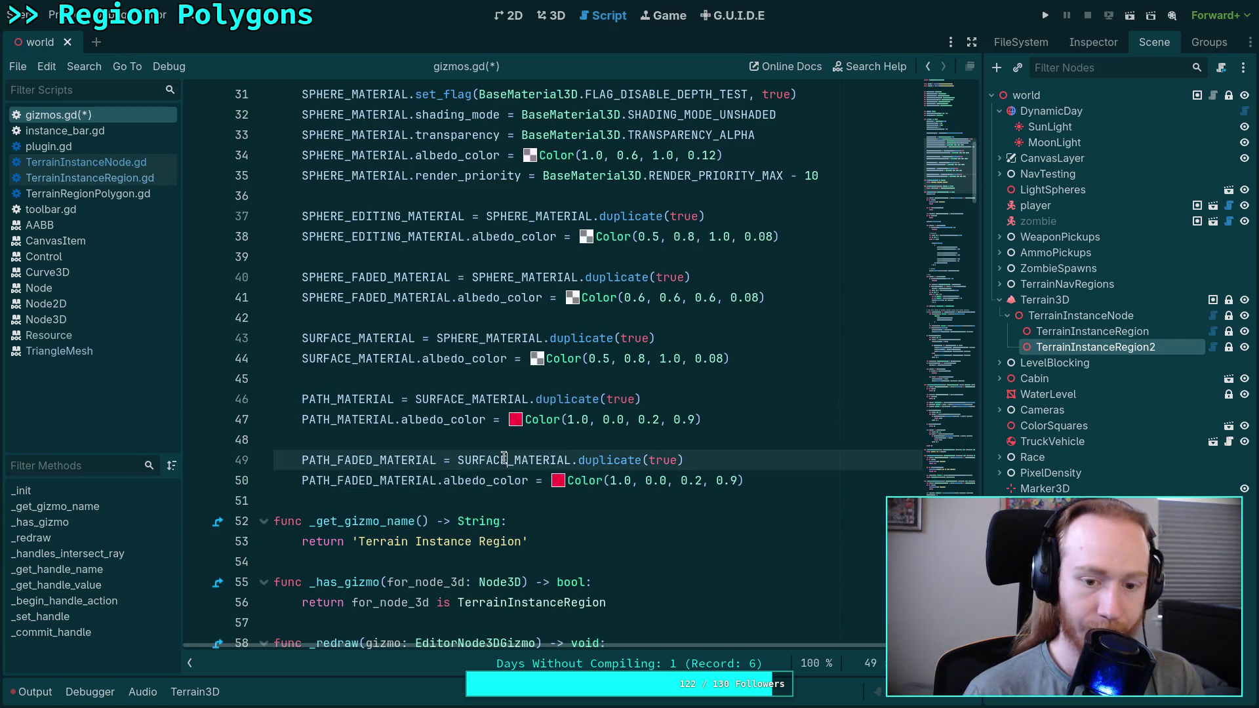
key("ctrl+v")
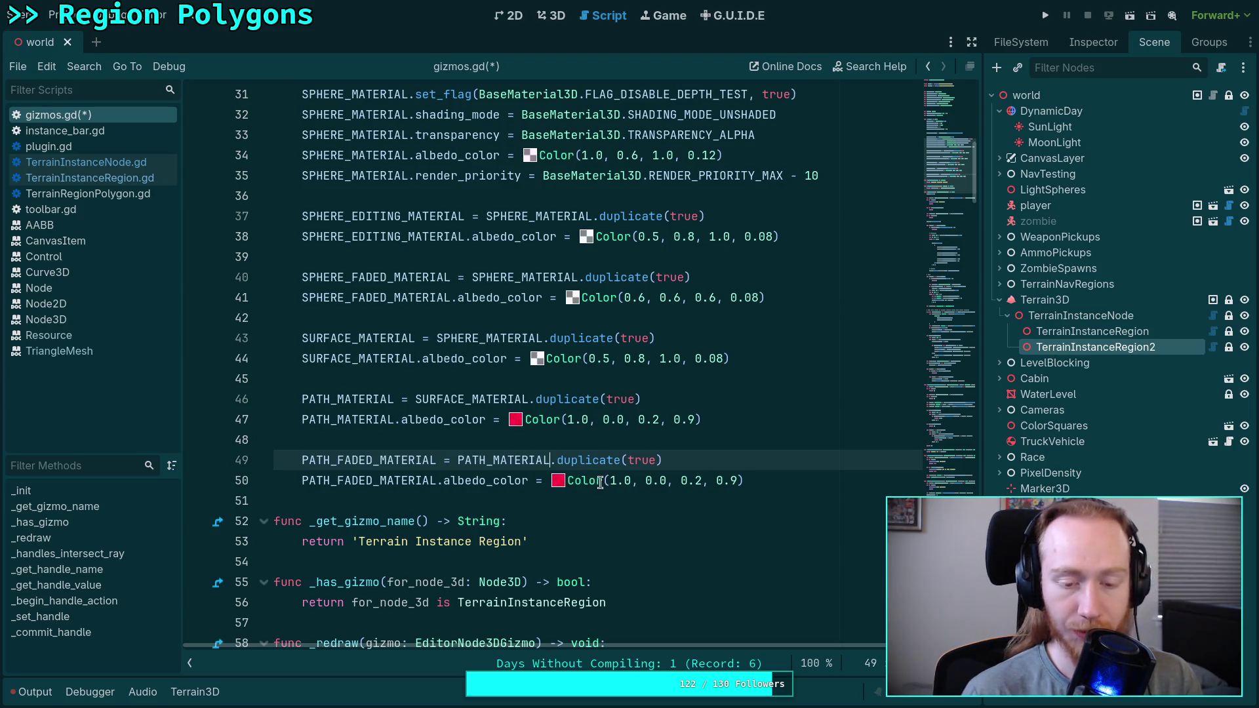
Try appending a lightened(0.1) call after albedo_color on line 50, then remove it
left_click(533, 480)
type(".")
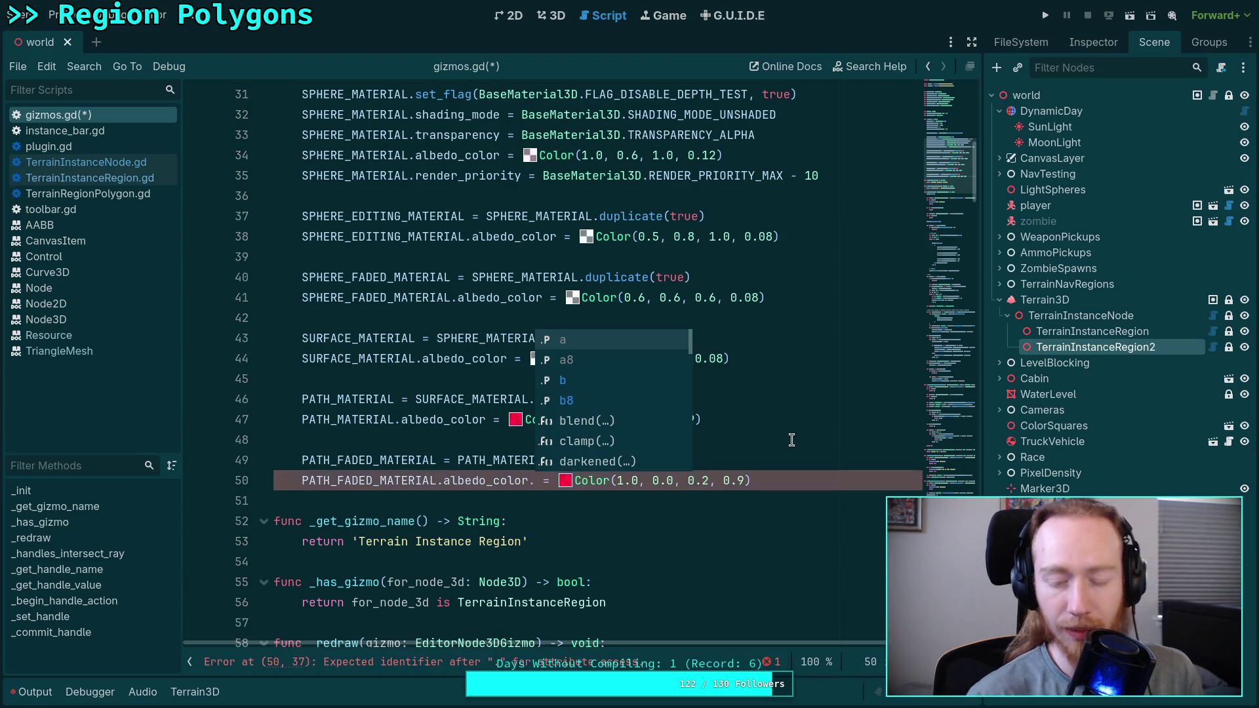
key("Down")
key("Down")
key("Down")
key("Up")
key("Up")
key("Up")
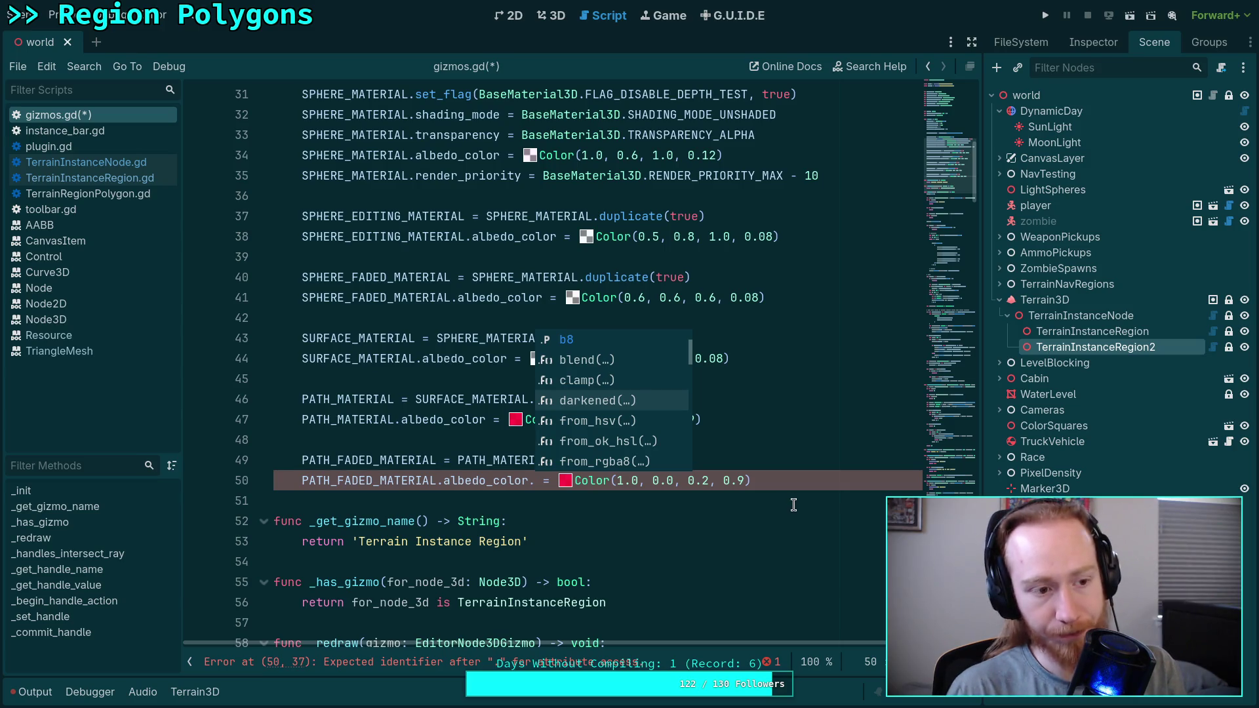
type("g")
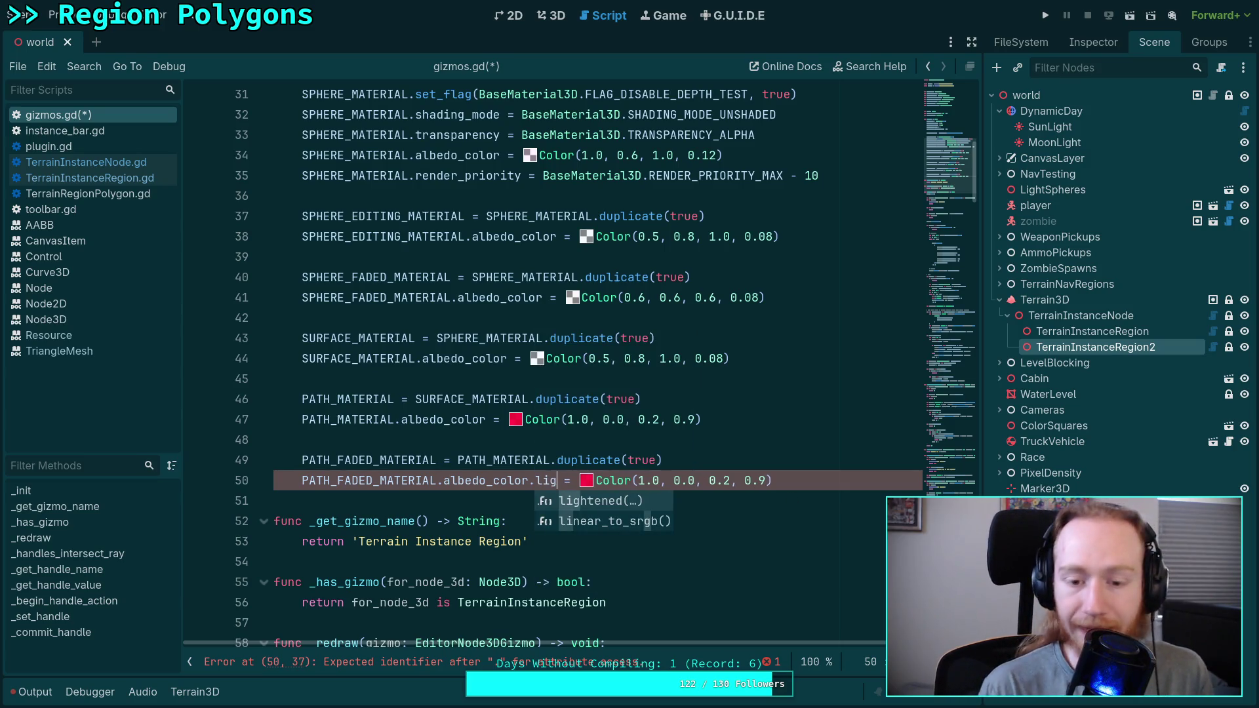
key("Return")
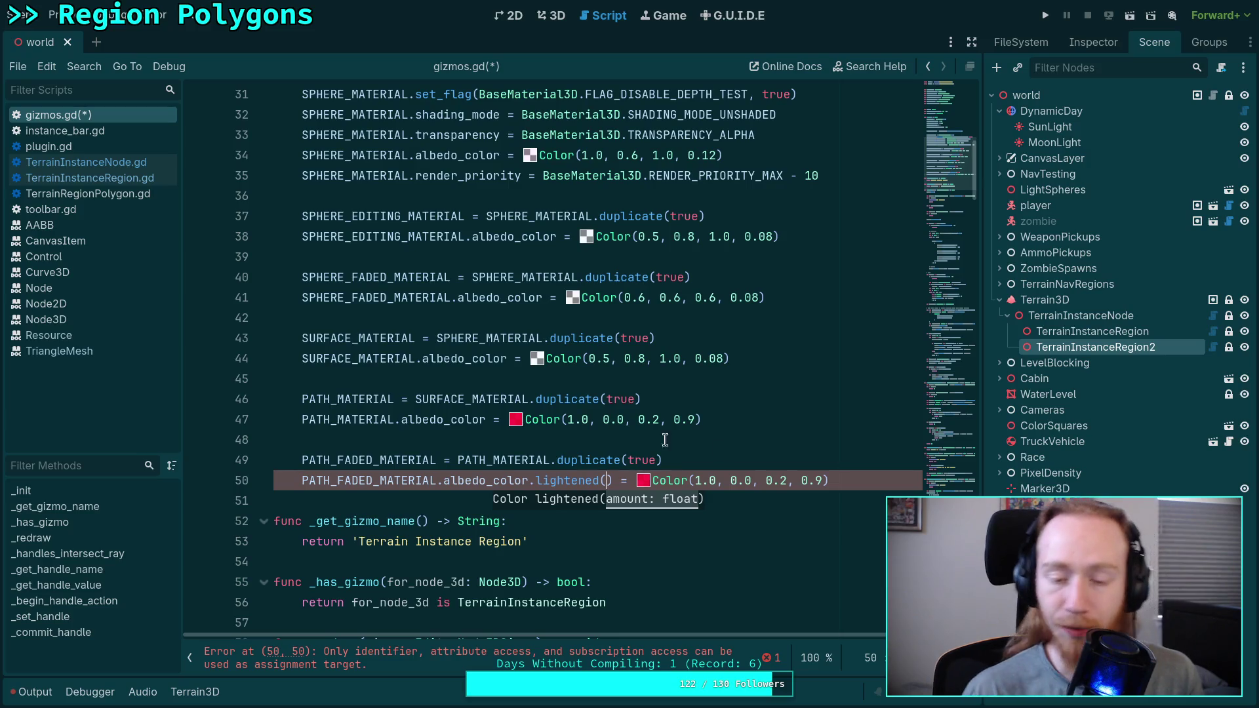
mouse_move(580, 480)
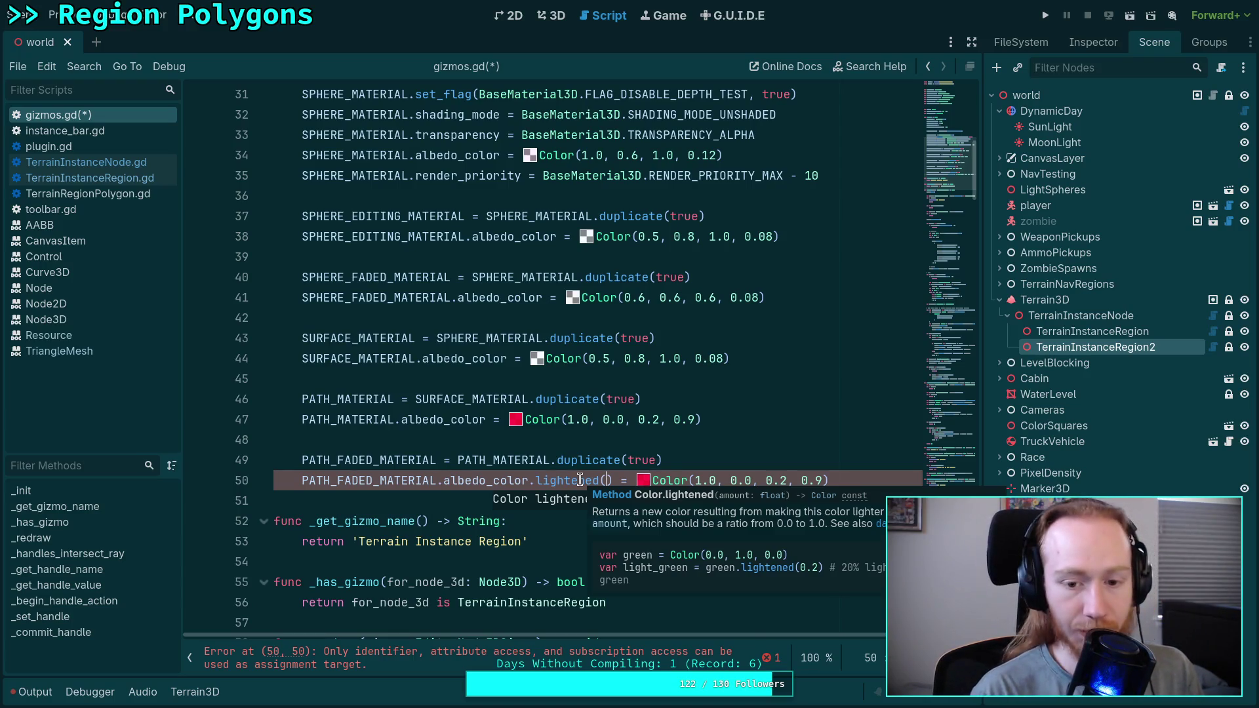
type("0.1")
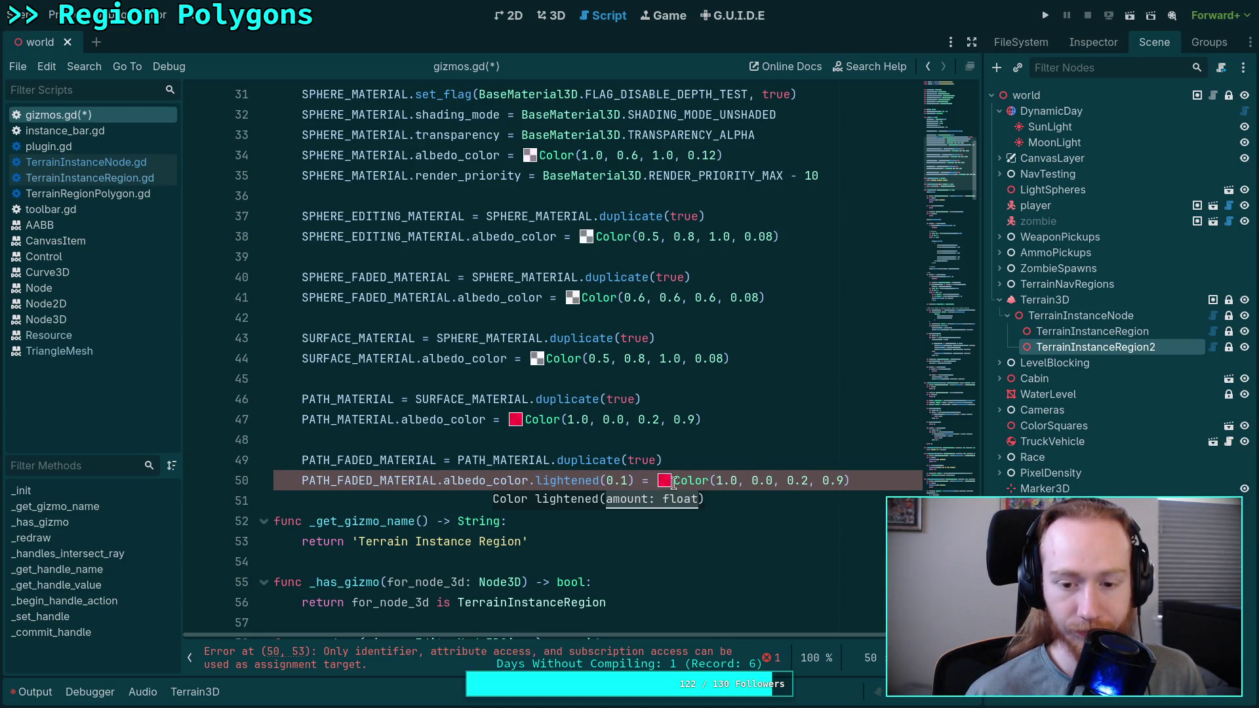
left_click_drag(634, 480, 529, 483)
key("BackSpace")
Set the faded material's albedo colour to PATH_MATERIAL.albedo_color.lightened(0.1)
left_click(558, 480)
left_click(784, 481)
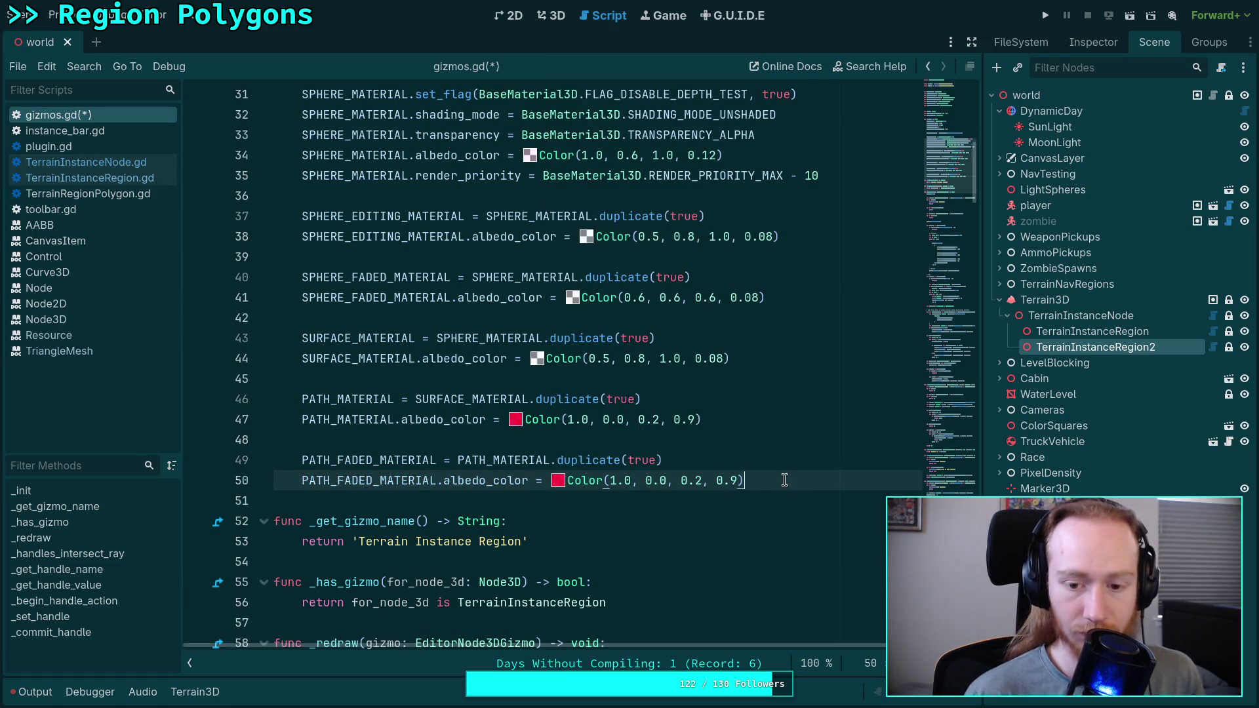
left_click_drag(785, 480, 567, 482)
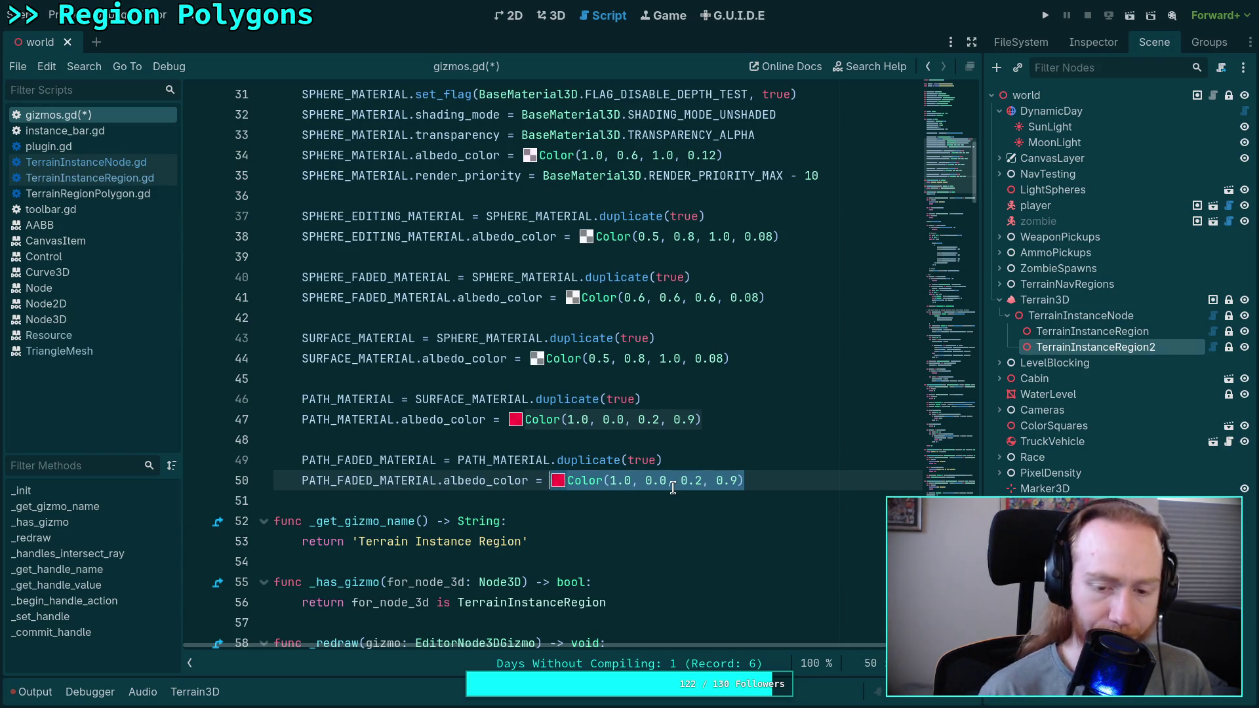
type("P")
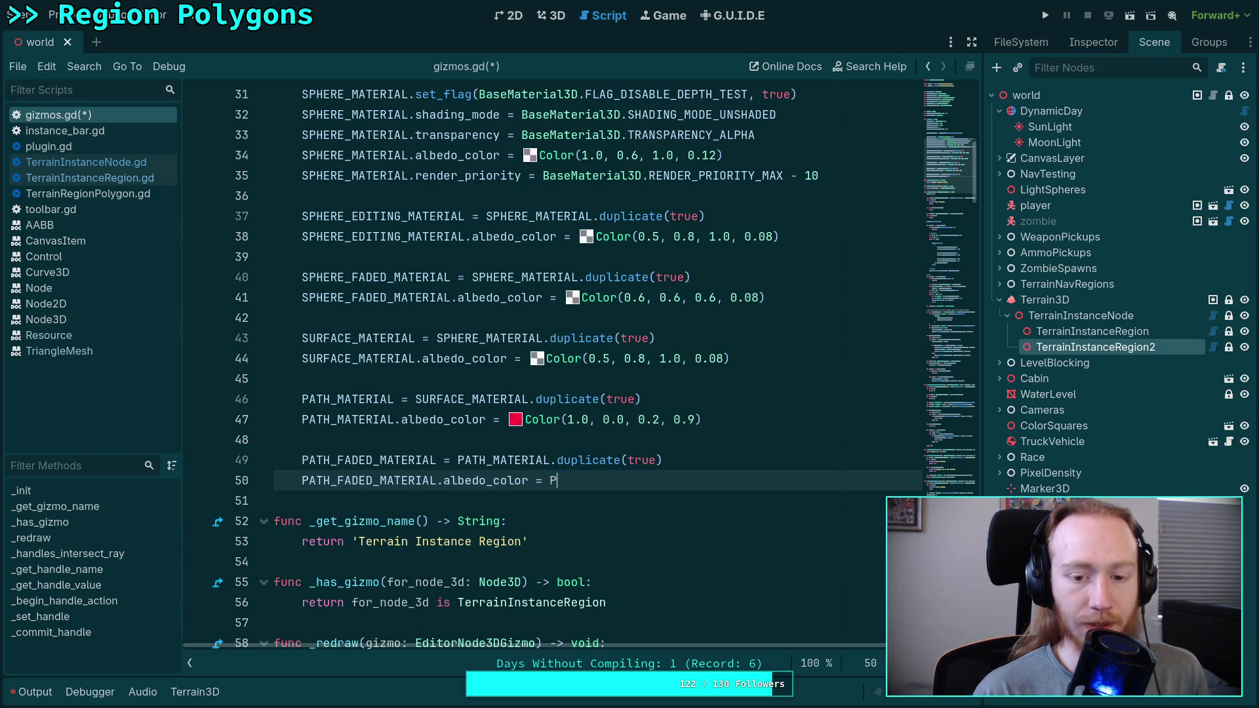
type("ATH")
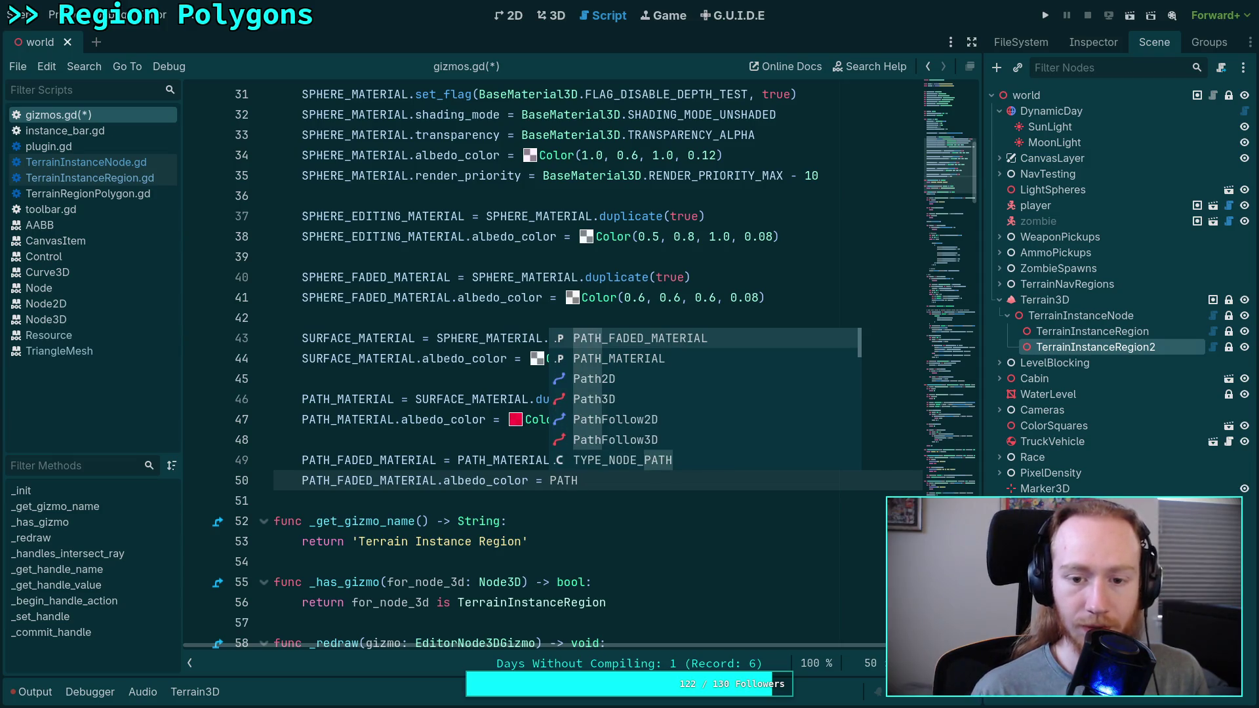
type("_MATERIAL.albedo_color.")
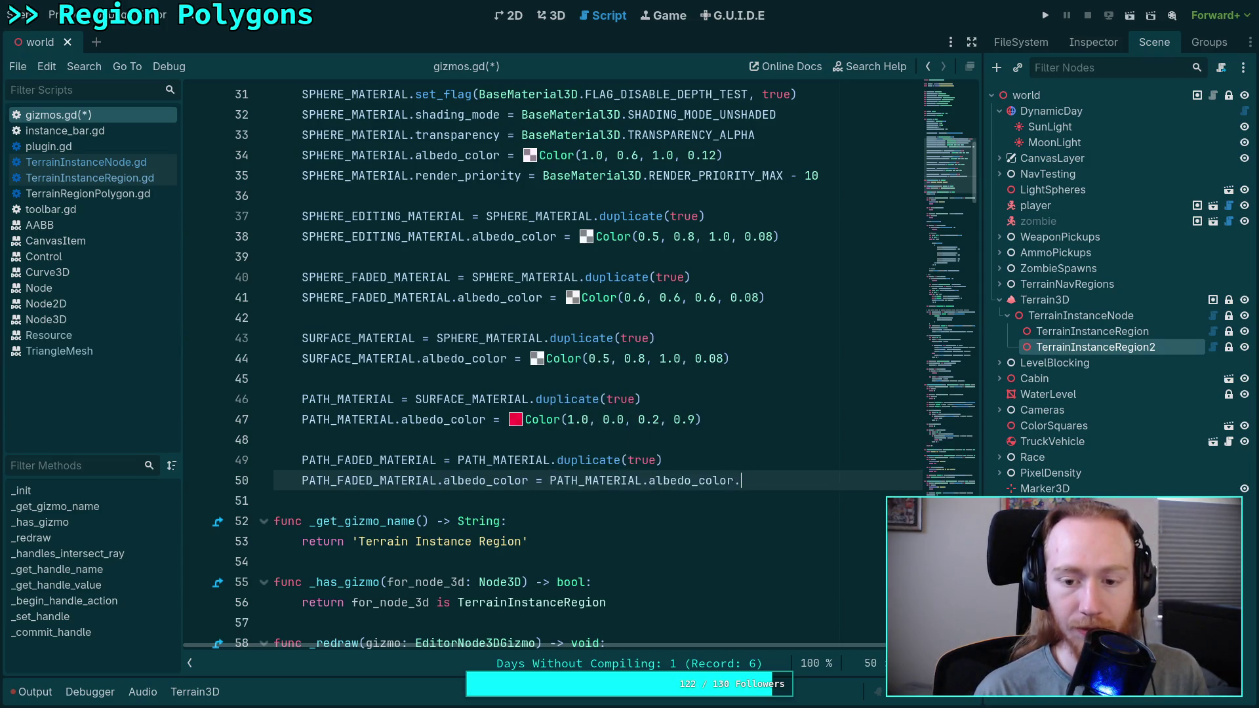
type("li")
key("Return")
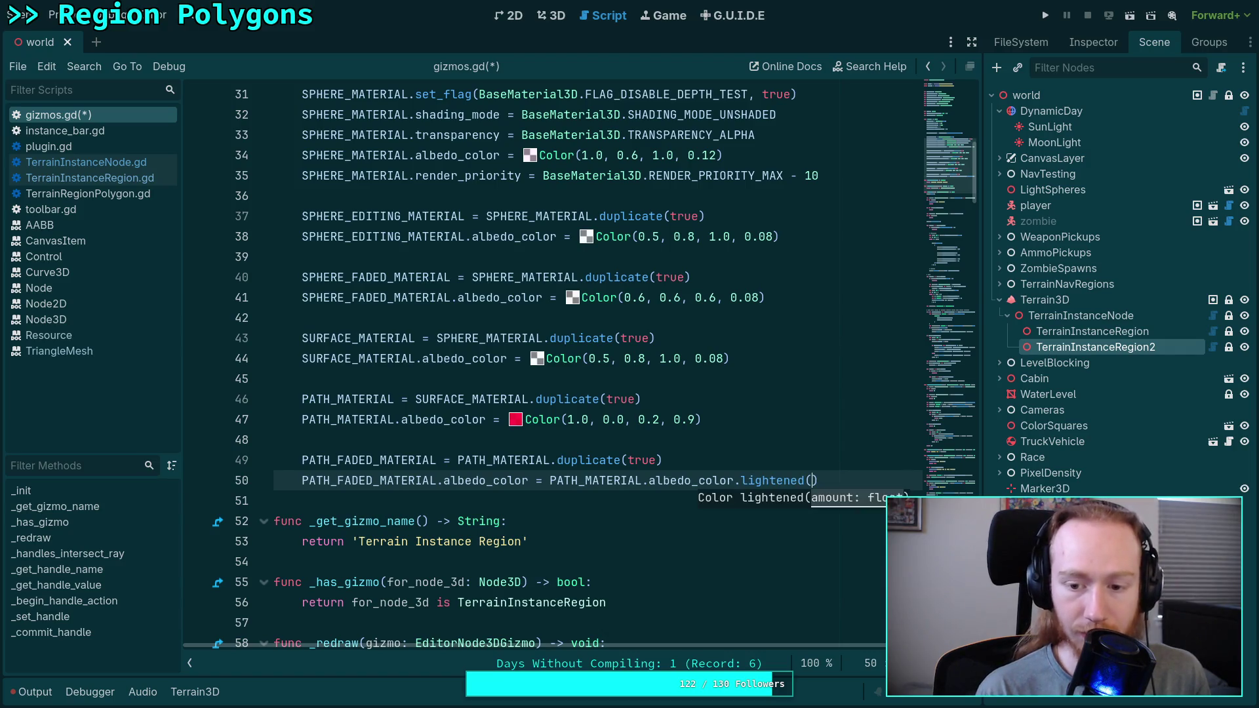
type("0.1")
Add 'PATH_FADED_MATERIAL.albedo_color.a *= 0.5' on line 51 and save gizmos.gd
key("Return")
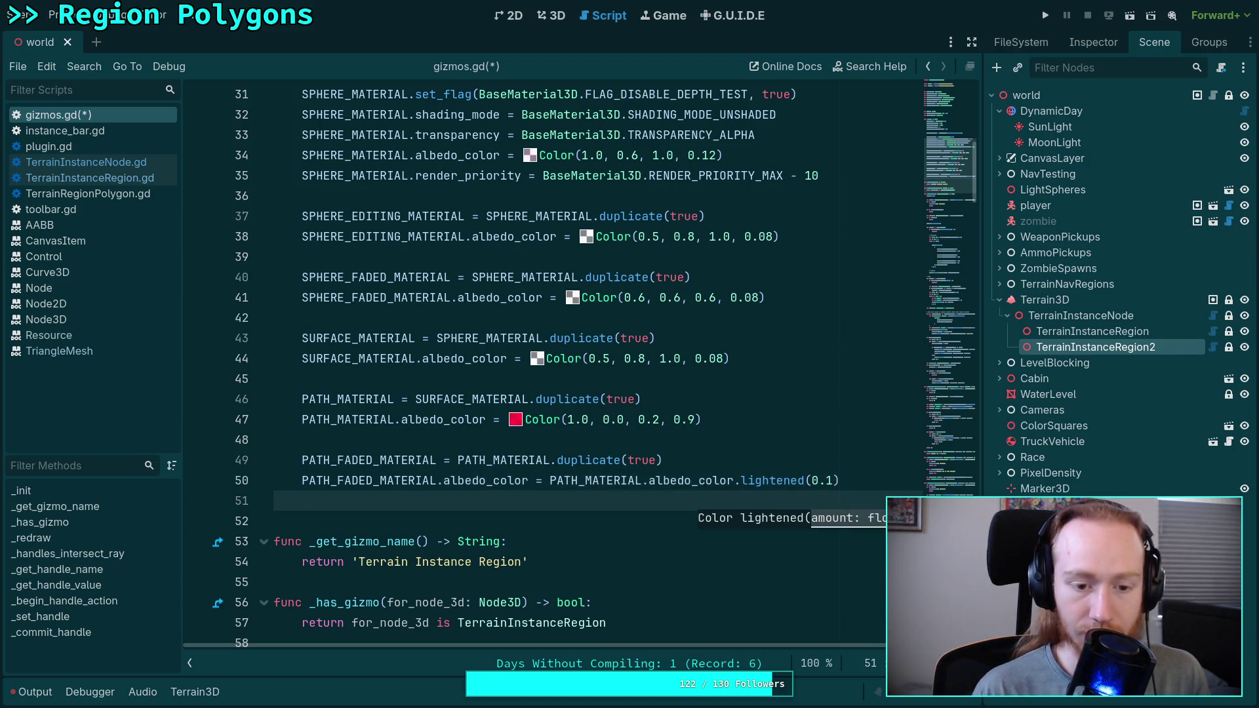
type("PATH")
key("Return")
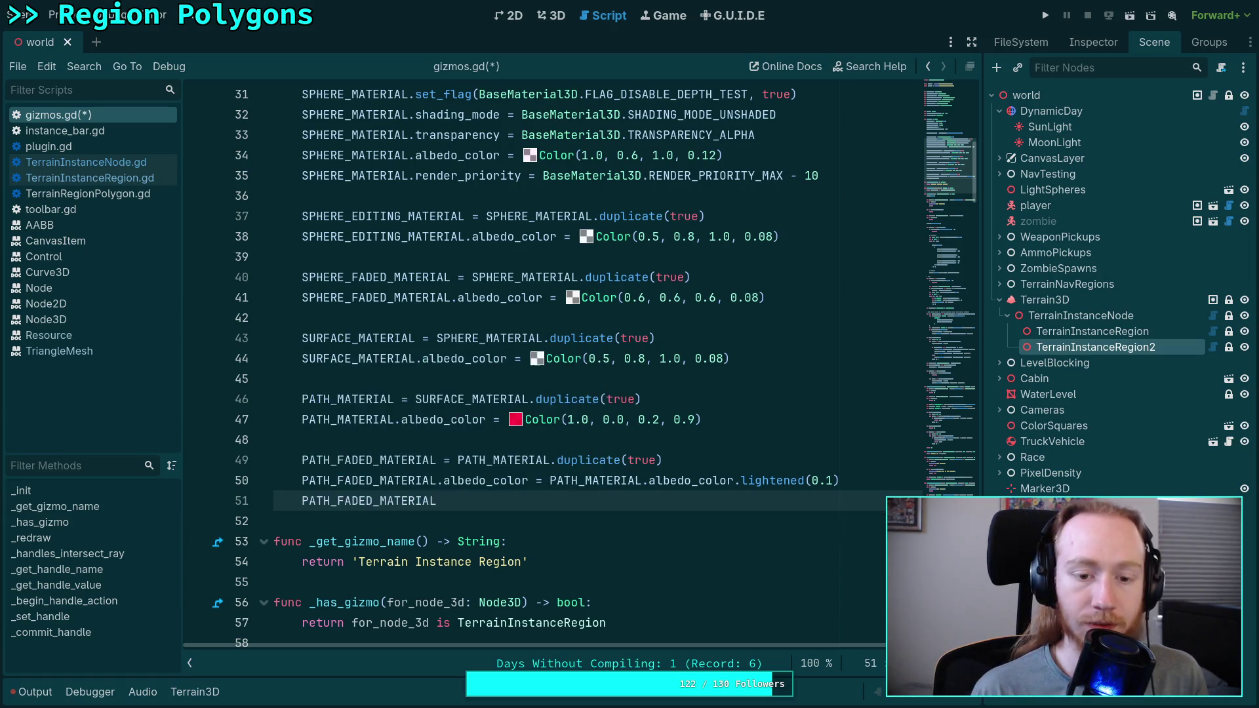
type(".al")
key("Return")
type(".a")
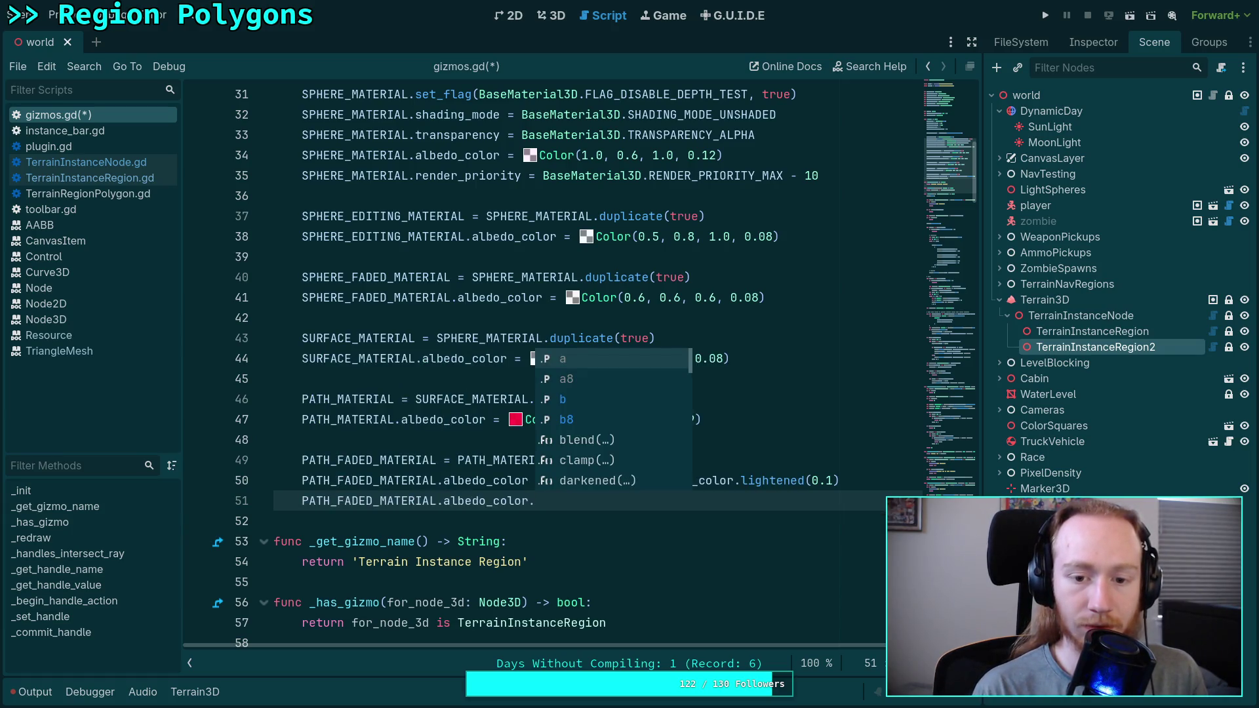
type(" = 0.")
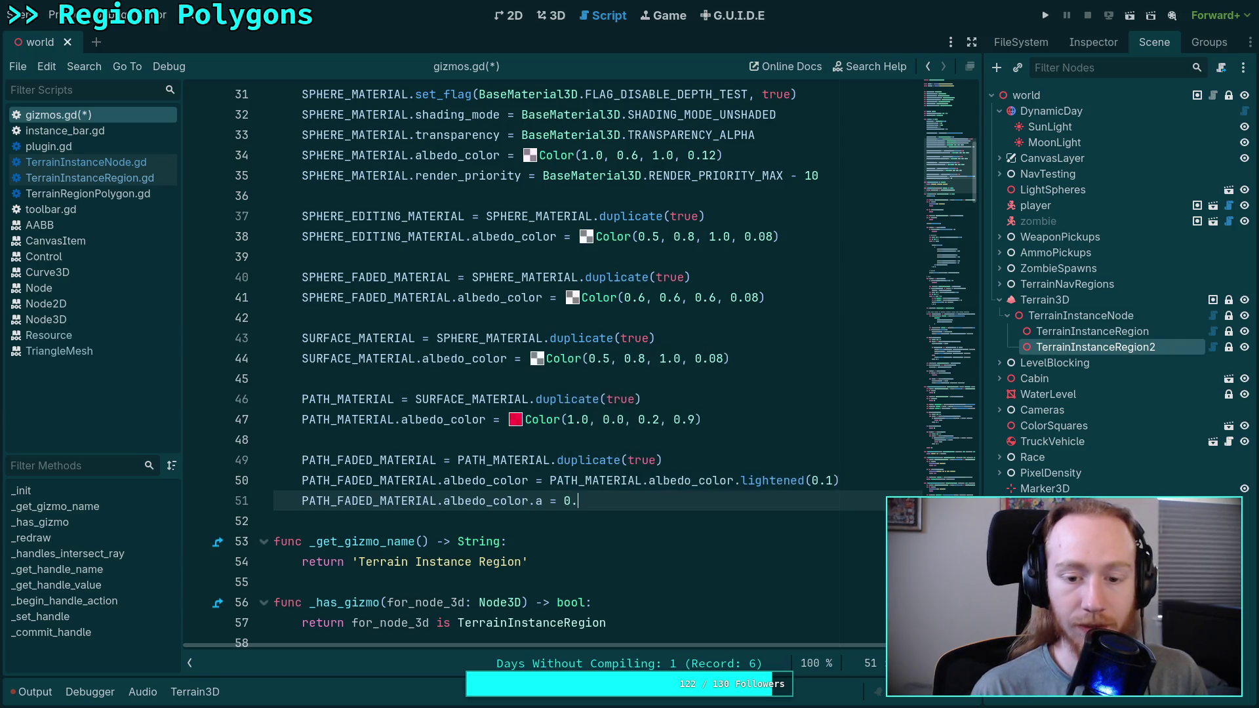
key("BackSpace")
key("BackSpace")
key("BackSpace")
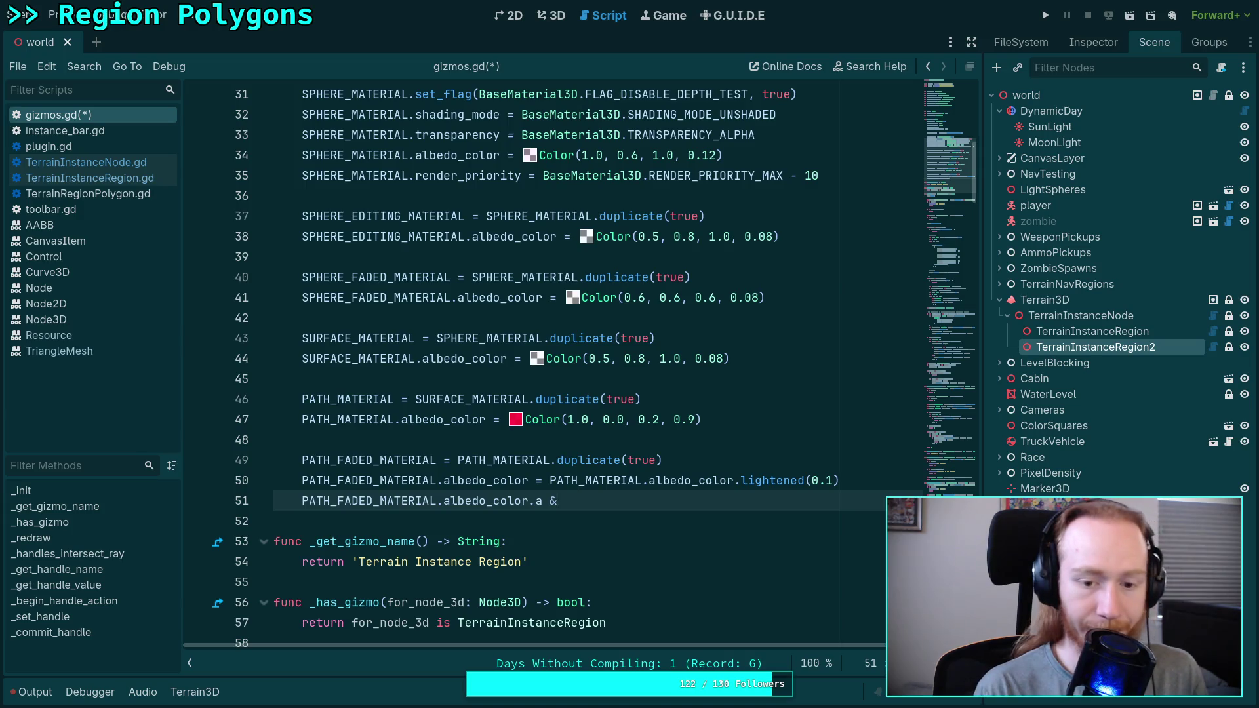
type("^")
key("BackSpace")
type("*=")
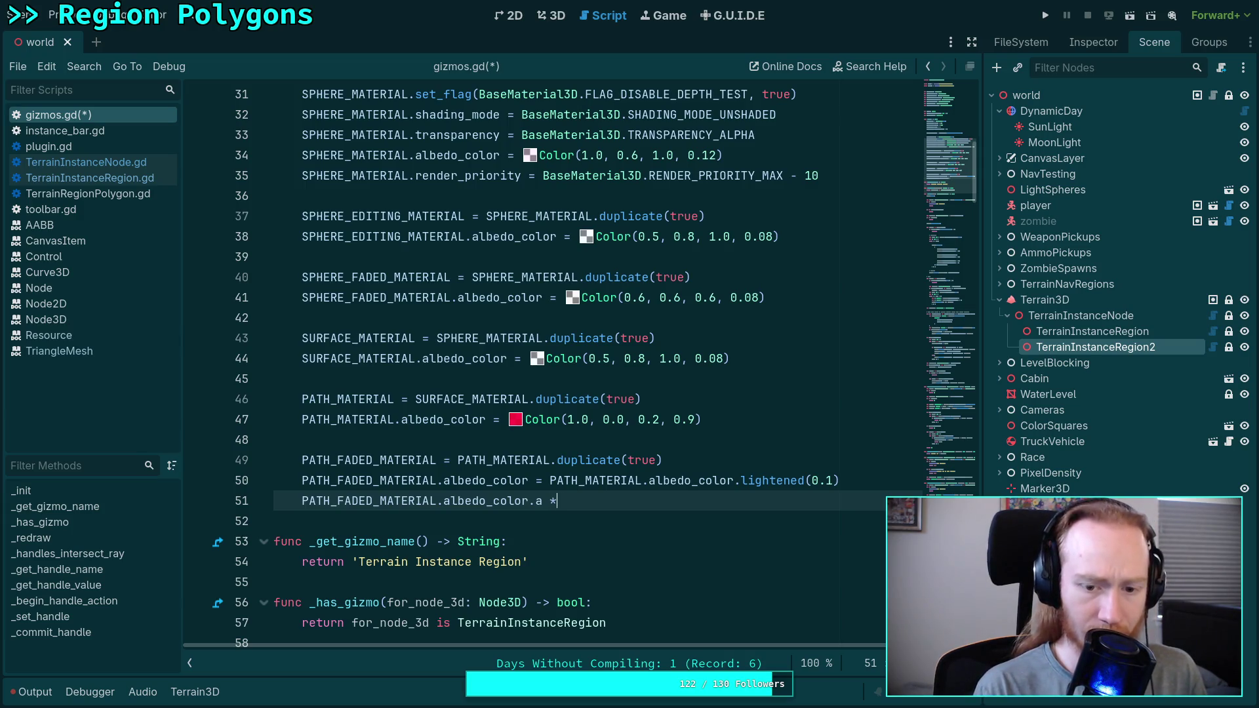
type(" 0.5")
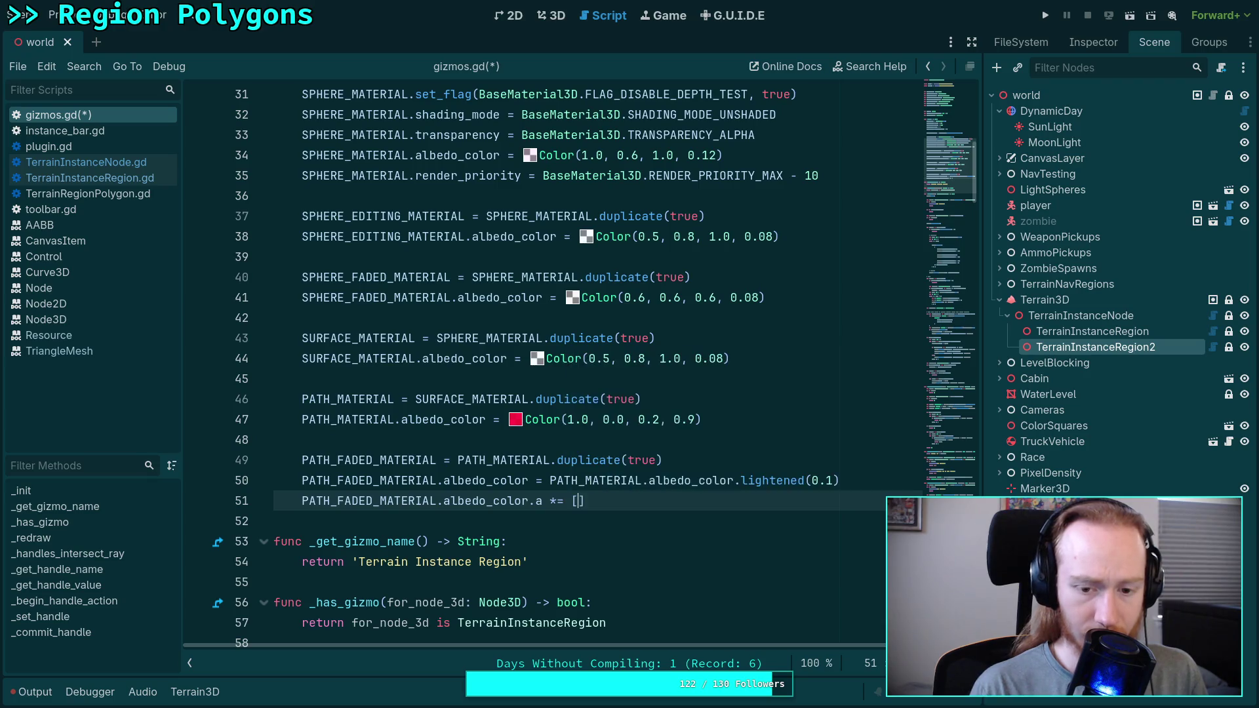
key("ctrl+s")
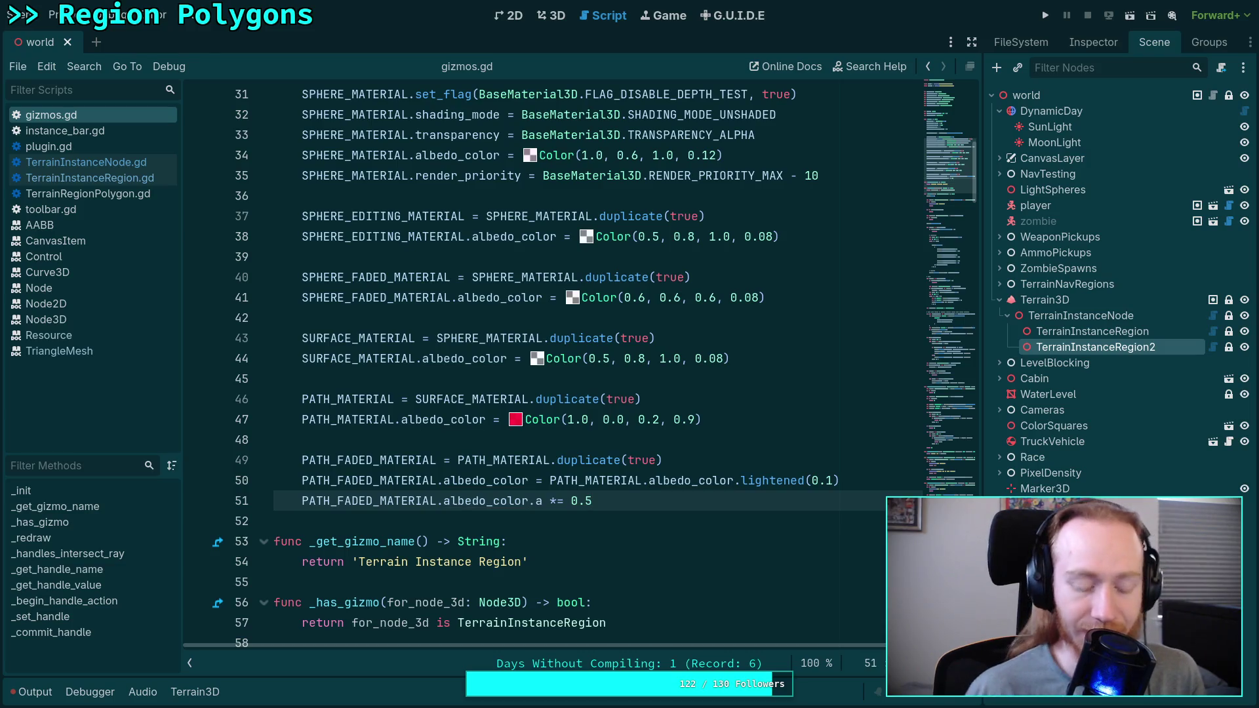
Remove the stray test digits after 0.5 and on line 52, then save again
type("90")
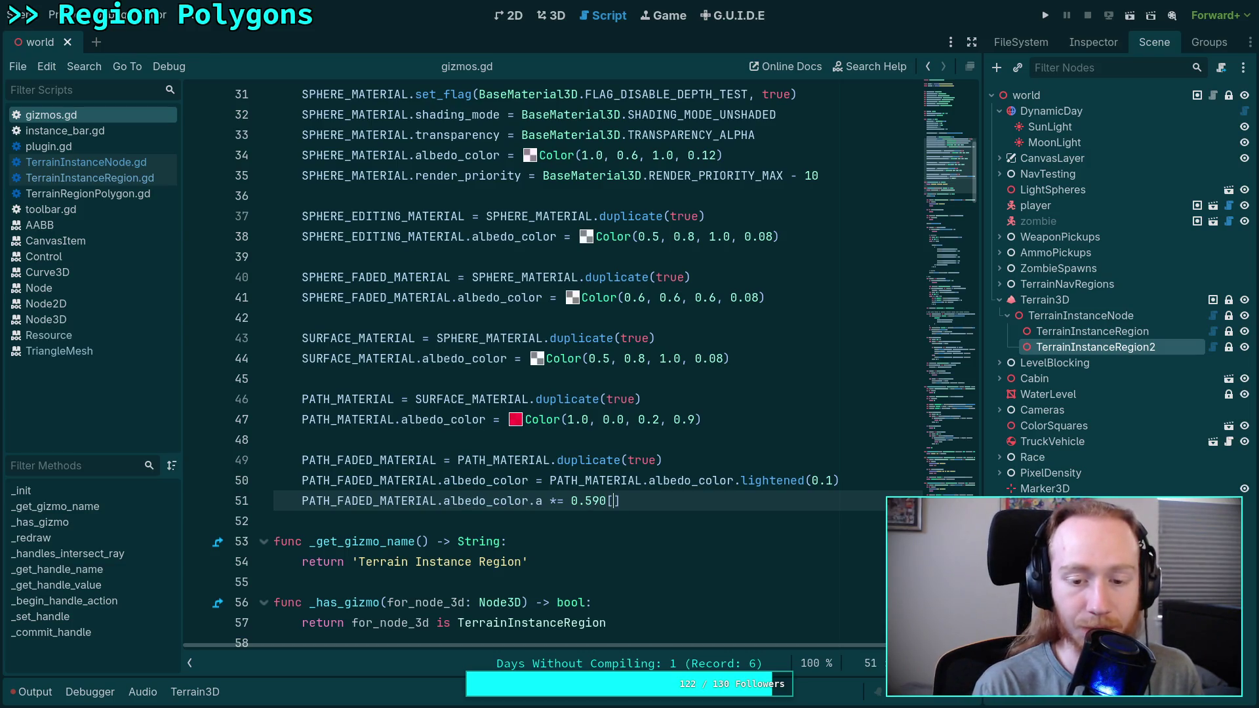
key("BackSpace")
key("BackSpace")
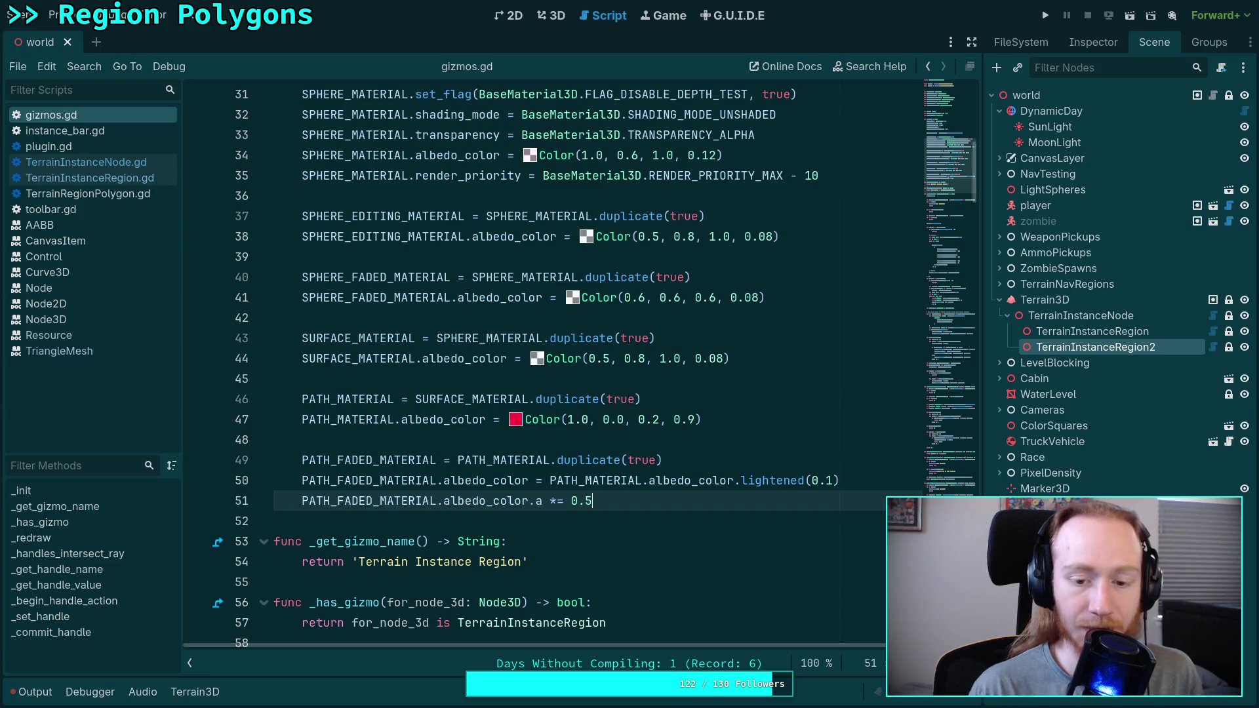
key("ctrl+s")
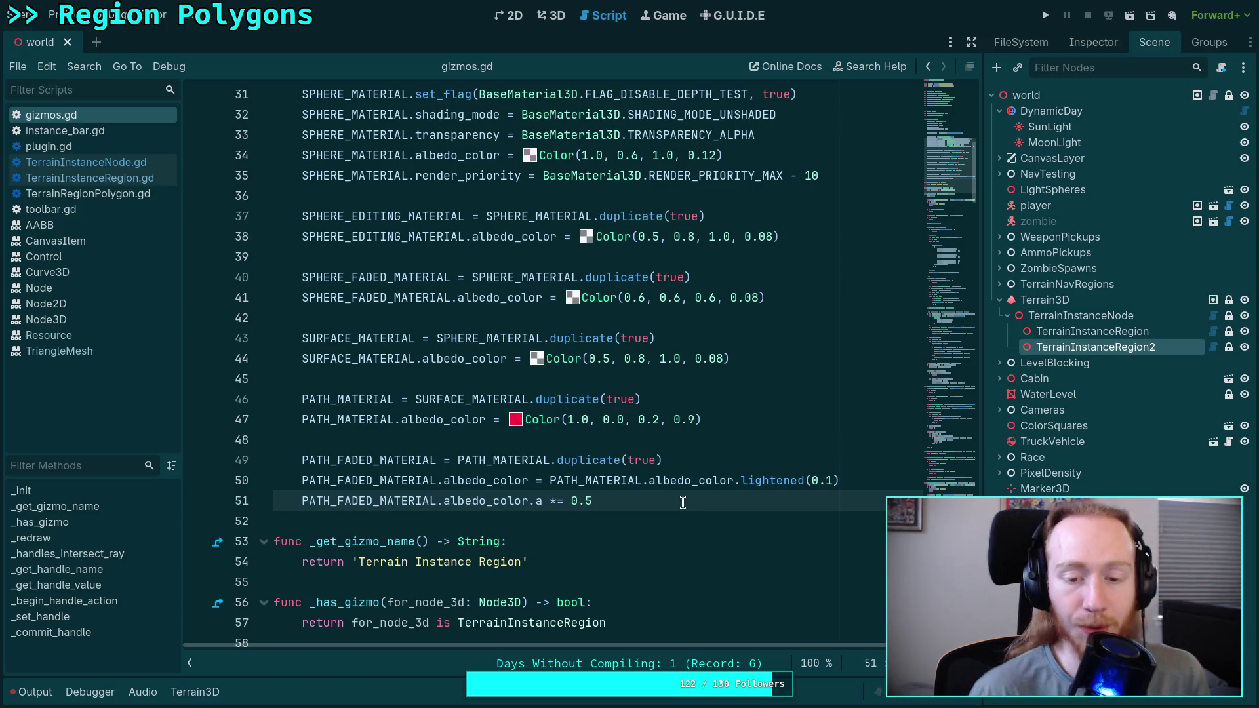
left_click(645, 517)
type("1234")
key("BackSpace")
key("BackSpace")
key("BackSpace")
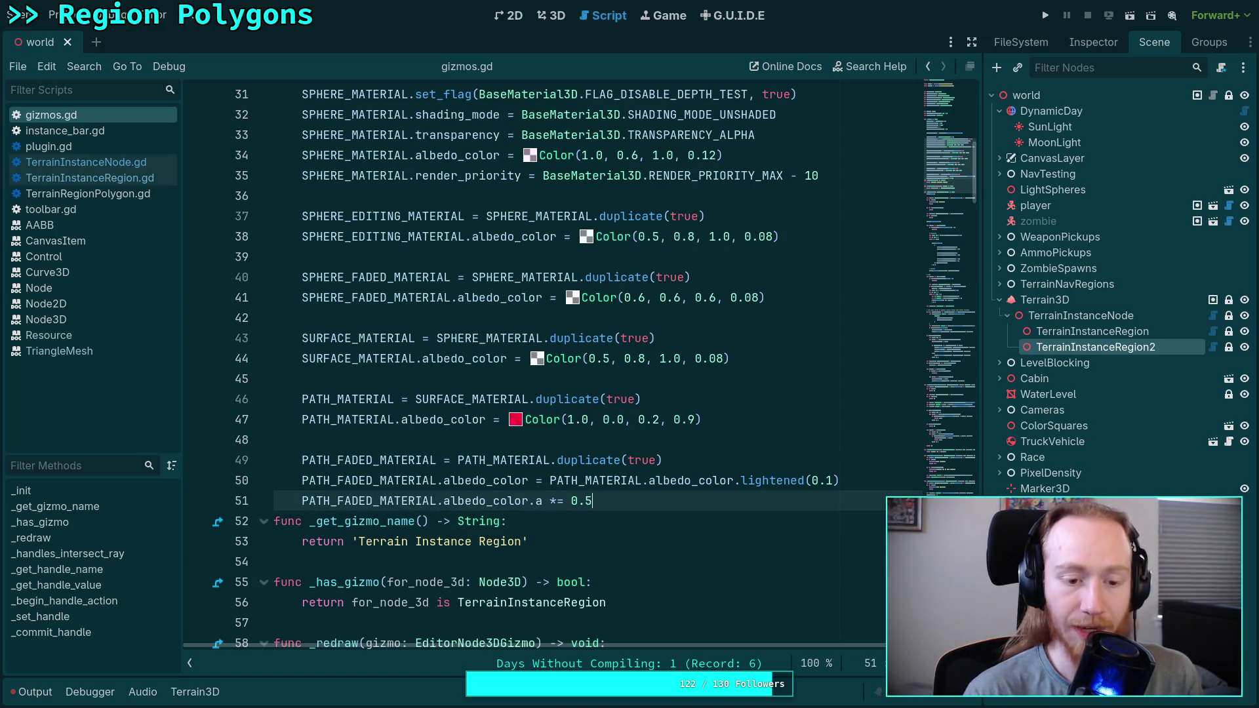
key("Return")
key("Tab")
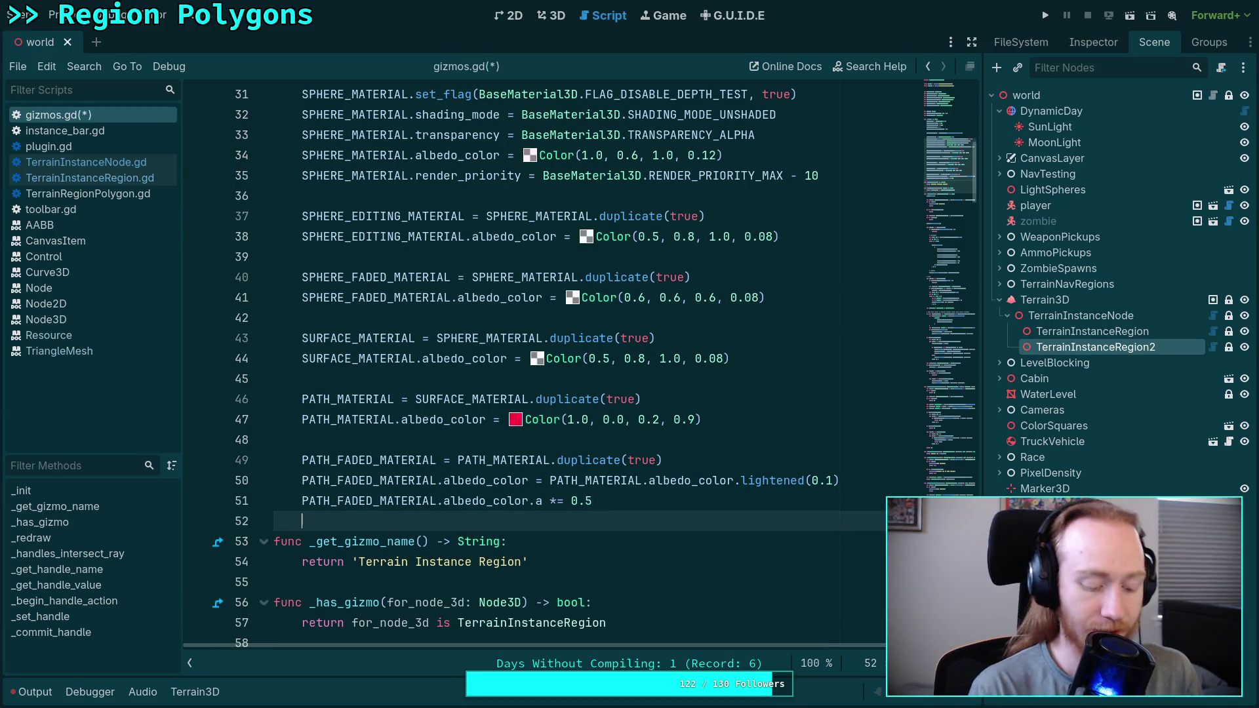
type("0987089790")
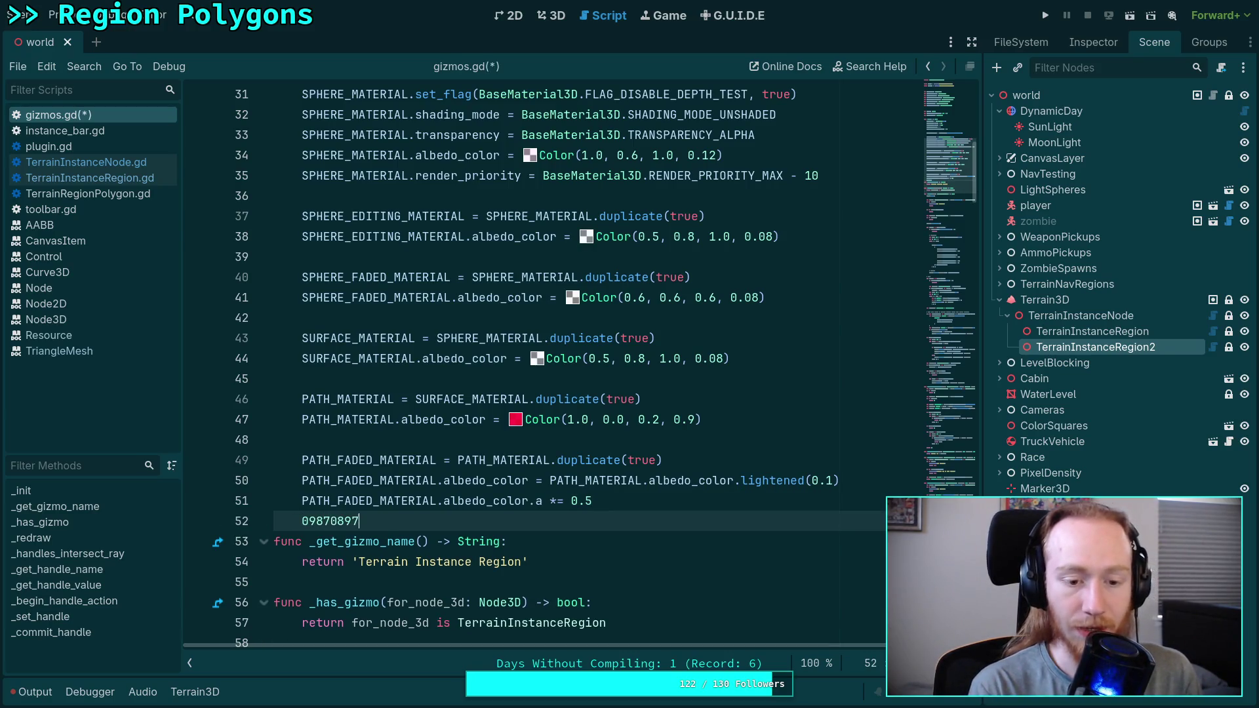
key("BackSpace")
key("BackSpace")
key("BackSpace")
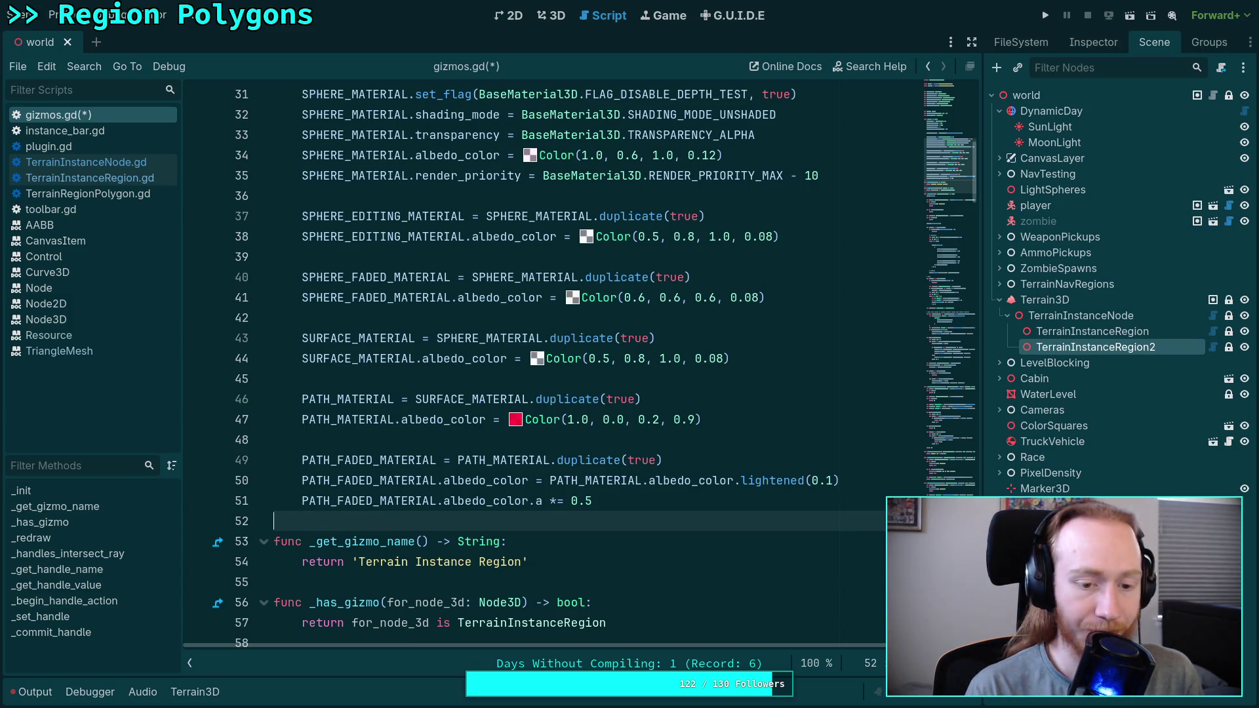
key("ctrl+s")
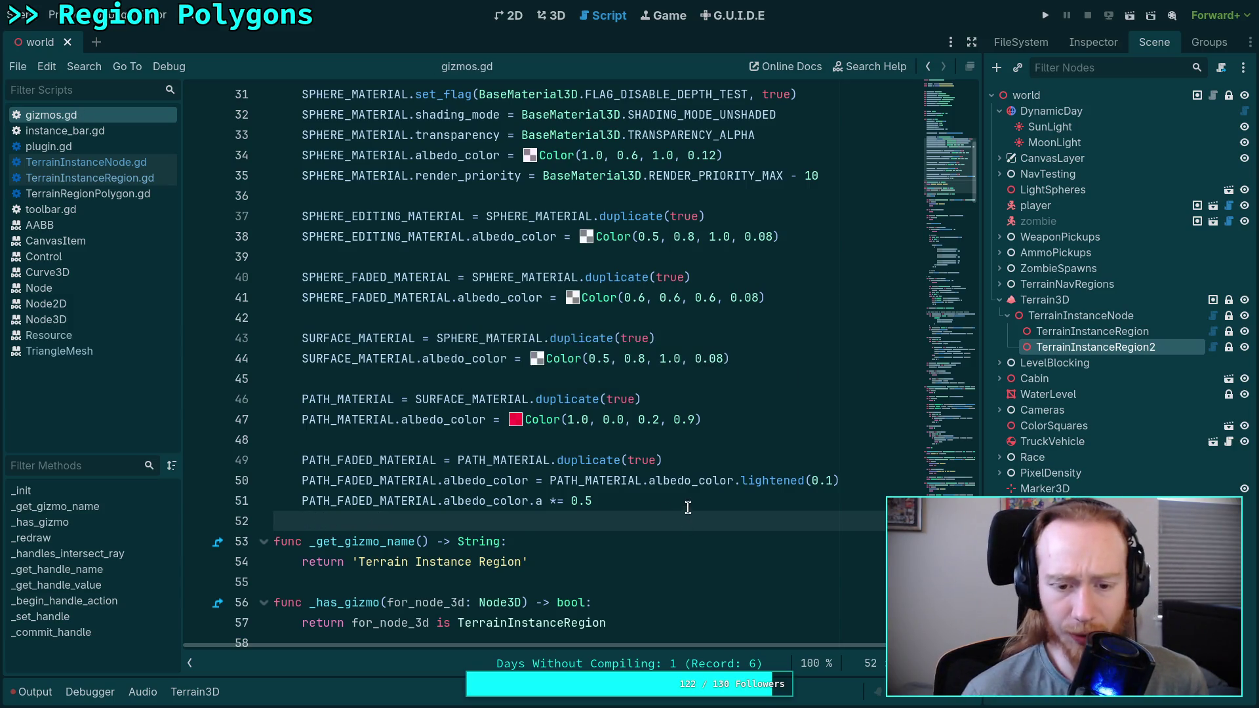
left_click(687, 502)
scroll(714, 498, "down", 15)
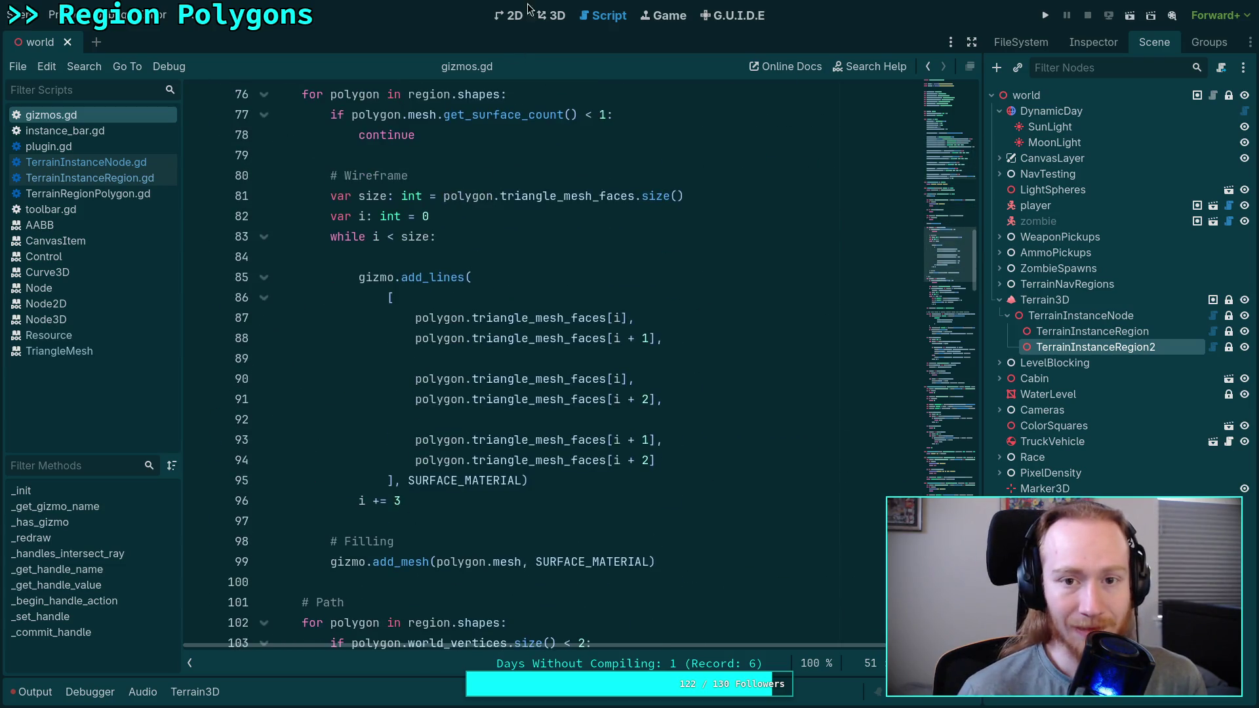
Reload the current project from the Project menu to apply the plugin changes
left_click(551, 15)
left_click(62, 15)
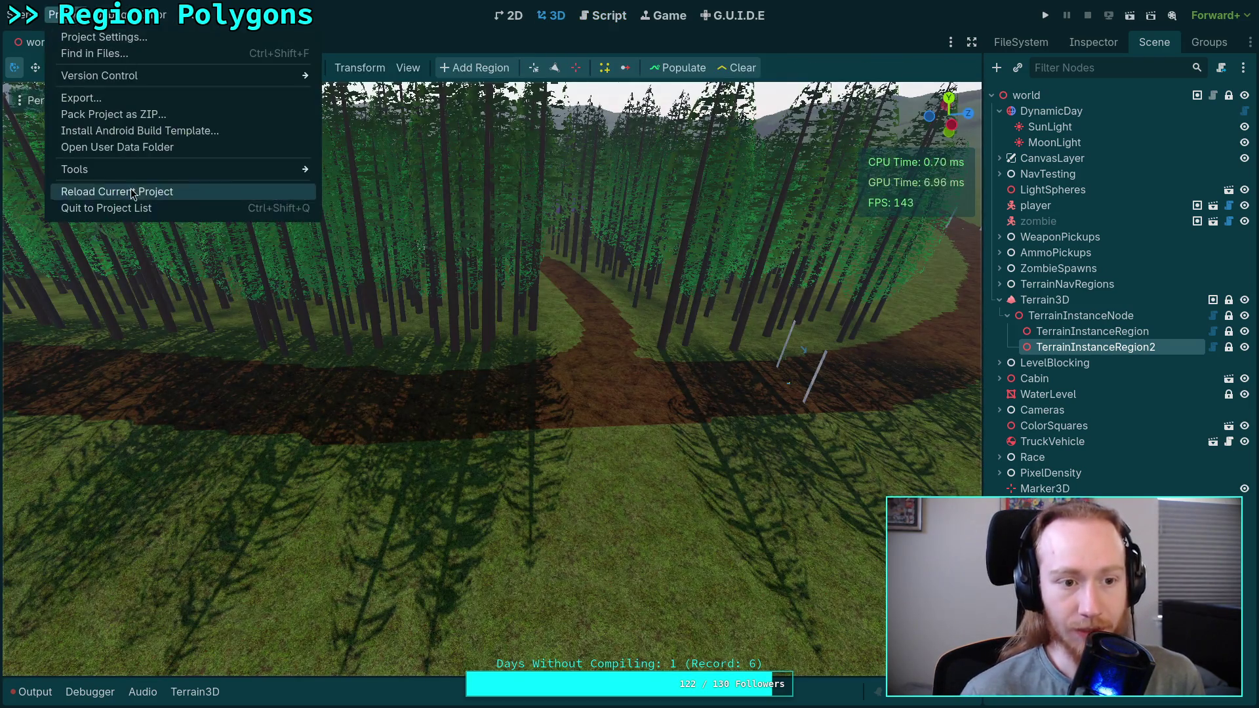
left_click(135, 192)
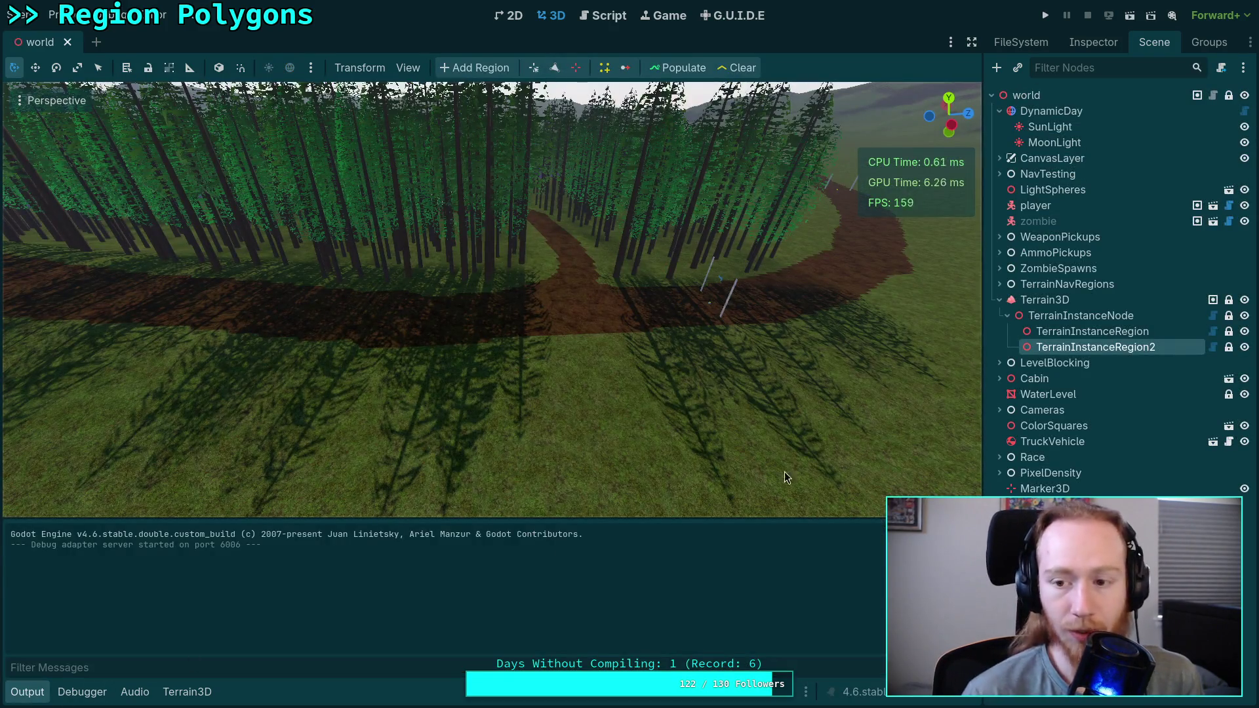
Select TerrainInstanceRegion, click the terrain to add a vertex, and open the get_vertex_id error line
left_click(1100, 326)
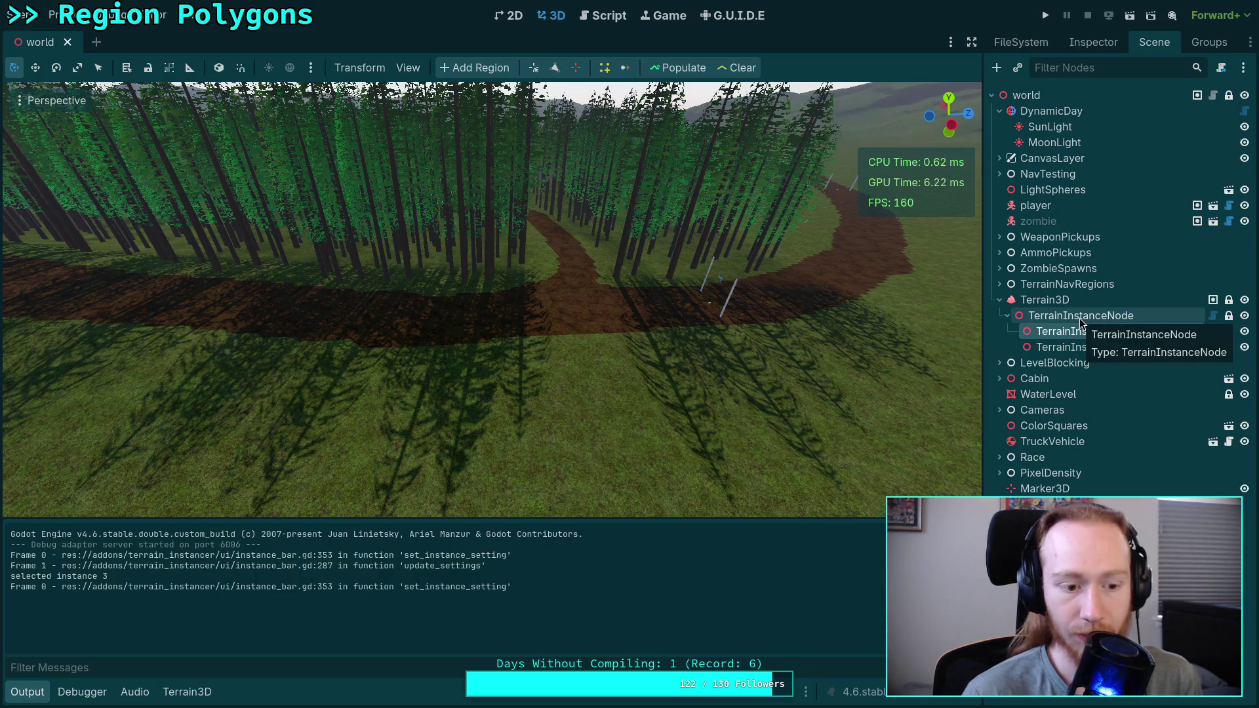
left_click(1071, 345)
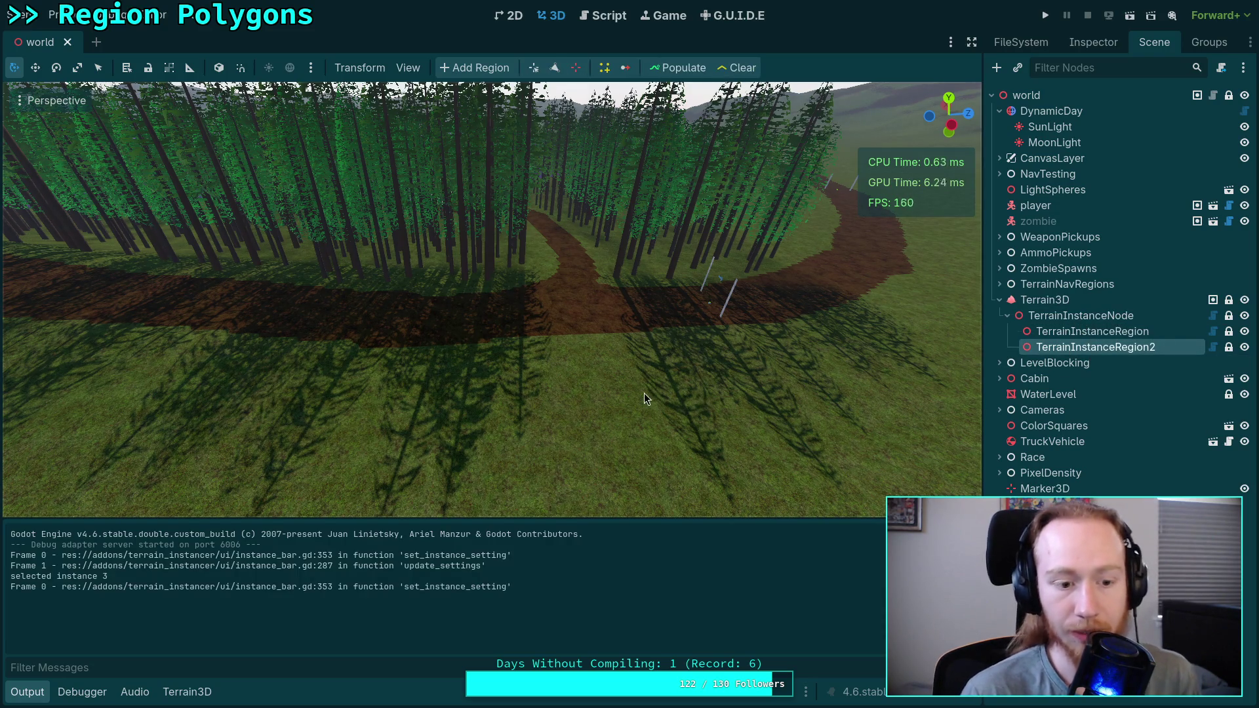
left_click(1080, 315)
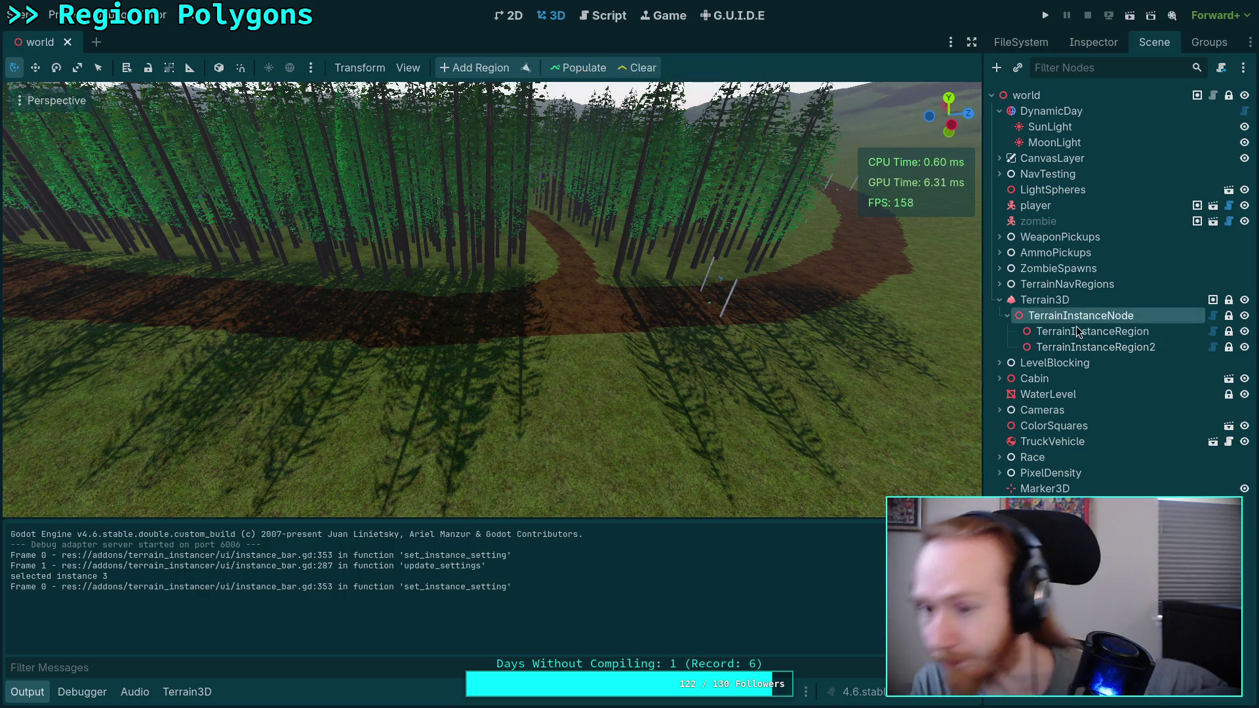
left_click(1076, 330)
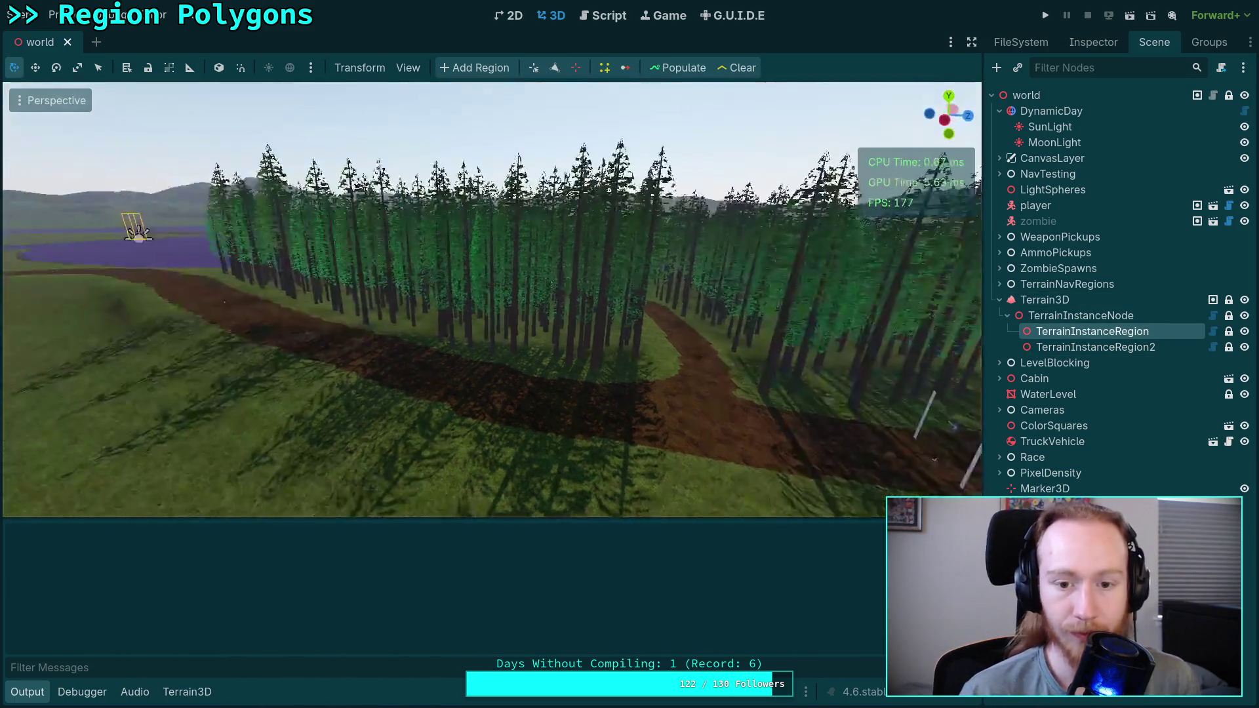
key("w")
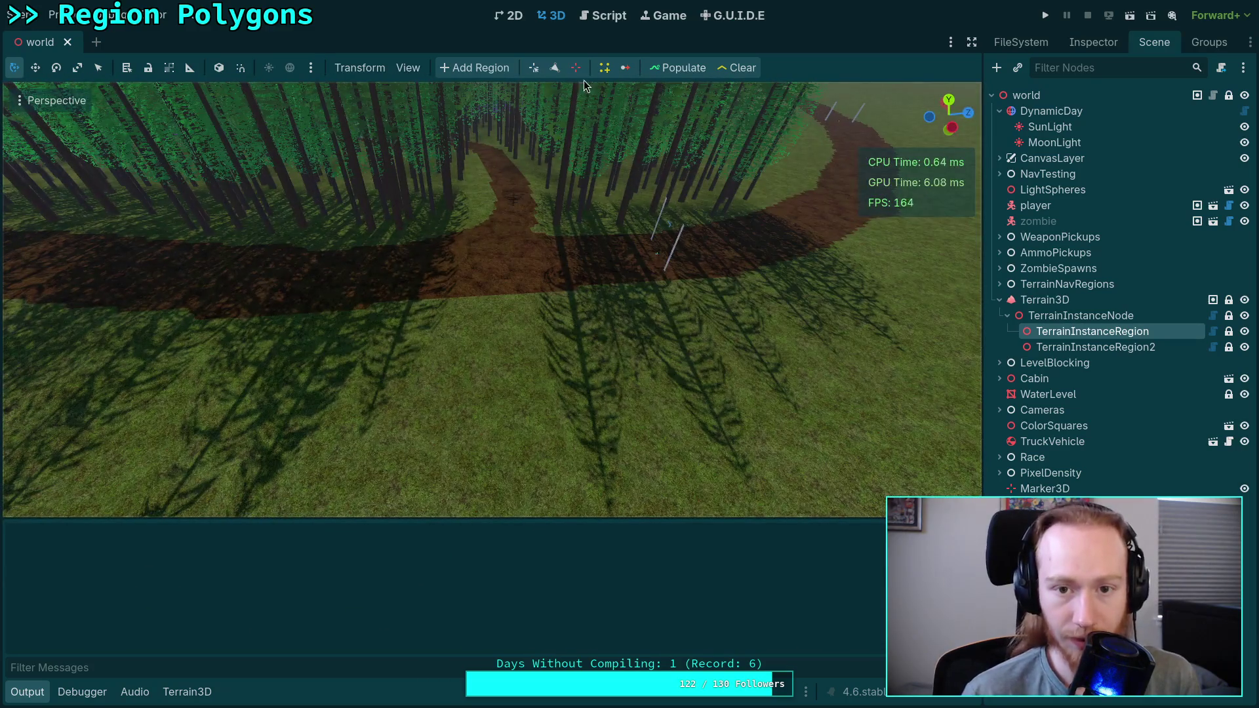
right_click(438, 382)
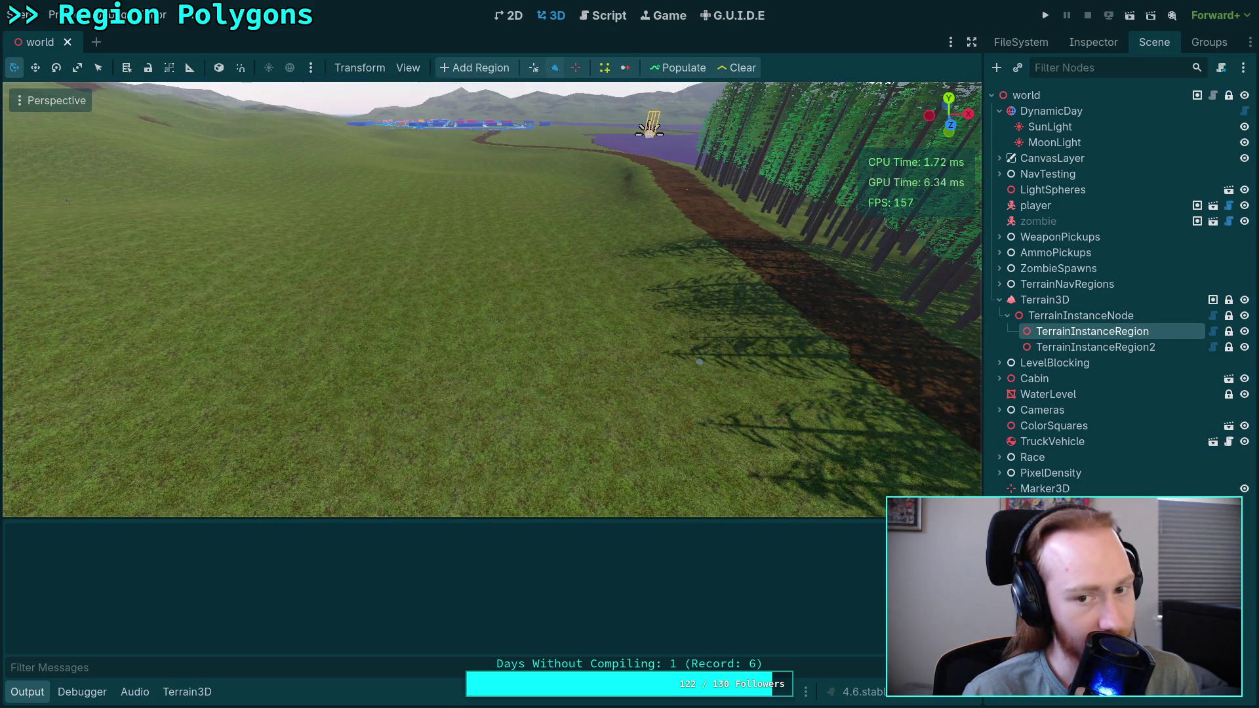
key("f")
left_click_drag(274, 146, 309, 136)
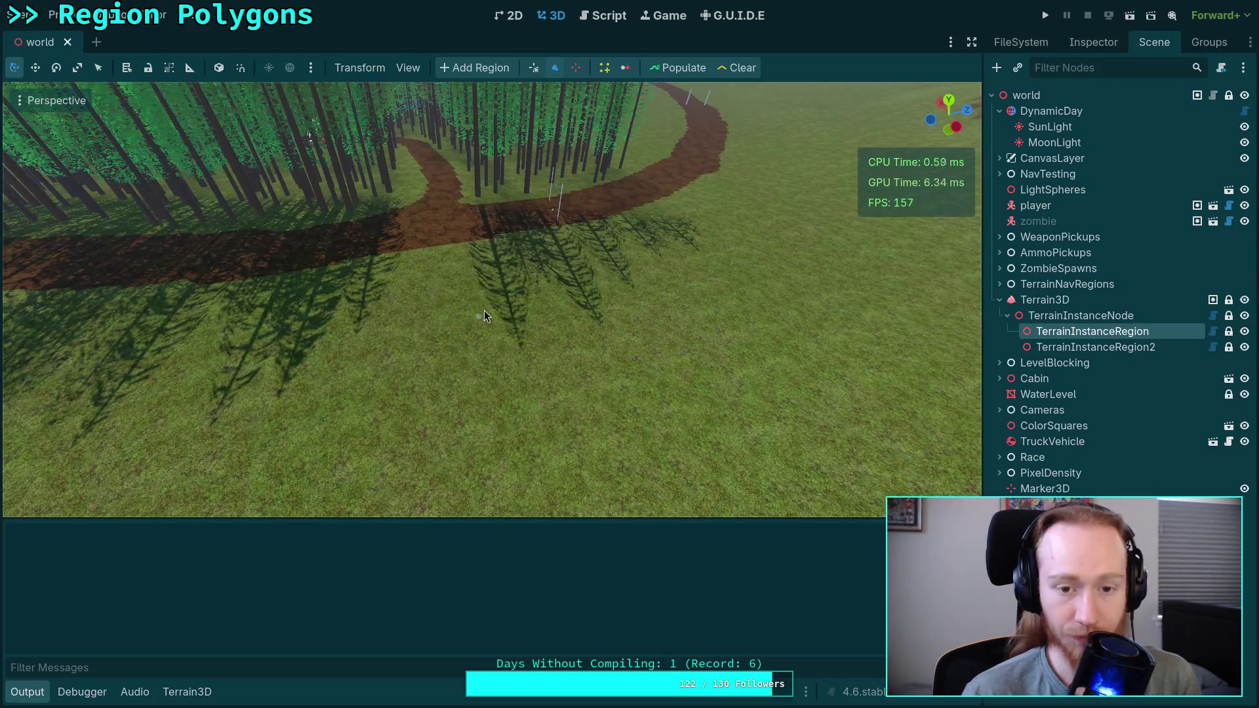
left_click(446, 368)
scroll(608, 384, "down", 3)
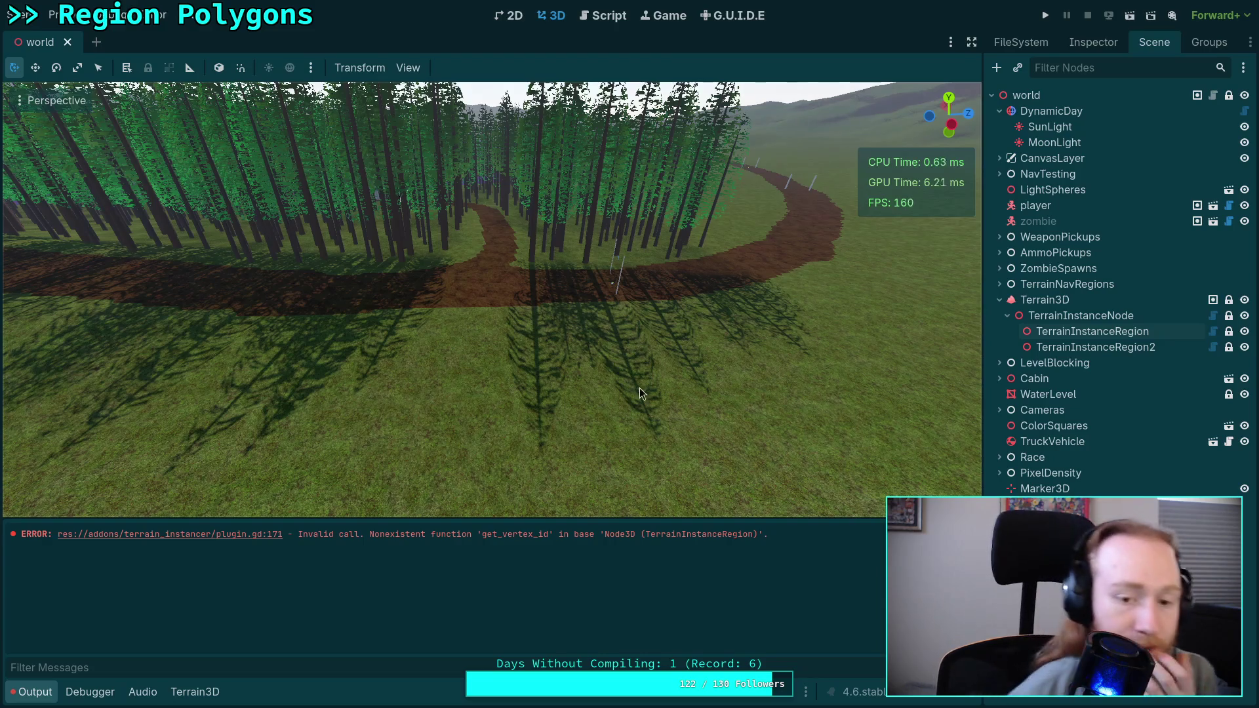
left_click(262, 535)
scroll(479, 374, "up", 3)
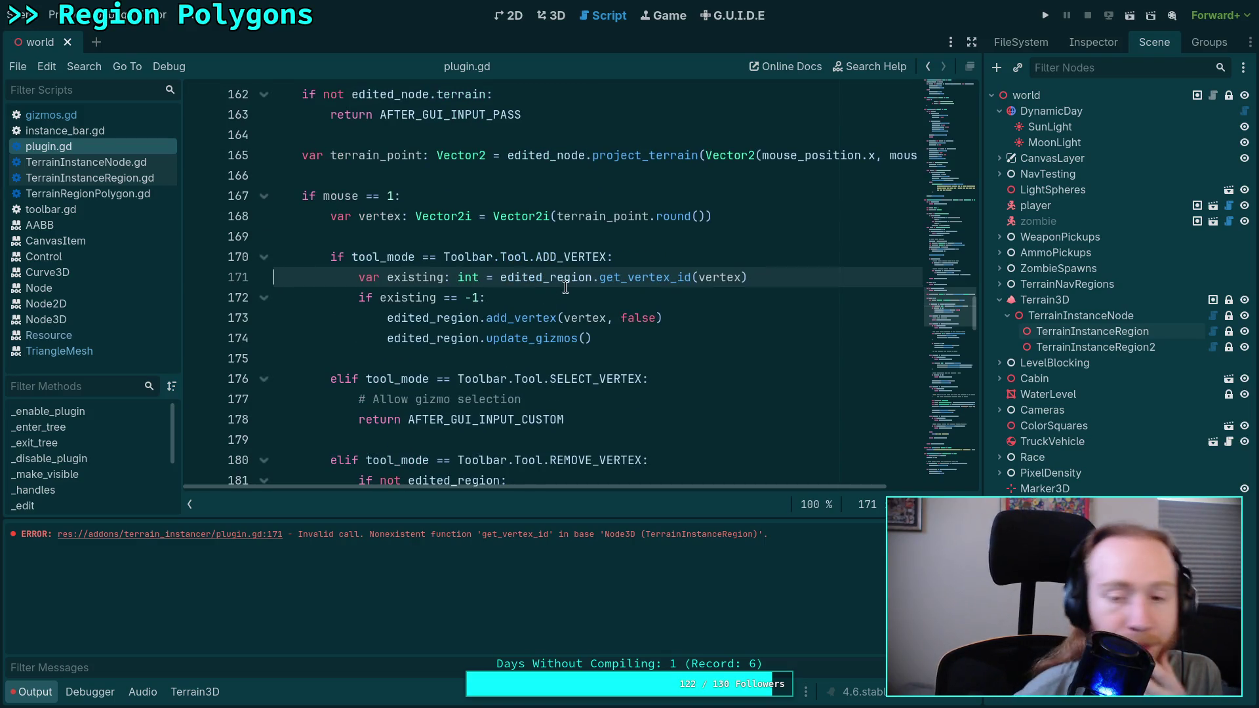
Replace get_vertex_id(vertex) on line 171 with has_vertex(vertex, true)
left_click_drag(599, 276, 759, 280)
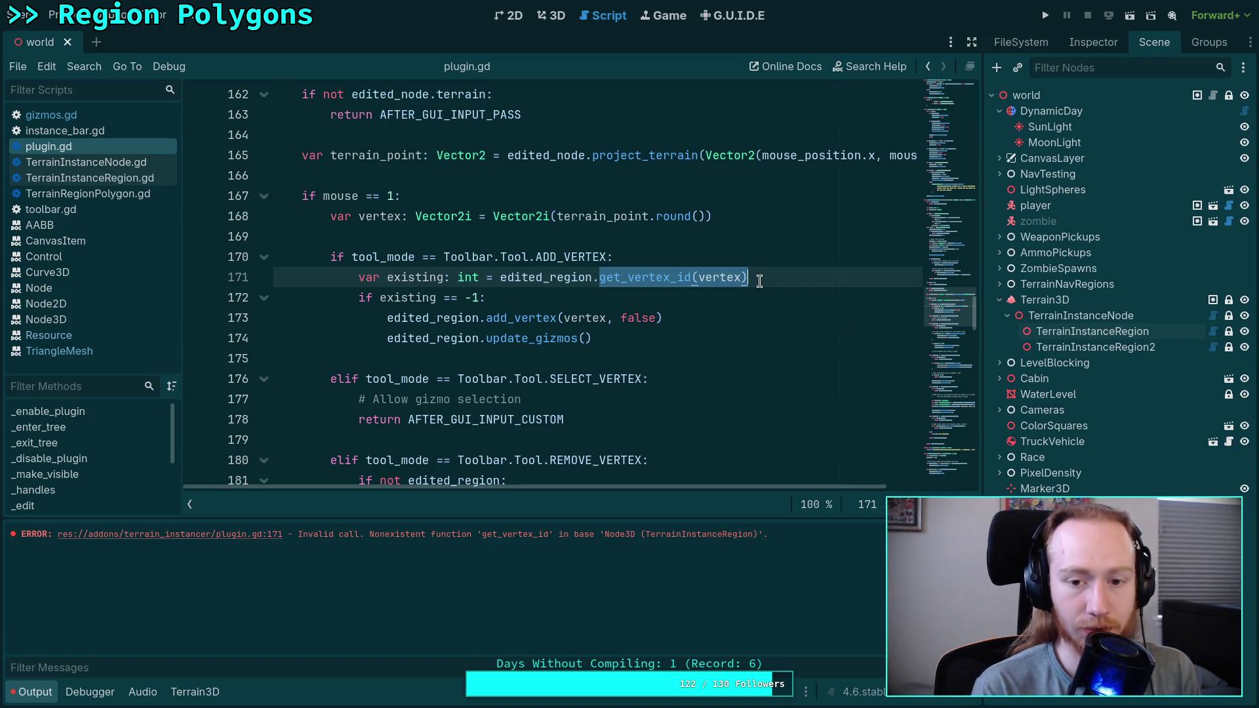
type("has")
key("Return")
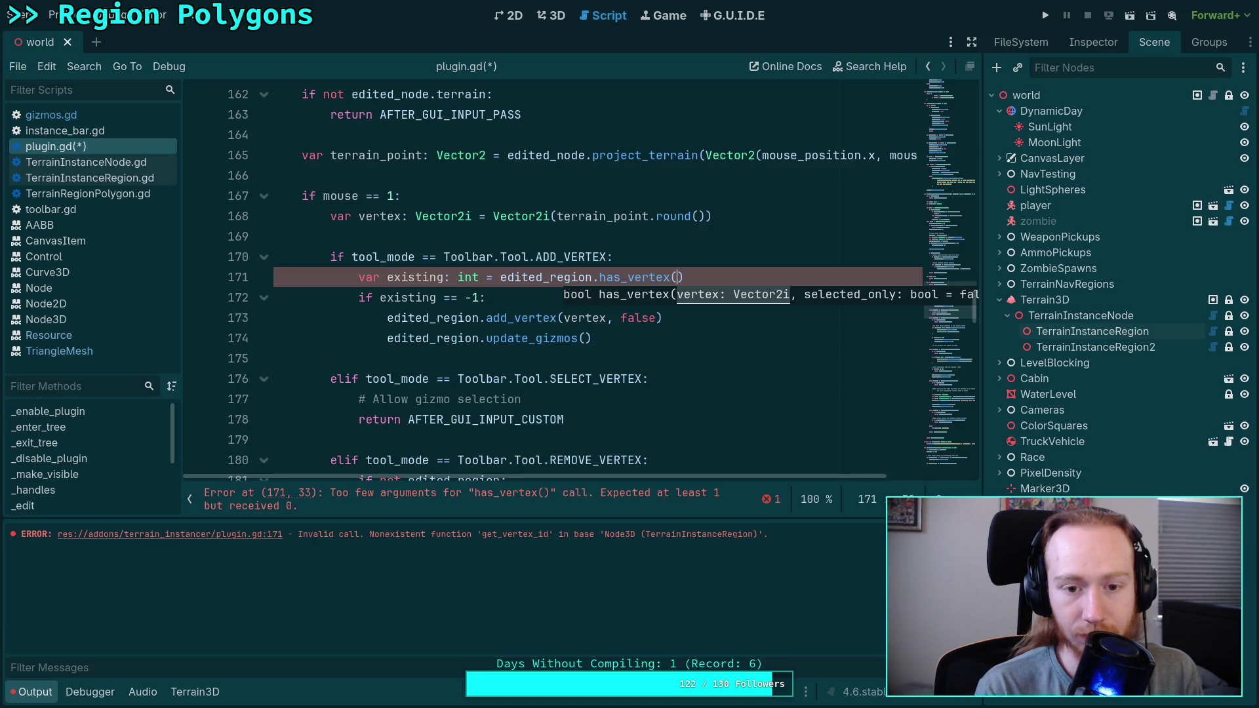
type("vertex, true")
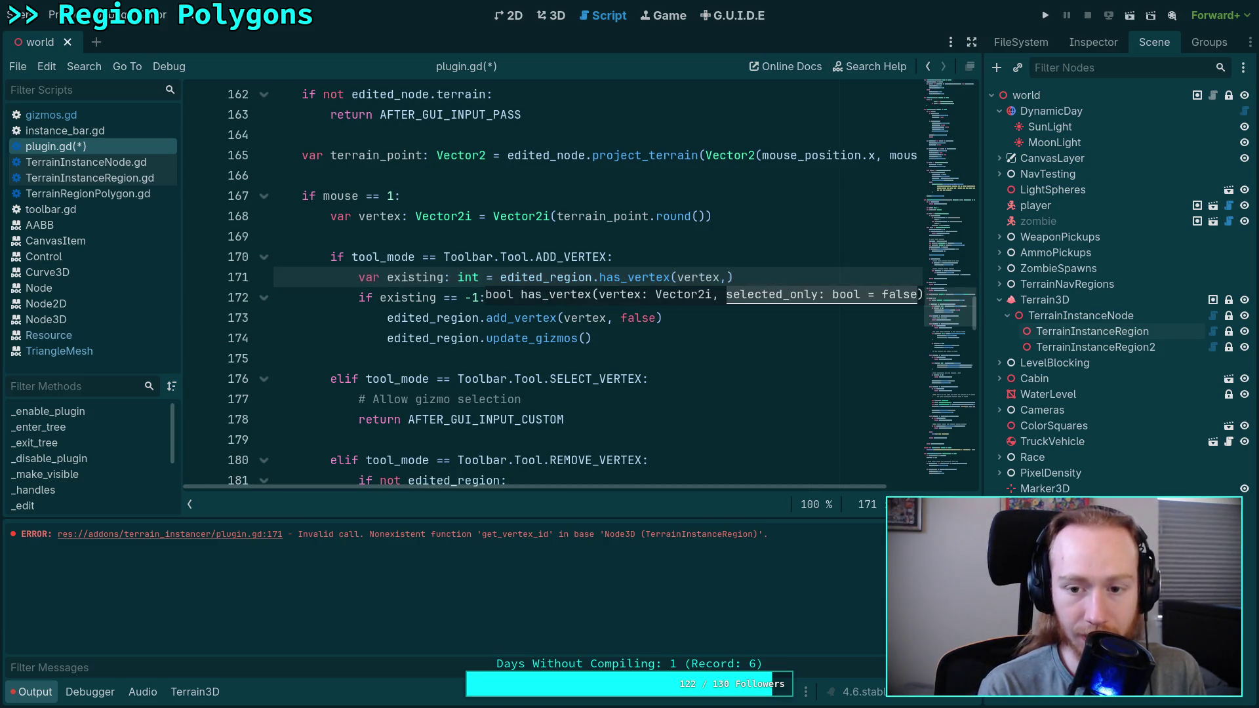
Open a new indented line right after the ADD_VERTEX: case
left_click(274, 297)
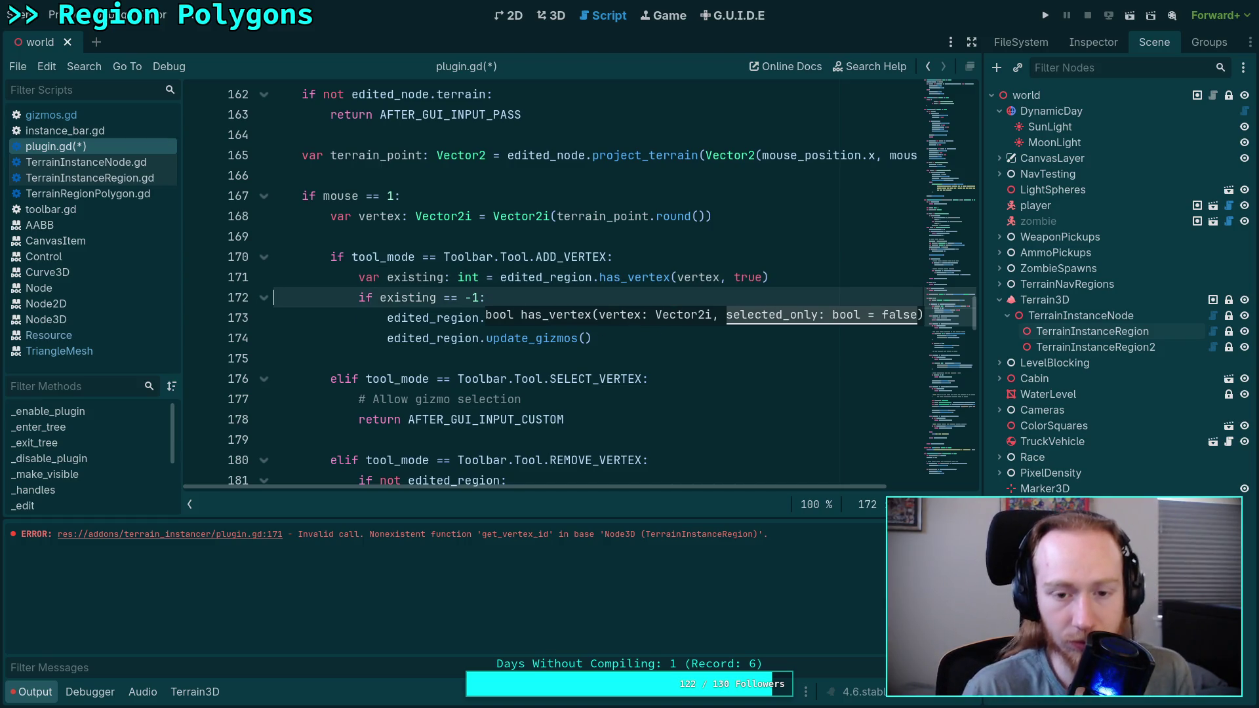
left_click(753, 235)
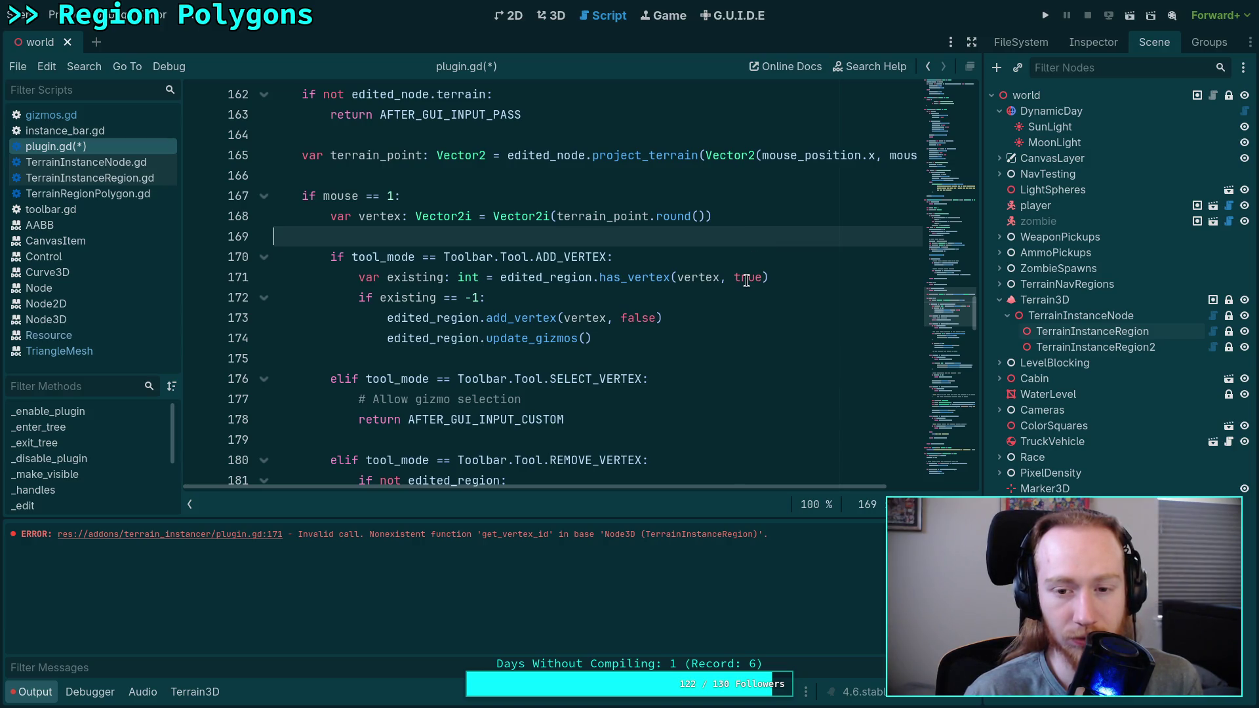
left_click(665, 261)
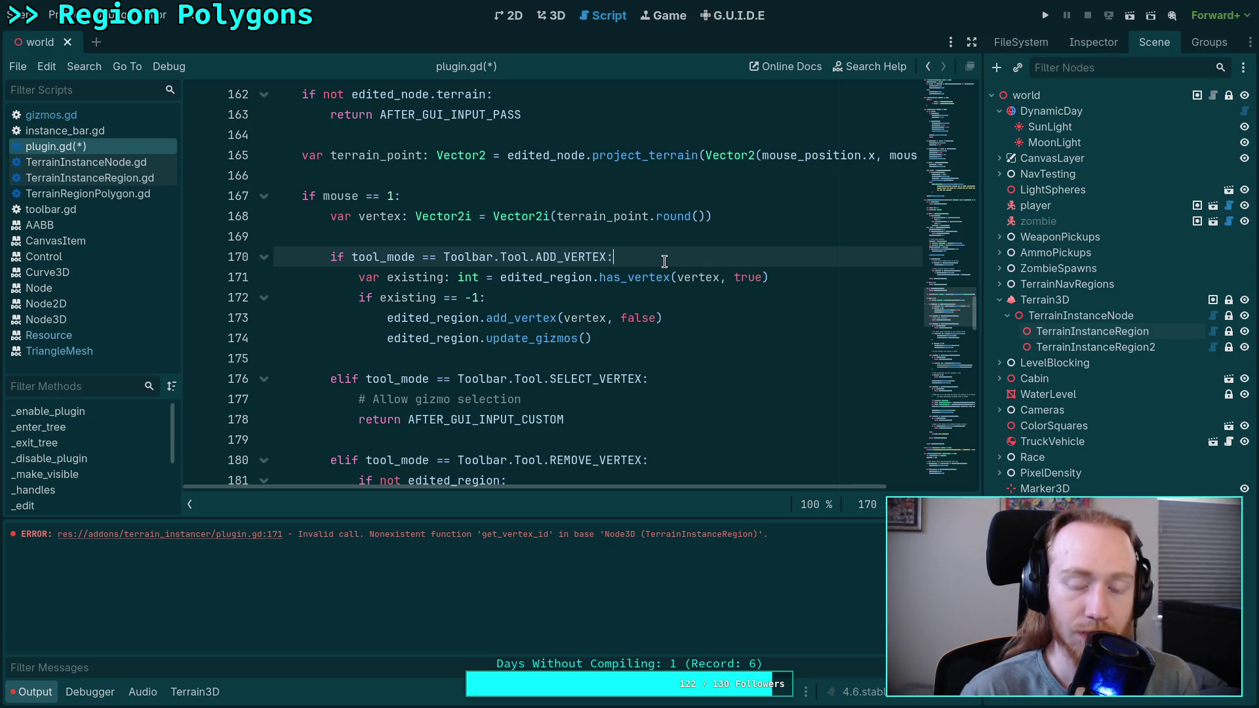
key("Return")
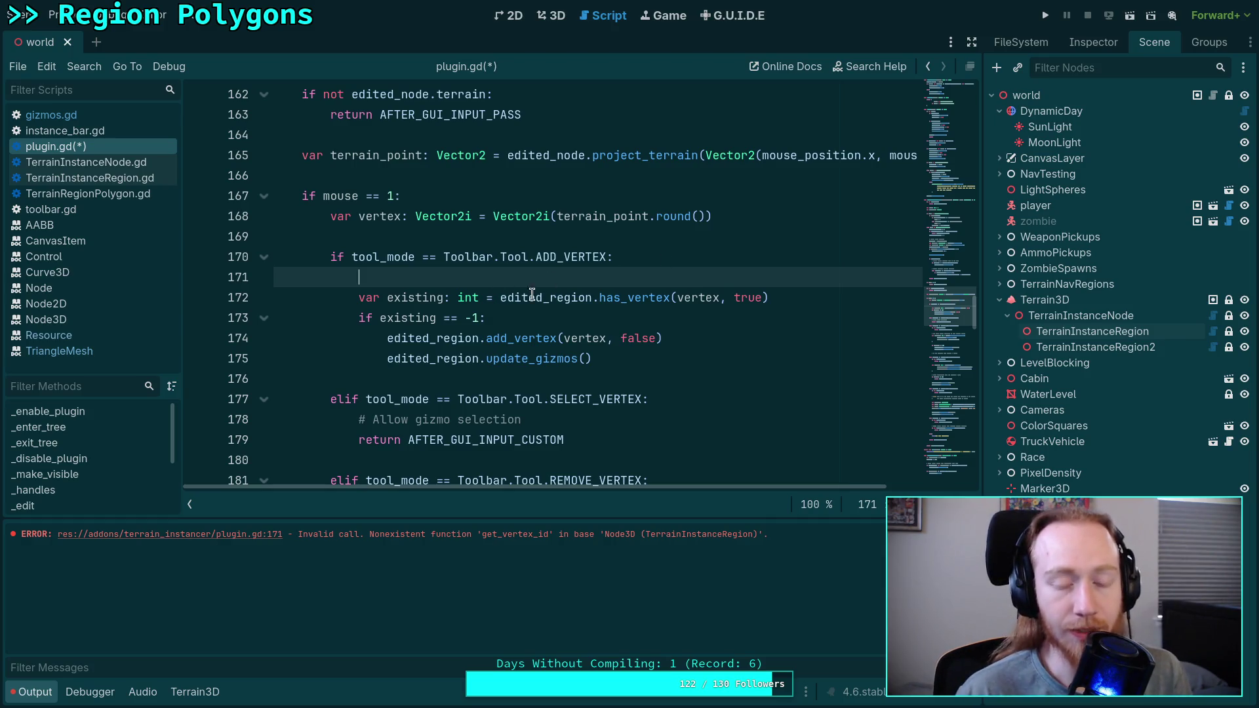
Add an 'if not edited_region._last_shape' check with comment '# Either create or get best polygon to add'
mouse_move(633, 300)
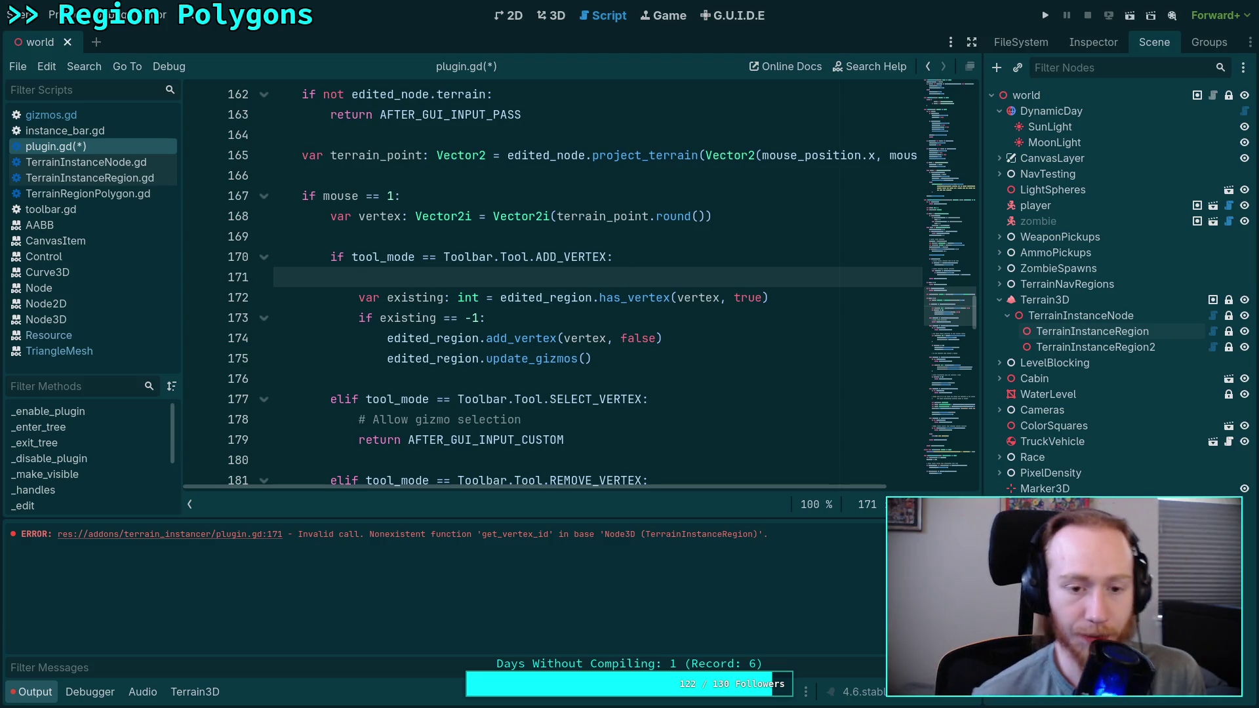
type("if not ")
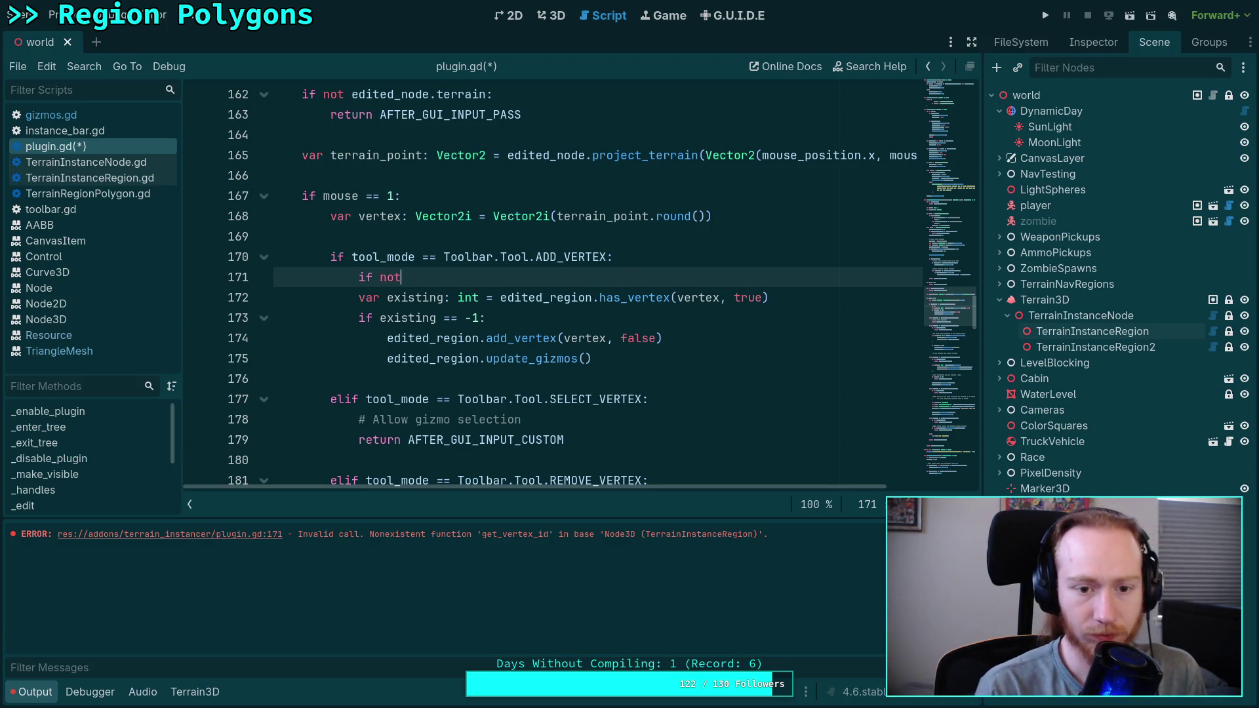
type("ed")
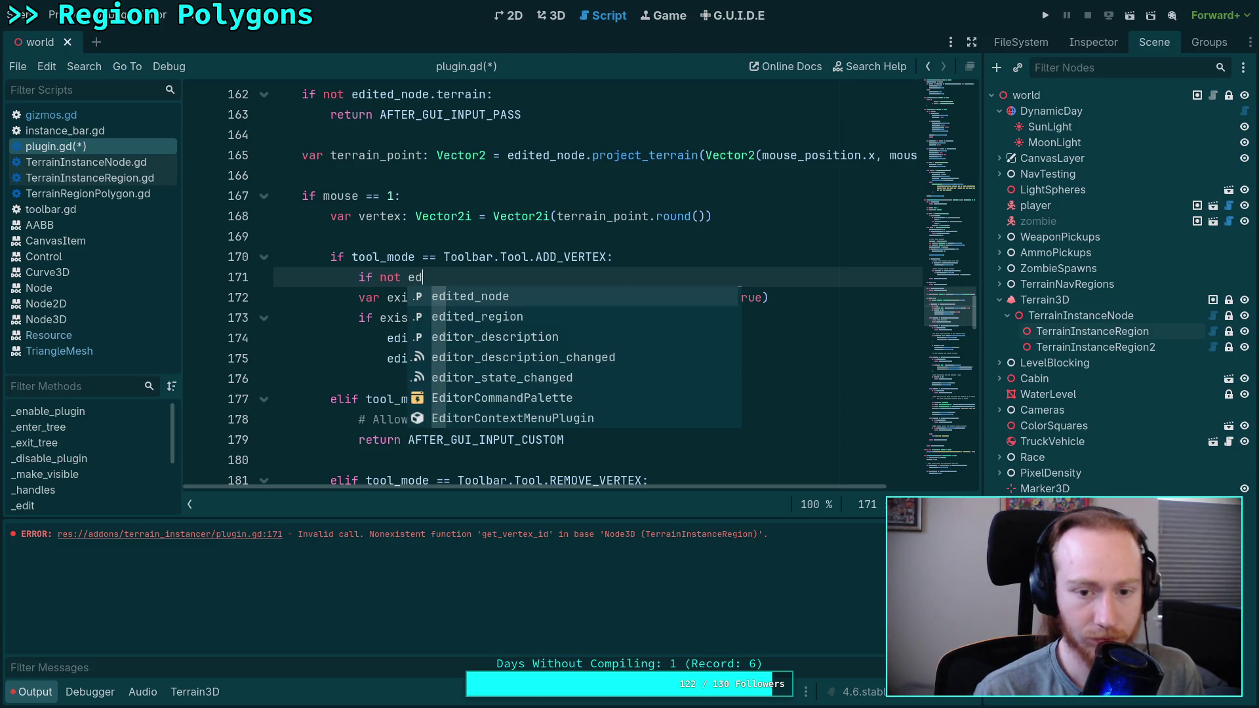
key("Down")
key("Return")
type("._")
key("Return")
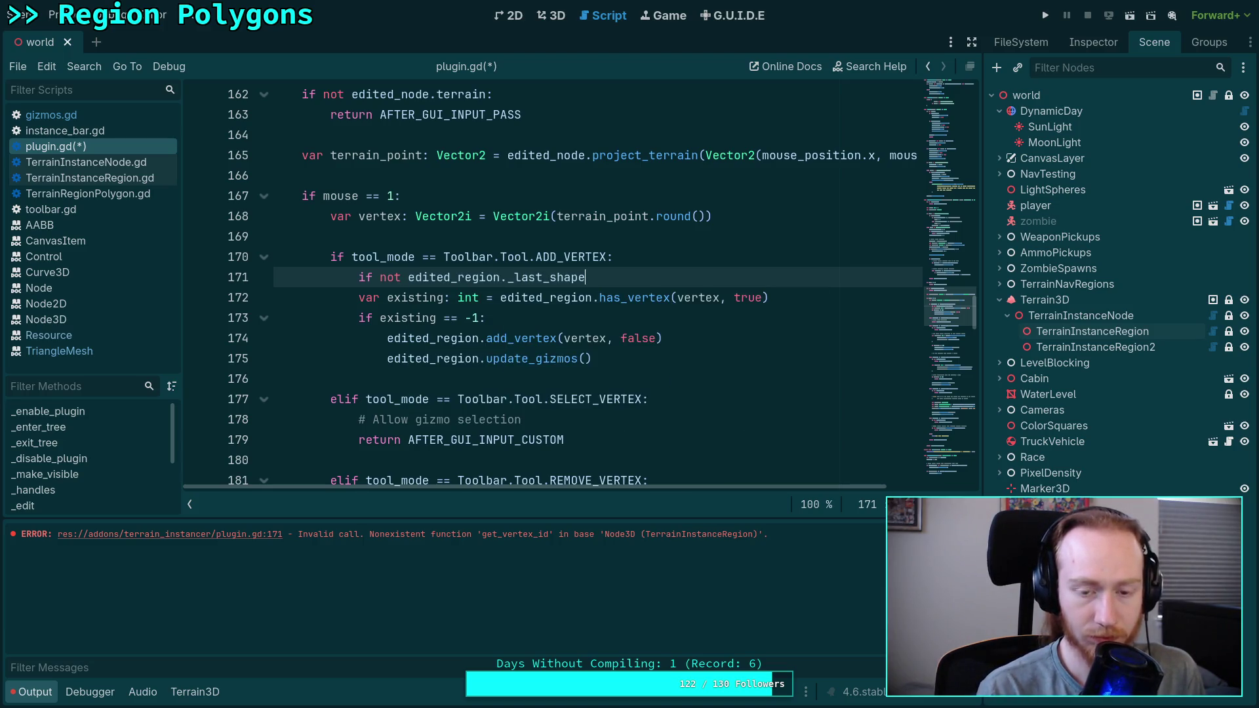
key("Return")
type("@")
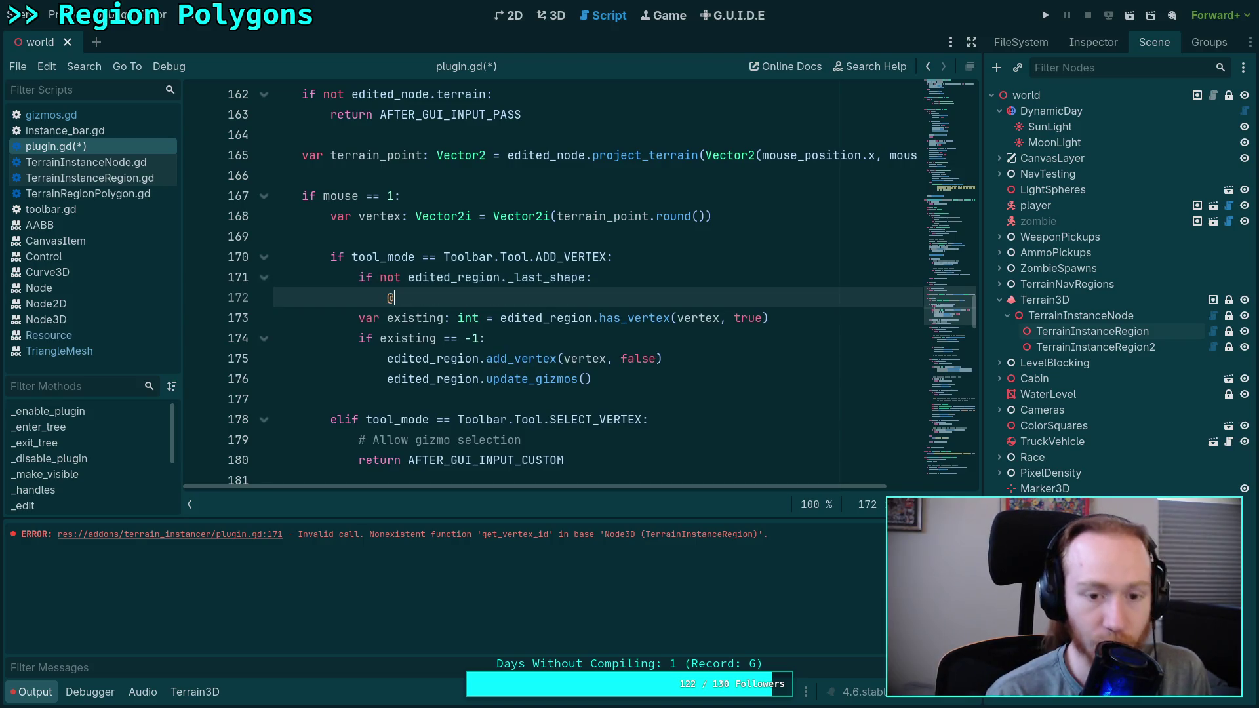
key("BackSpace")
type("# ")
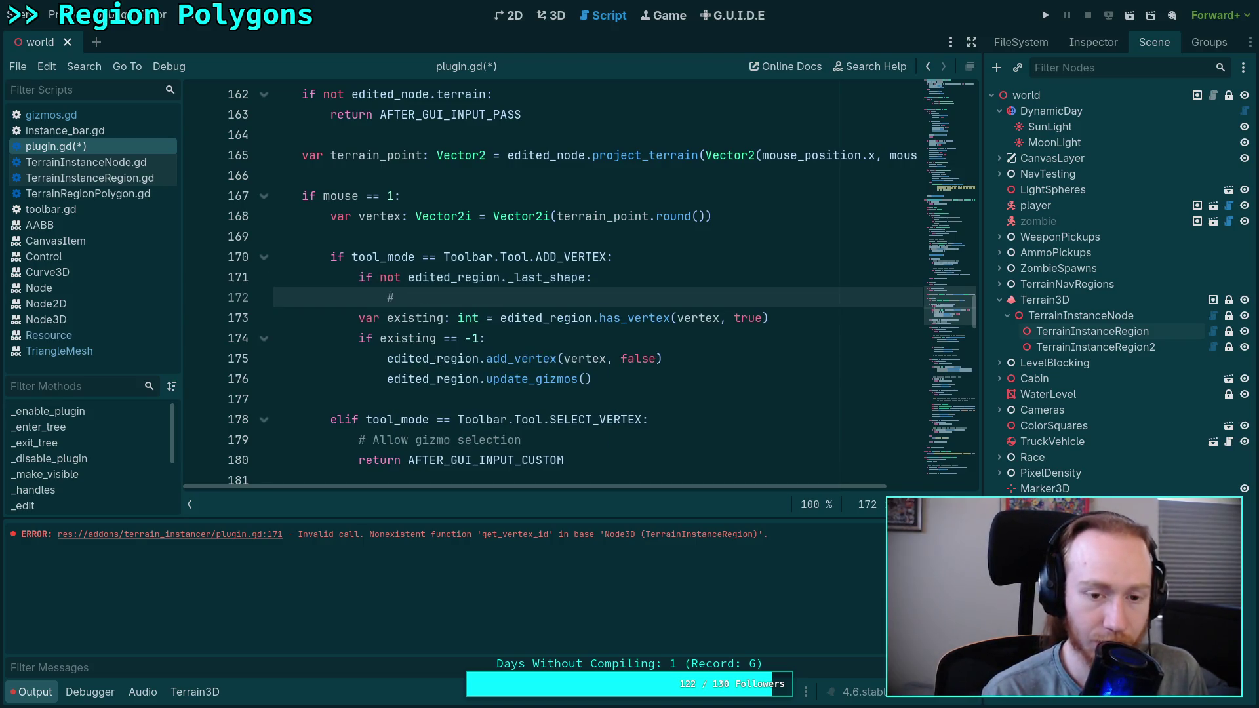
type("Either create ")
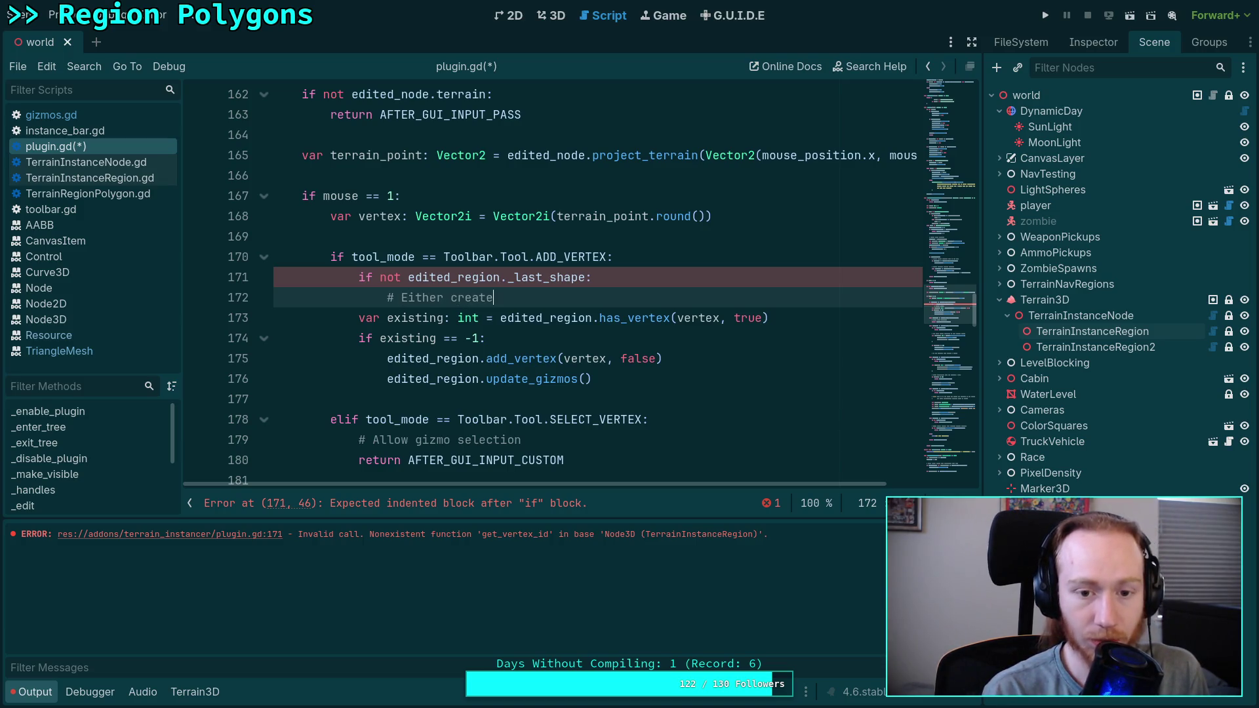
type("or ")
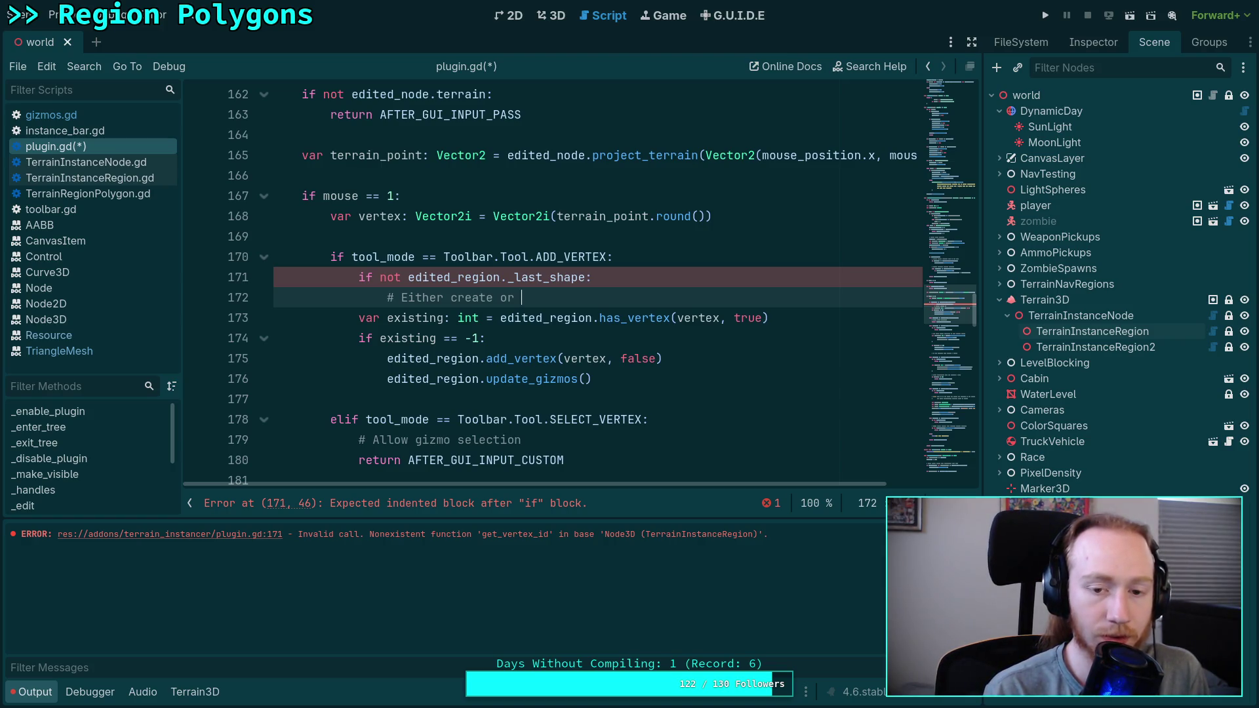
type("get best")
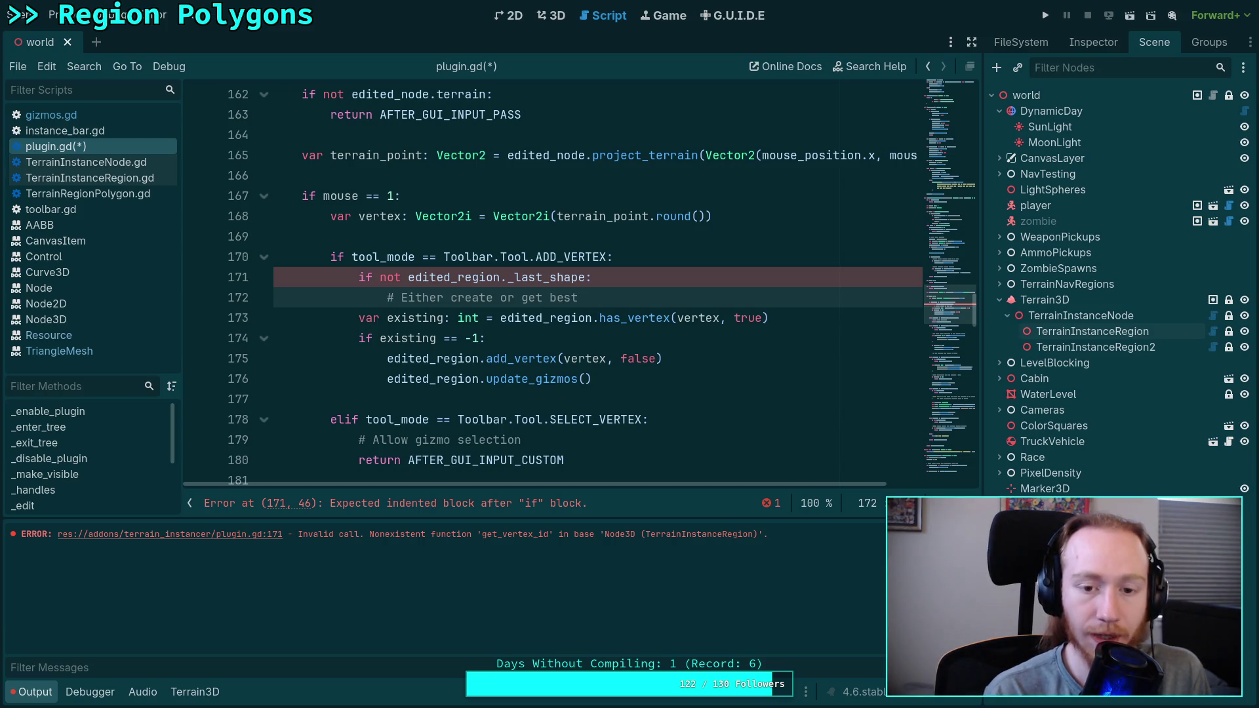
type("shap")
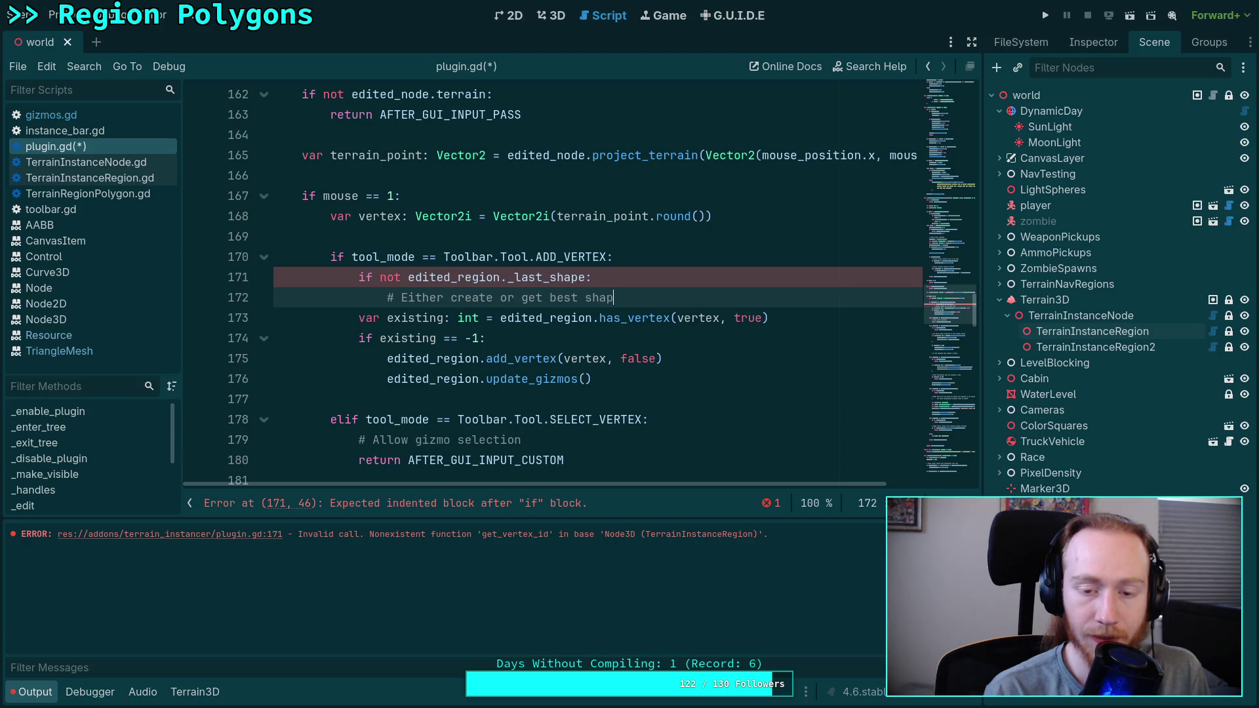
key("BackSpace")
key("BackSpace")
key("BackSpace")
type("olygon to add")
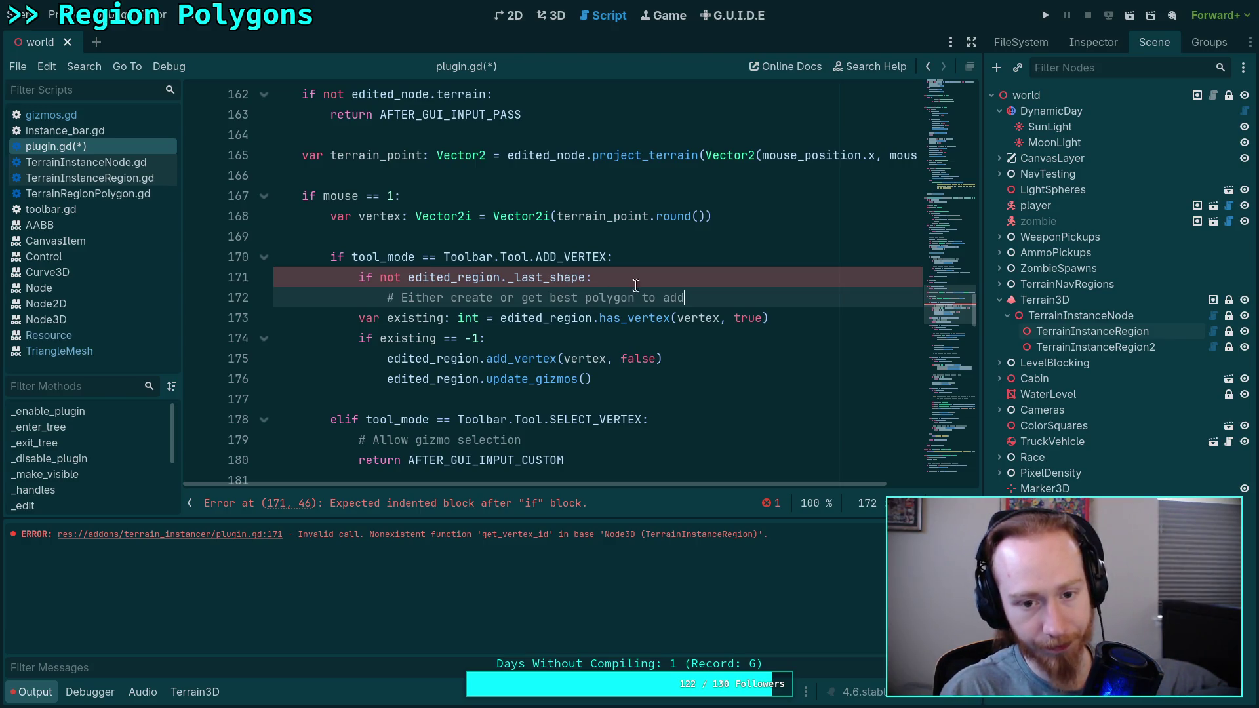
Rewrite the branch as 'if edited_region.add_vertex(vertex): update_gizmos()', delete old check lines, and save
left_click_drag(682, 296, 391, 295)
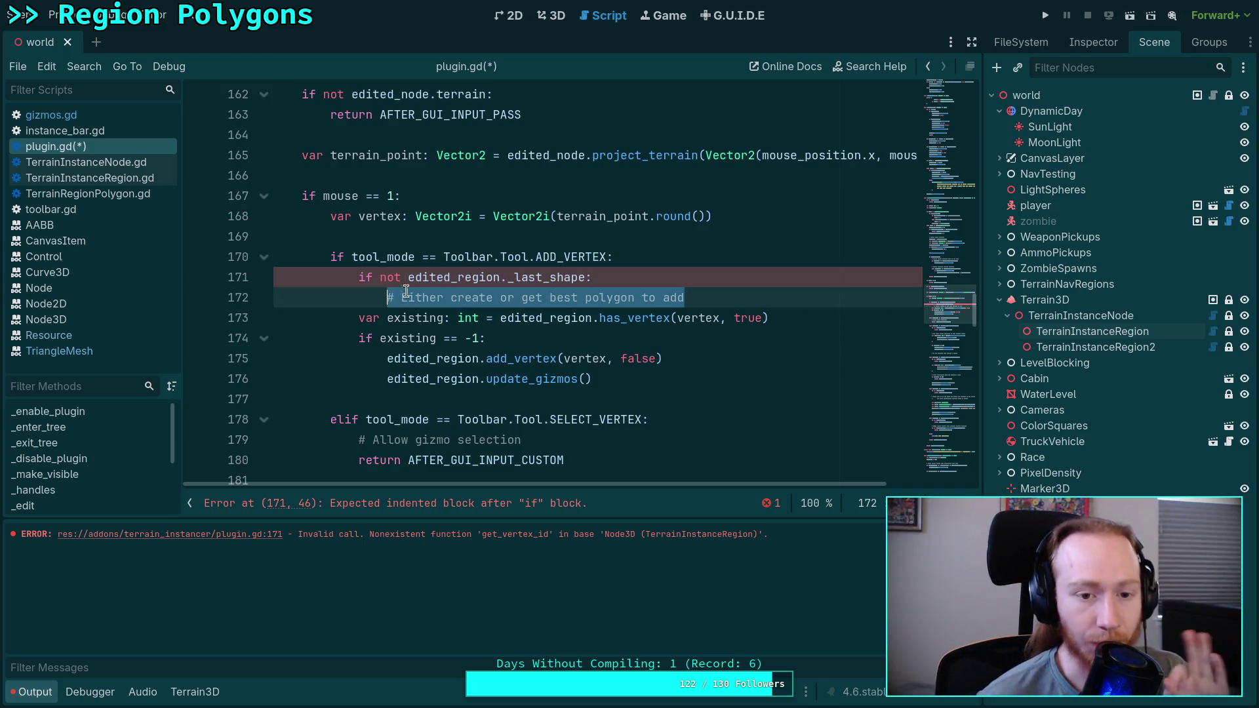
left_click(586, 277)
mouse_move(685, 297)
left_mouse_down()
mouse_move(572, 276)
mouse_move(581, 274)
left_mouse_up()
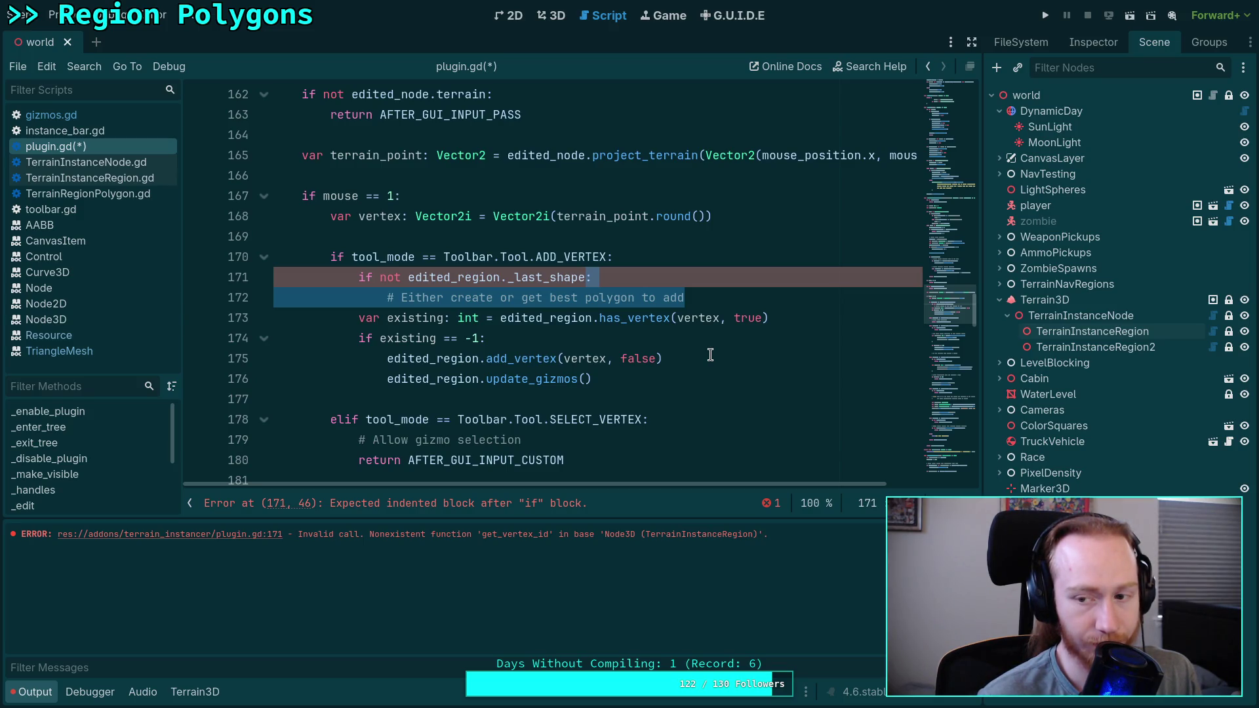
left_click_drag(444, 359, 455, 368)
key("shift+Tab")
left_click(361, 359)
type("if")
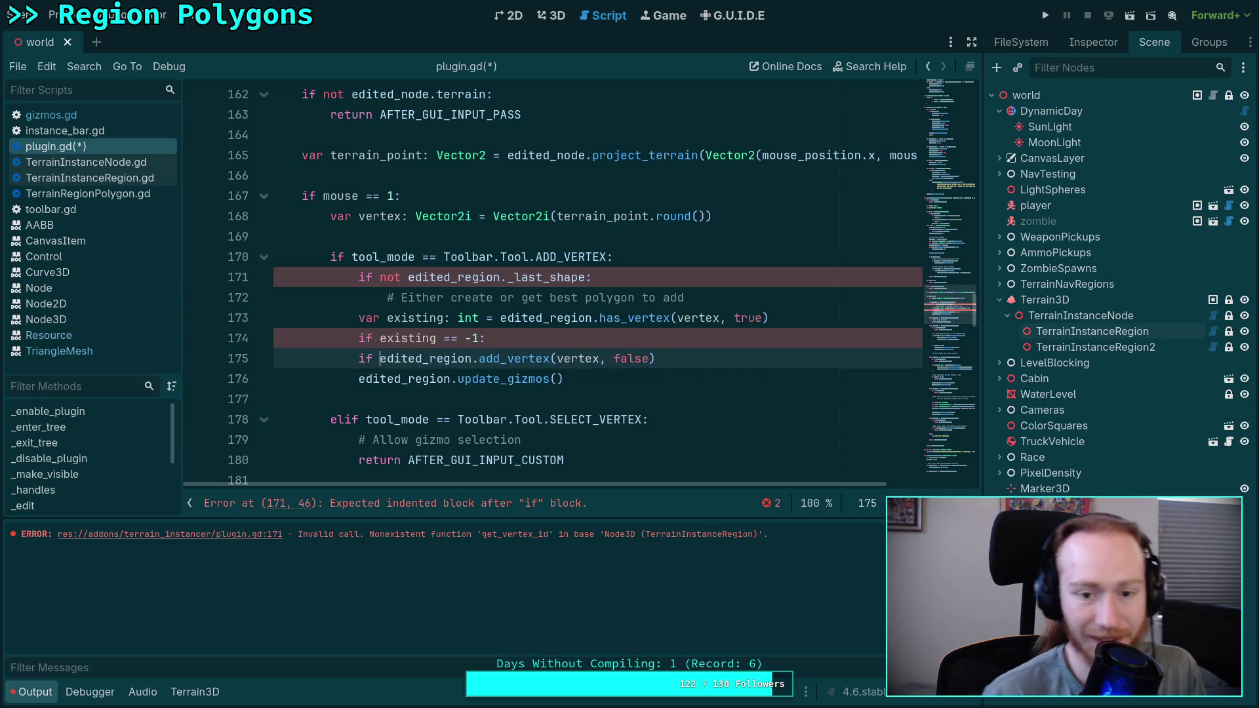
left_click_drag(601, 359, 648, 359)
key("BackSpace")
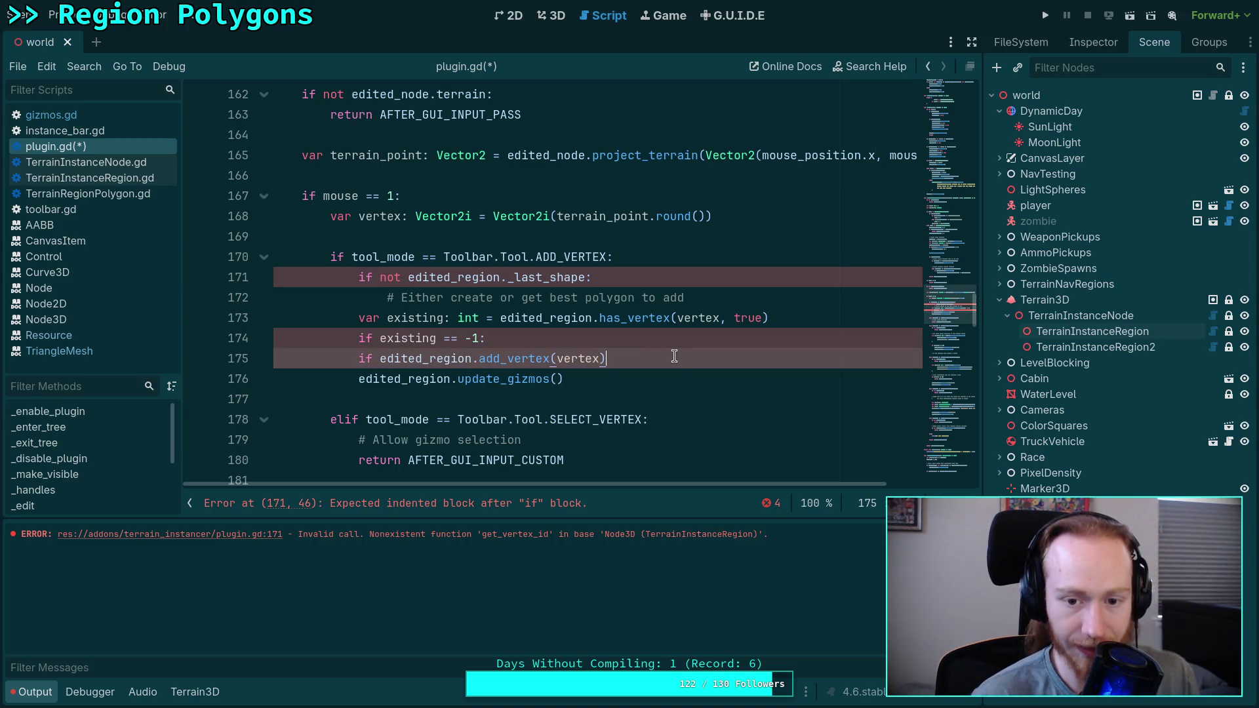
left_click(360, 379)
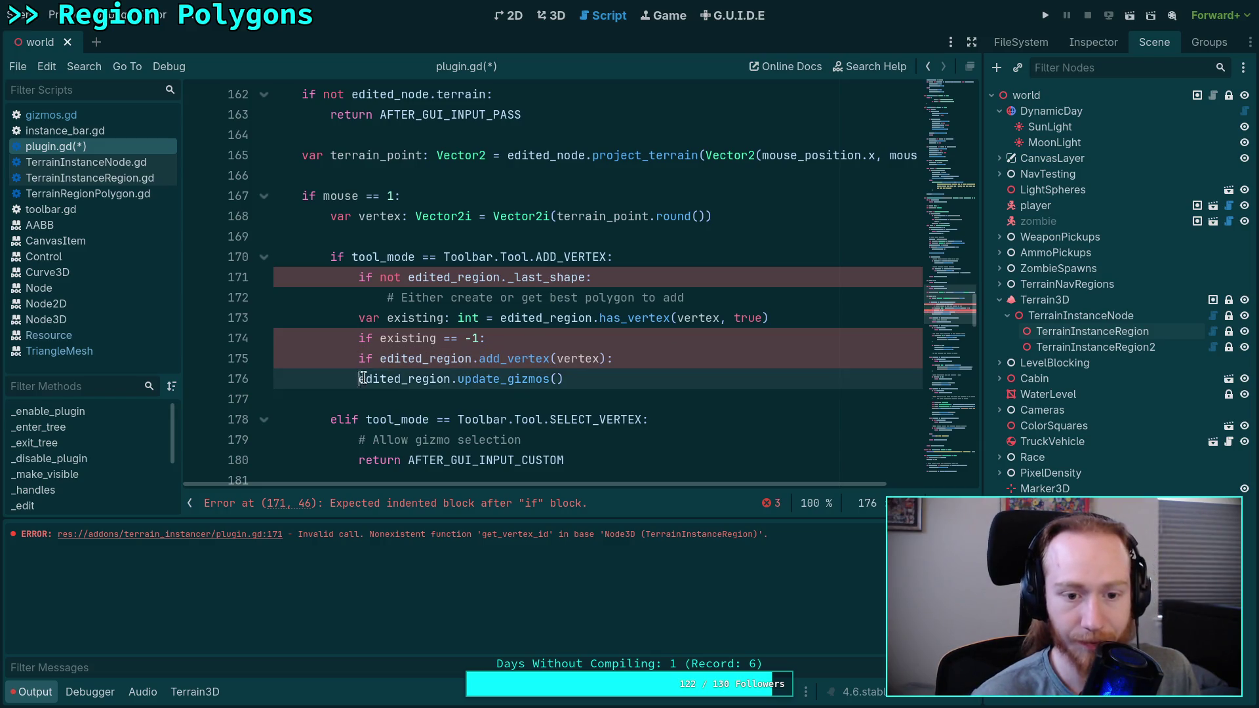
key("Tab")
left_click_drag(525, 338, 716, 257)
key("BackSpace")
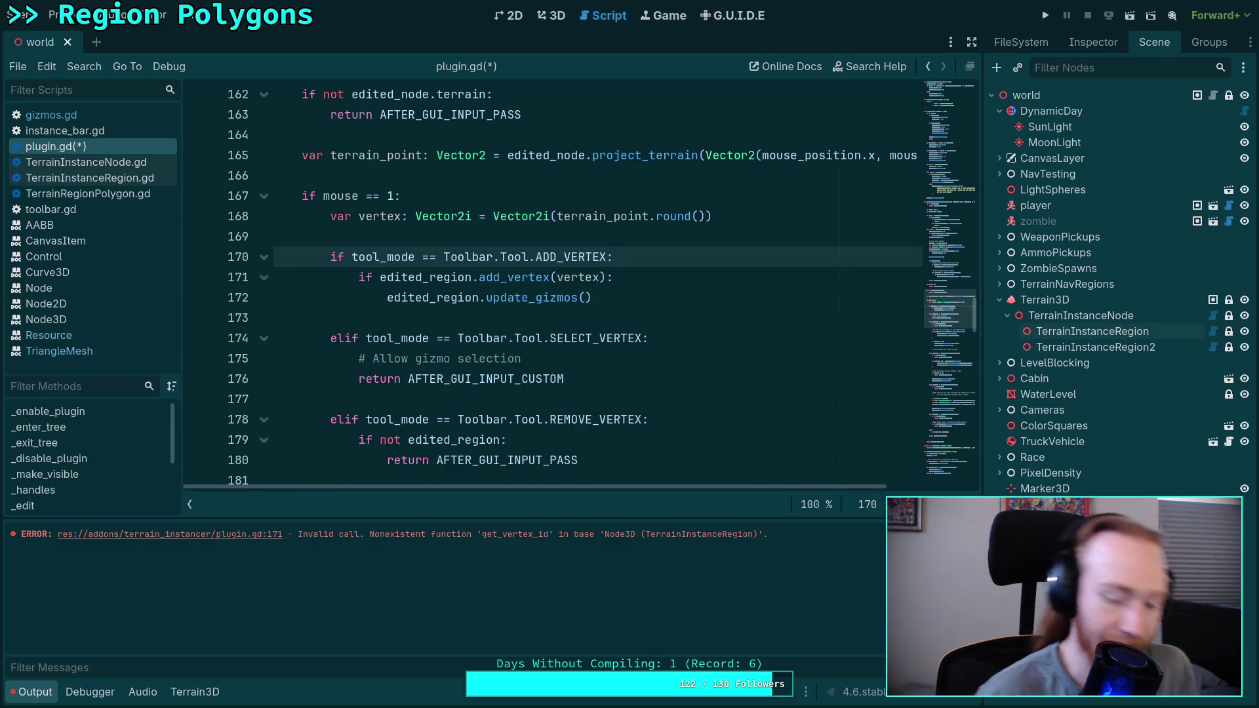
key("ctrl+s")
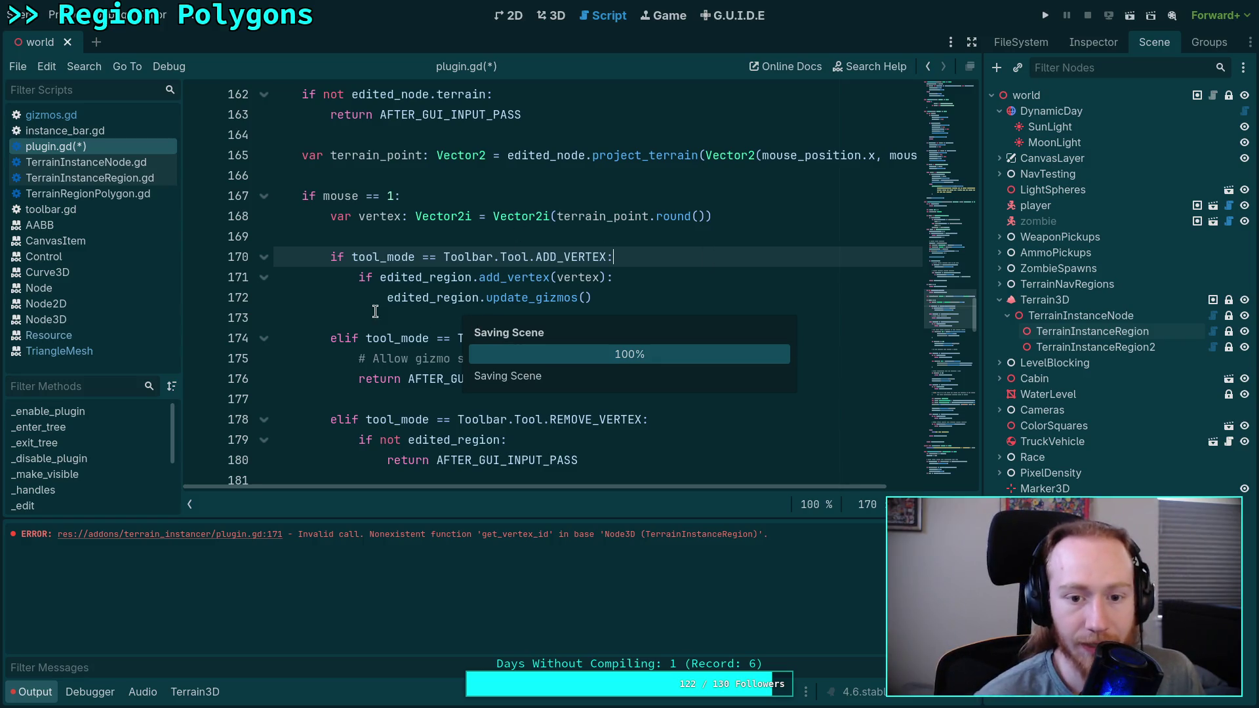
Open the TerrainInstanceRegion.gd script in the editor
left_click(465, 315)
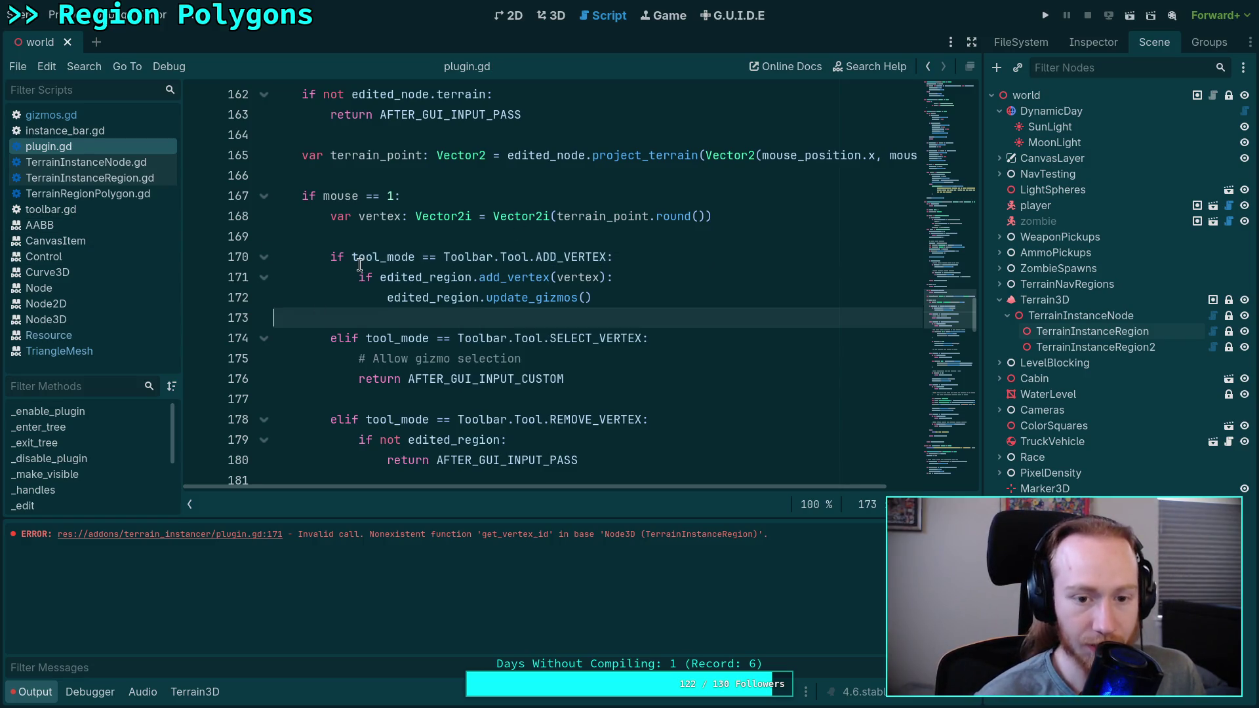
double_click(524, 299)
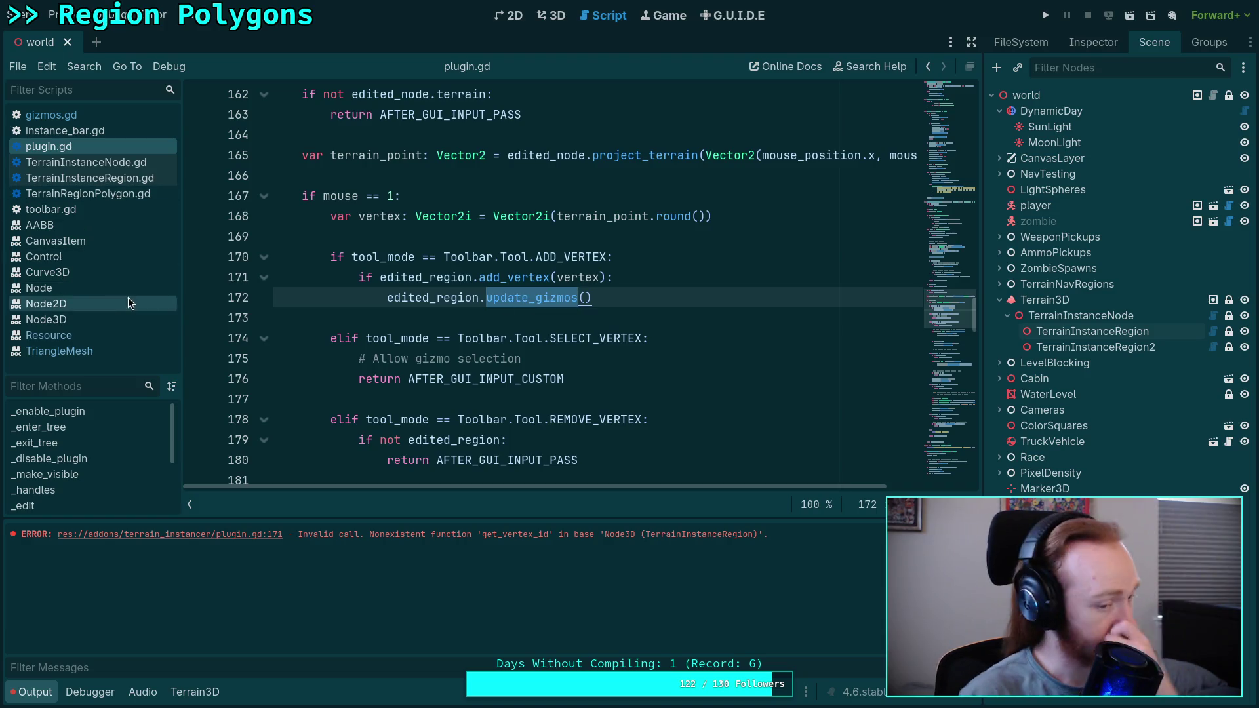
left_click(116, 178)
left_click(451, 402)
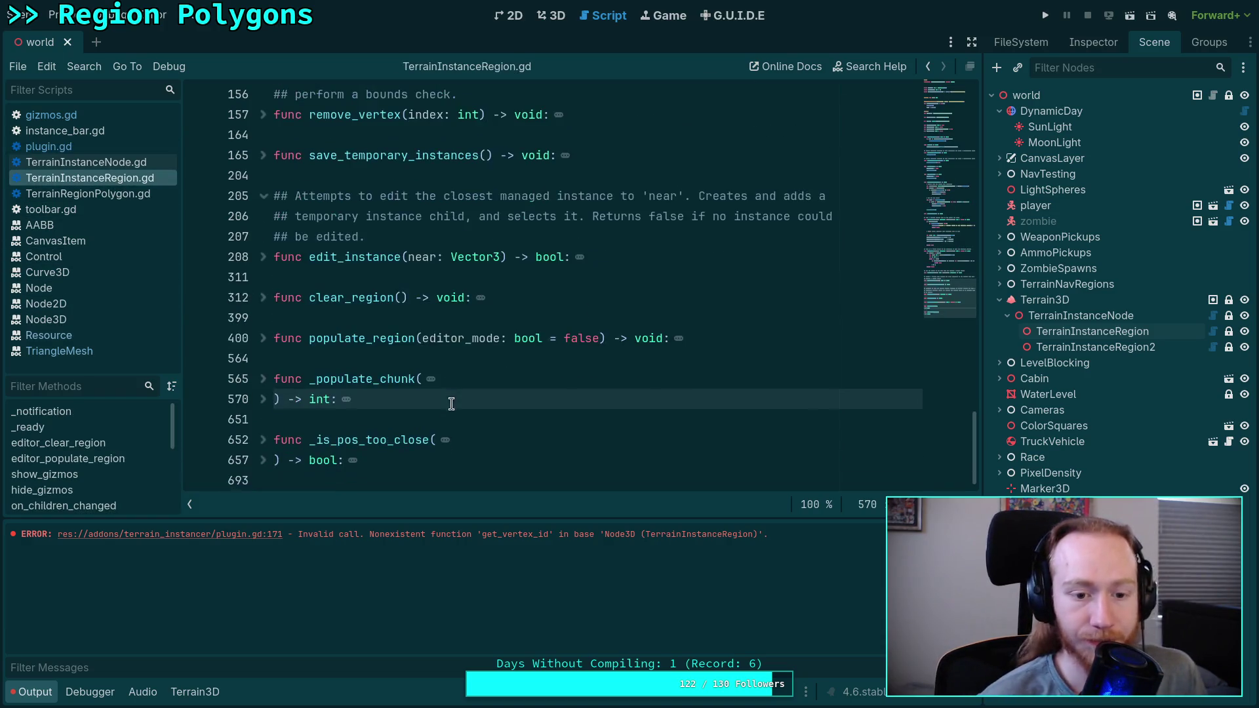
Fold has_vertex, inspect add_vertex and its enable_checks default, then switch to Neovim's project search
scroll(445, 370, "up", 10)
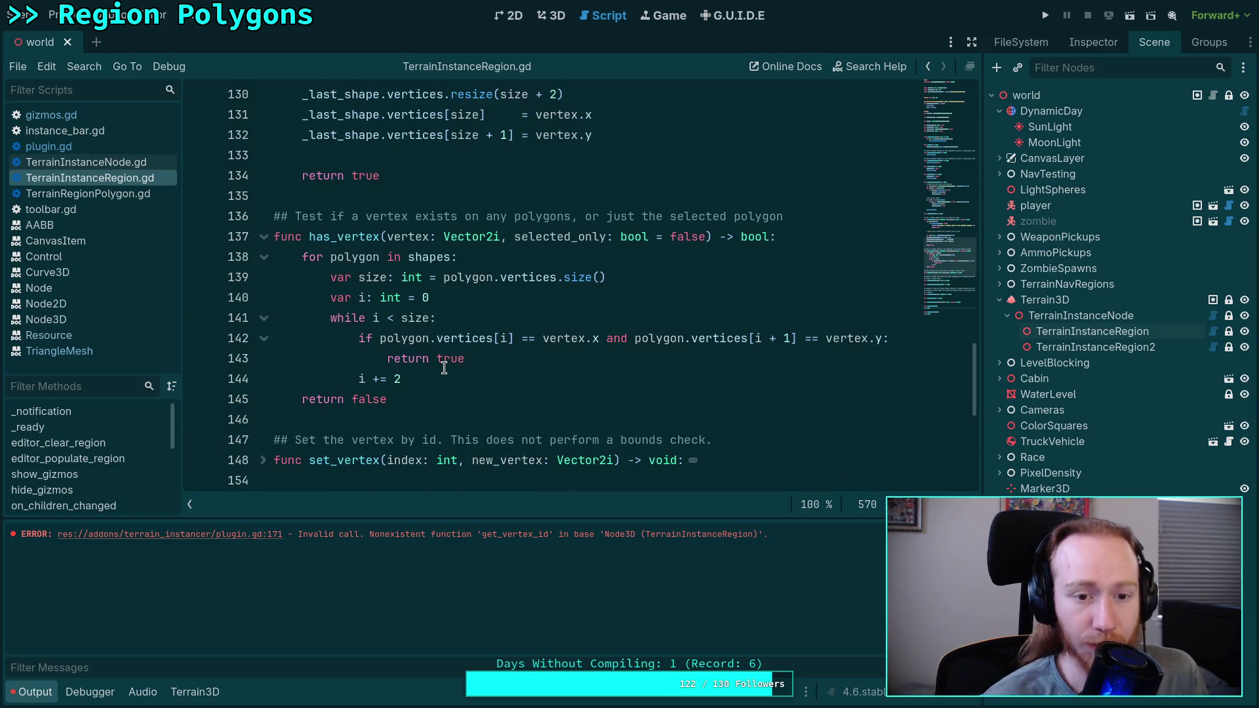
scroll(328, 335, "down", 1)
left_click(264, 308)
scroll(289, 289, "up", 4)
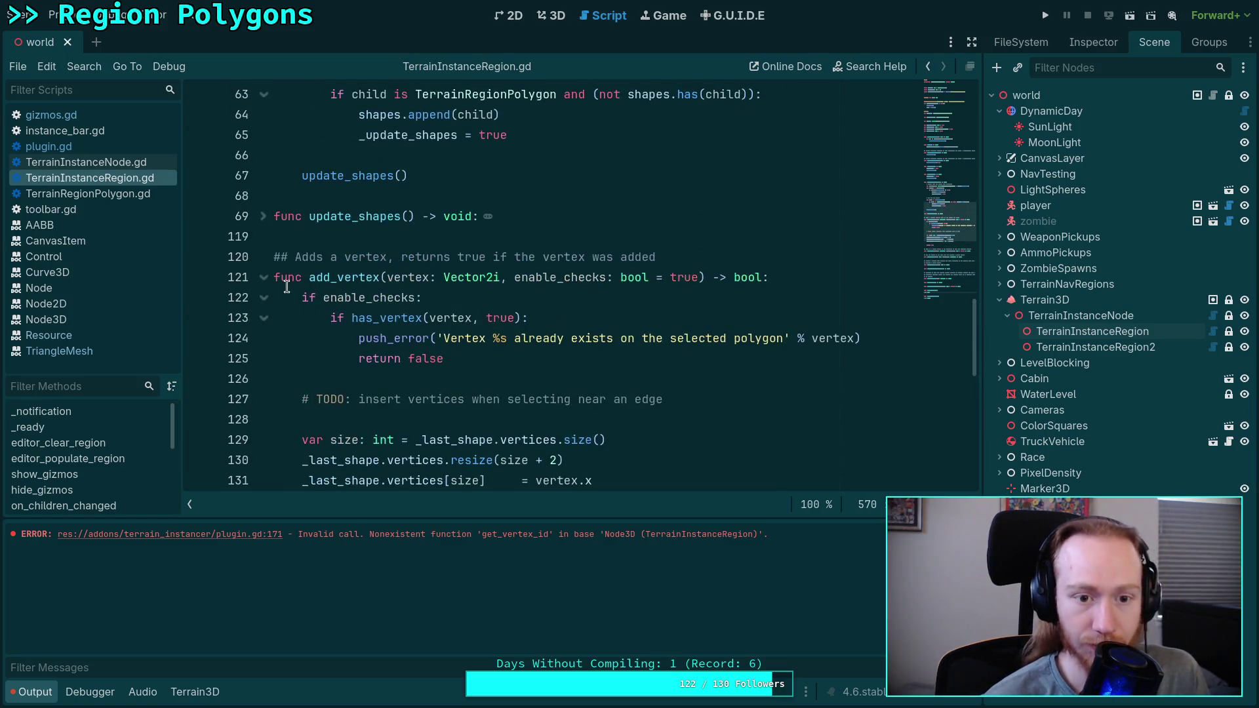
scroll(341, 295, "down", 2)
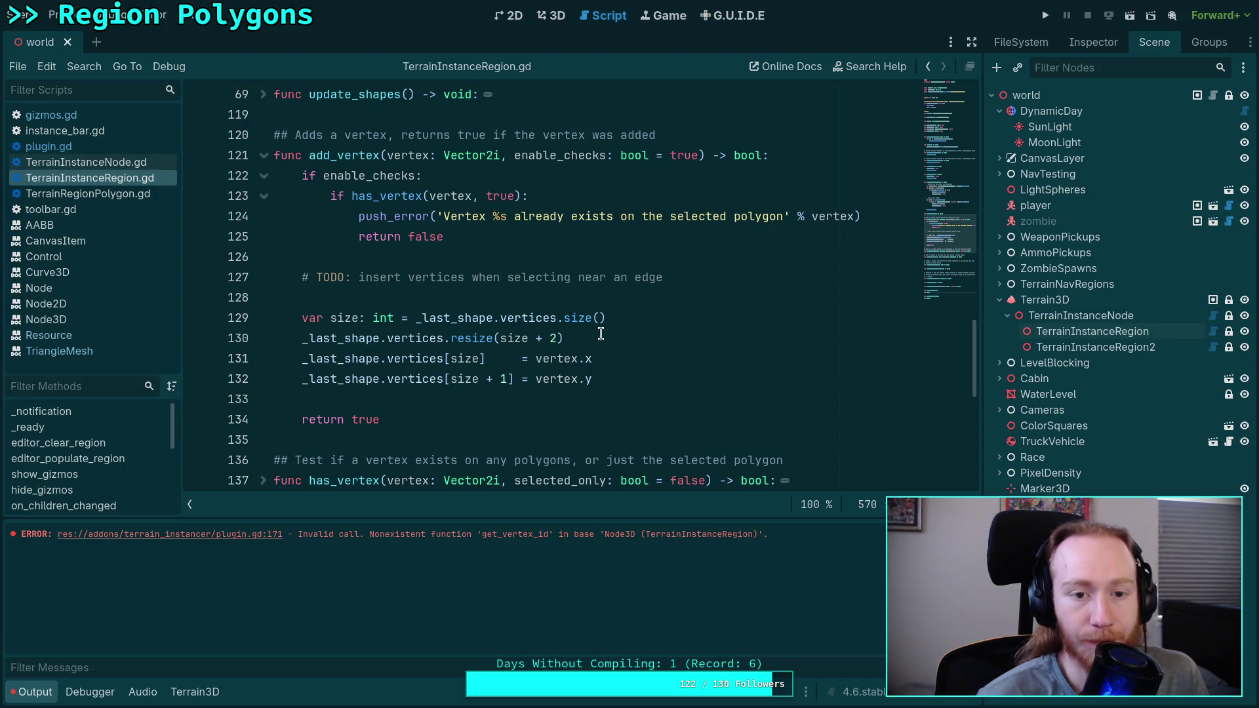
left_click(634, 199)
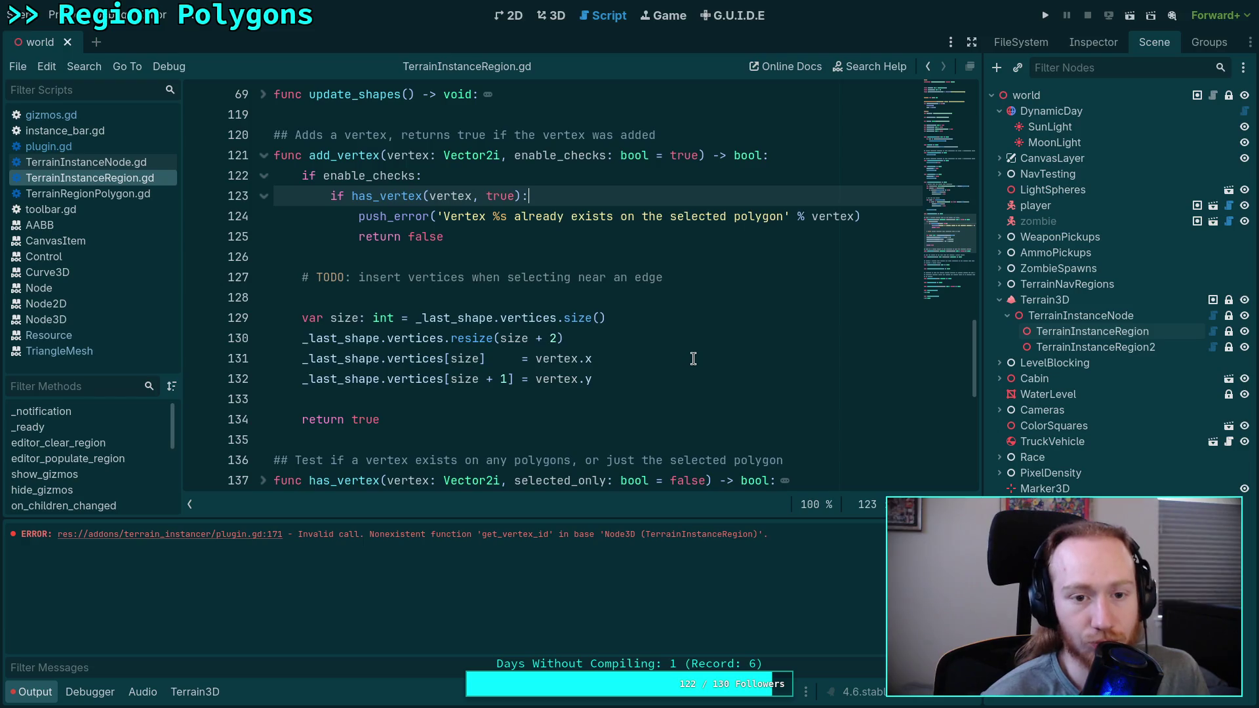
double_click(685, 158)
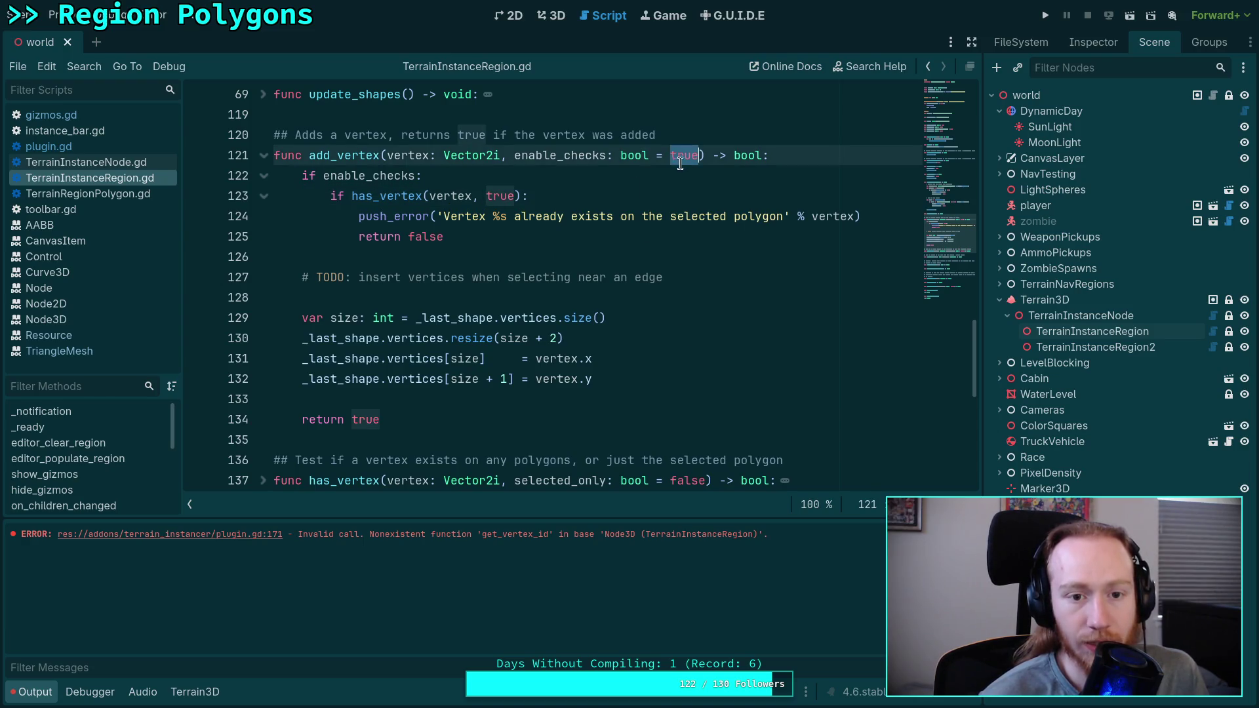
double_click(331, 155)
key("super+1")
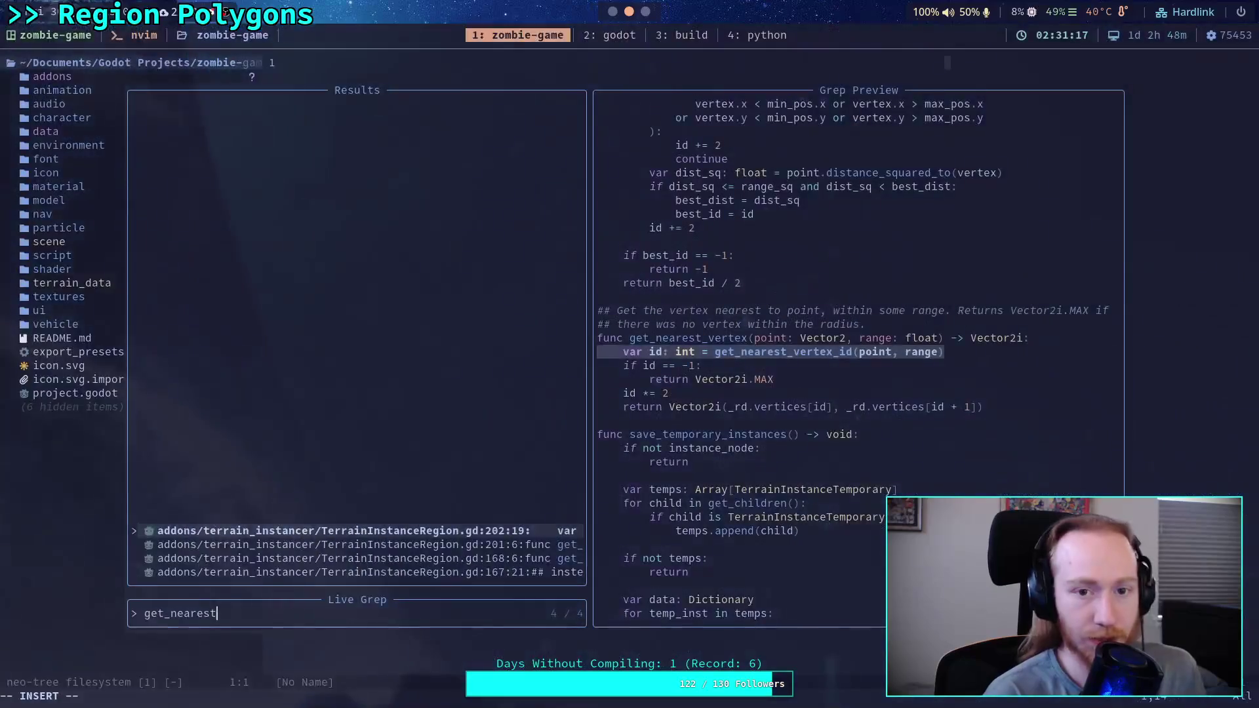
Live-grep the project for 'add_vertex\(', review the 4 matches, then return to Godot
key("BackSpace")
key("BackSpace")
key("BackSpace")
type("add_")
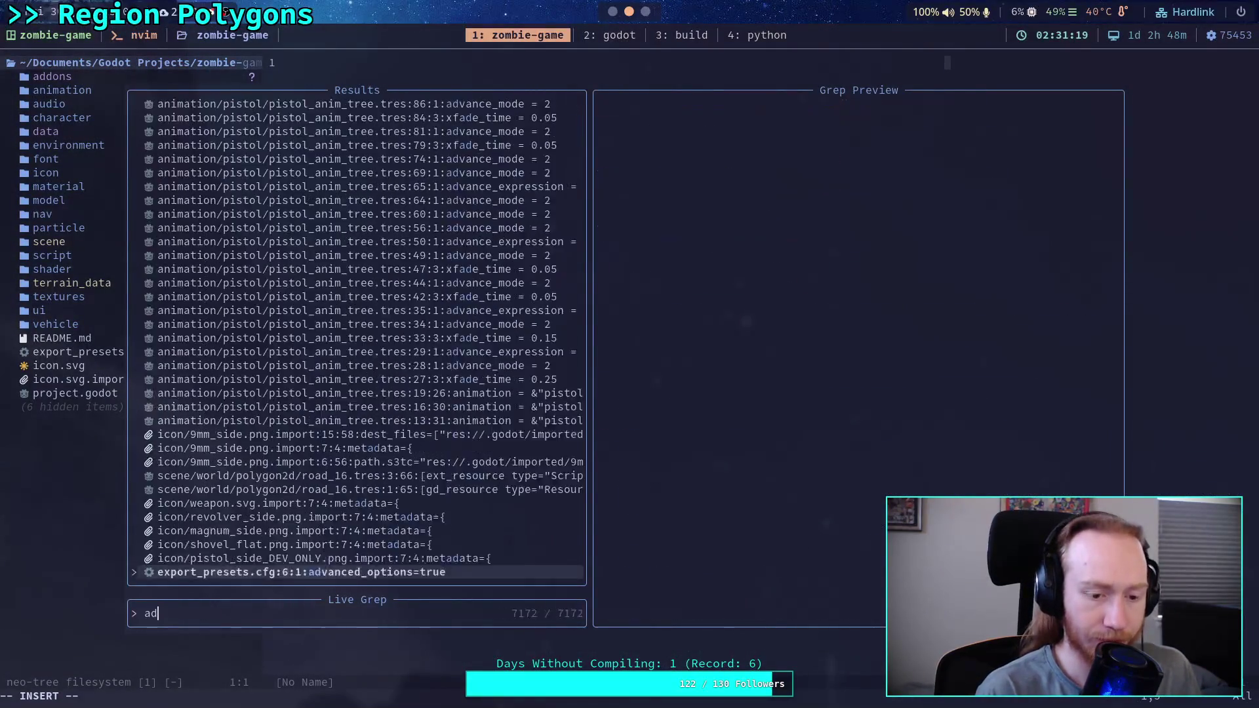
type("vertex")
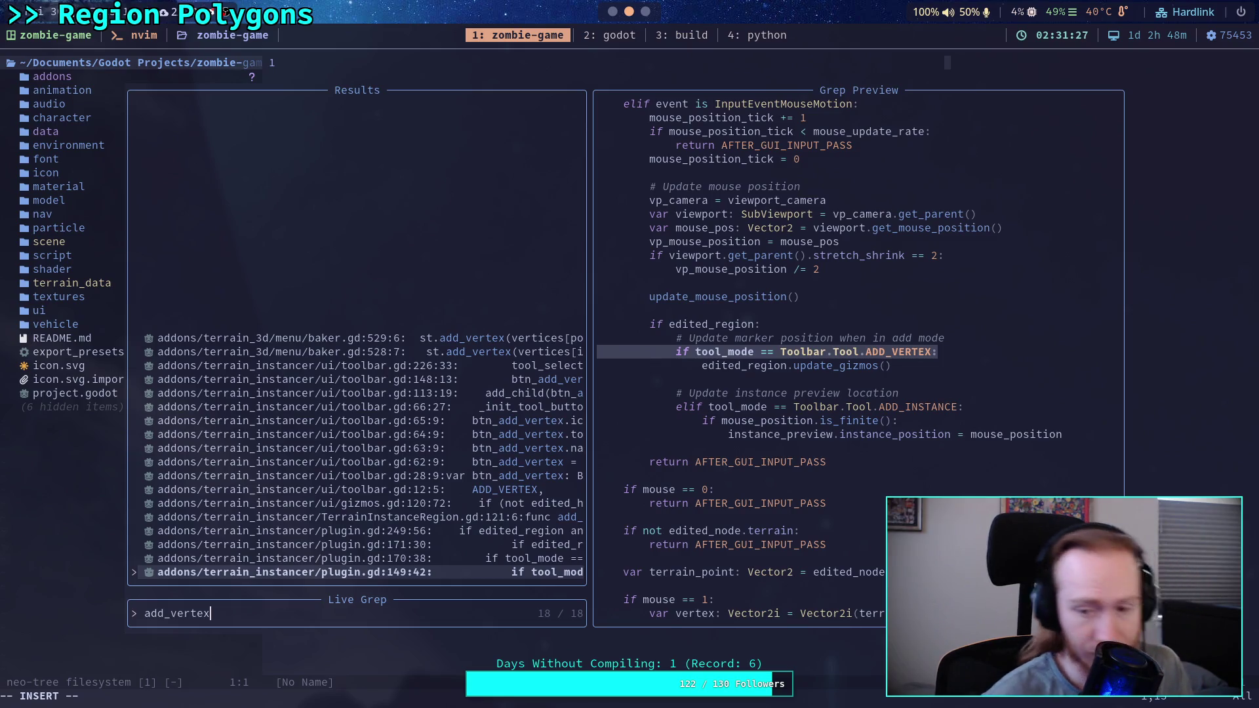
key("Up")
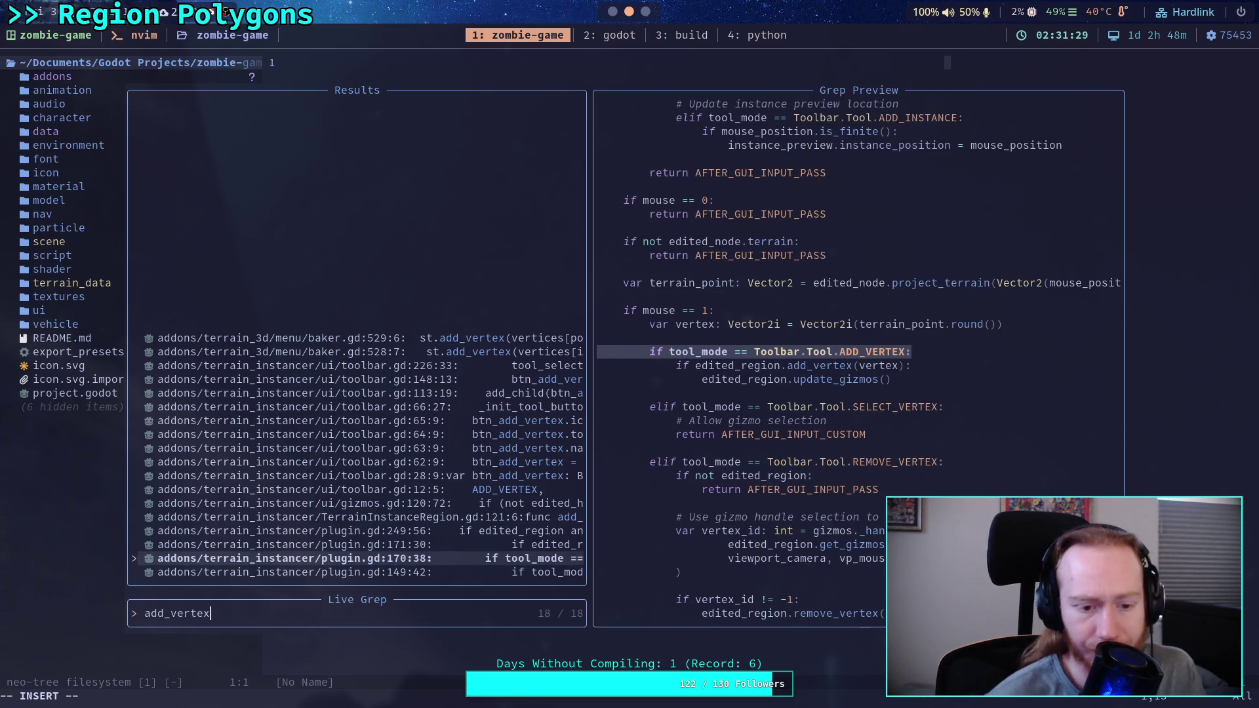
type("\\(")
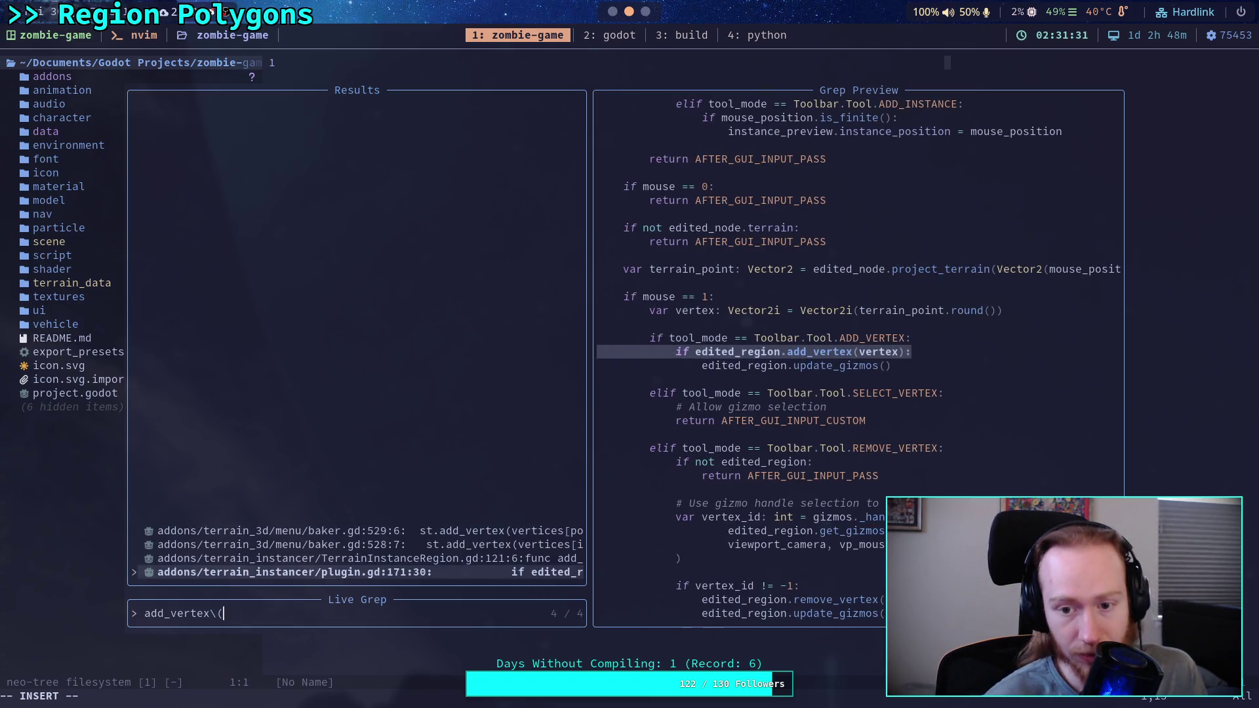
key("Up")
key("Up")
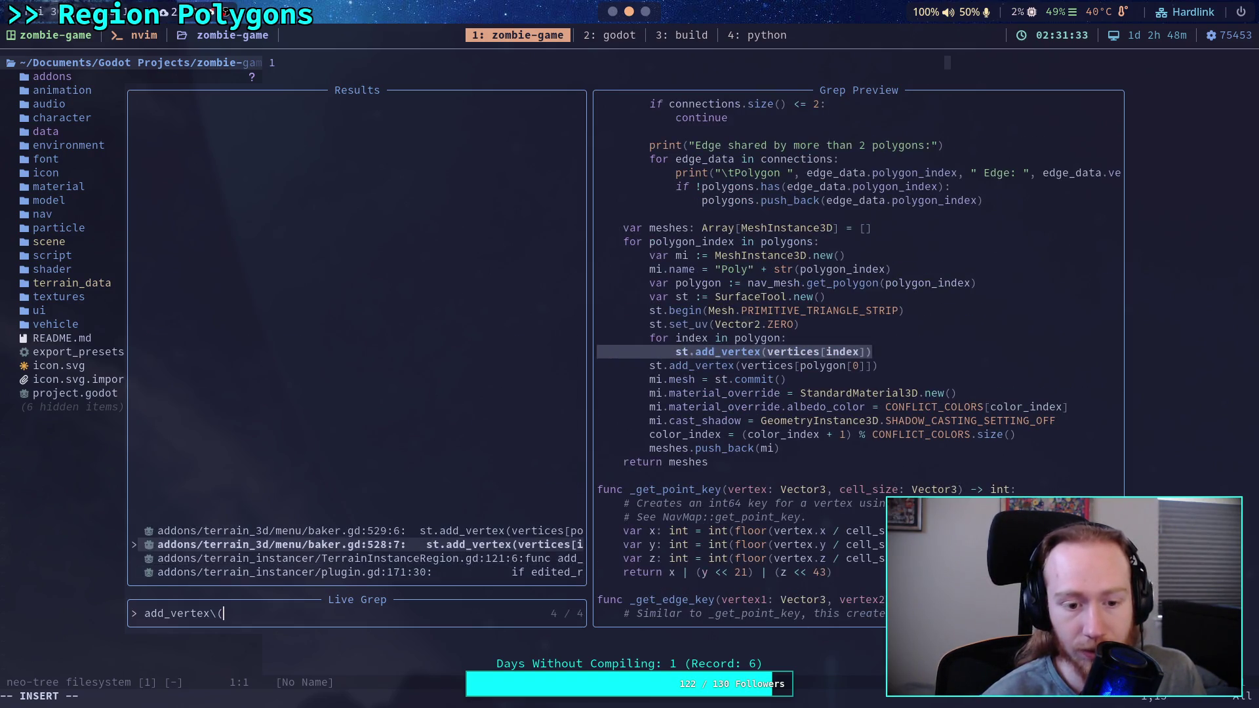
key("Down")
key("Down")
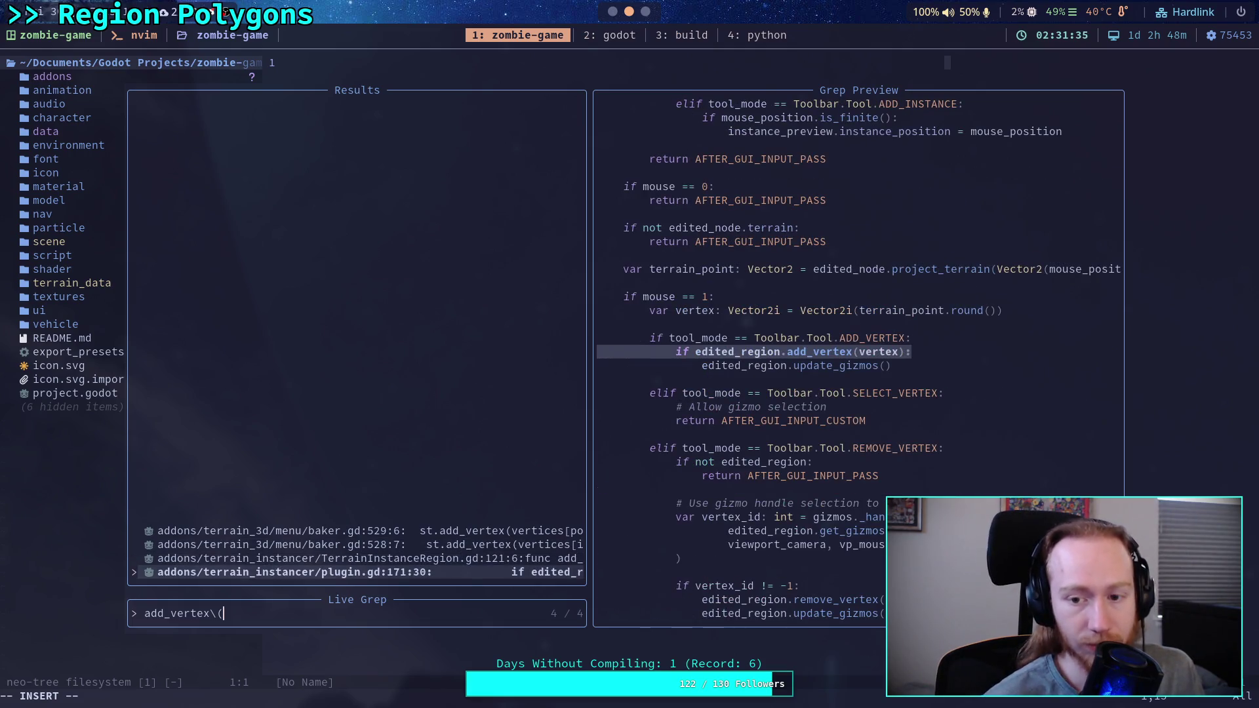
key("Escape")
key("Escape")
key("super+2")
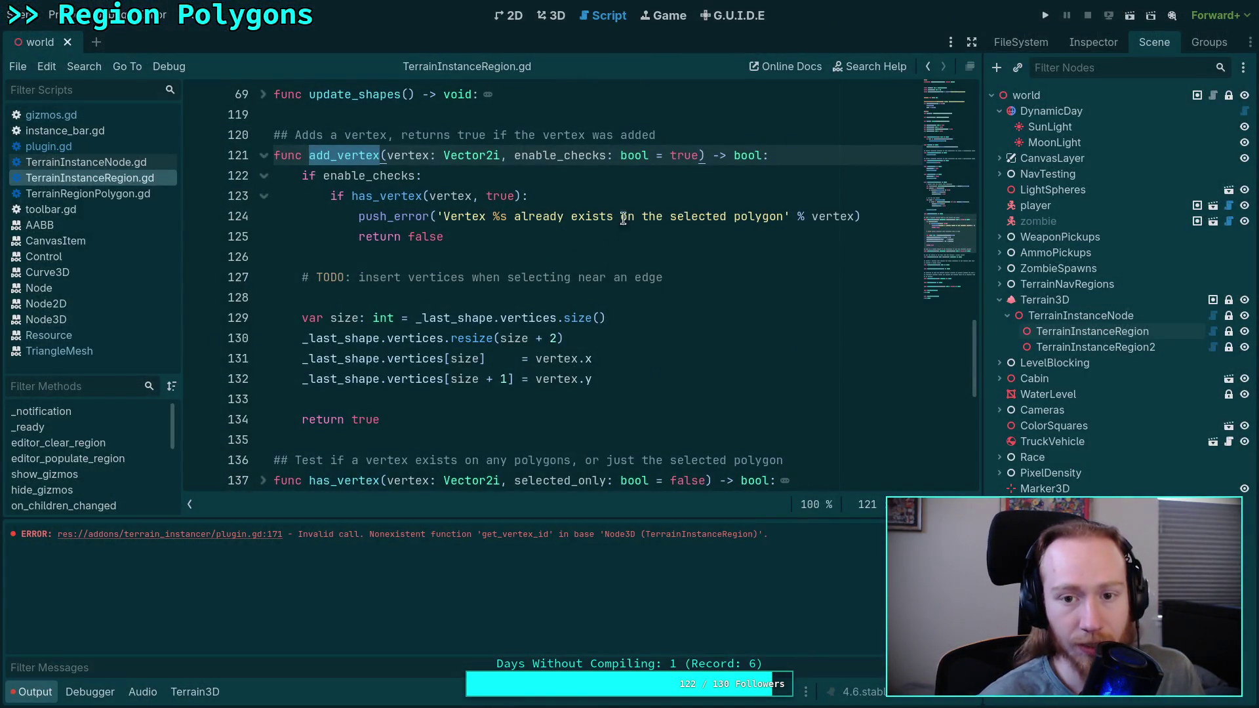
Change the enable_checks default in add_vertex's signature from true to false and review the function
double_click(687, 157)
type("false")
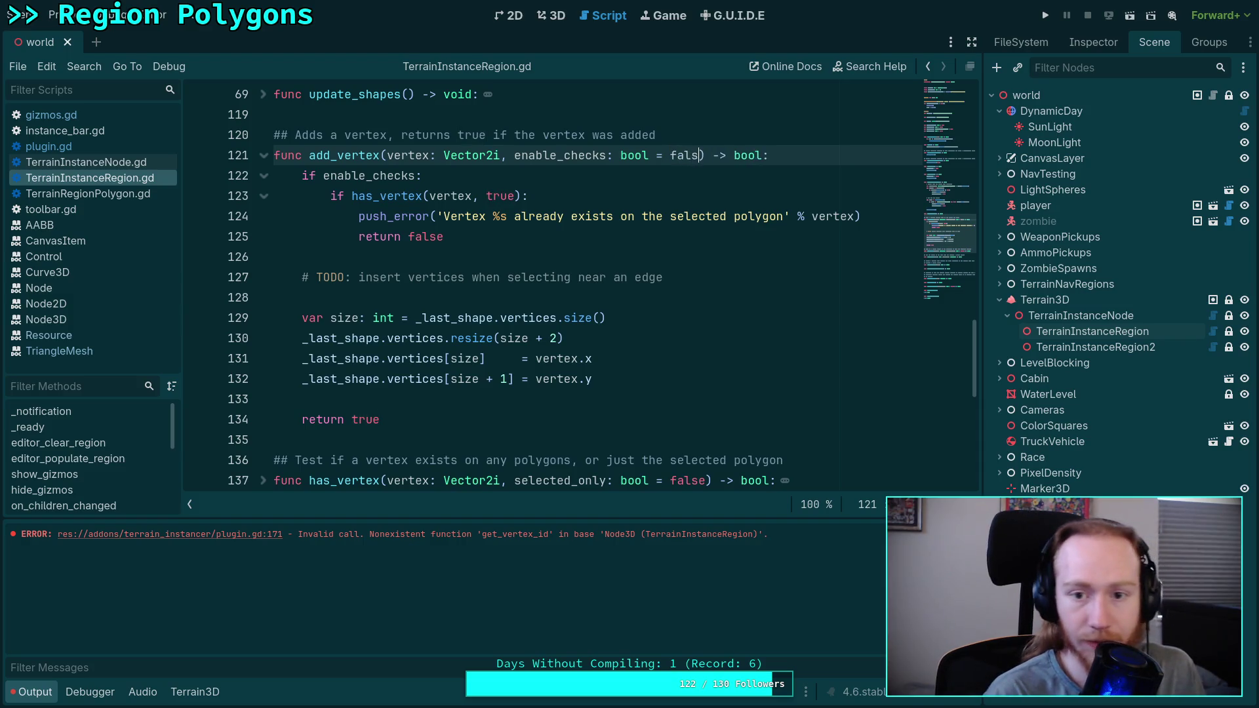
scroll(643, 320, "up", 4)
scroll(653, 321, "up", 3)
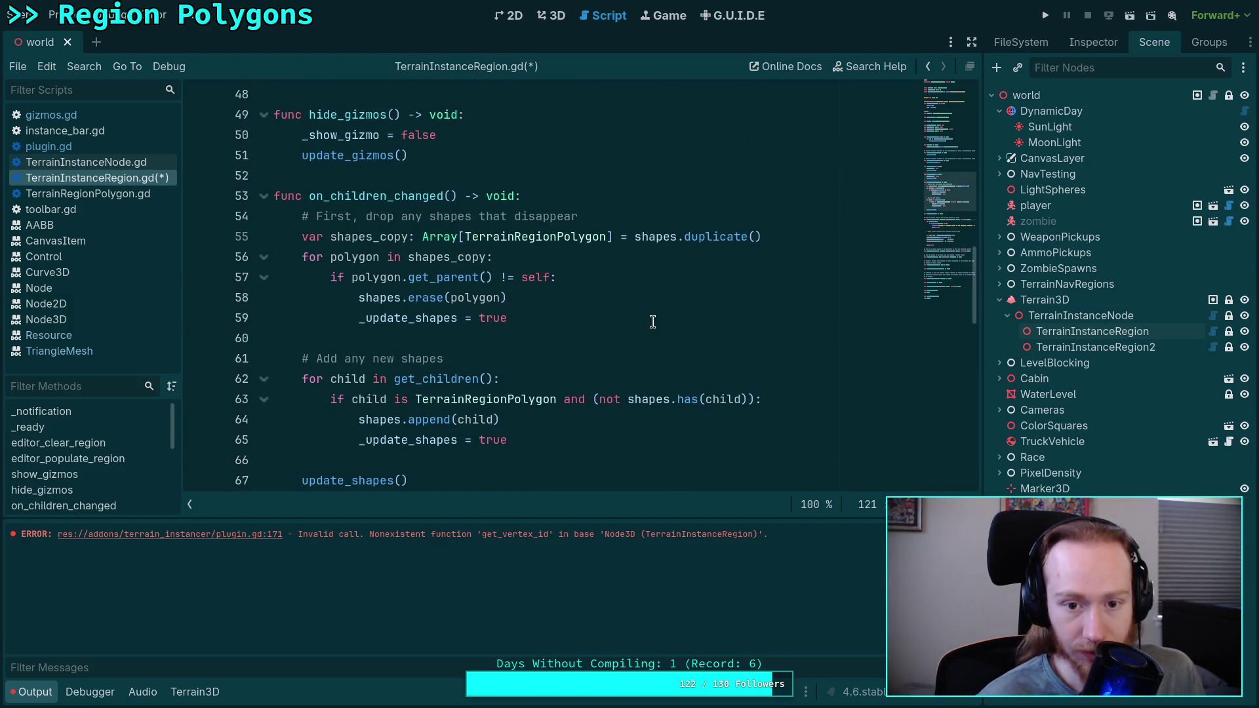
scroll(651, 320, "down", 6)
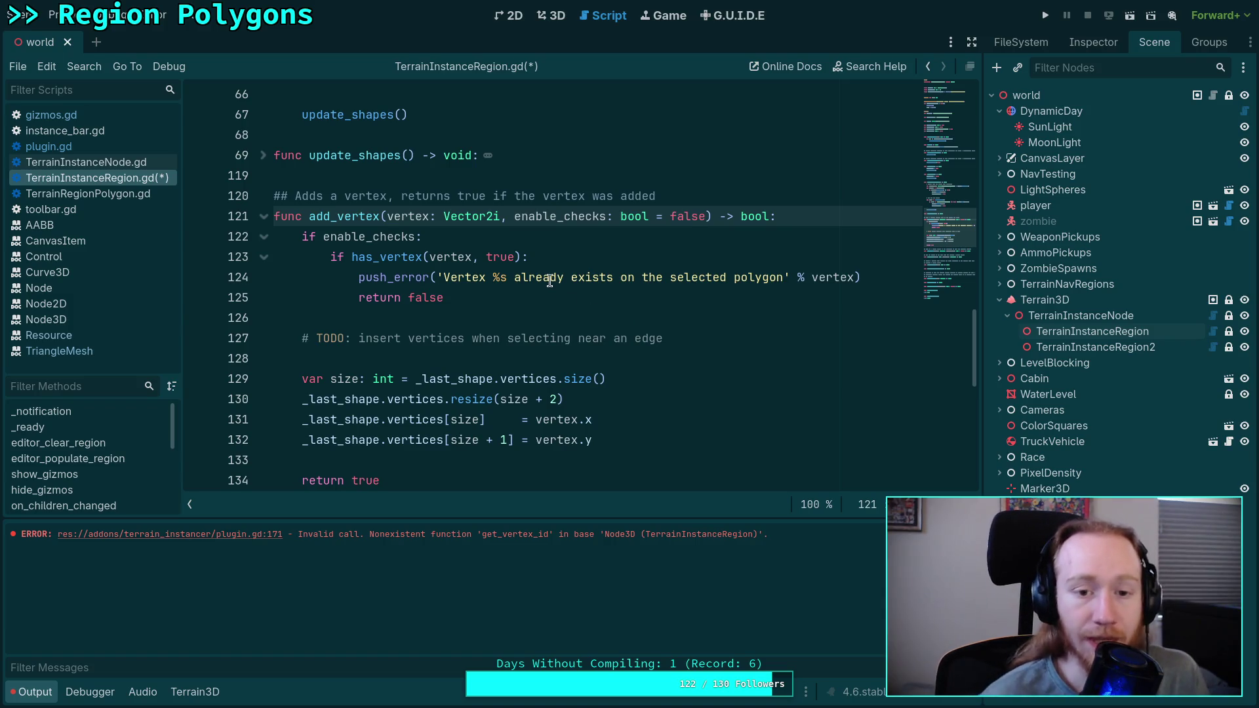
scroll(731, 316, "down", 1)
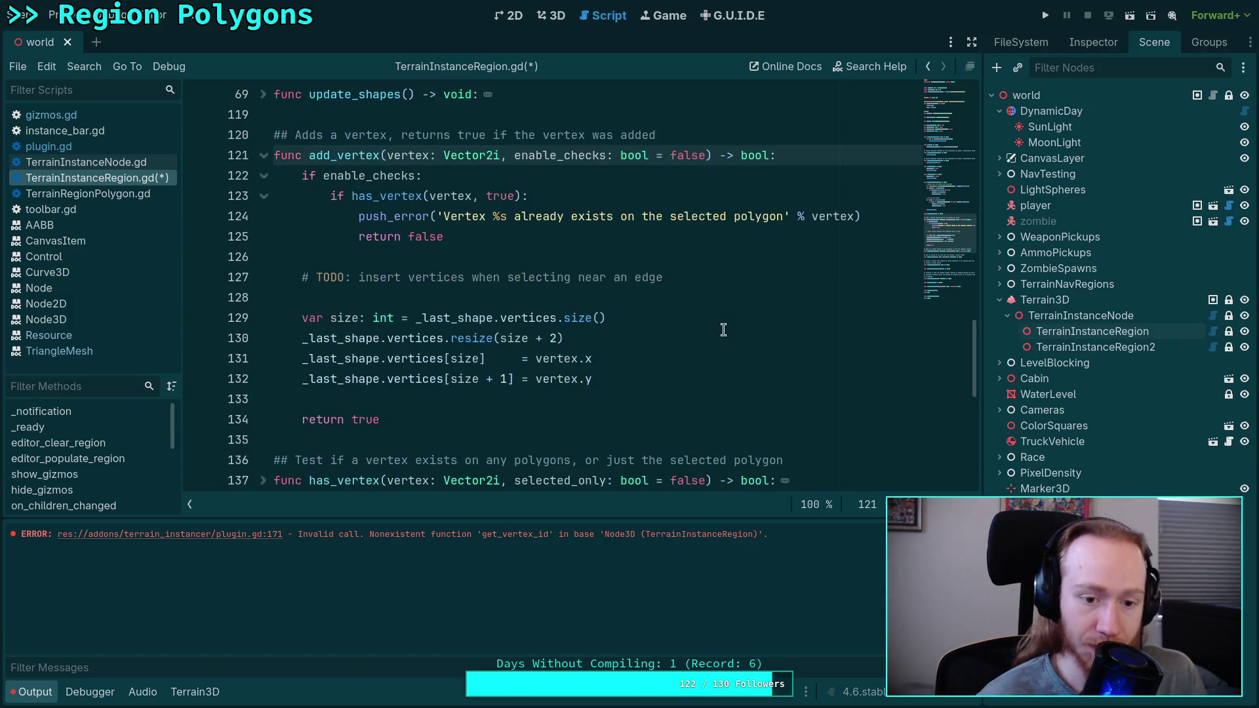
scroll(685, 331, "up", 1)
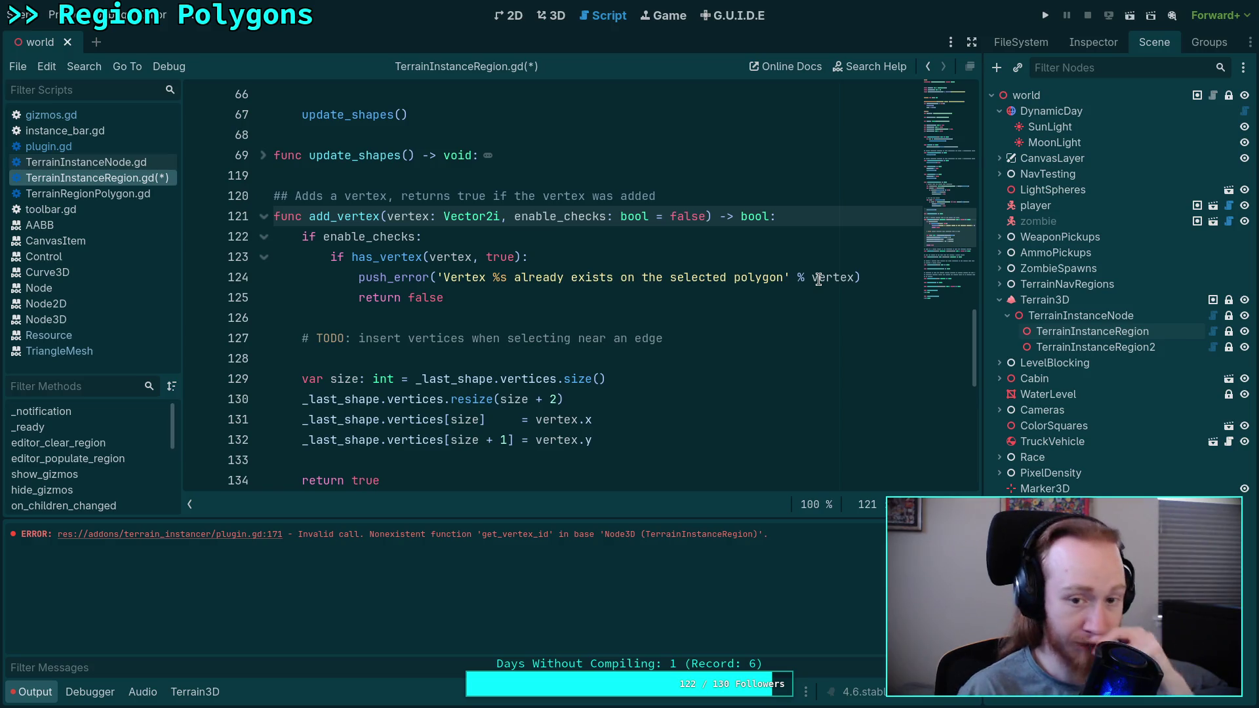
double_click(556, 216)
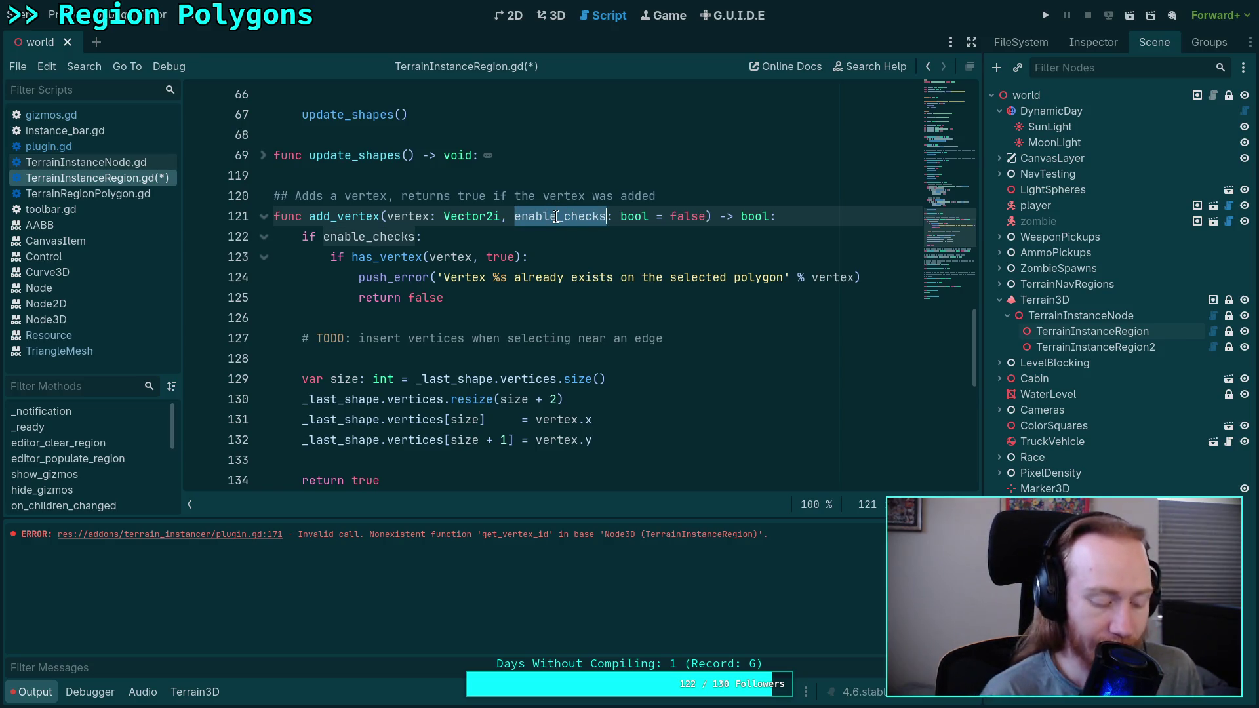
Rename add_vertex's enable_checks parameter to editor_mode in the signature and the if condition
type("edit")
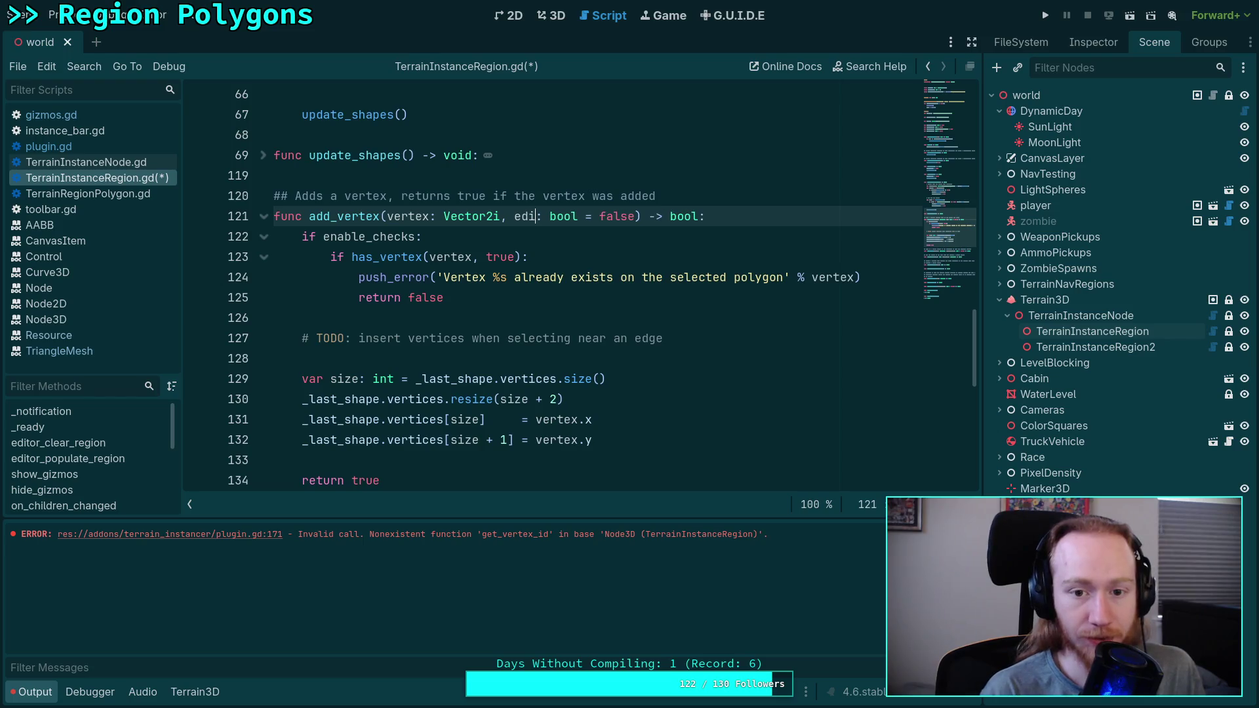
type("or_mode")
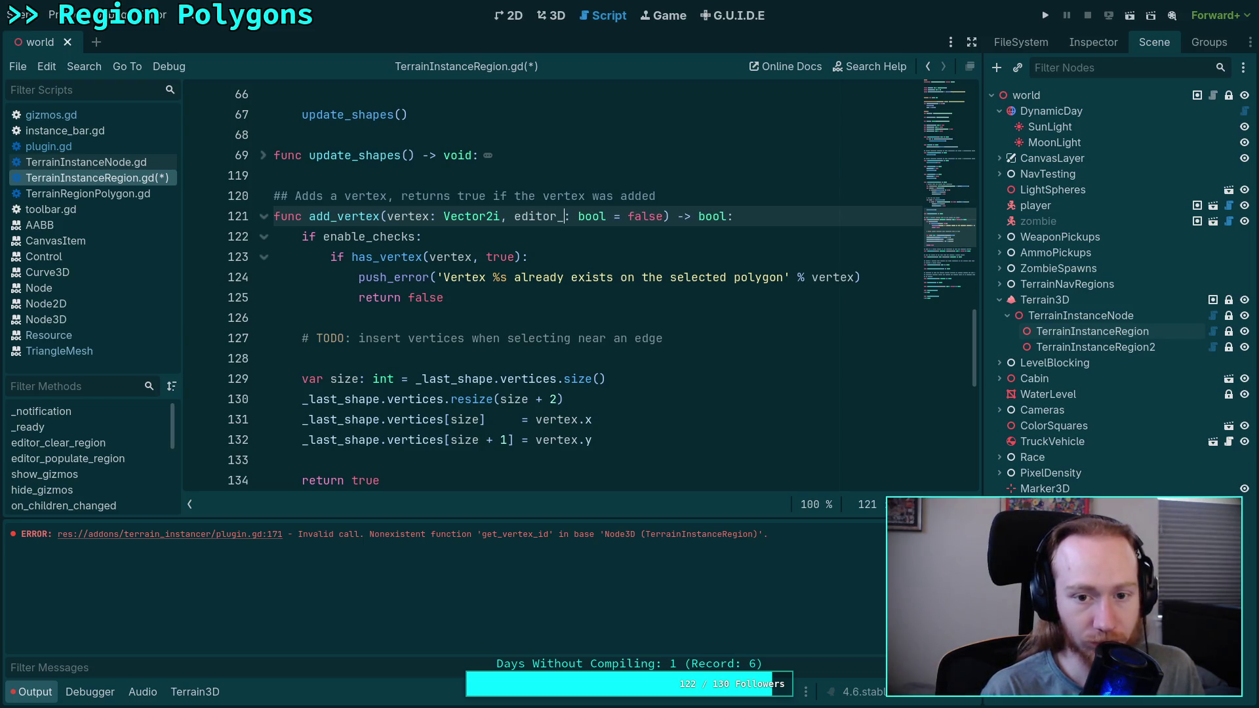
double_click(360, 236)
type("odit")
key("BackSpace")
key("BackSpace")
key("BackSpace")
type("edi:")
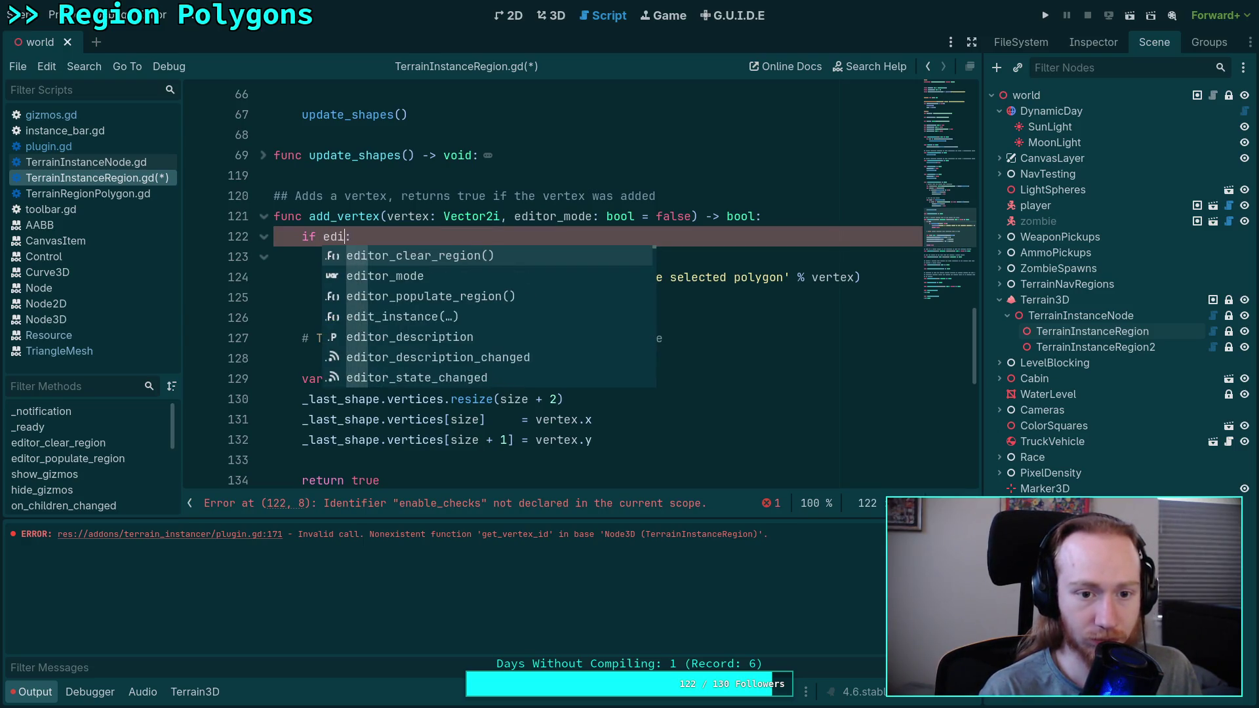
key("Return")
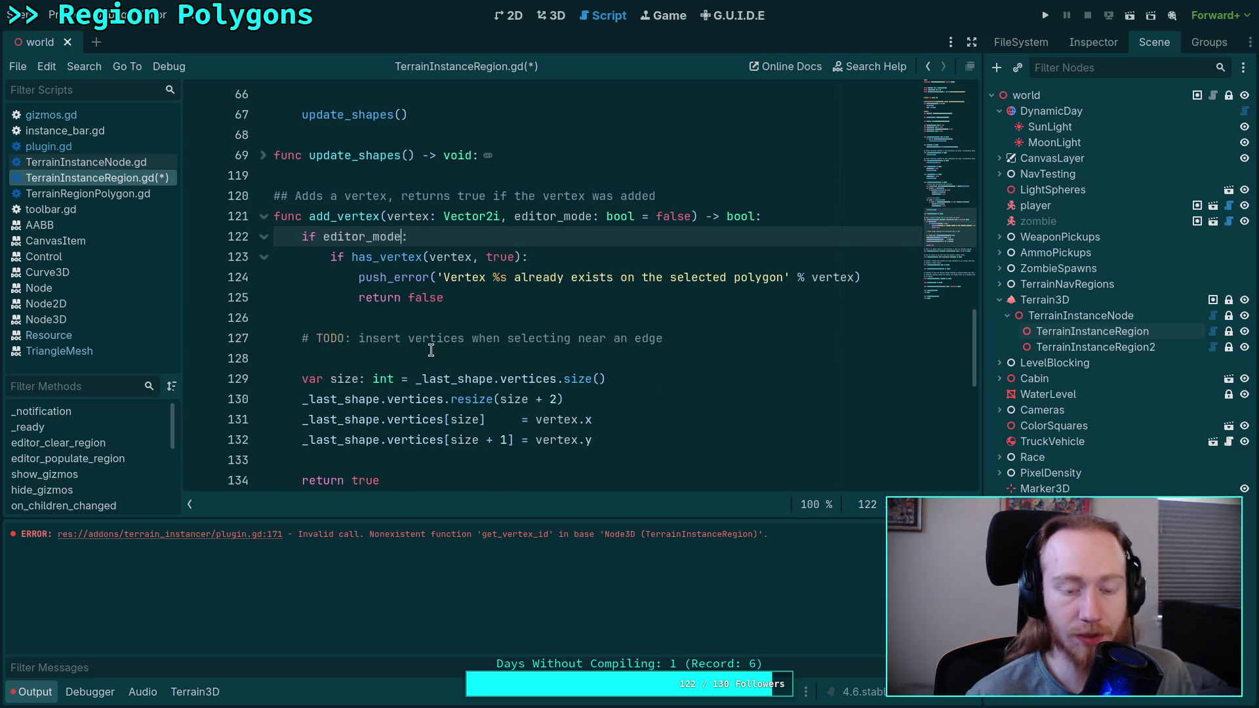
Add an 'elif not _last_shape:' branch after the has_vertex check
left_click(676, 317)
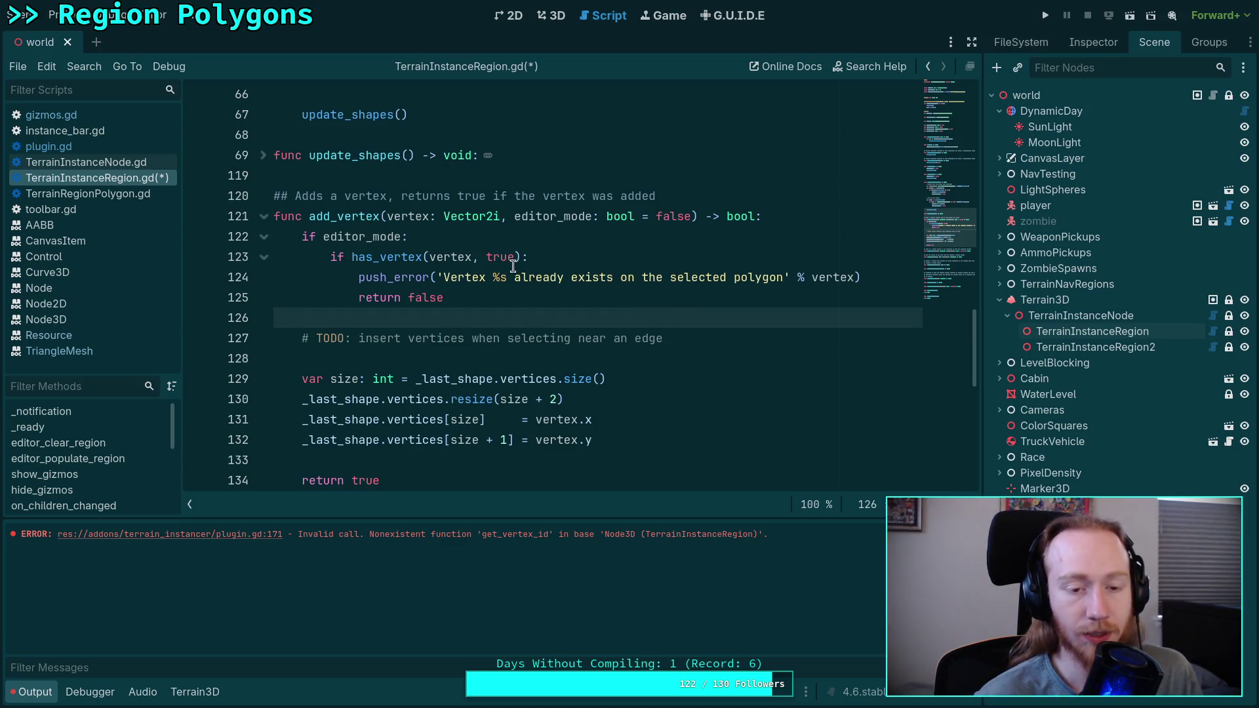
key("Up")
key("Down")
key("Return")
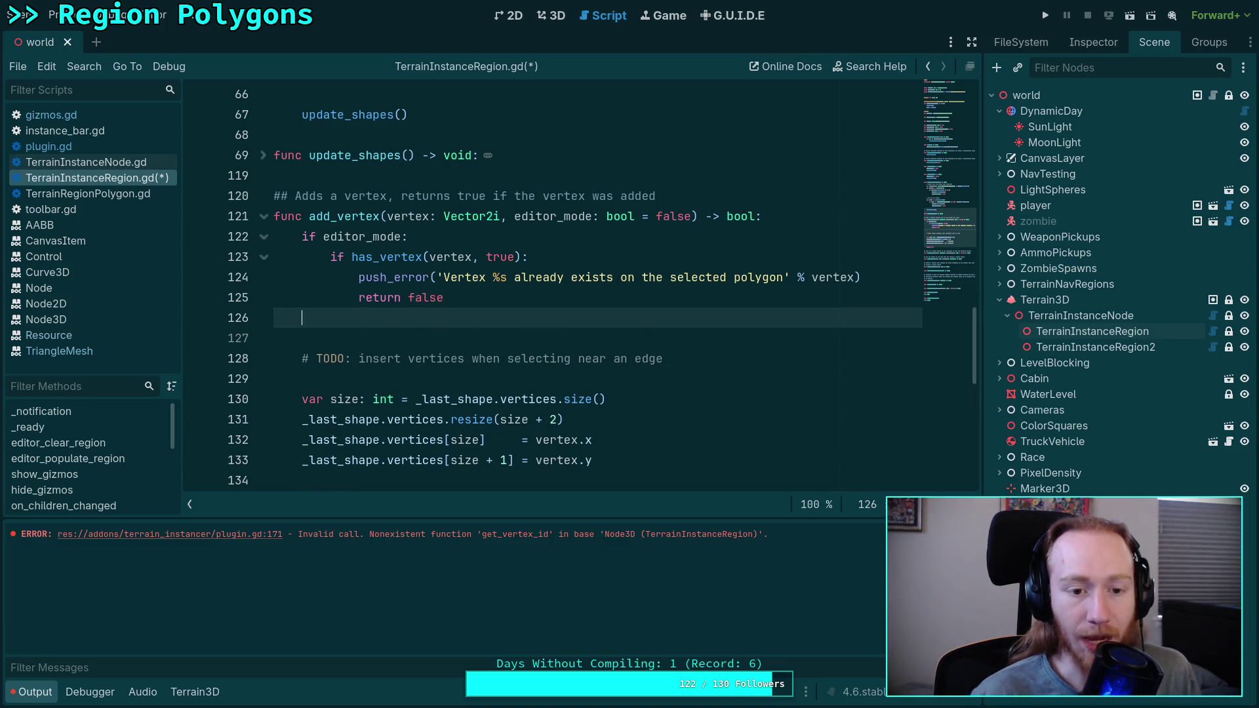
type("sei")
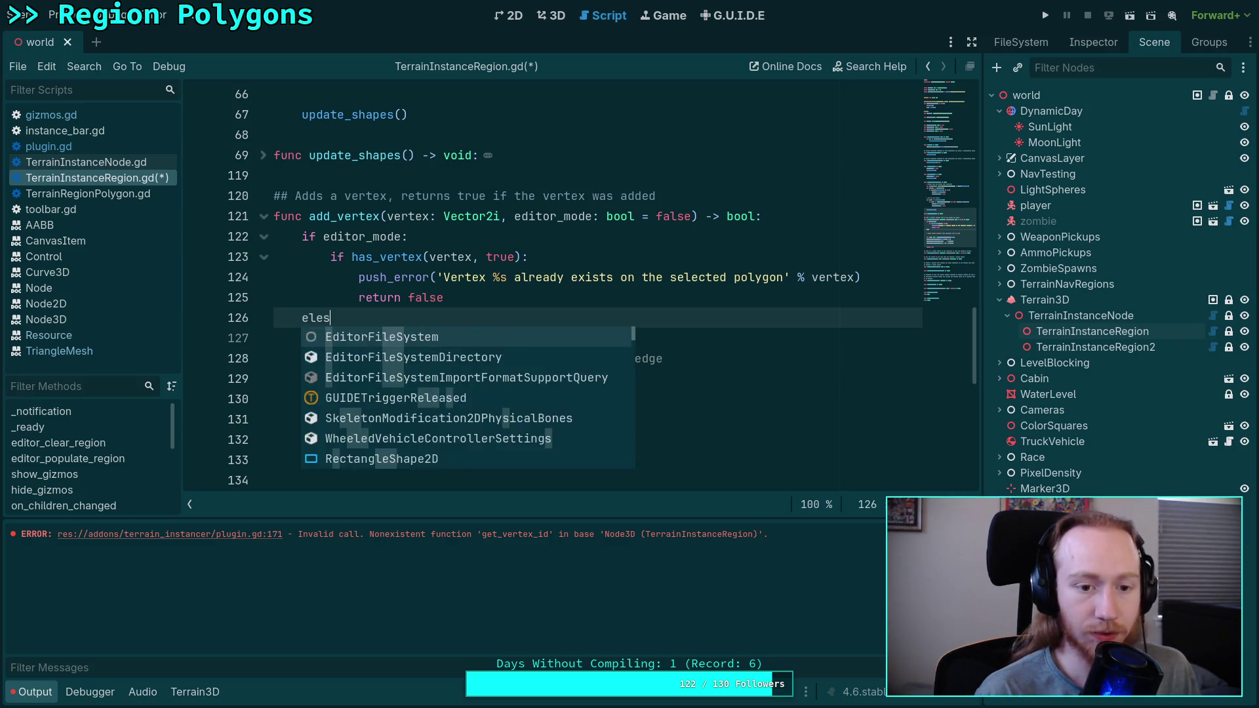
key("BackSpace")
key("BackSpace")
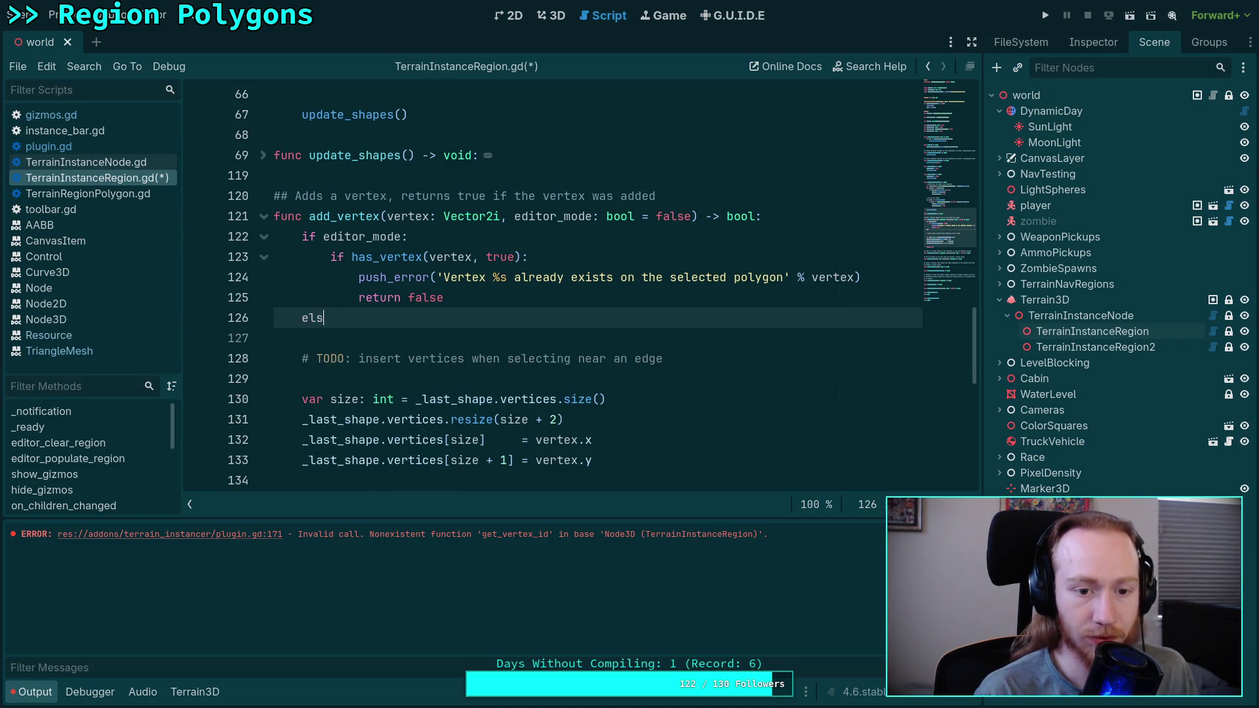
type("not _")
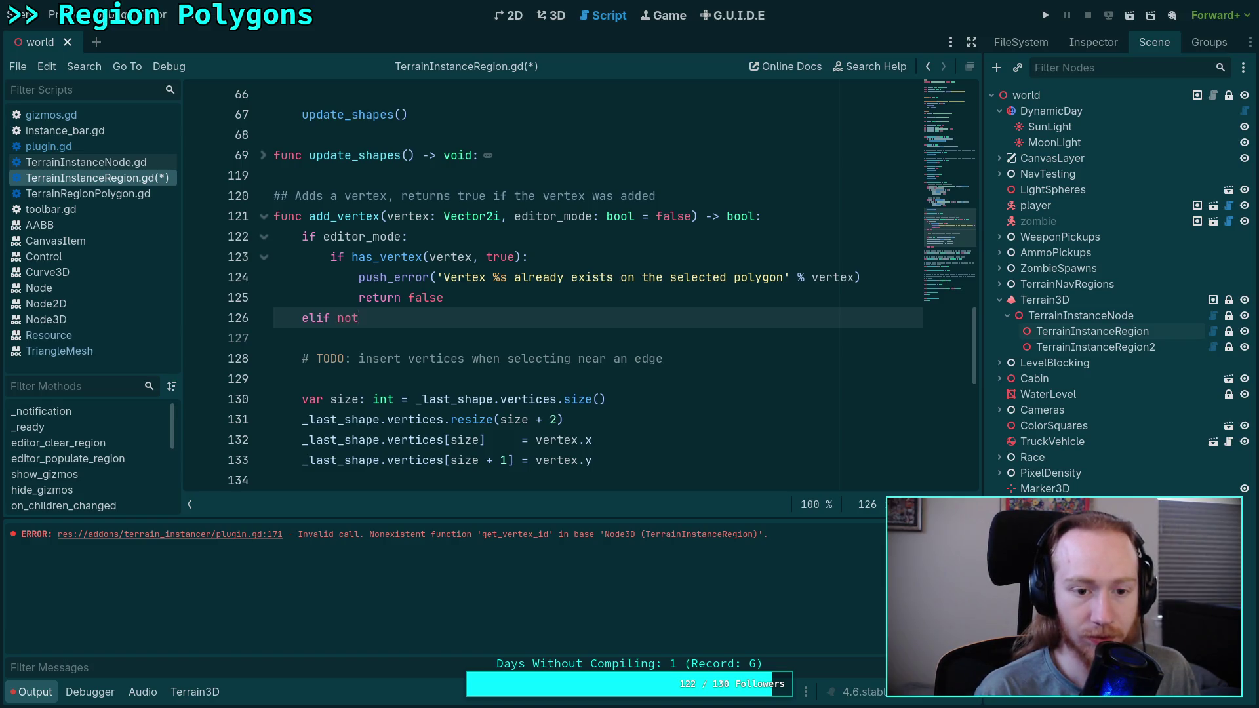
type("last")
key("Return")
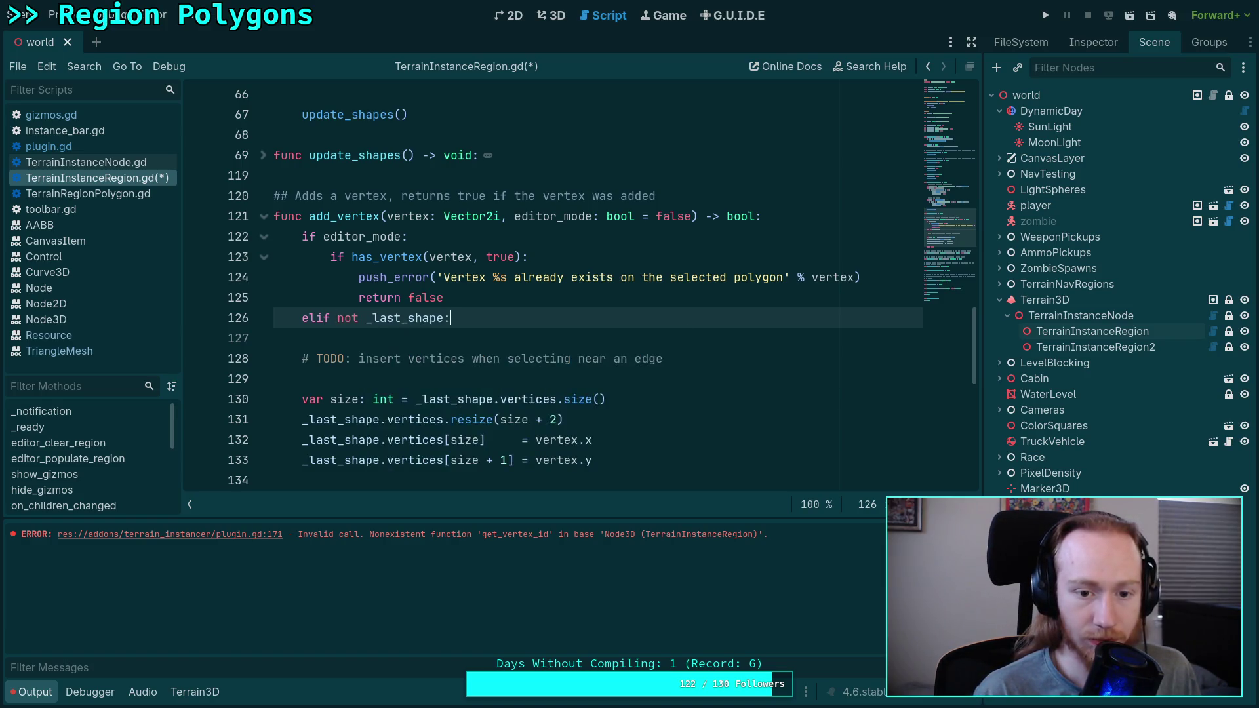
type(":")
key("Return")
Fill the branch with push_error('Cannot add vertex, no selected shape') and 'return false'
type("push_")
key("Return")
type("Cannot add ve")
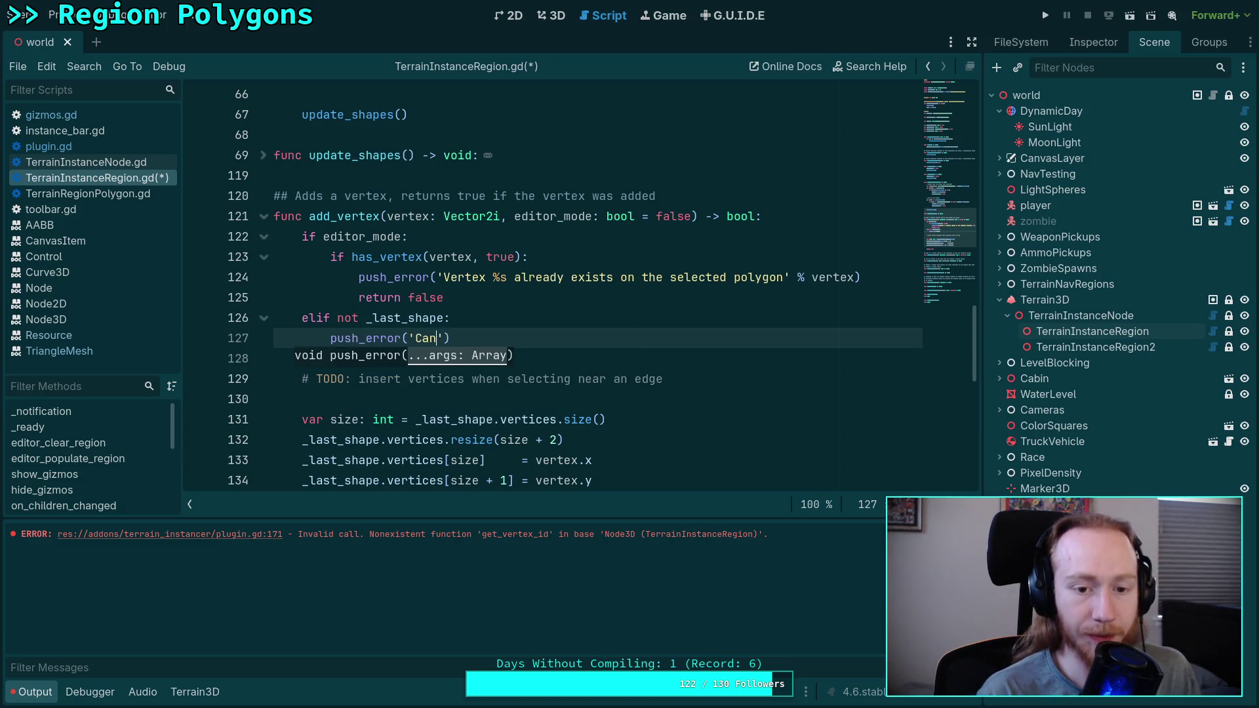
type("rtex, no s")
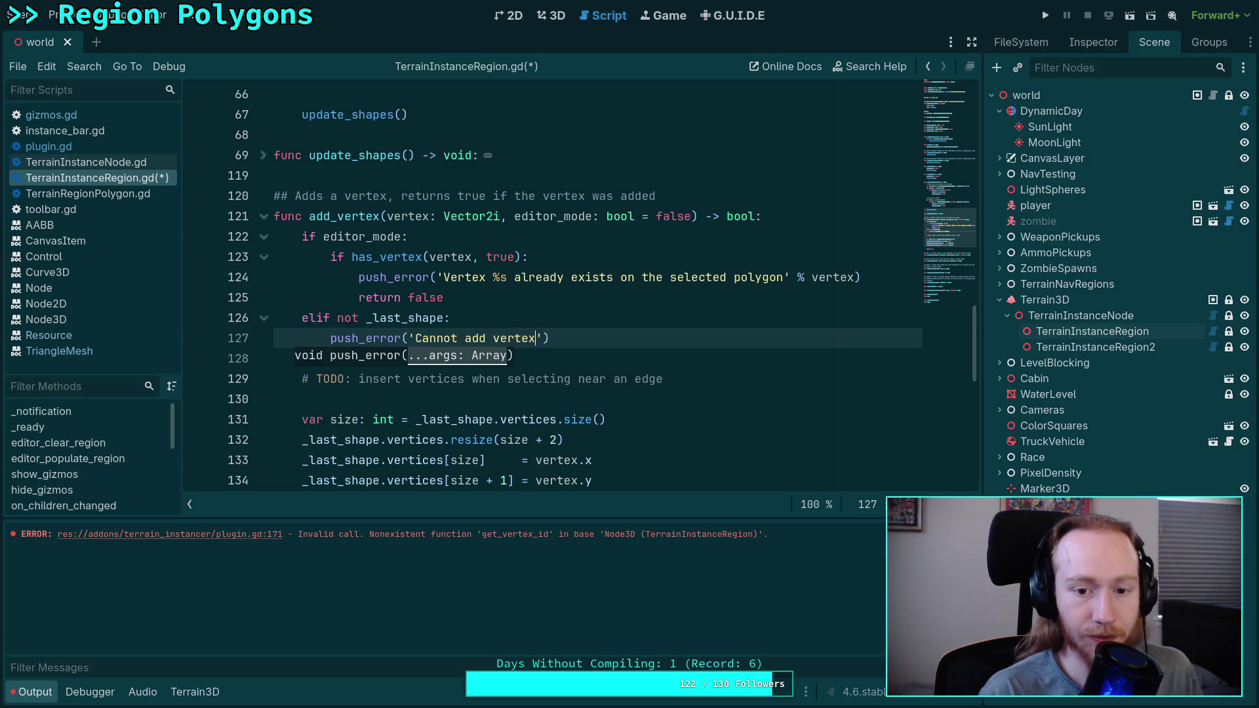
type("elected ")
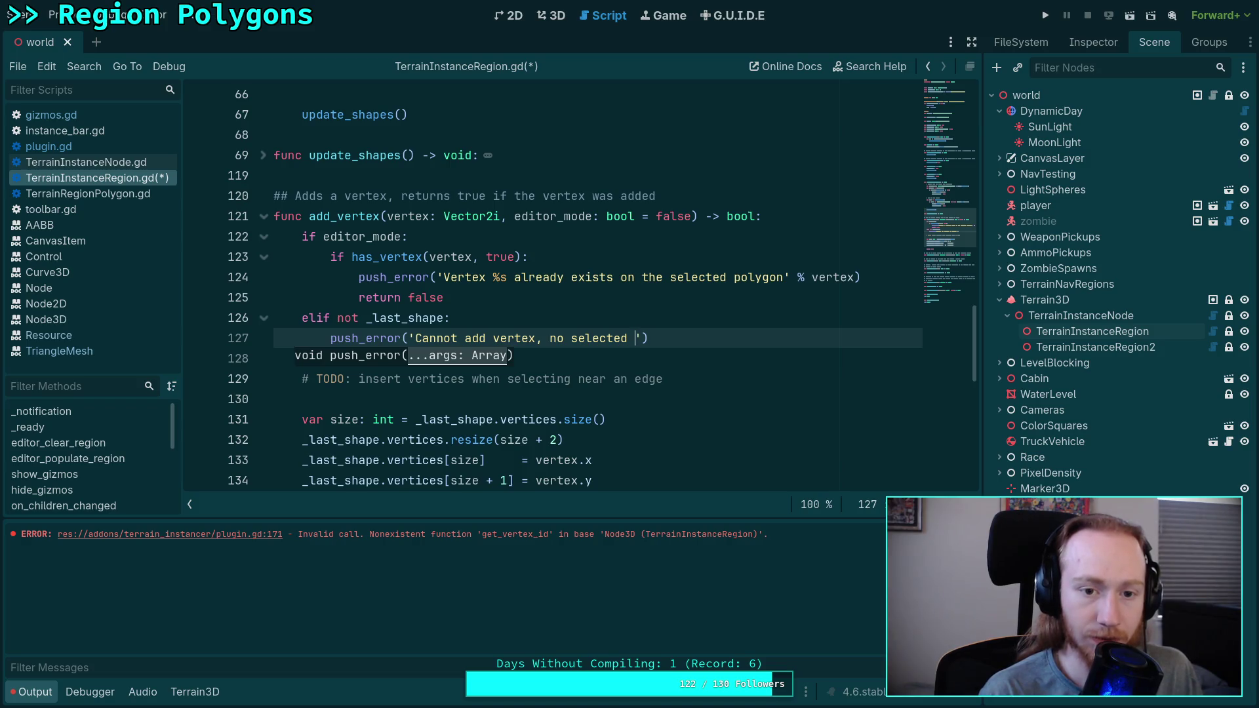
type("shape")
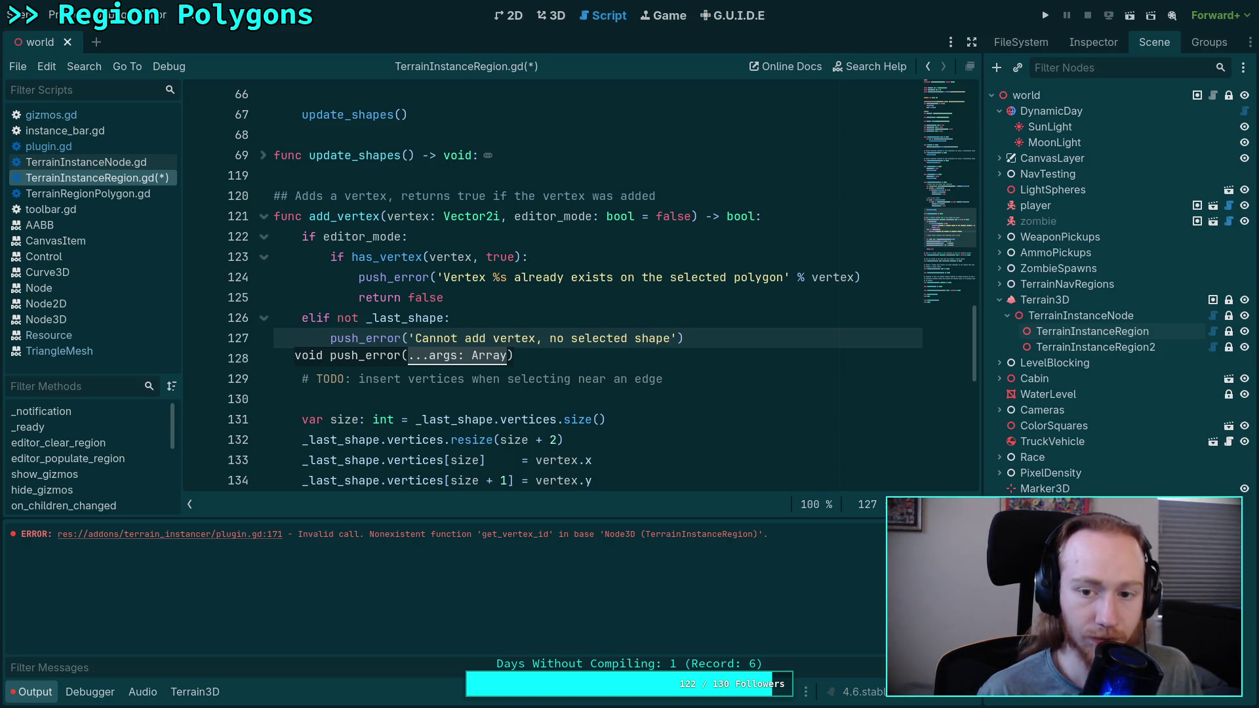
key("Return")
type("return false")
key("Escape")
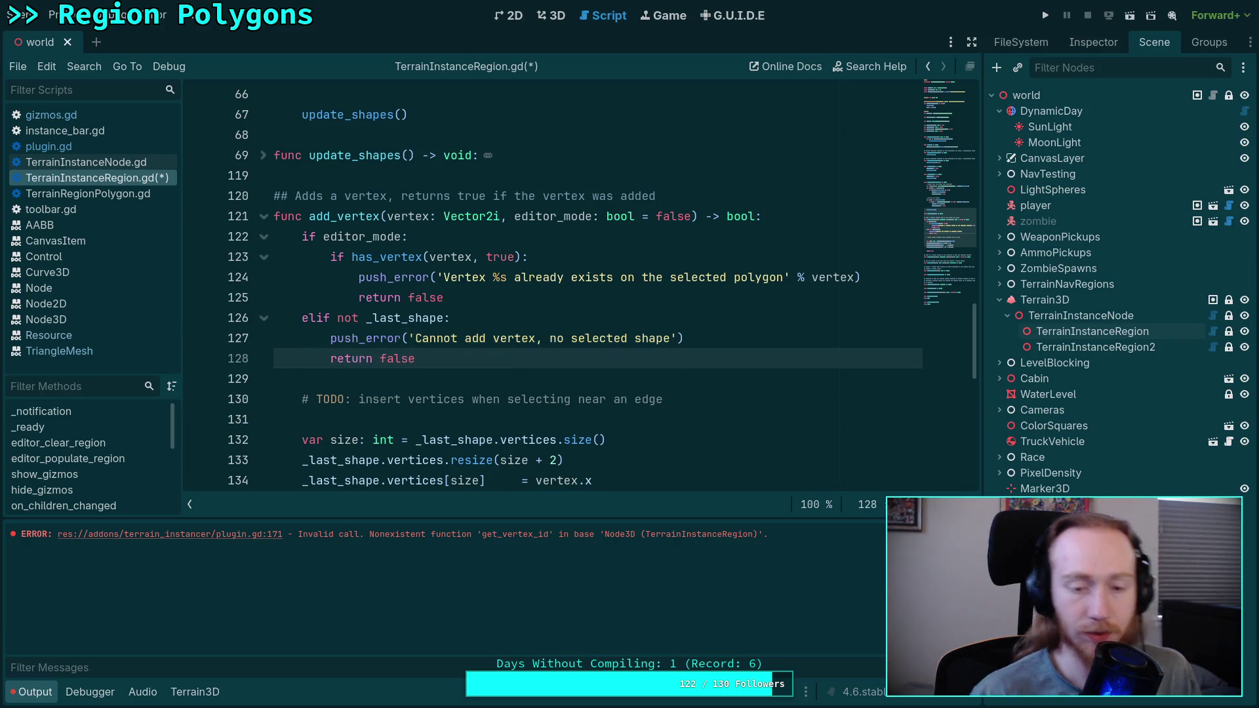
Delete the push_error line so the _last_shape branch just returns false
left_click(716, 338)
key("shift+Up")
key("BackSpace")
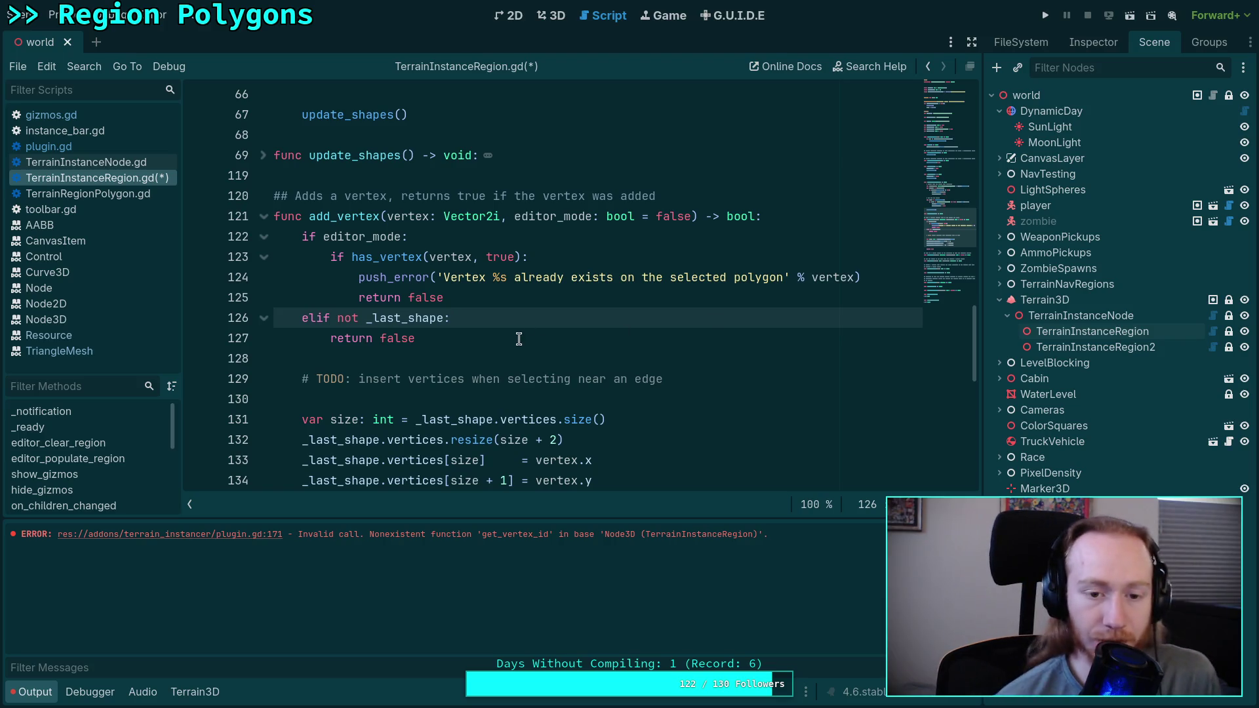
left_click(521, 339)
left_click(440, 358)
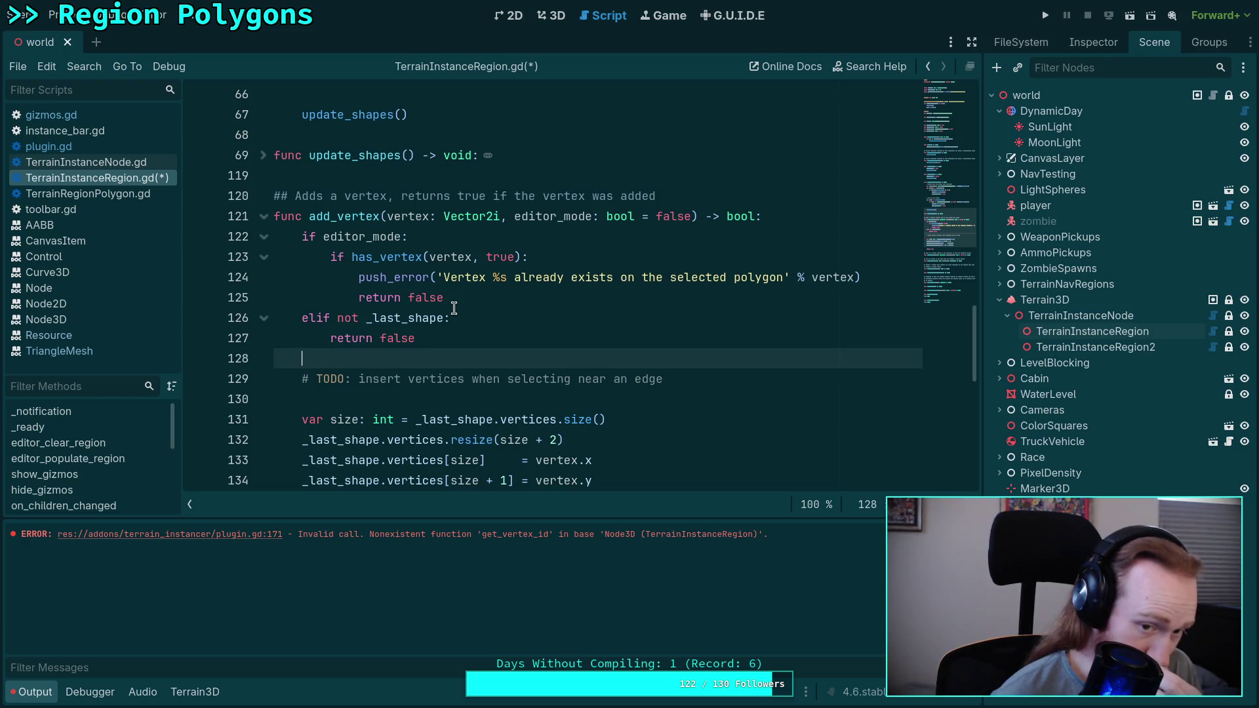
scroll(454, 308, "down", 4)
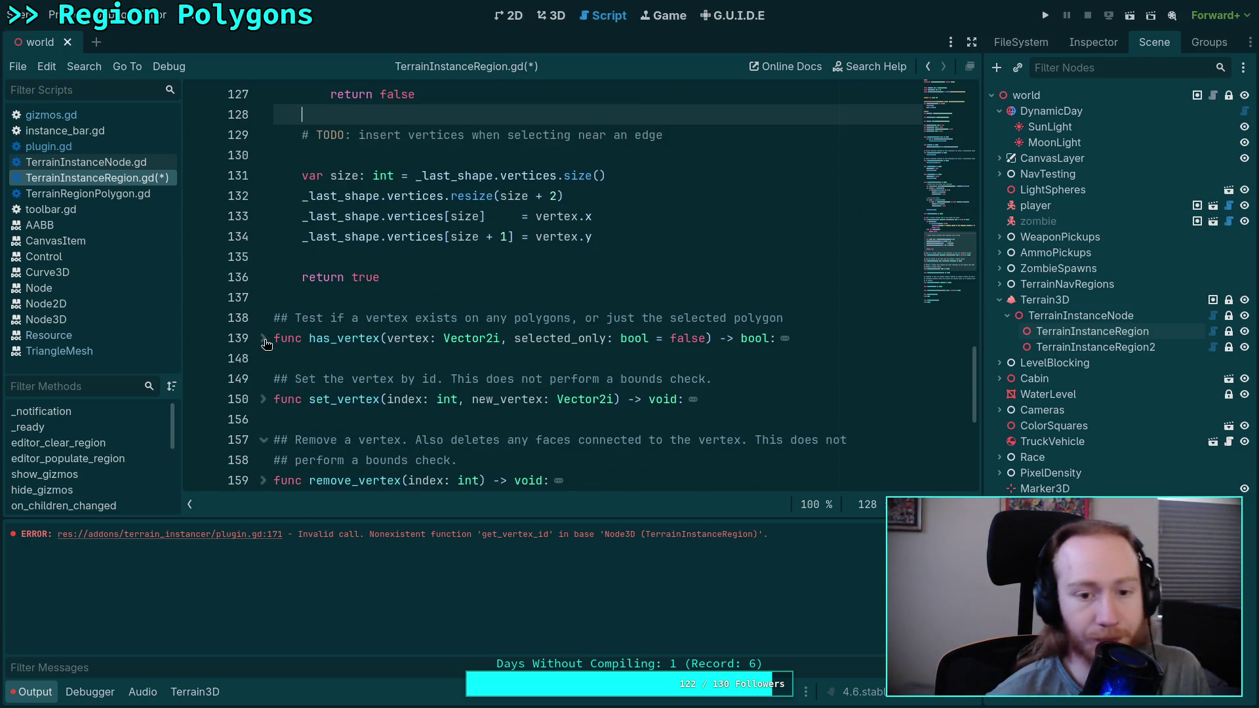
scroll(451, 328, "down", 3)
scroll(467, 333, "up", 8)
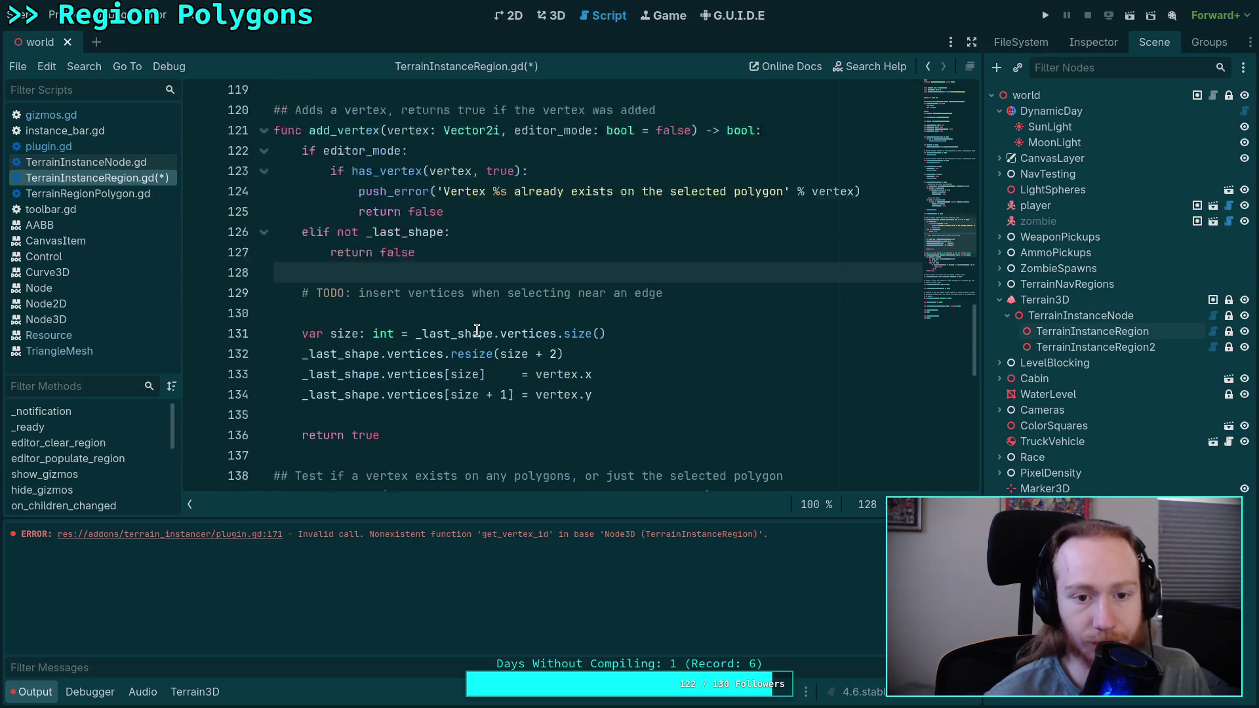
Start a toast line below push_error and copy the existing error message string
left_click(467, 333)
key("End")
key("Return")
key("ctrl+v")
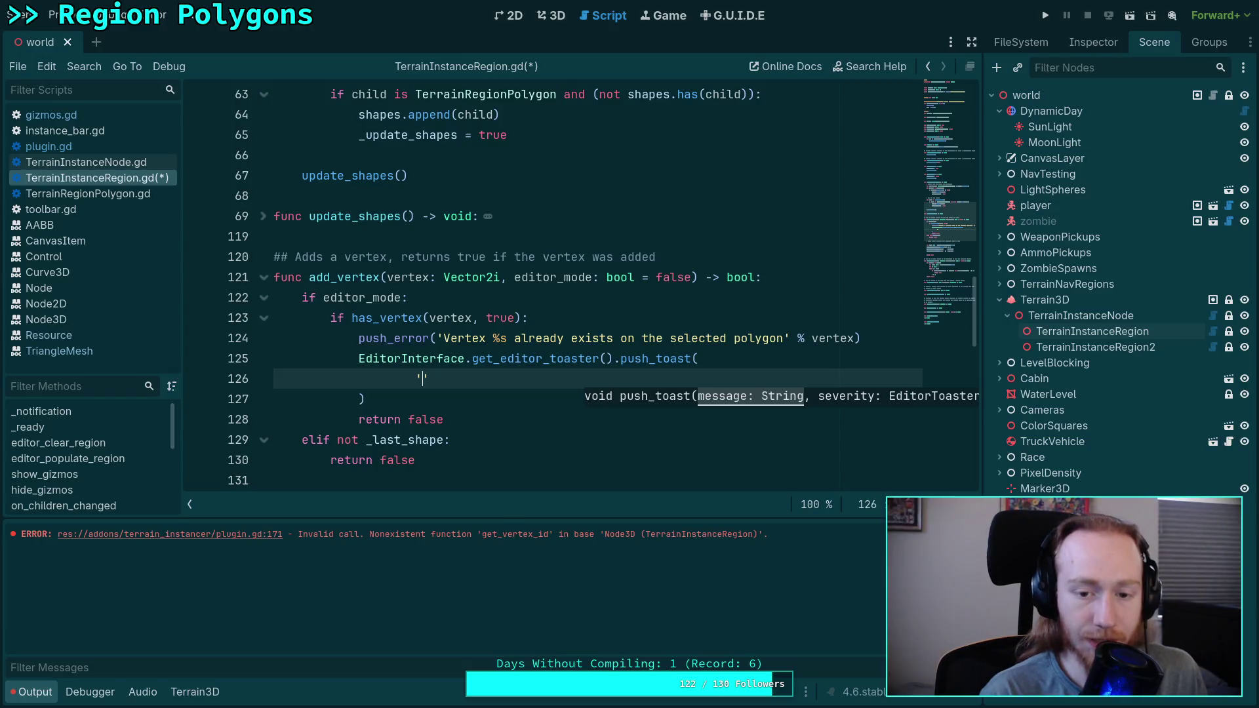
type("nnot add v")
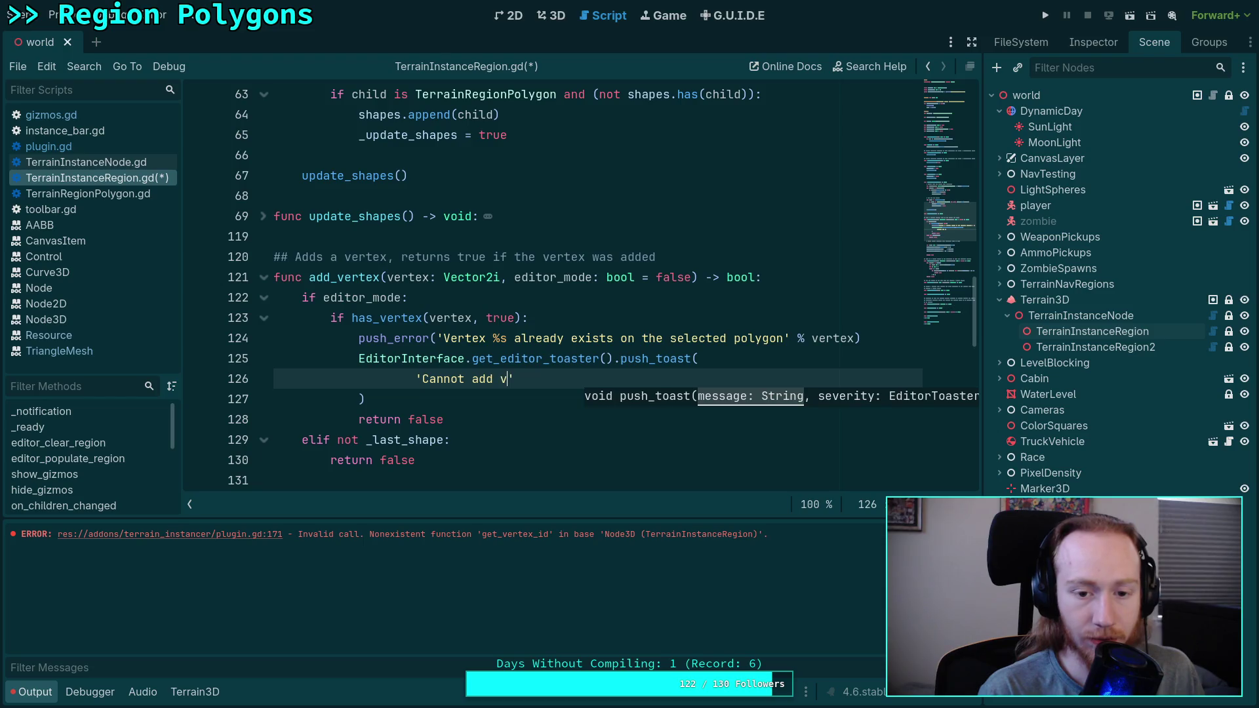
key("BackSpace")
key("BackSpace")
key("BackSpace")
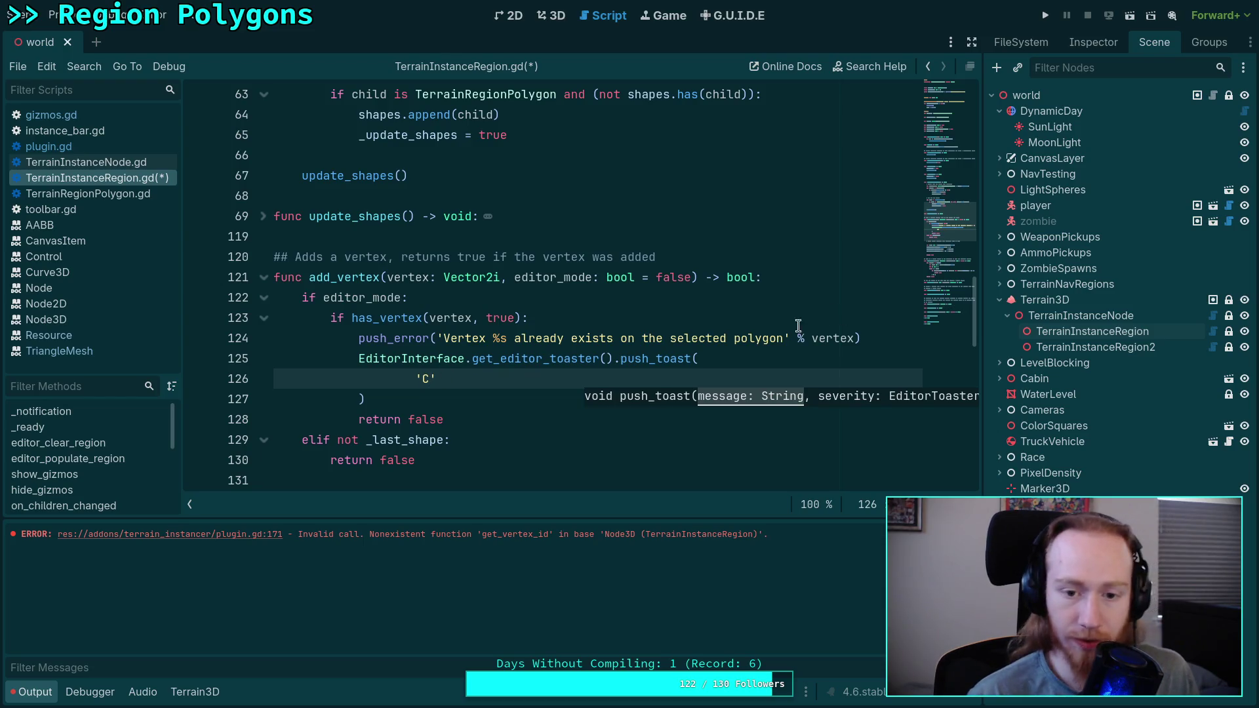
left_click_drag(437, 339, 854, 338)
right_click(844, 341)
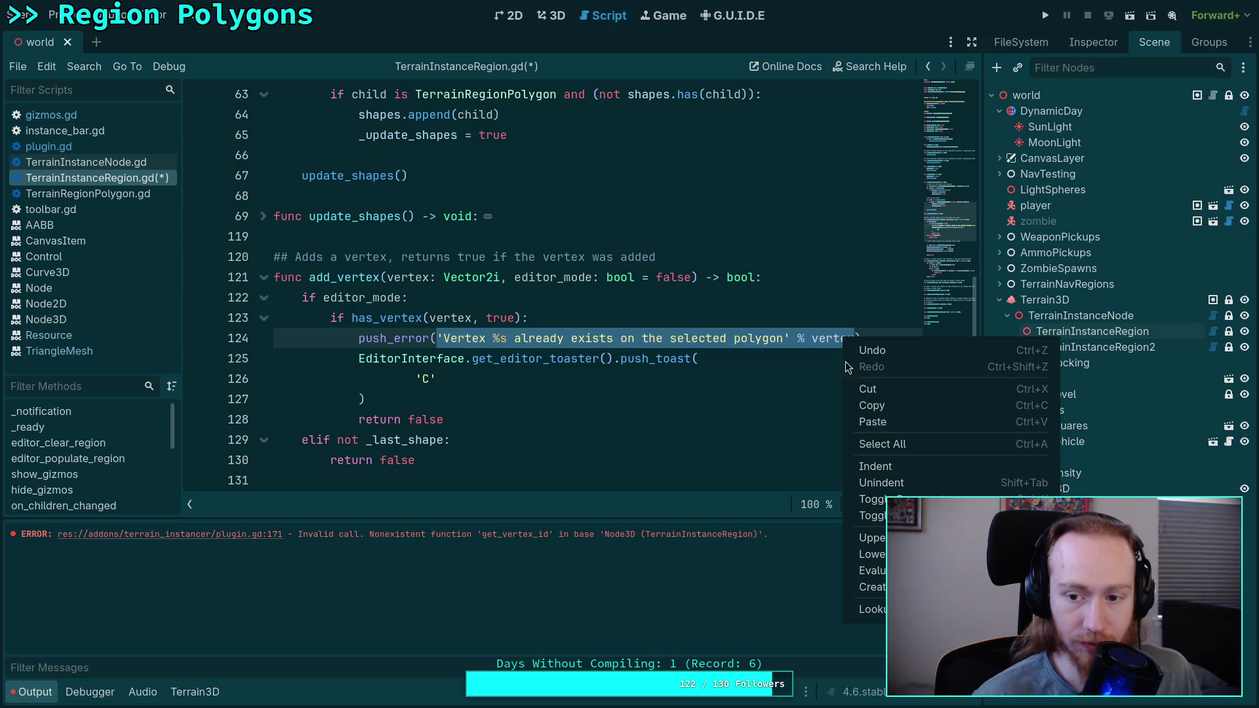
left_click(871, 406)
Move the error message into a push_toast call and delete the leftover push_error lines
left_click(543, 321)
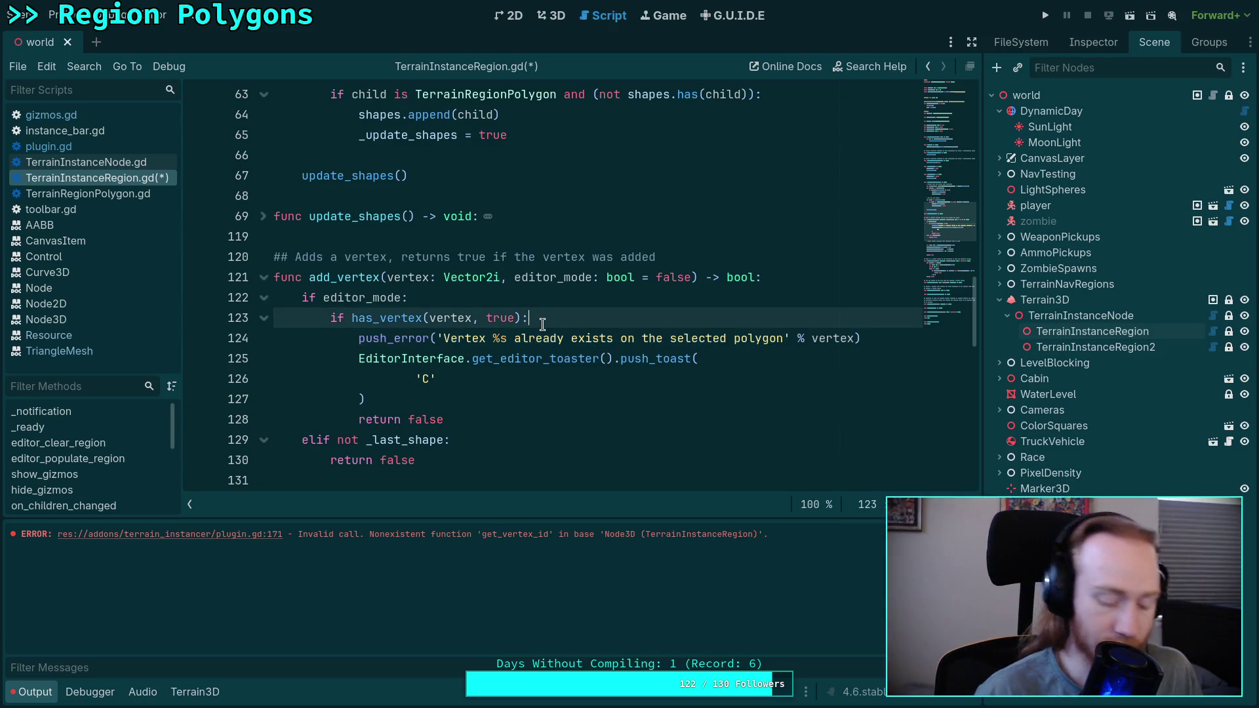
key("Return")
type("var ms")
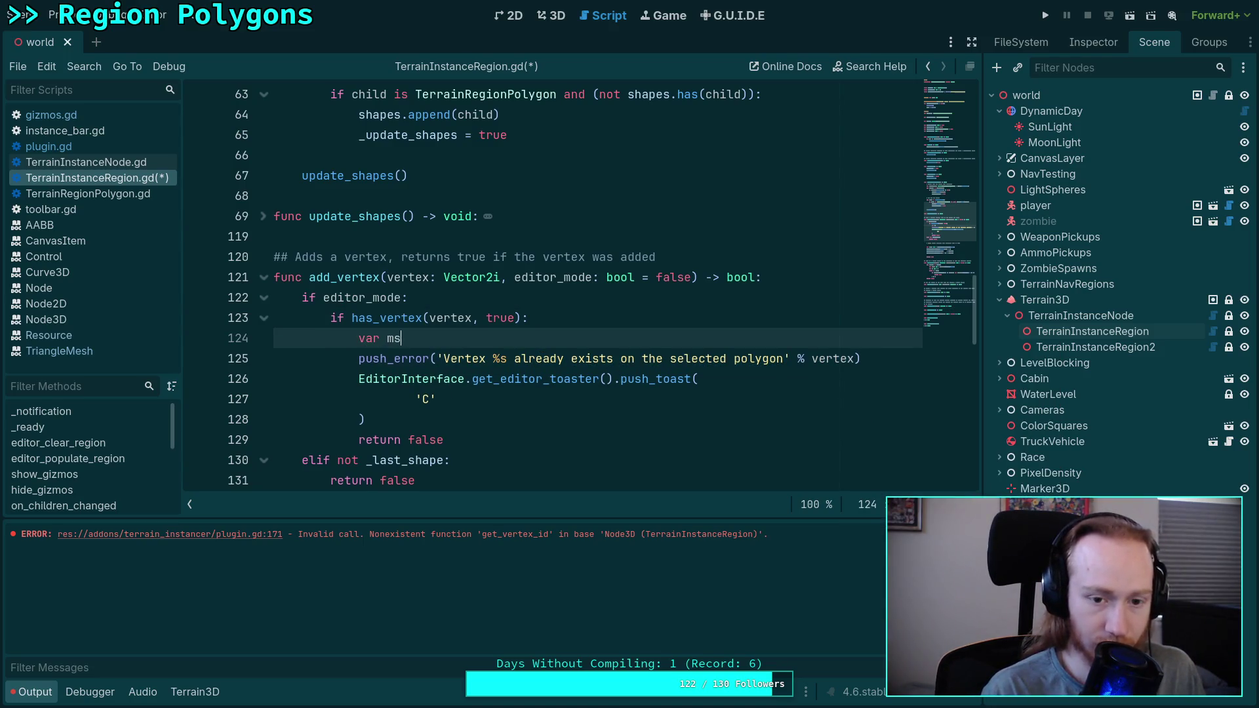
mouse_move(437, 359)
left_mouse_down()
mouse_move(856, 358)
mouse_move(737, 359)
left_mouse_up()
right_click(738, 354)
left_click(764, 404)
left_click_drag(436, 399, 416, 398)
key("ctrl+v")
mouse_move(459, 359)
left_mouse_down()
mouse_move(407, 339)
mouse_move(528, 317)
left_mouse_up()
key("BackSpace")
Add EditorToaster.SEVERITY_ERROR as the toast's second argument on its own line, then save
left_click(843, 362)
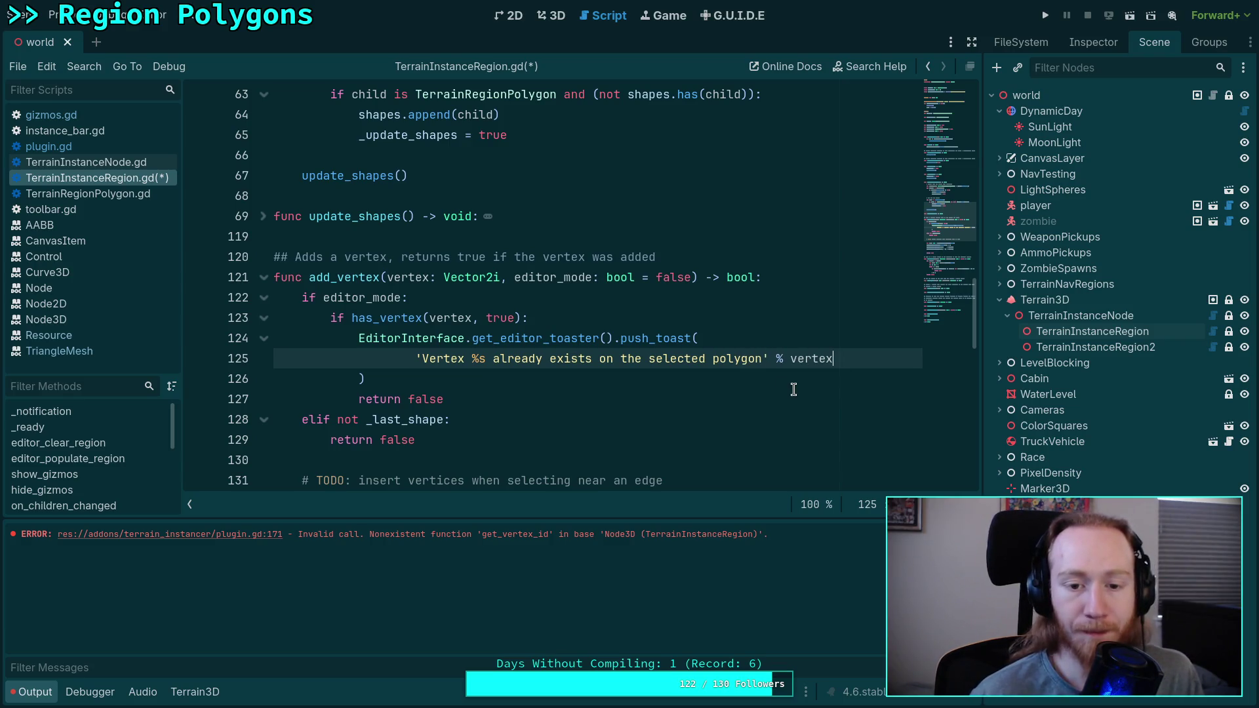
type(",")
key("Return")
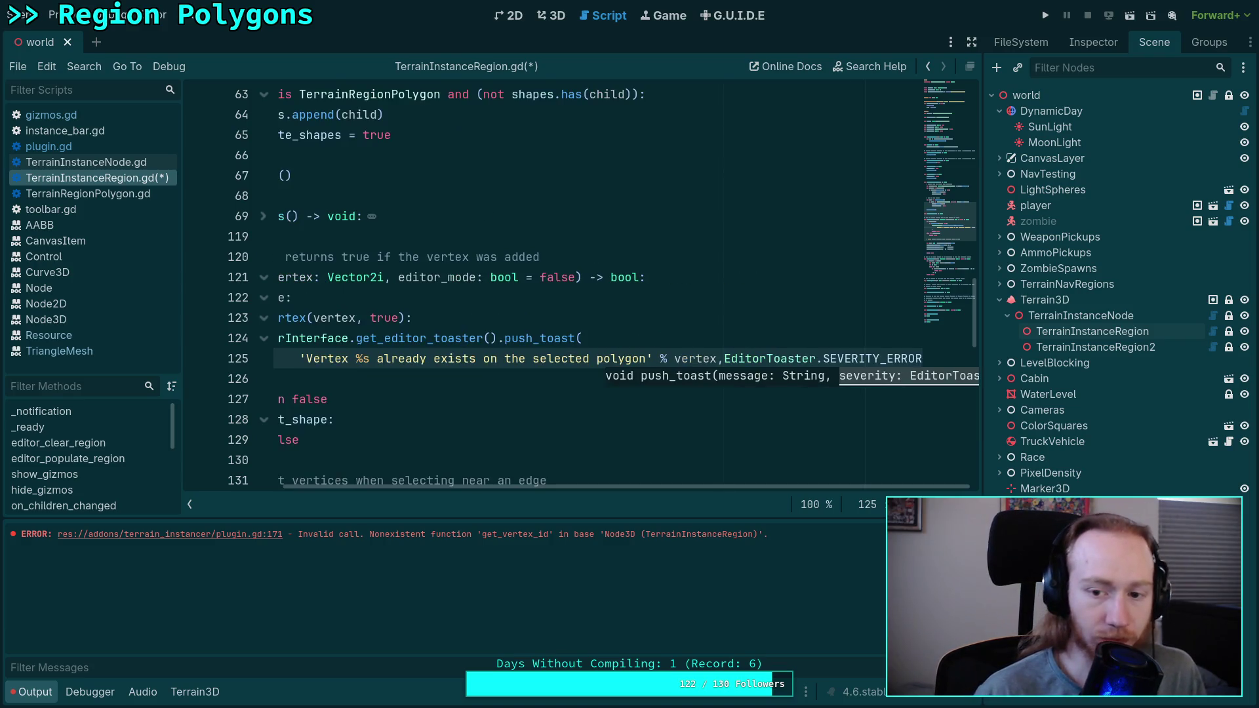
left_click(722, 358)
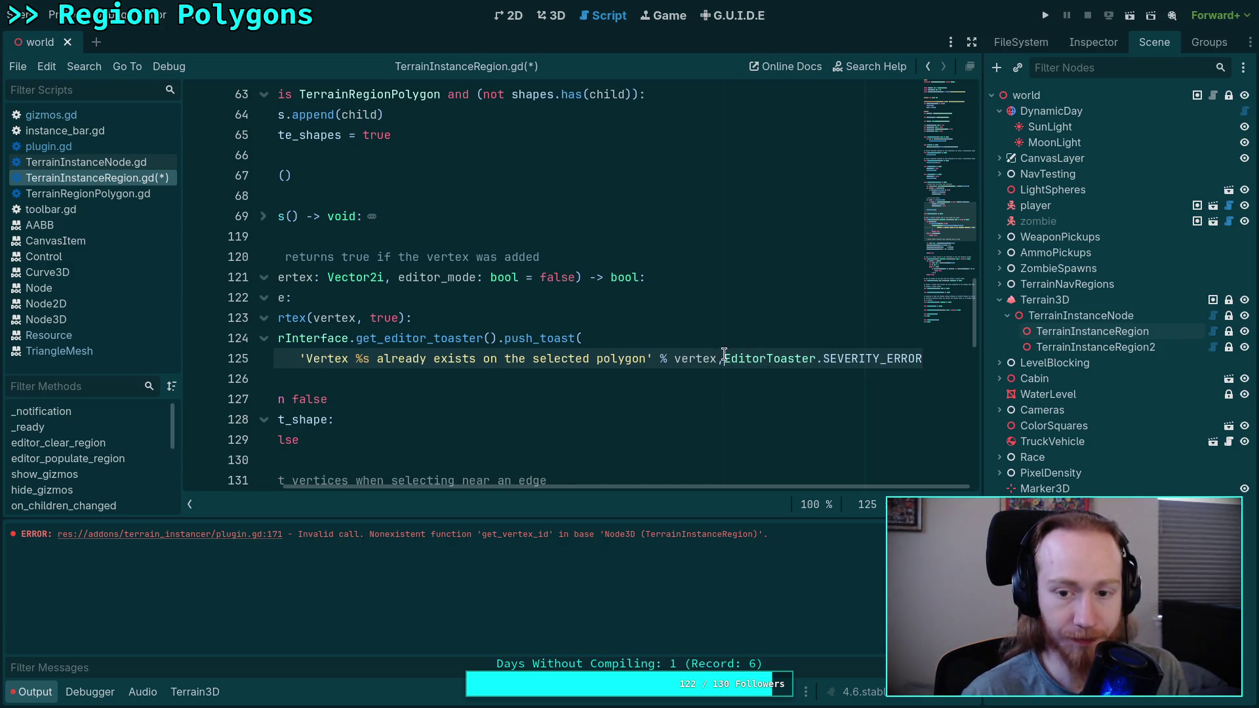
key("Return")
scroll(575, 411, "down", 1)
left_click(543, 360)
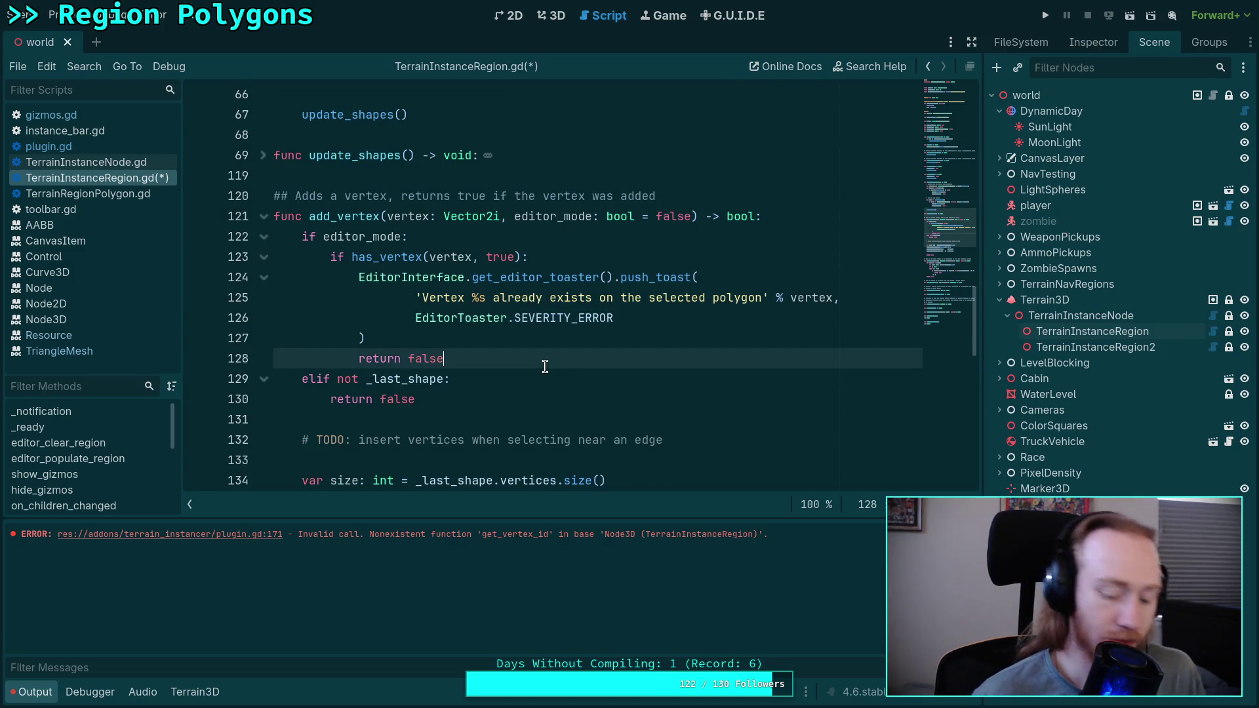
key("ctrl+s")
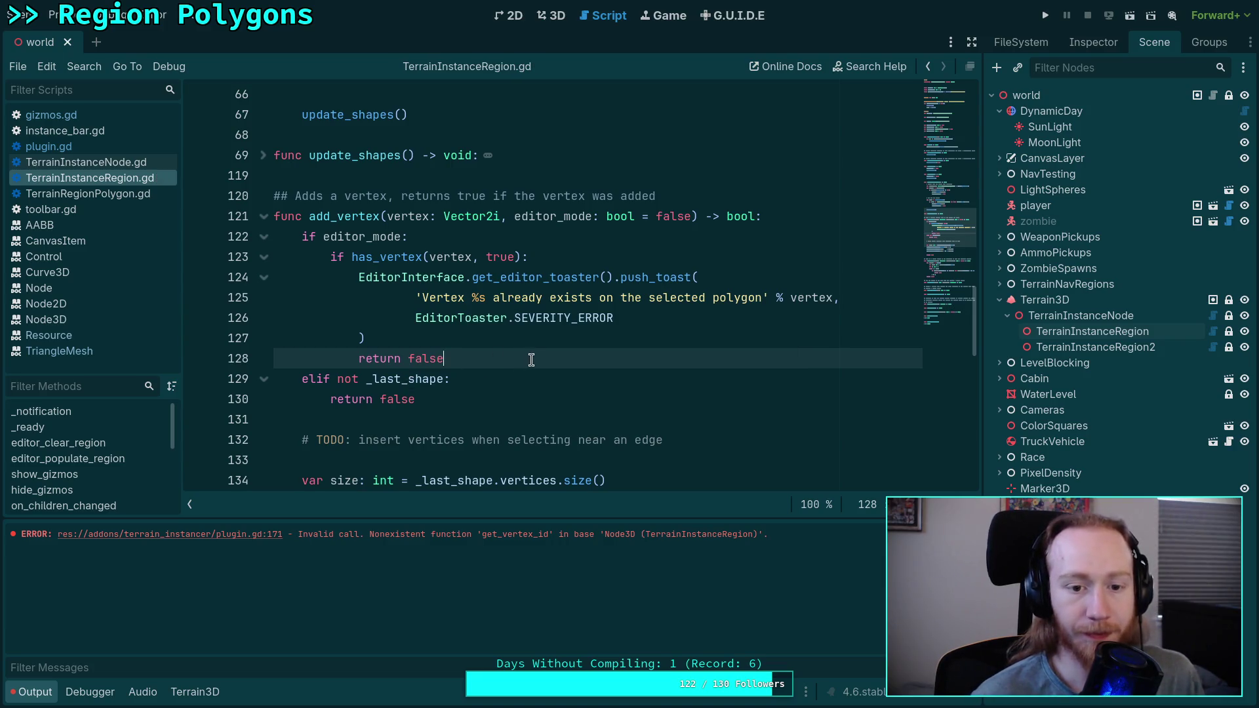
Save the script again, clear the Output log, and collapse the Output dock
left_click(481, 236)
key("Return")
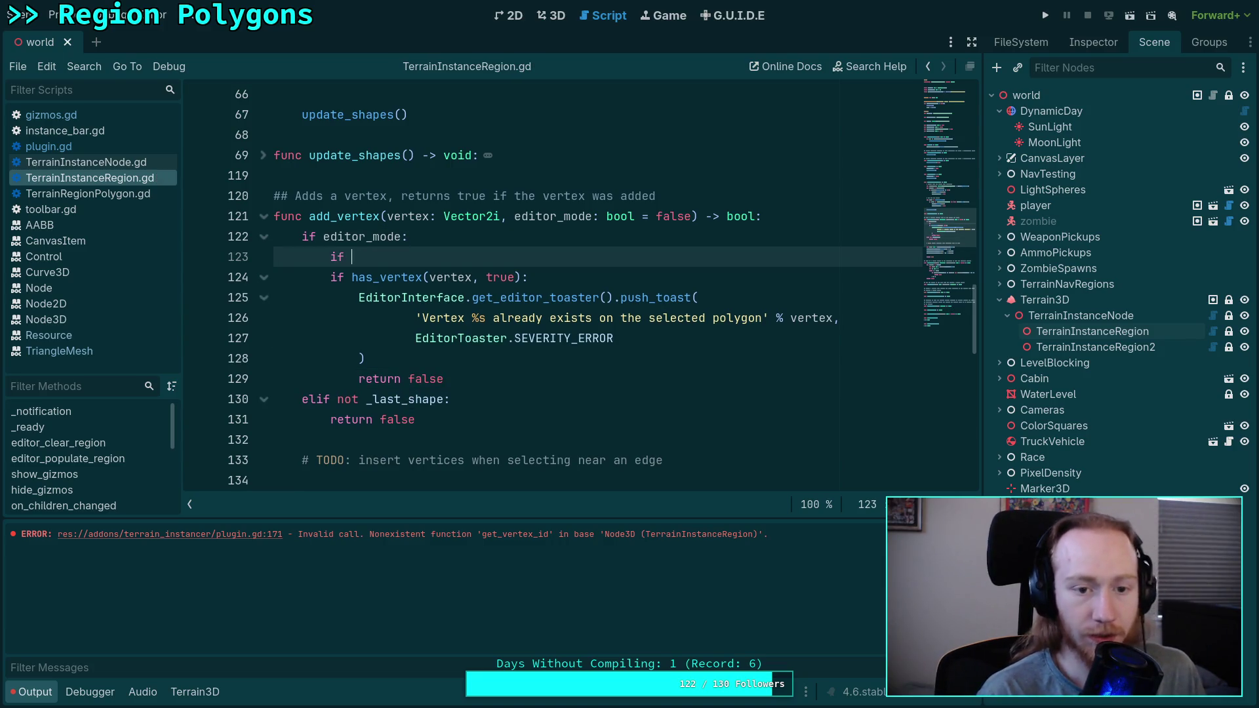
key("BackSpace")
key("BackSpace")
key("BackSpace")
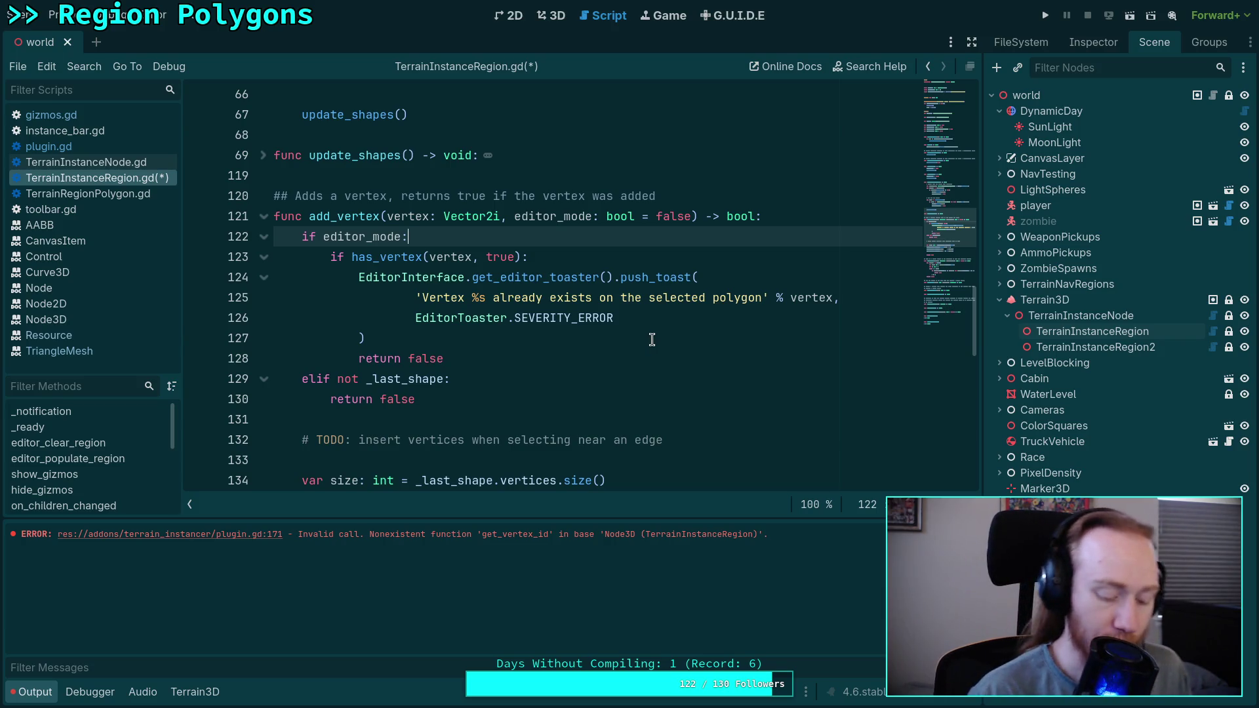
key("ctrl+s")
scroll(487, 455, "down", 1)
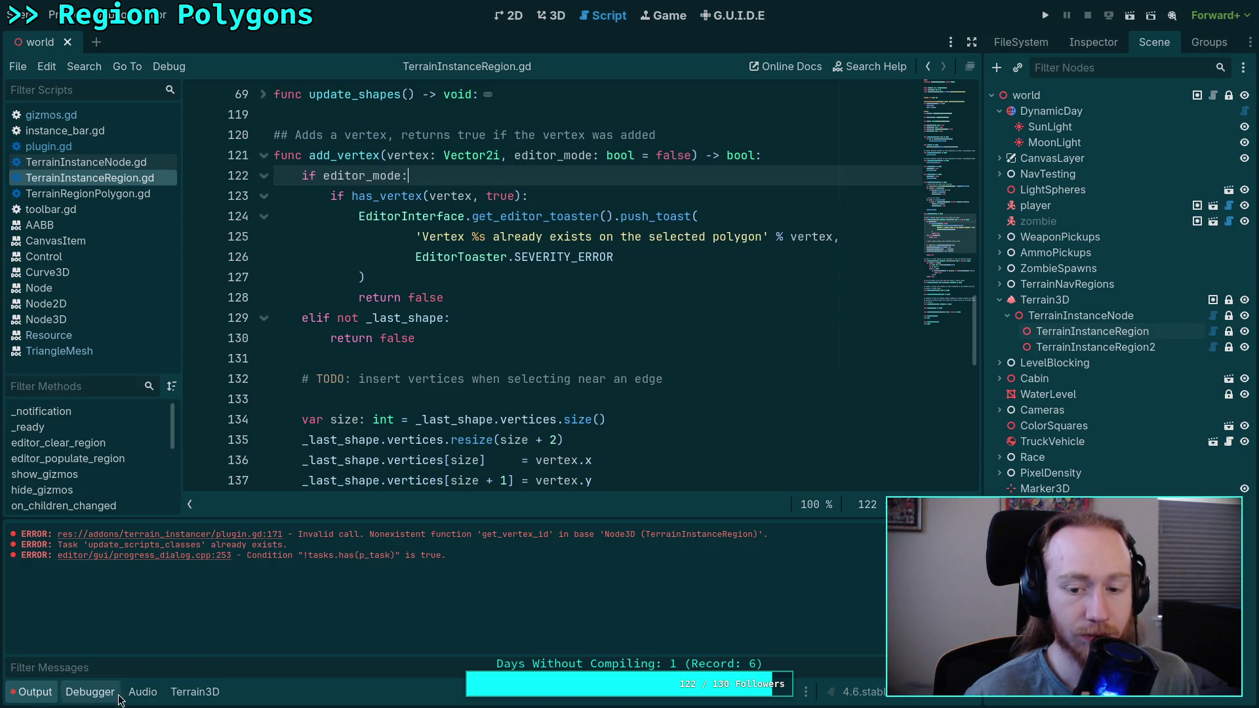
key("ctrl+alt+k")
left_click(42, 694)
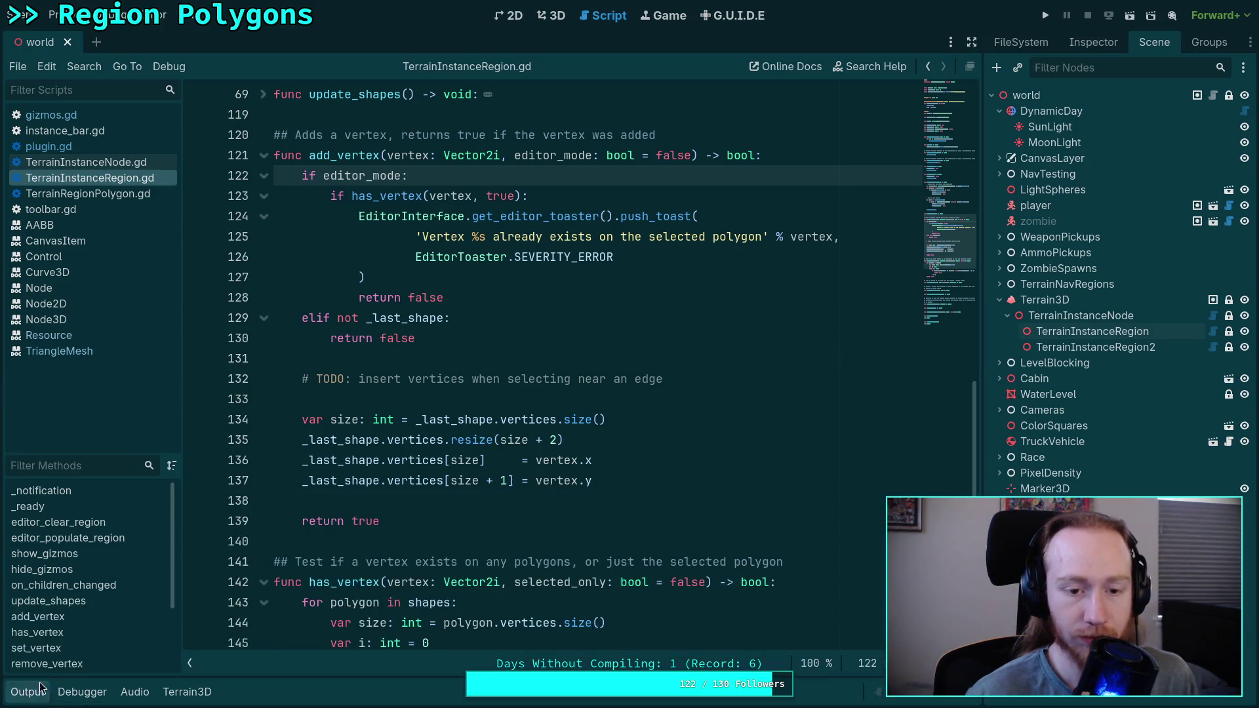
Insert a blank line after the editor_mode branch's return false
left_click(503, 406)
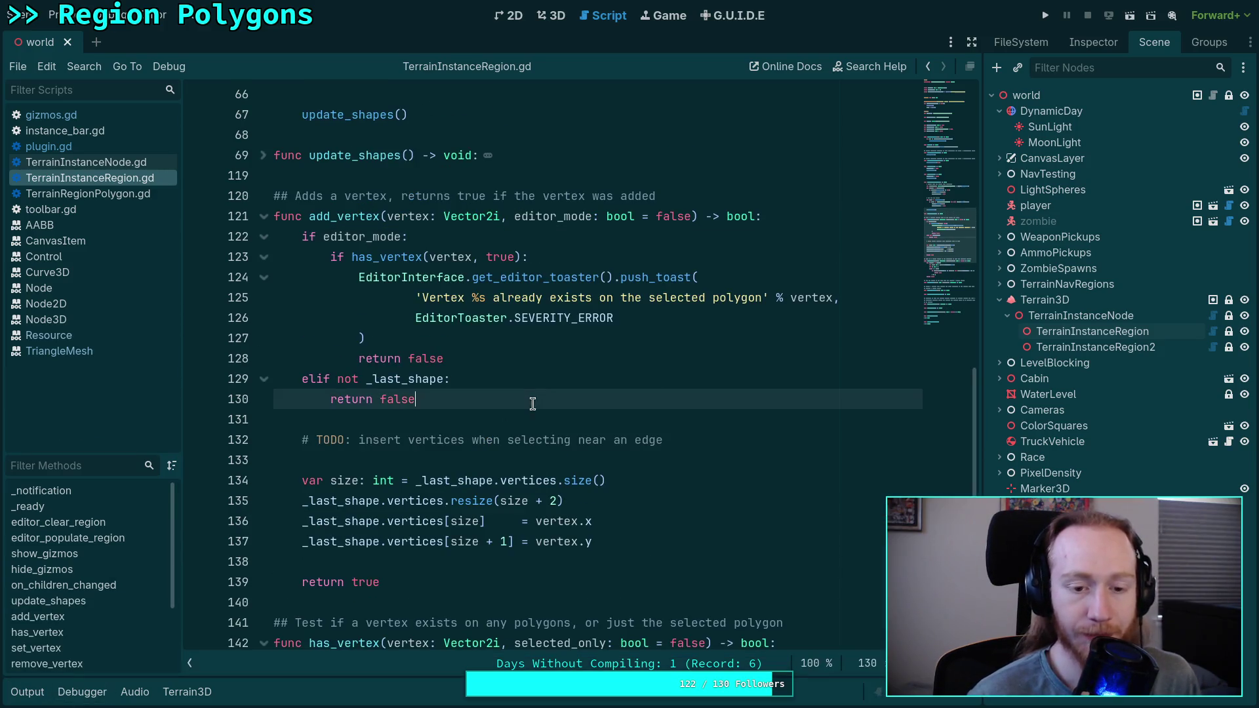
left_click(582, 359)
key("Return")
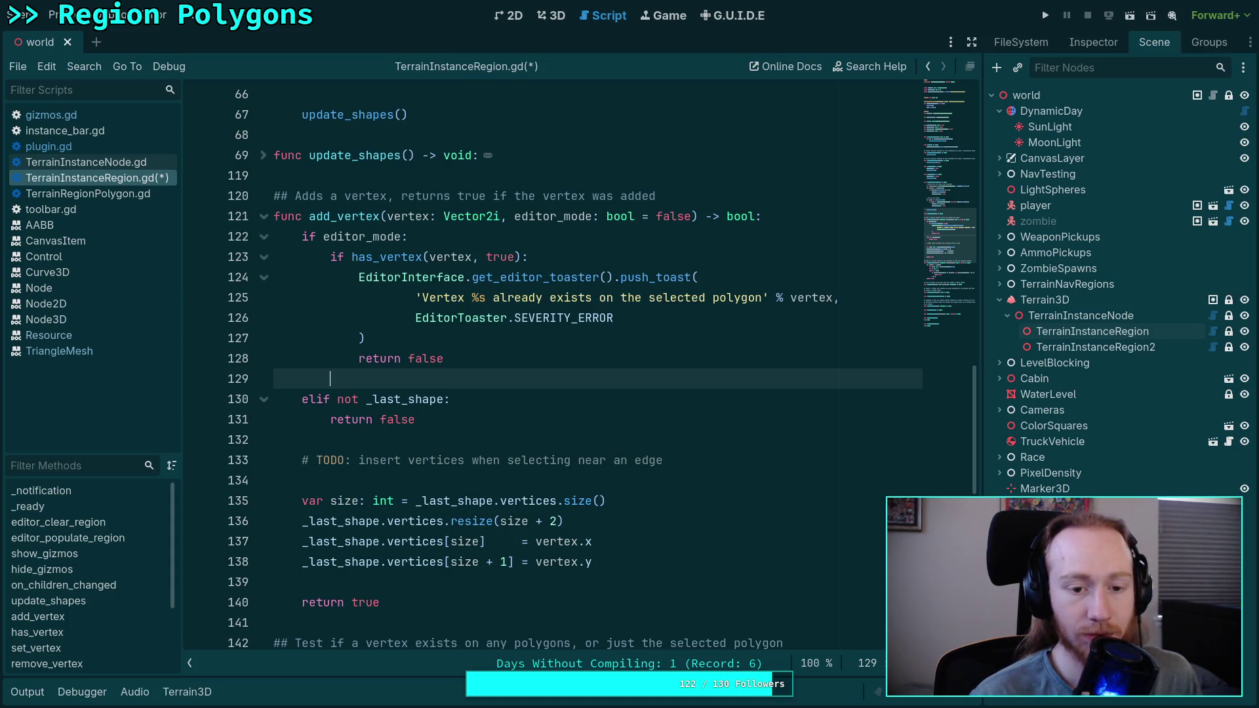
scroll(463, 406, "down", 4)
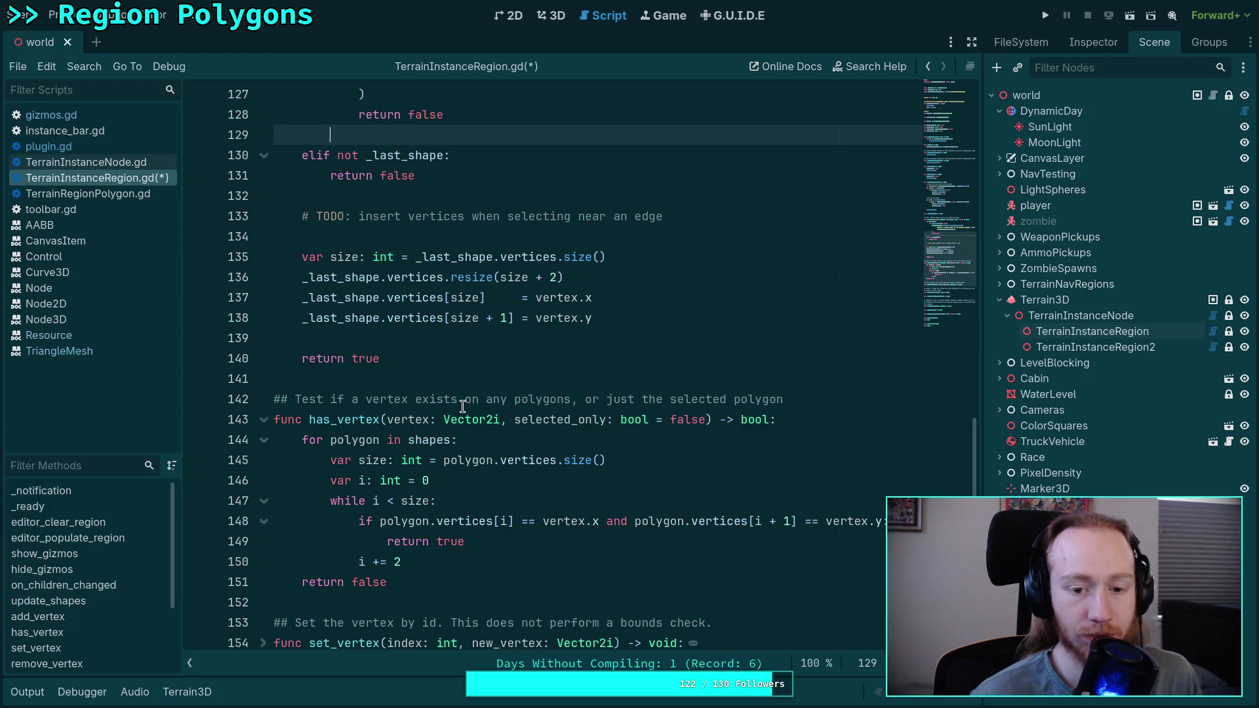
Begin an 'if selected_only' line at the top of has_vertex, then remove it
double_click(556, 419)
left_click(827, 417)
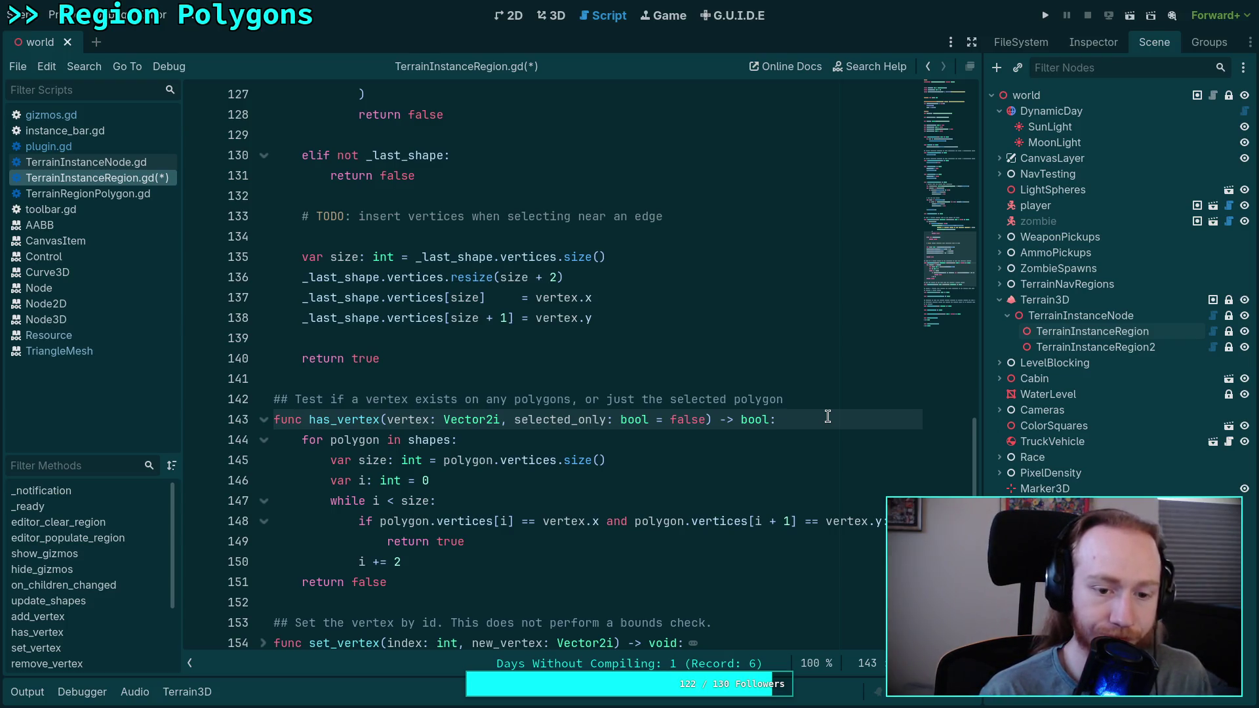
key("Return")
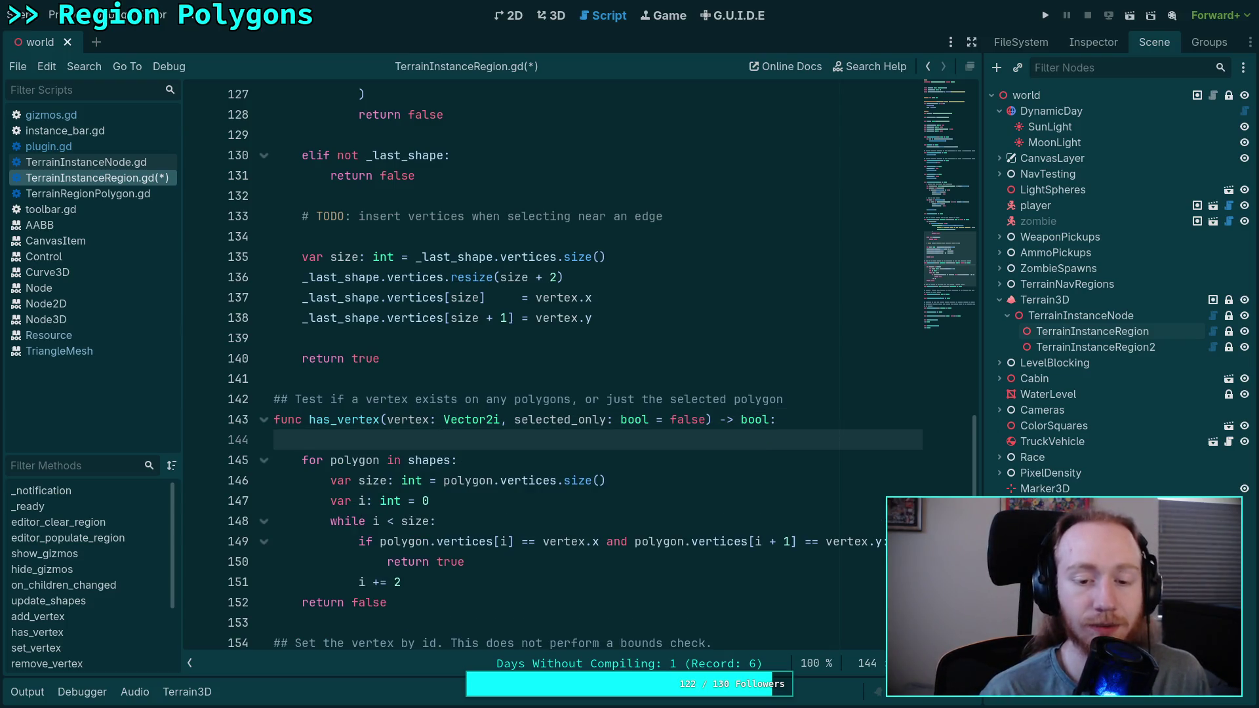
type("if selec")
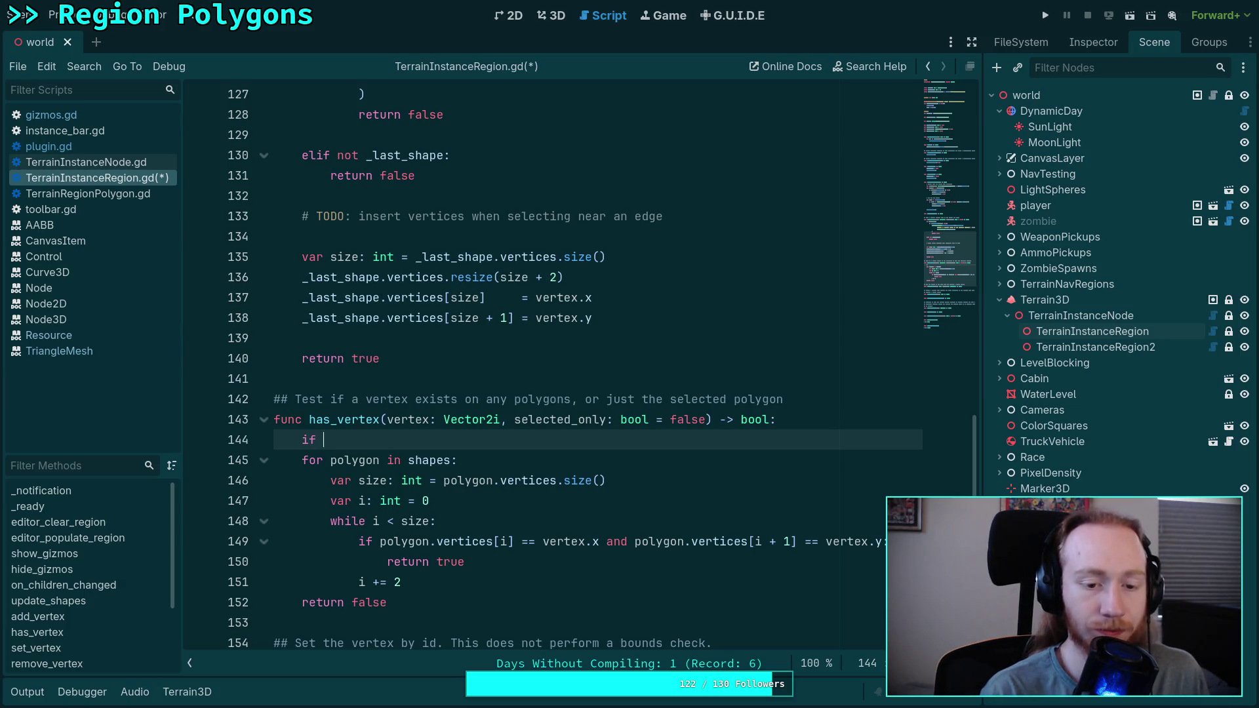
key("Return")
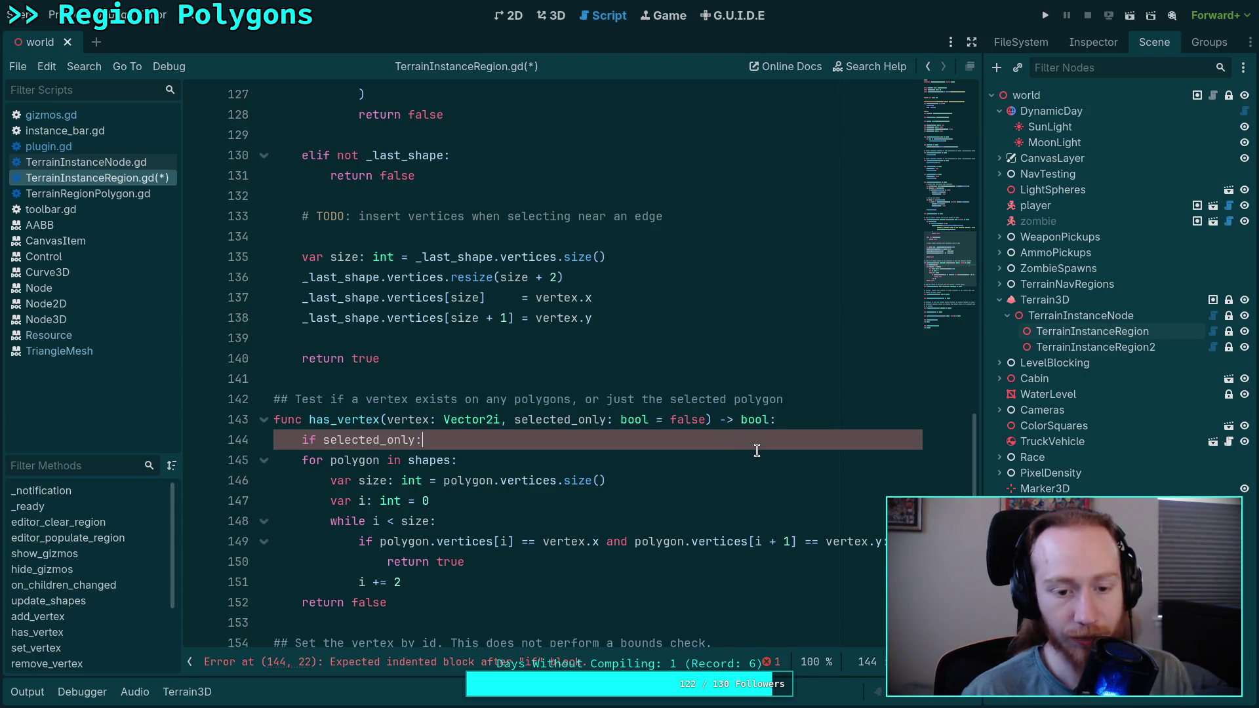
key("ctrl+shift+k")
key("Down")
key("Down")
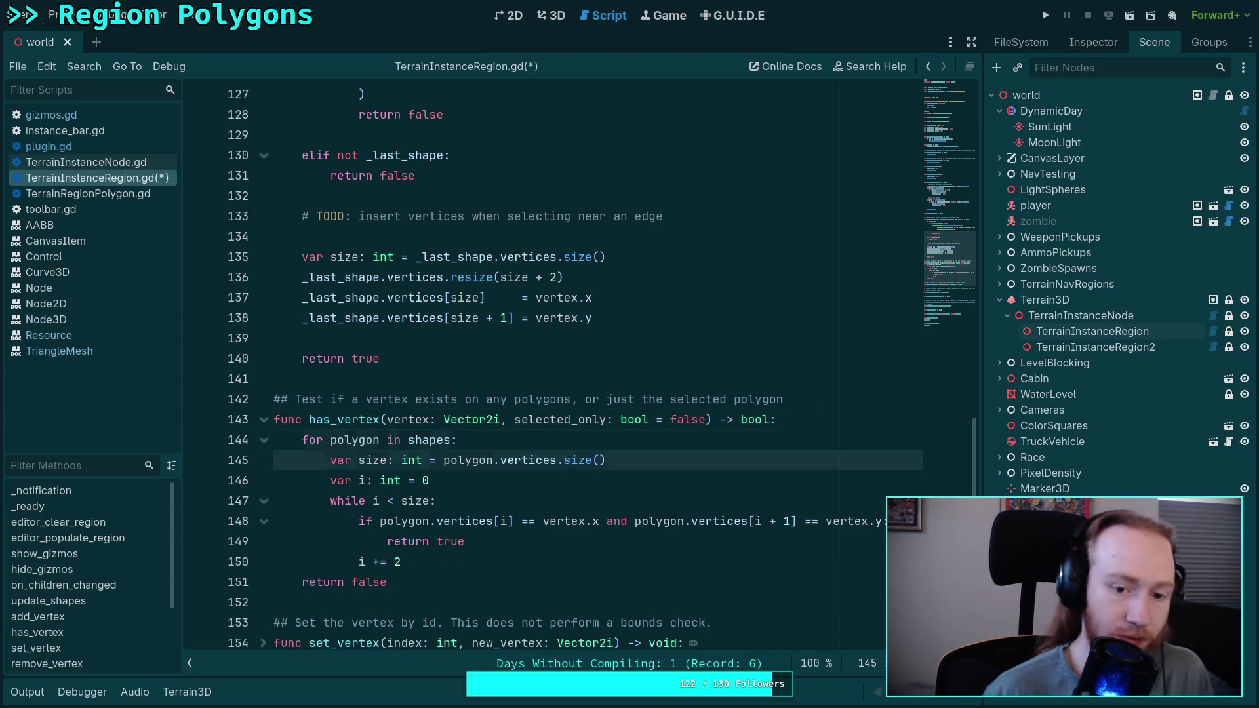
Inside the polygon loop, add 'if selected_only and polygon != _last_shape: continue'
key("Up")
key("End")
key("Return")
type("if selec")
key("Return")
type("and polygon != ")
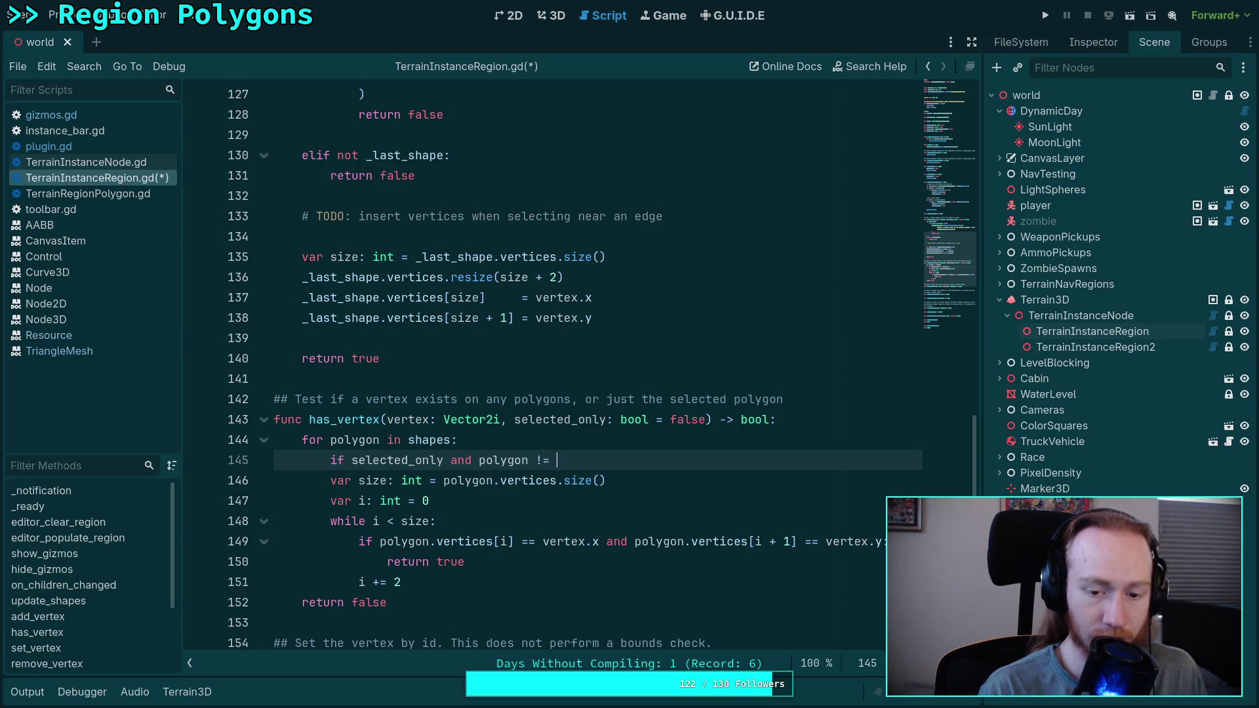
type("_last_shape")
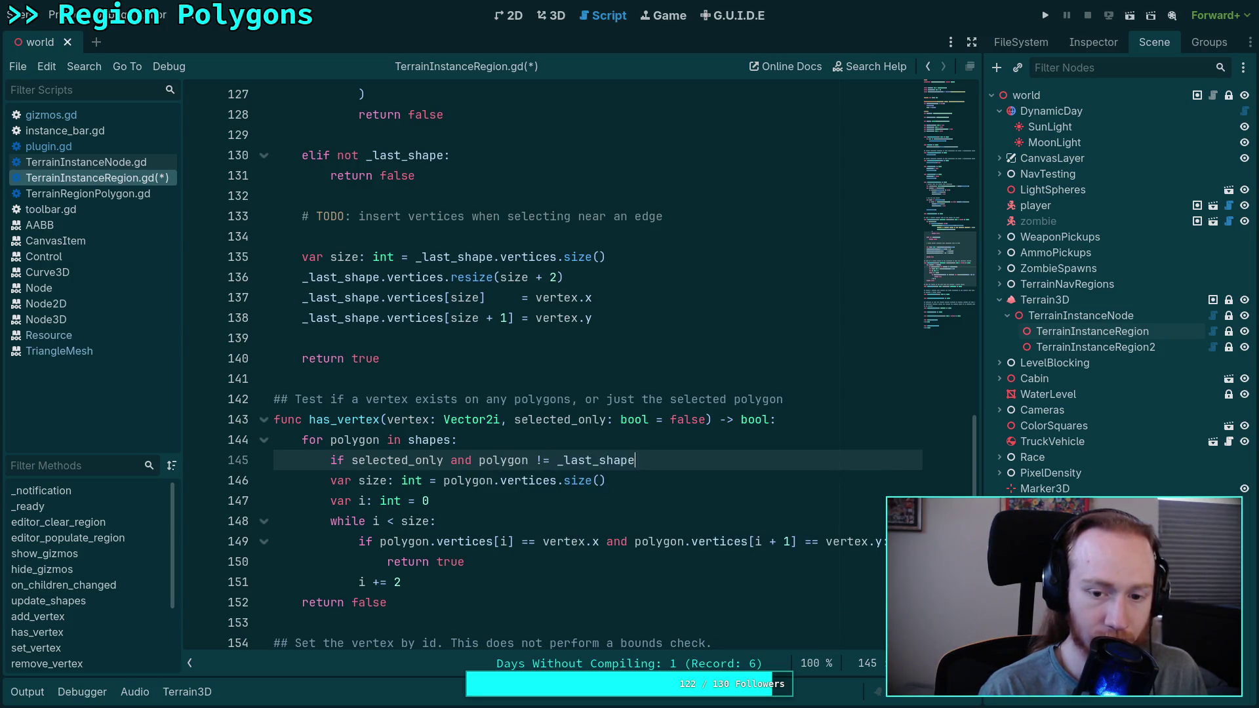
type(":")
key("Return")
type("continue")
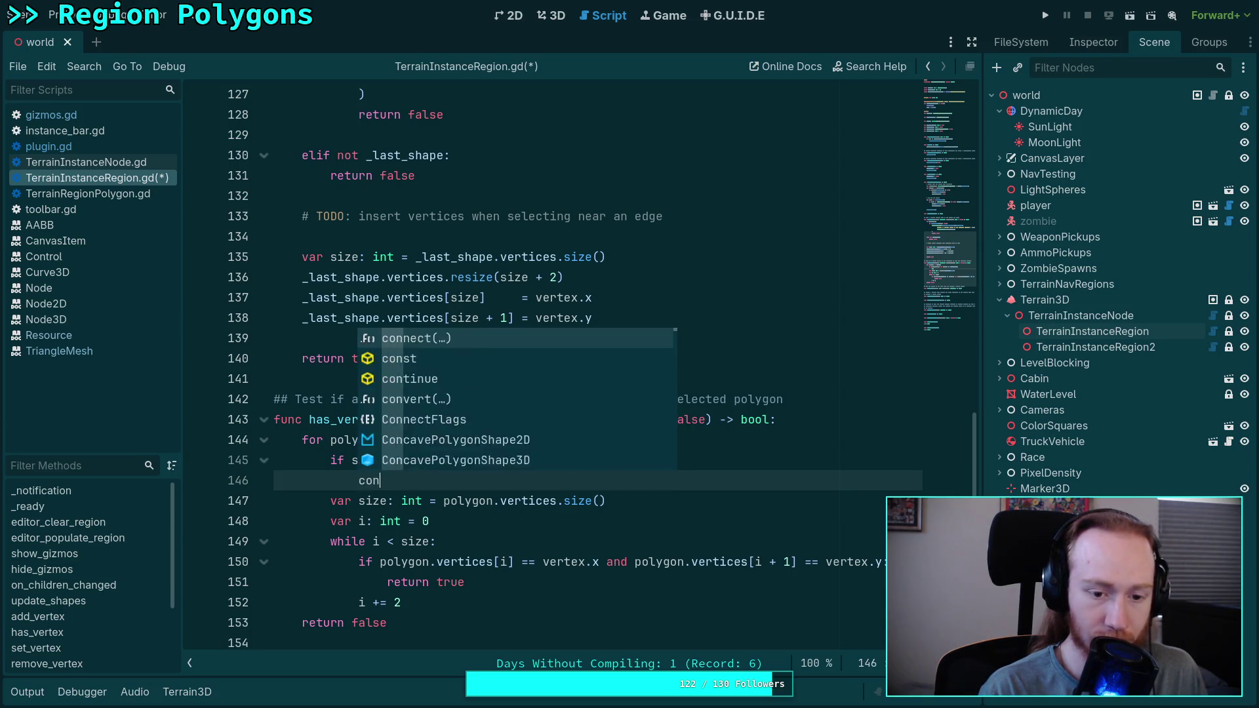
Add 'if not _last_shape: return false' at the top of has_vertex and save
left_click(815, 420)
key("Return")
type("if not _last")
key("Return")
key("BackSpace")
type(":")
key("Return")
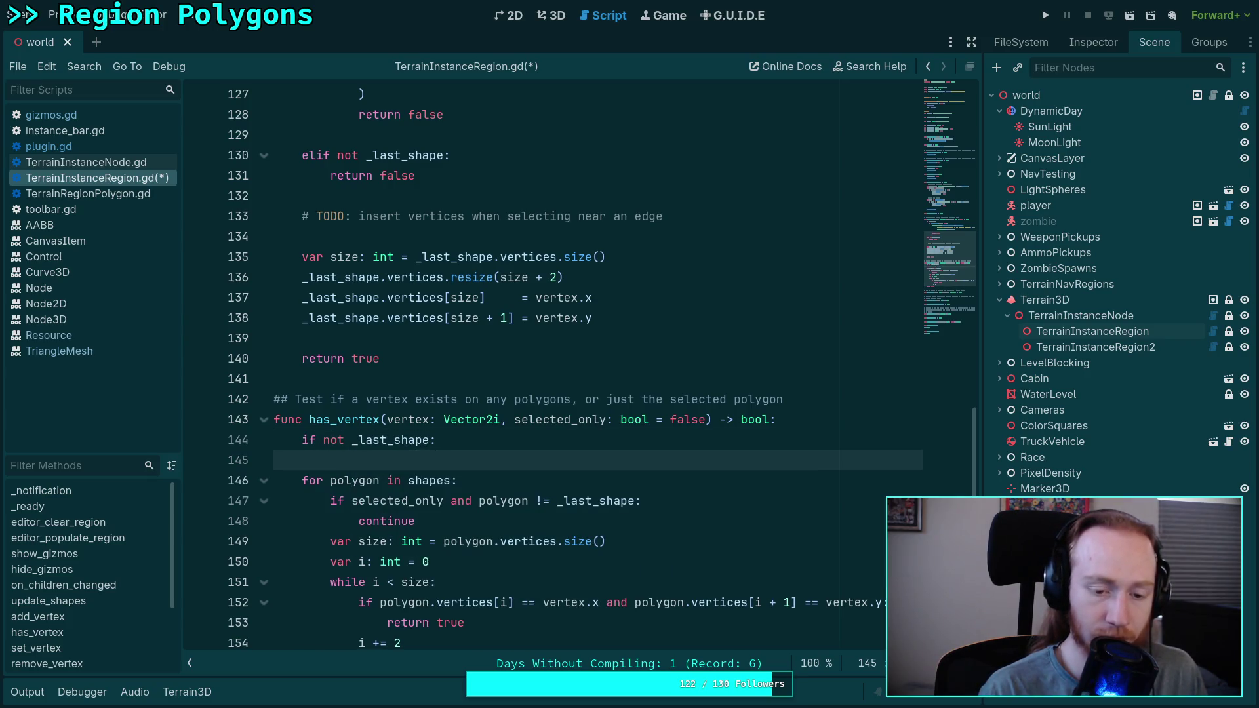
type("return false")
key("ctrl+s")
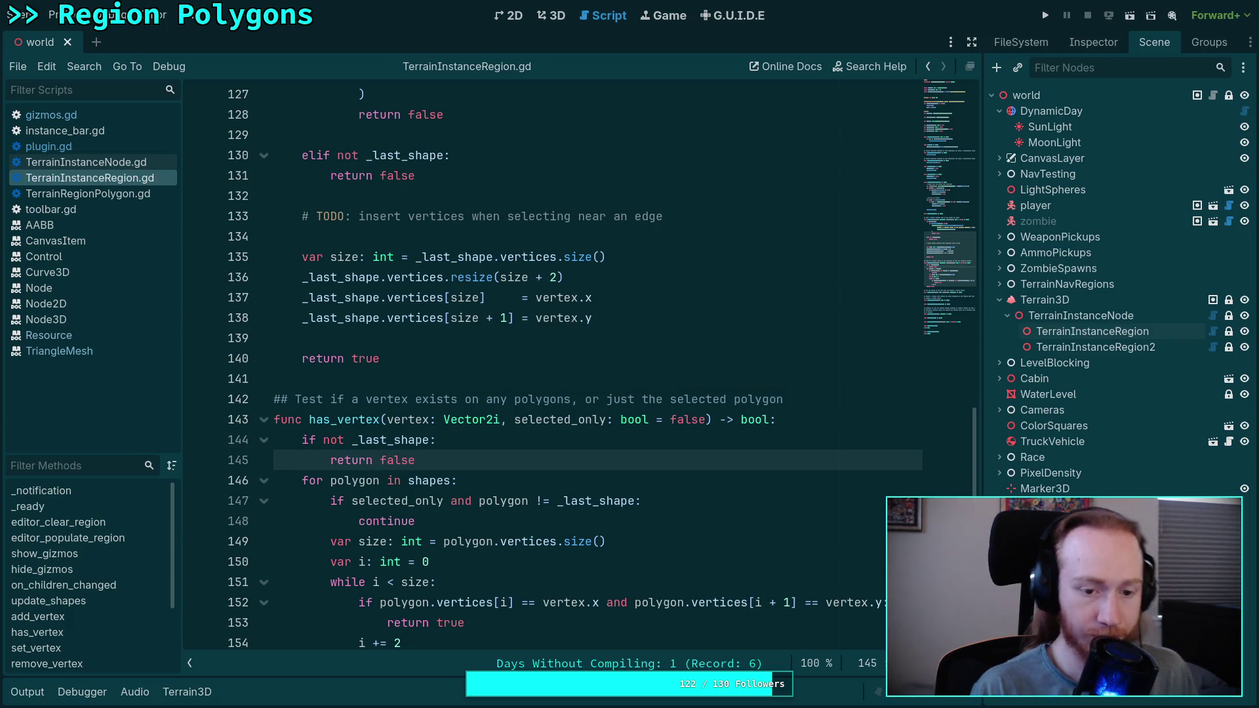
Change the guard to 'if selected_only and (not _last_shape)' and save
scroll(782, 407, "down", 1)
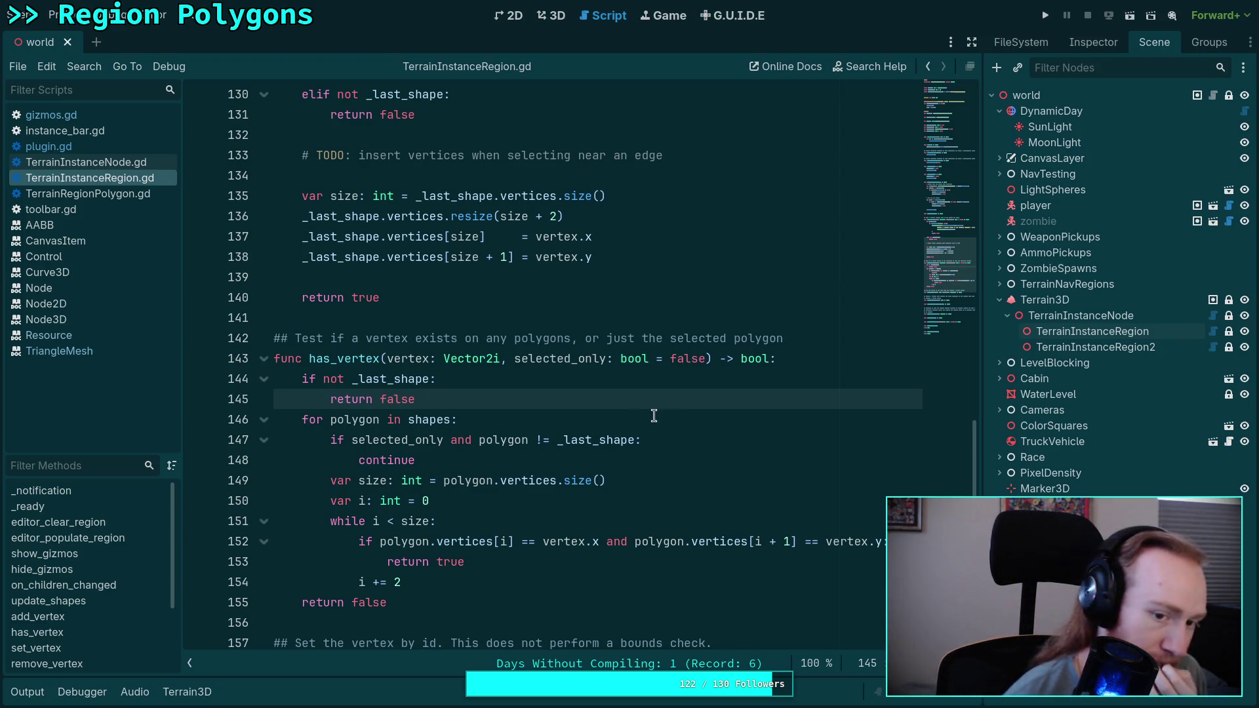
left_click(323, 379)
type("selected_only and (")
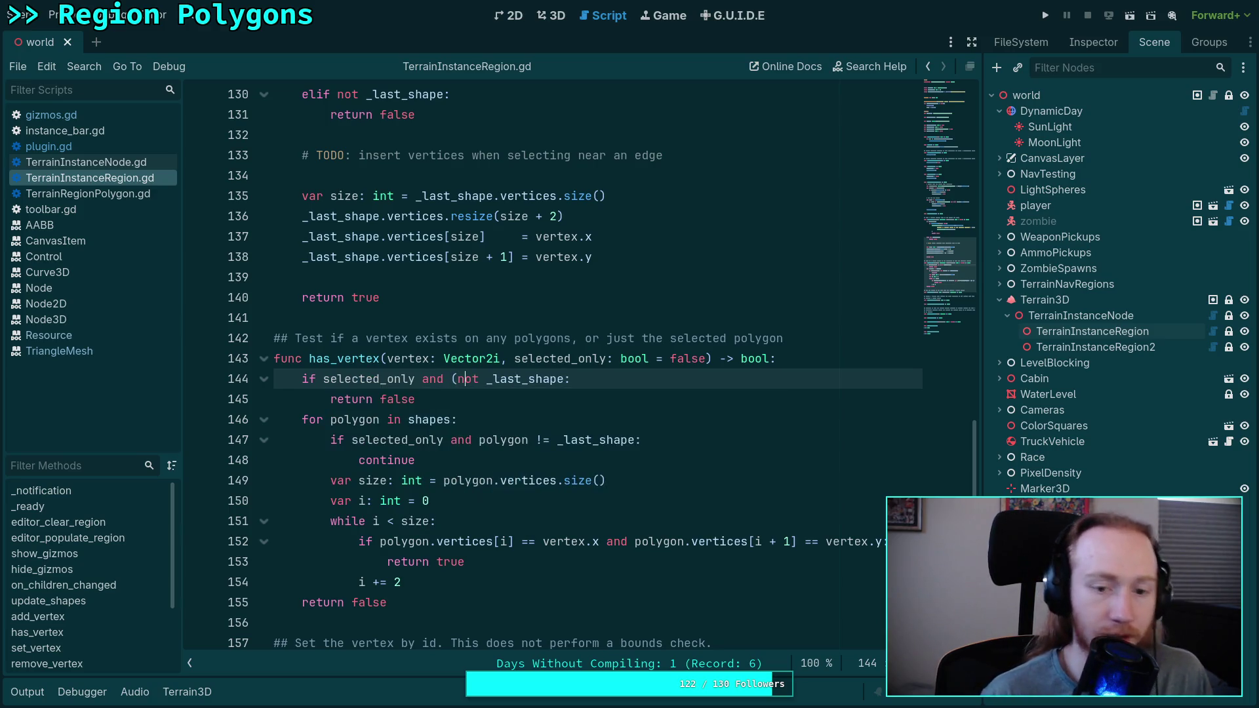
key("Right")
type(")")
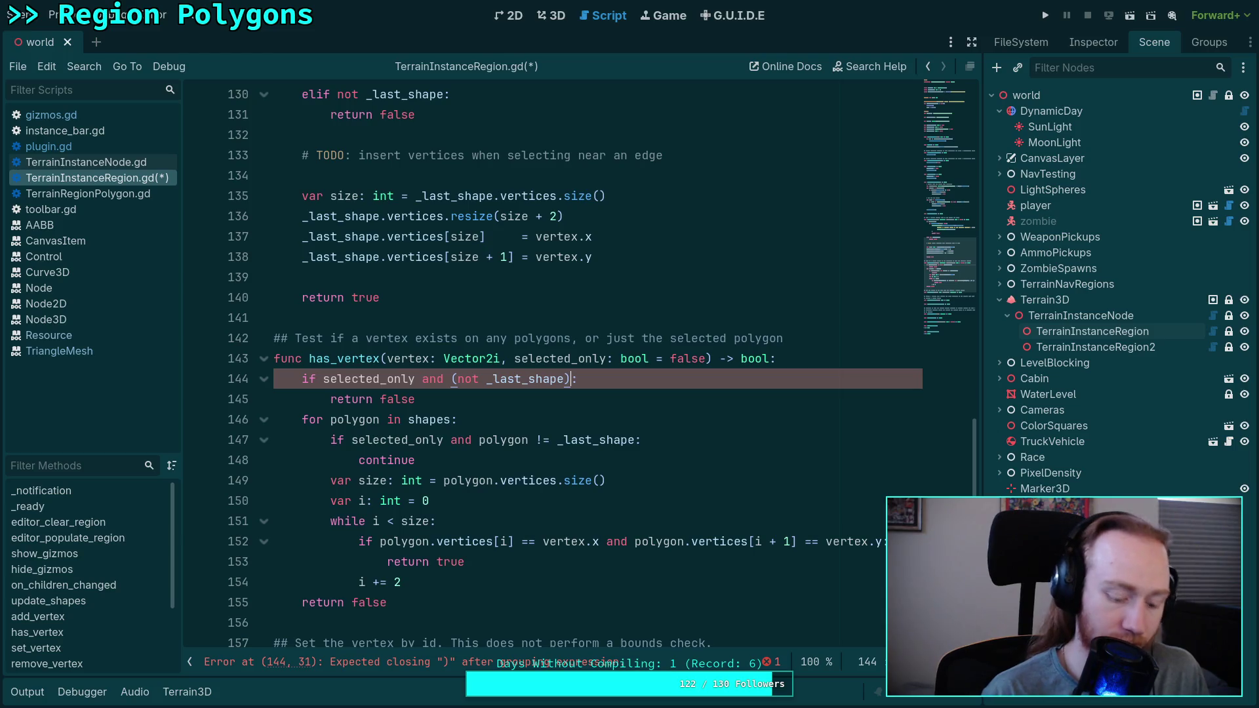
key("ctrl+s")
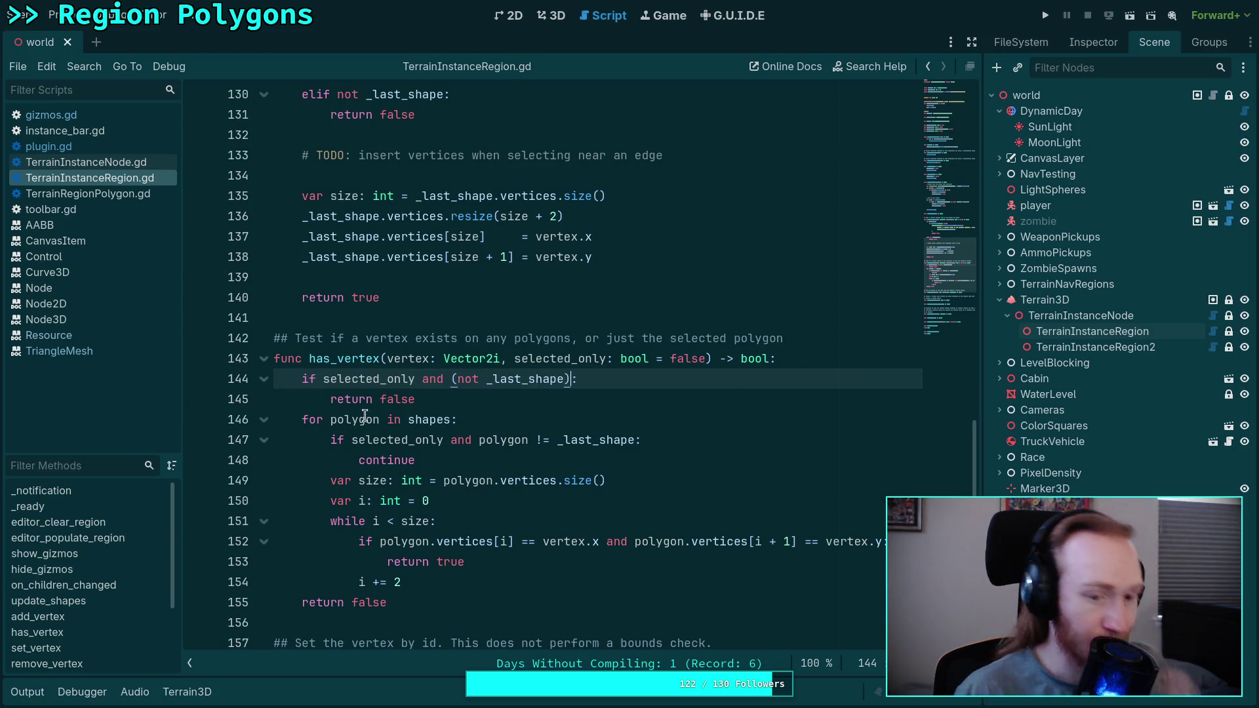
left_click(425, 313)
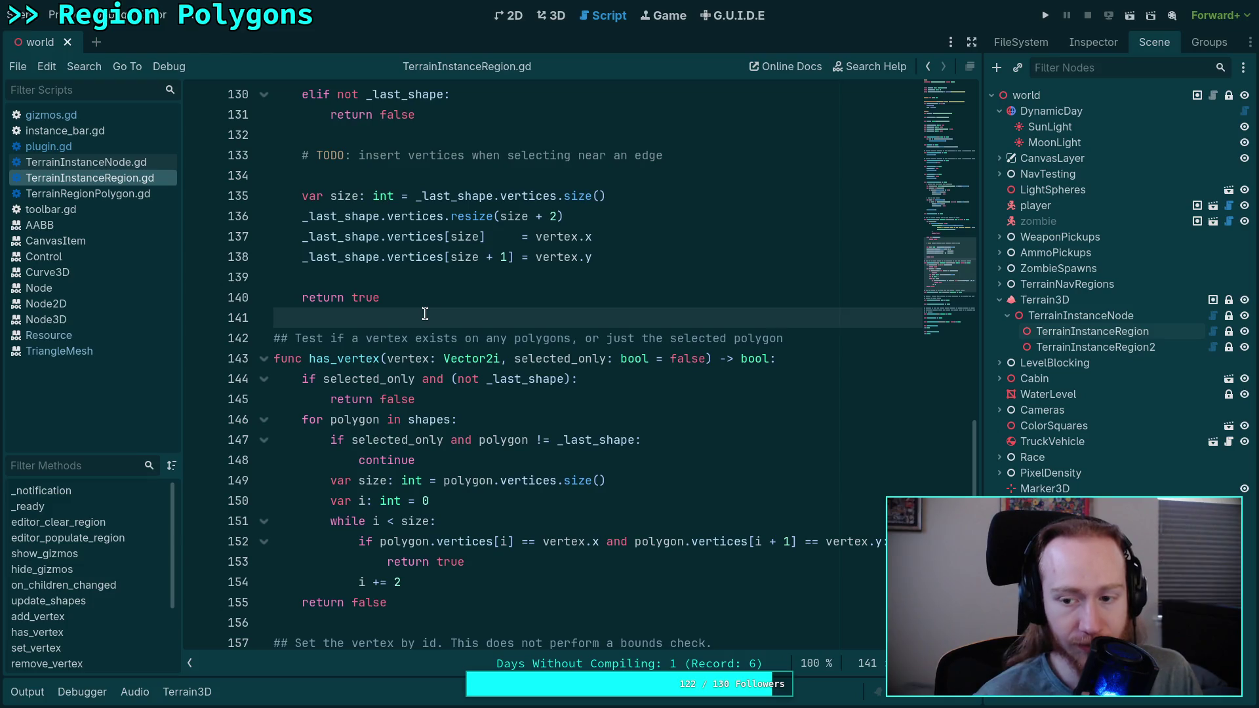
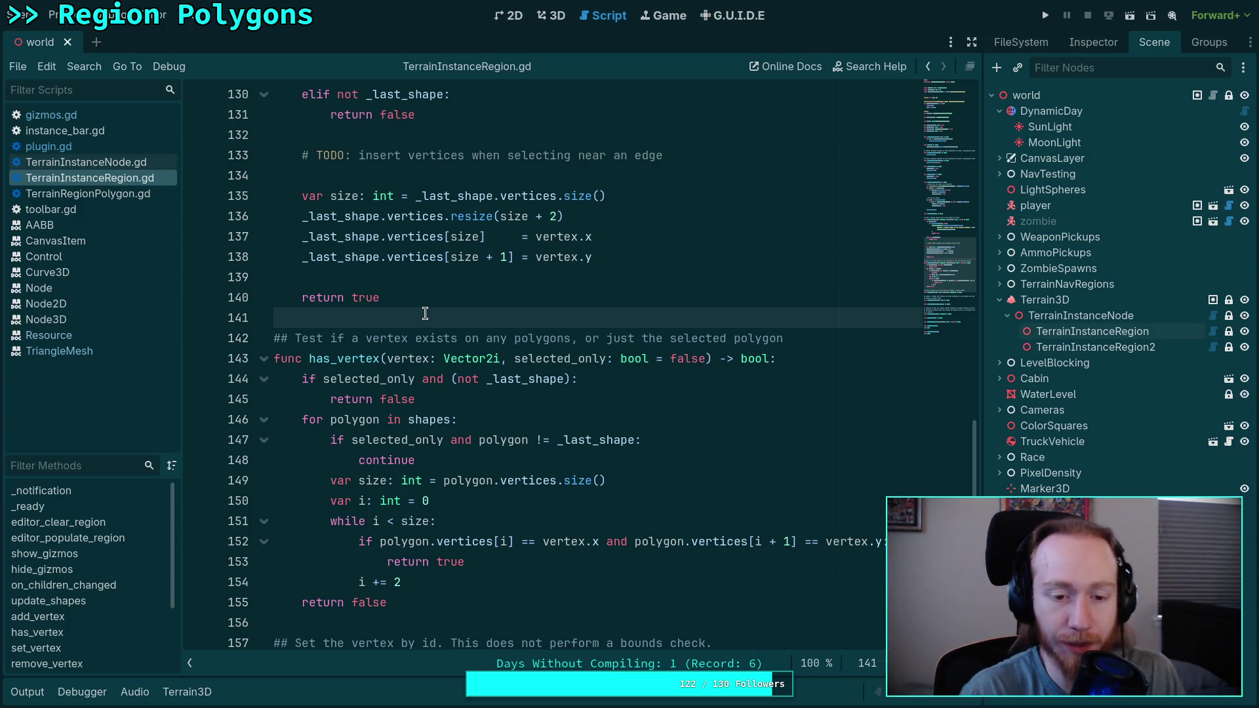
On blank line 129 after the duplicate-vertex return, start an 'if not _last_shape' condition
scroll(425, 314, "up", 4)
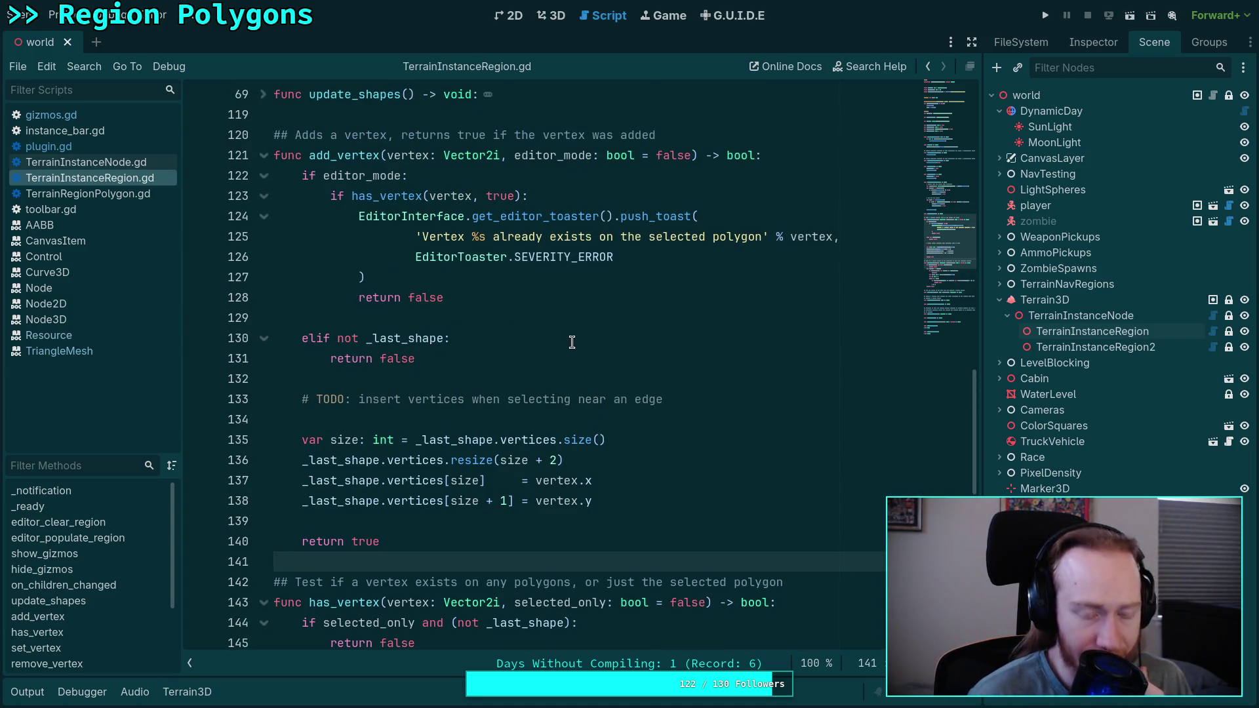
left_click(479, 317)
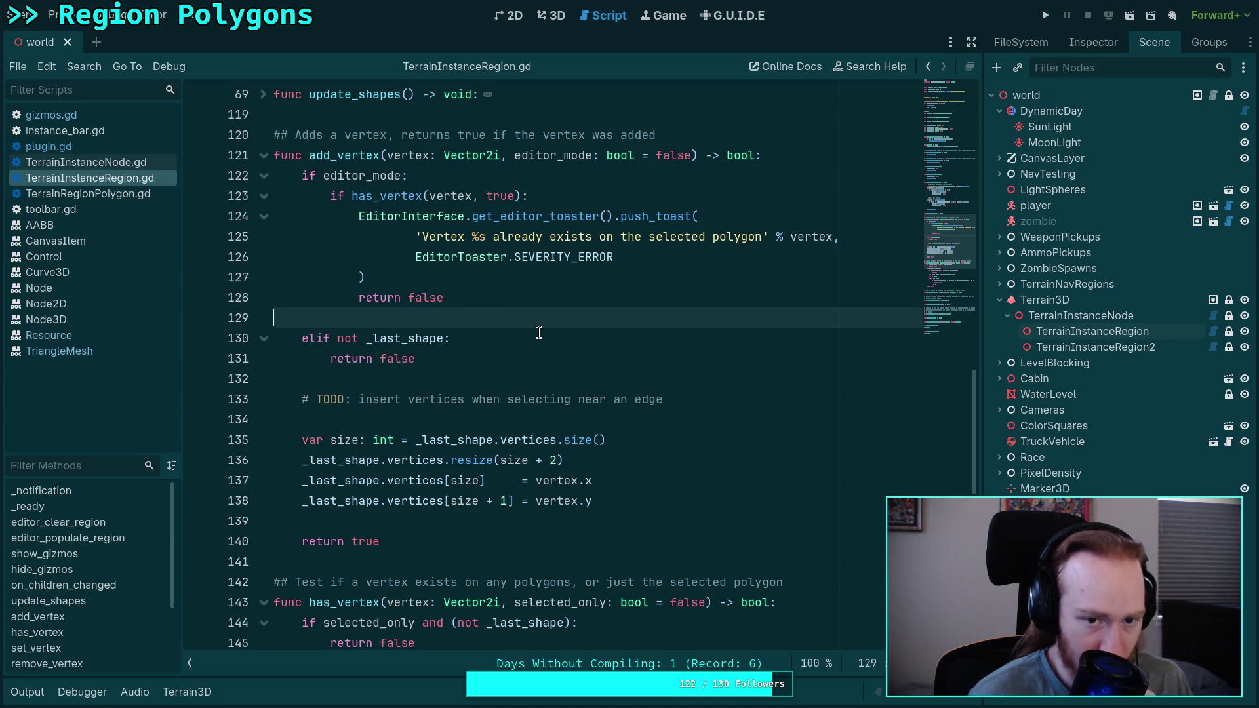
left_click(512, 175)
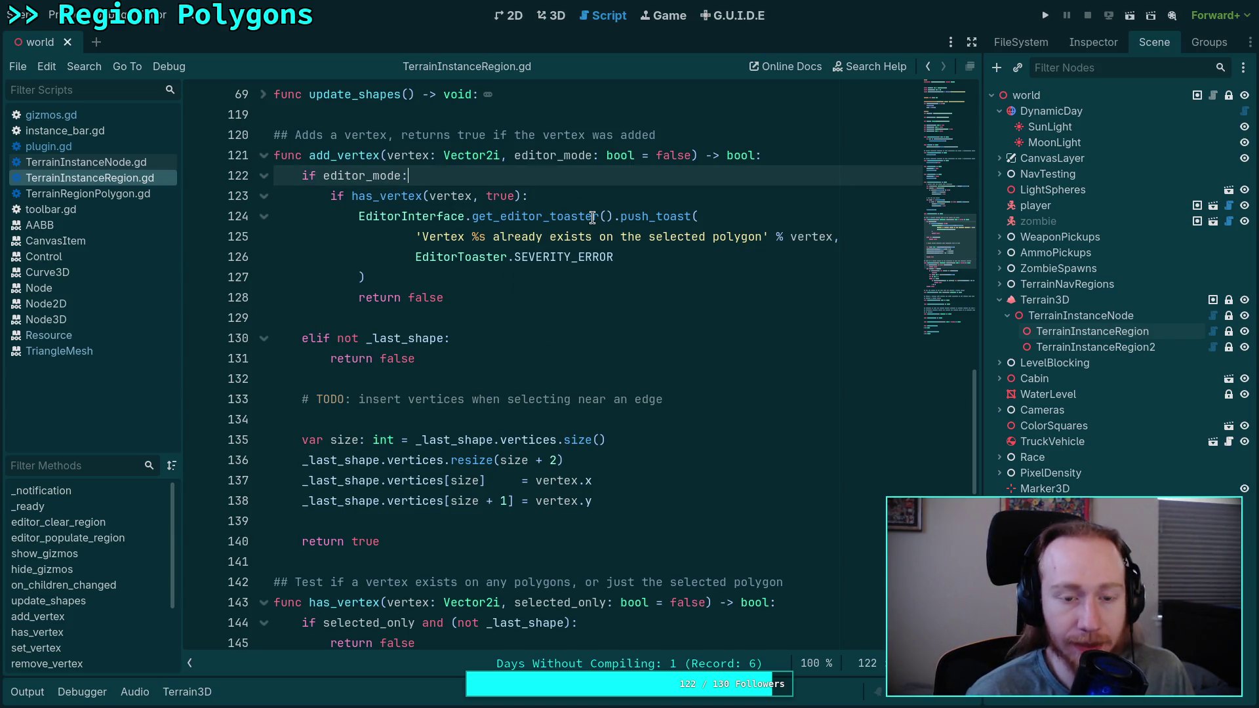
left_click(483, 325)
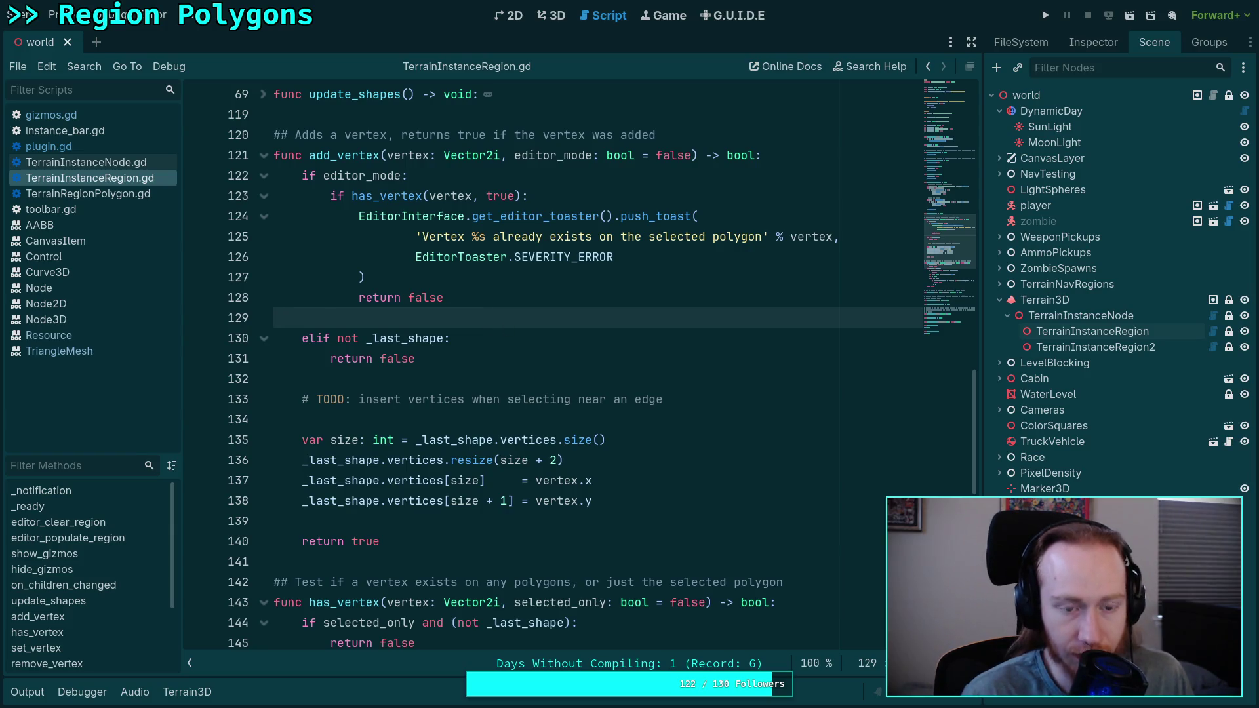
key("BackSpace")
scroll(550, 339, "down", 2)
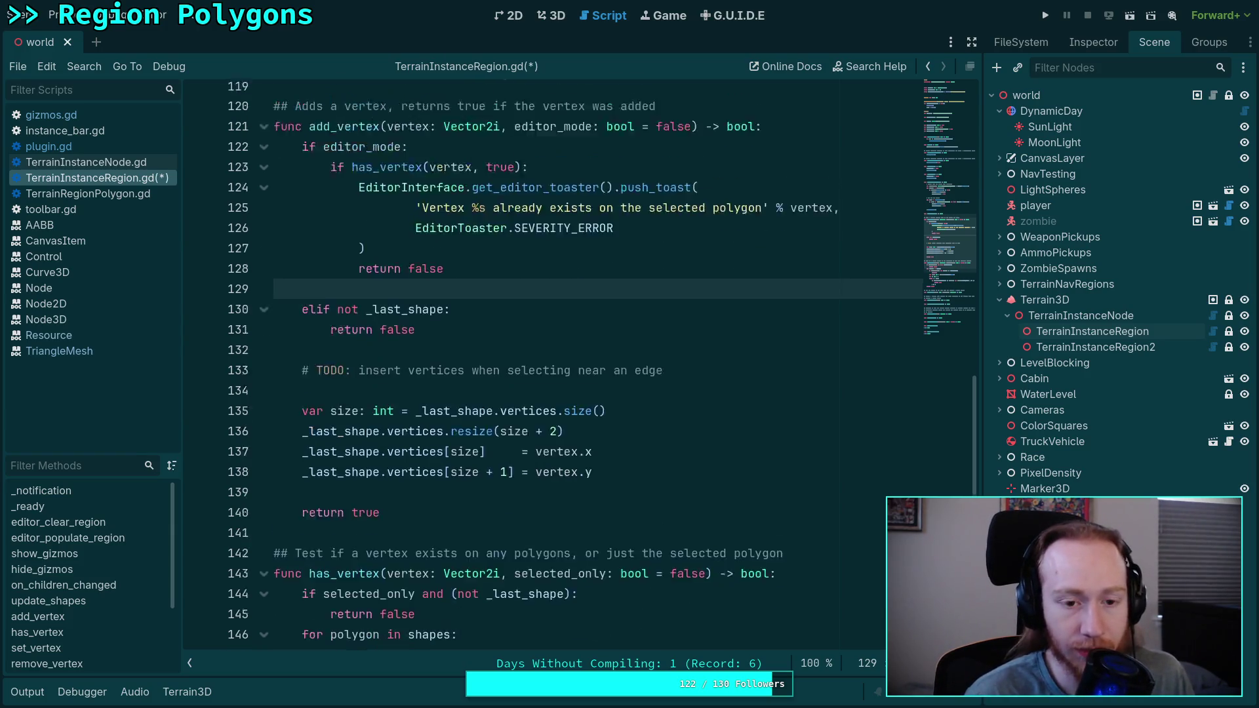
type("if not _l")
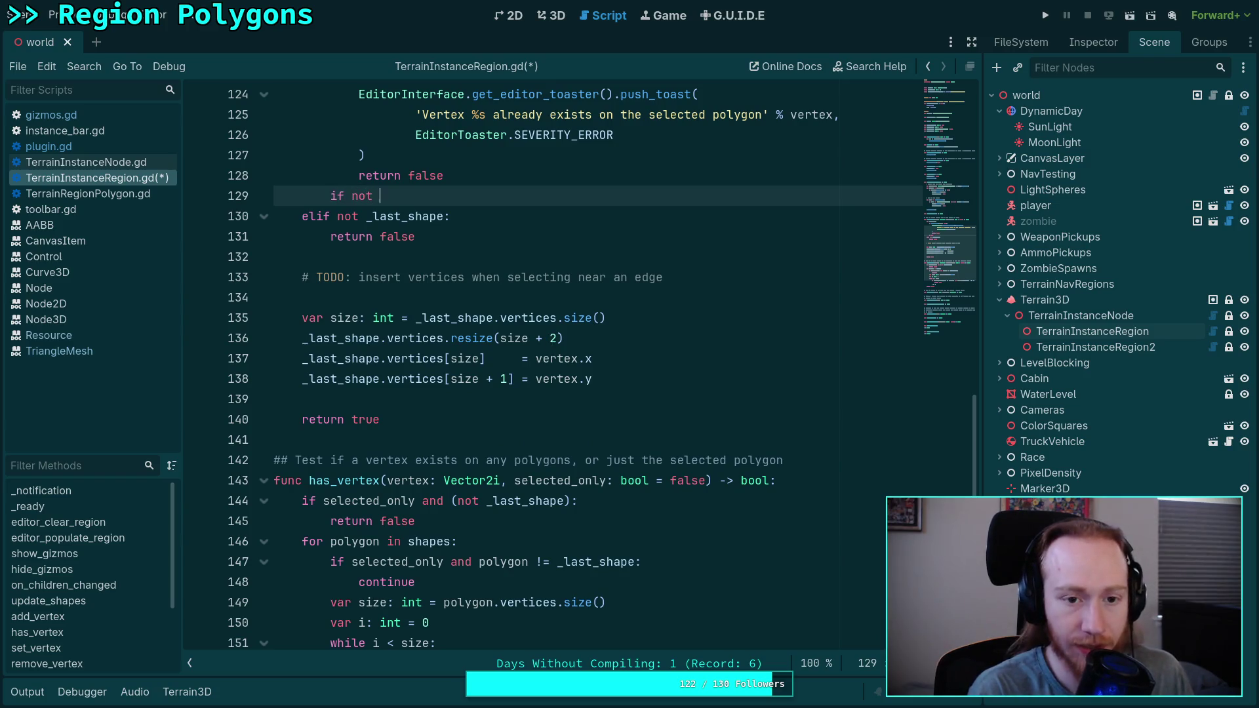
key("Return")
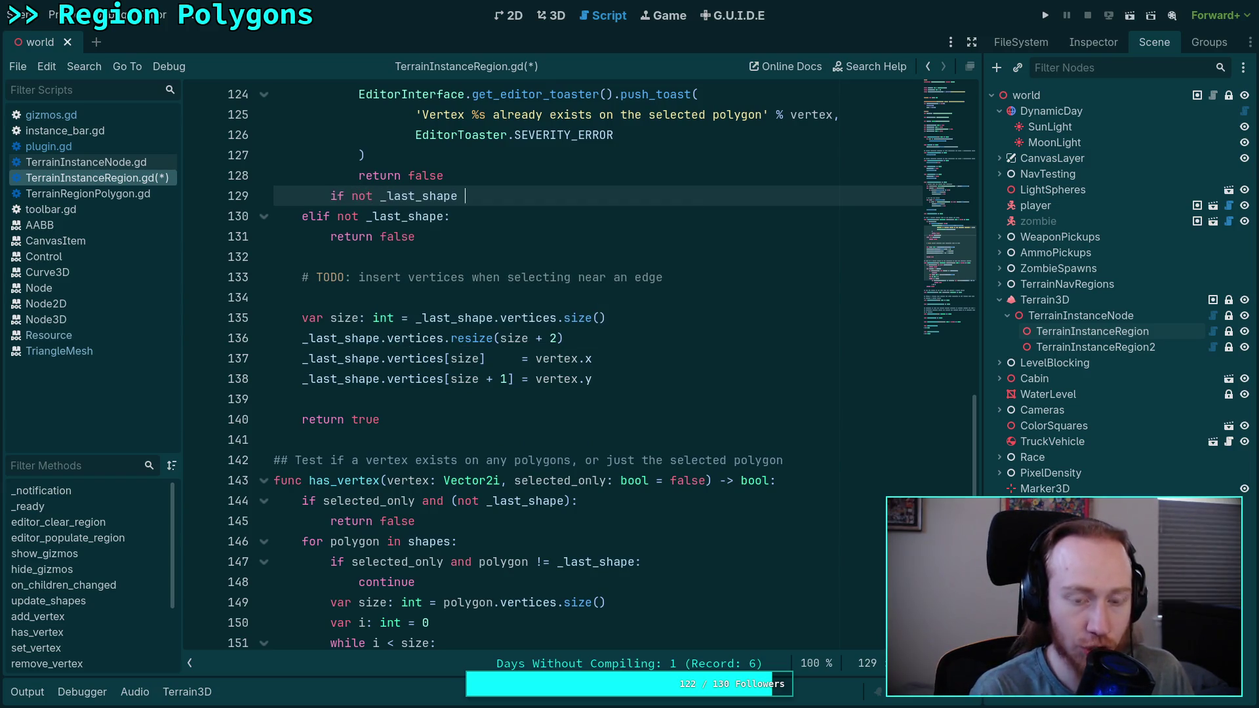
Wrap the condition in parentheses, then erase it back to a bare 'if '
scroll(505, 255, "up", 1)
left_click(352, 256)
type("(")
left_click(506, 257)
type(")")
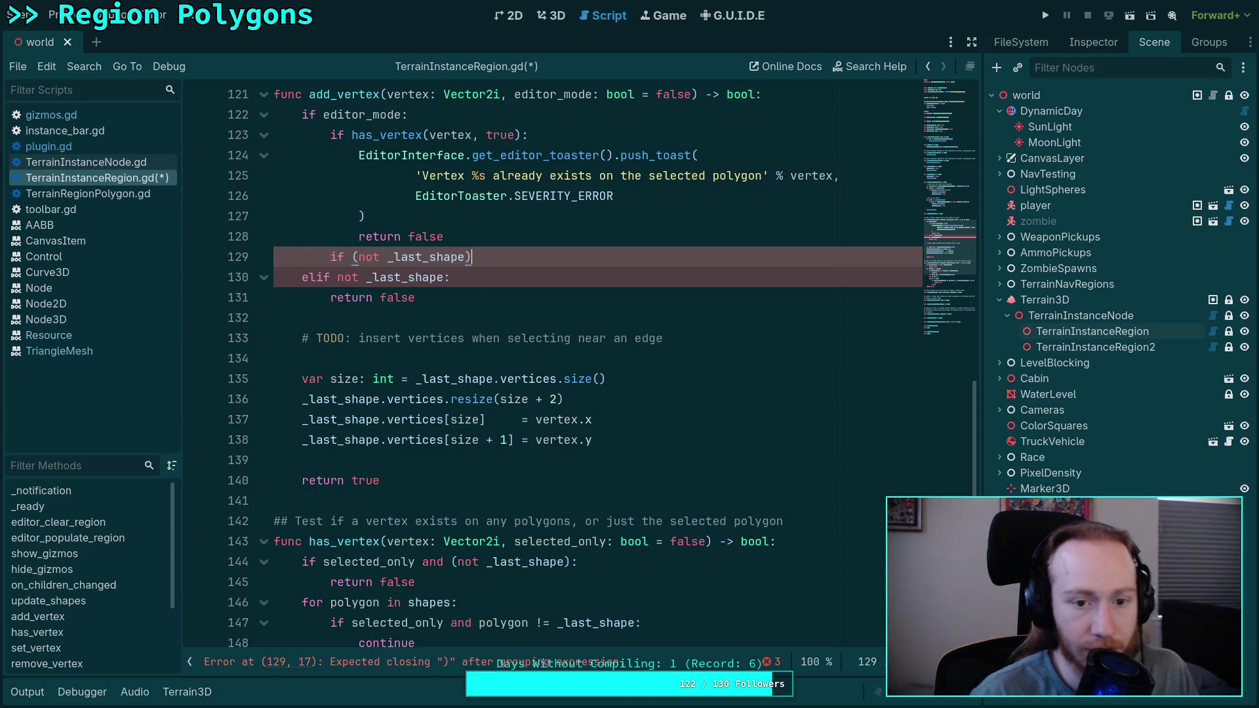
key("BackSpace")
key("BackSpace")
key("BackSpace")
key("BackSpace")
key("BackSpace")
key("BackSpace")
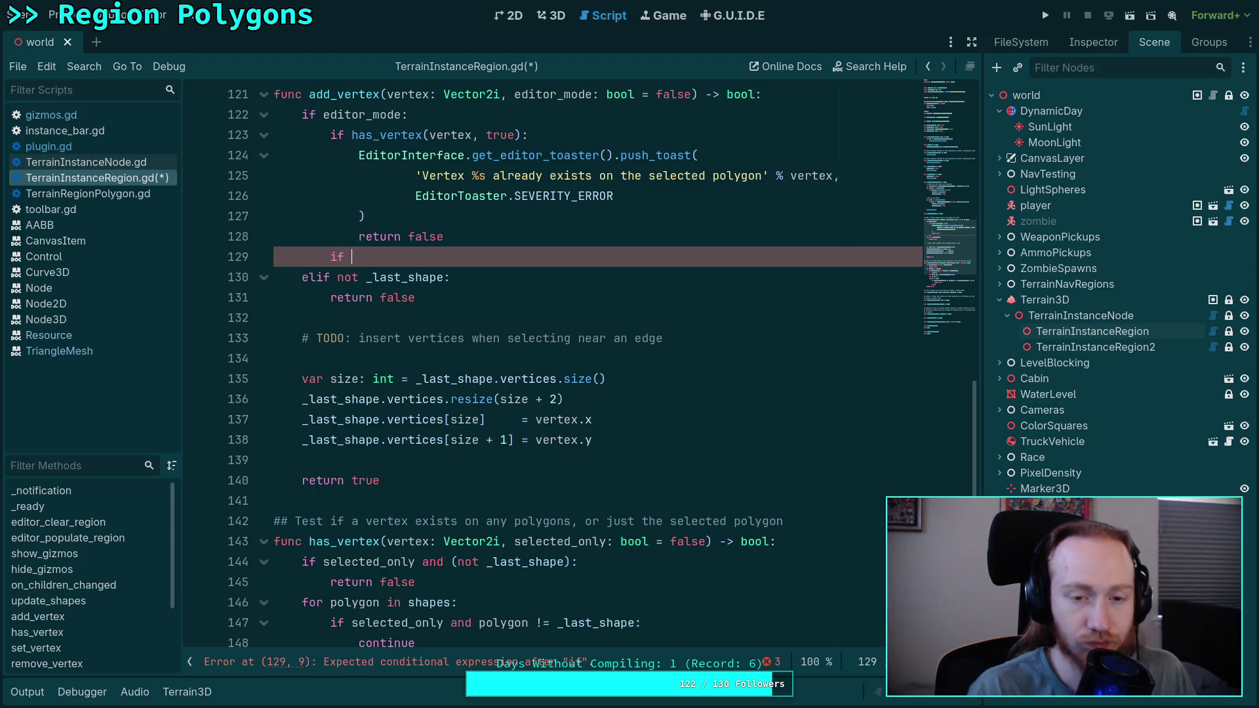
left_click(328, 135)
Turn the has_vertex check into elif and move 'if shapes.size() == 0:' above it
type("el")
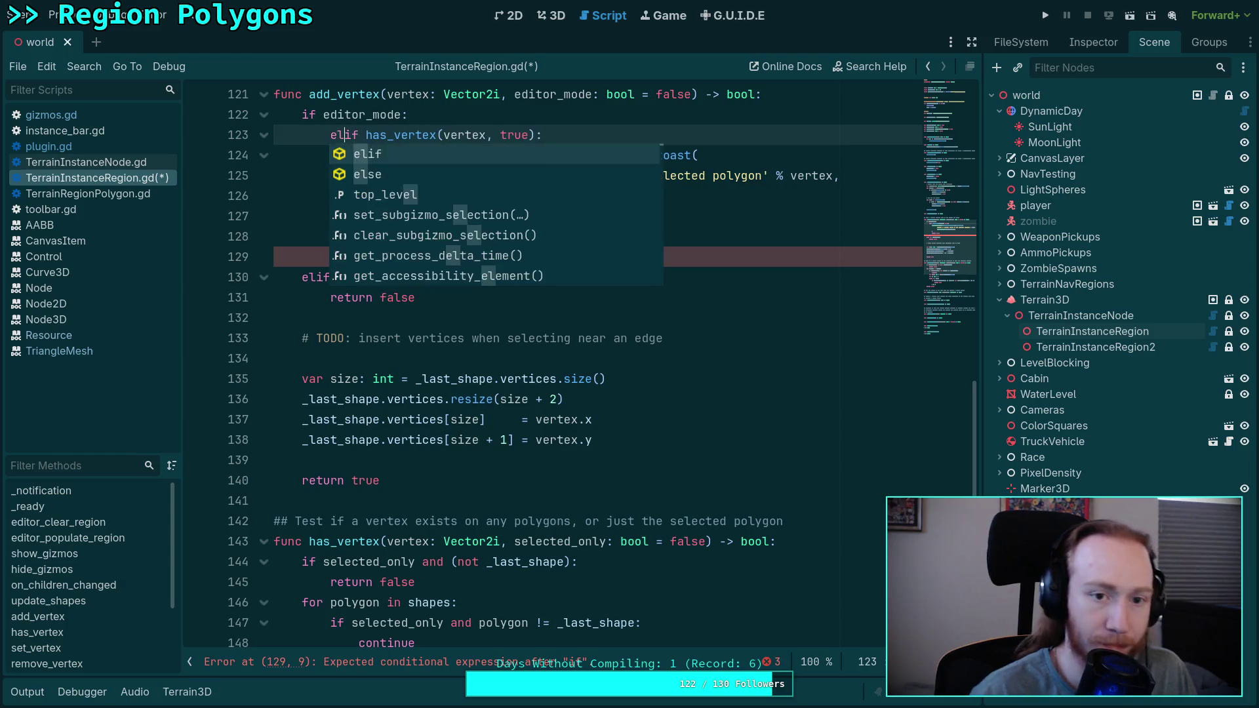
key("Escape")
key("Down")
key("Down")
key("Down")
key("alt+Up")
key("alt+Up")
key("alt+Up")
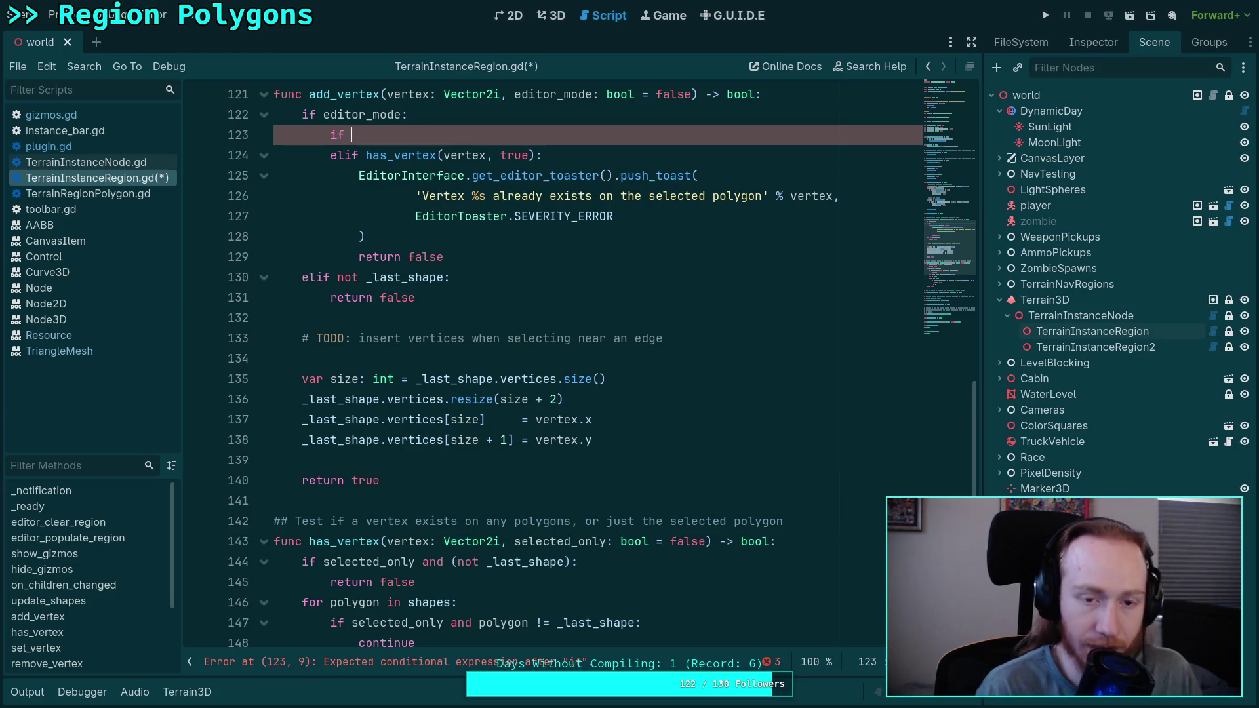
type("shapes.")
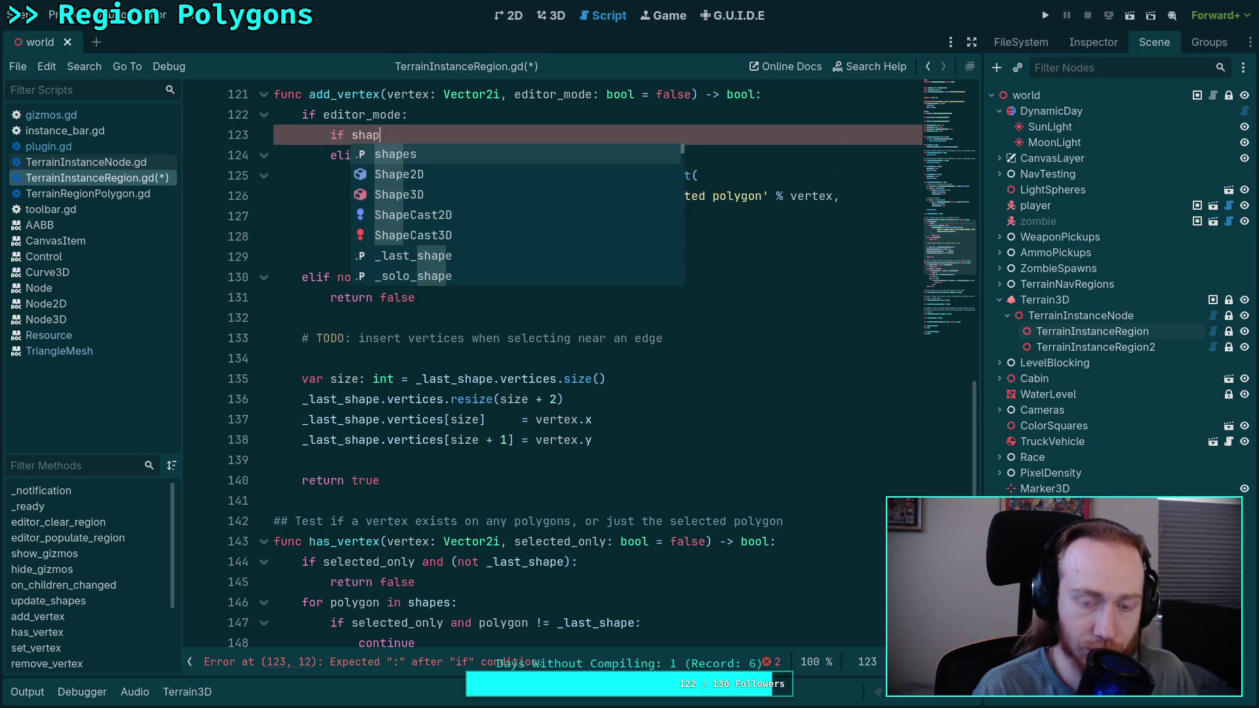
type("size")
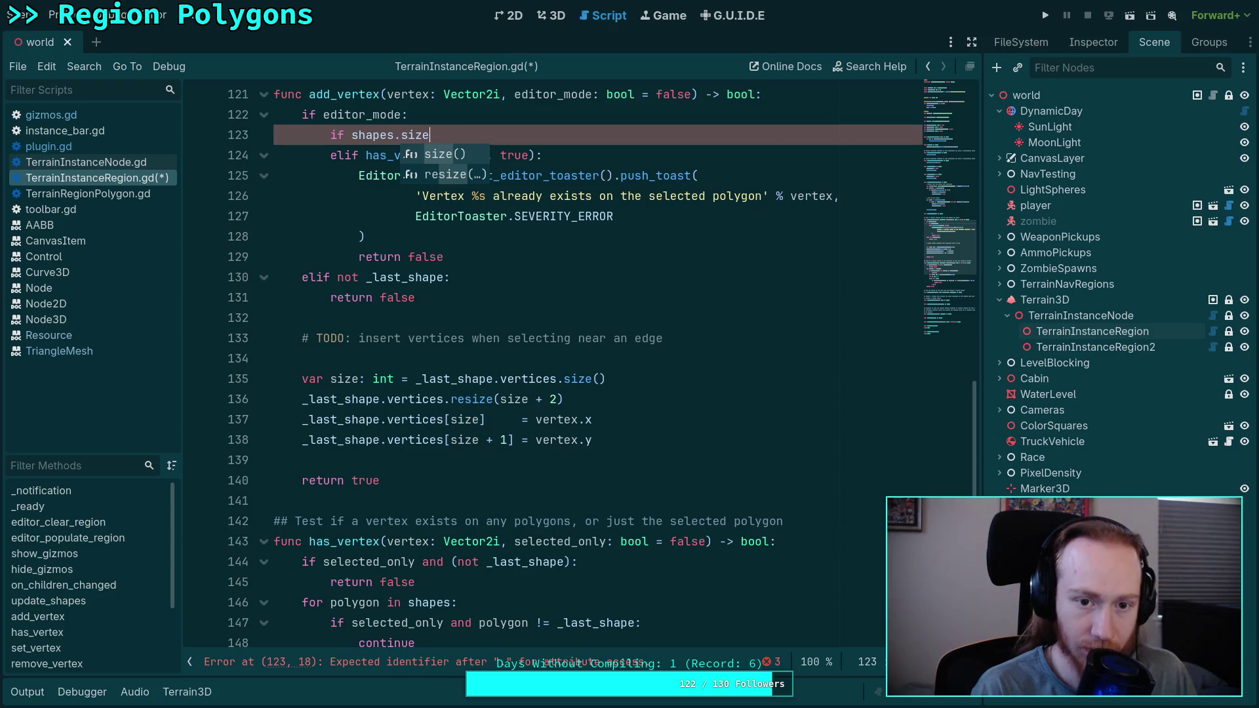
key("Return")
type("== 0:")
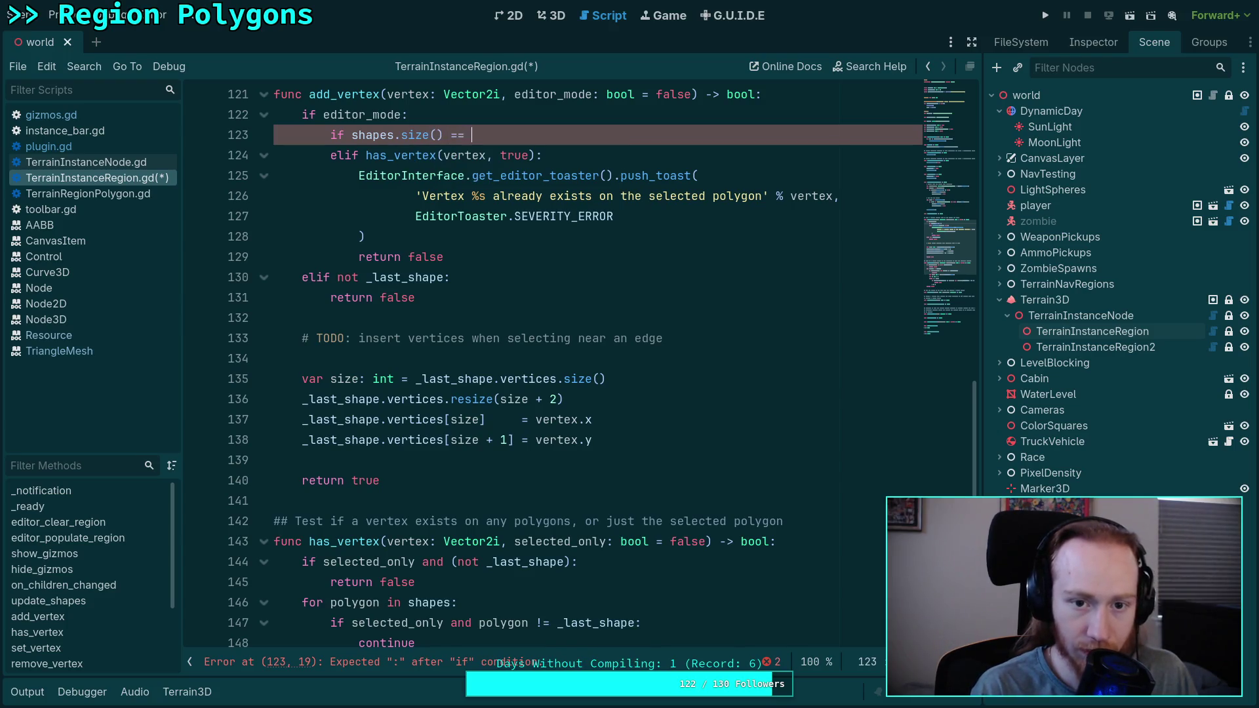
key("Return")
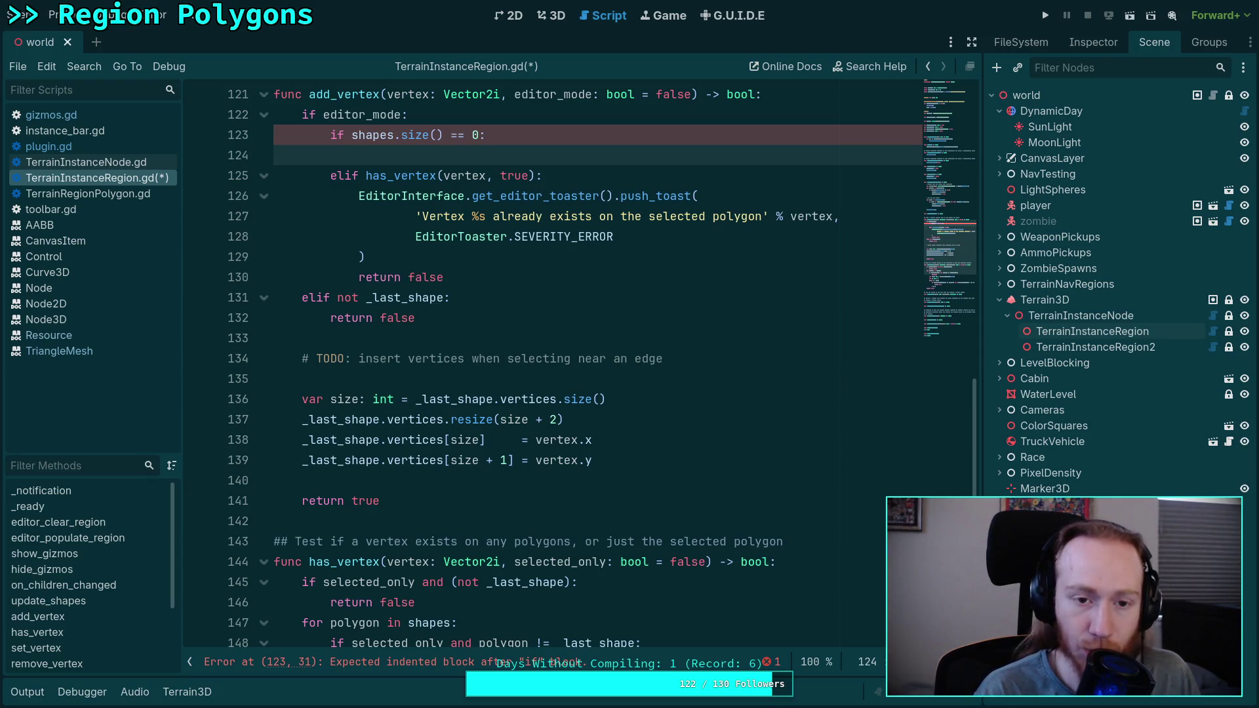
Inside that branch, declare 'var new_shape: TerrainRegionPolygon = TerrainRegionPolygon.new()'
scroll(662, 436, "up", 1)
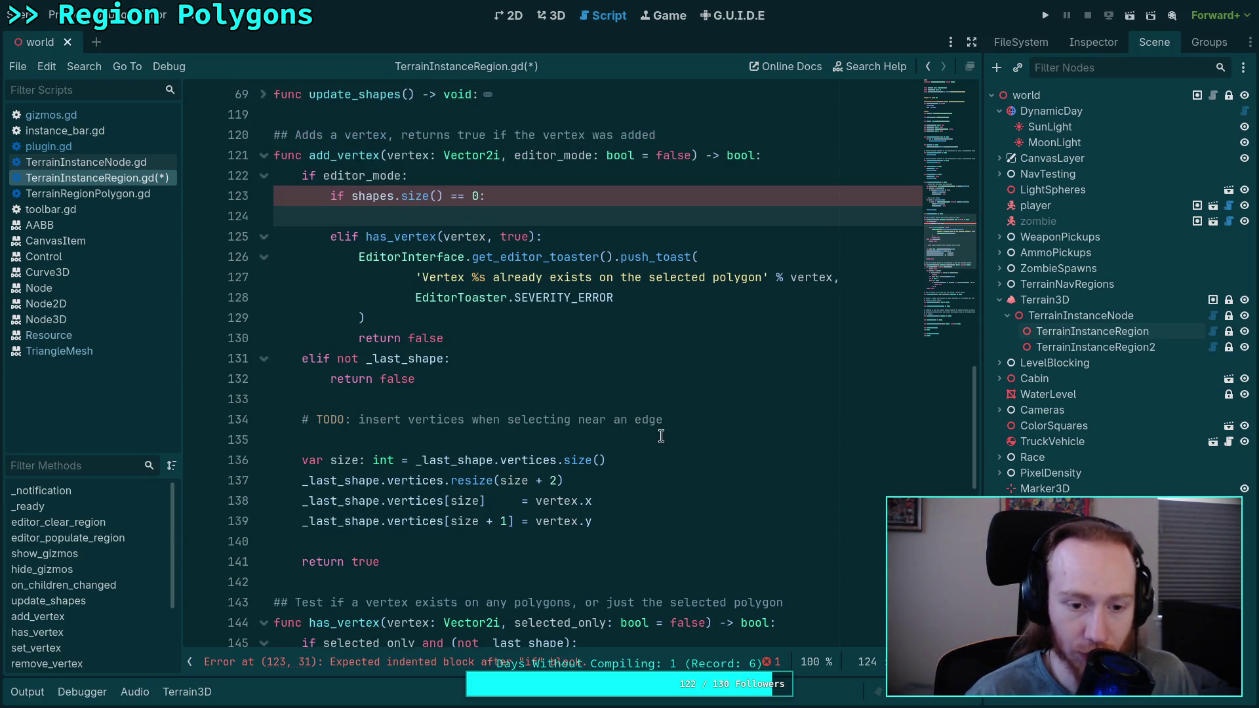
type("var new")
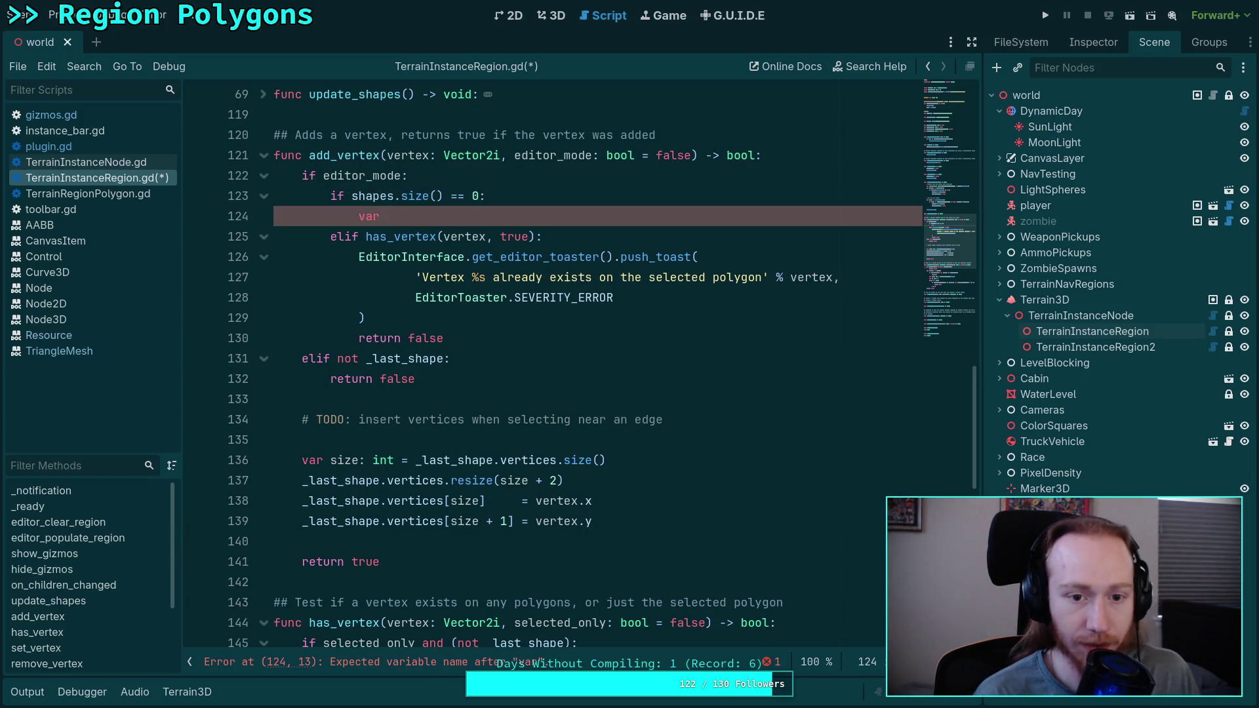
type("_shape: Te")
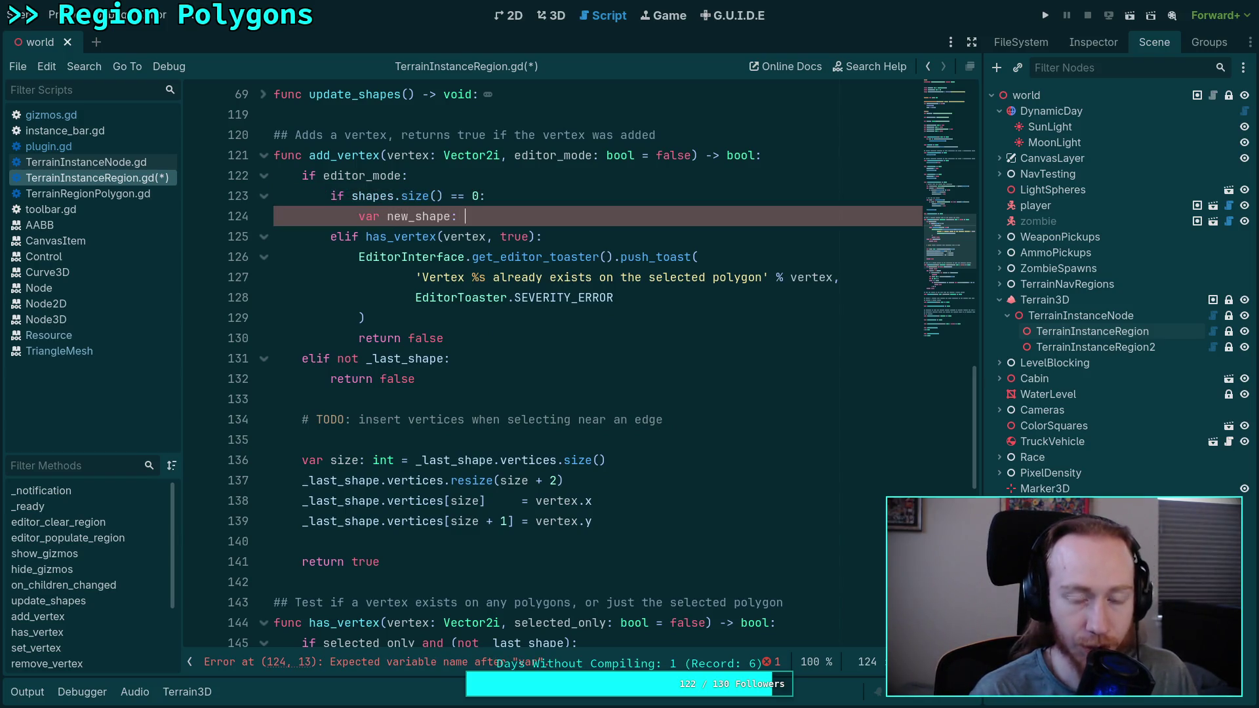
type("rrainS")
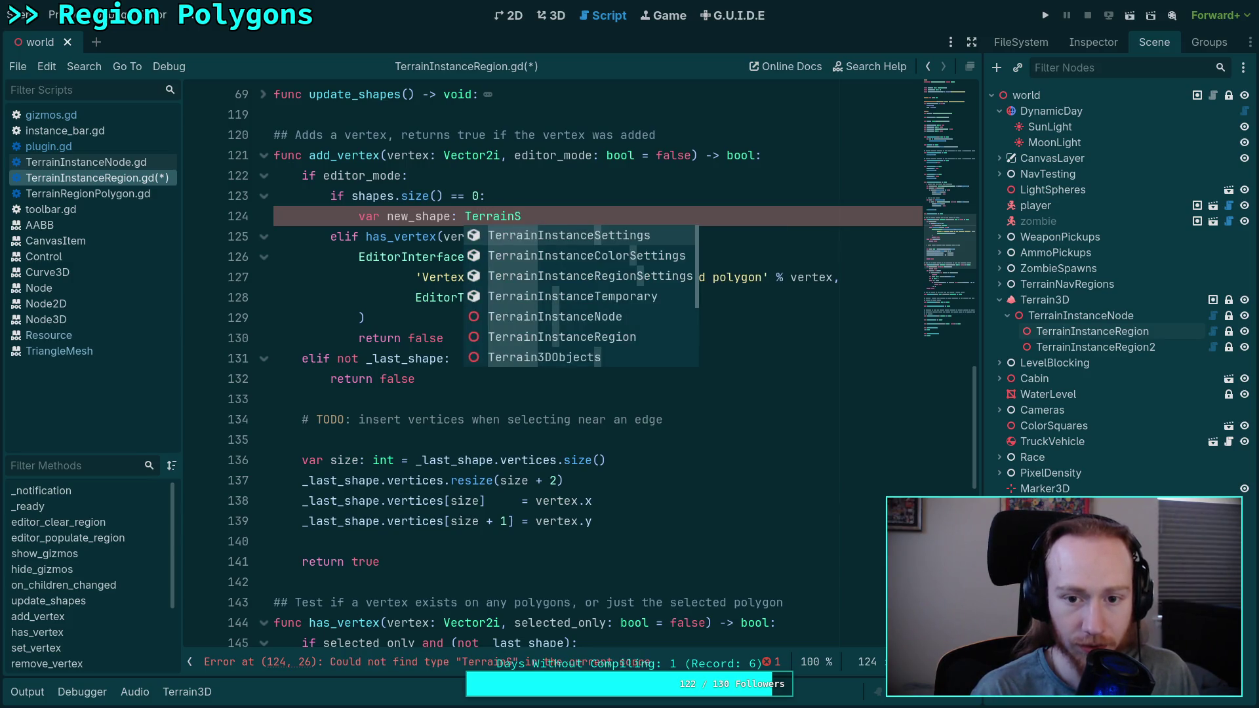
key("BackSpace")
type("Re")
key("Return")
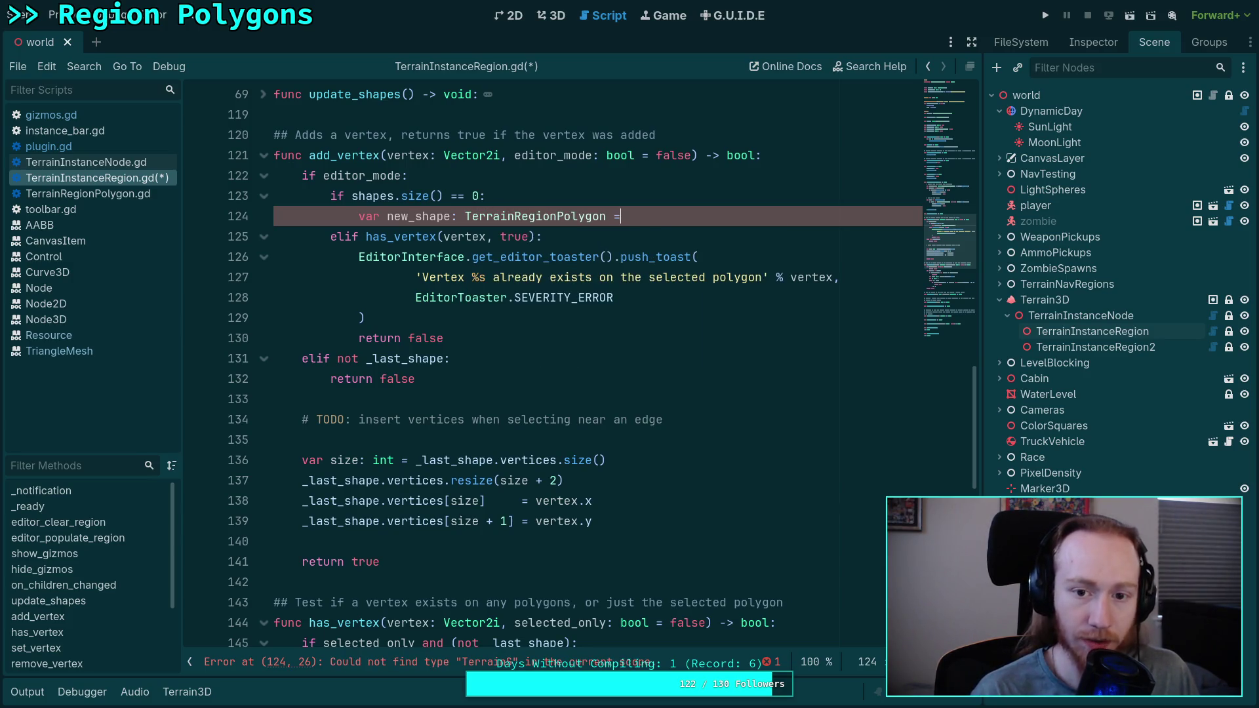
type("TerrainRe")
key("Return")
type(".new")
key("Return")
key("Return")
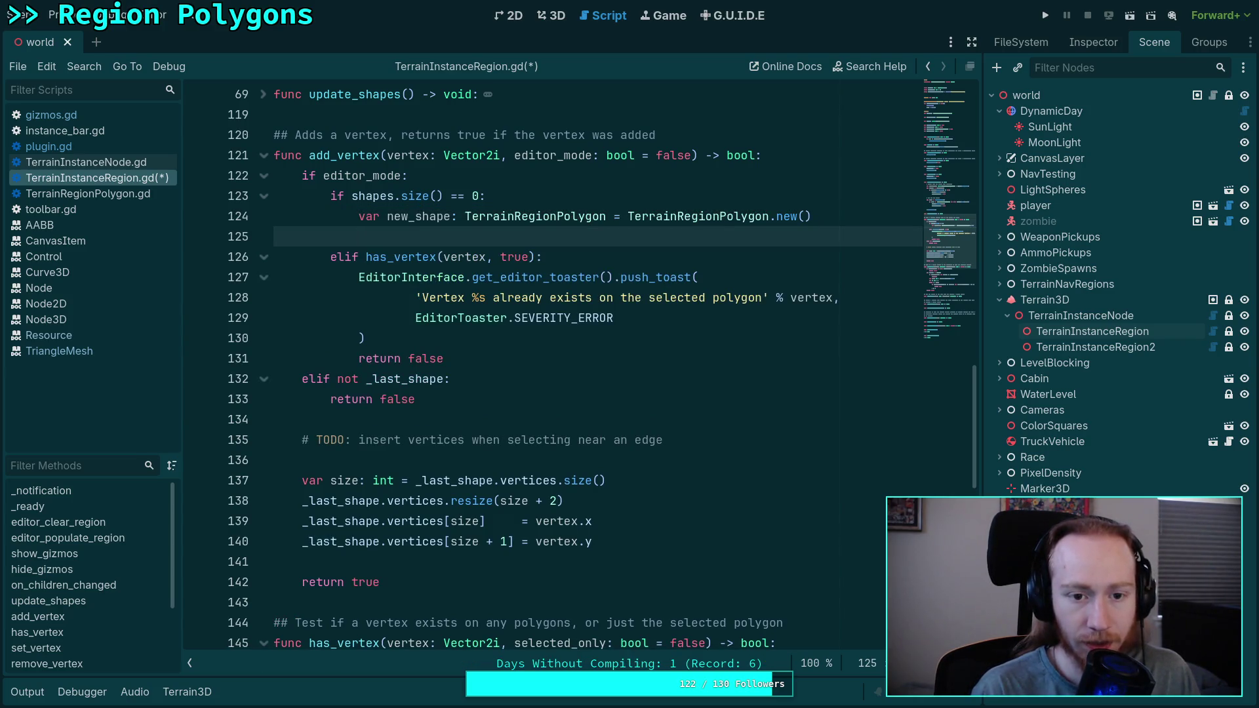
Add add_child(new_shape) and assign _last_shape = new_shape in the empty-shapes branch
type("add_ch")
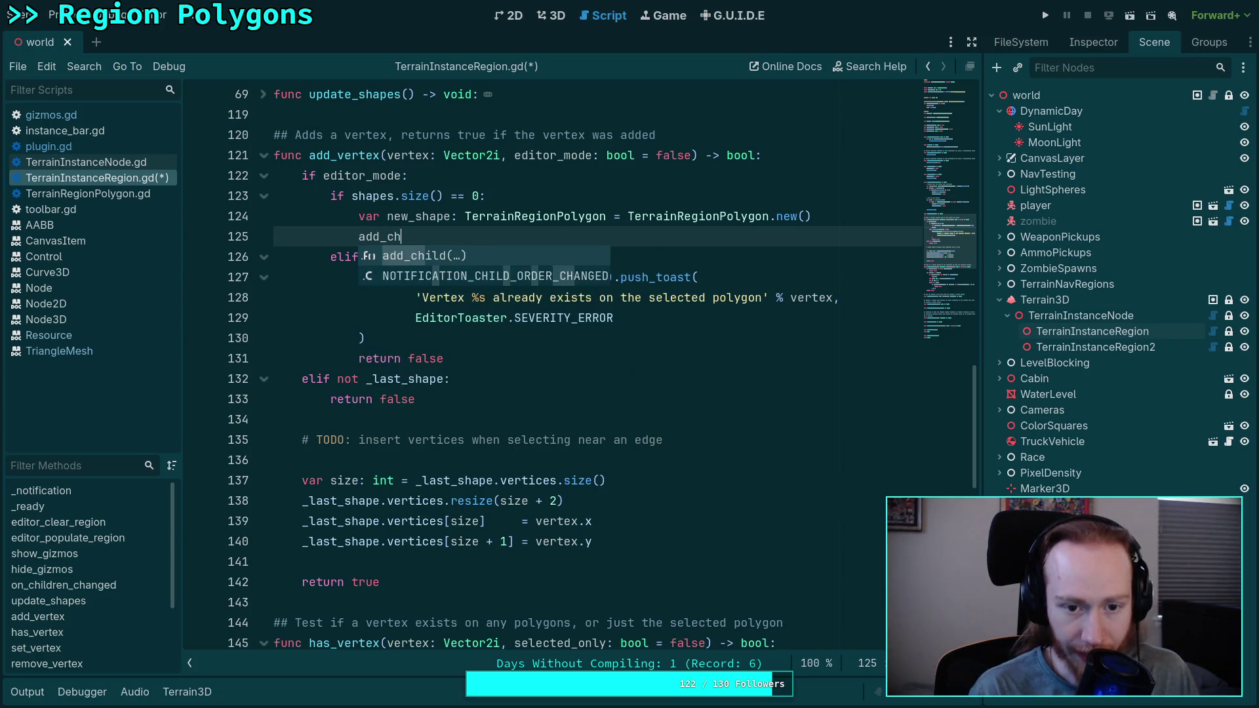
key("Return")
type("new_sha")
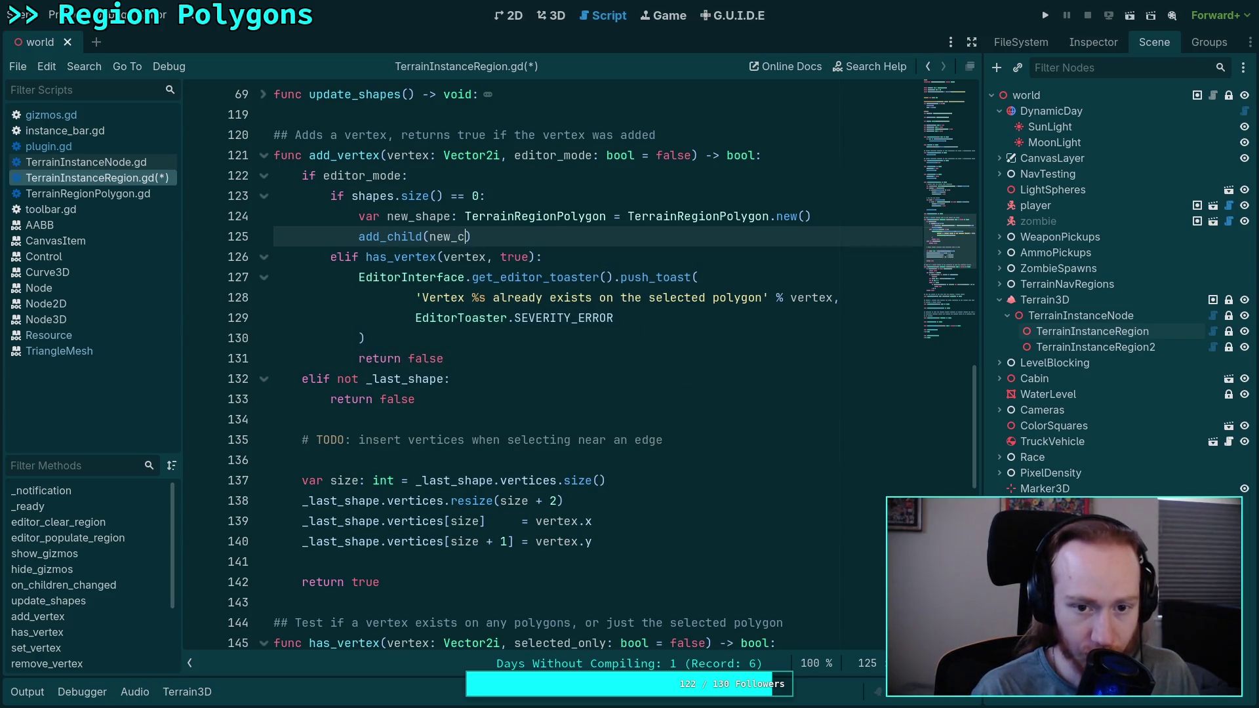
type("pe)")
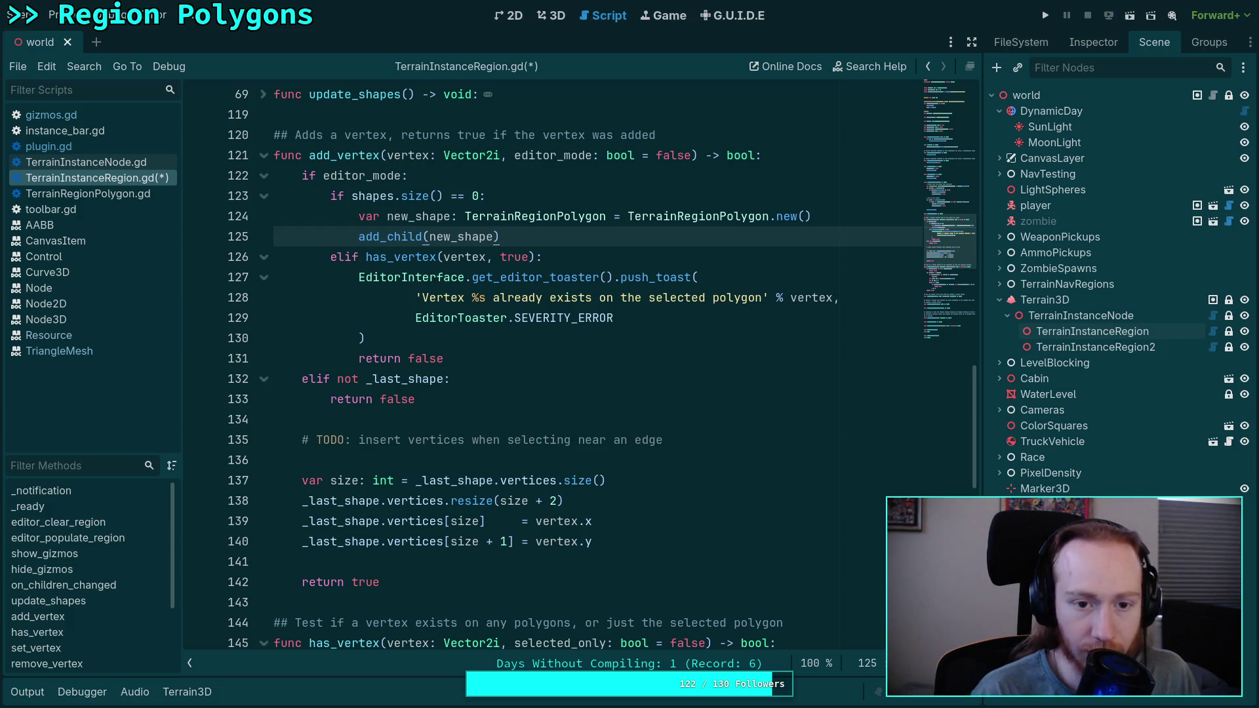
key("Return")
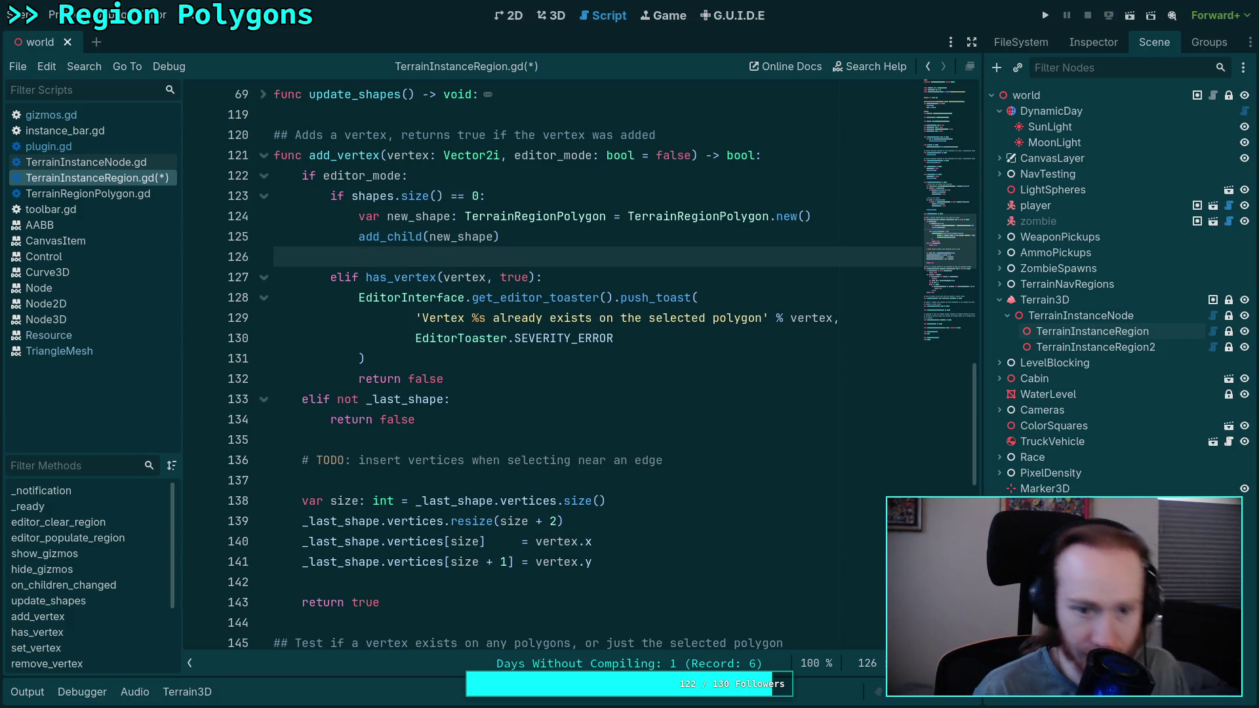
type("_last_shape = ne")
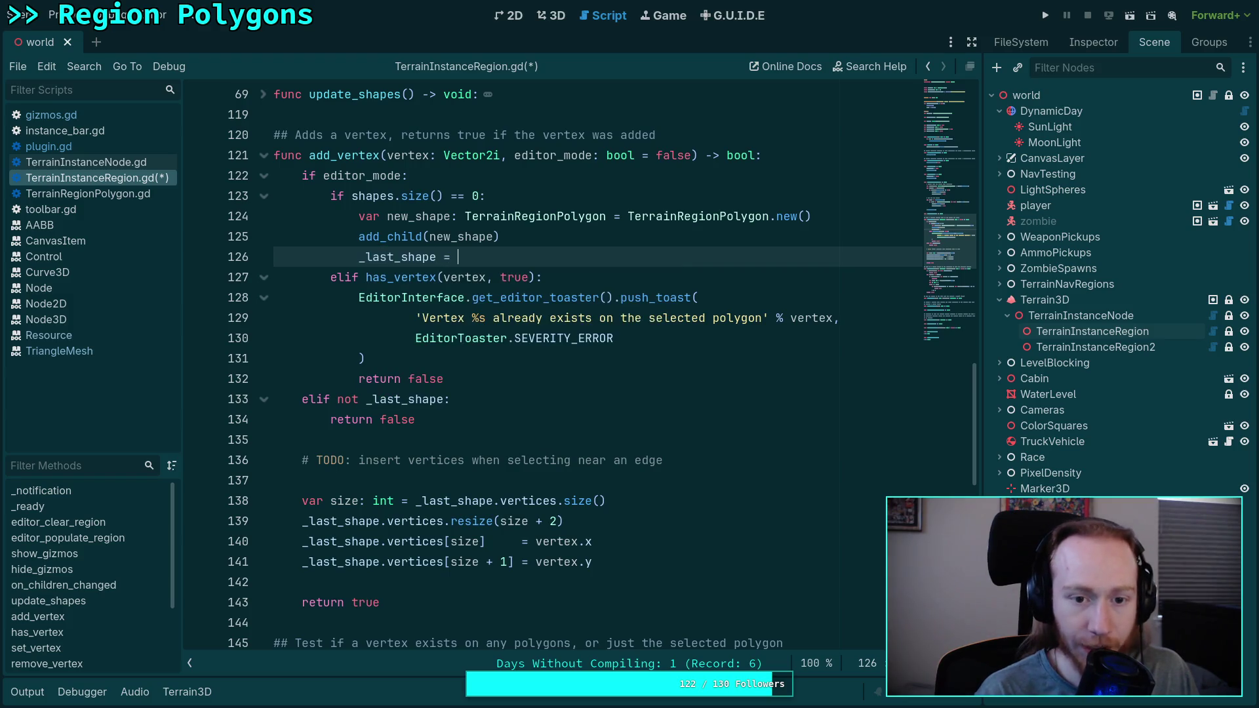
key("Return")
key("Up")
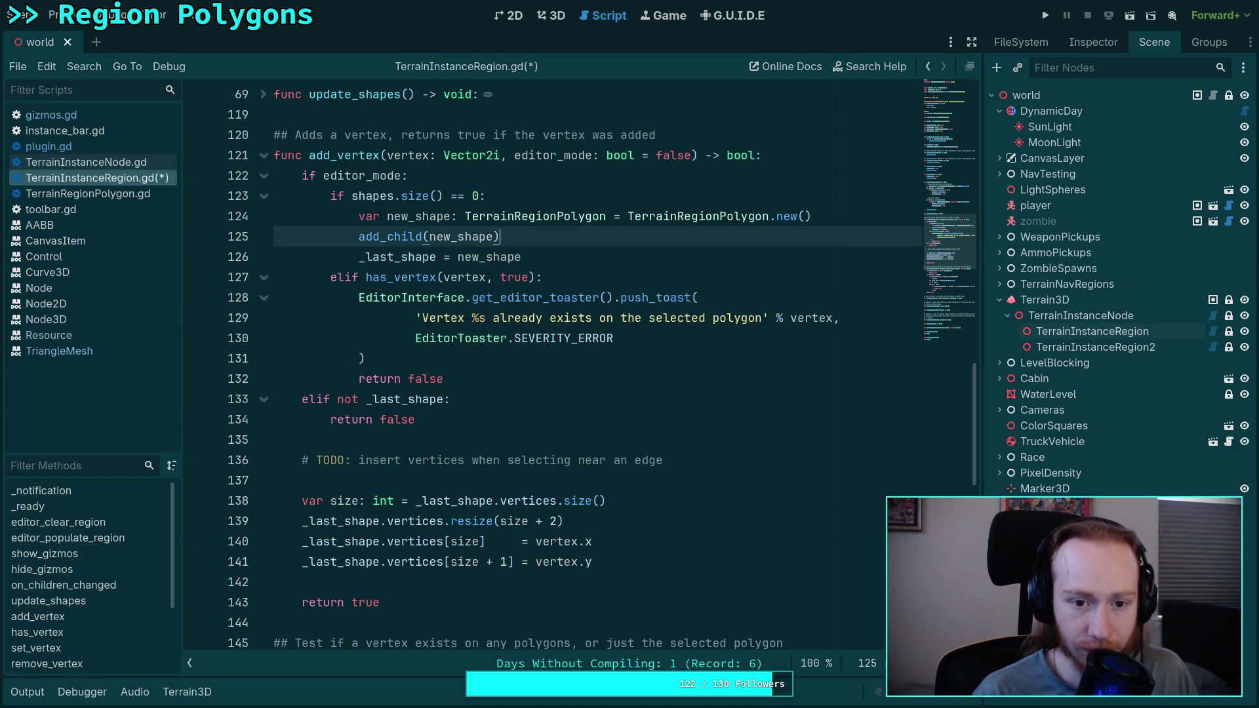
key("Return")
Start a new_shape.name line and change the call to add_child(new_shape, true)
type("ne")
key("Return")
type(".")
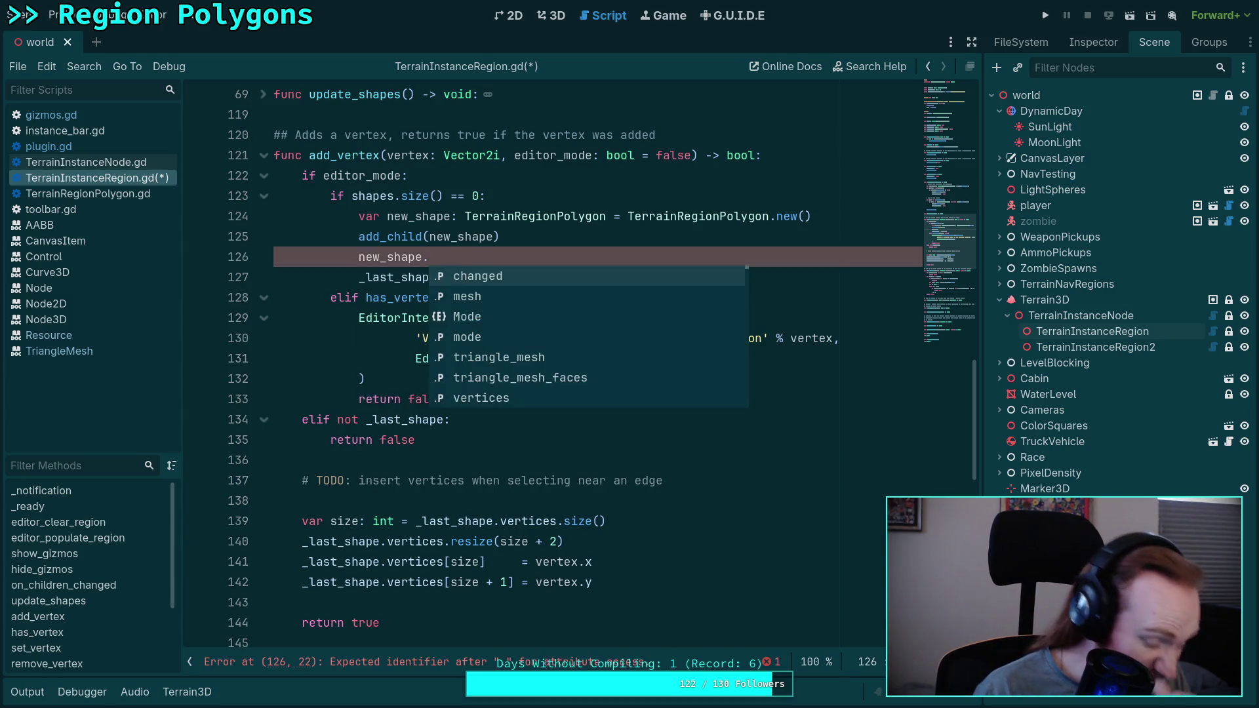
type("name")
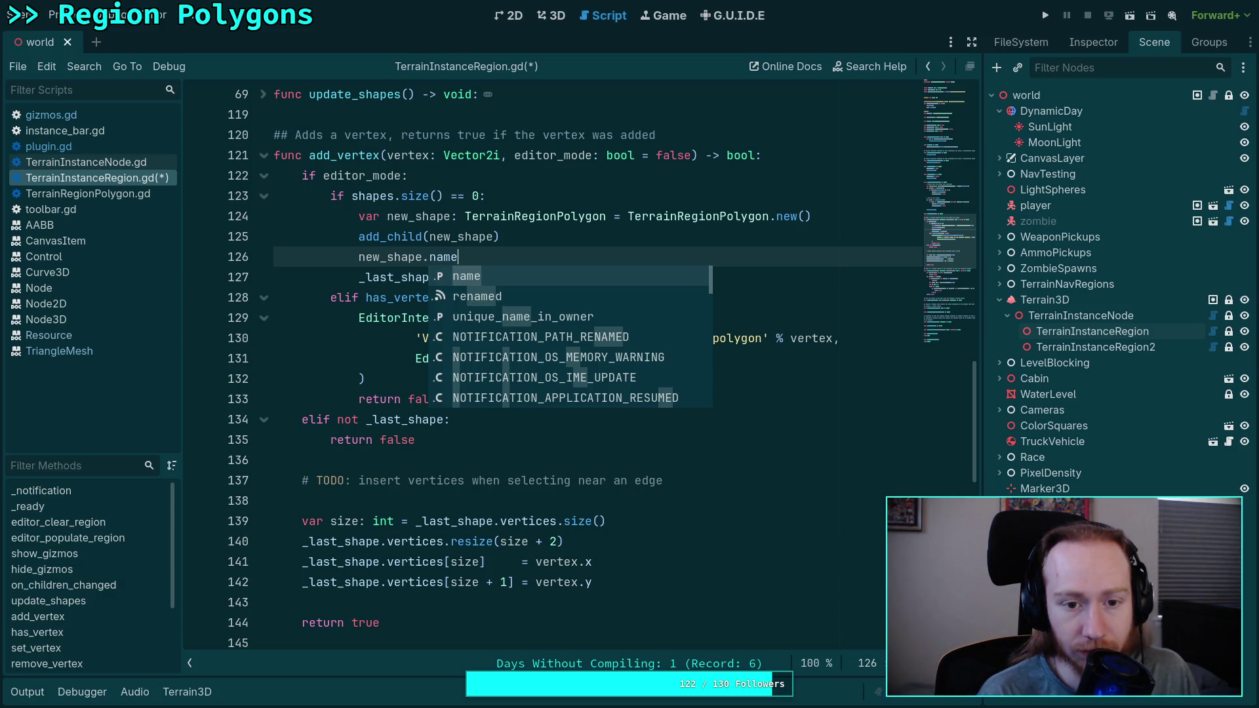
left_click(493, 236)
type(",")
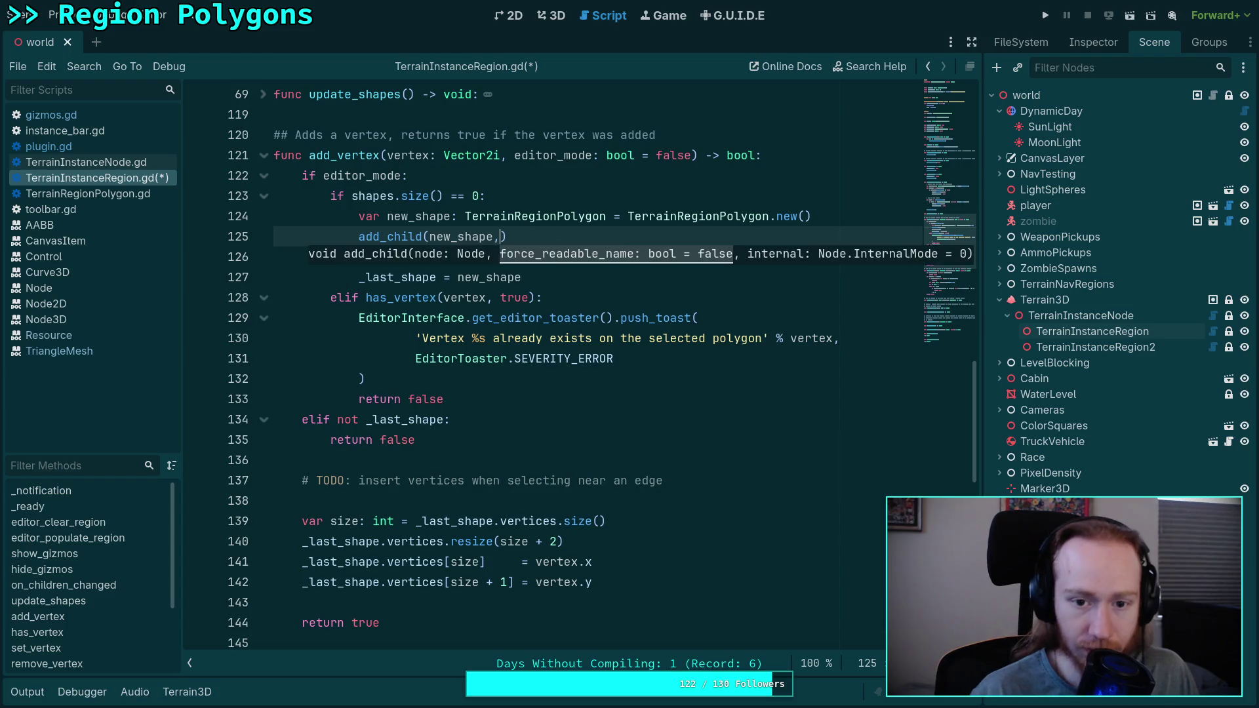
type(" true")
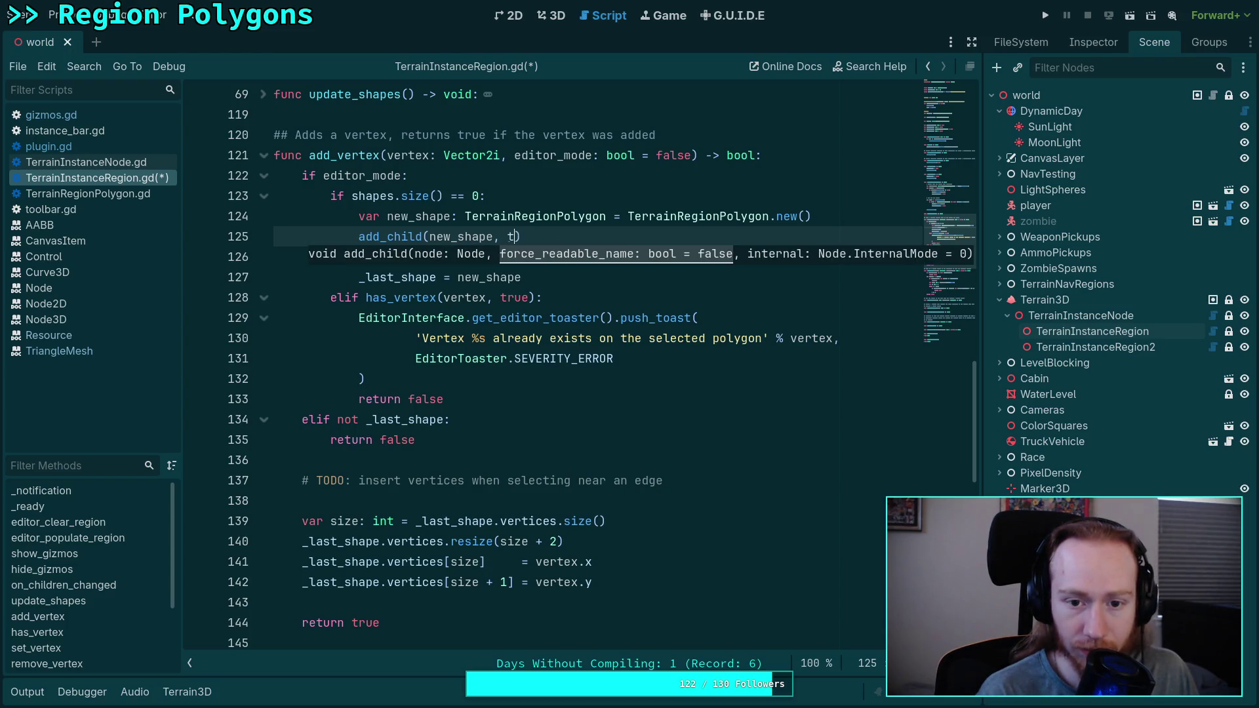
Set new_shape.owner = self.owner below add_child and save the script
left_click(460, 257)
key("BackSpace")
key("BackSpace")
key("BackSpace")
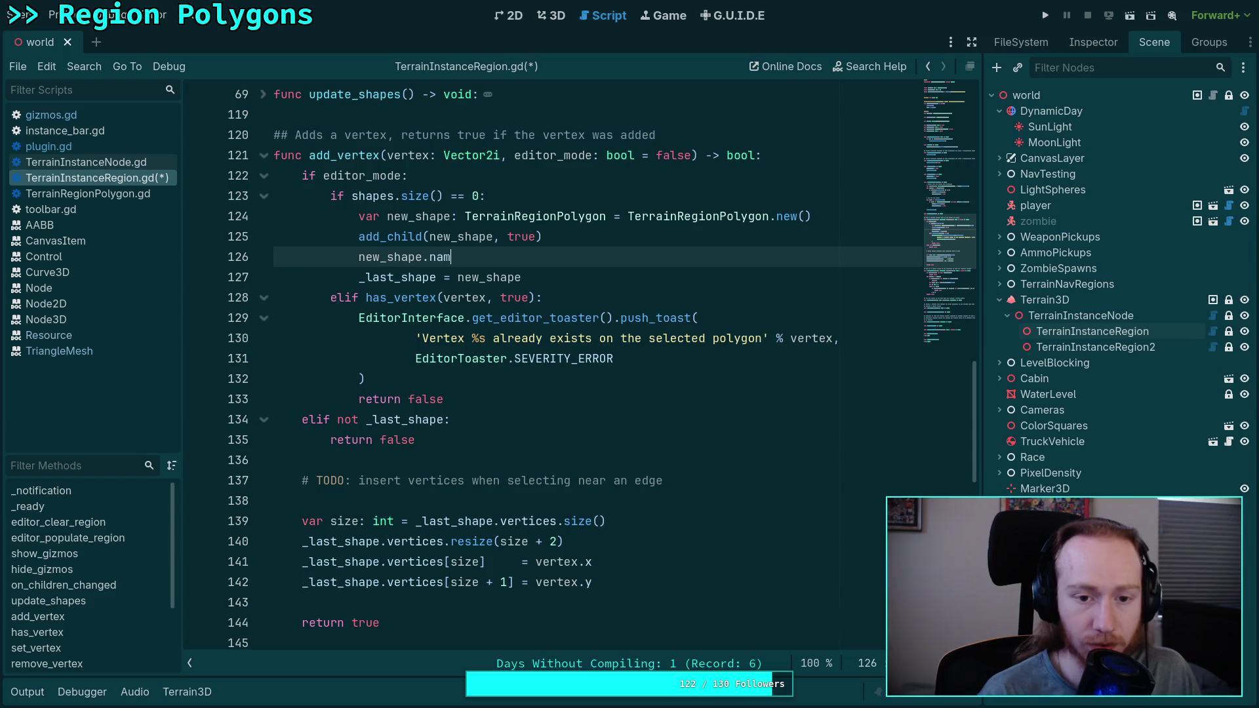
type("owner = ")
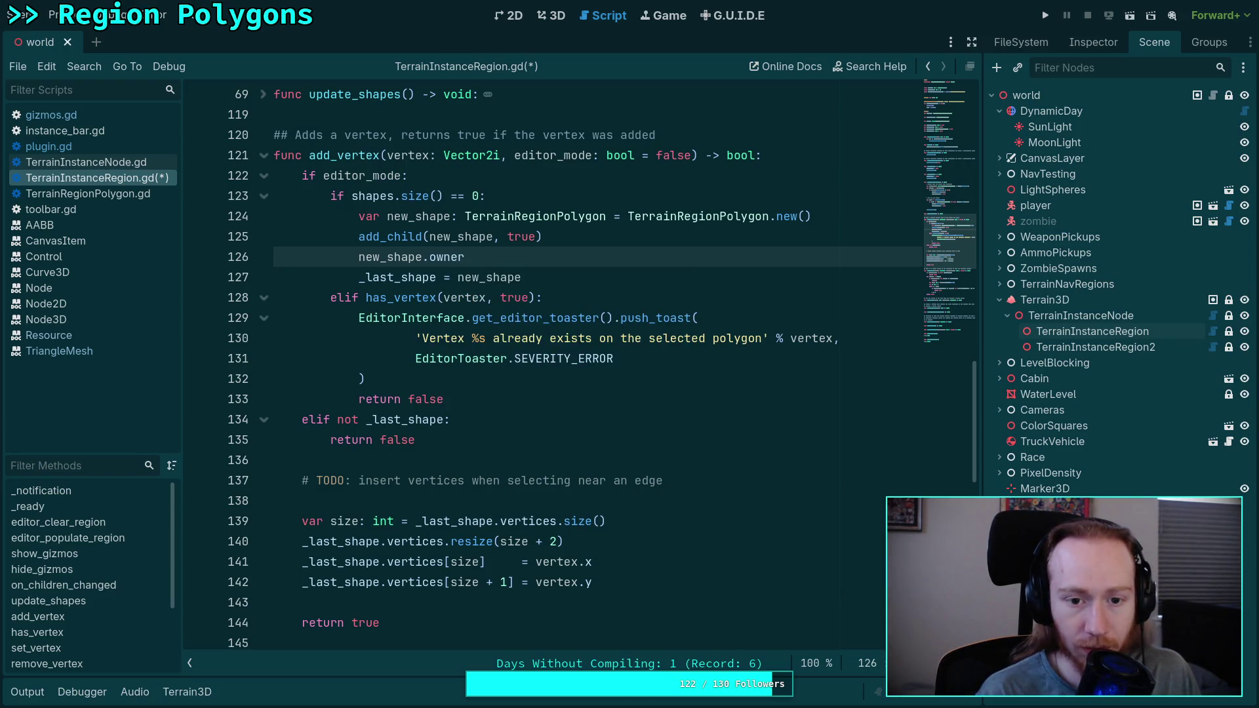
type("owner")
key("ctrl+s")
type("self.")
key("Escape")
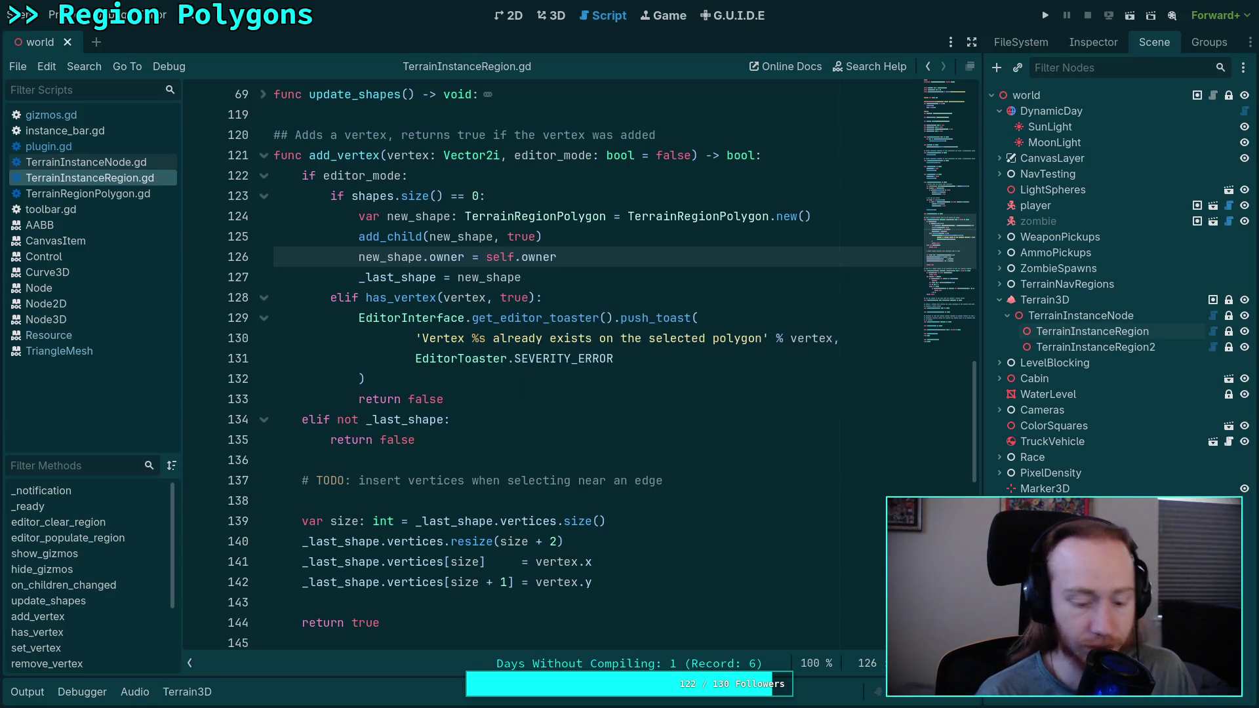
key("ctrl+s")
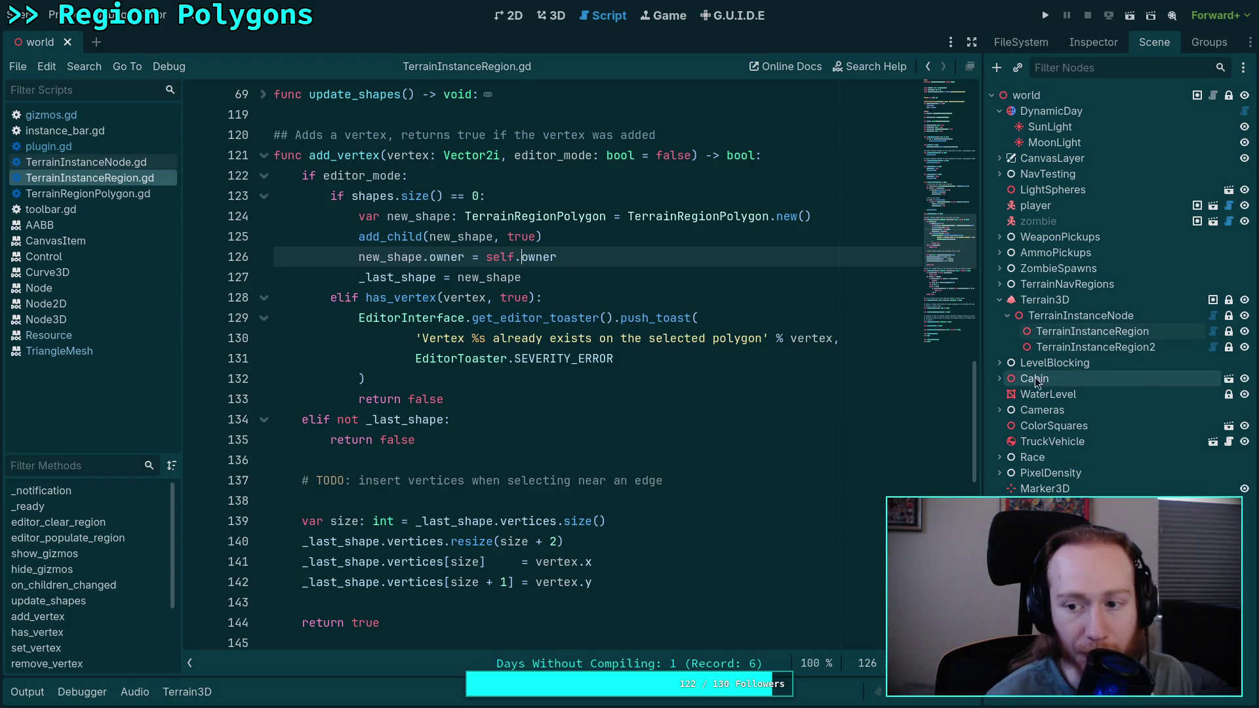
left_click(563, 445)
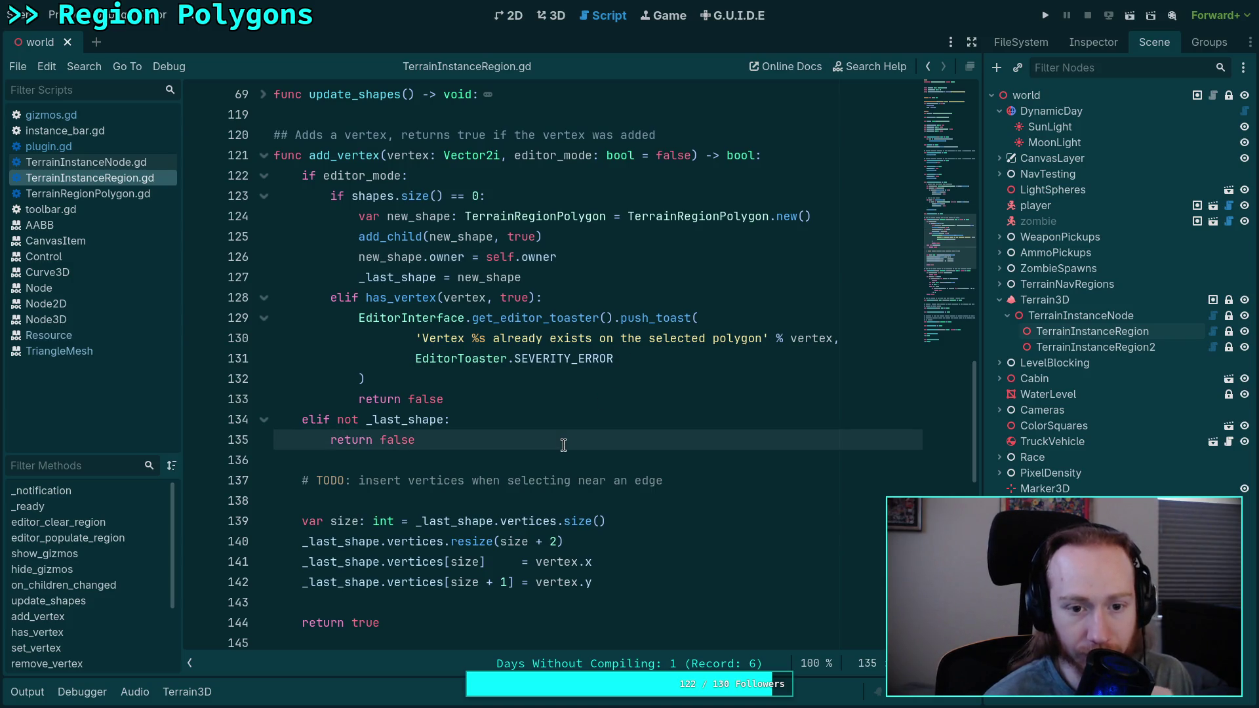
left_click(384, 236)
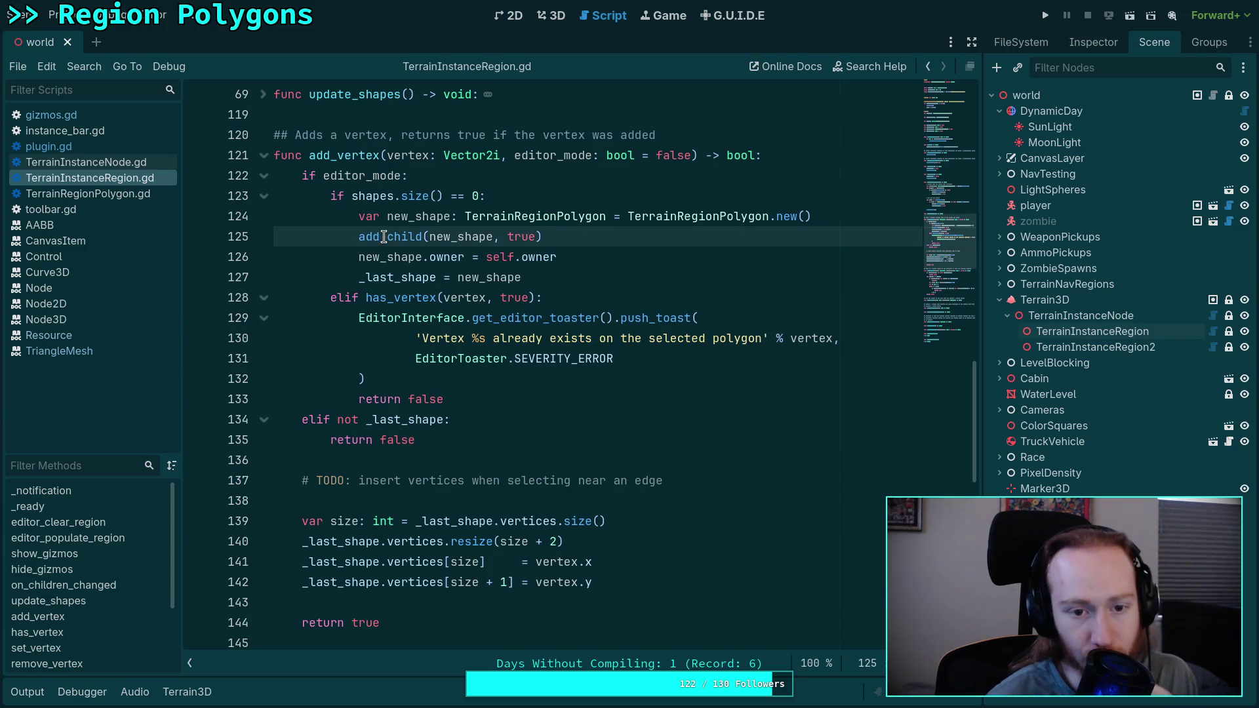
Add print('new region polygon!') after shapes.append(child) in on_children_changed and save
scroll(472, 367, "up", 10)
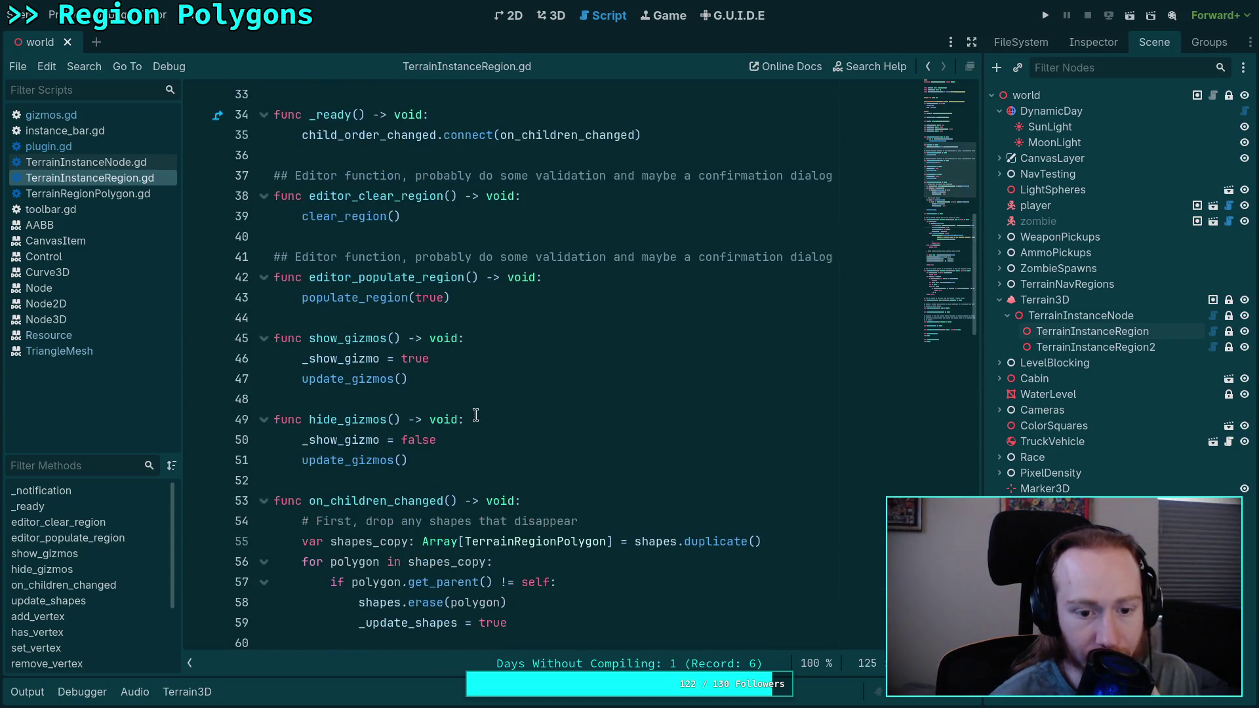
scroll(476, 415, "down", 6)
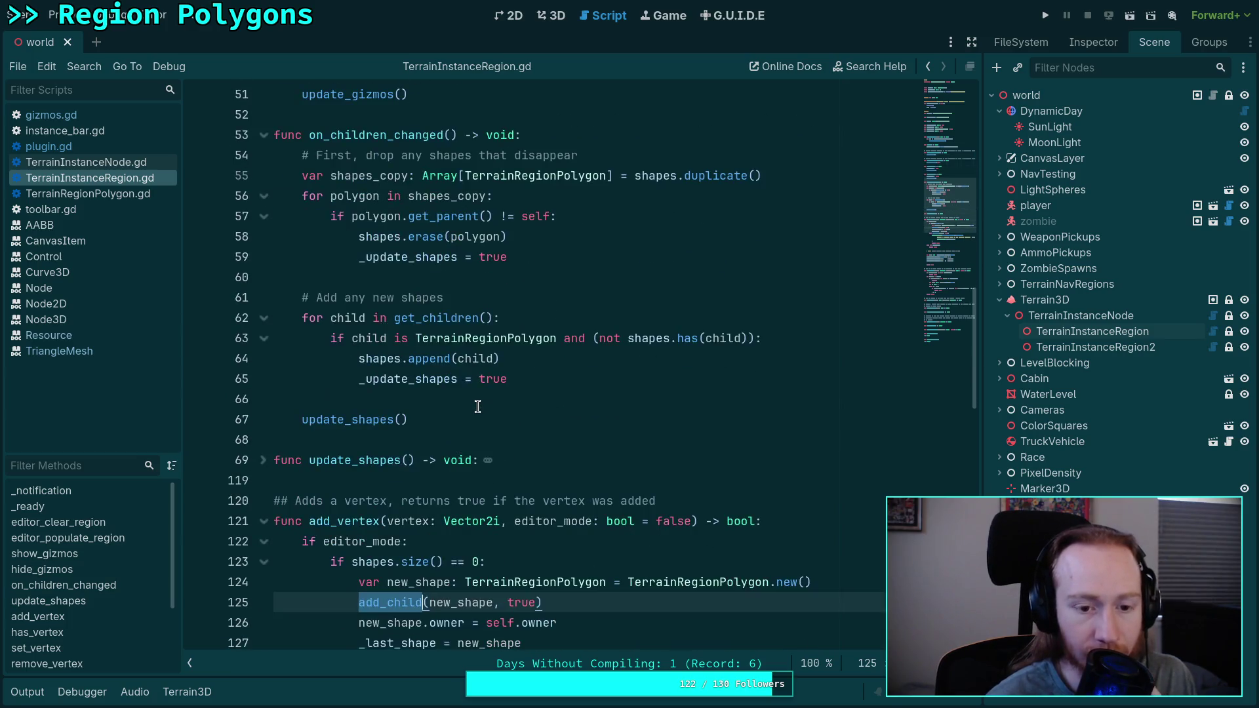
left_click(560, 376)
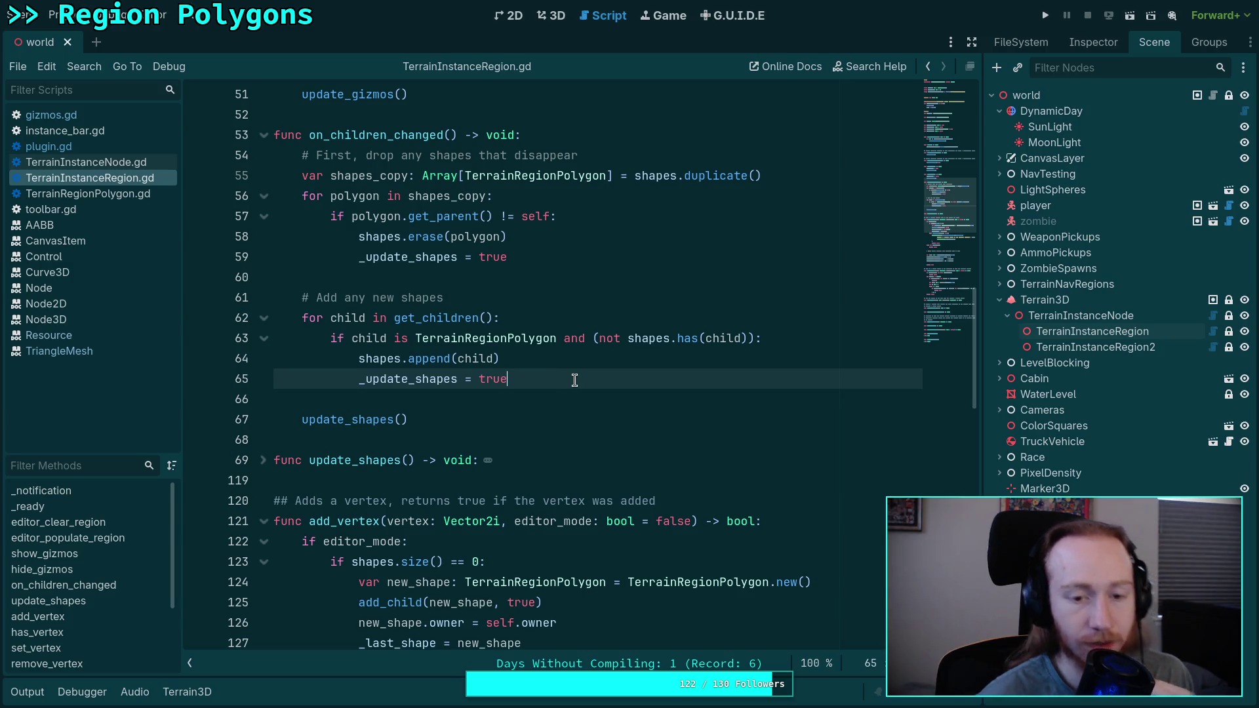
key("Up")
key("Return")
type("('new ")
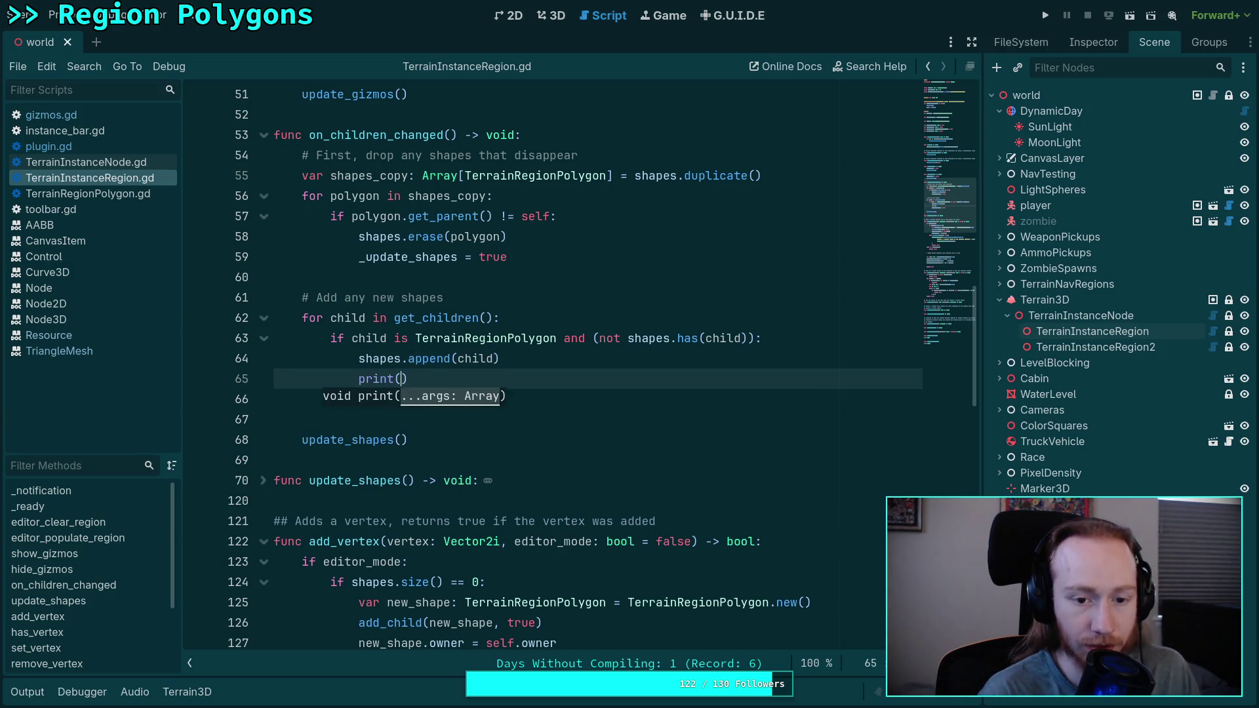
type("chil")
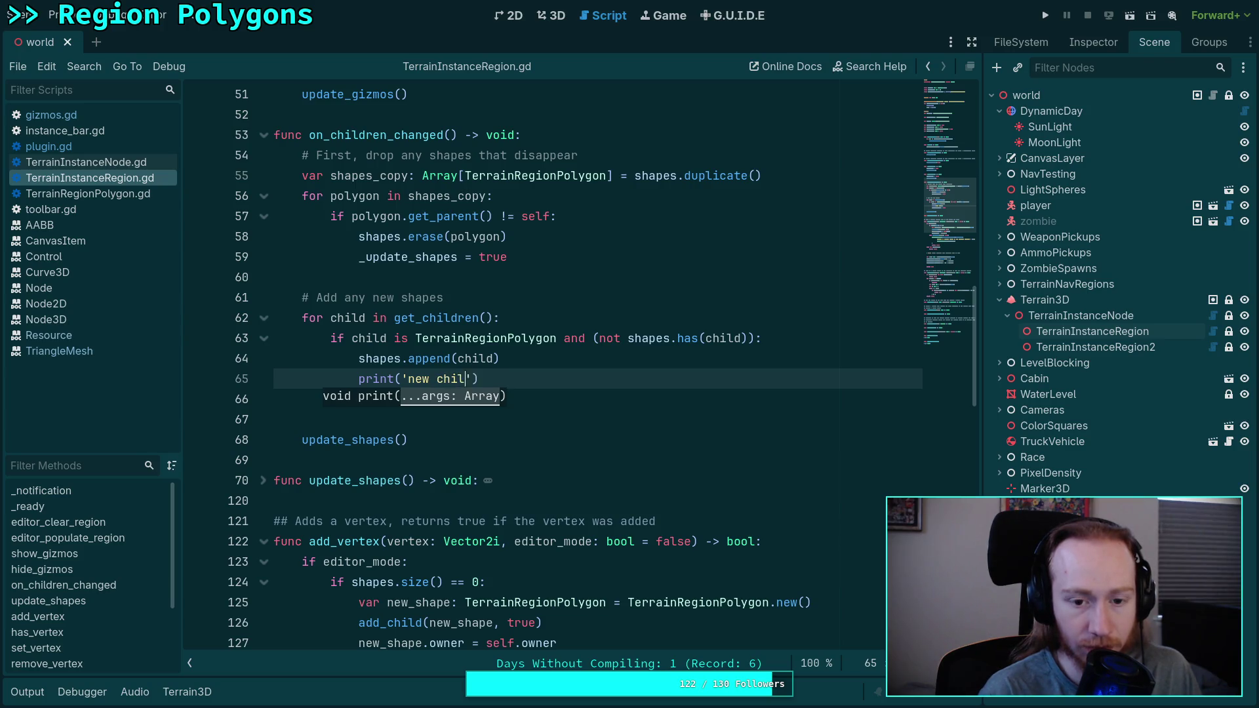
key("Left")
key("BackSpace")
key("BackSpace")
key("BackSpace")
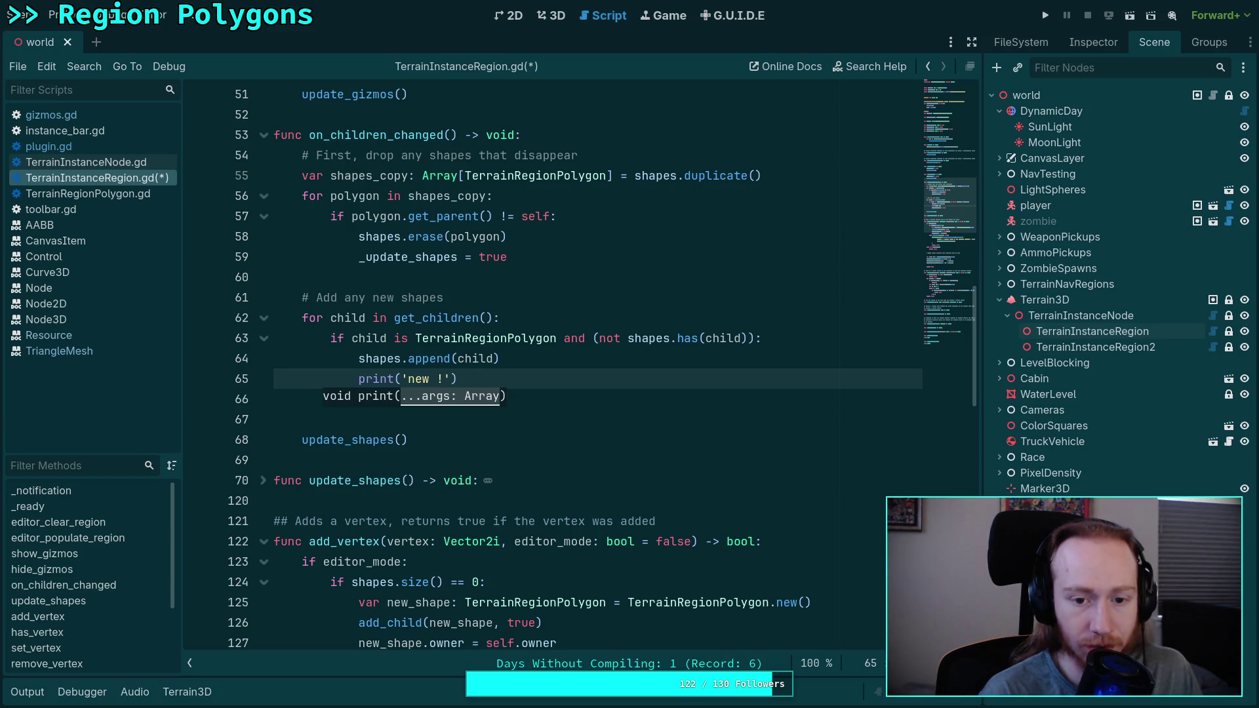
type("ion p")
type("olygon")
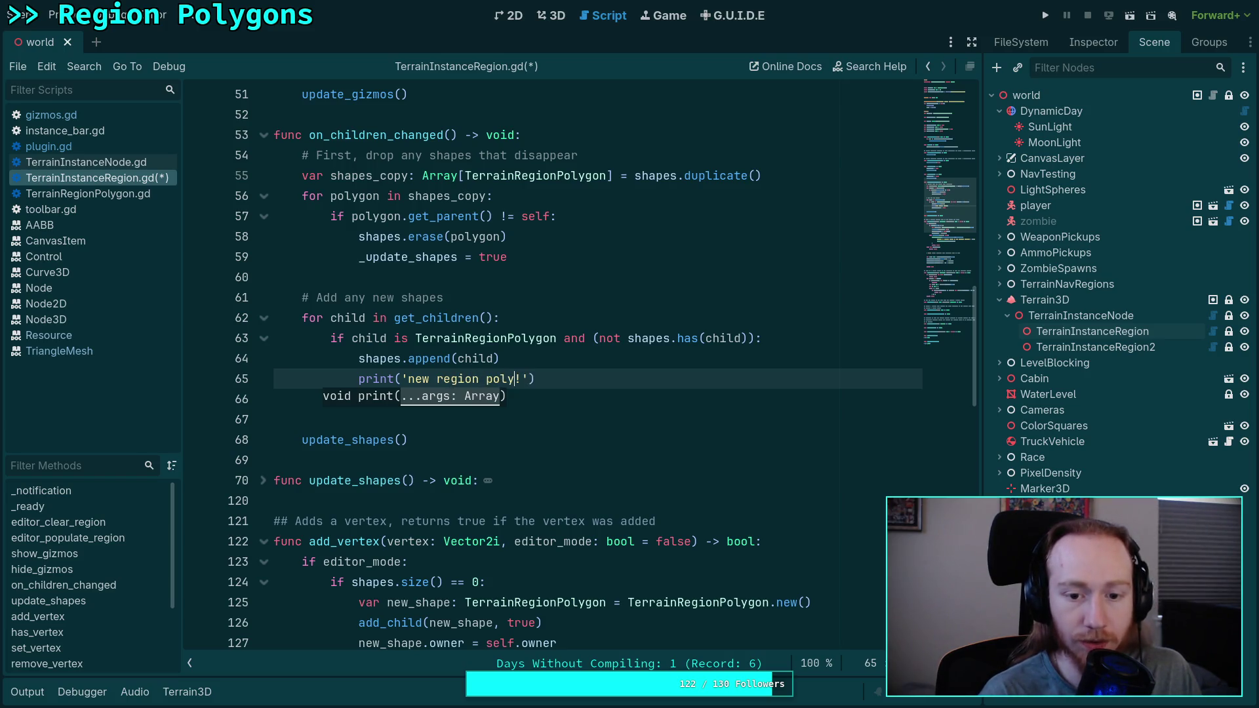
key("ctrl+s")
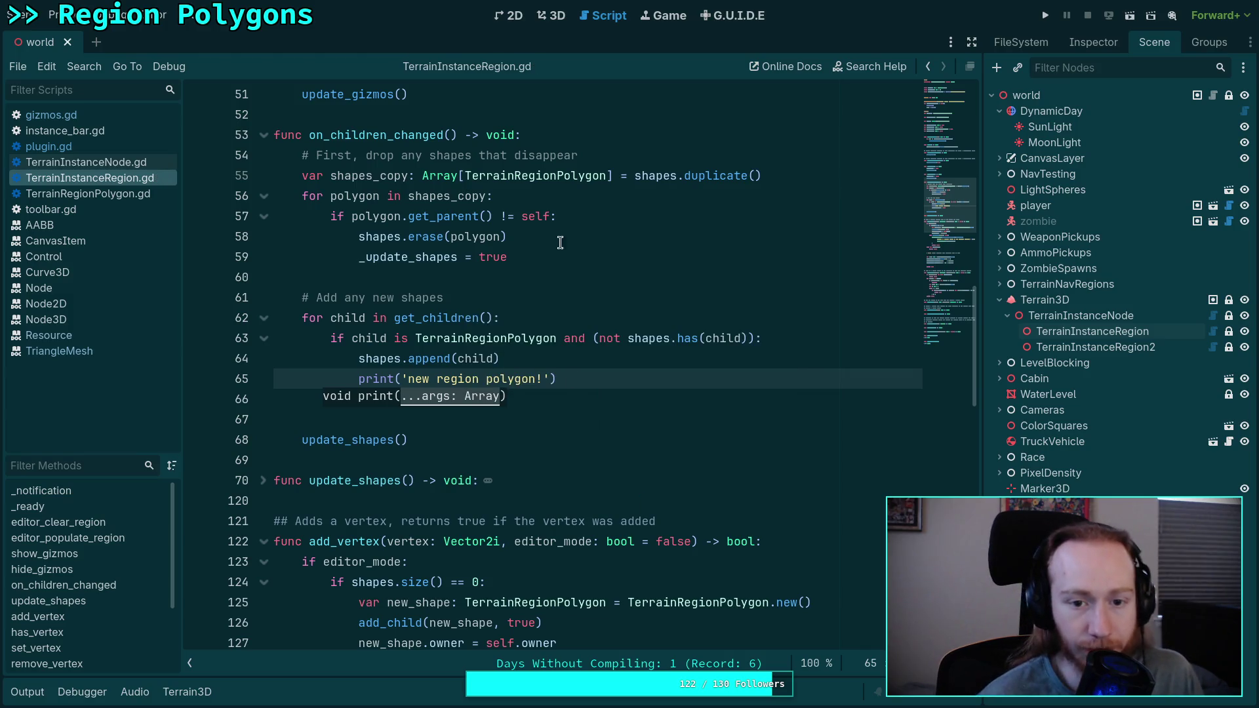
Insert and remove a blank line after line 58, then save again
left_click(560, 239)
key("Return")
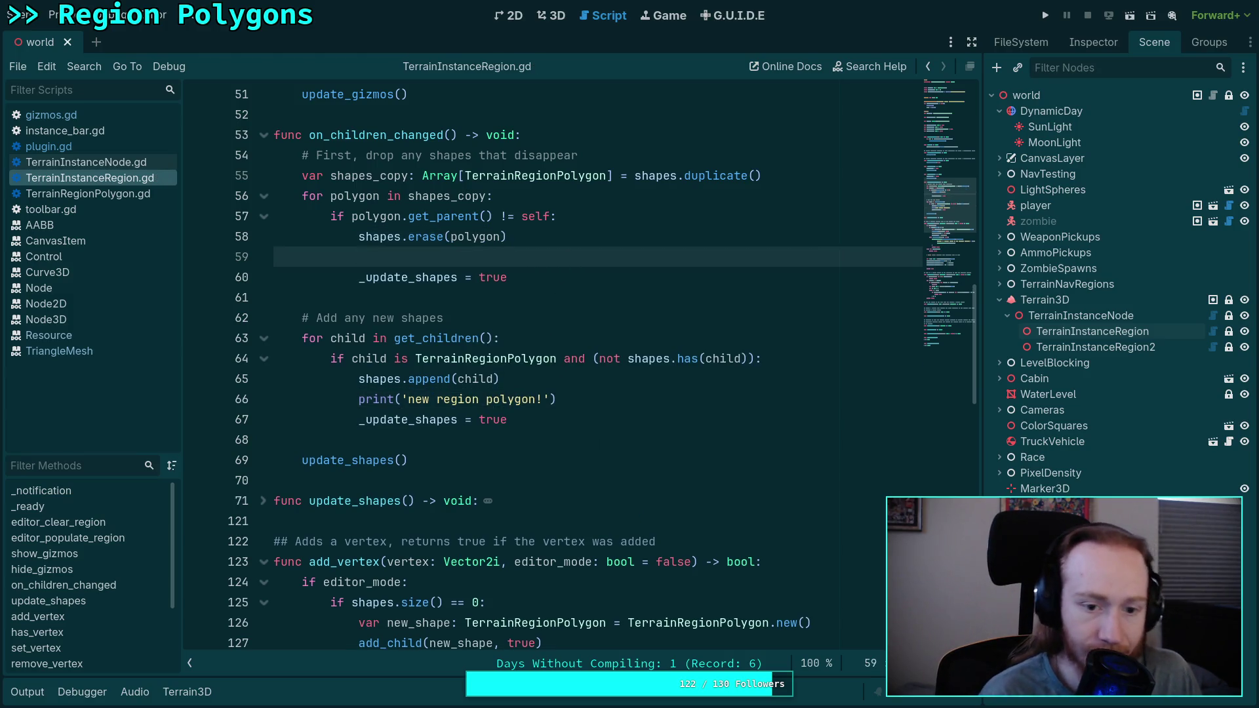
key("BackSpace")
key("ctrl+s")
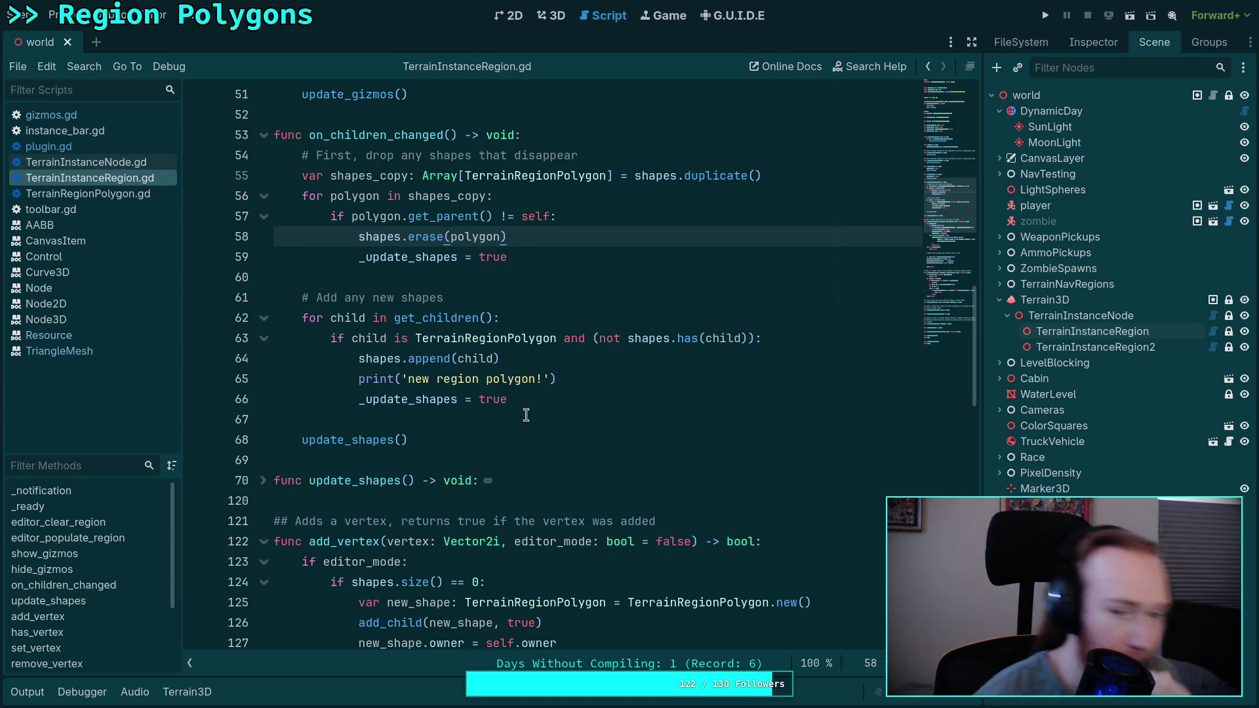
scroll(531, 361, "down", 6)
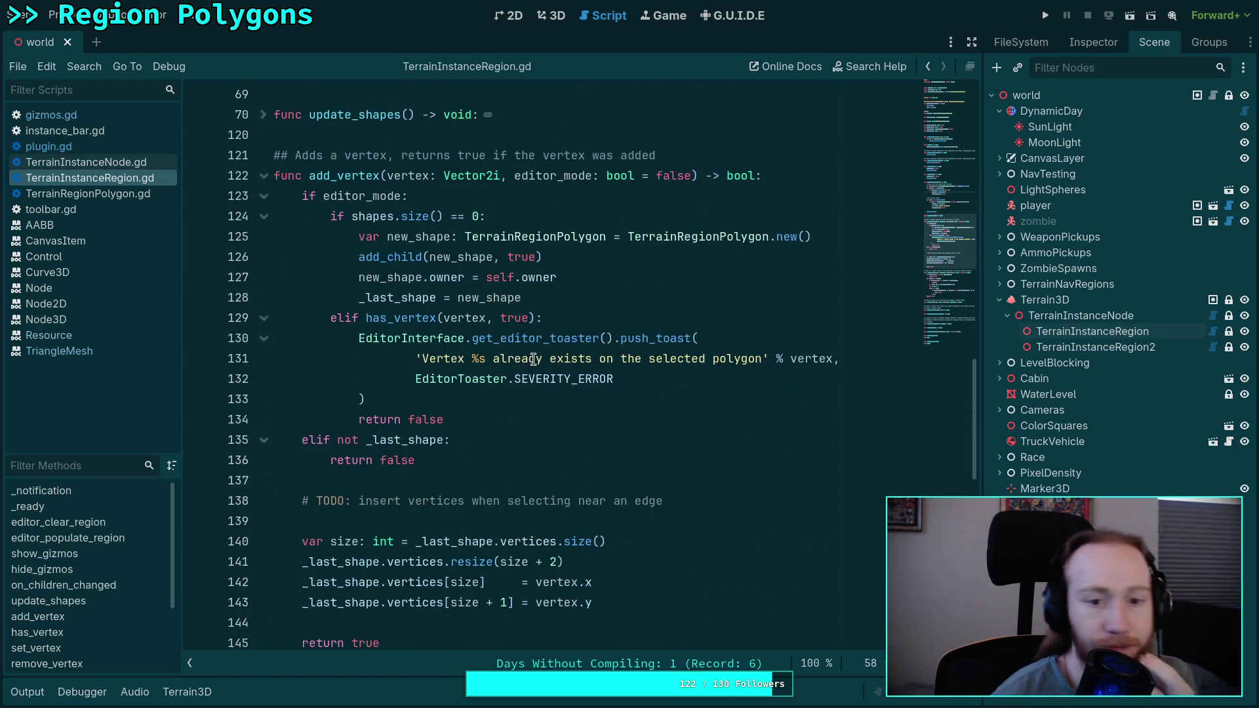
left_click(556, 15)
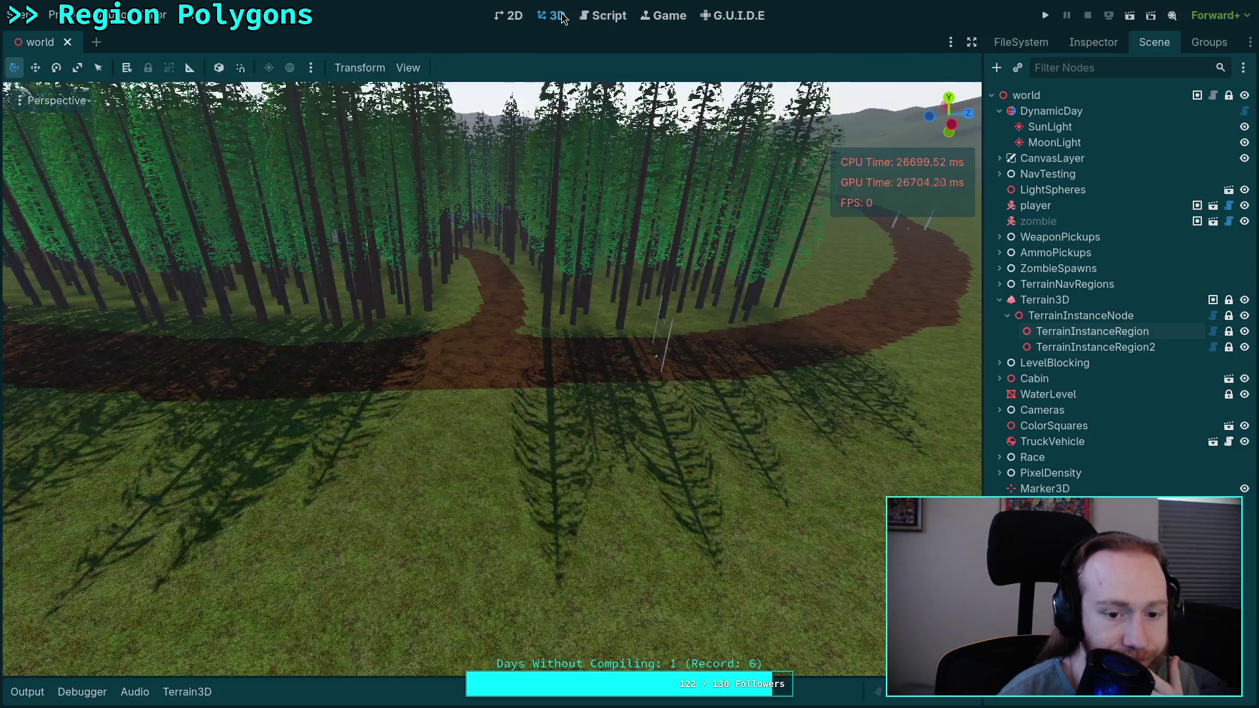
Show the Output log, select TerrainInstanceRegion with Add Vertex active, and return to its script
left_click(27, 692)
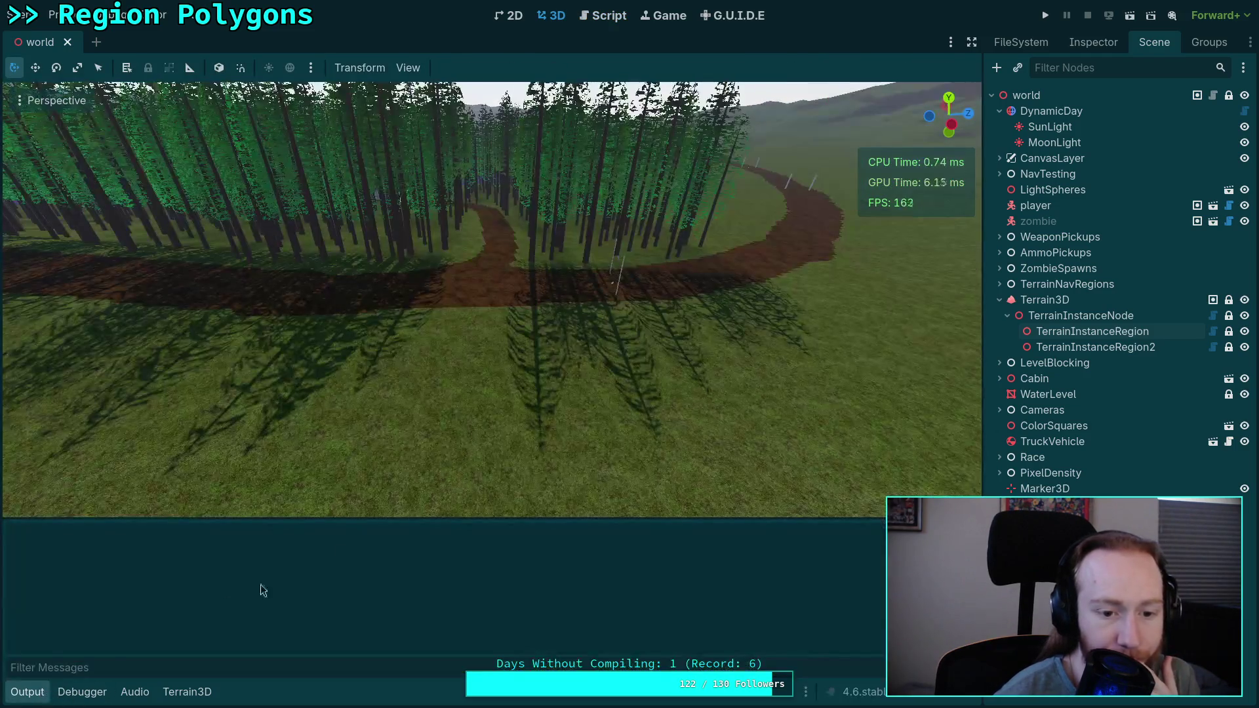
left_click(1064, 331)
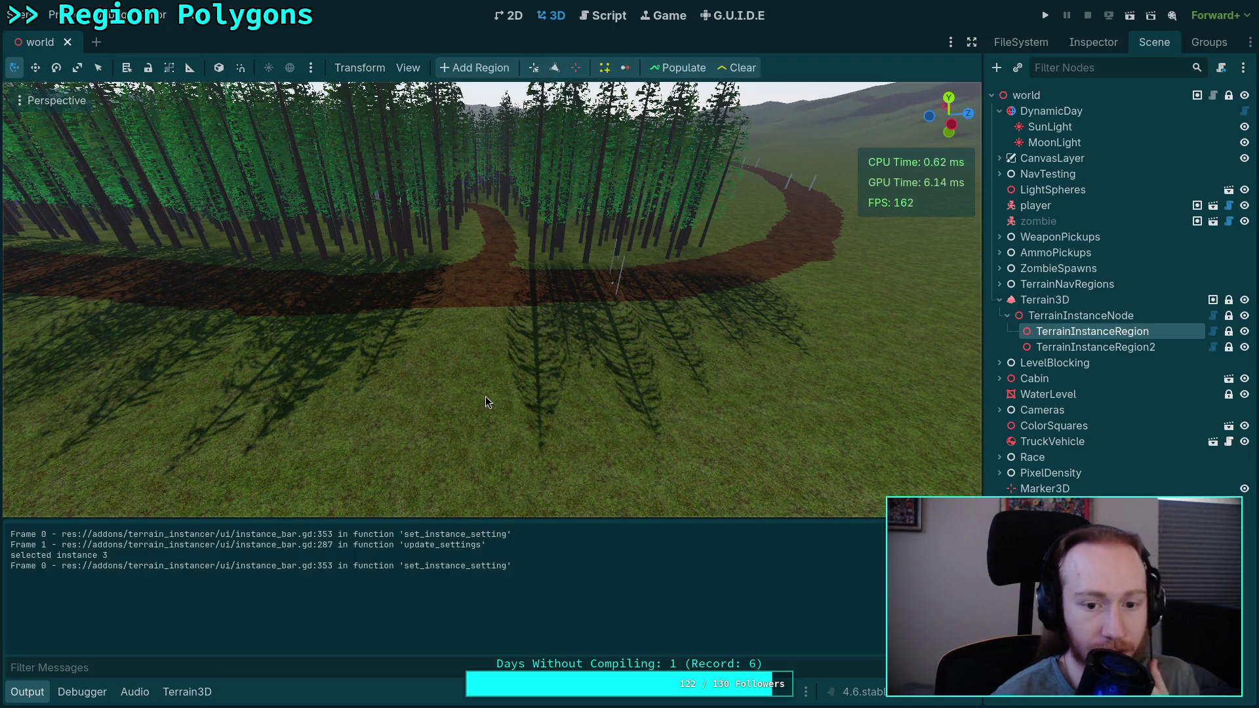
left_click(555, 68)
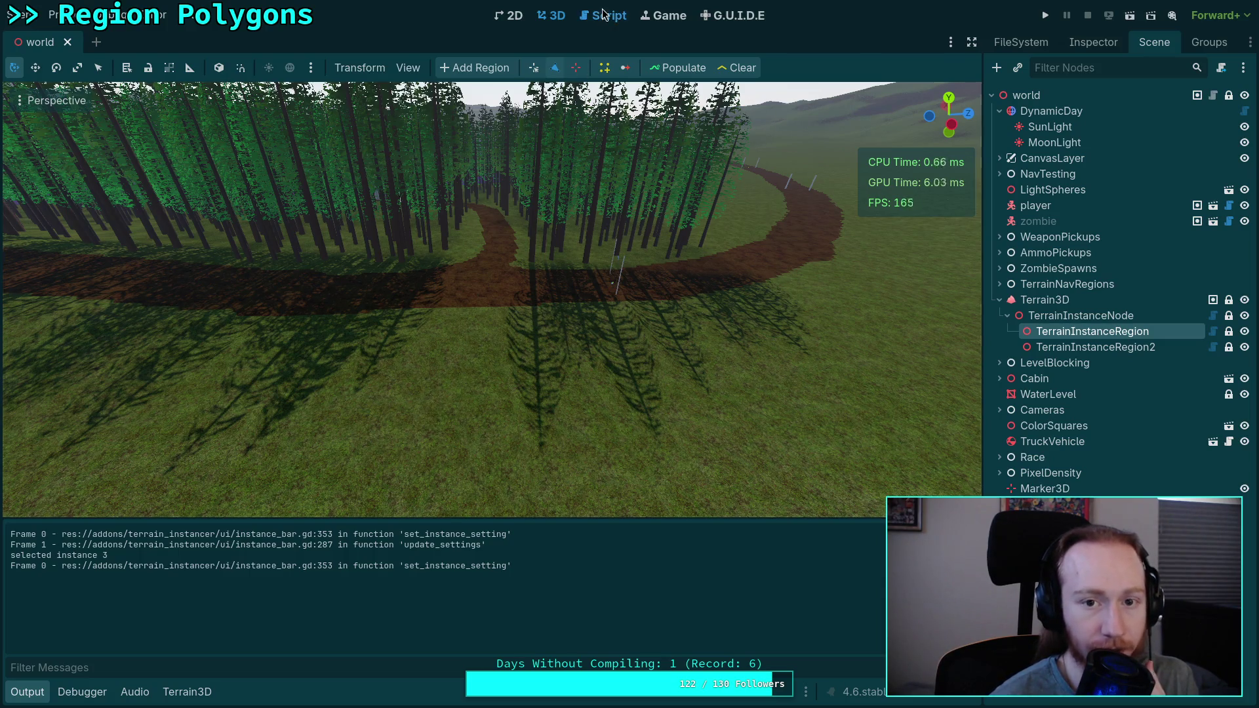
key("ctrl+F3")
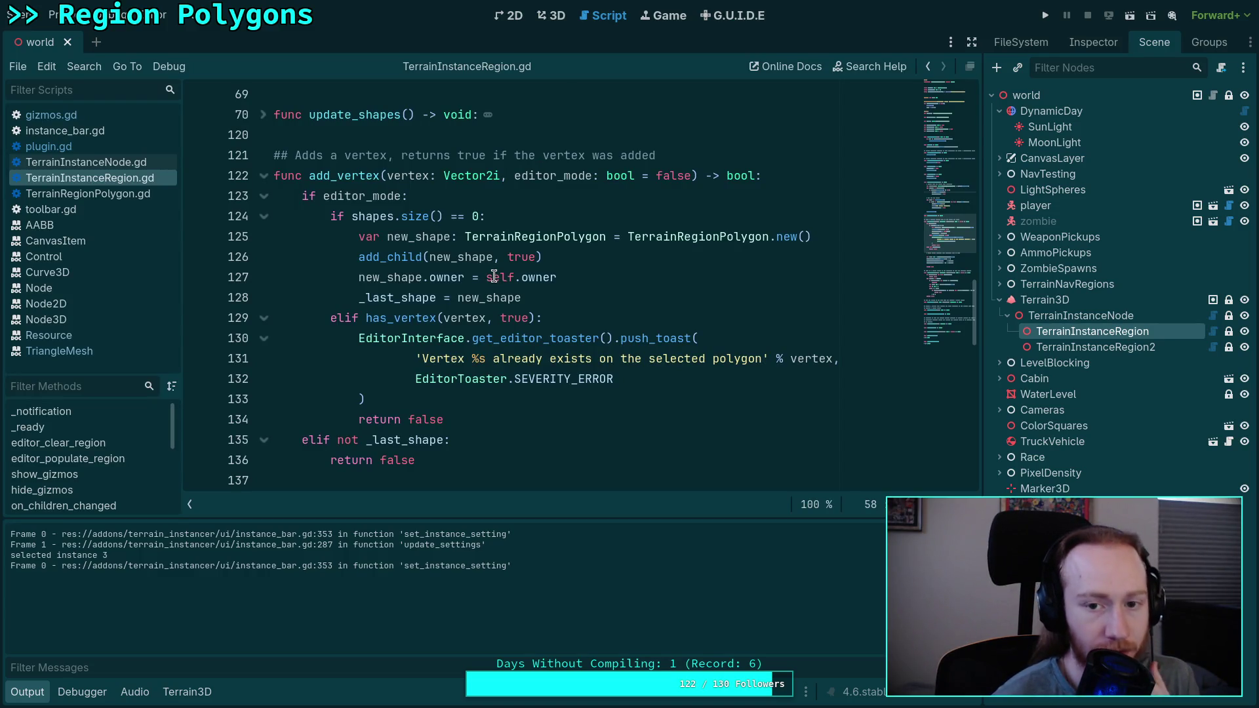
In plugin.gd, change the call to add_vertex(vertex, true) and save
left_click(108, 148)
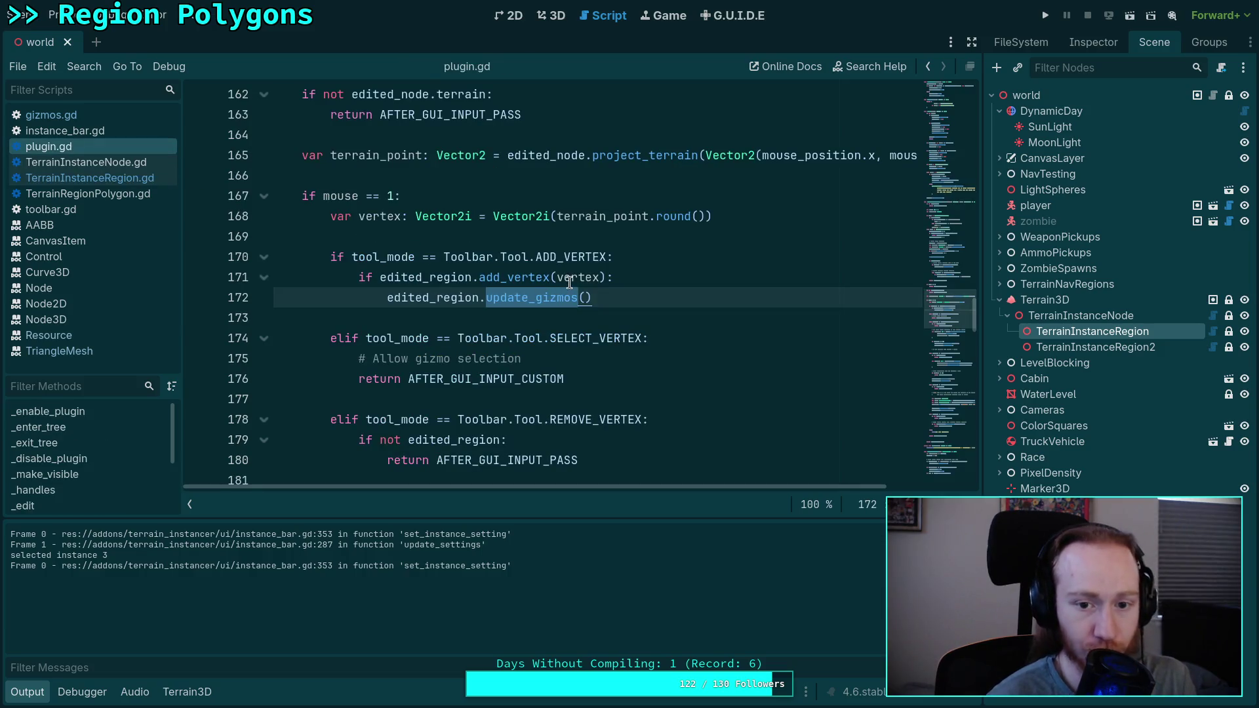
left_click(597, 278)
type(", true")
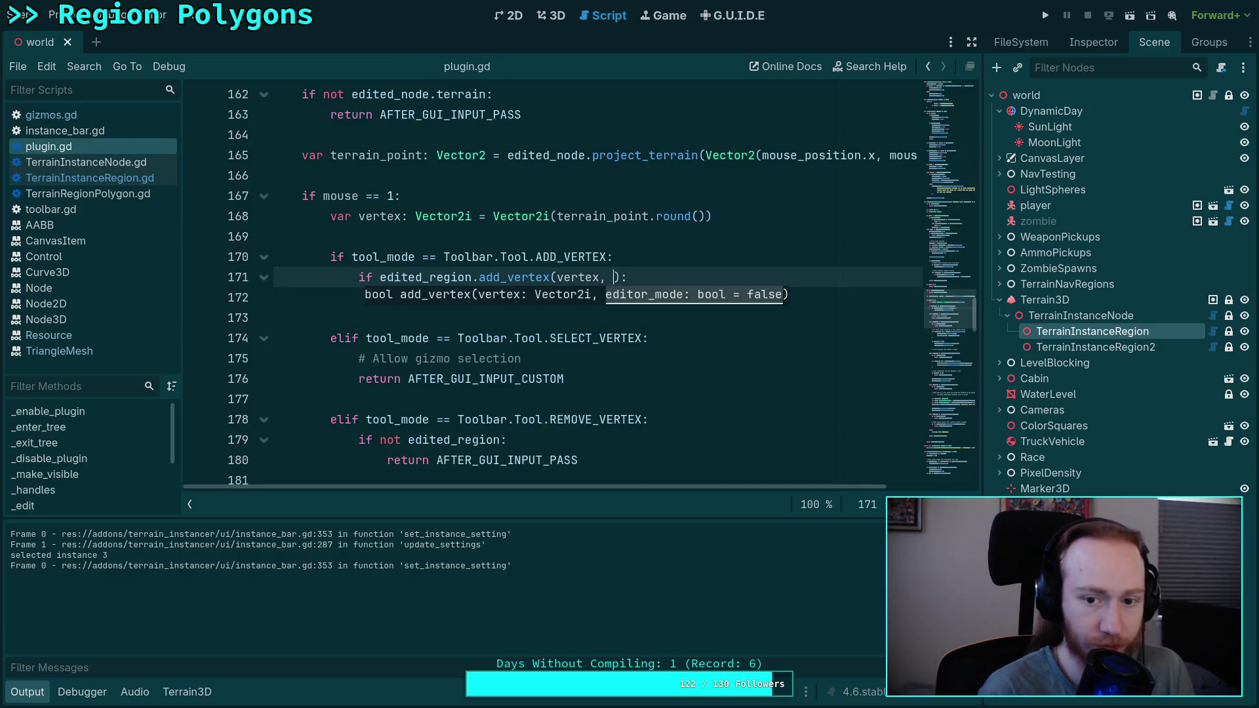
key("ctrl+s")
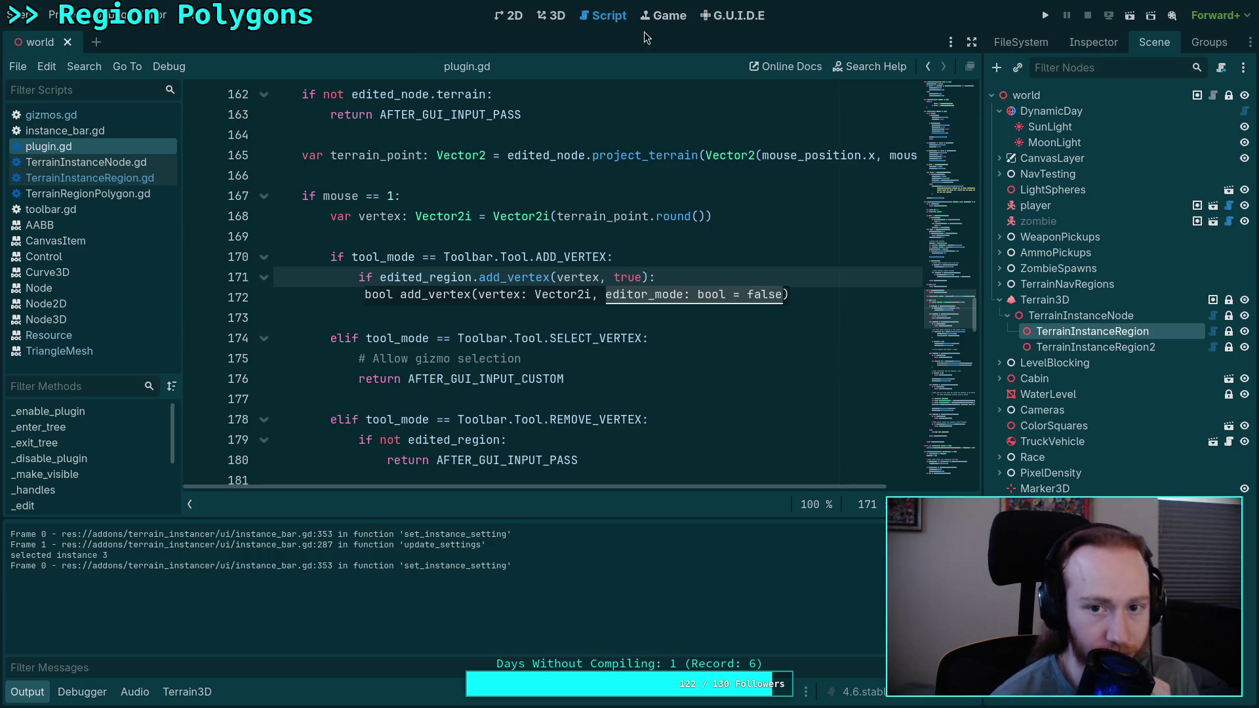
Add a vertex on the terrain and select the resulting Node3D child under TerrainInstanceRegion
left_click(551, 15)
left_click(481, 350)
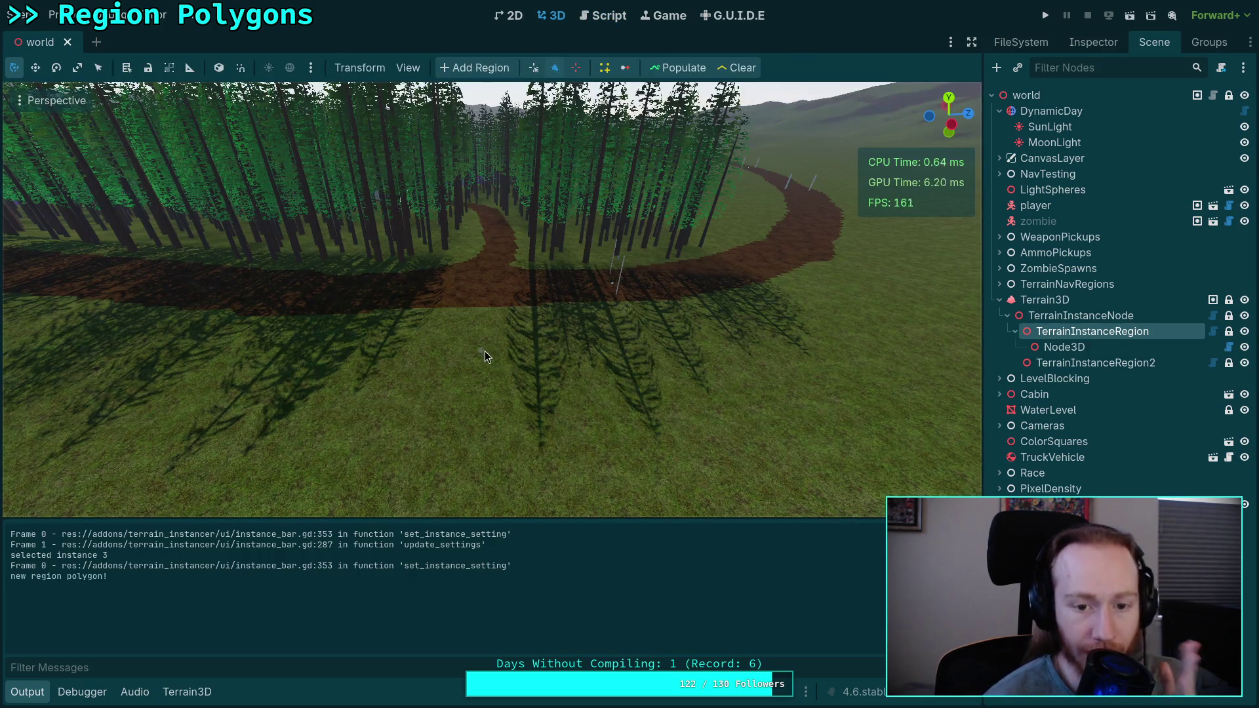
left_click(1041, 347)
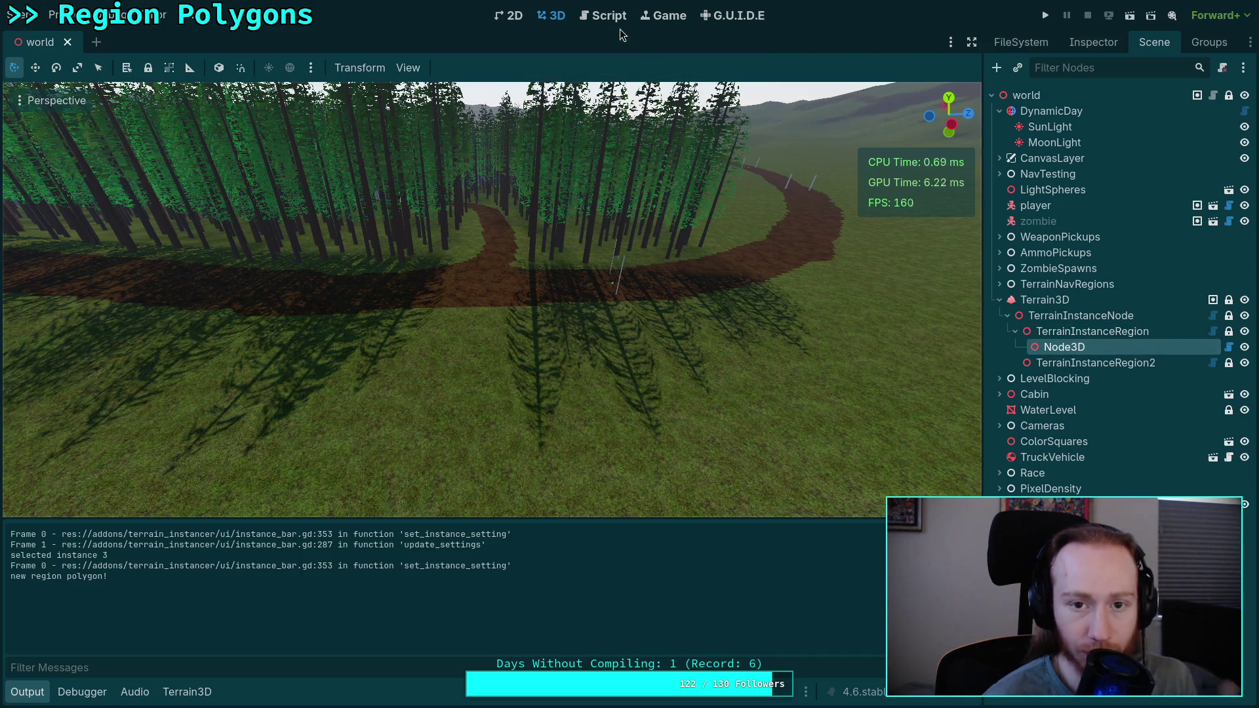
left_click(610, 15)
scroll(510, 322, "down", 2)
scroll(510, 322, "down", 10)
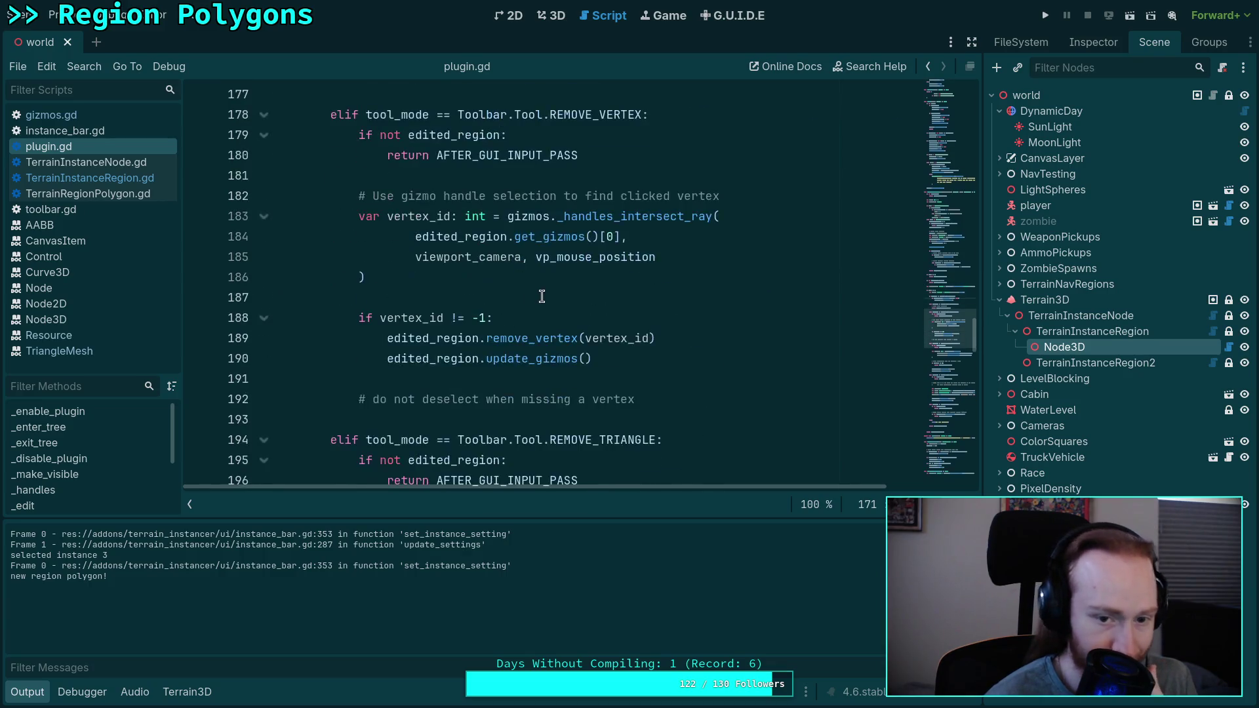
scroll(542, 297, "down", 4)
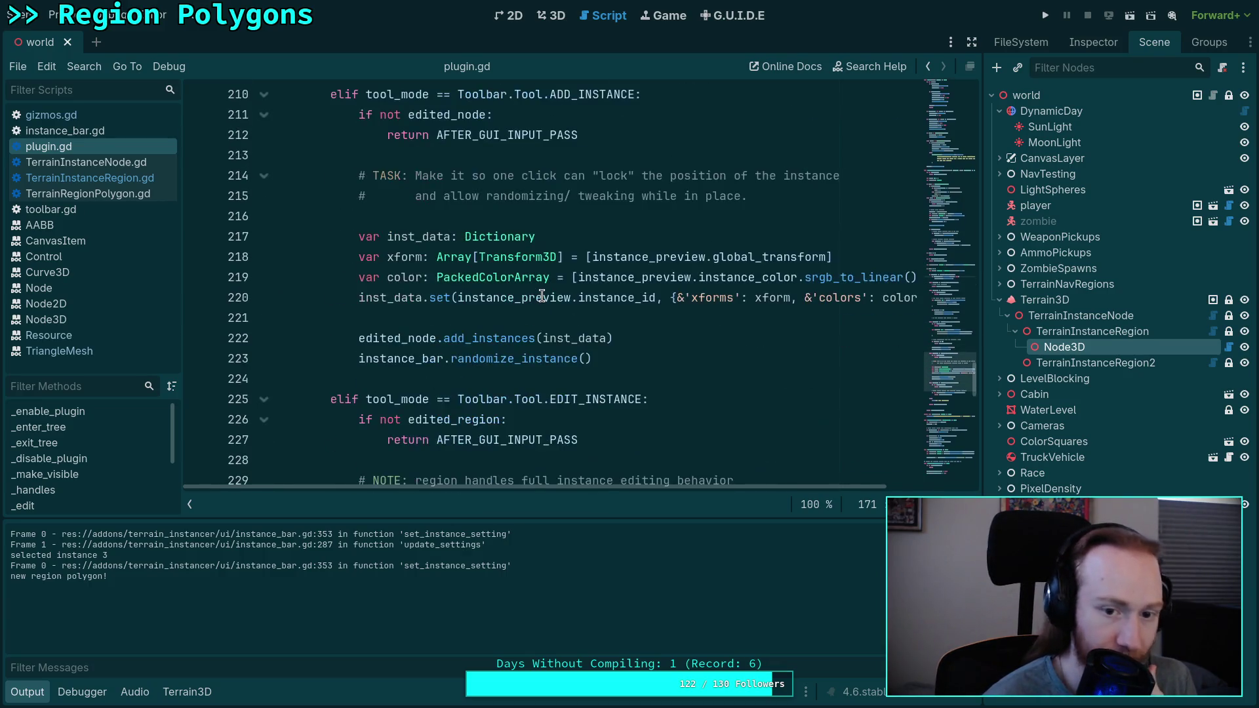
Add new_shape.name = &'RegionPolygon' on line 126 of TerrainInstanceRegion.gd and save
left_click(90, 178)
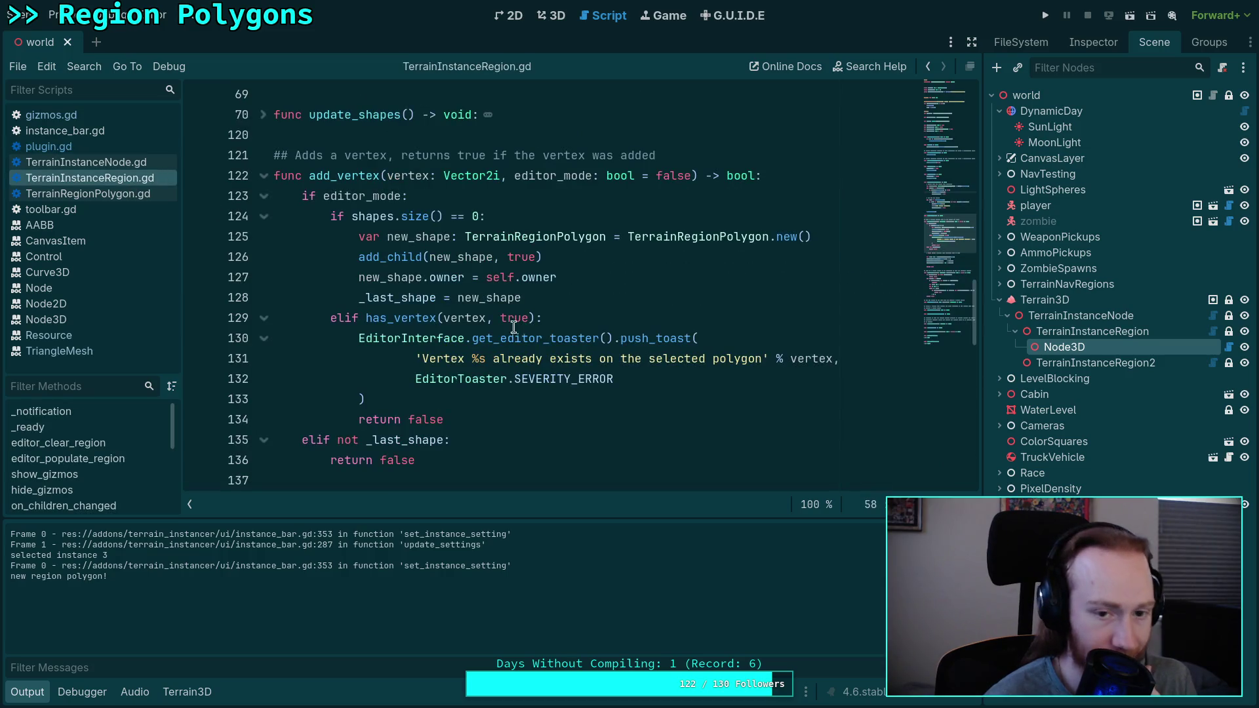
left_click(813, 236)
key("Return")
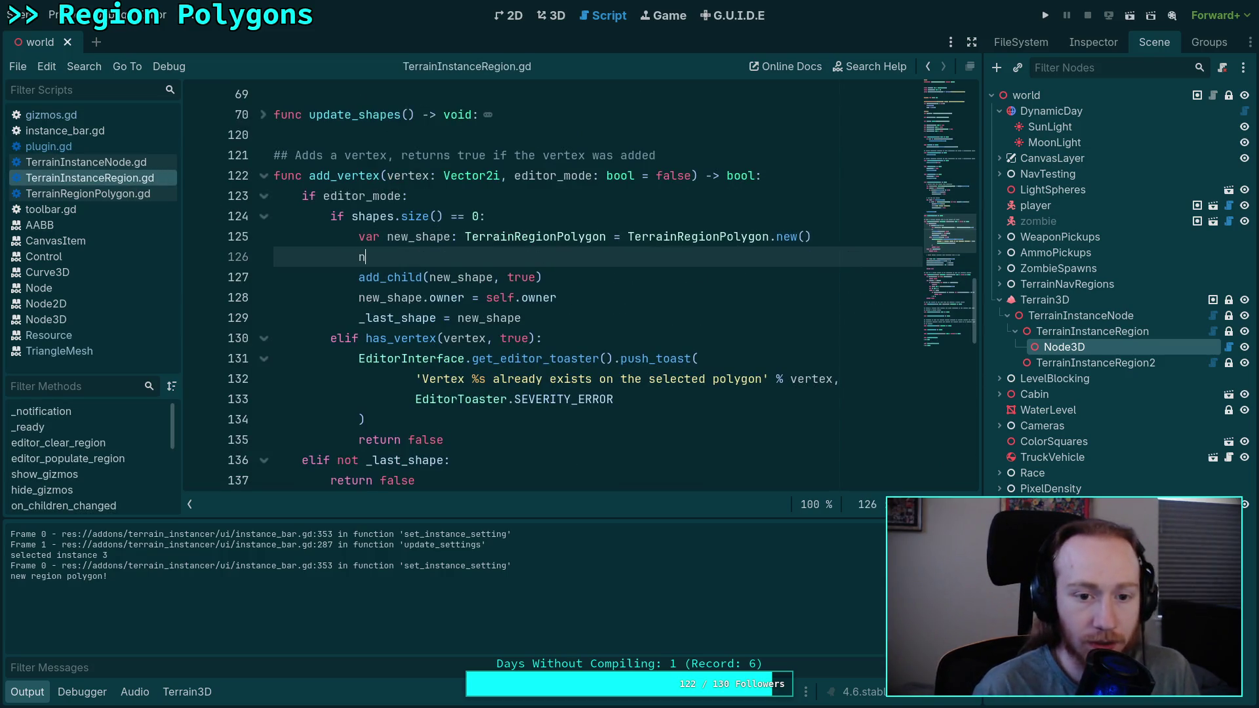
type("ew_shape.")
type("name = &'Terrain")
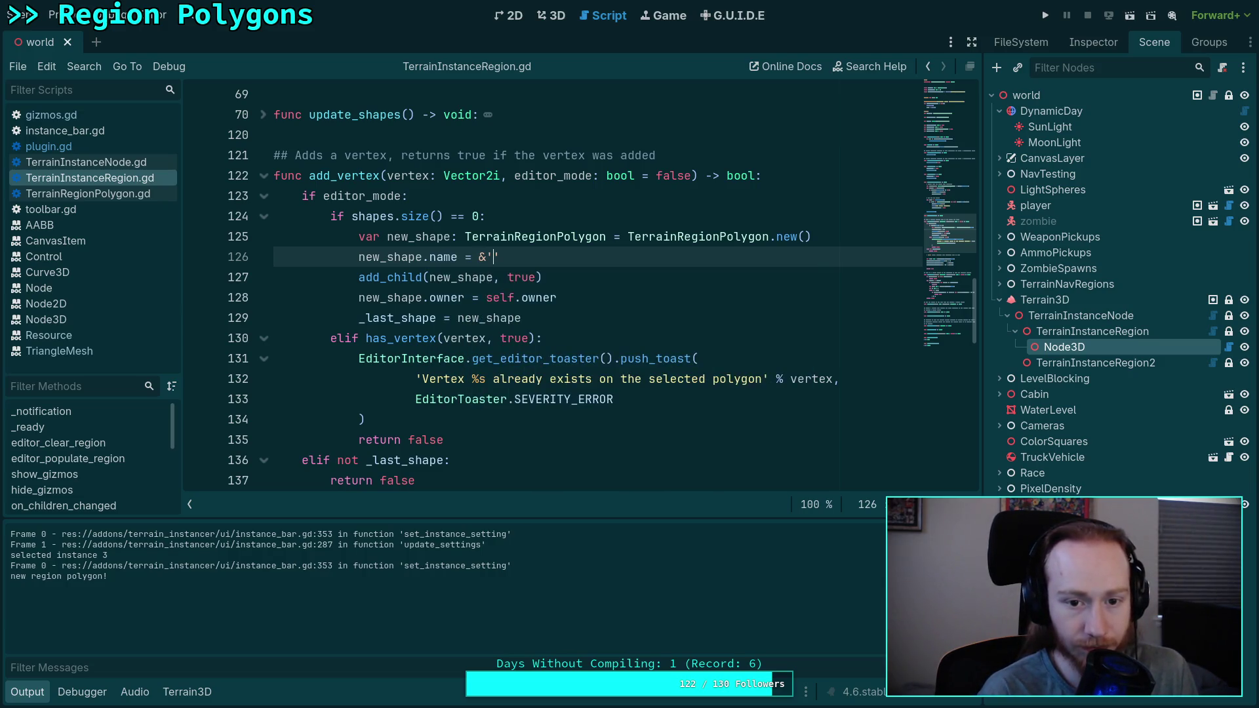
type("RegionPoly")
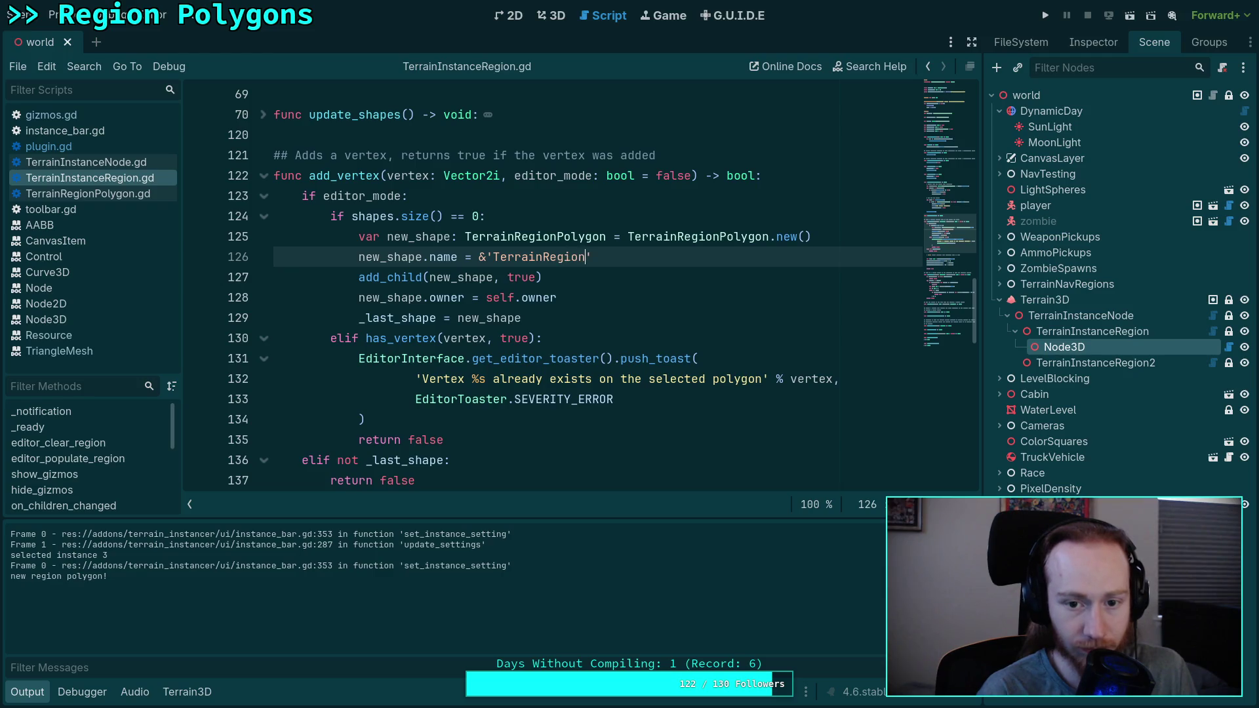
type("ga")
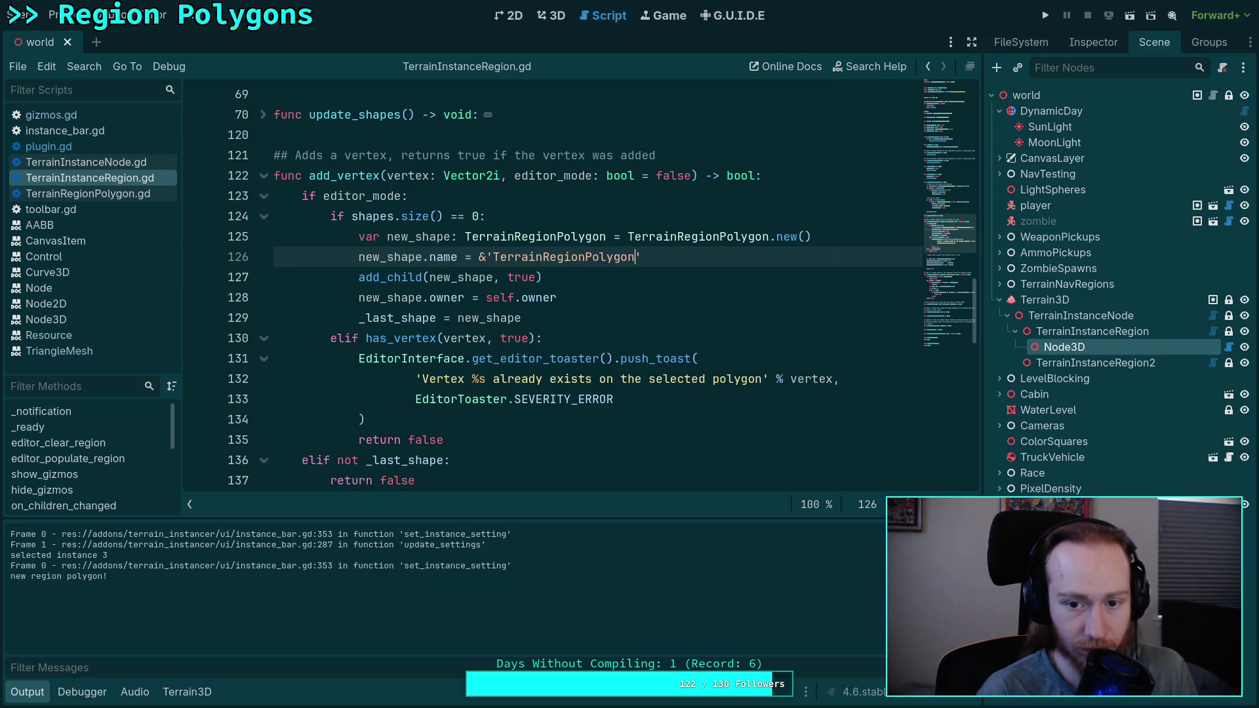
key("BackSpace")
key("BackSpace")
key("BackSpace")
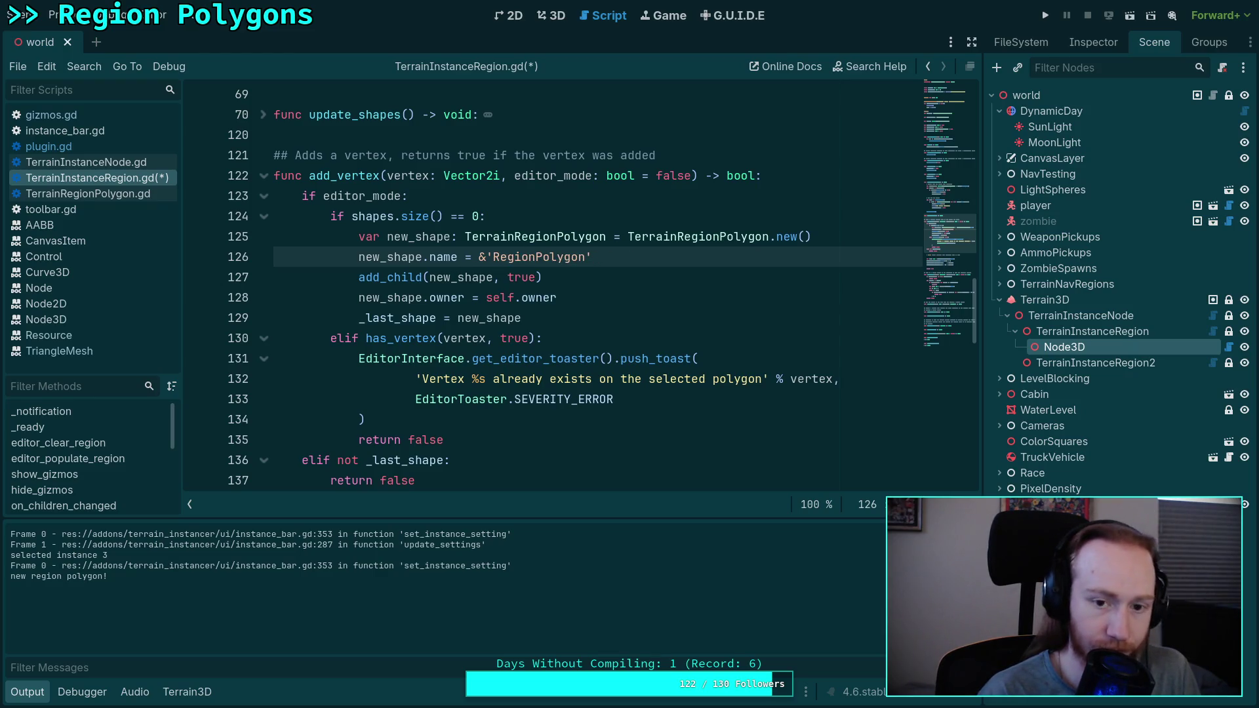
key("Delete")
key("Delete")
key("Delete")
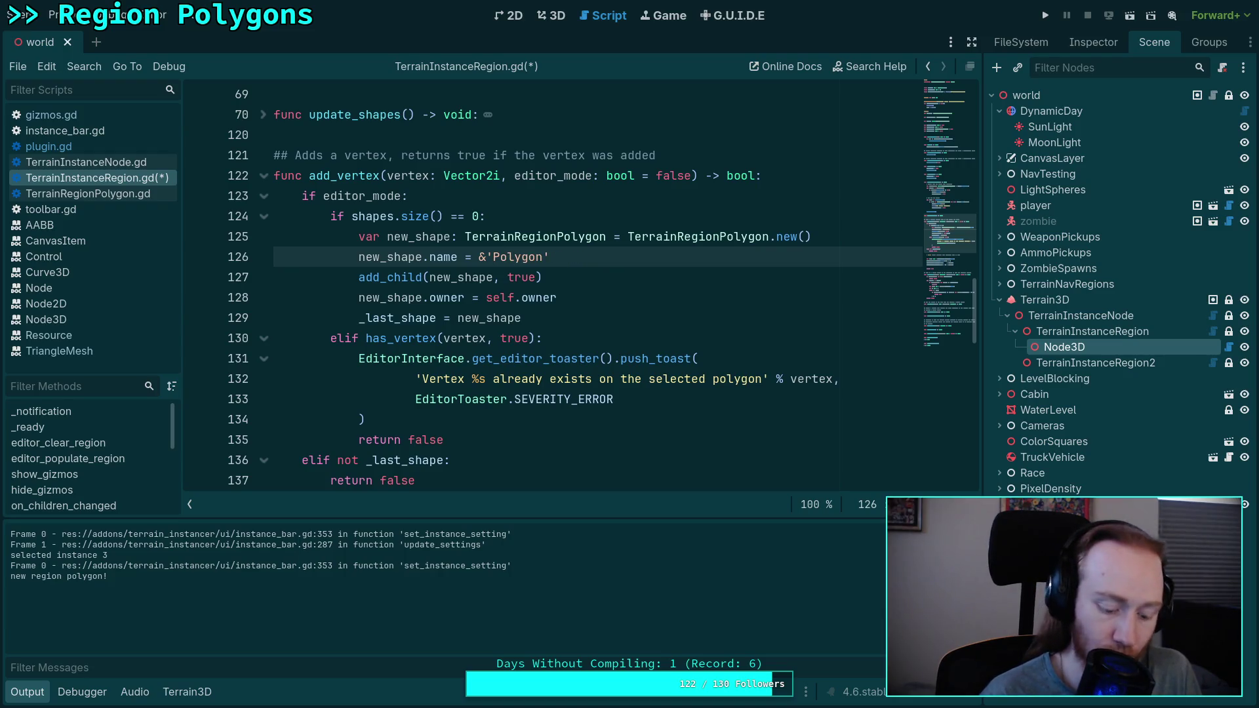
type("Region")
key("ctrl+s")
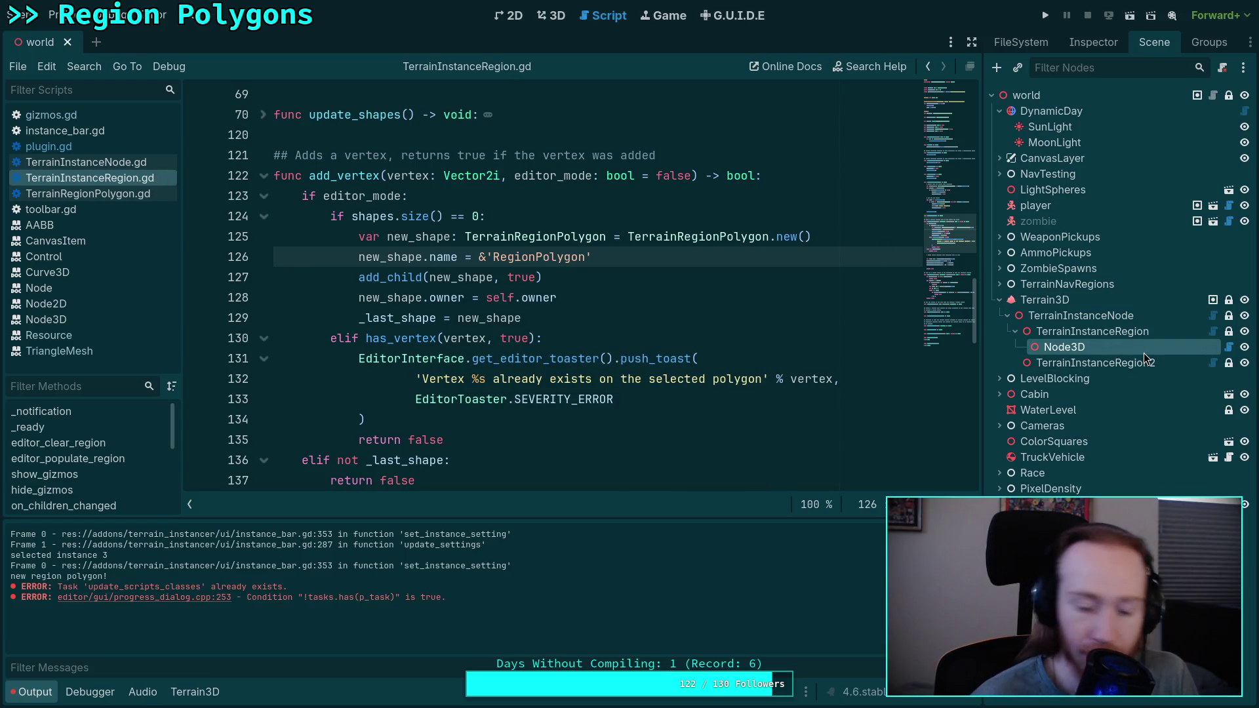
Delete the leftover Node3D child and select TerrainInstanceRegion
key("Delete")
left_click(676, 367)
left_click(1160, 331)
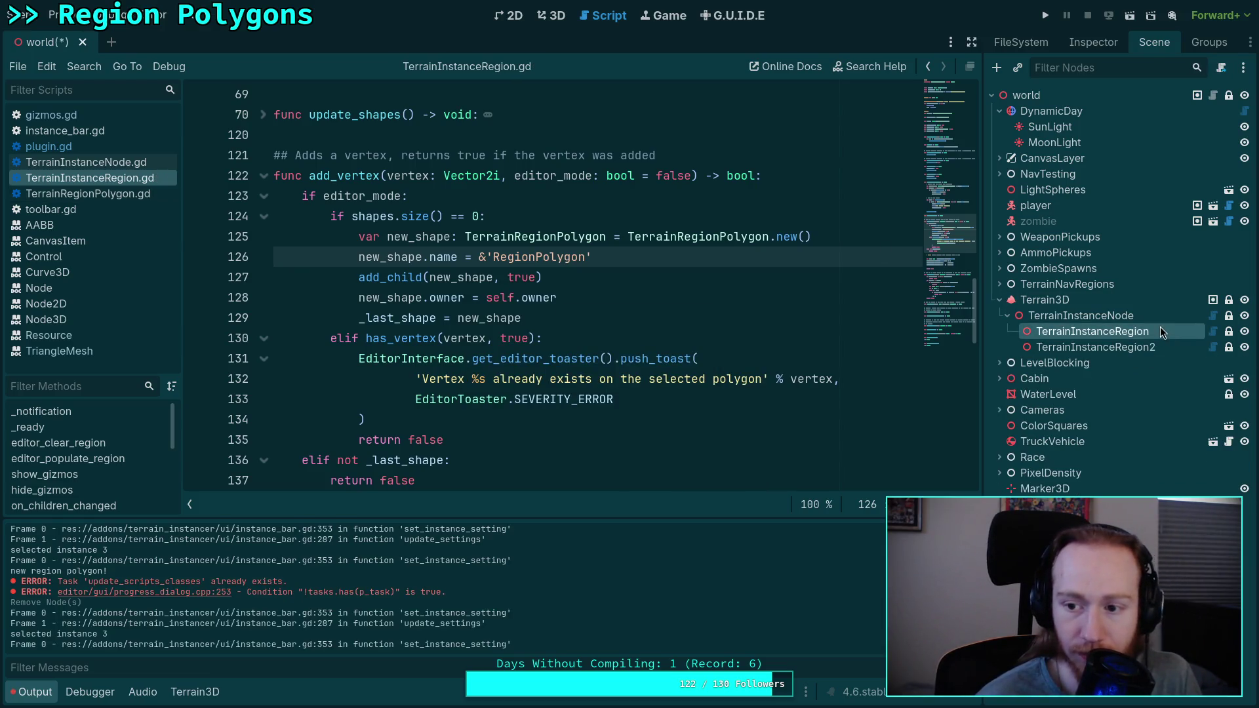
Place a point on the terrain in the 3D view, creating a RegionPolygon child, then return to the script
left_click(559, 19)
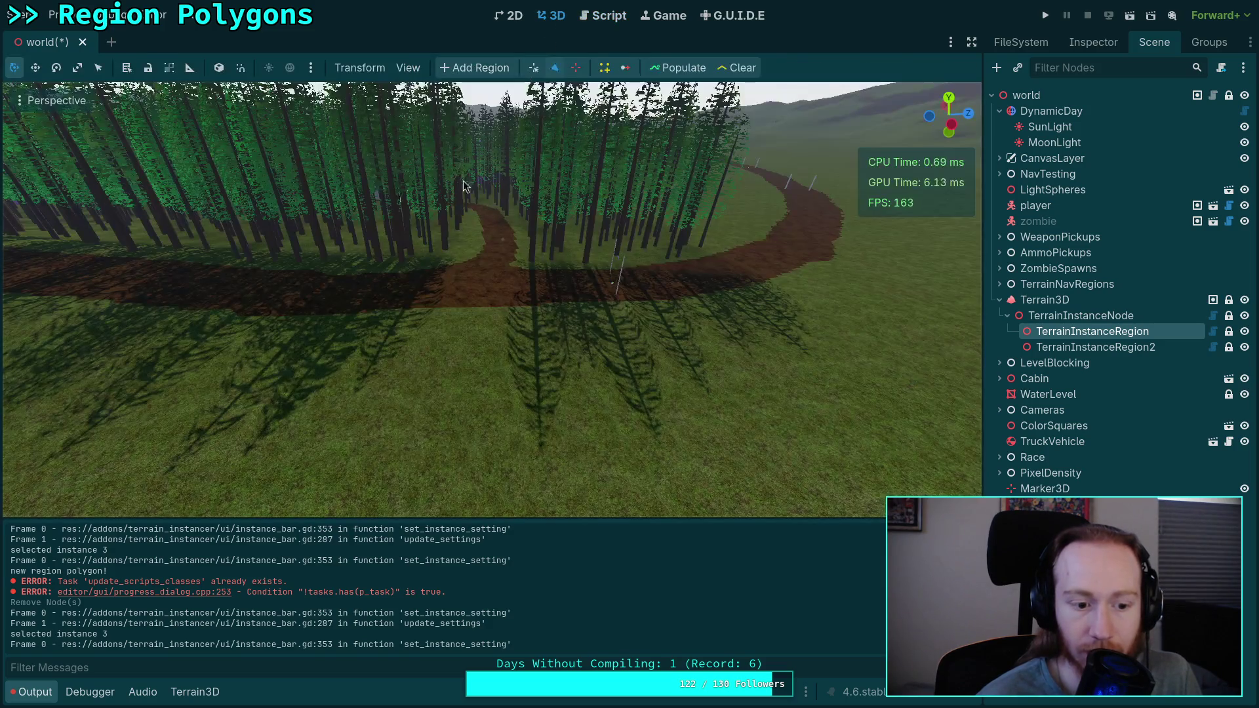
left_click(480, 342)
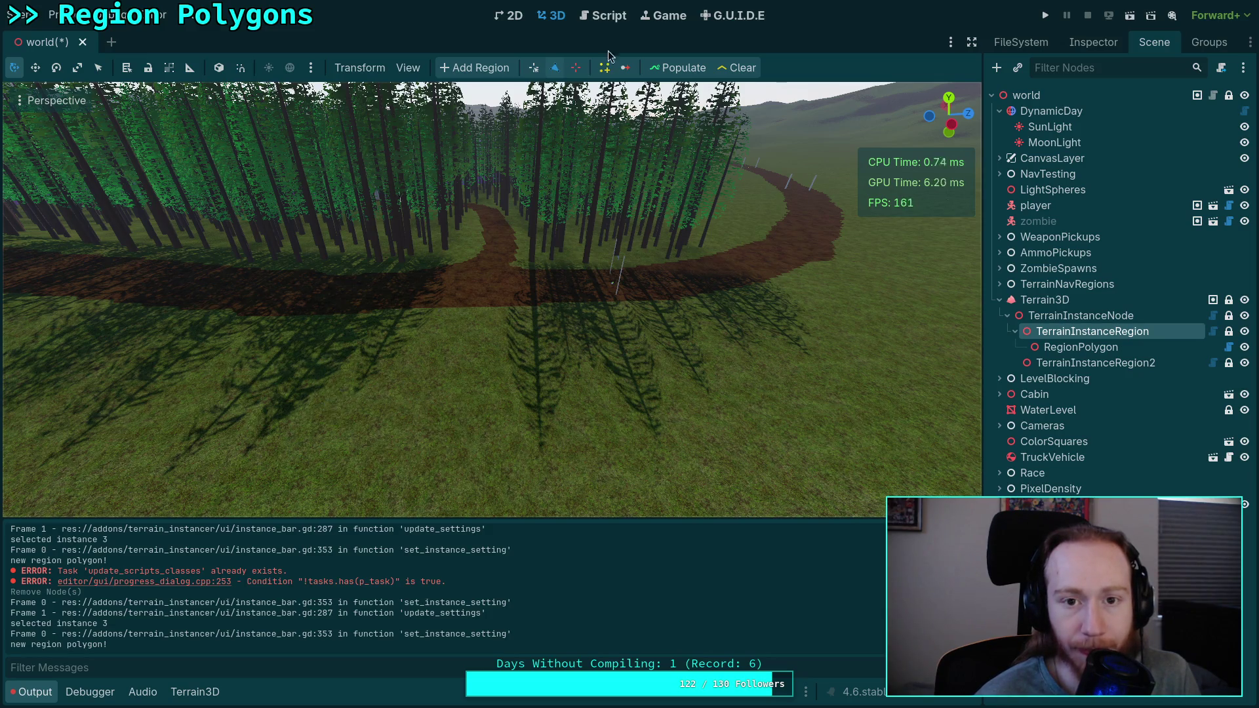
left_click(597, 16)
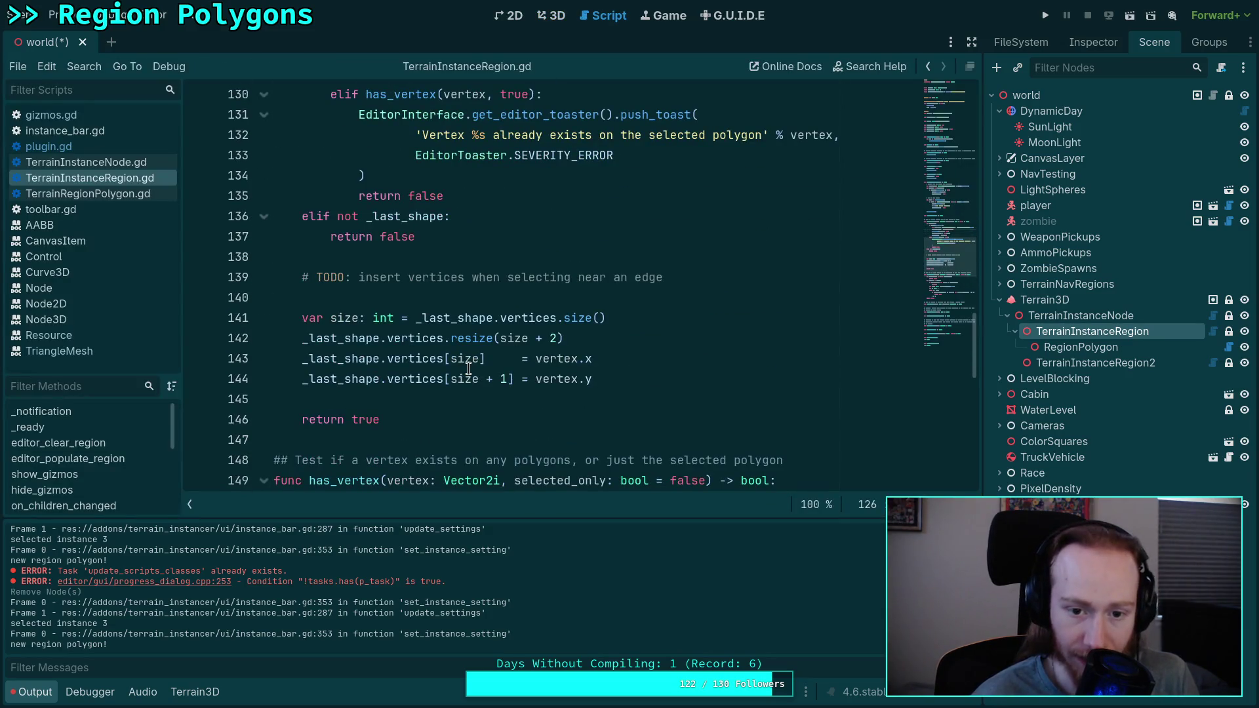
Add '_update_shapes = true' after the vertex append on line 144 and save
scroll(465, 367, "up", 2)
scroll(466, 367, "down", 2)
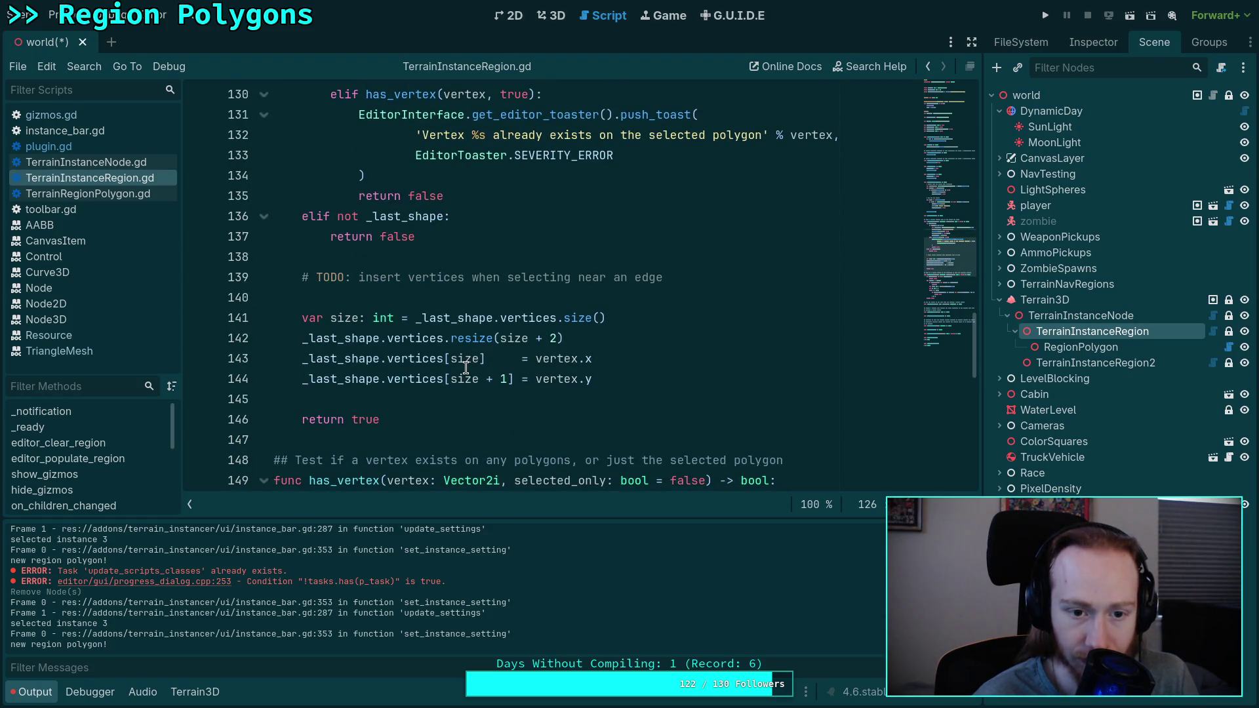
scroll(465, 368, "up", 3)
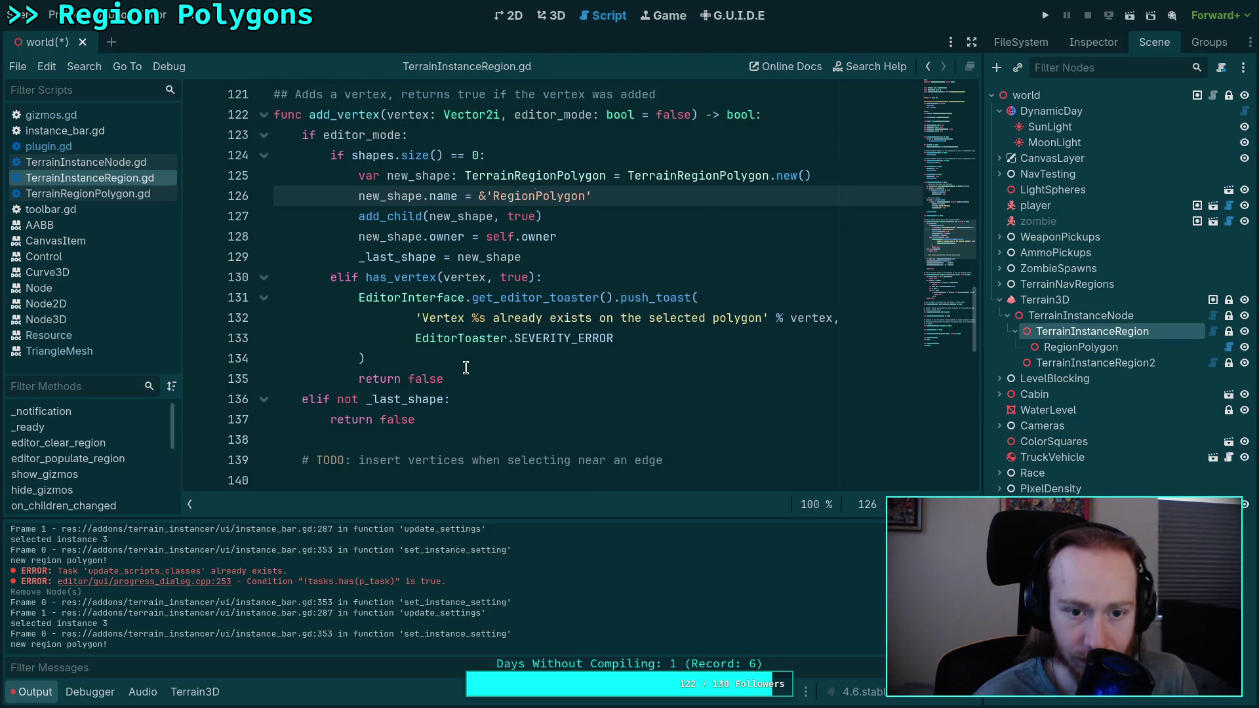
scroll(466, 368, "down", 3)
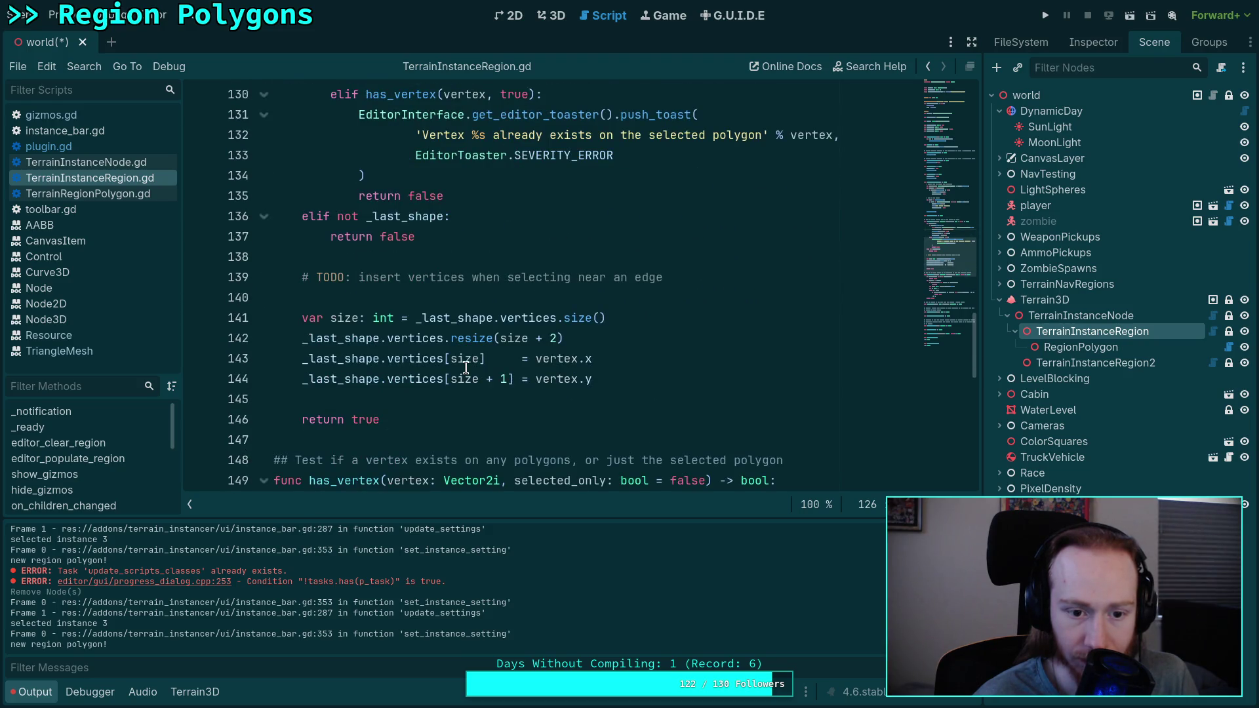
left_click(660, 372)
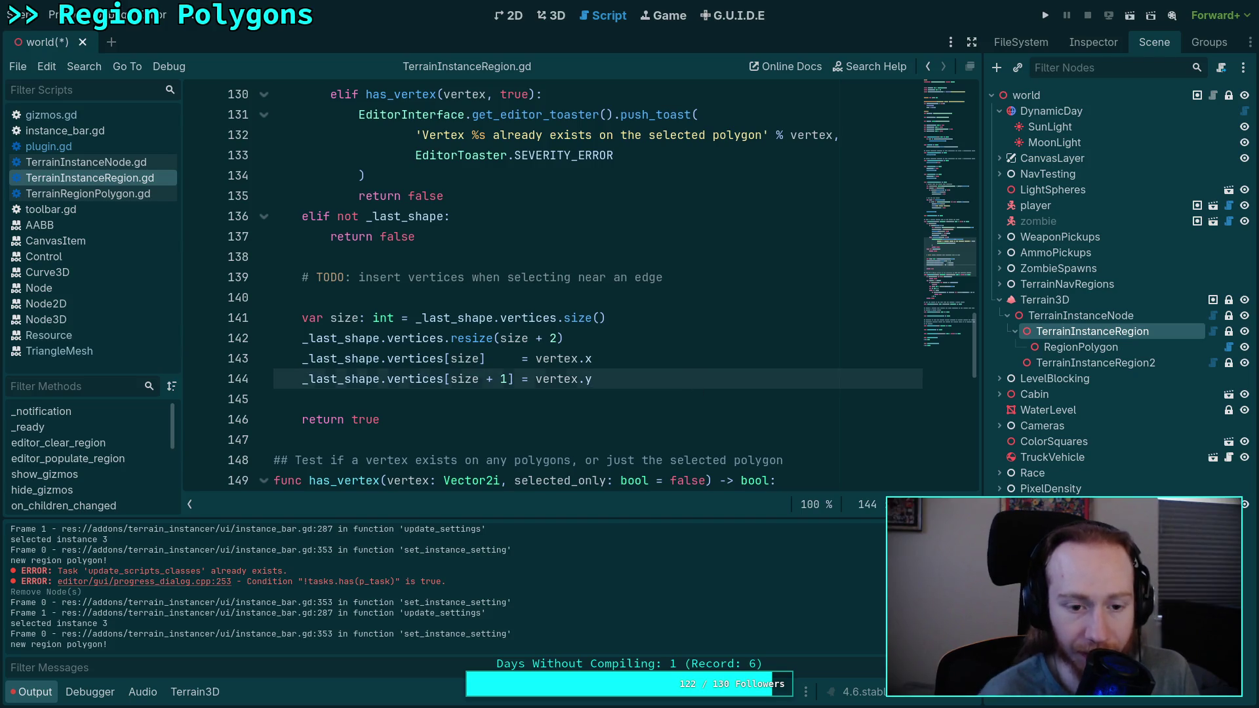
key("Return")
type("_re")
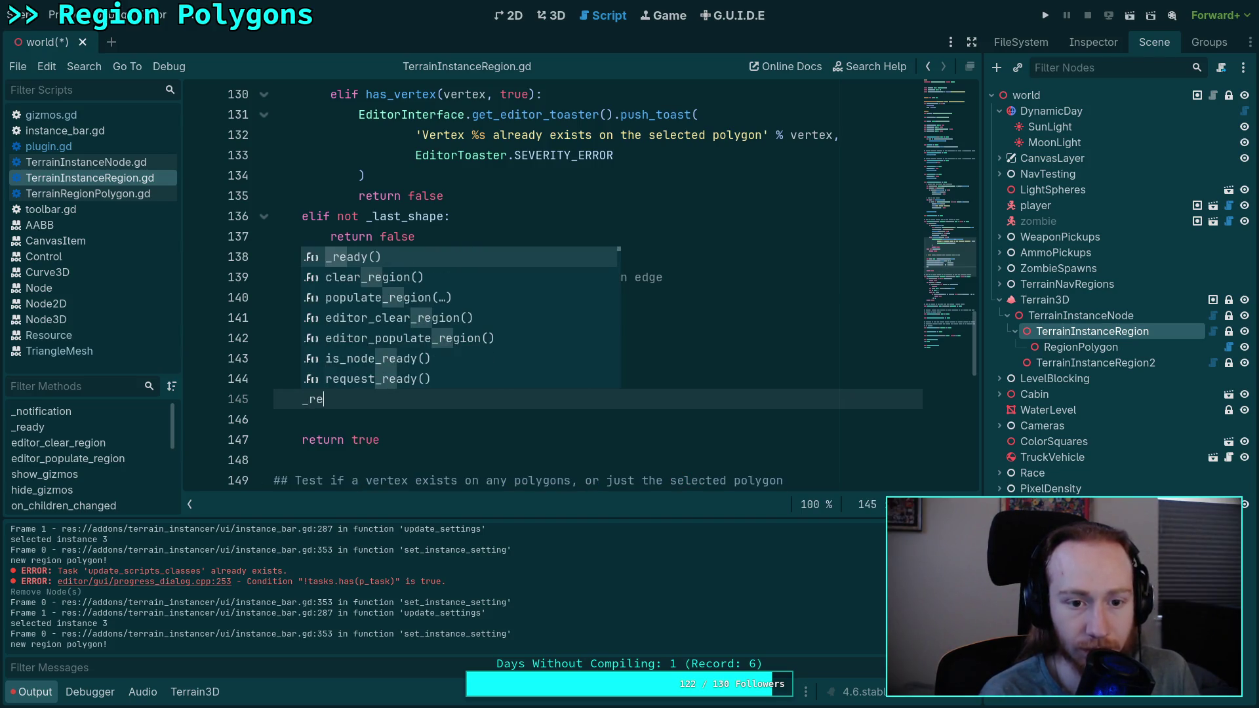
key("BackSpace")
key("BackSpace")
type("u")
key("Return")
type("= true")
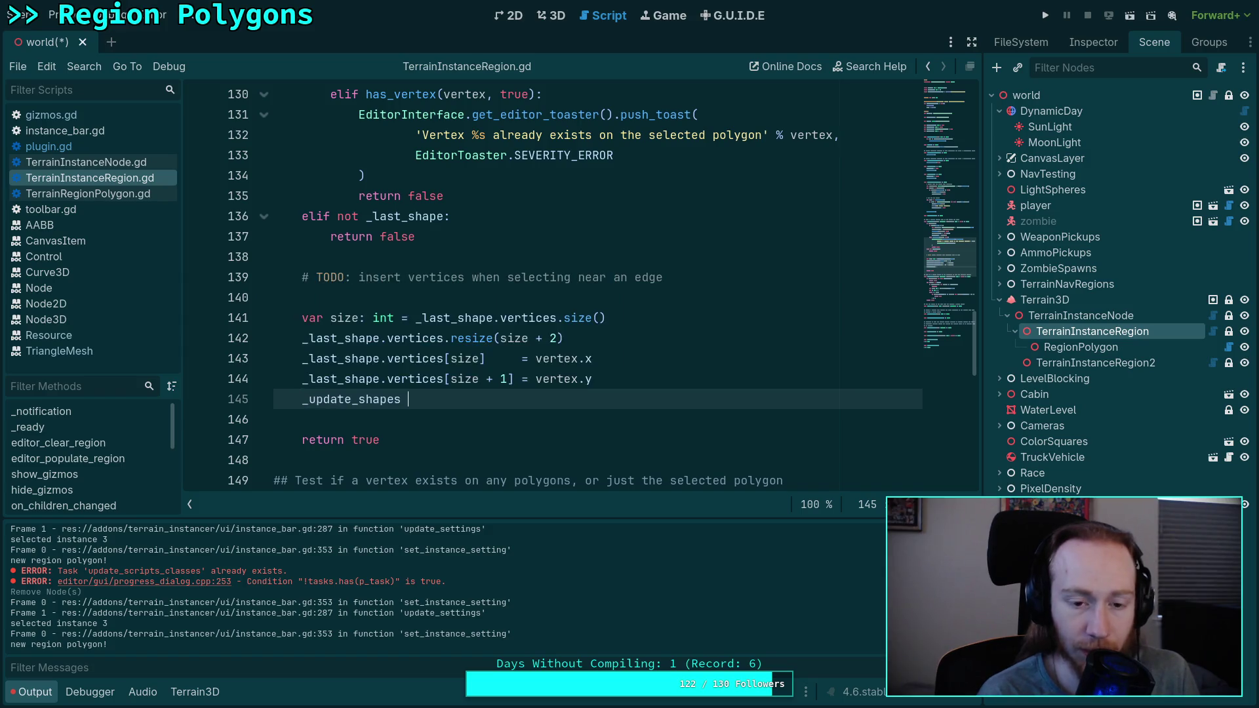
key("ctrl+s")
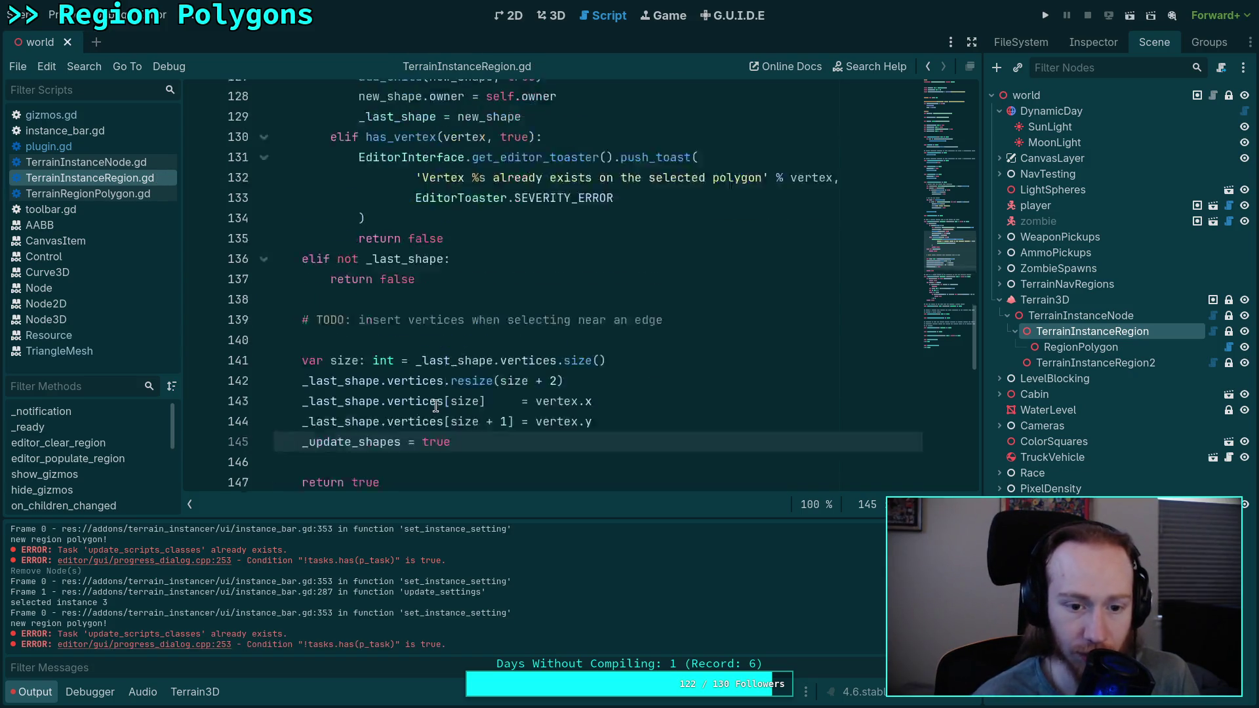
left_click(551, 15)
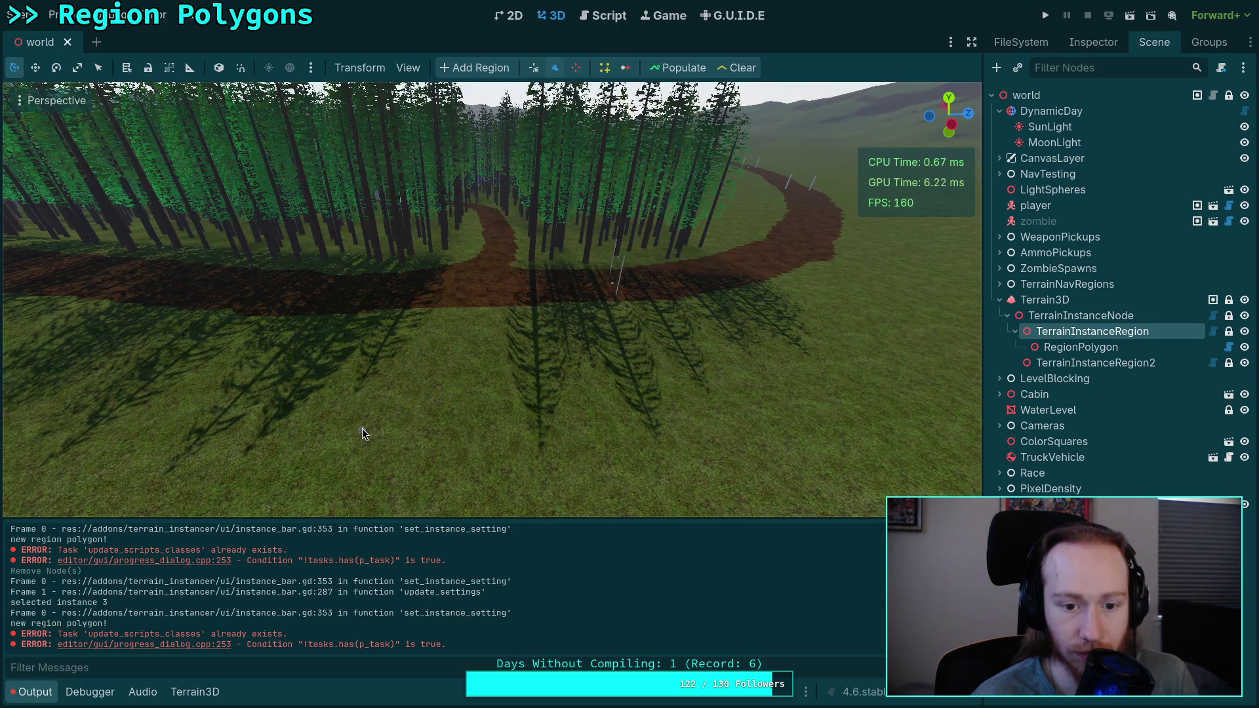
Clear the output log and inspect RegionPolygon's properties in the Inspector
left_click(1045, 299)
left_click(1092, 331)
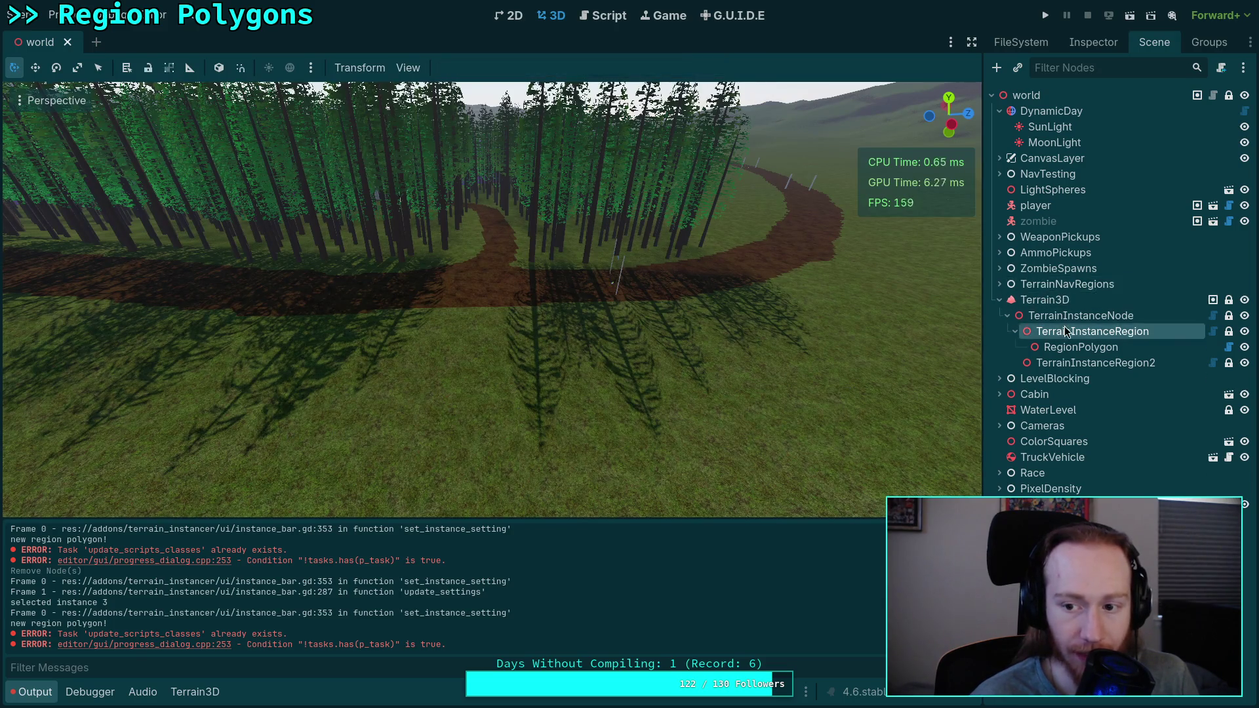
mouse_move(497, 407)
left_mouse_down()
mouse_move(596, 425)
mouse_move(620, 387)
mouse_move(588, 373)
mouse_move(371, 379)
mouse_move(468, 457)
left_mouse_up()
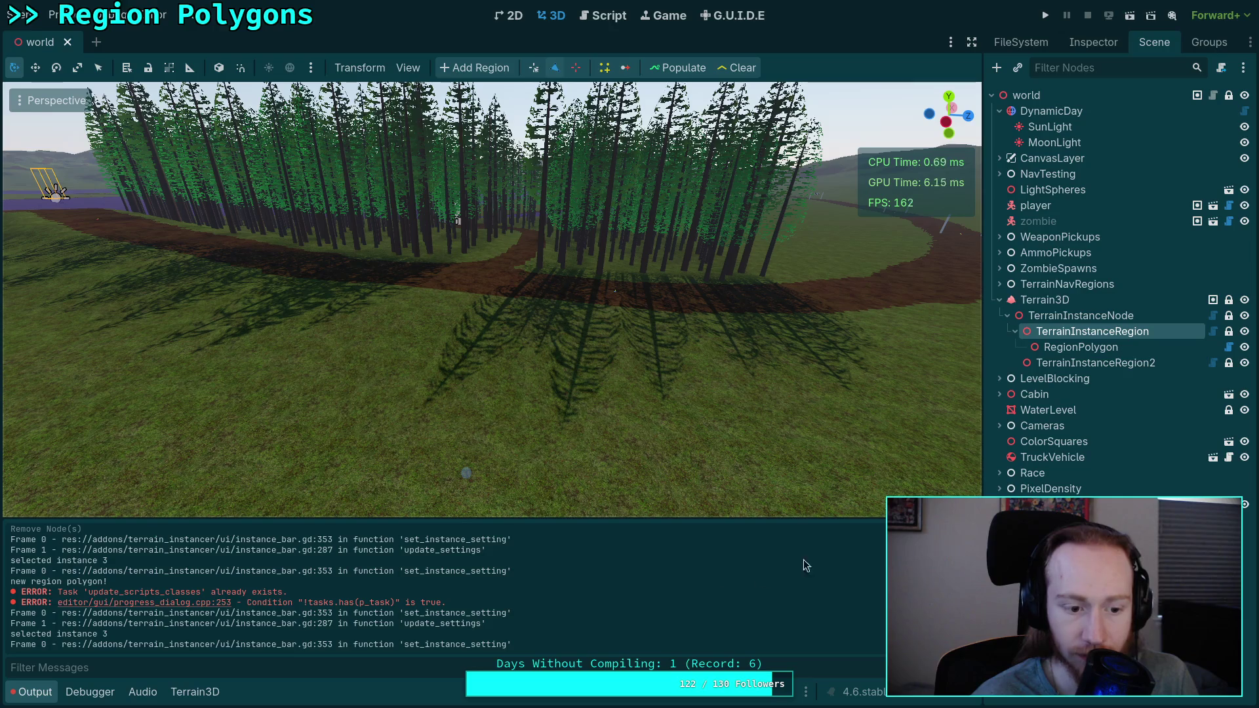
left_click(884, 543)
left_click(1081, 347)
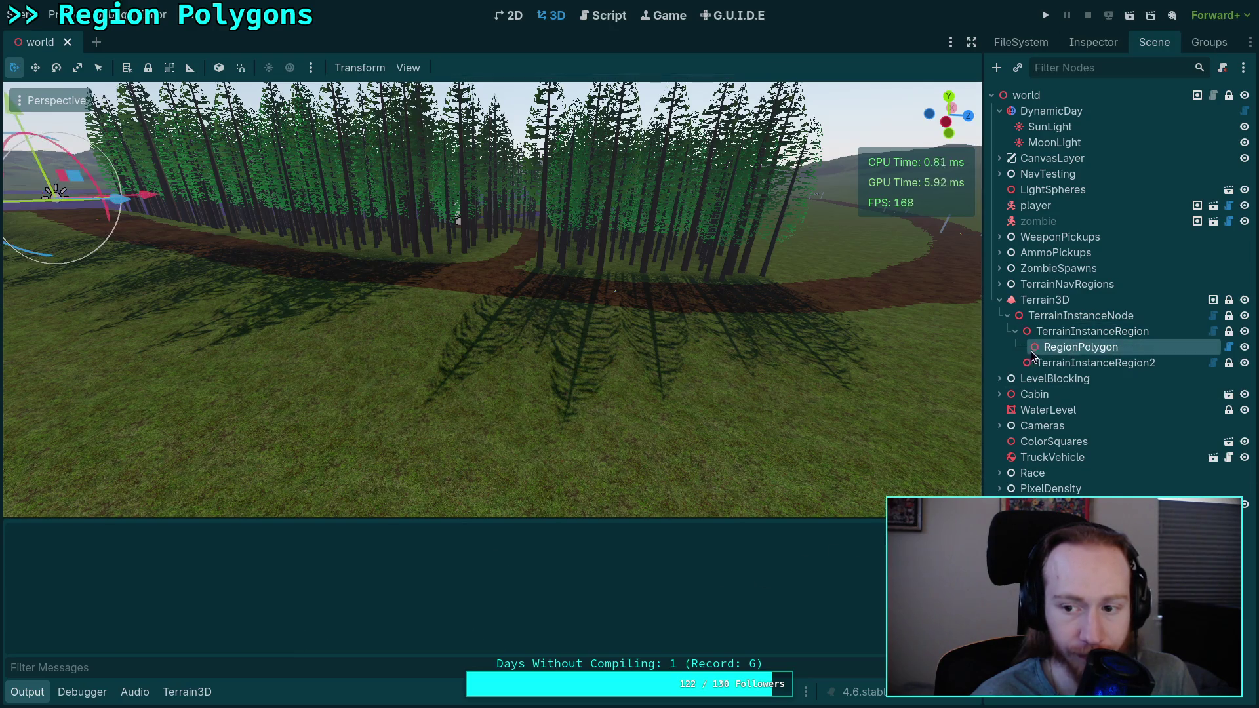
left_click(1091, 42)
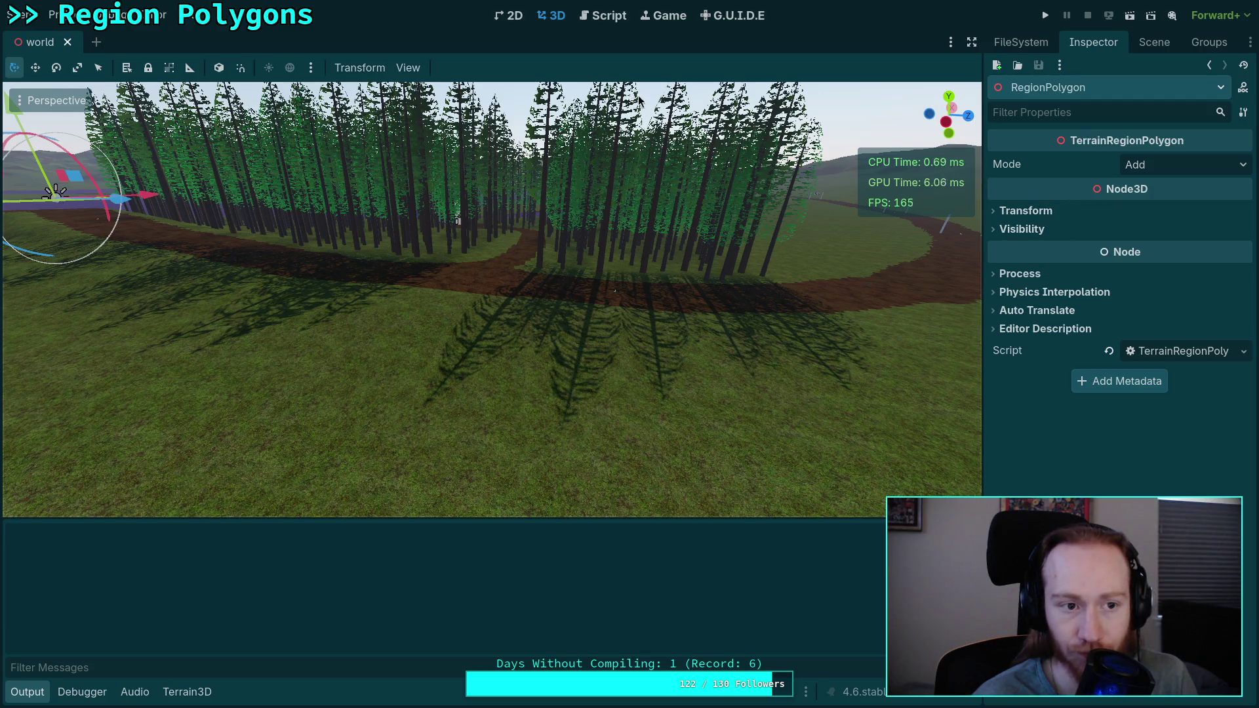
Reload the current project from the Project menu and reselect TerrainInstanceRegion
left_click(22, 15)
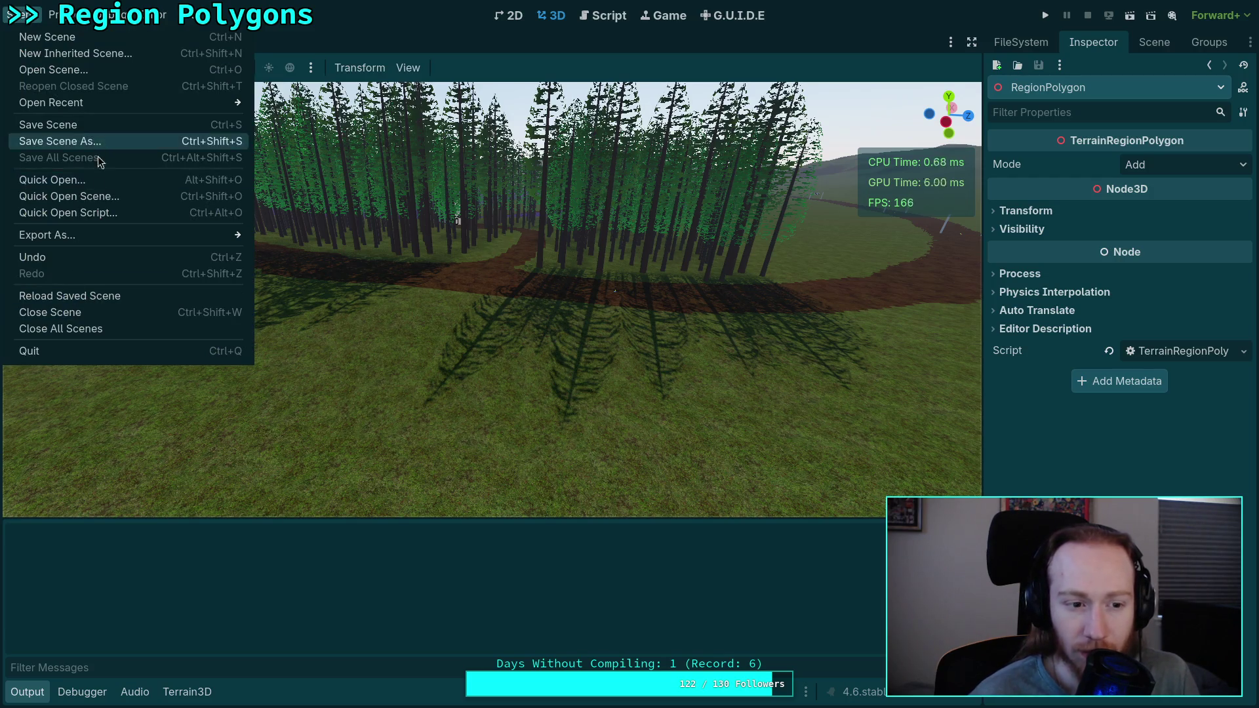
mouse_move(65, 14)
left_click(104, 187)
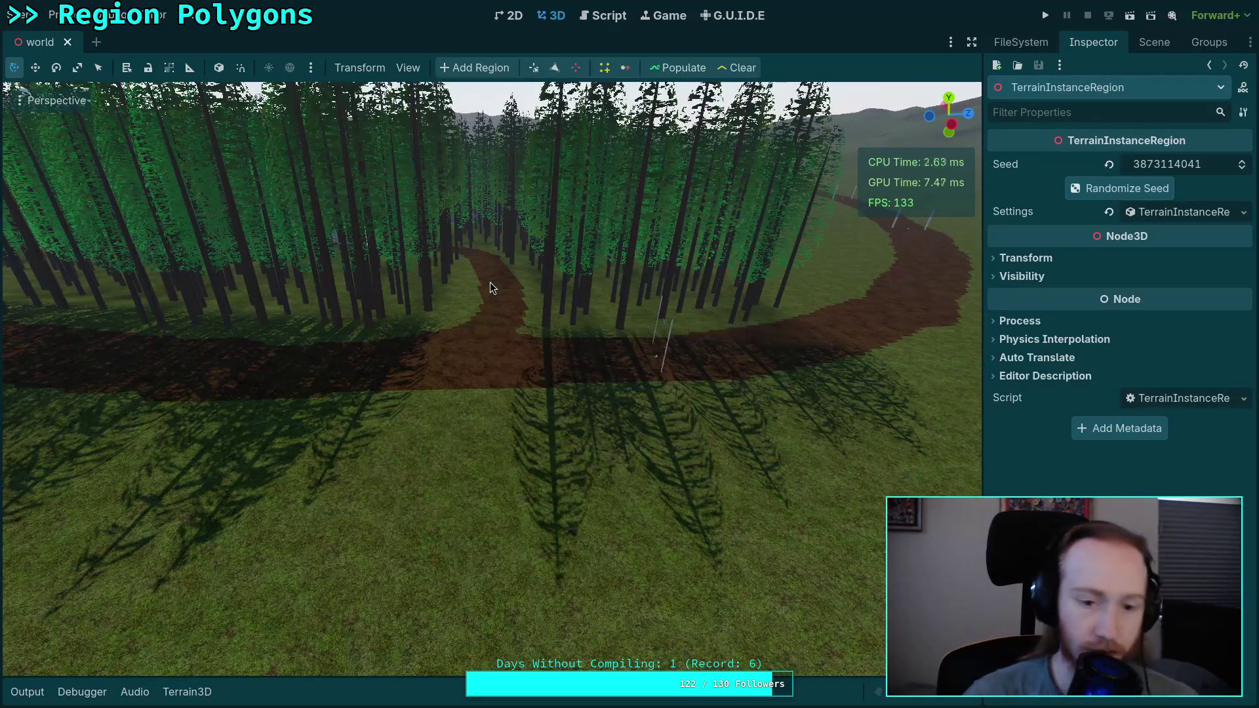
left_click(1135, 42)
left_click(1081, 347)
left_click(1090, 331)
left_click_drag(661, 341, 538, 315)
left_click_drag(348, 635, 347, 635)
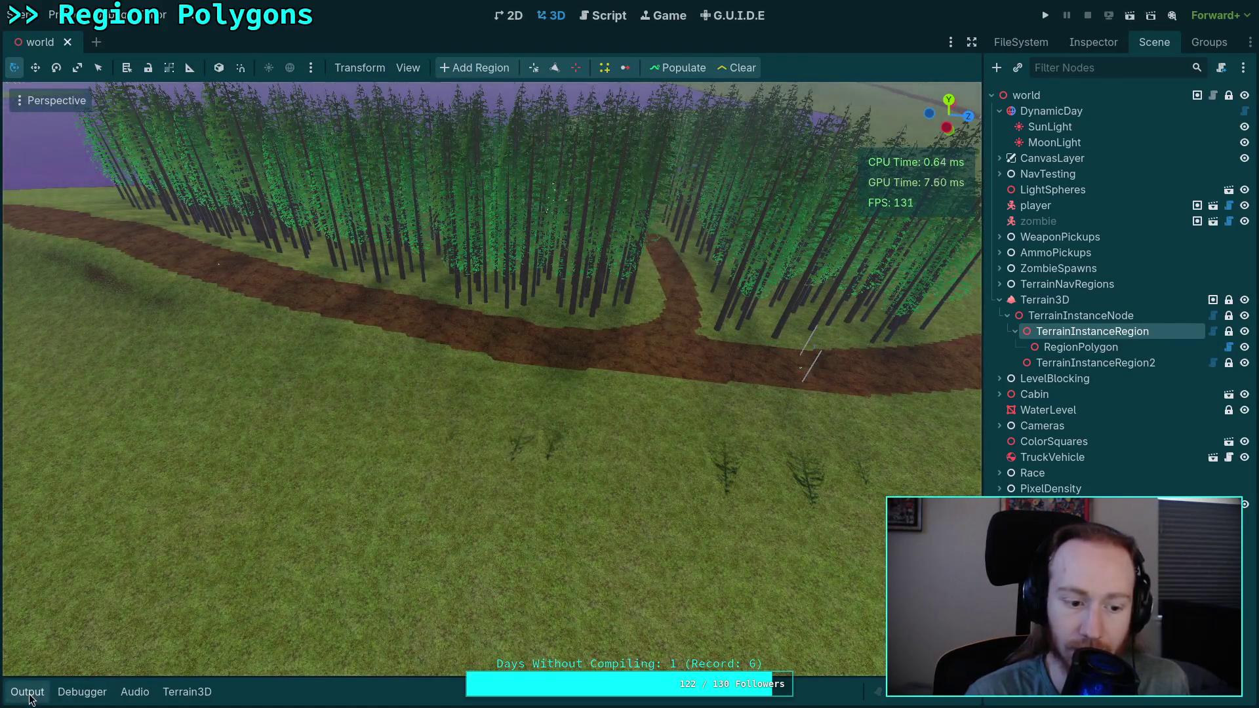
Show the Output log and delete the RegionPolygon node, confirming the prompt
left_click(27, 691)
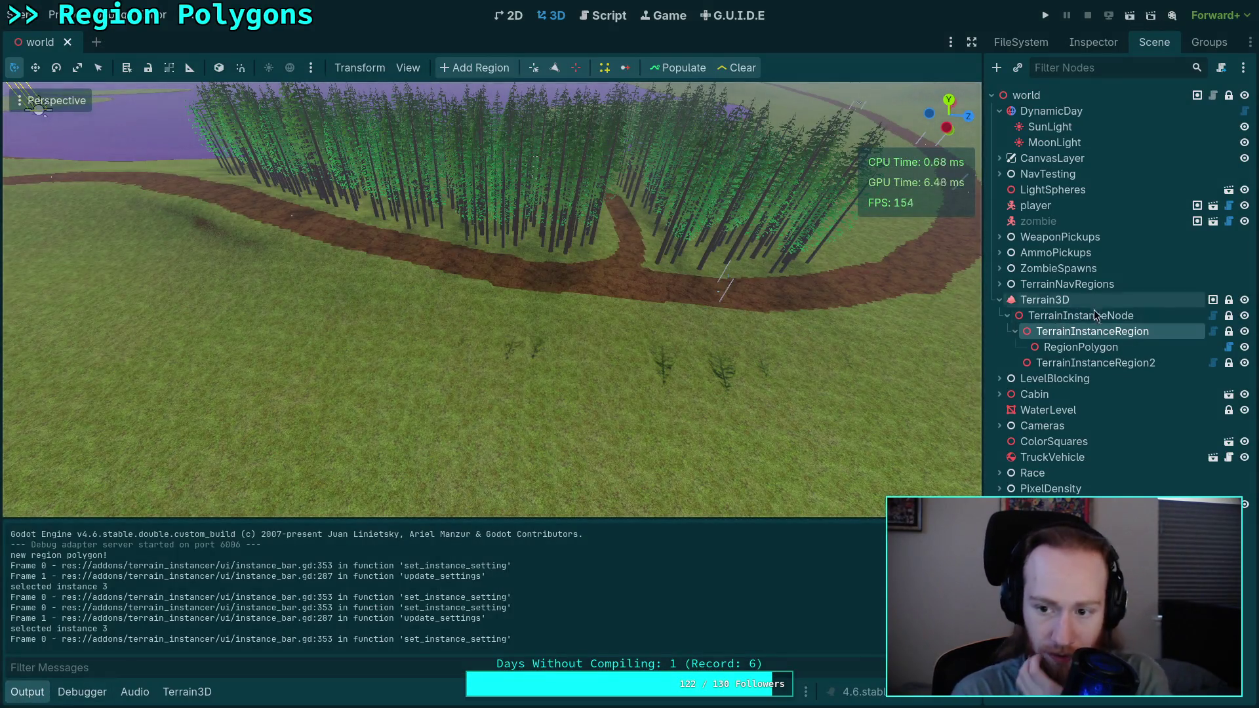
left_click(1069, 351)
key("Delete")
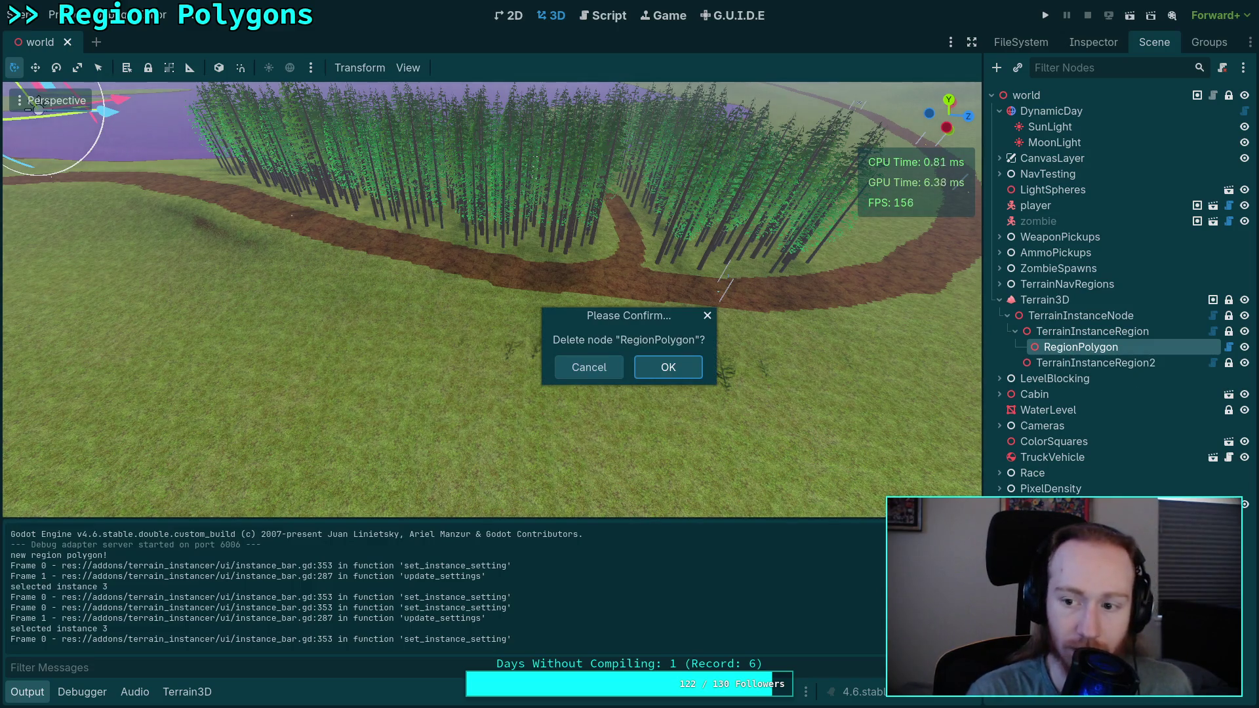
key("Return")
left_click(603, 15)
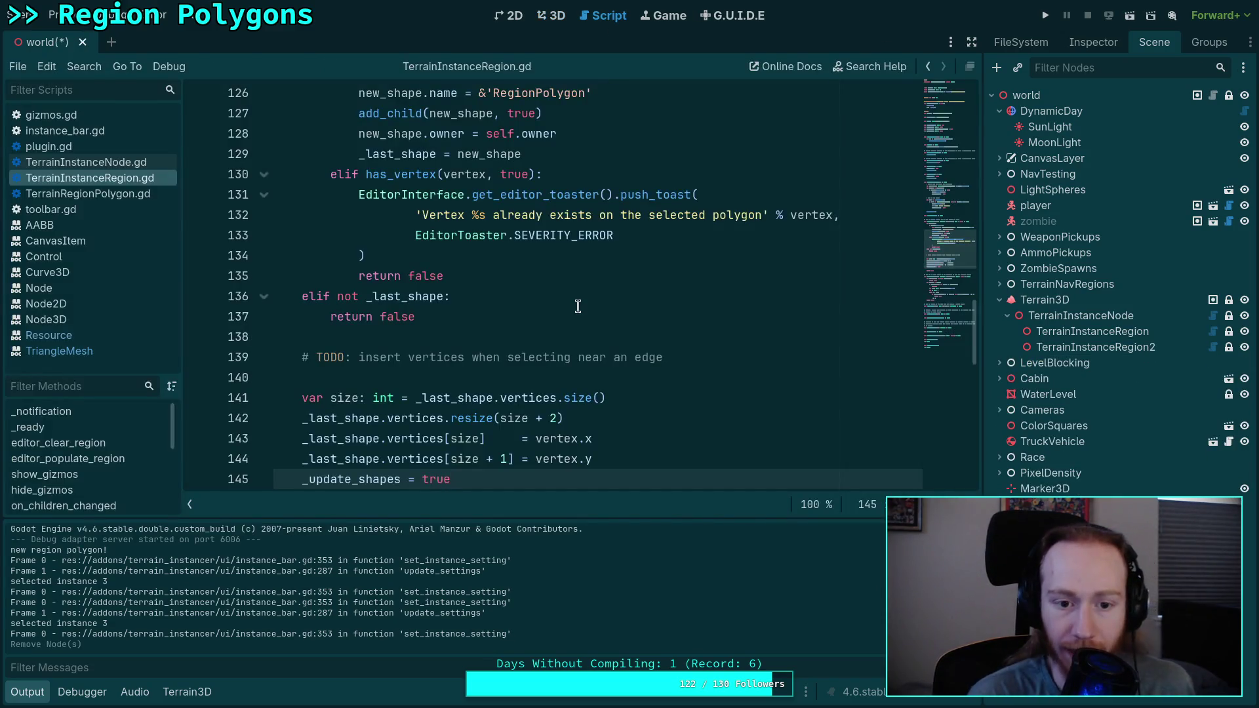
left_click(27, 691)
left_click(85, 162)
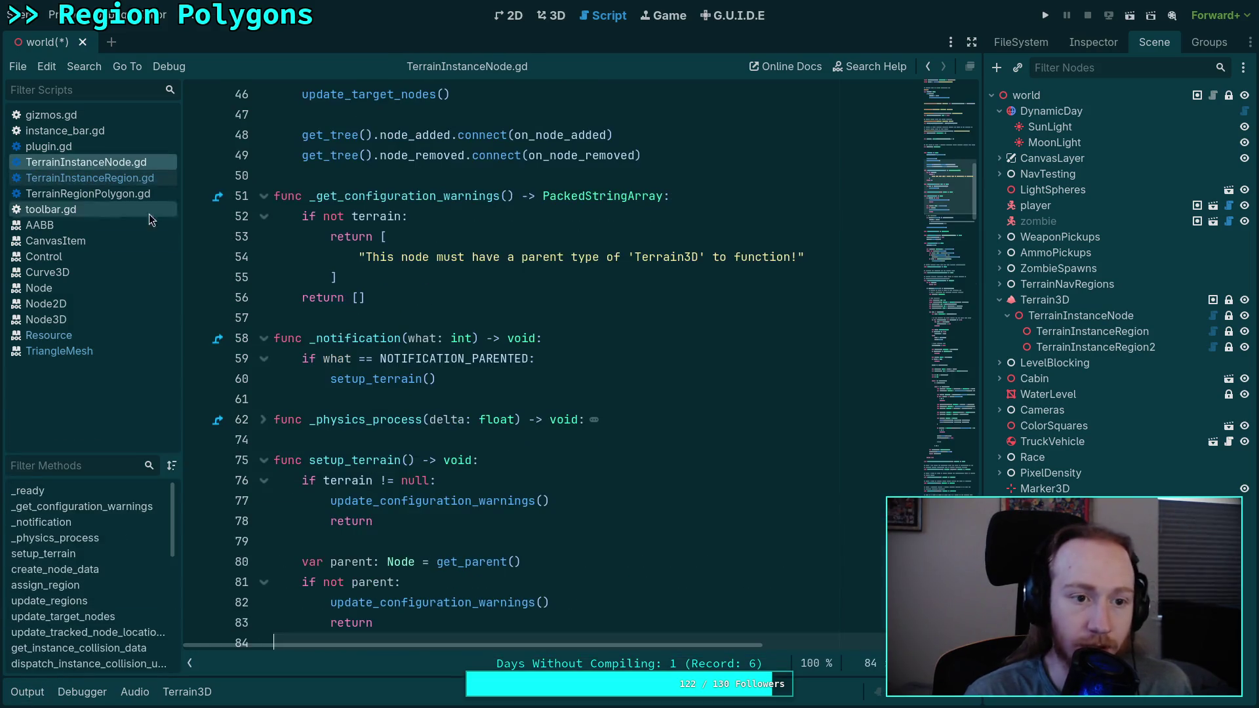
scroll(557, 482, "down", 12)
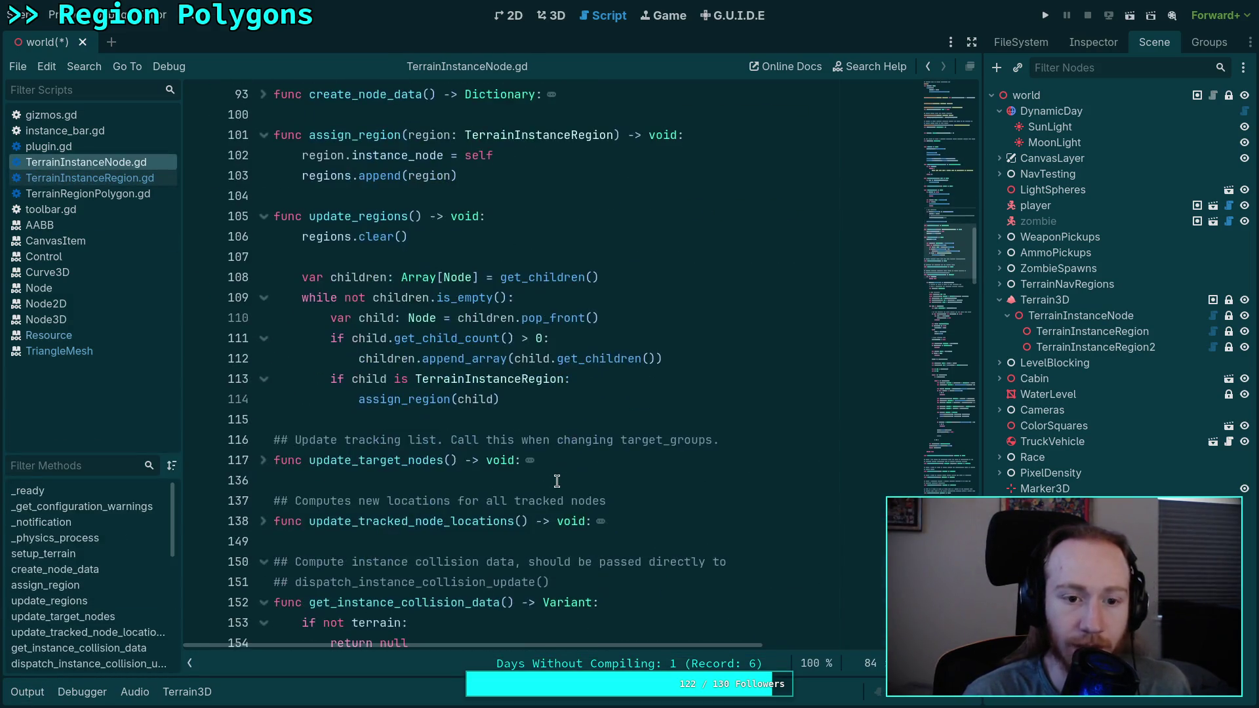
scroll(451, 418, "down", 4)
left_click(263, 359)
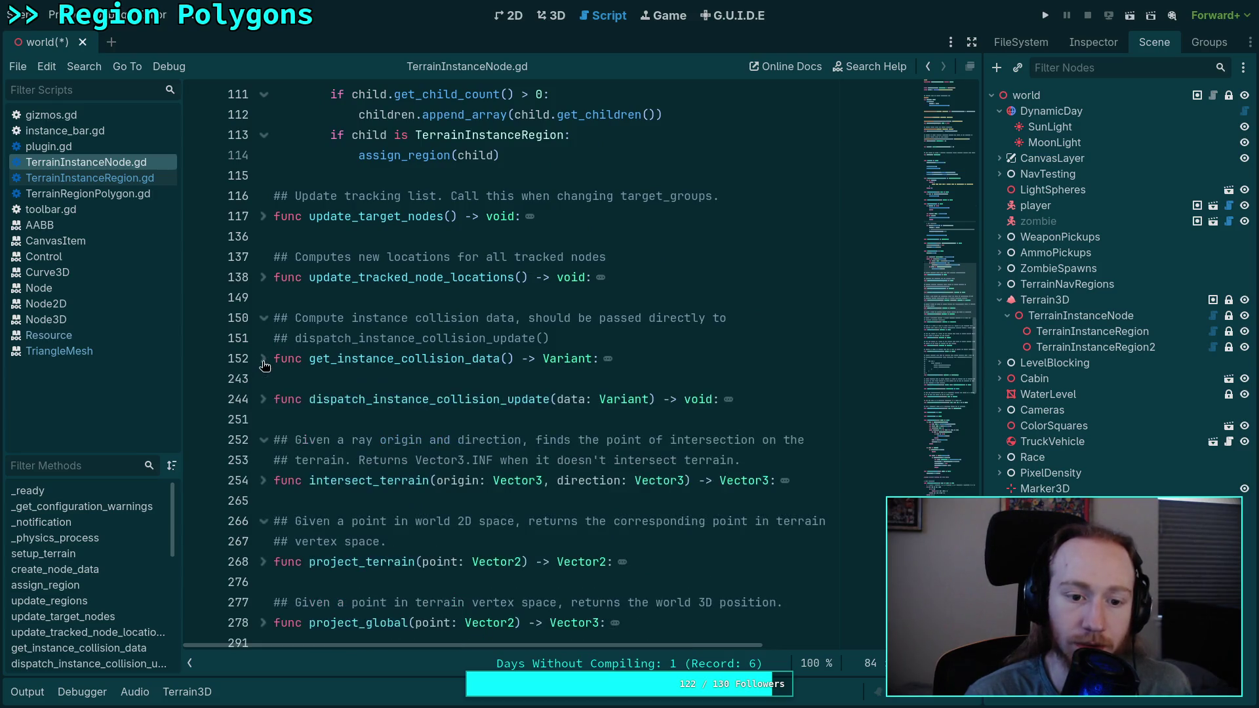
scroll(281, 451, "down", 9)
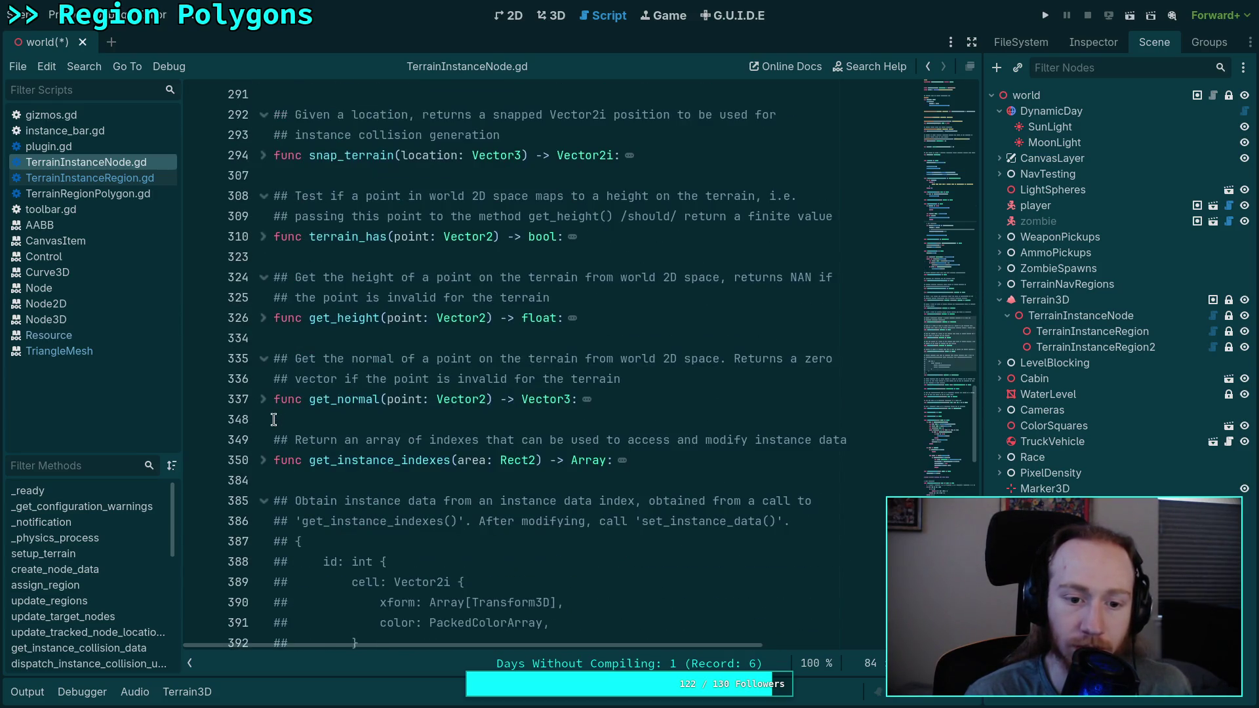
scroll(254, 459, "down", 8)
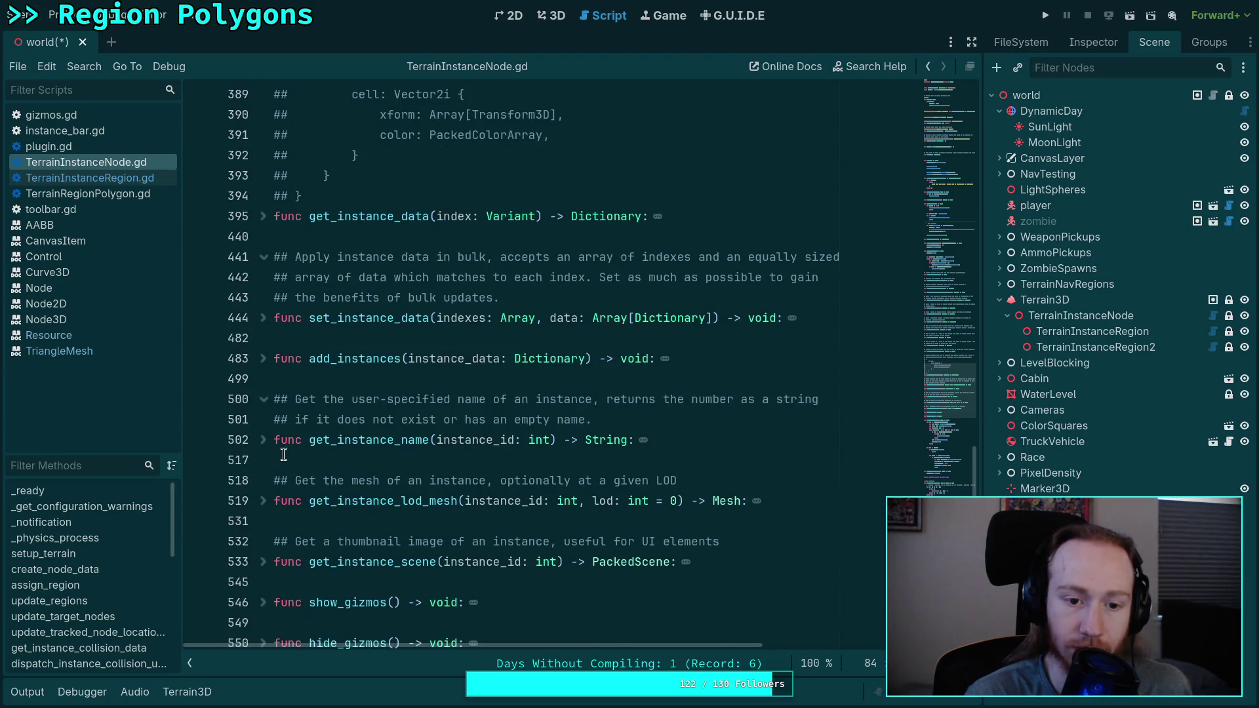
scroll(274, 402, "down", 4)
left_click(270, 439)
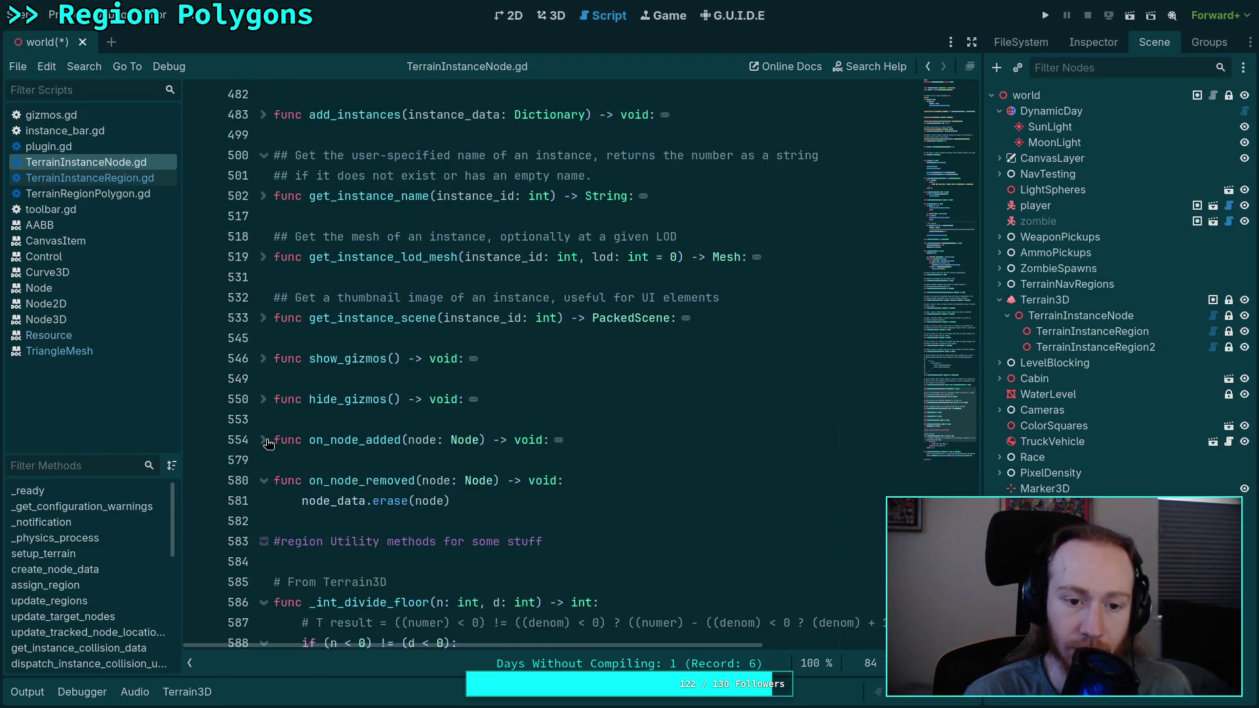
scroll(271, 440, "down", 3)
mouse_move(944, 407)
left_mouse_down()
mouse_move(955, 179)
mouse_move(947, 209)
left_mouse_up()
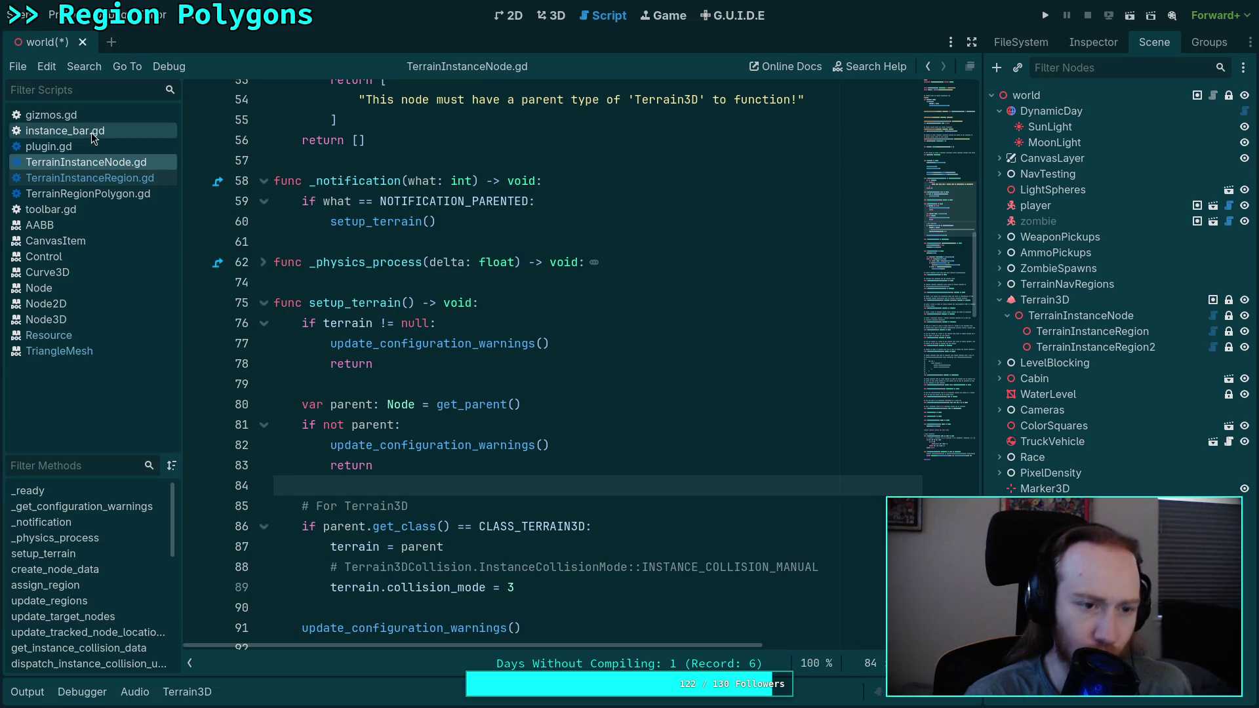
Open toolbar.gd and use Lookup Symbol to jump to the on_add_region definition
left_click(50, 209)
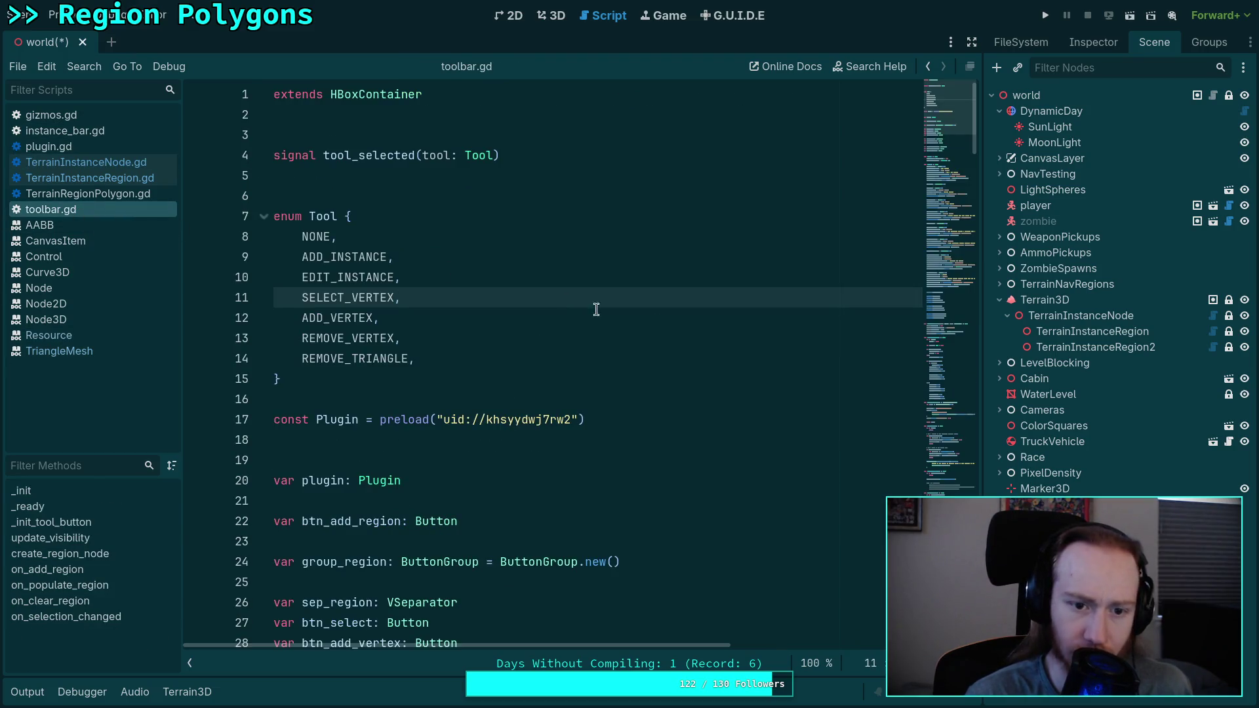
scroll(683, 356, "down", 10)
scroll(683, 356, "down", 20)
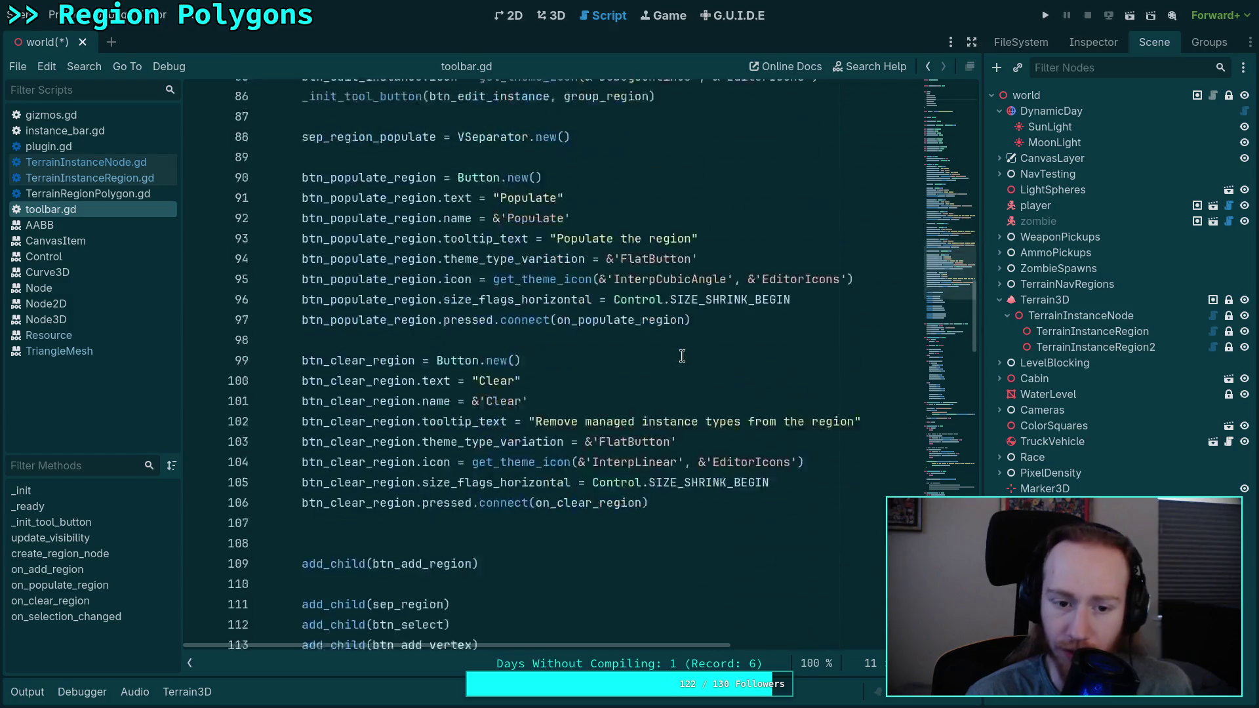
scroll(682, 356, "up", 5)
scroll(683, 356, "up", 15)
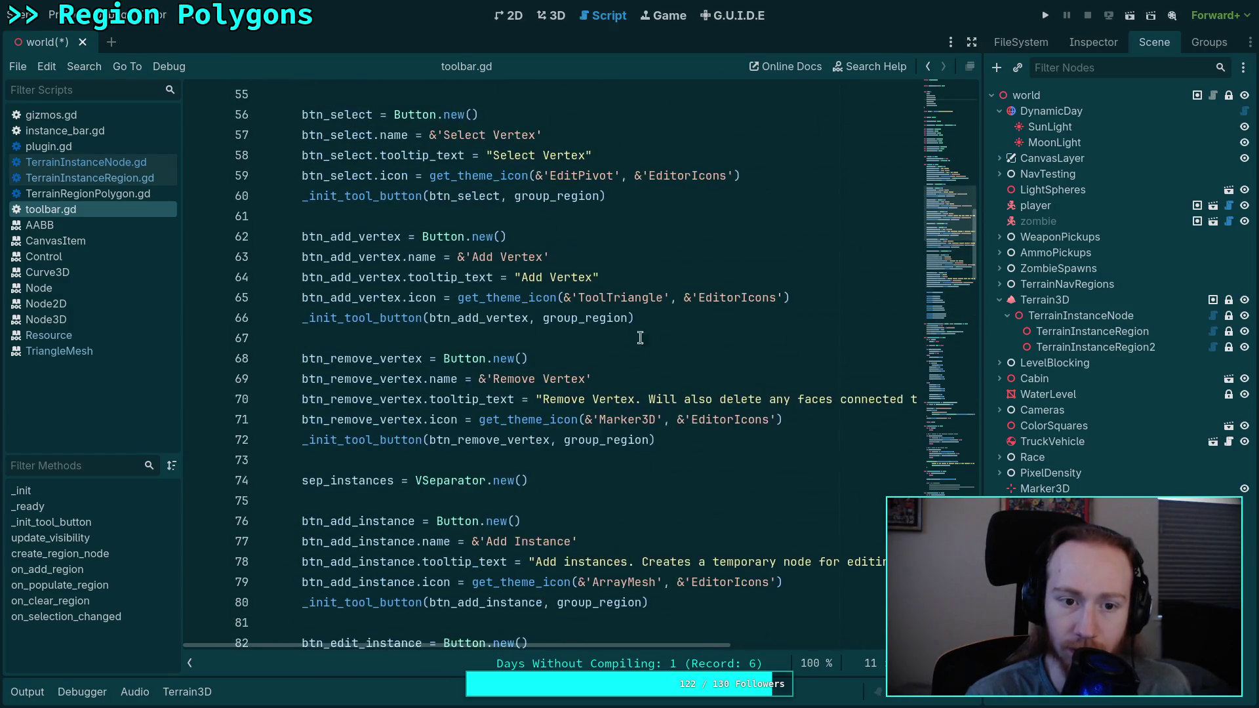
left_click(564, 277)
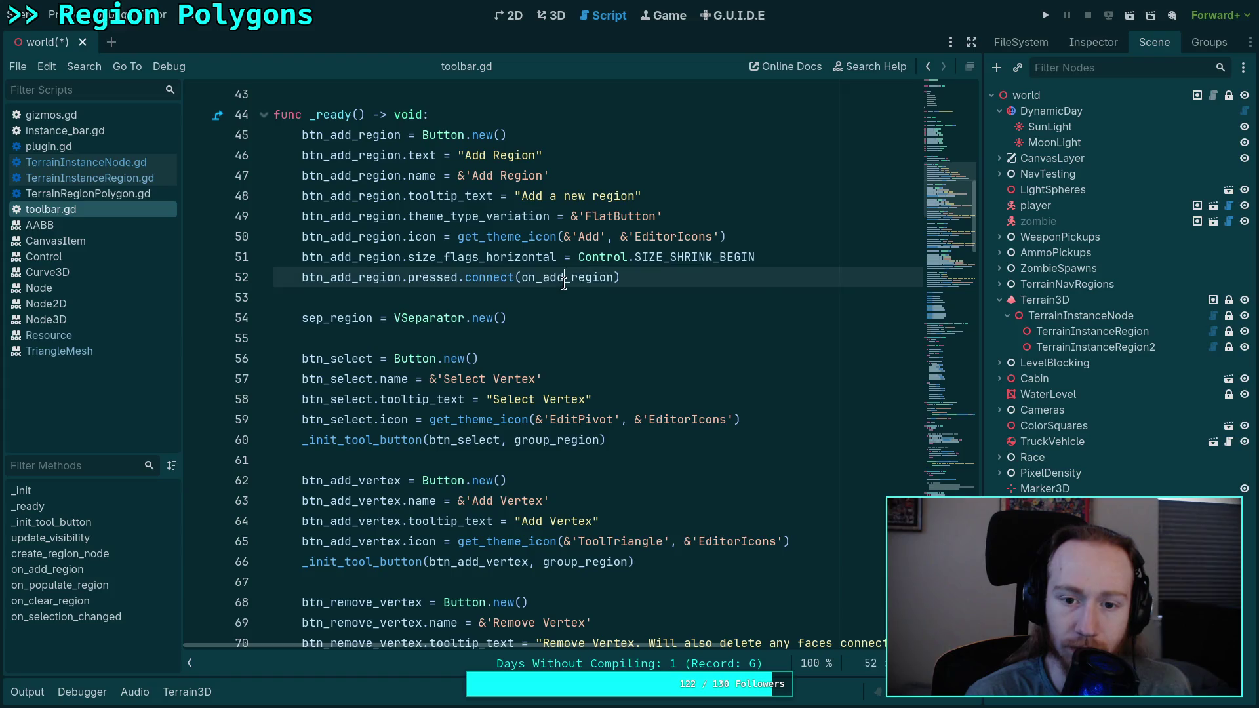
right_click(564, 277)
left_click(617, 561)
scroll(516, 388, "down", 4)
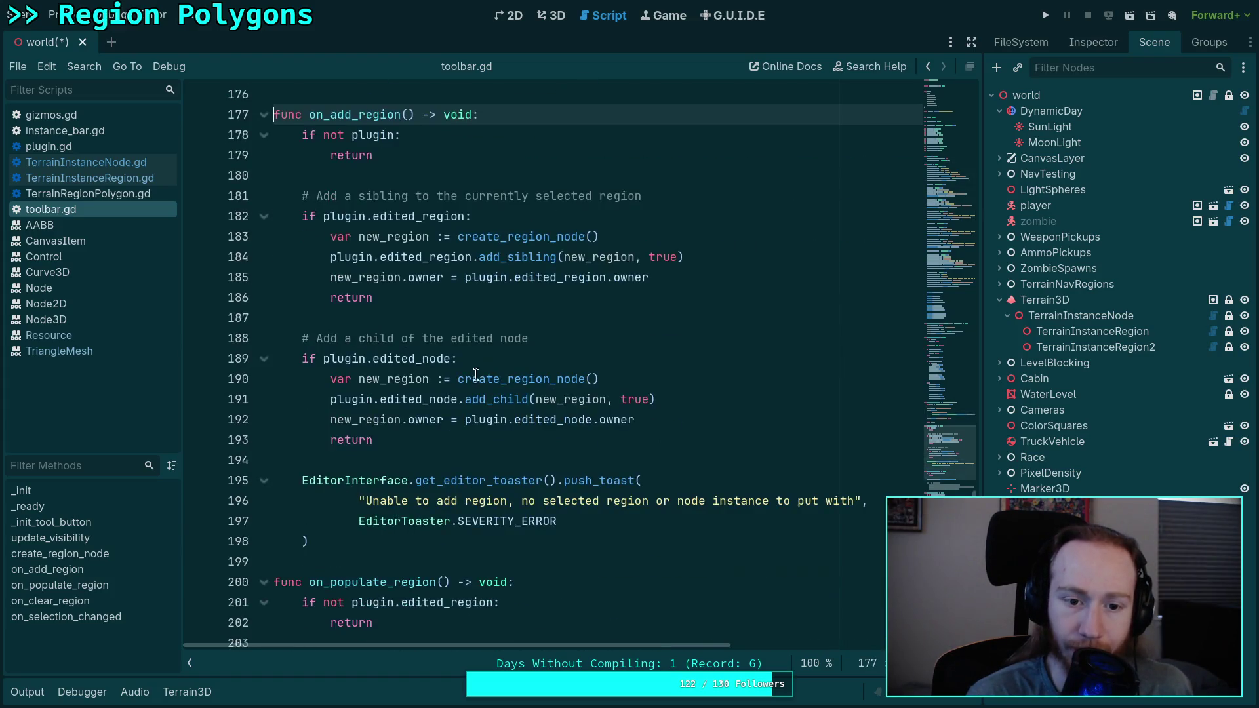
scroll(499, 396, "up", 1)
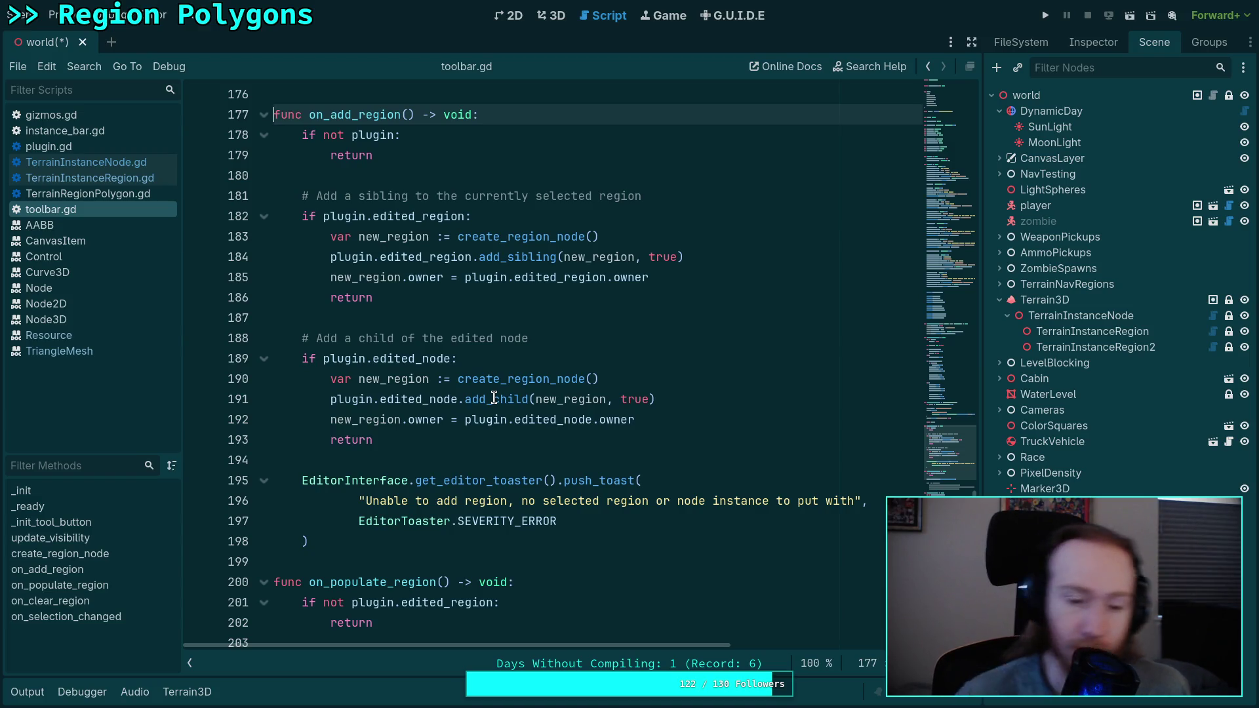
scroll(494, 397, "down", 8)
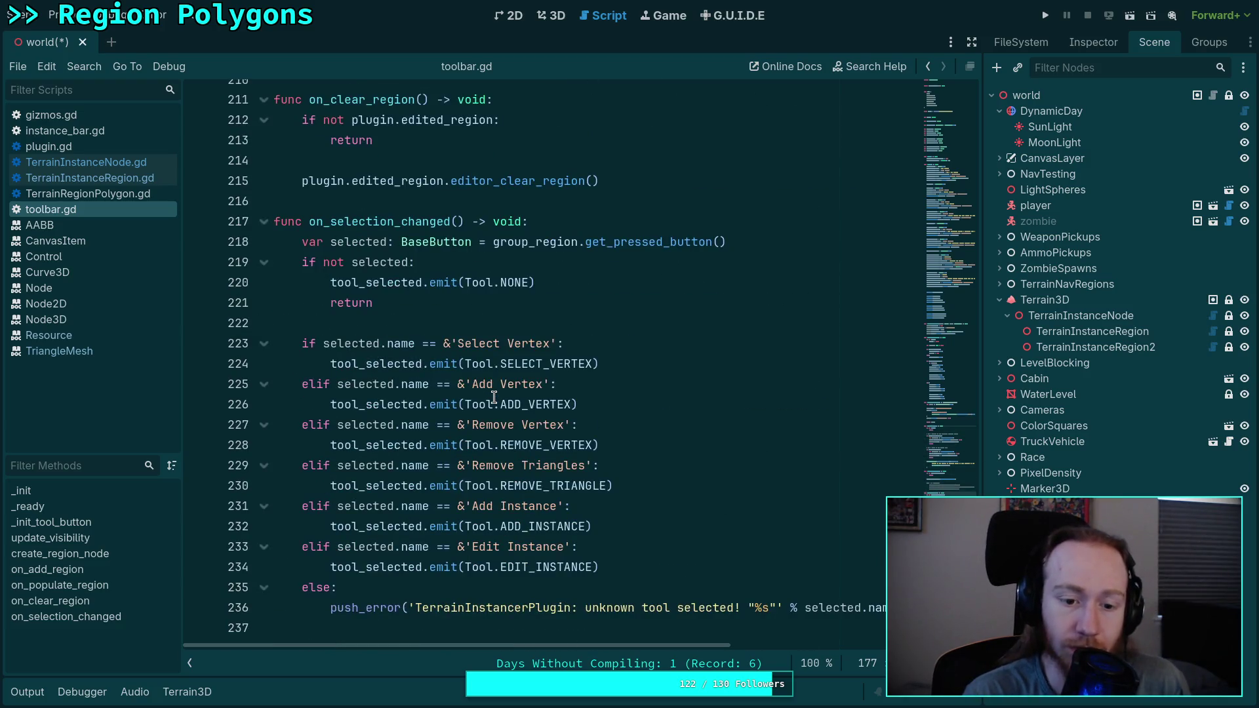
scroll(494, 398, "up", 14)
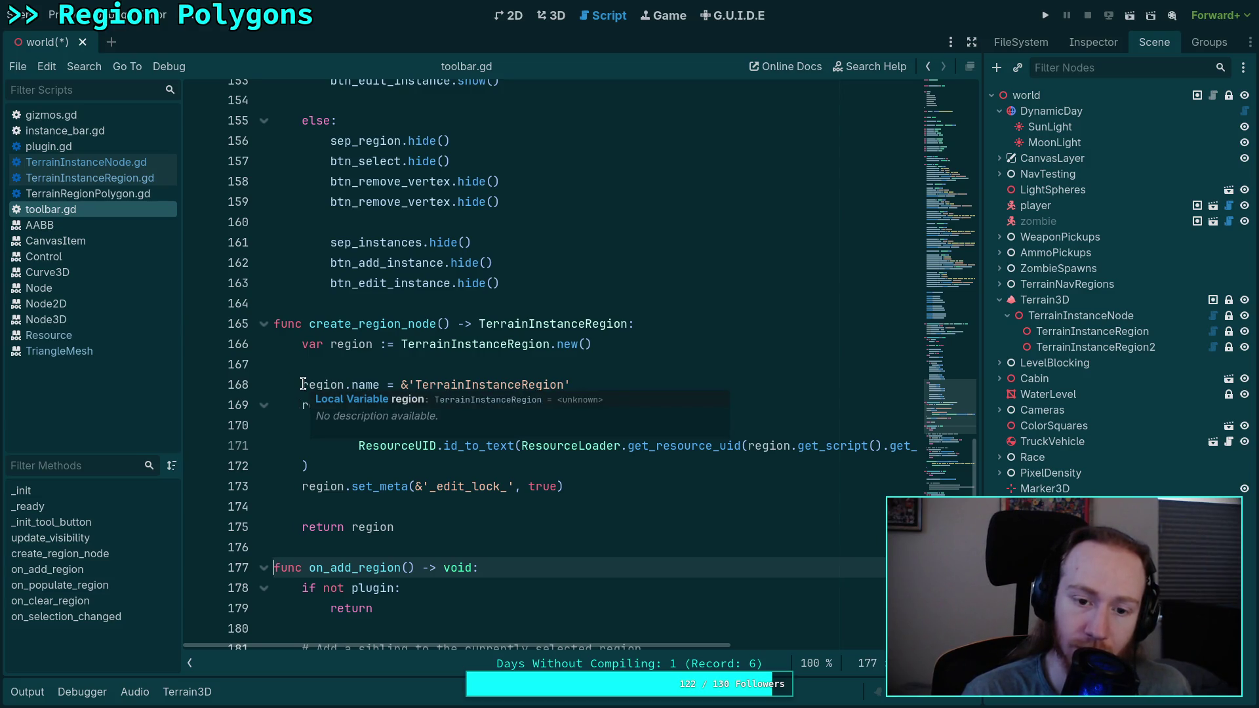
Copy the two region.set_meta calls from create_region_node (lines 169–173)
left_click(303, 384)
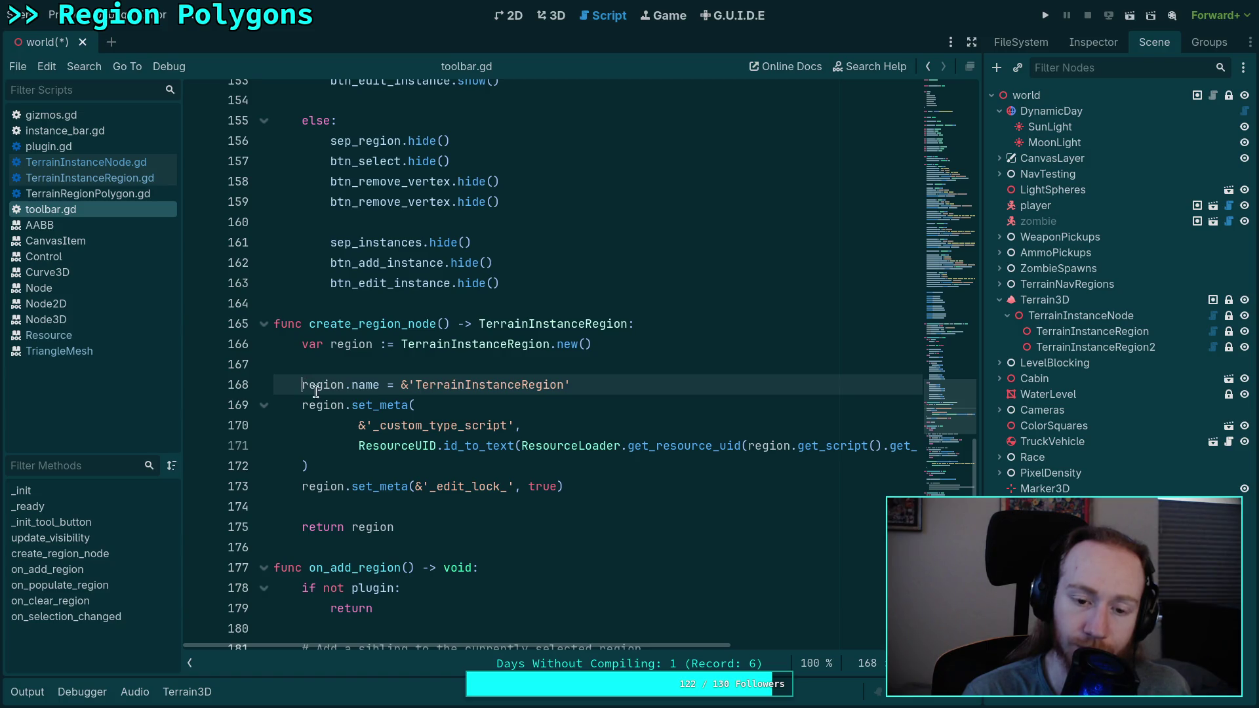
mouse_move(679, 648)
left_mouse_down()
mouse_move(806, 648)
mouse_move(678, 648)
left_mouse_up()
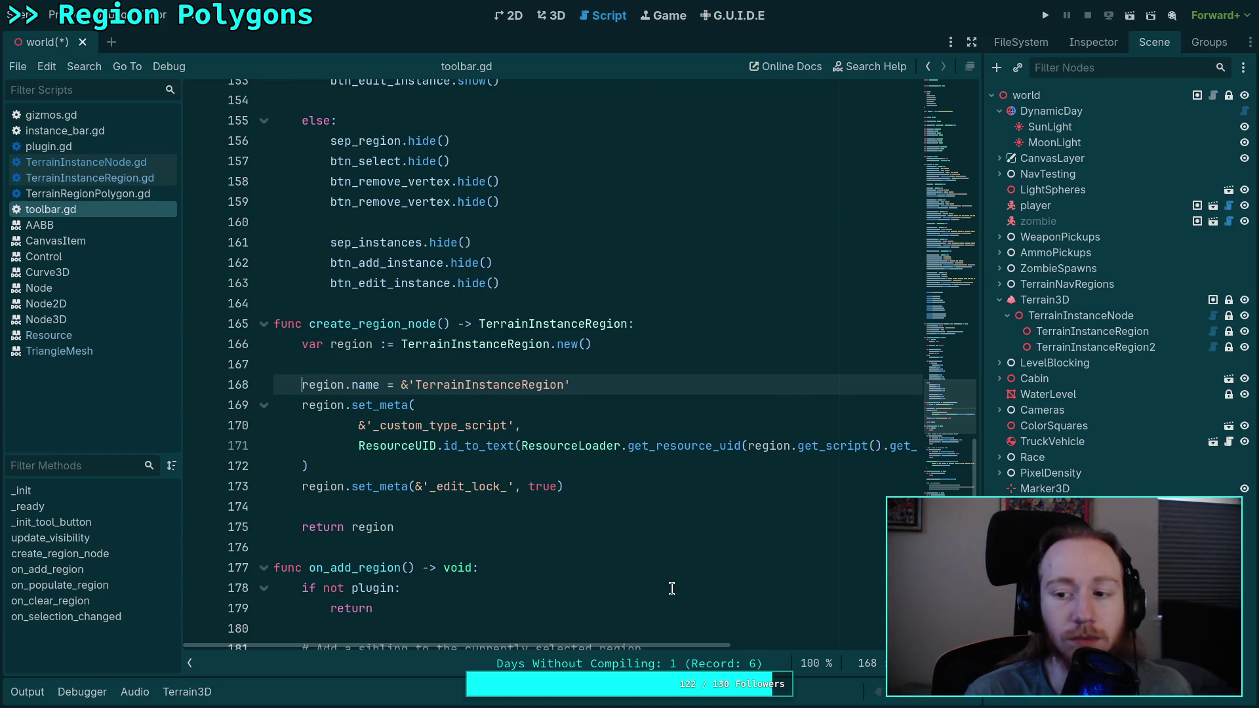
left_click_drag(594, 485, 303, 406)
right_click(319, 406)
left_click(452, 477)
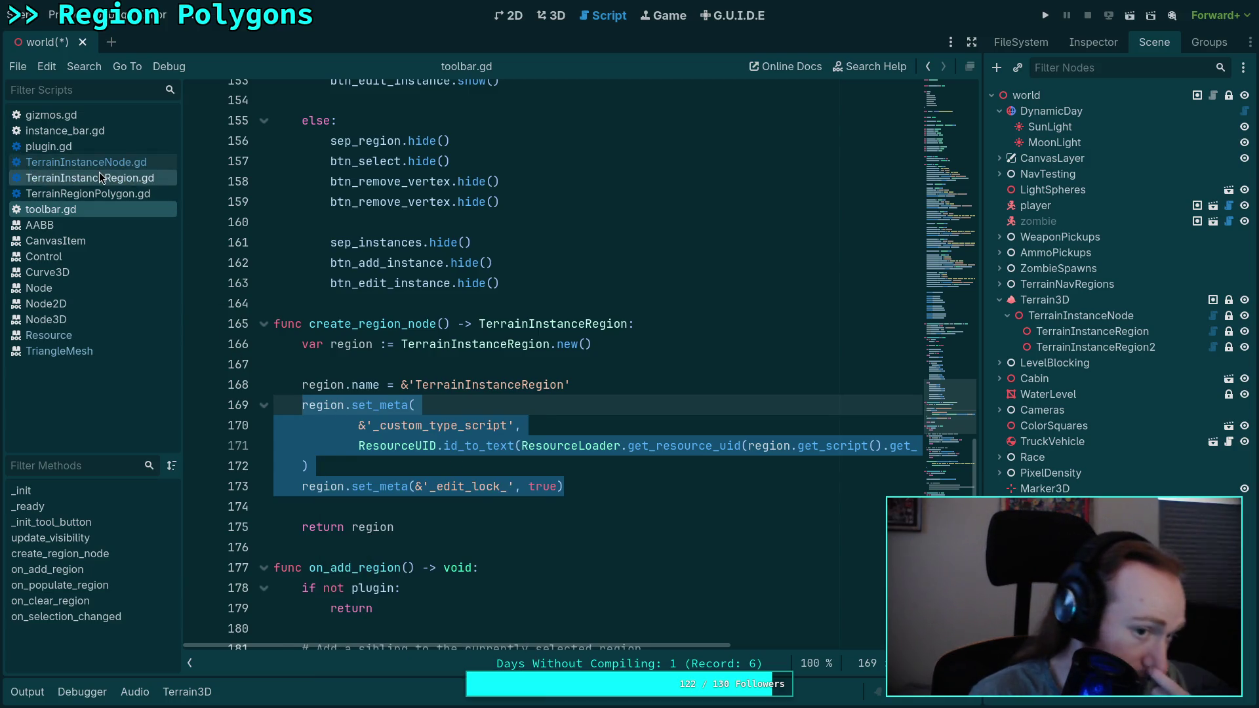
left_click(130, 182)
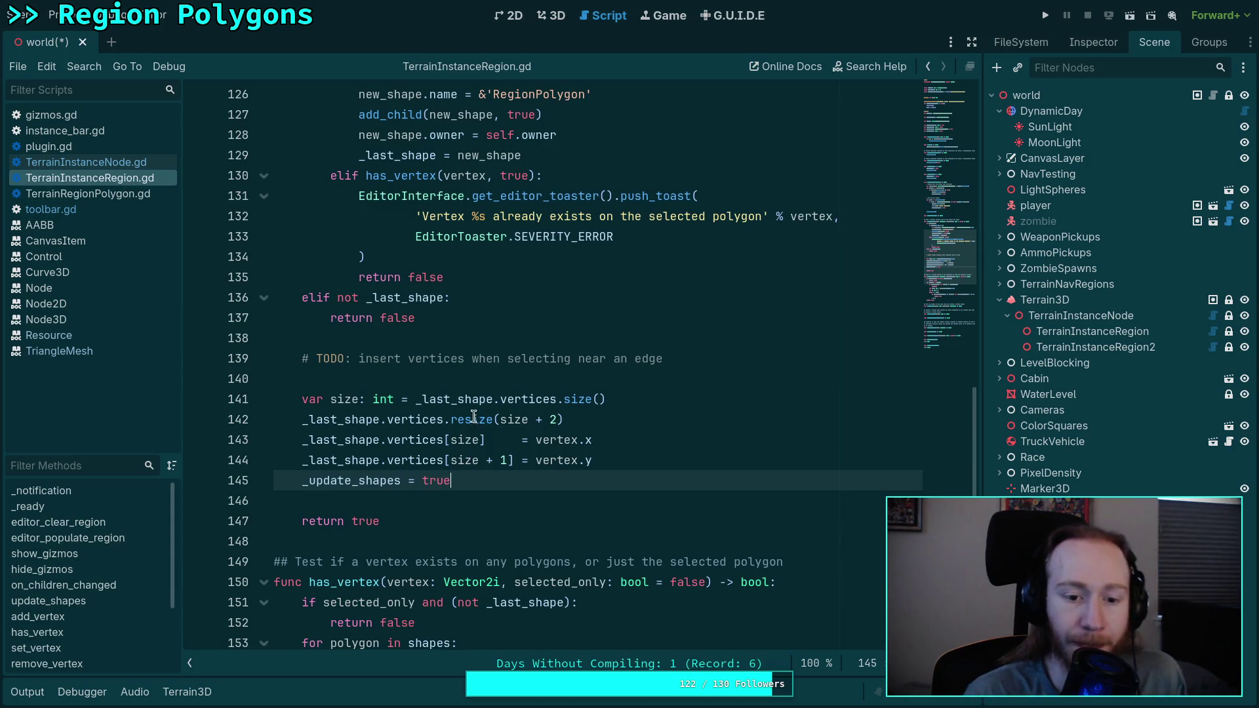
Scroll through TerrainInstanceRegion.gd, then switch to the TerrainRegionPolygon.gd script
scroll(541, 395, "down", 4)
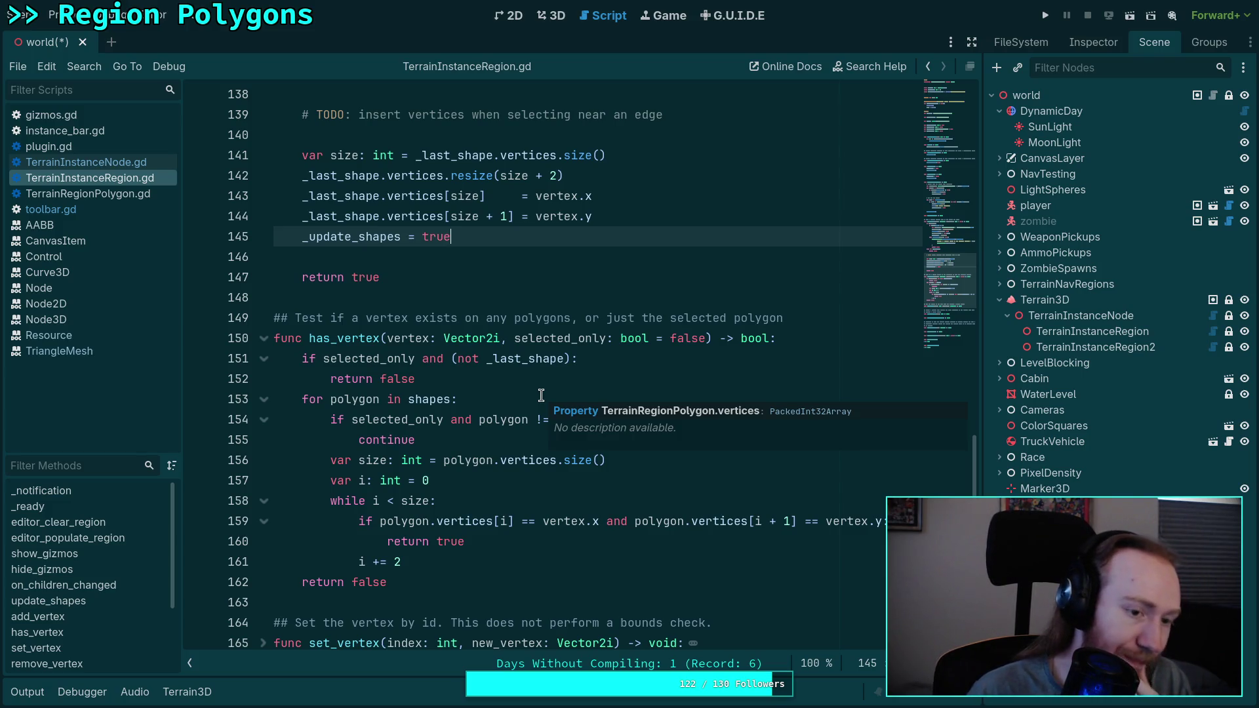
left_click(122, 192)
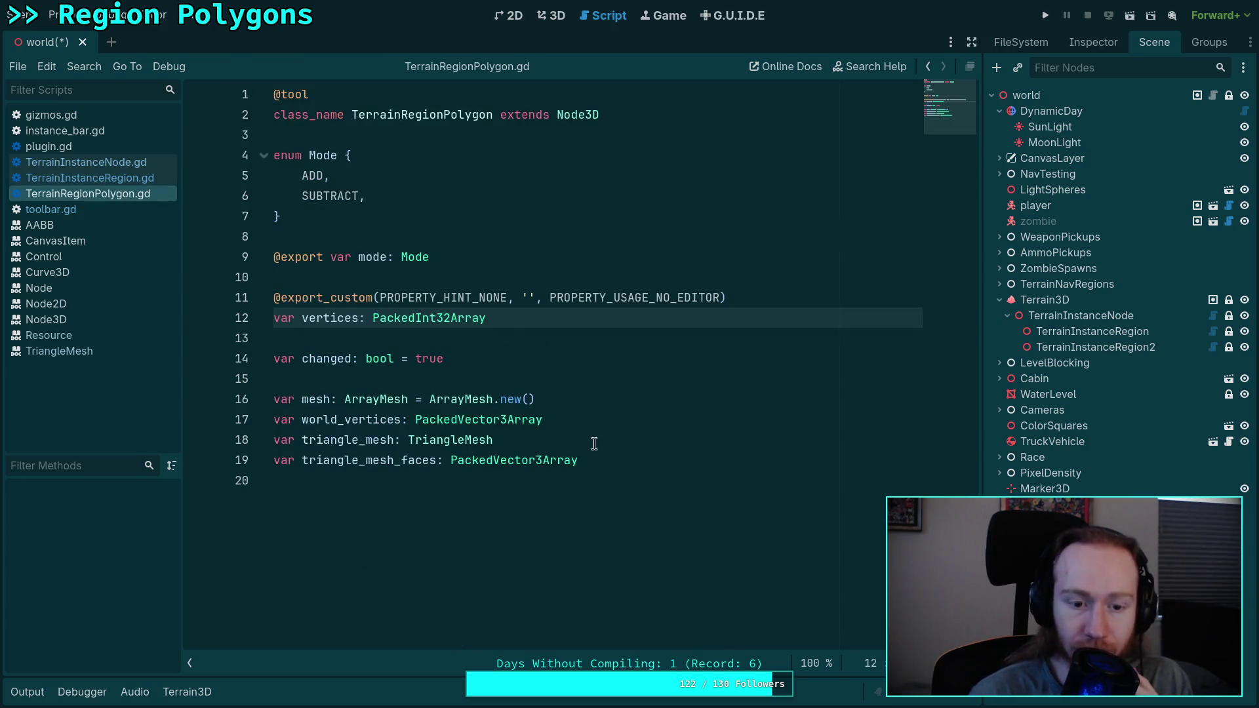
Add a _ready() -> void function at the end of TerrainRegionPolygon.gd and paste the set_meta calls into it
left_click(667, 496)
key("Return")
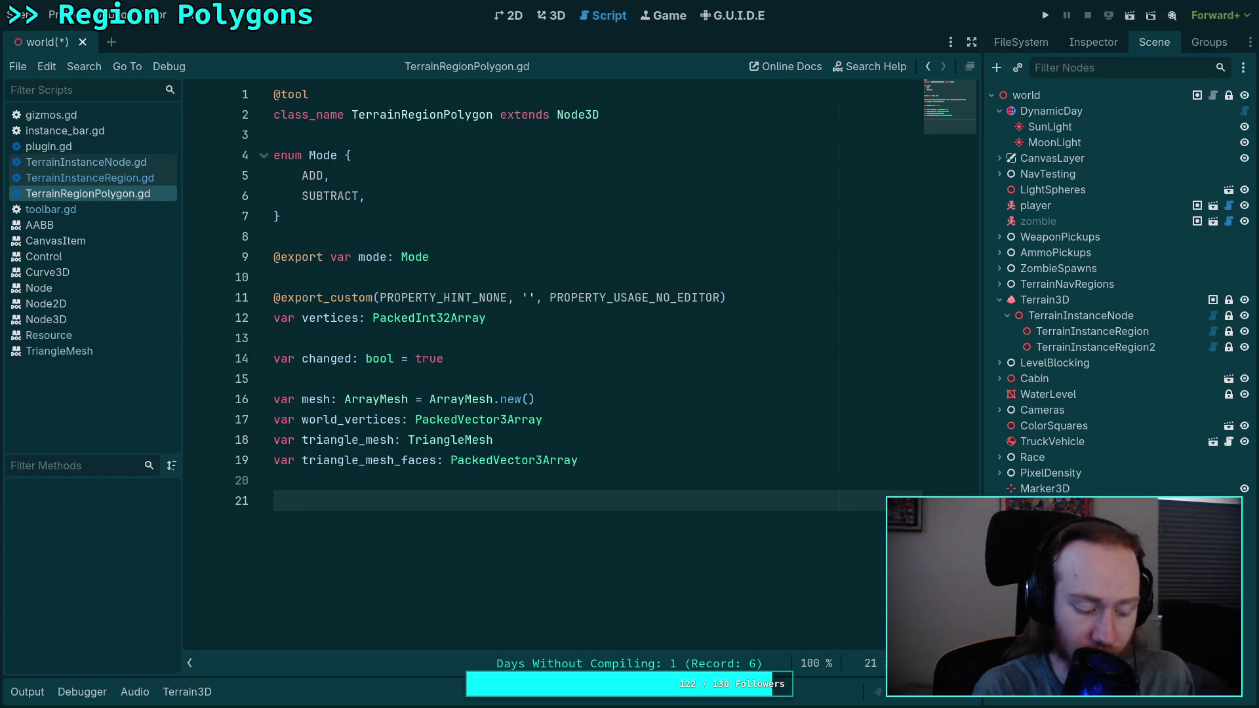
type("v")
key("BackSpace")
key("BackSpace")
key("BackSpace")
type("f")
key("Return")
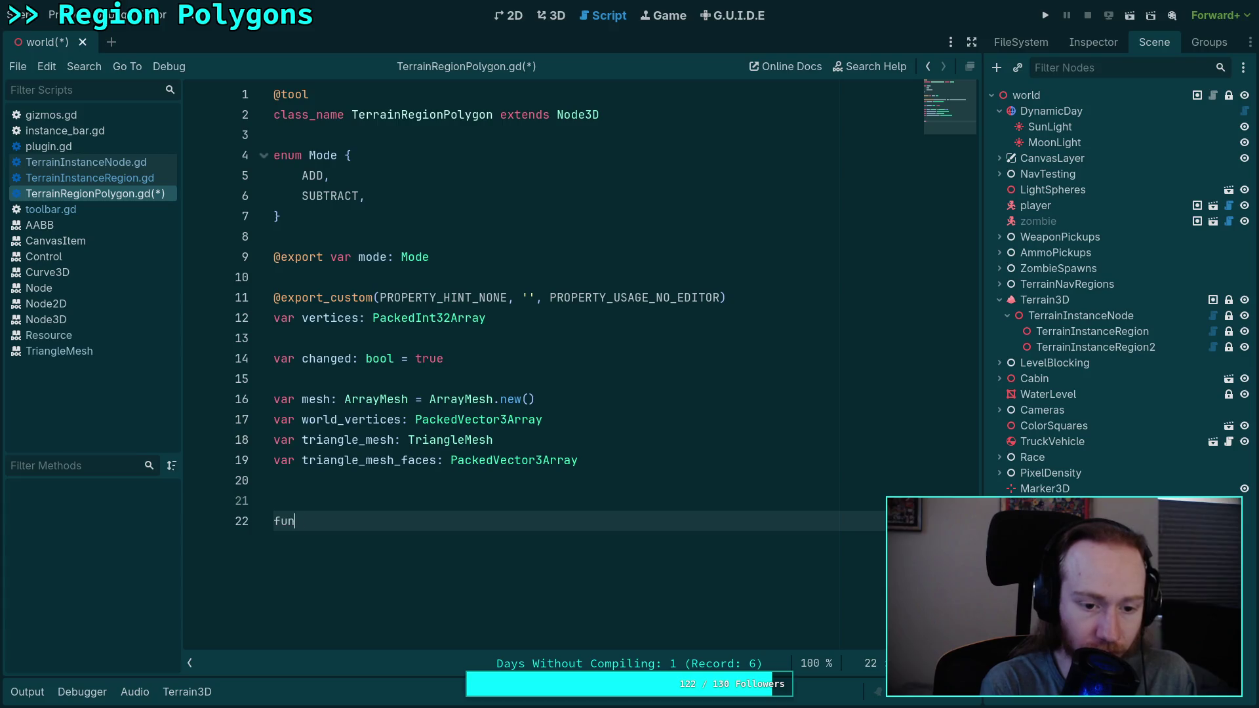
type("e")
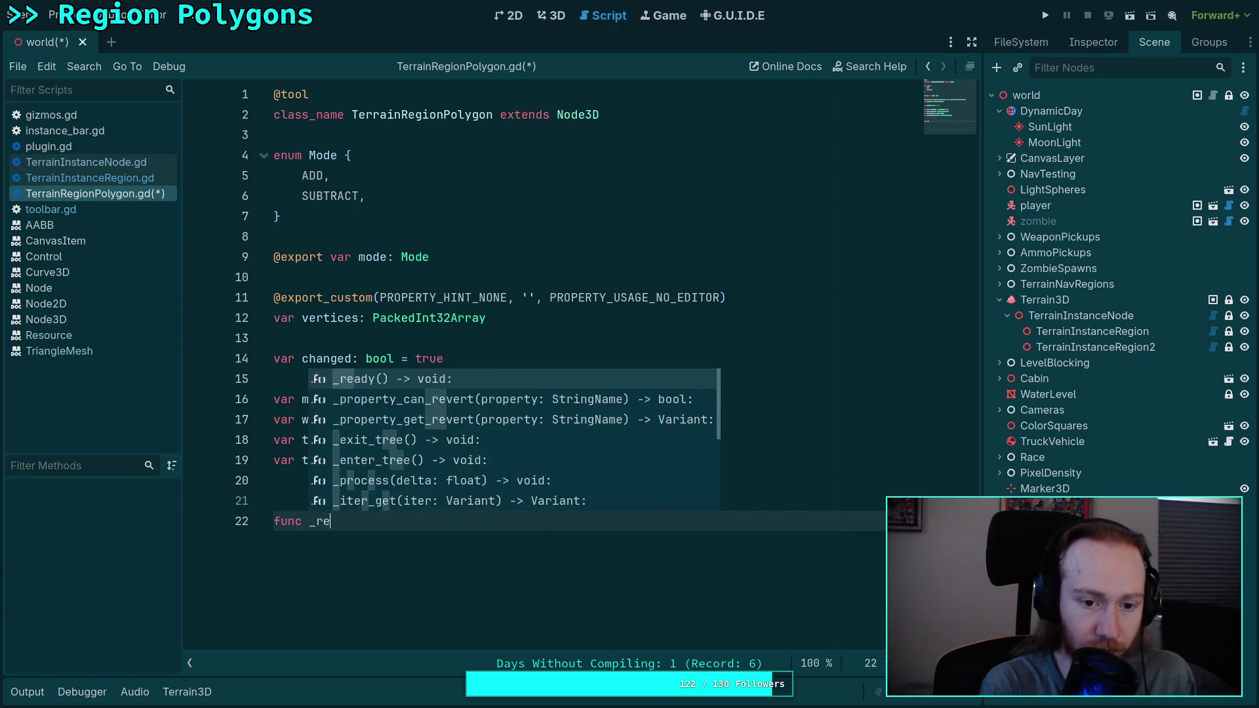
key("Return")
key("Return")
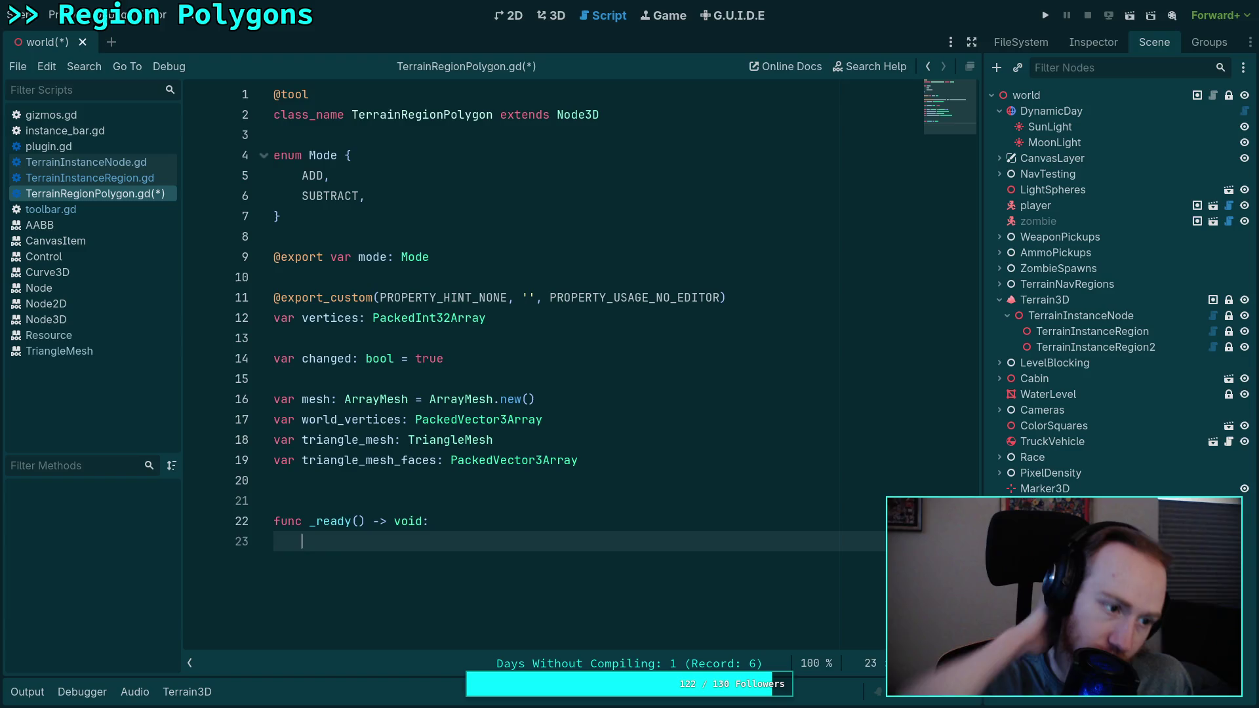
key("ctrl+v")
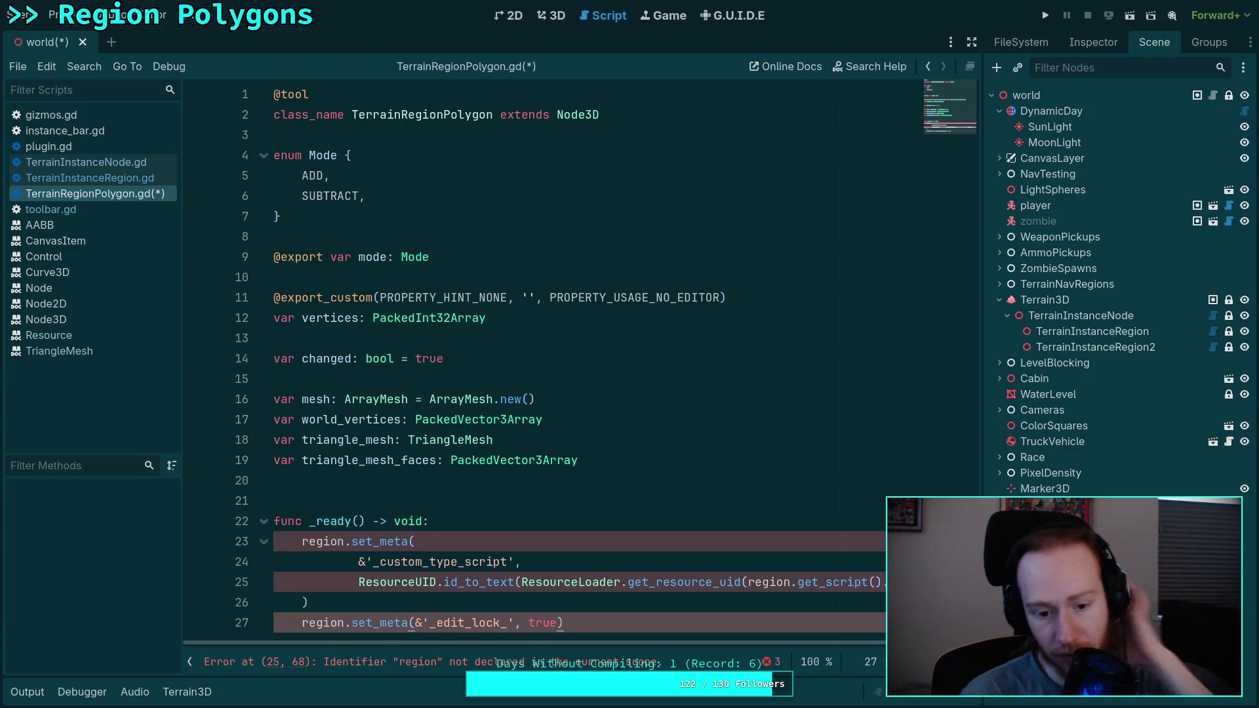
Keep only set_meta(&'_edit_lock_', true) with a 'should never be moving this' NOTE, and save
left_click_drag(351, 623, 302, 623)
key("BackSpace")
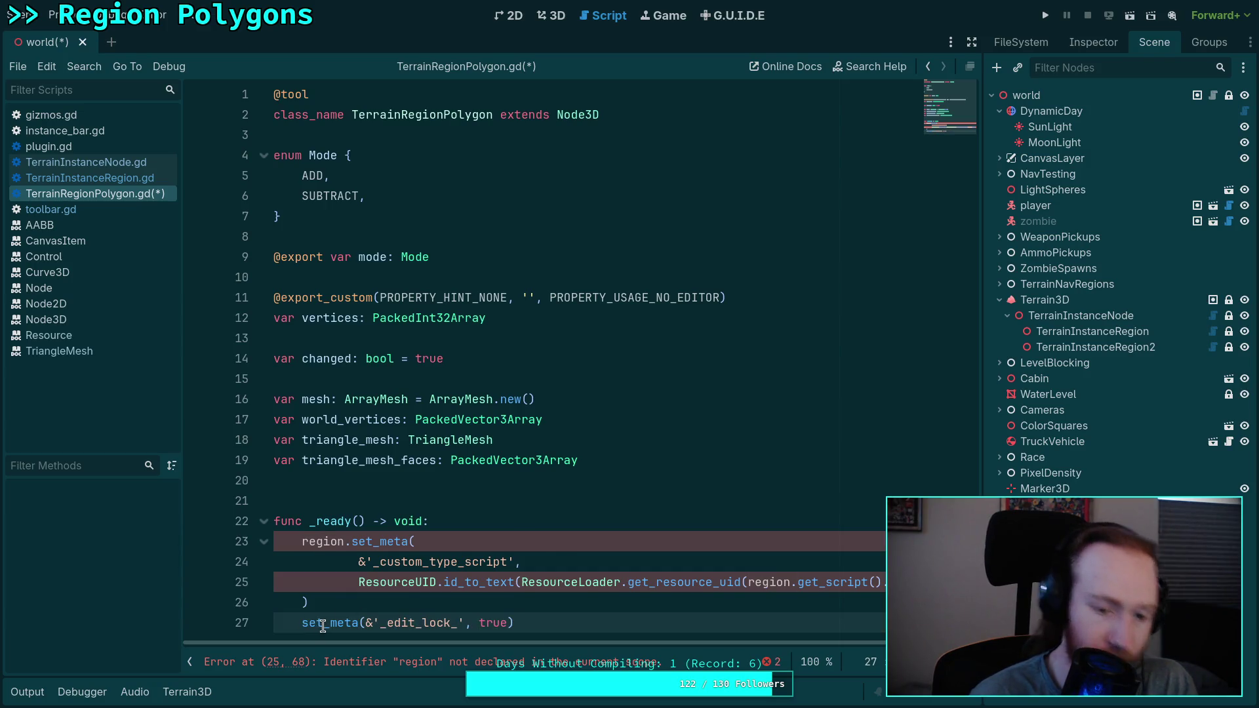
left_click(306, 561)
left_click_drag(329, 602, 478, 521)
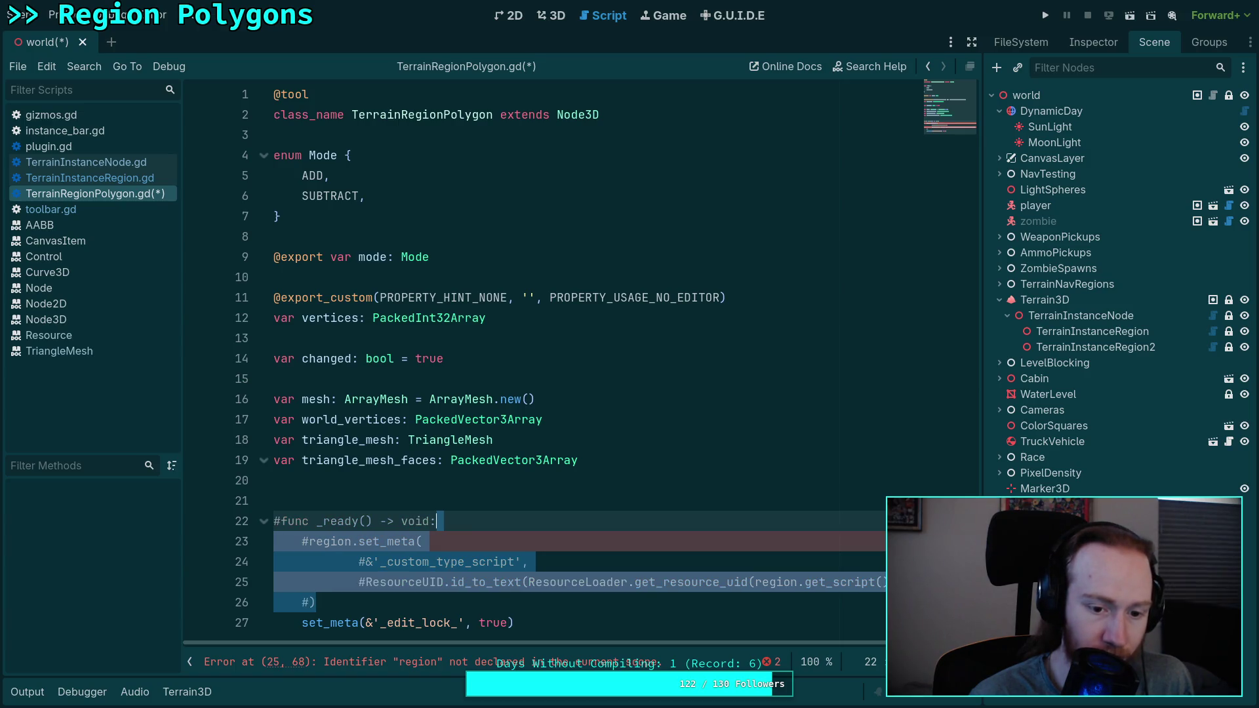
key("BackSpace")
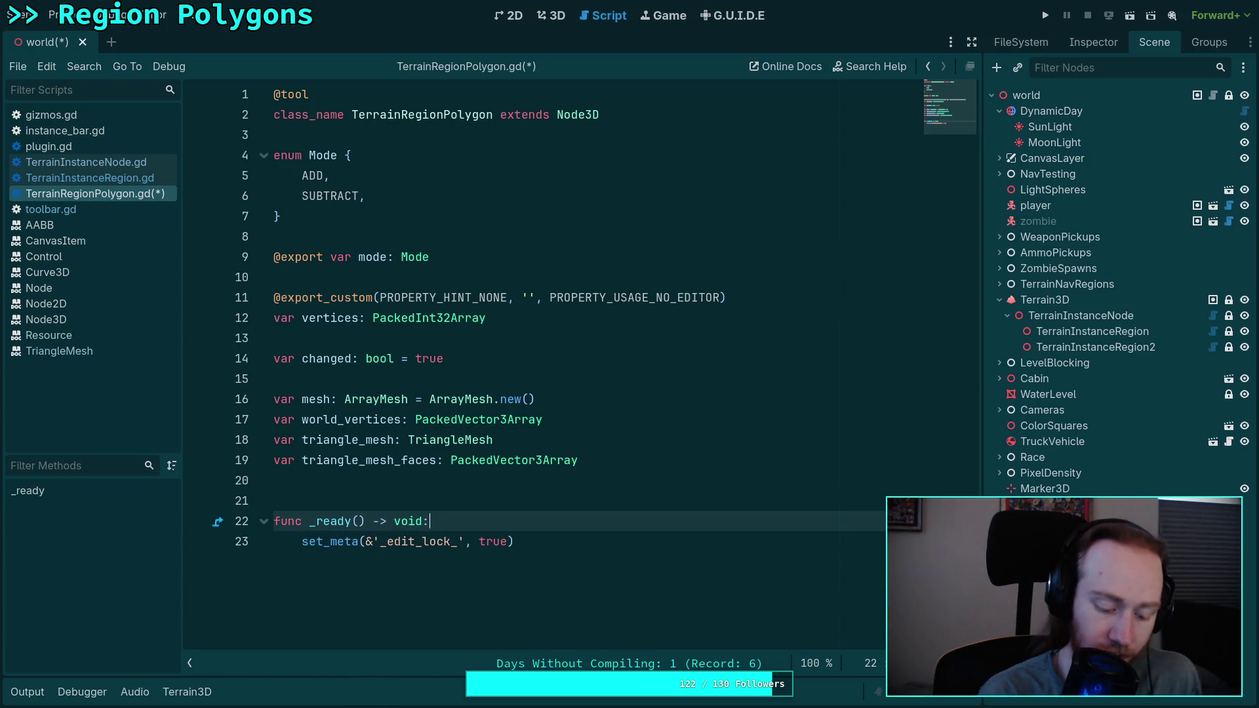
key("ctrl+s")
key("Return")
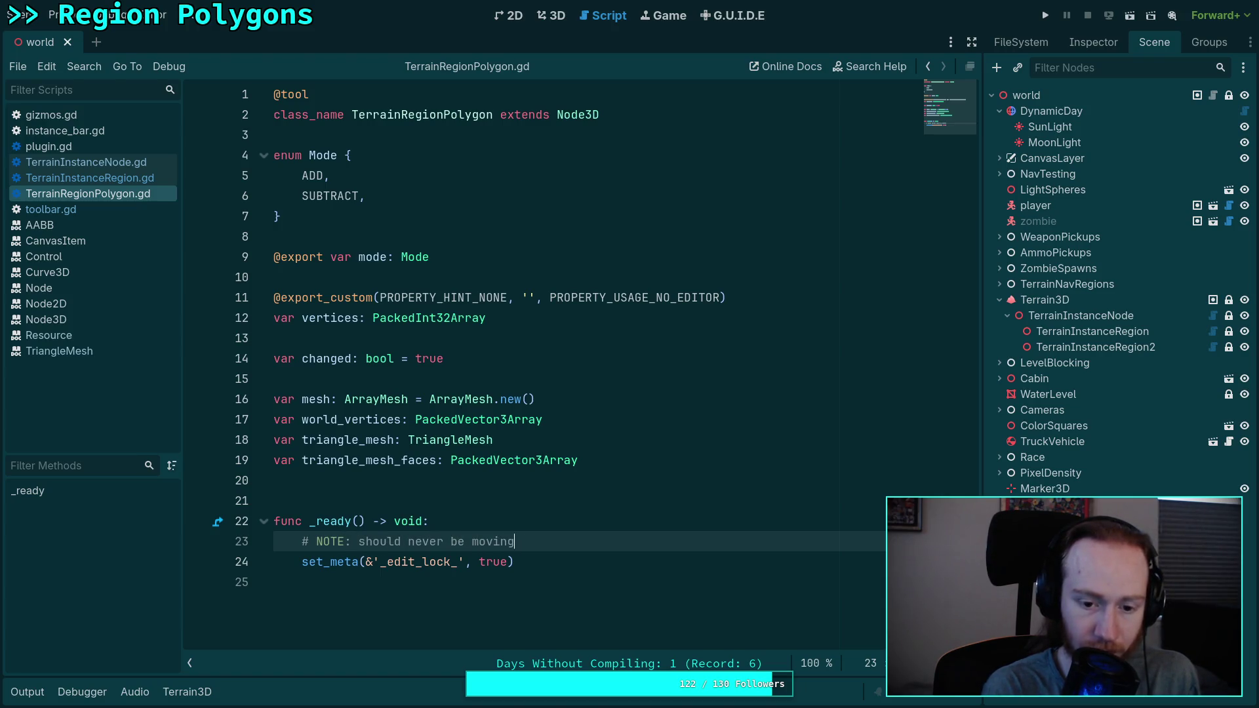
key("ctrl+s")
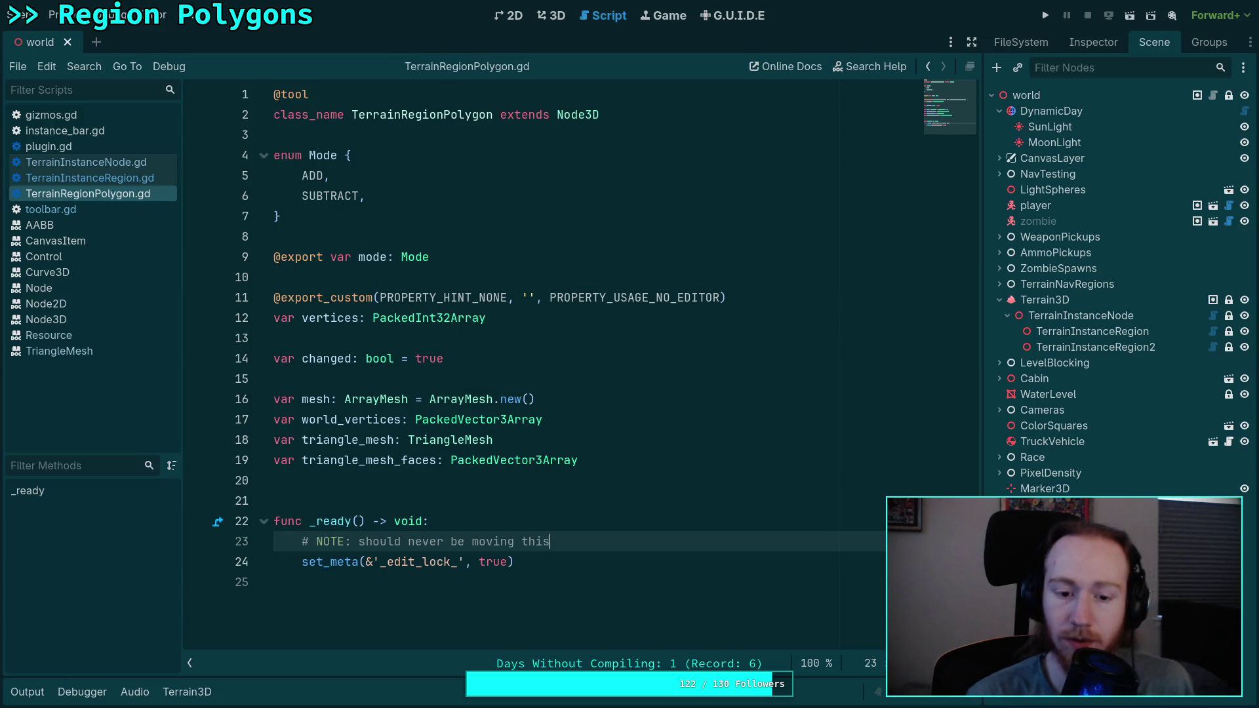
left_click(394, 580)
left_click(116, 179)
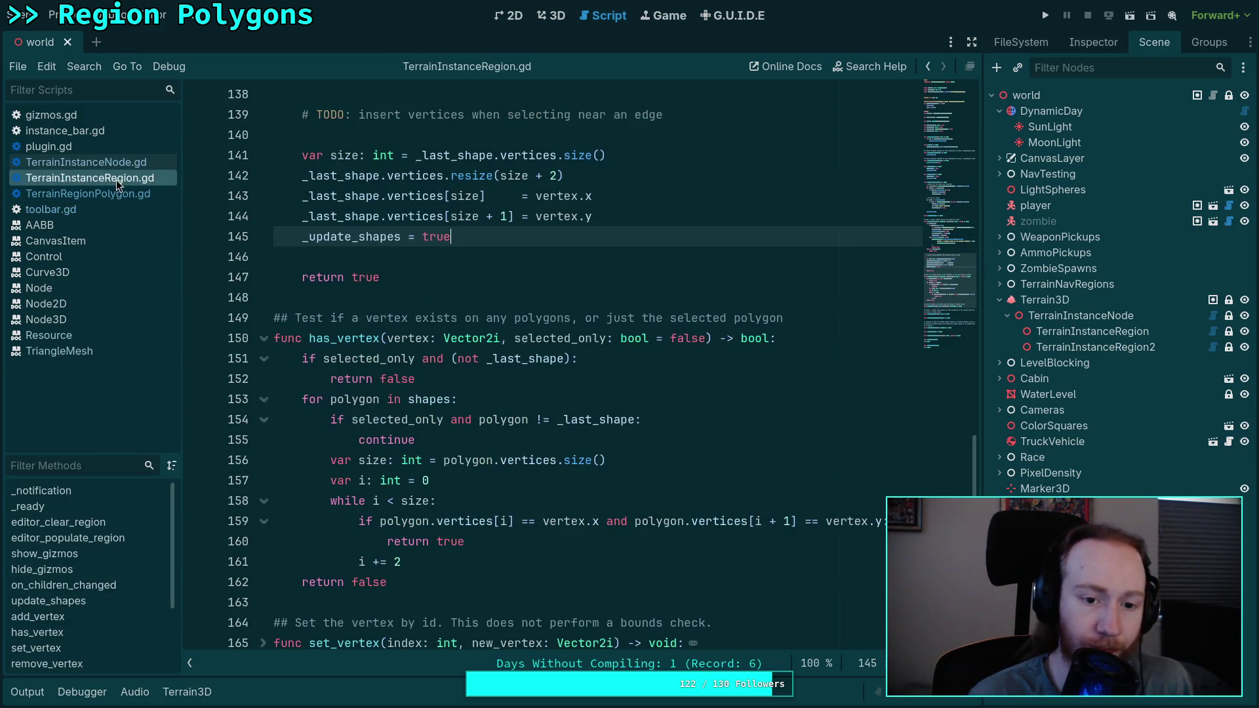
Paste the region.set_meta block into TerrainInstanceRegion's _ready after the child_order_changed connection
scroll(448, 335, "up", 20)
scroll(448, 335, "up", 4)
scroll(447, 335, "down", 5)
left_click(700, 332)
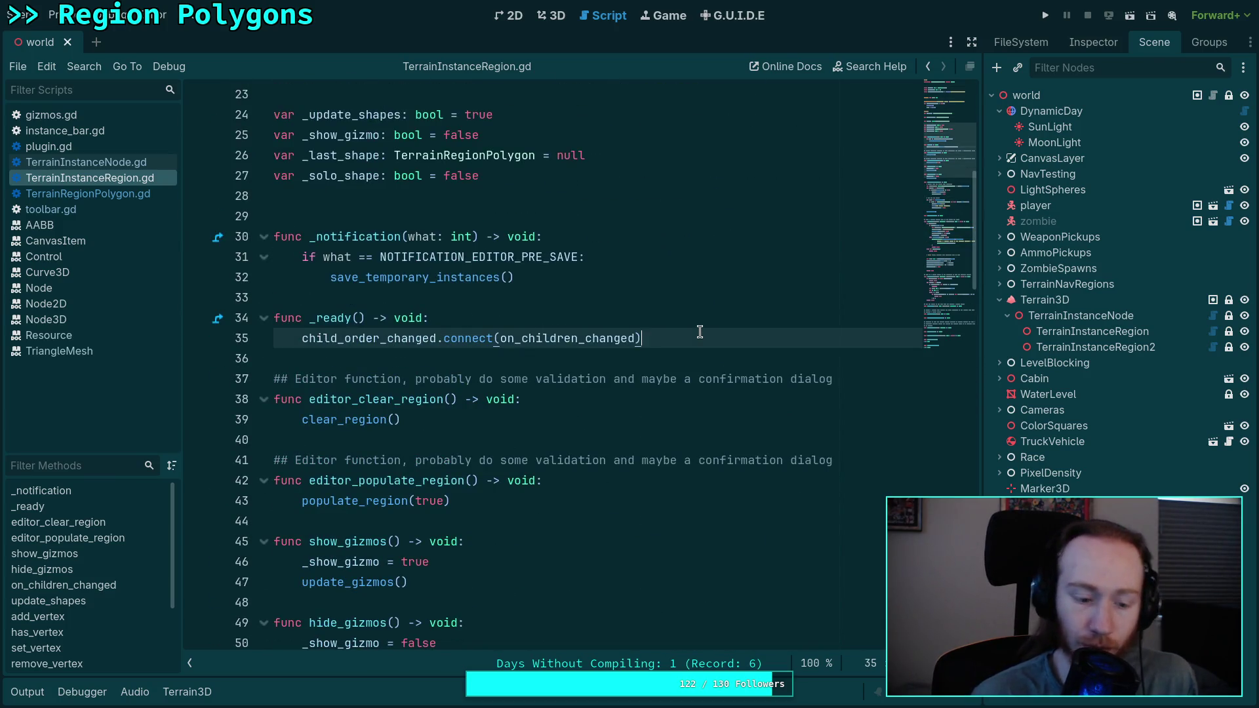
key("ctrl+v")
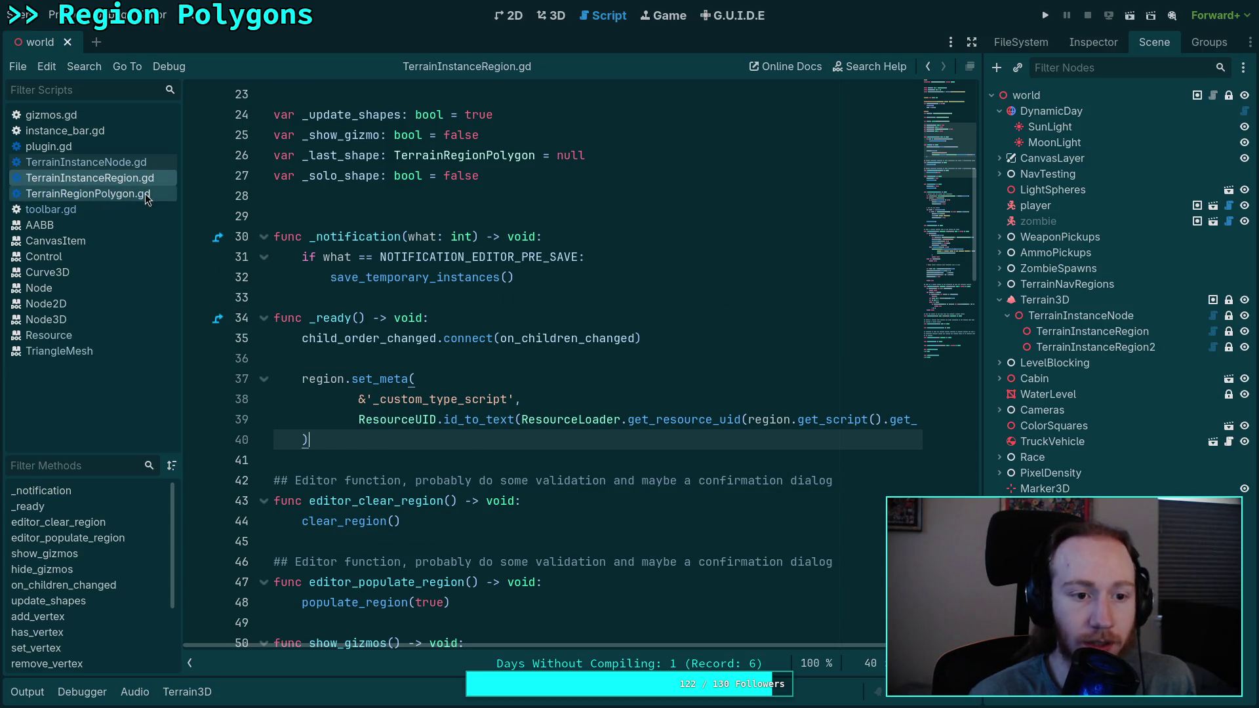
Copy the NOTE and _edit_lock_ lines from TerrainRegionPolygon.gd into TerrainInstanceRegion's _ready
left_click(88, 194)
left_click_drag(535, 562, 301, 541)
right_click(301, 542)
left_click(353, 522)
left_click(131, 178)
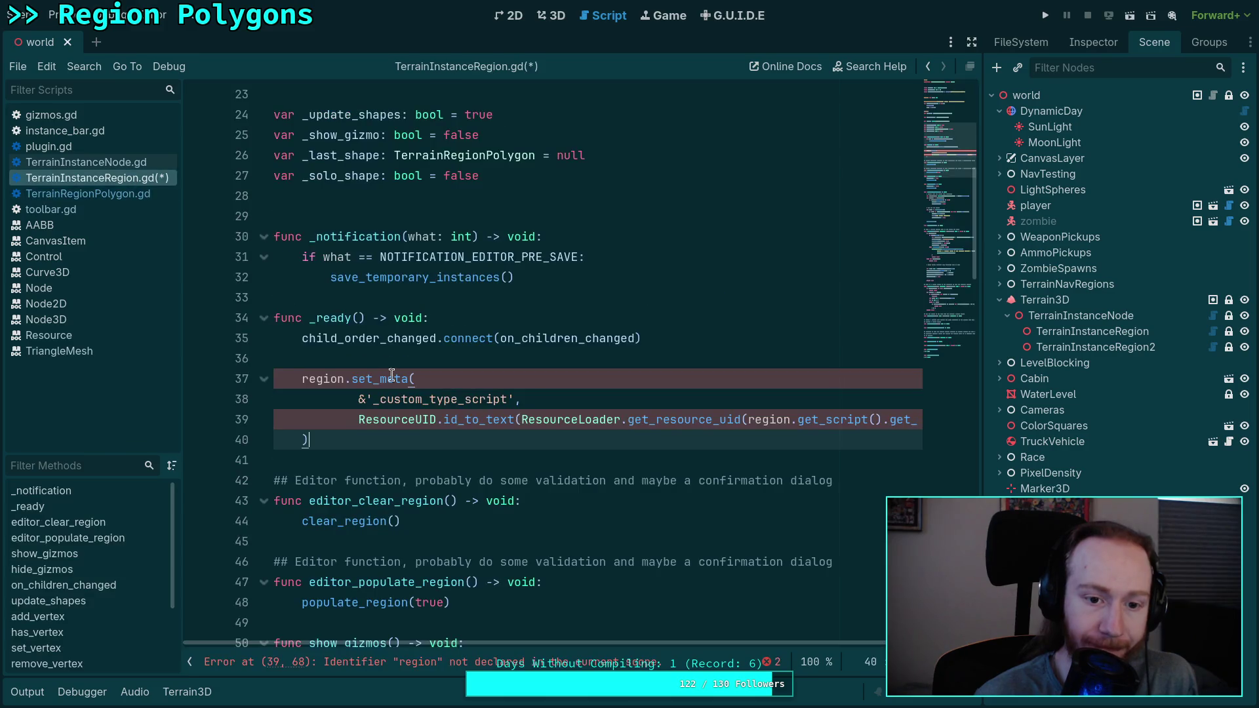
left_click(347, 338)
left_click(373, 317)
key("End")
key("Return")
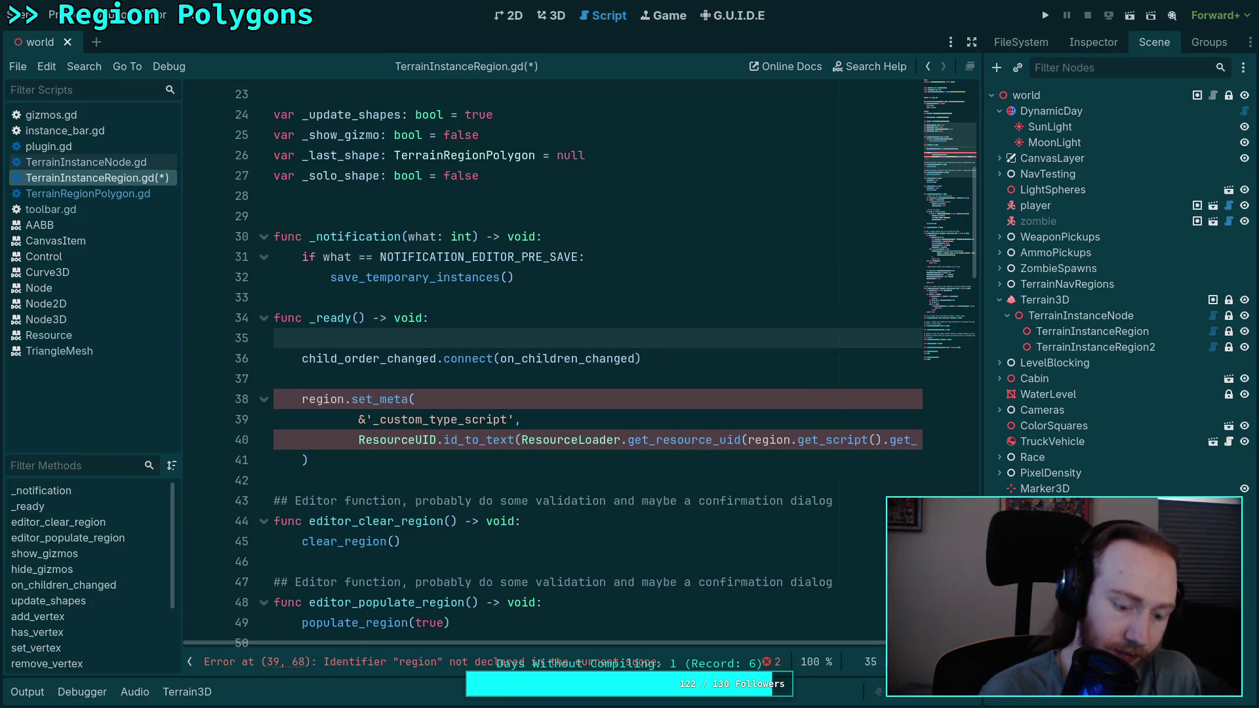
key("ctrl+v")
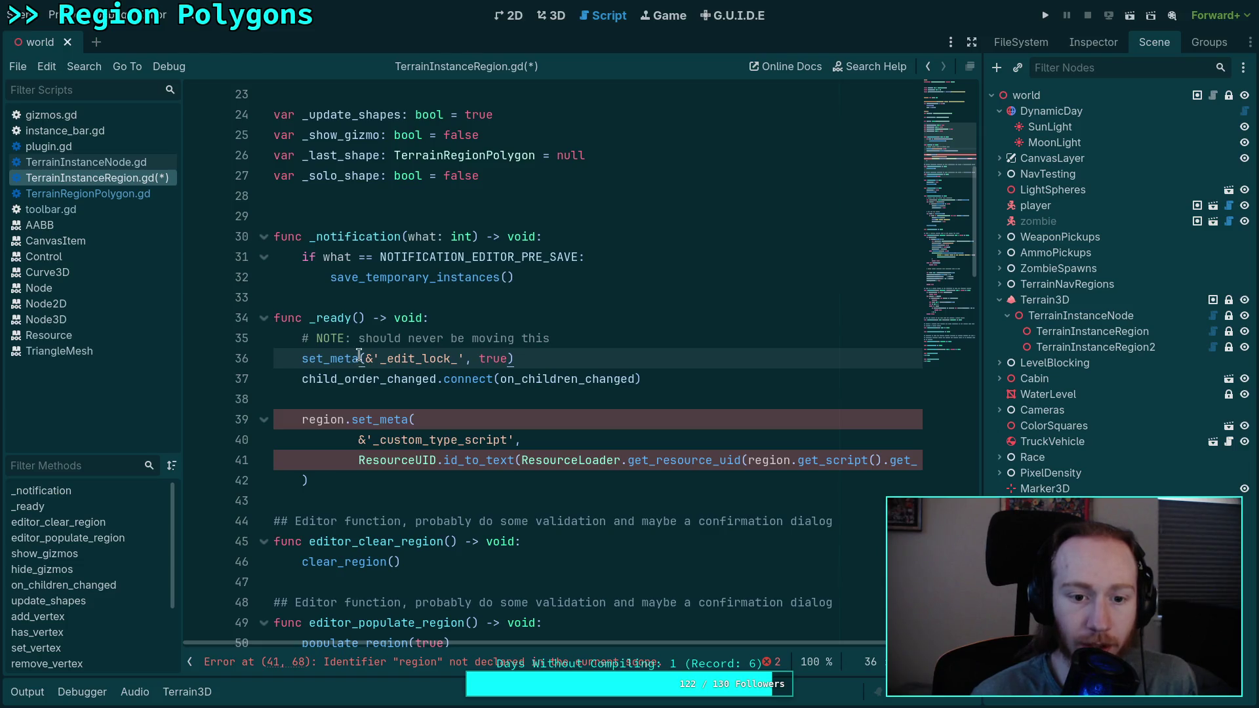
Paste the edit-lock lines into TerrainInstanceNode.gd's _ready, putting the NOTE on its own line, and save
left_click(96, 161)
scroll(810, 309, "up", 10)
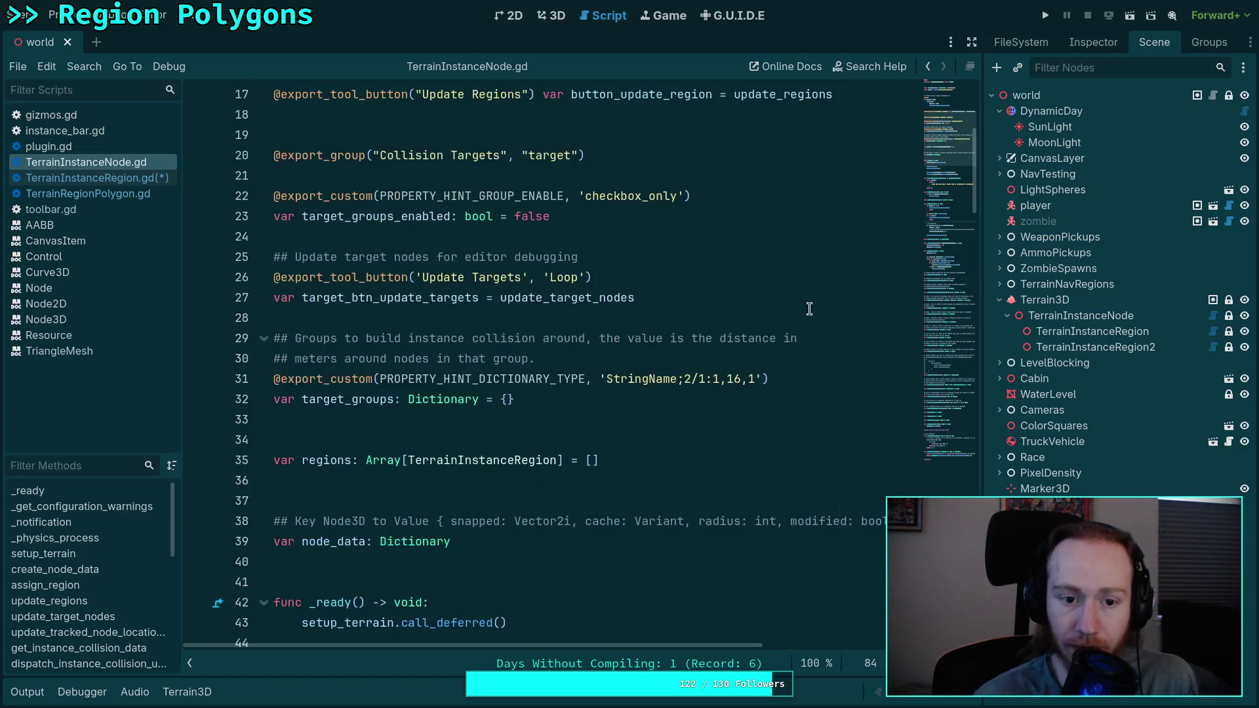
scroll(809, 309, "down", 4)
left_click(571, 358)
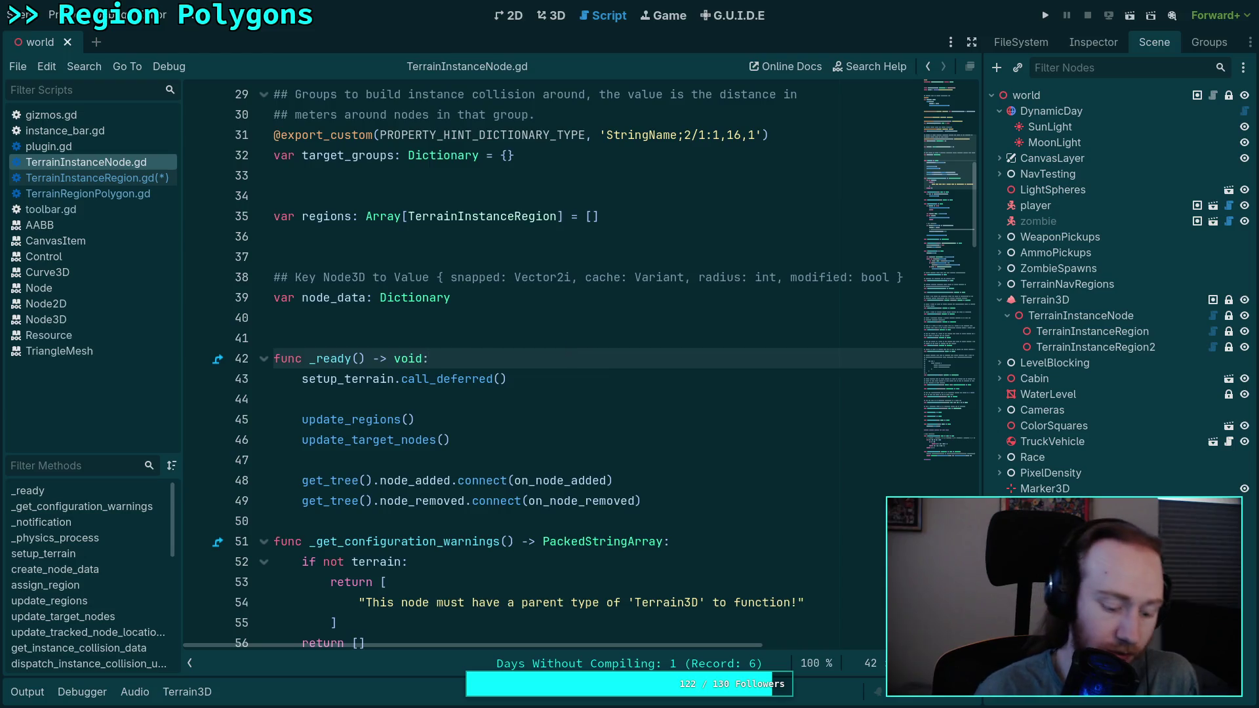
key("ctrl+v")
key("Return")
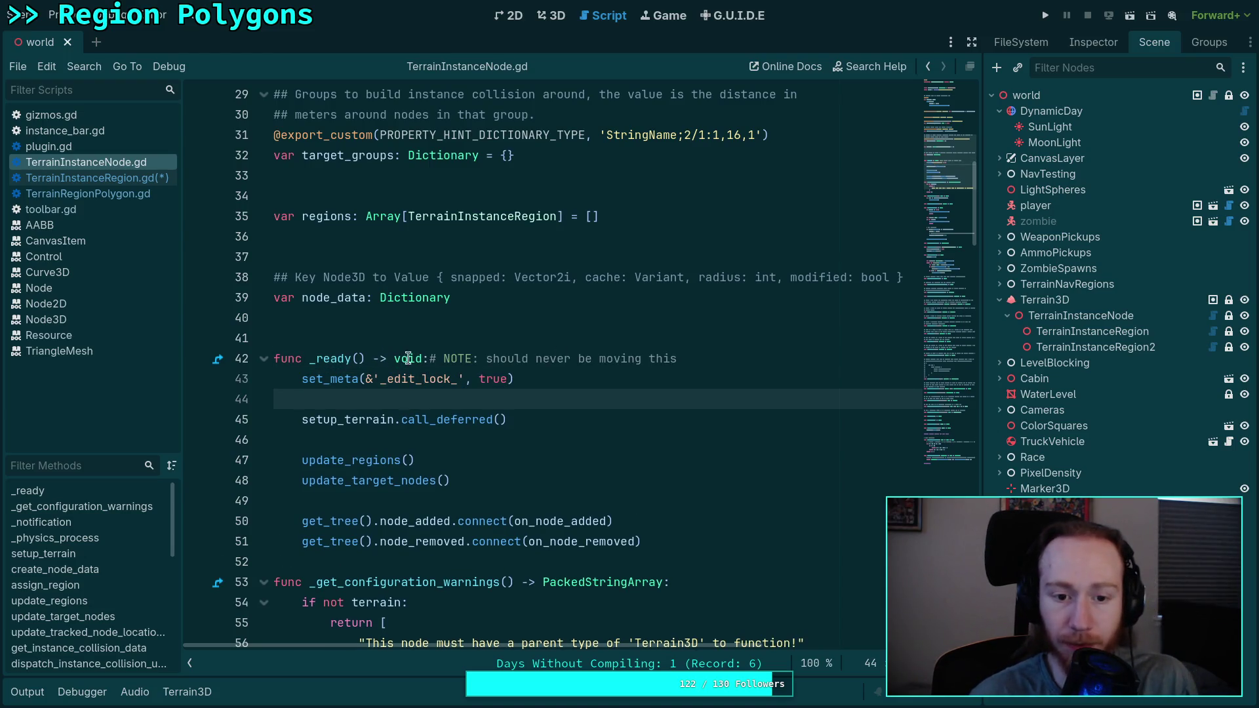
left_click(428, 358)
key("Return")
left_click(590, 420)
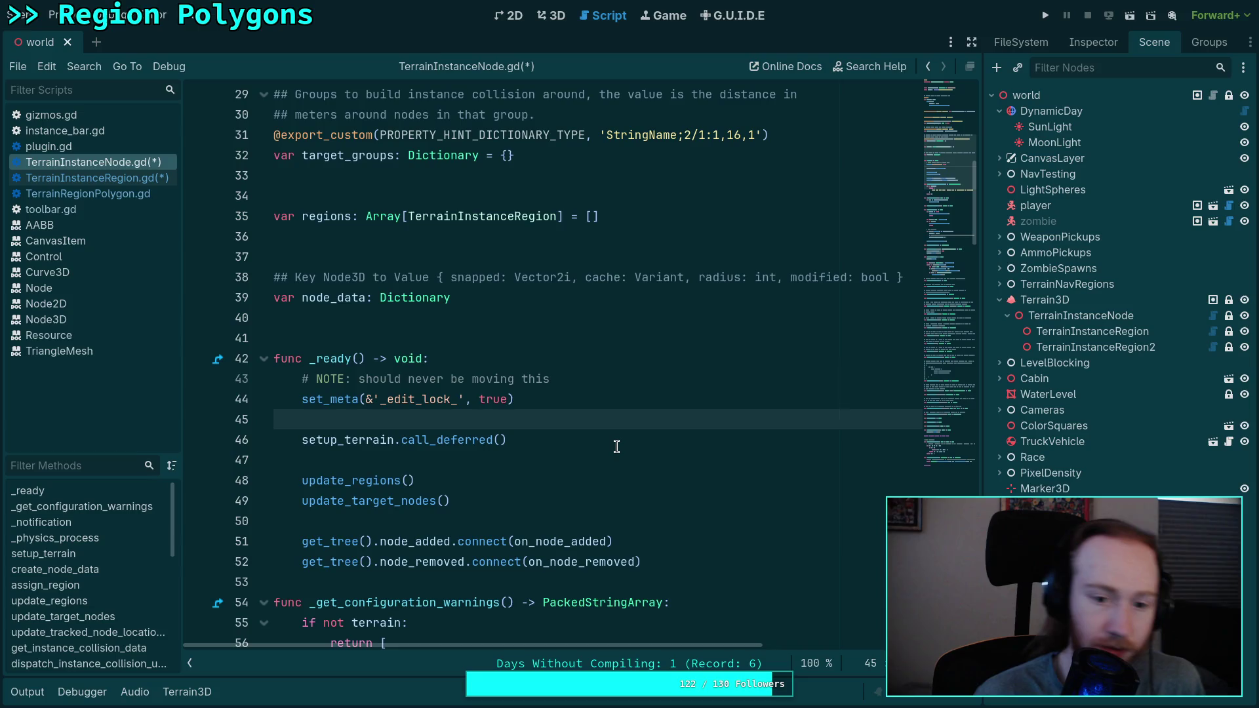
key("ctrl+s")
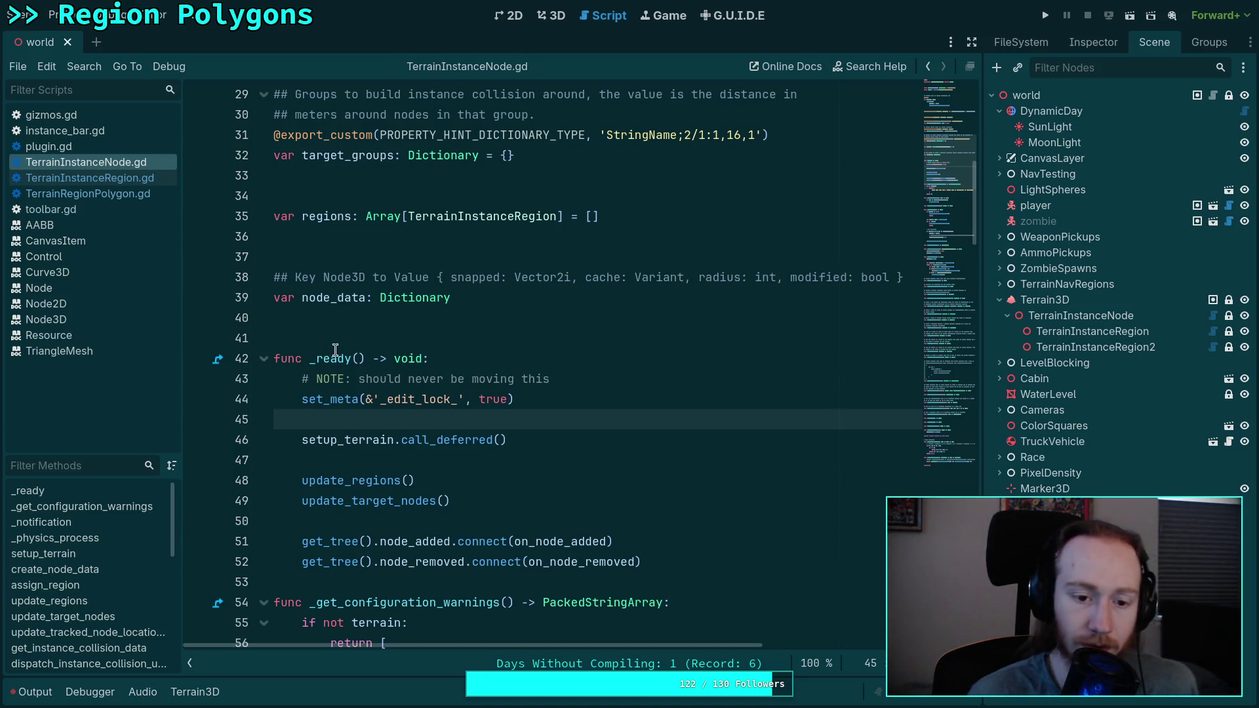
Unlock the Terrain3D node, check the 3D view, and select TerrainInstanceRegion2
left_click(116, 182)
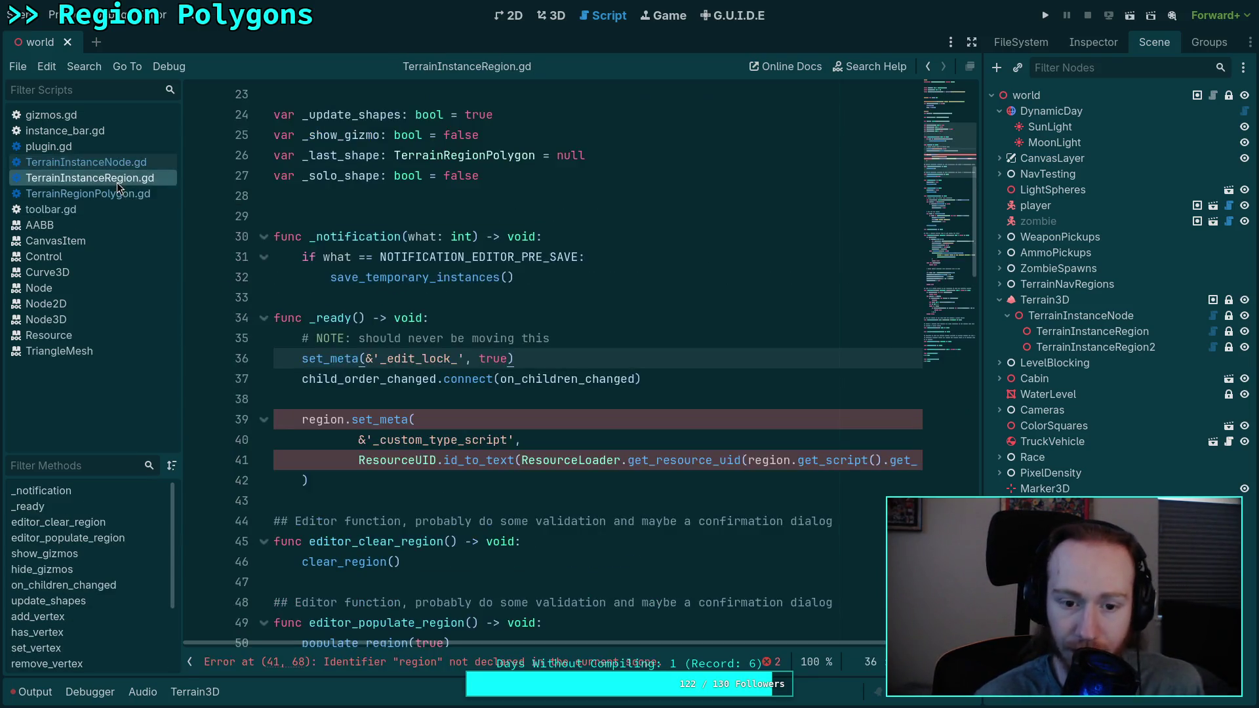
left_click(1229, 301)
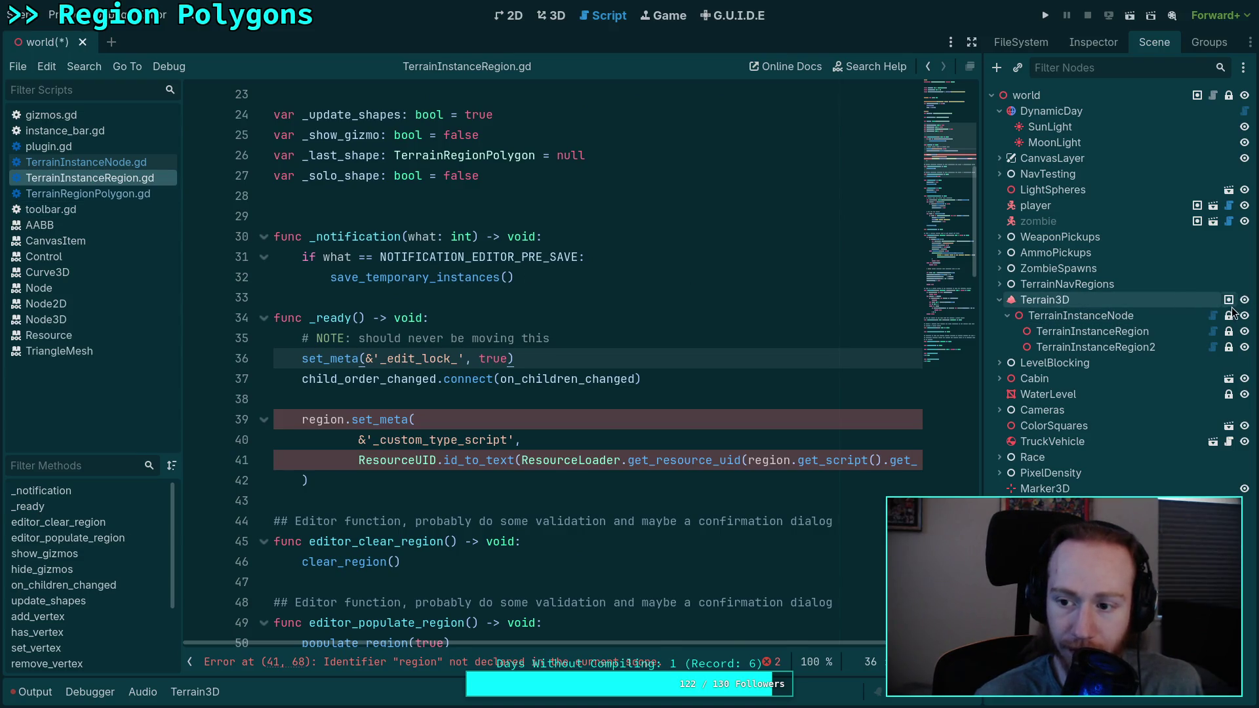
right_click(1154, 305)
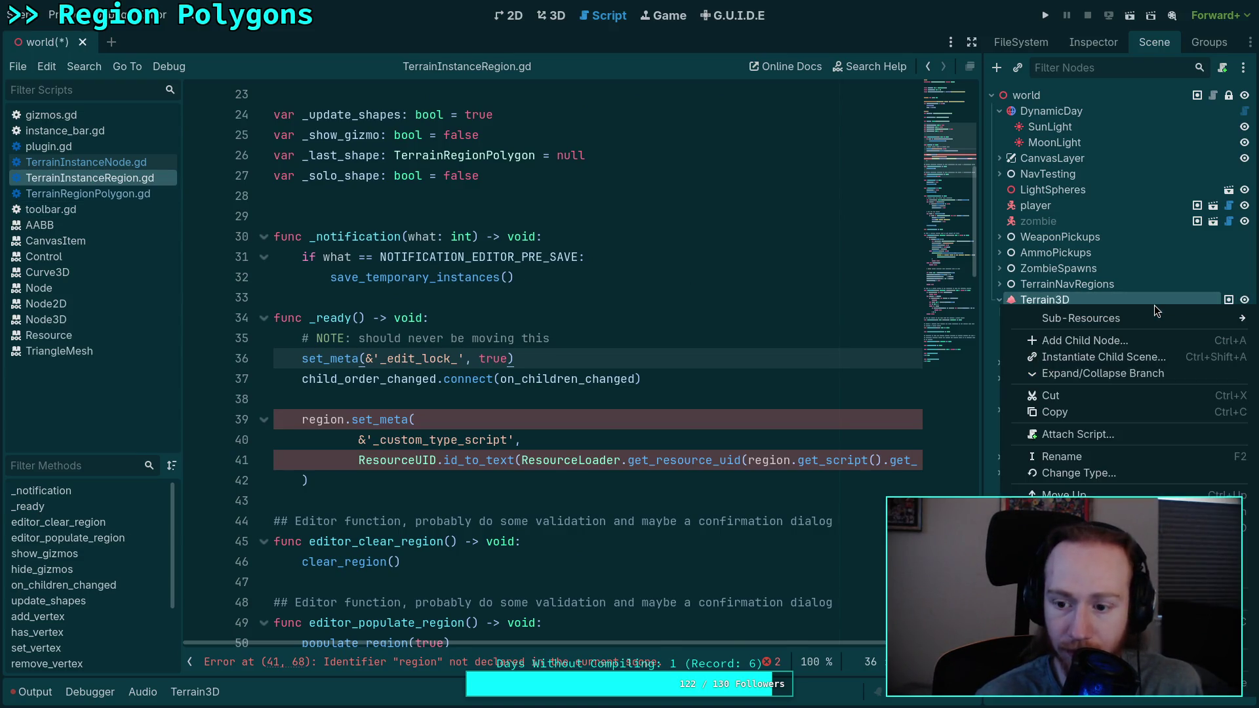
left_click(1094, 301)
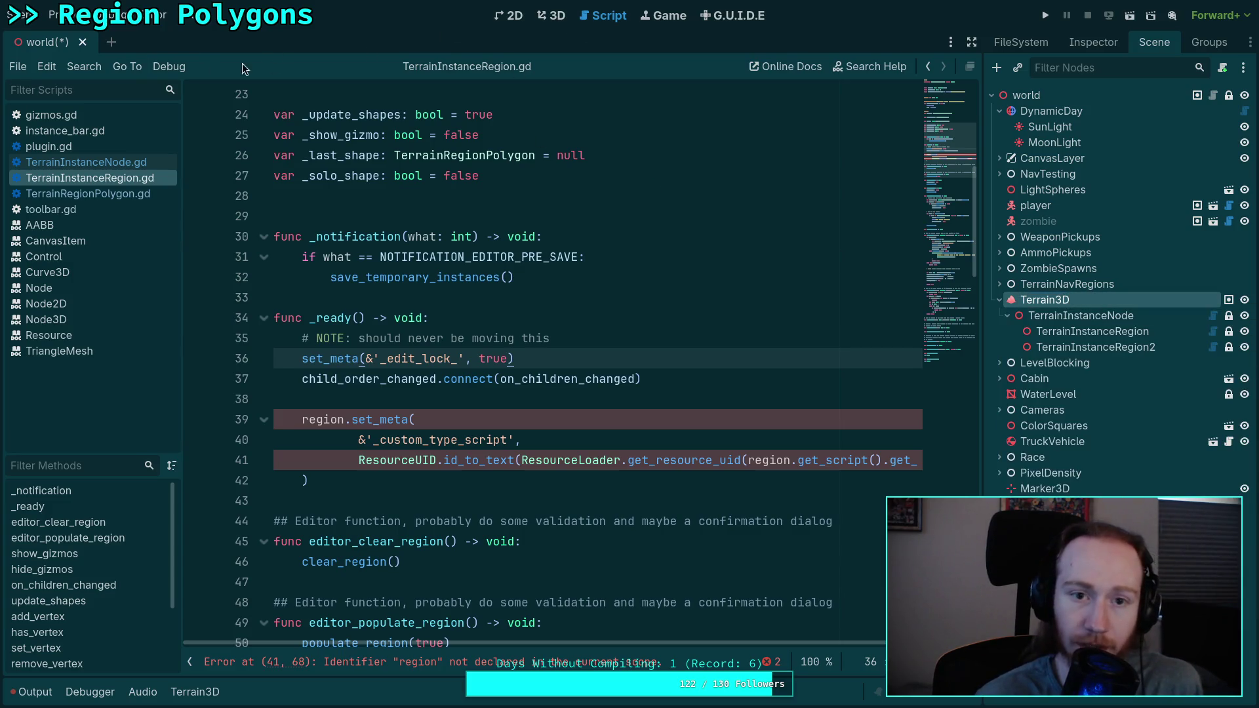
left_click(551, 15)
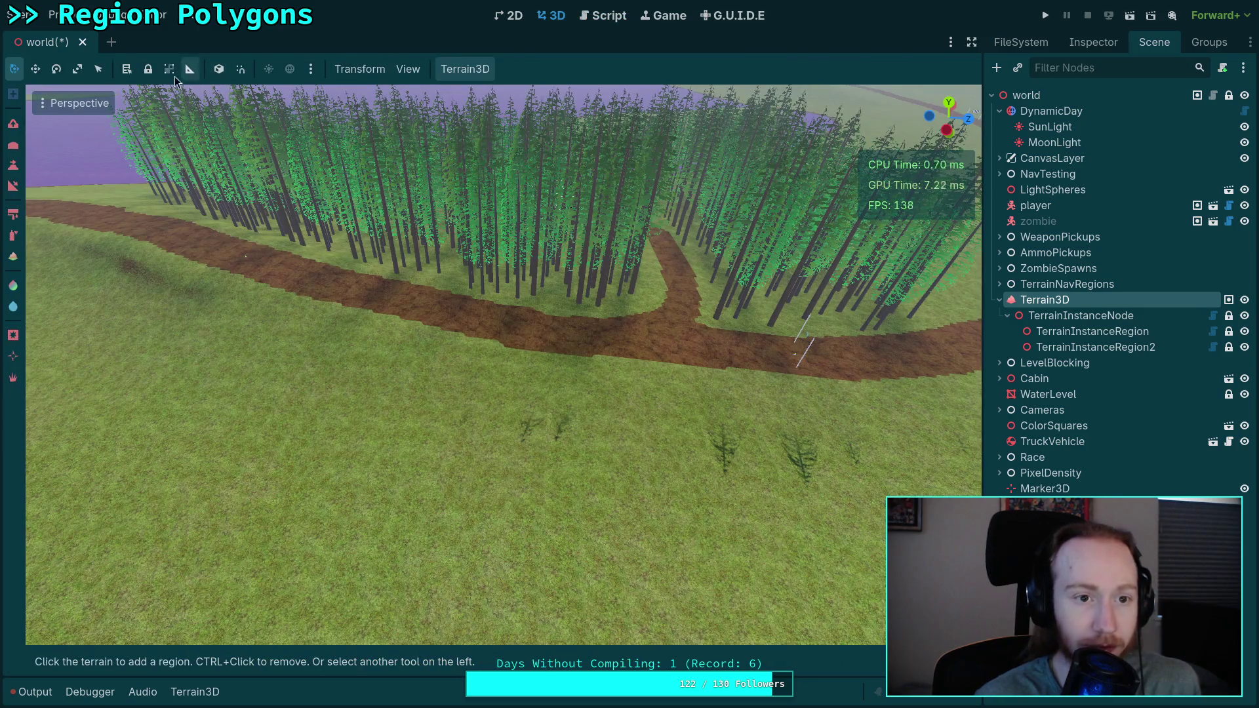
left_click(602, 15)
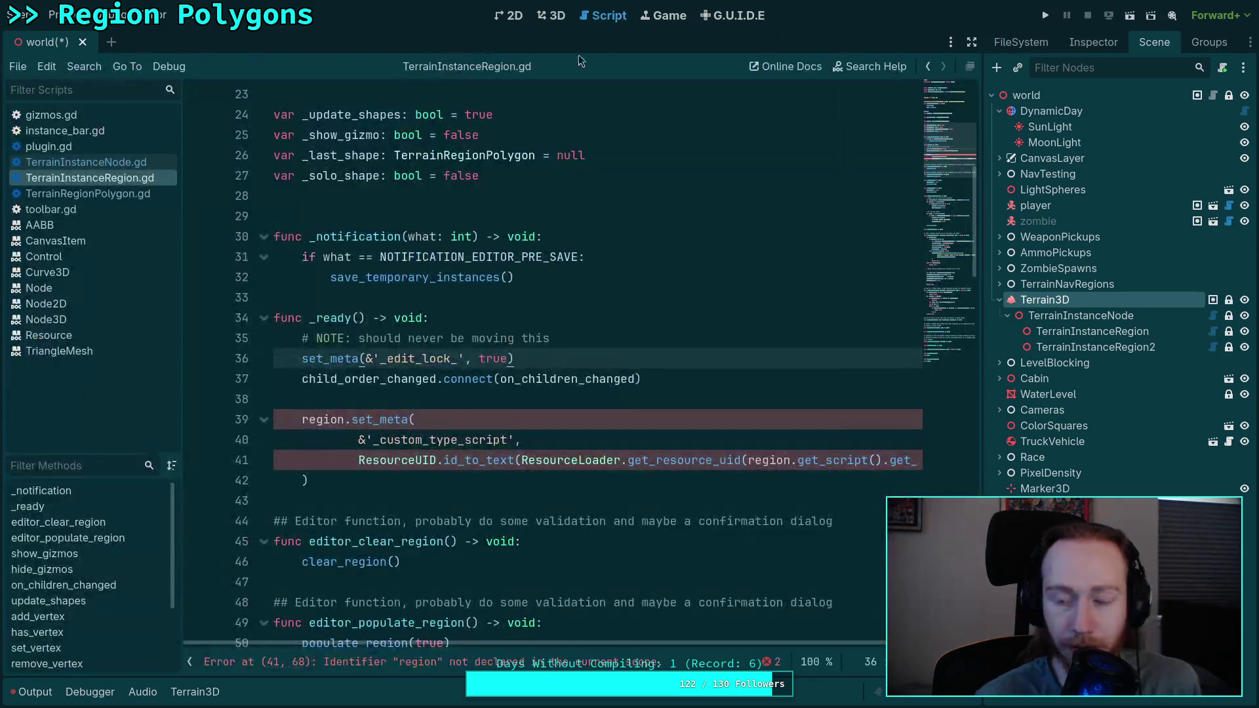
left_click(1100, 348)
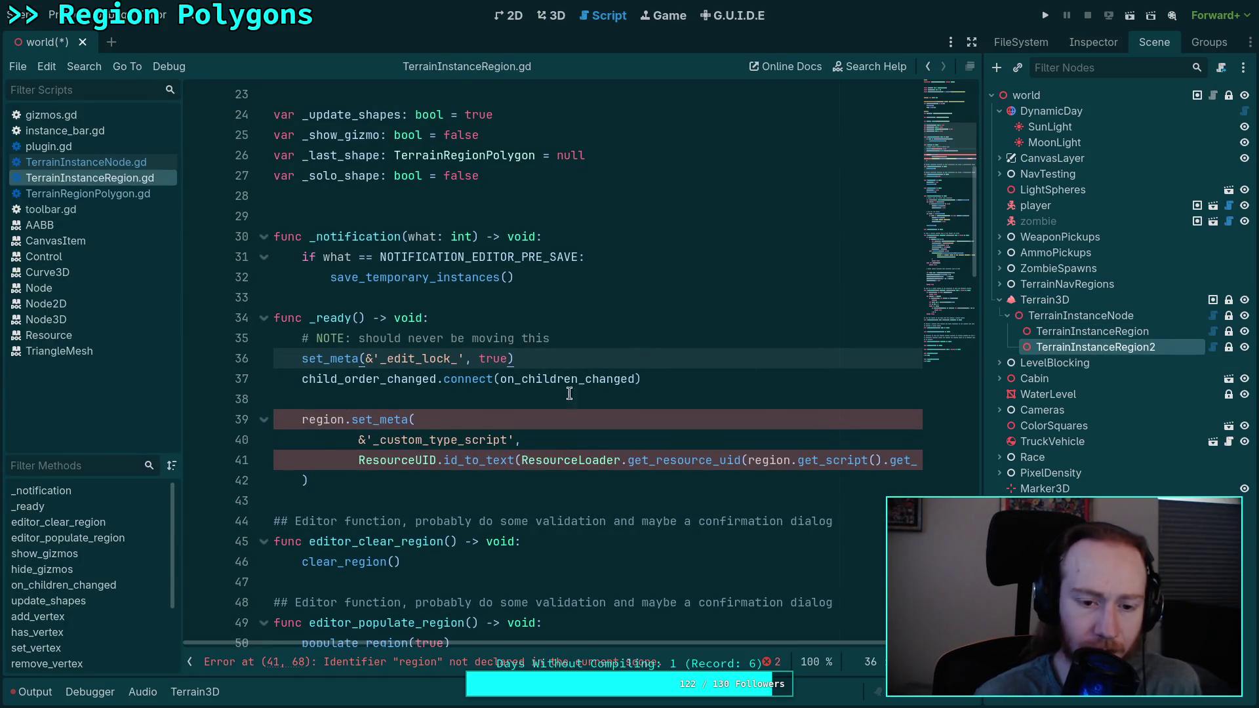
Remove the region.set_meta custom-type block from TerrainInstanceRegion's _ready
left_click(415, 420)
left_click_drag(315, 480, 238, 411)
key("ctrl+c")
key("ctrl+k")
key("BackSpace")
key("BackSpace")
key("BackSpace")
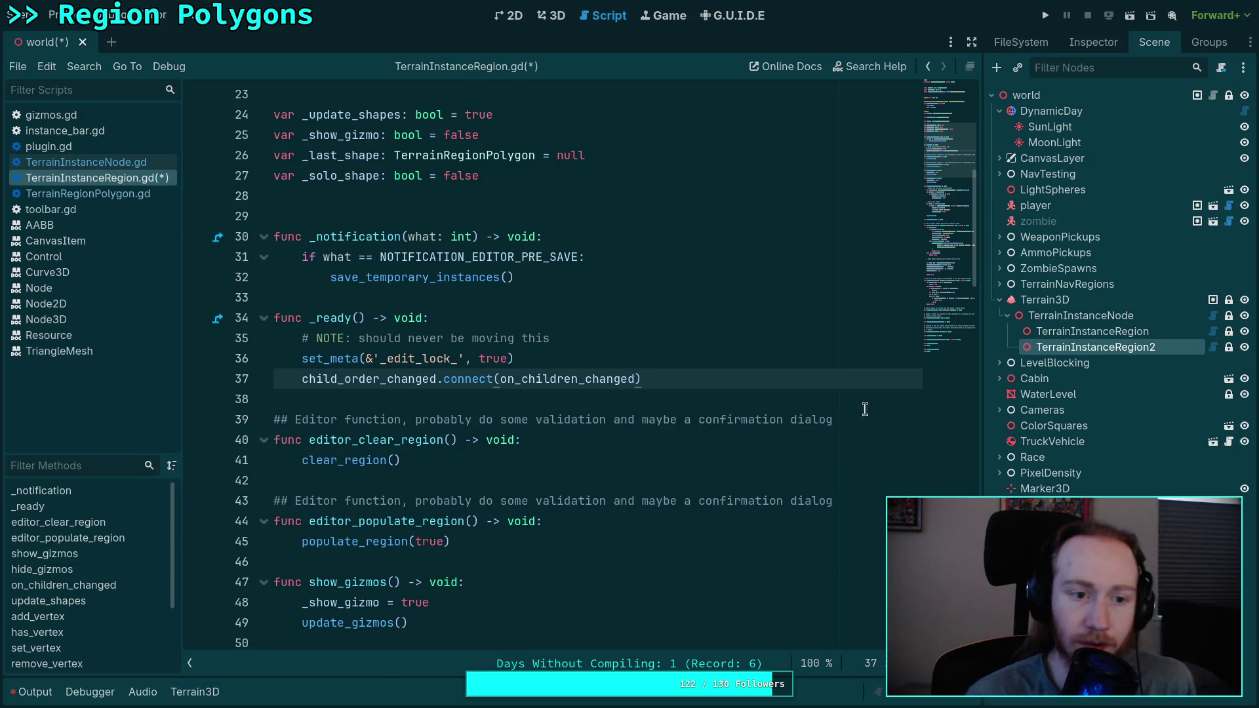
left_click(943, 167)
mouse_move(943, 167)
left_mouse_down()
mouse_move(944, 270)
mouse_move(953, 220)
left_mouse_up()
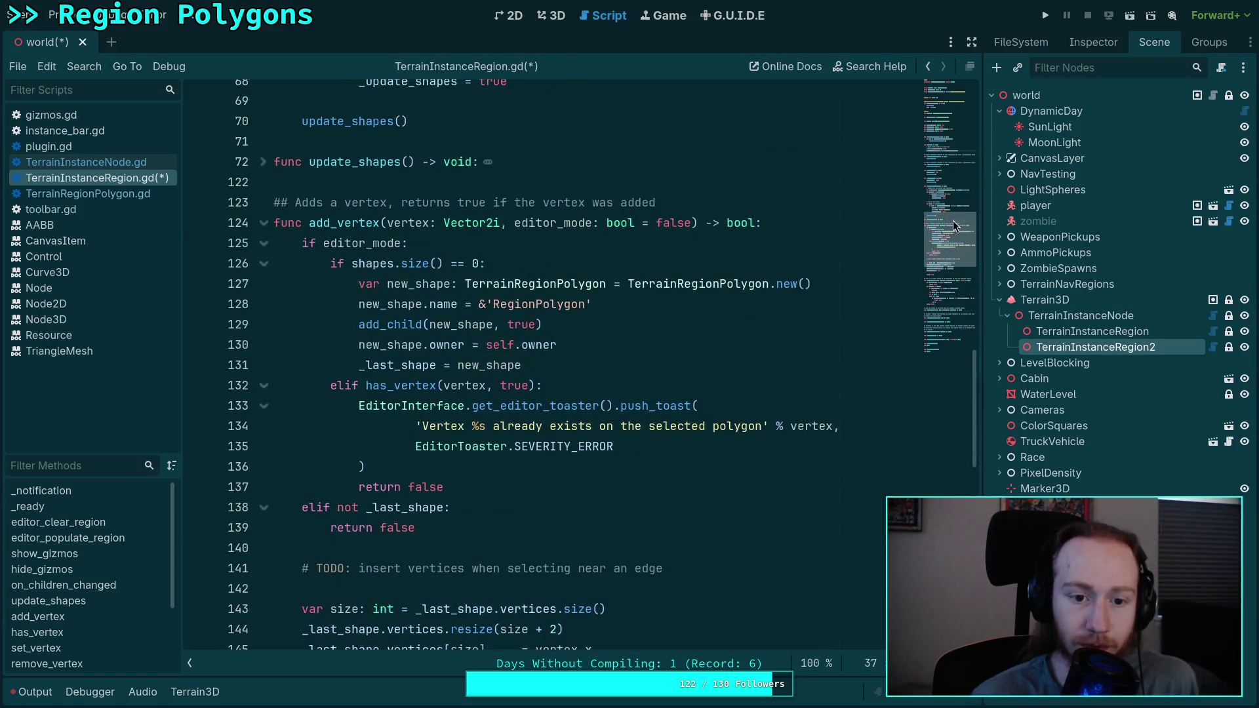
Paste the set_meta block into add_vertex after the new_shape.name line and fix its indentation
left_click(692, 305)
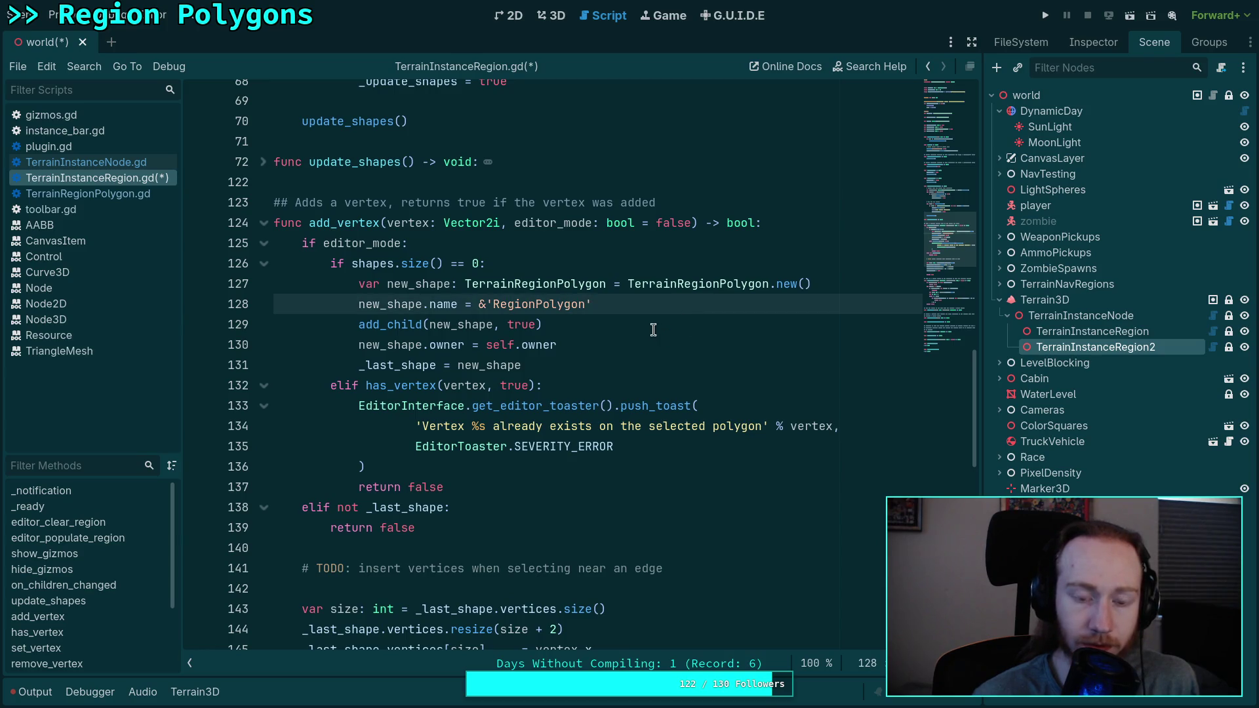
key("ctrl+v")
left_click_drag(408, 391, 389, 333)
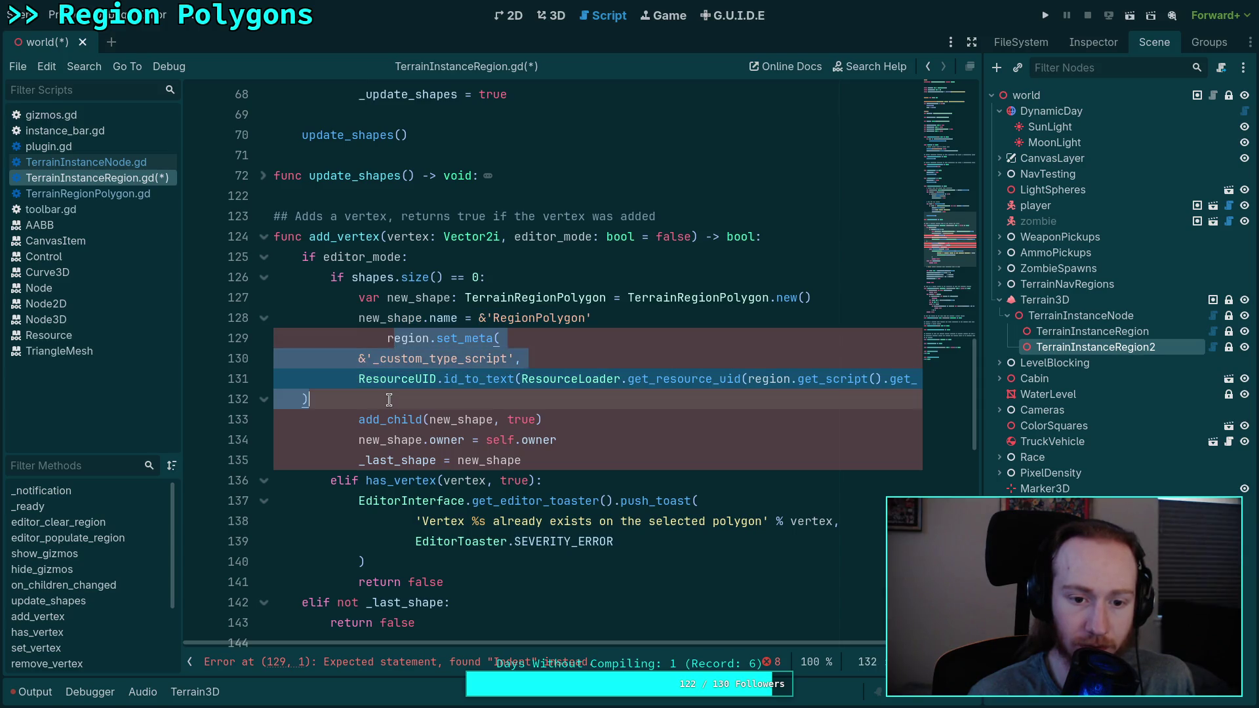
key("Tab")
key("Tab")
key("shift+Tab")
key("shift+Tab")
key("shift+Tab")
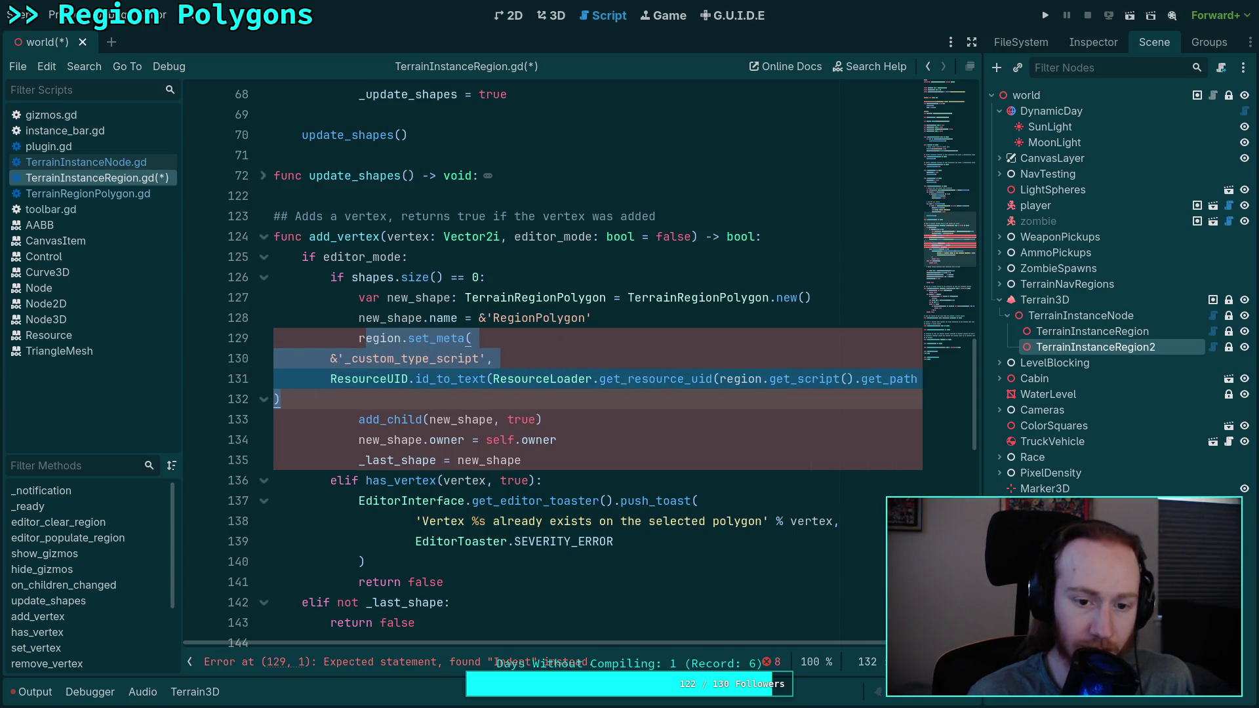
key("Tab")
key("Tab")
key("Tab")
left_click(376, 359)
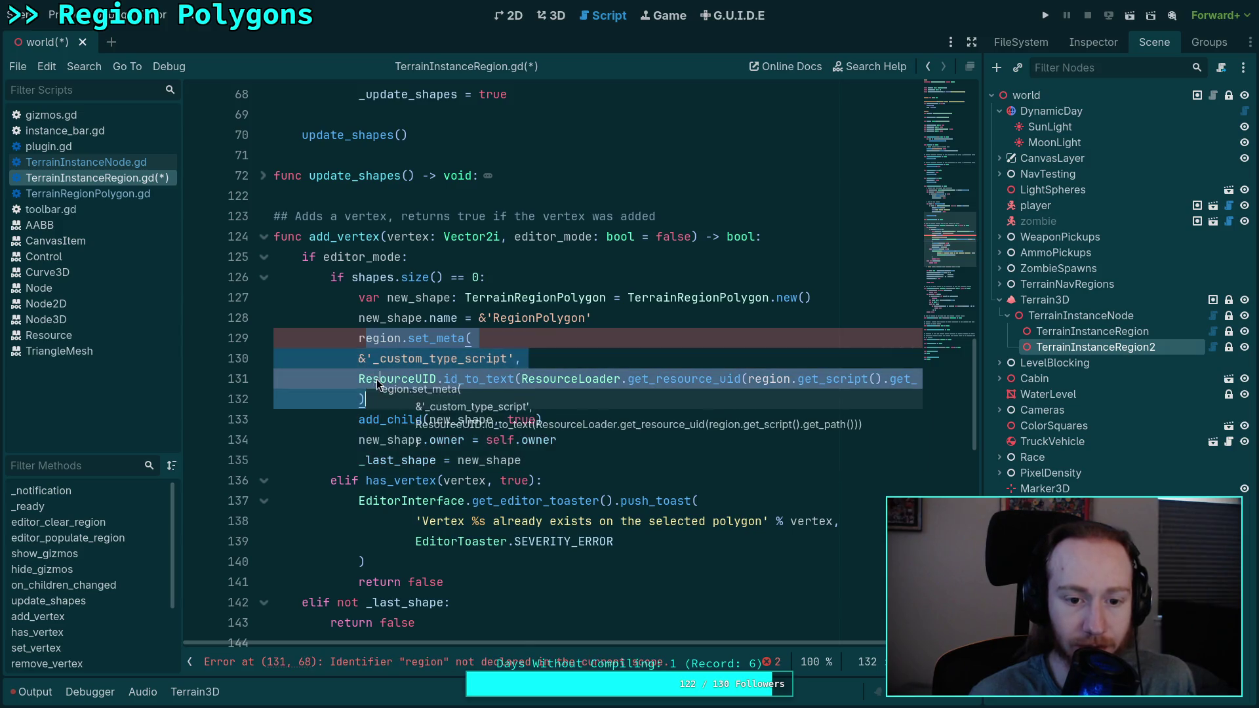
key("shift+Down")
key("Tab")
key("Tab")
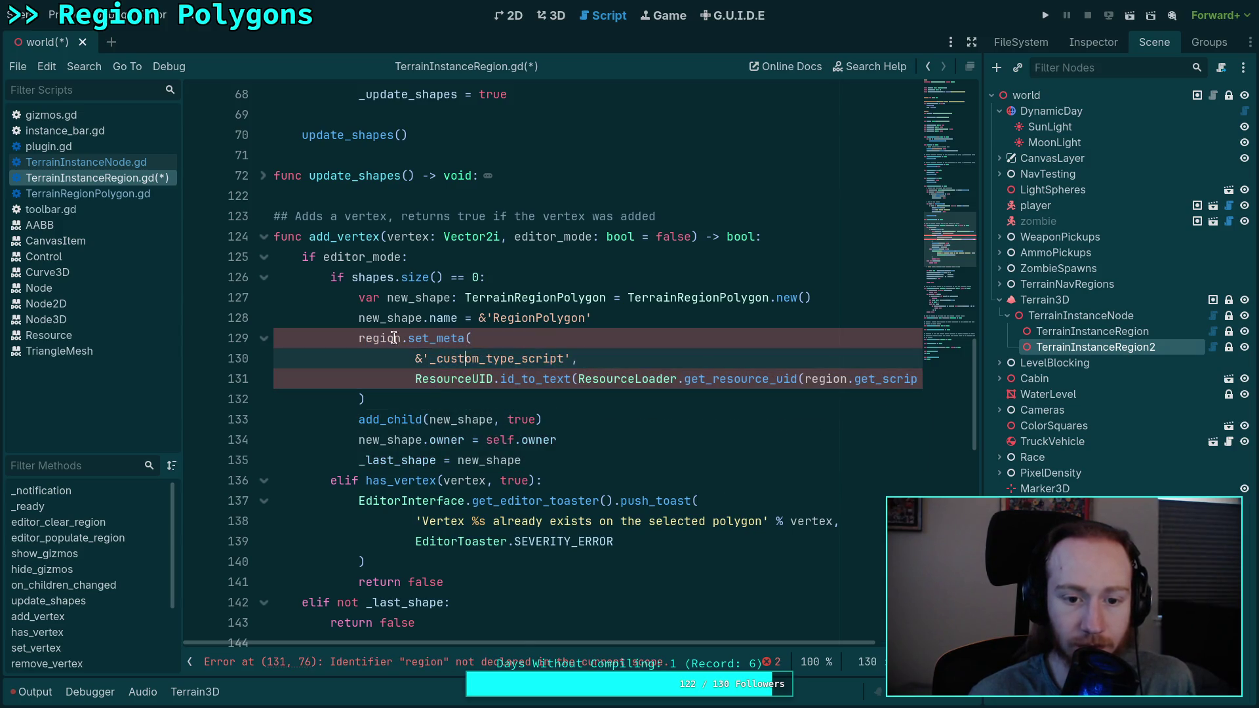
Change both region references in the pasted block to new_shape and save
double_click(386, 339)
type("new_shape")
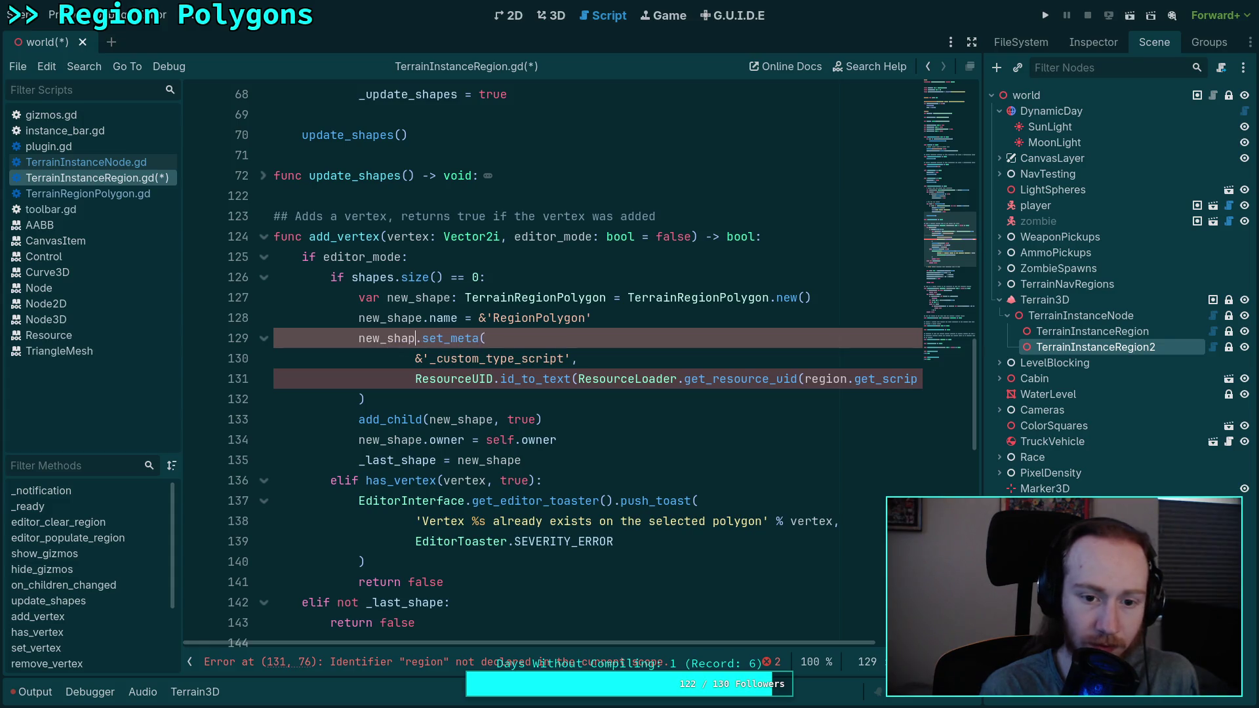
left_click(560, 300)
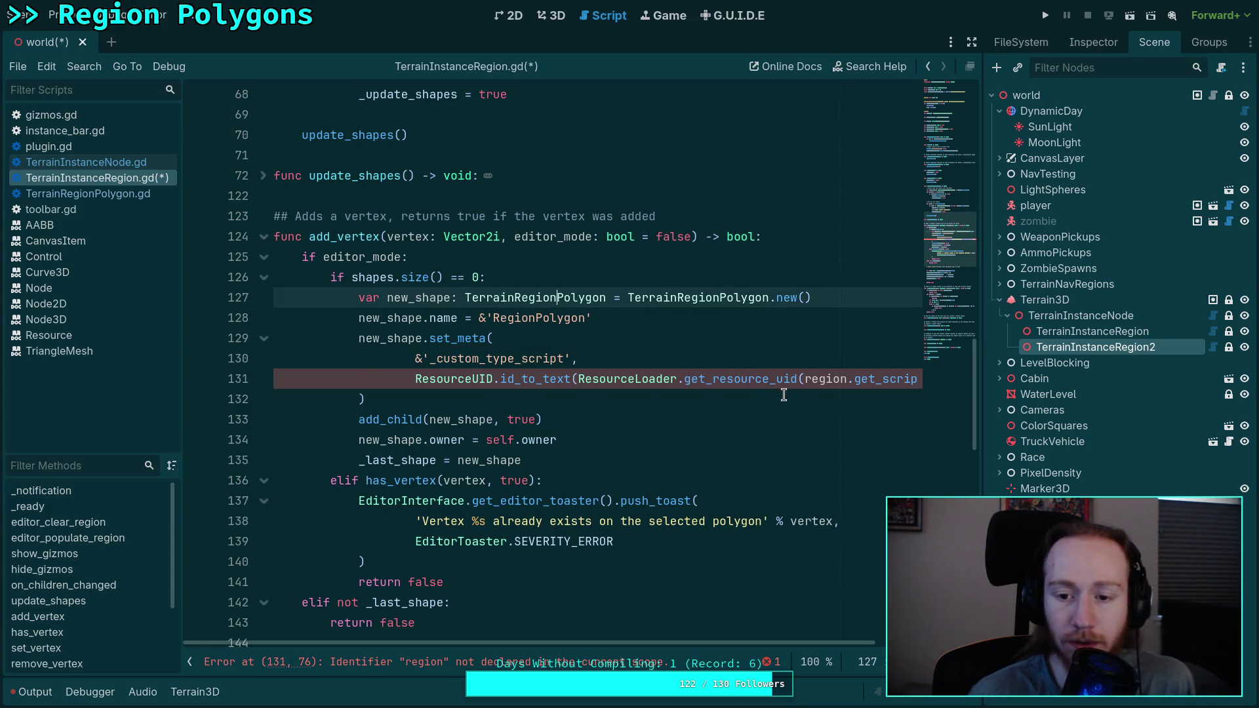
left_click_drag(721, 643, 837, 646)
double_click(720, 378)
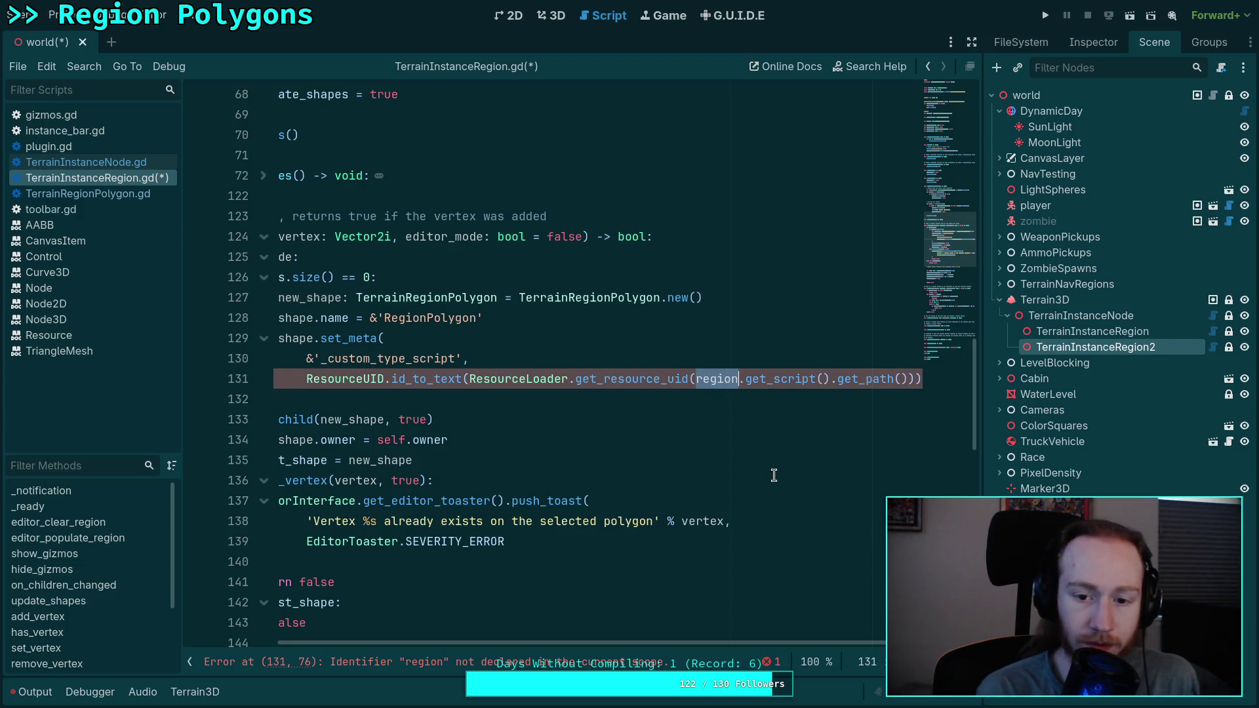
type("region")
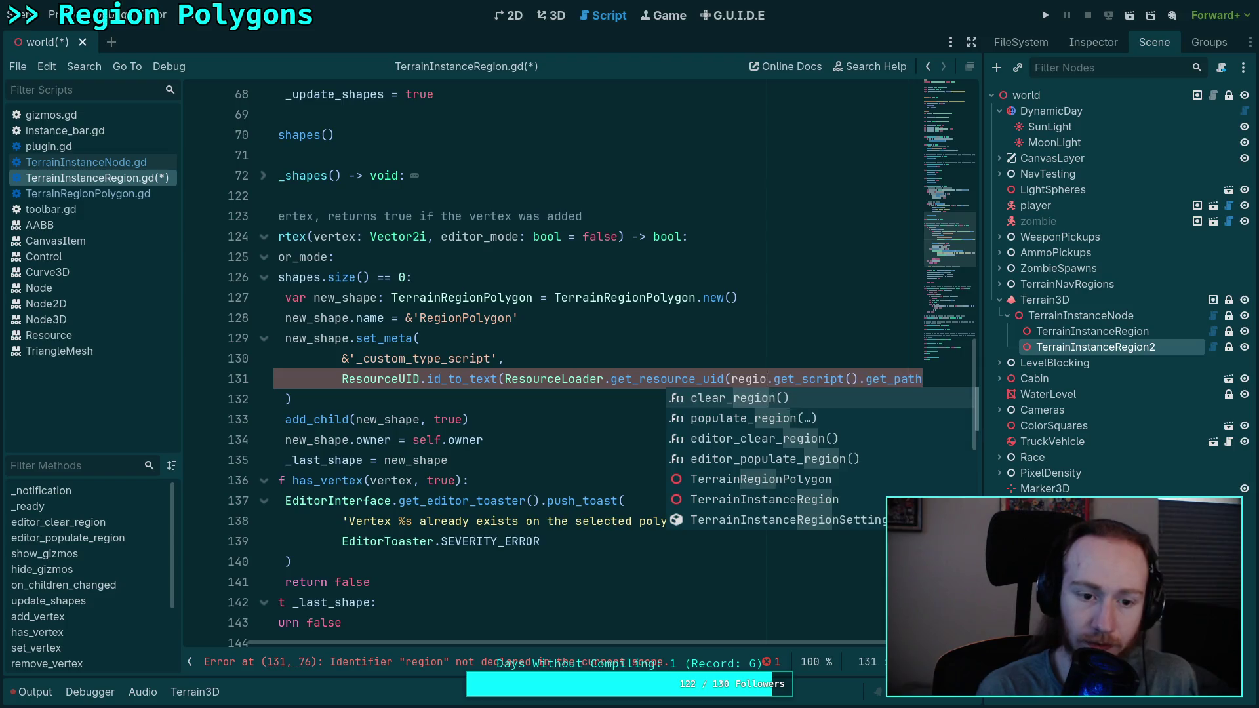
key("BackSpace")
key("BackSpace")
key("BackSpace")
type("new")
type("_shape")
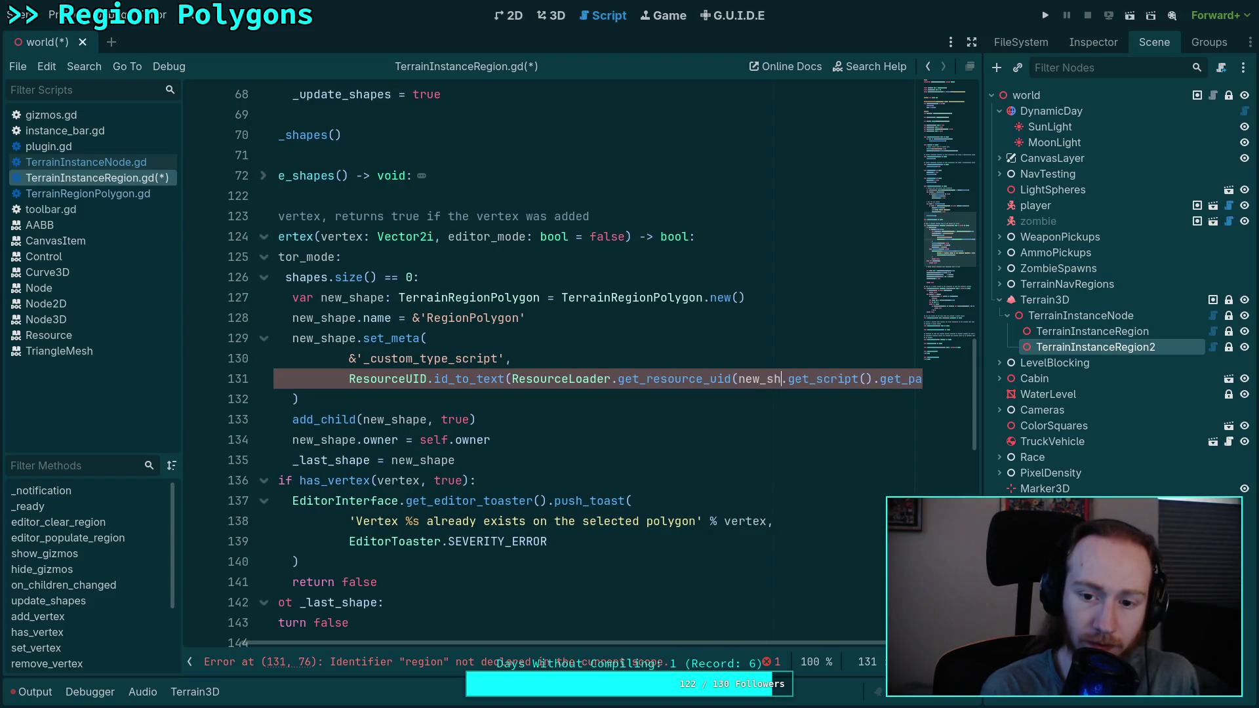
key("ctrl+s")
left_click(733, 547)
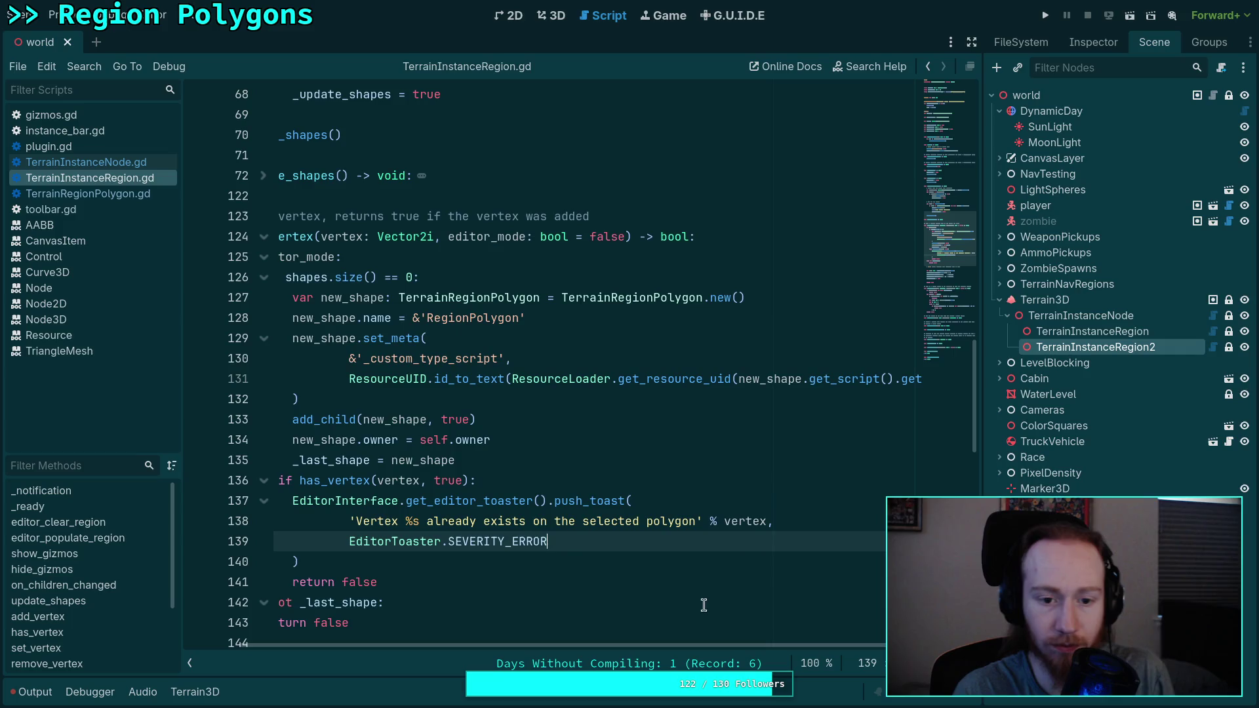
scroll(687, 641, "left", 3)
left_click(649, 421)
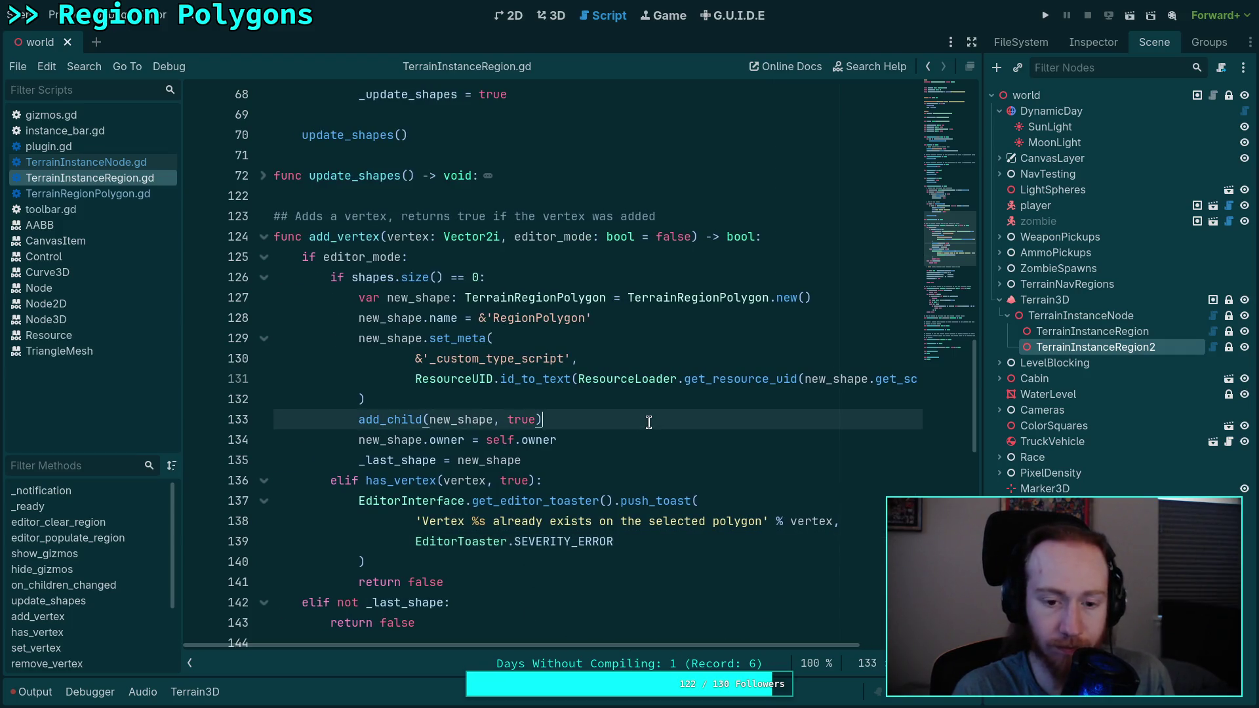
Inspect the TerrainInstanceRegion node's properties and its TerrainInstanceRegion.gd script resource
left_click(1165, 331)
left_click(1090, 43)
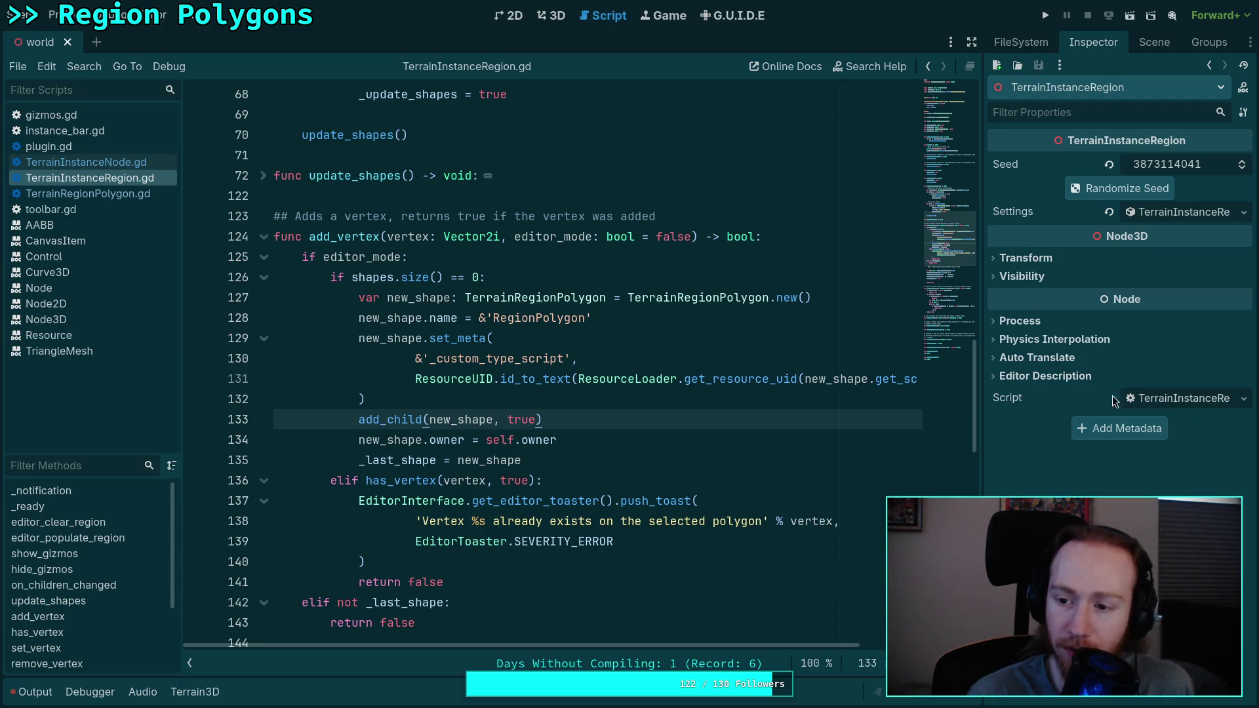
left_click(1168, 398)
left_click(1046, 44)
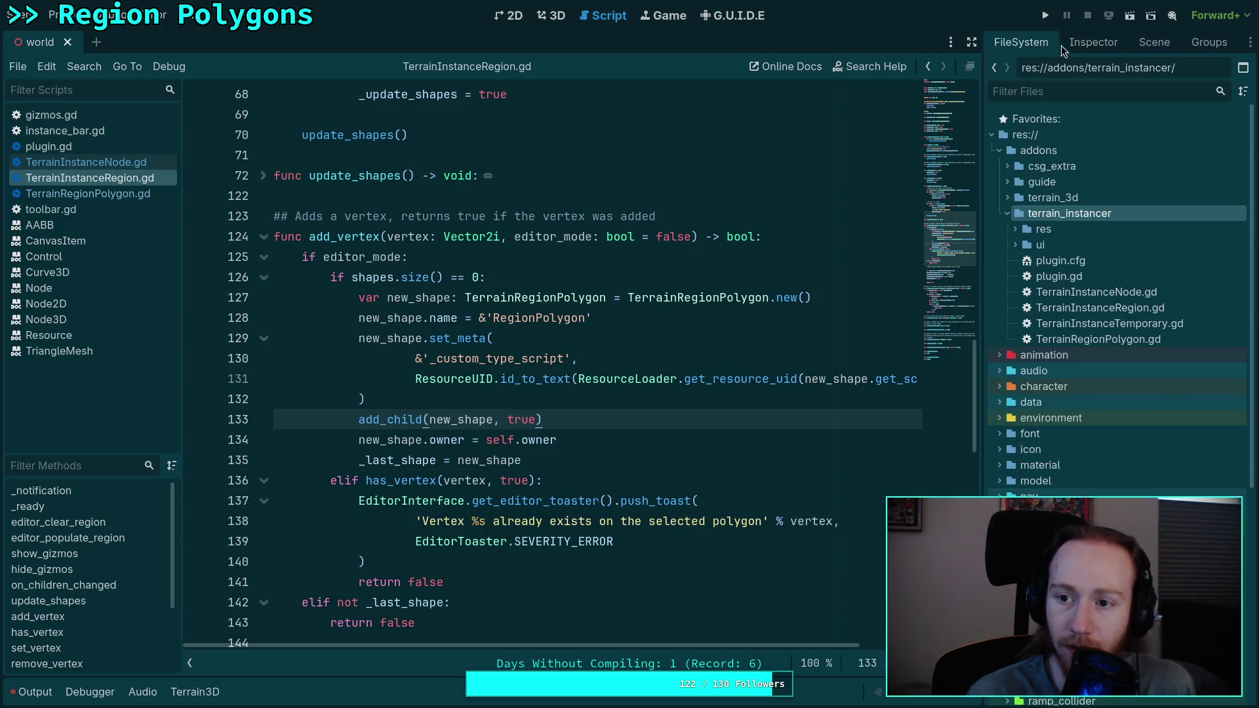
left_click(1138, 44)
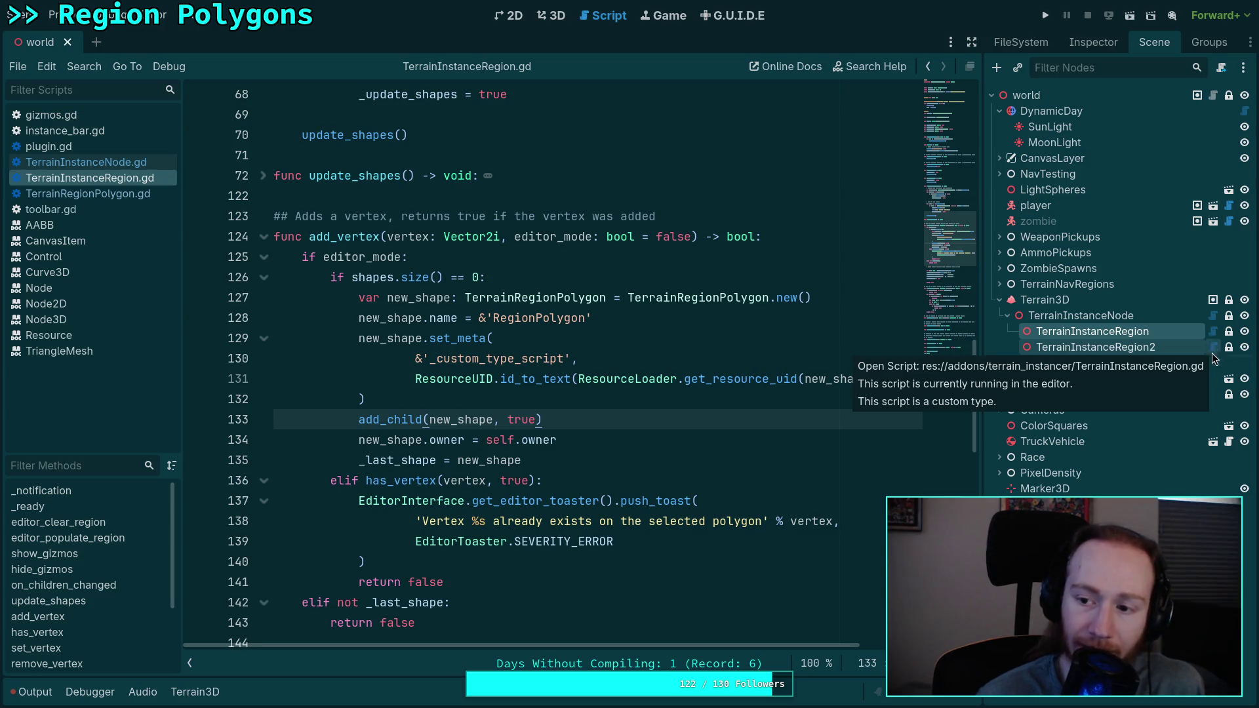
Review the set_meta call in TerrainInstanceRegion.gd and save the script
left_click_drag(449, 419, 364, 337)
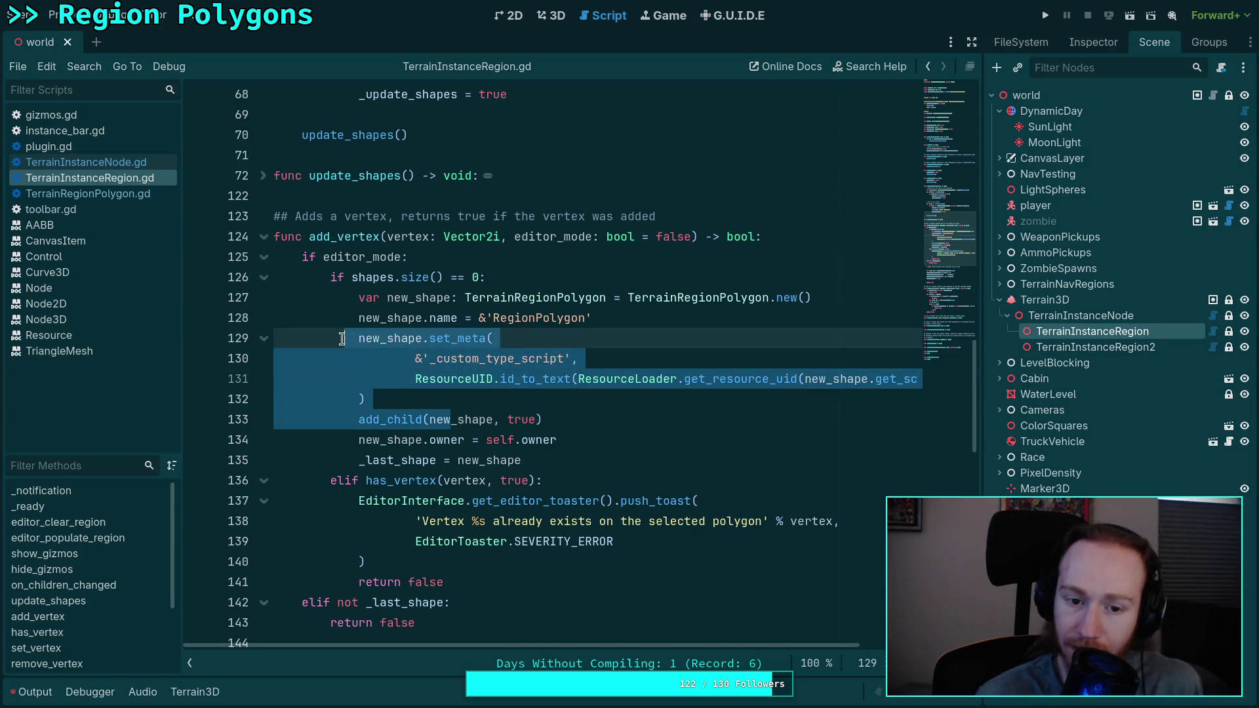
left_click_drag(365, 399, 380, 335)
left_click(495, 361)
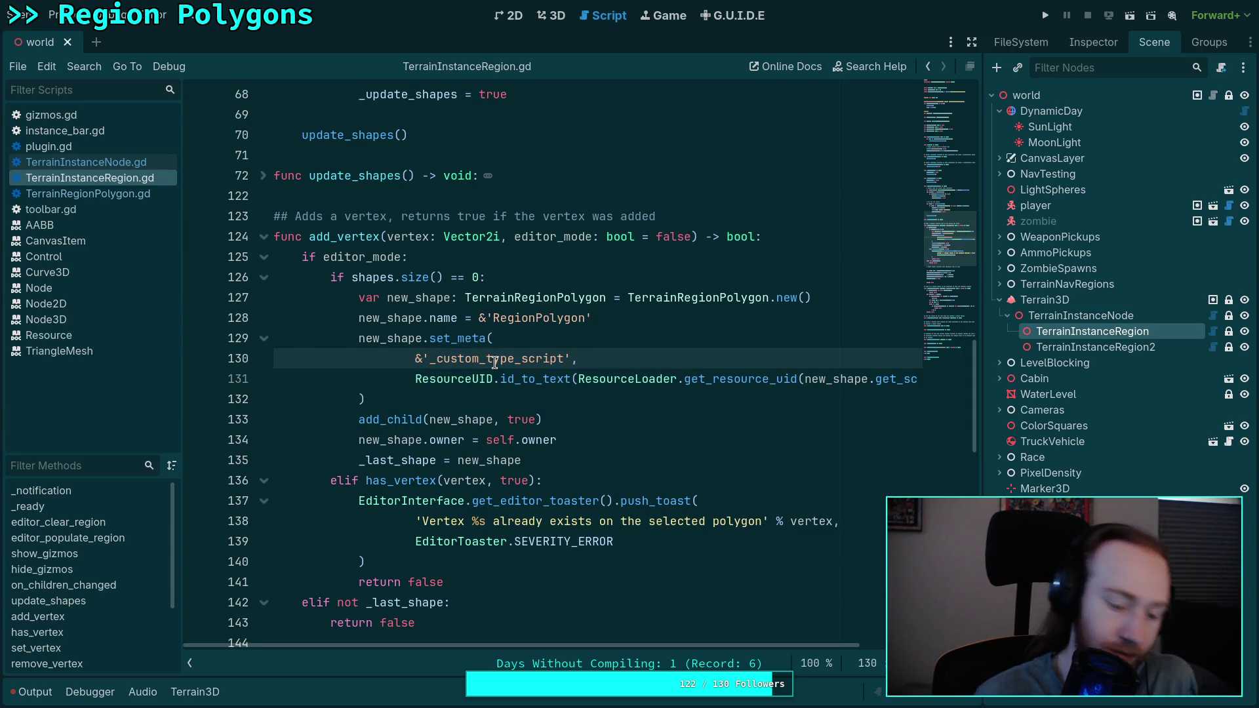
key("ctrl+s")
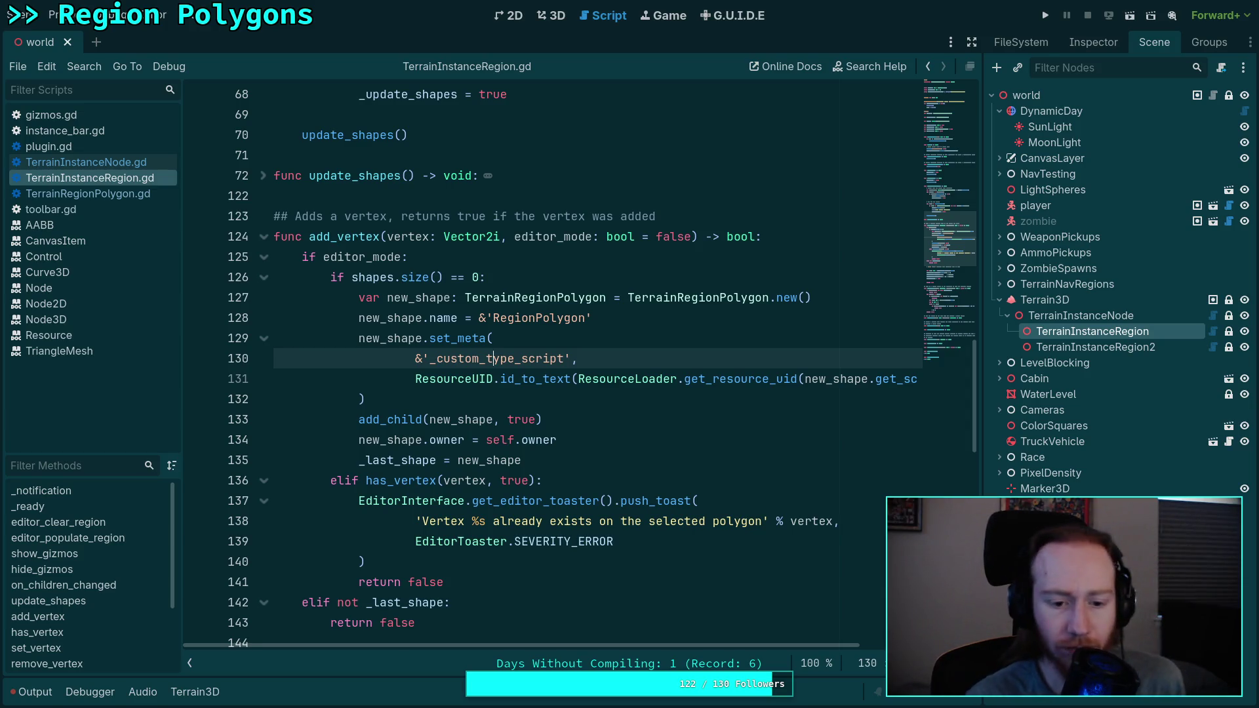
scroll(355, 369, "down", 5)
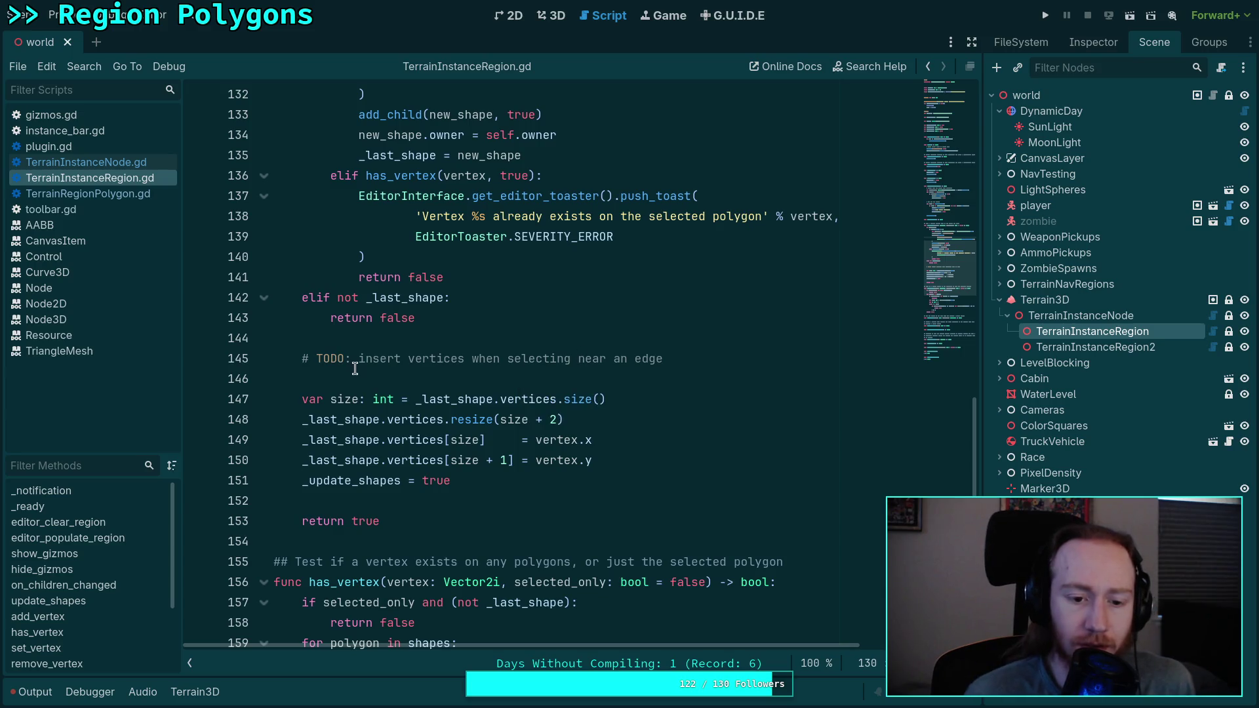
scroll(481, 394, "up", 3)
scroll(483, 397, "down", 3)
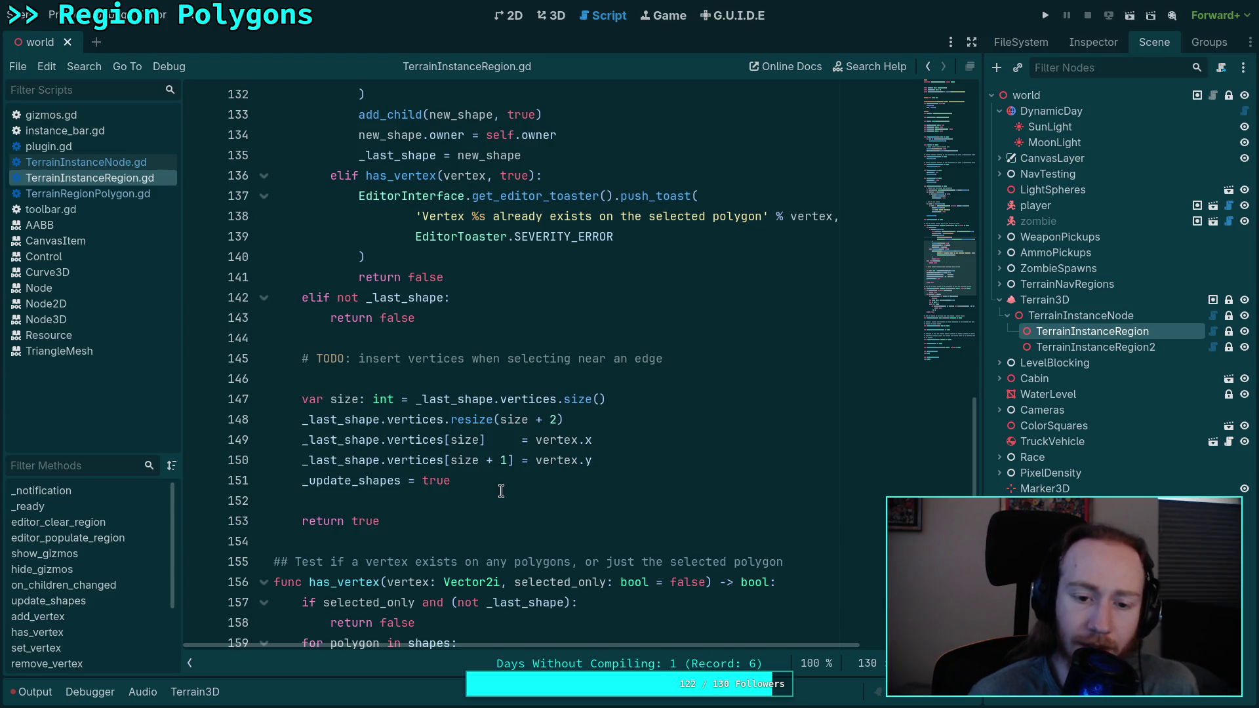
double_click(354, 481)
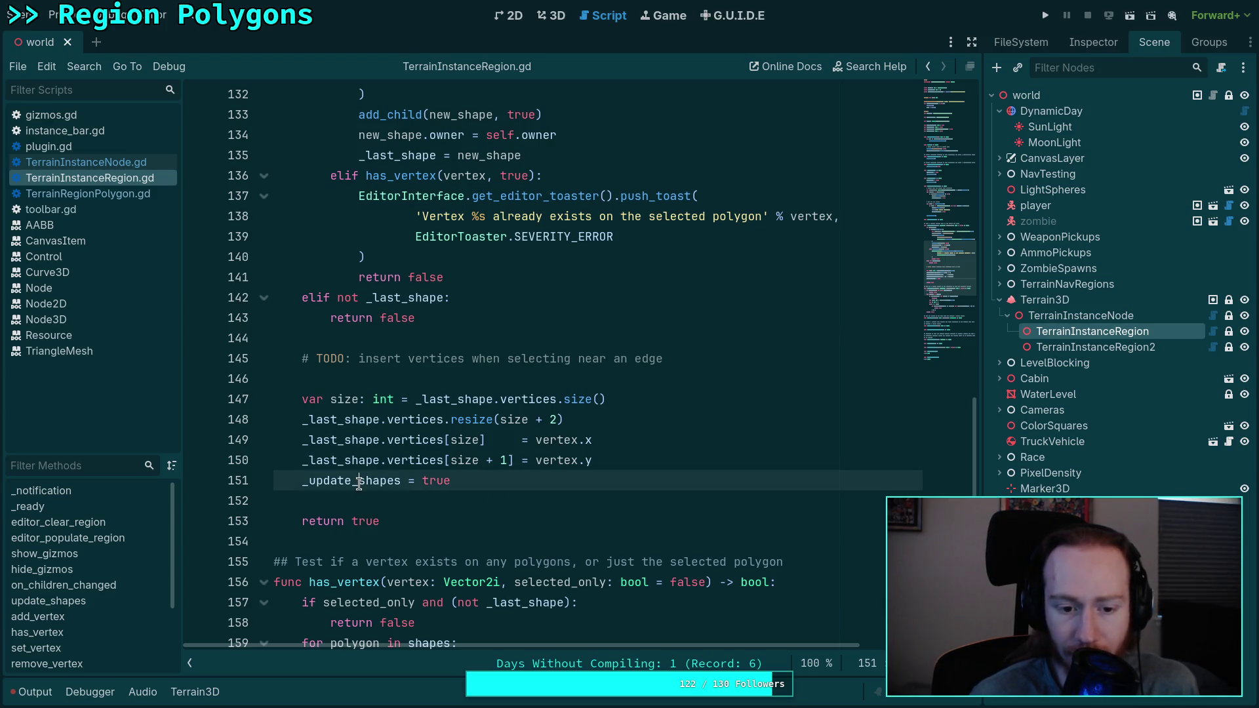
Find the add_vertex call around line 172 in plugin.gd, save, and open the 3D output log
left_click(85, 162)
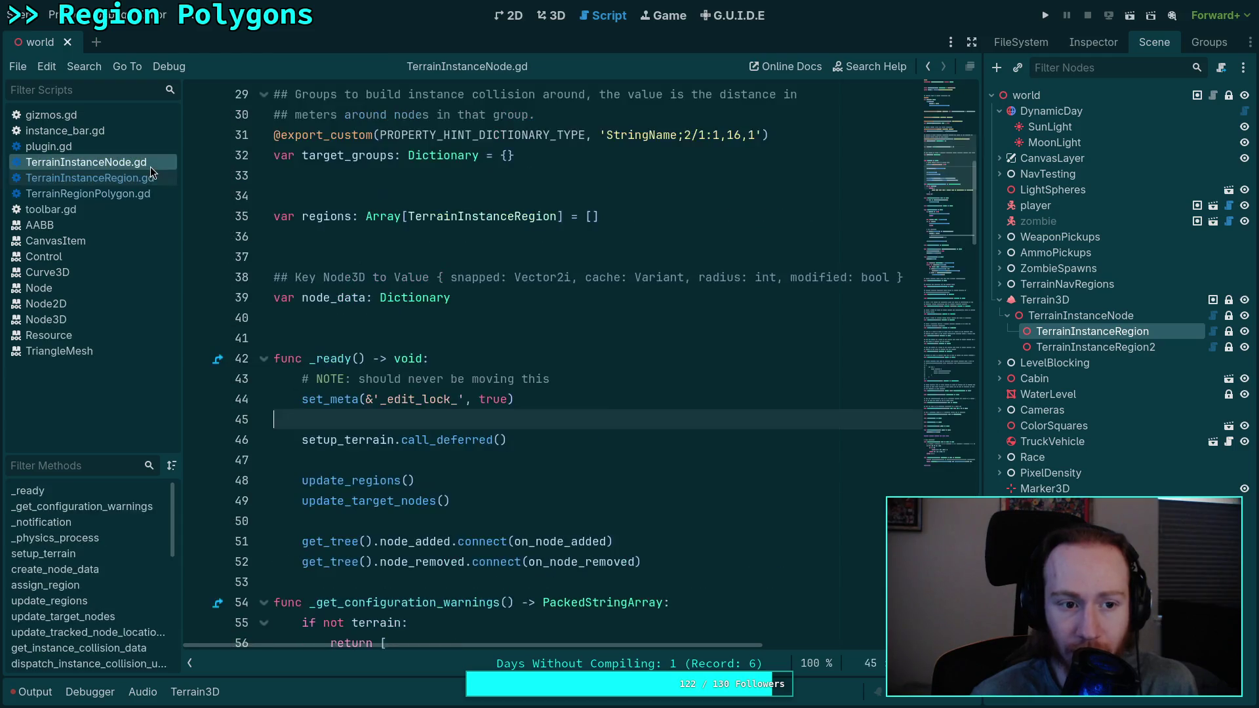
left_click(100, 146)
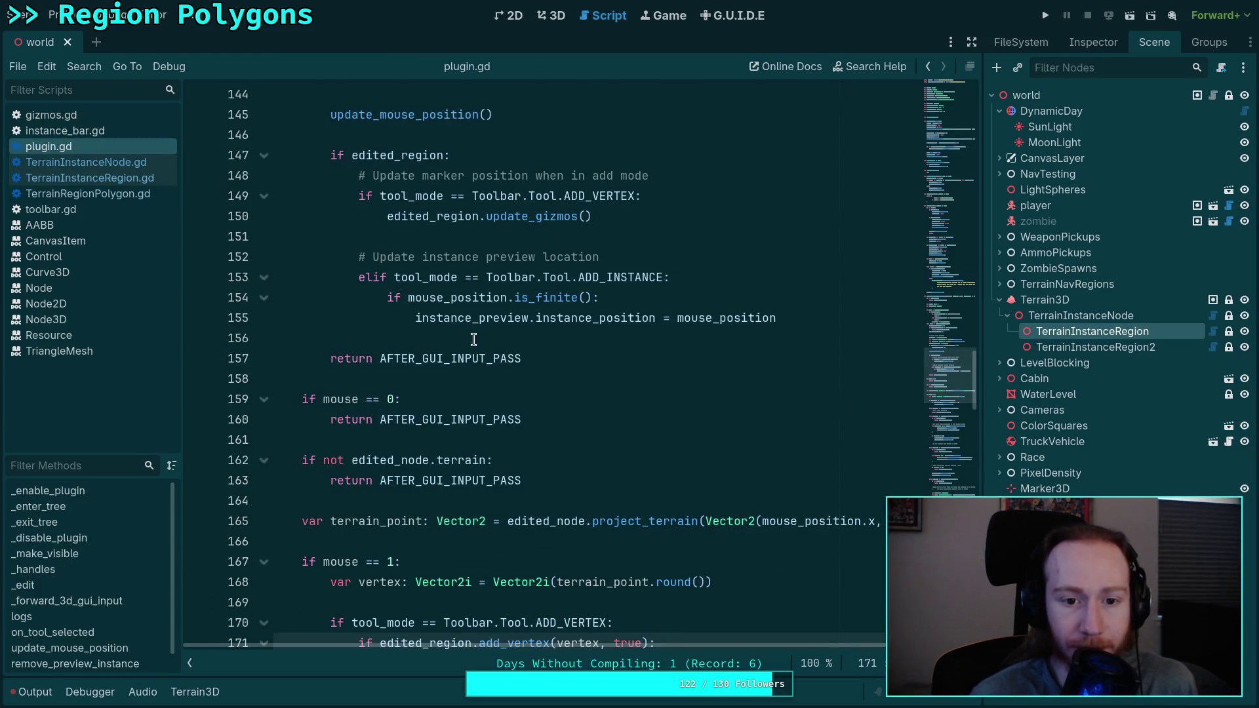
scroll(604, 392, "down", 4)
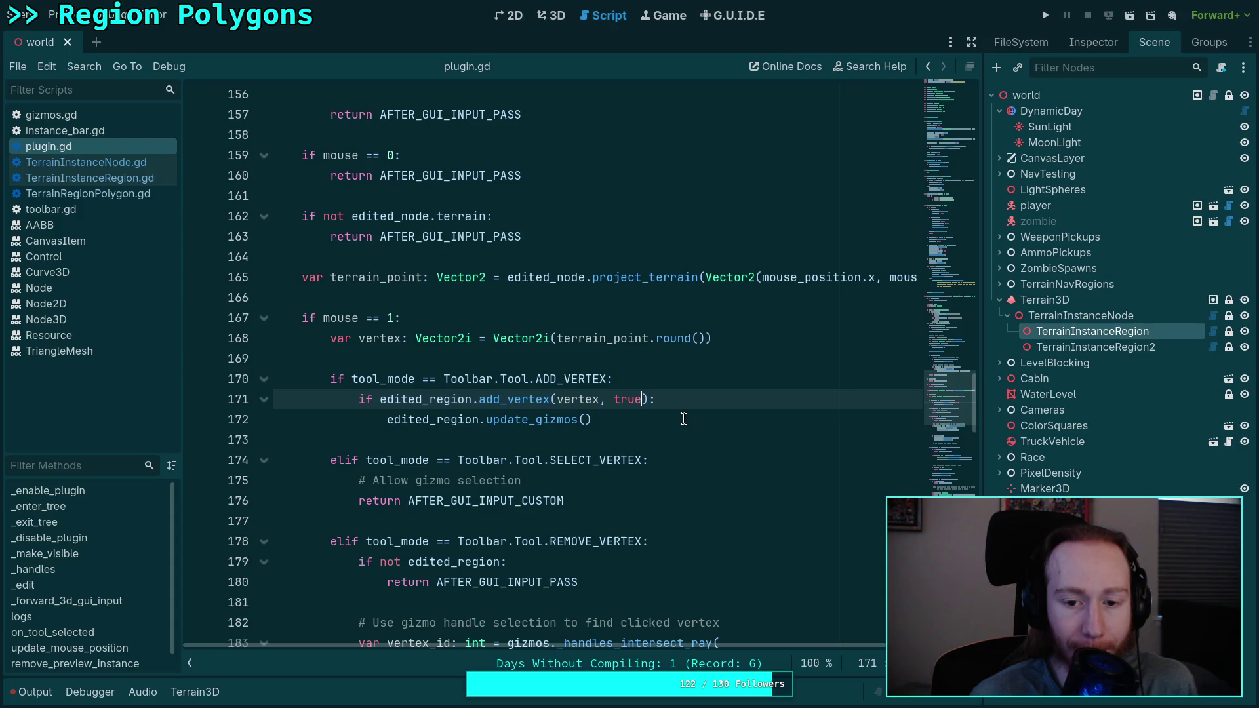
key("Down")
key("Down")
key("Up")
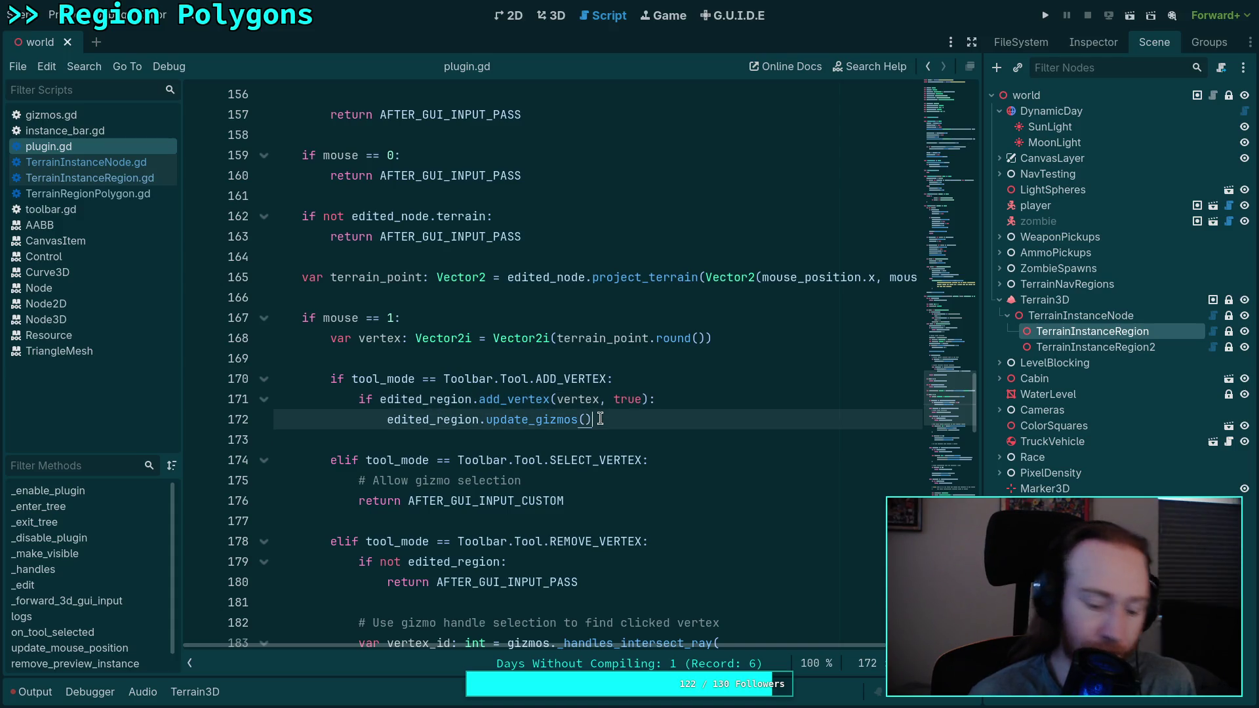
key("ctrl+s")
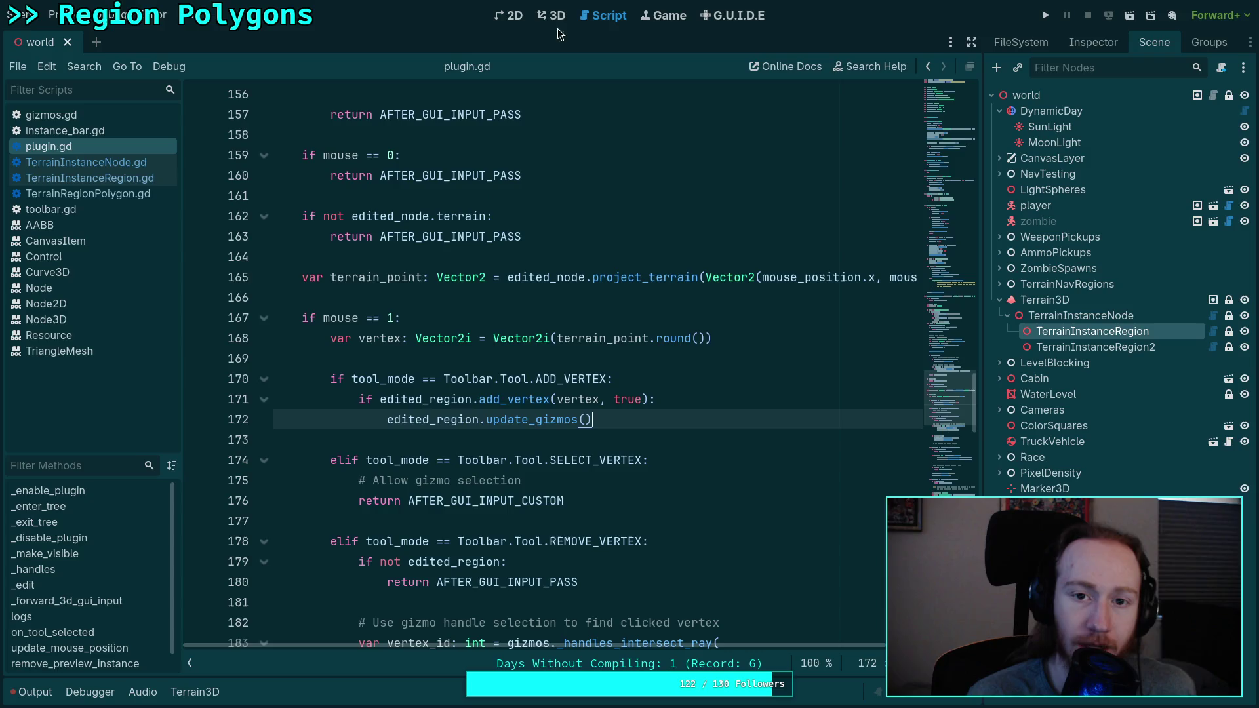
left_click(551, 15)
left_click(31, 692)
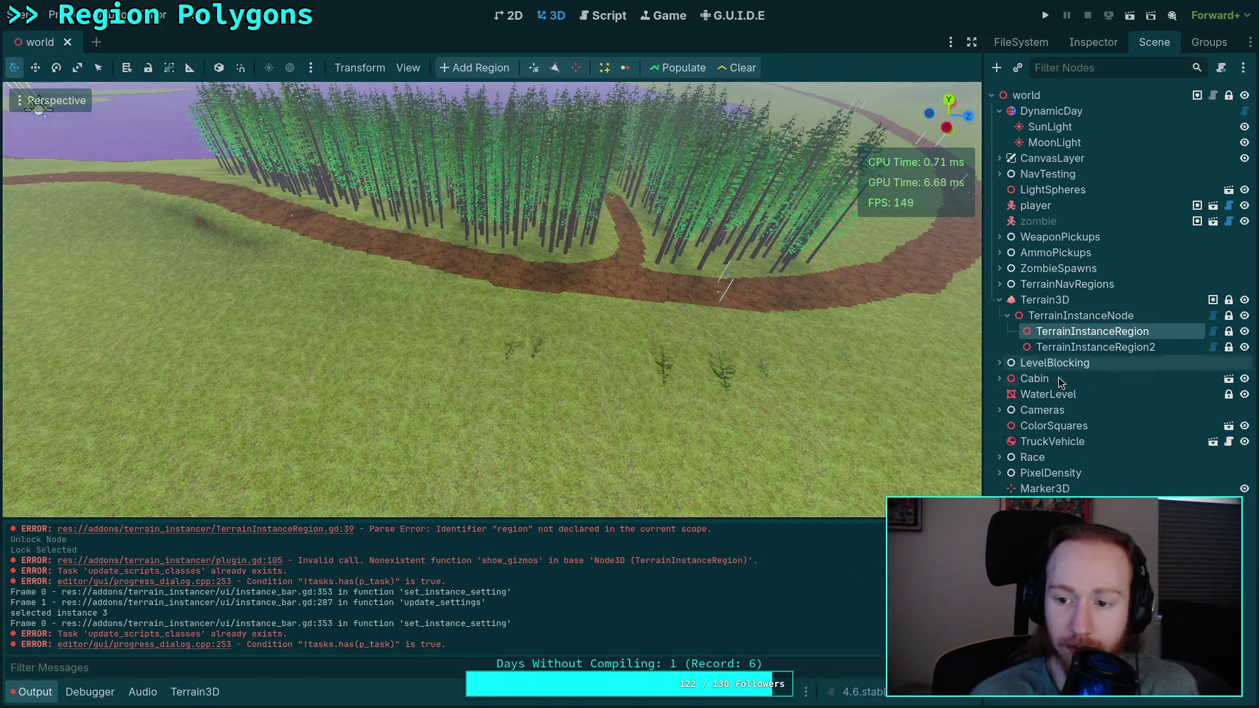
Clear the Output log, select TerrainInstanceRegion, and place a first vertex on the terrain with Add Vertex
key("ctrl+alt+k")
left_click(1061, 276)
left_click(1090, 331)
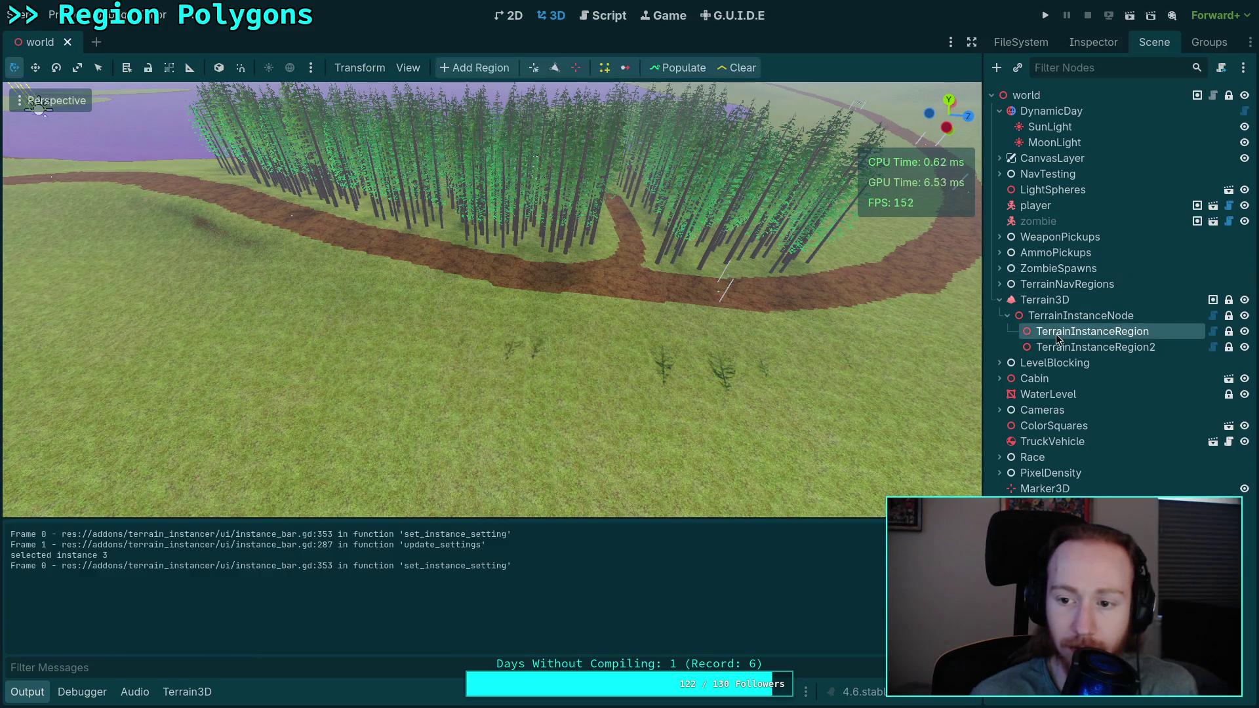
left_click(556, 69)
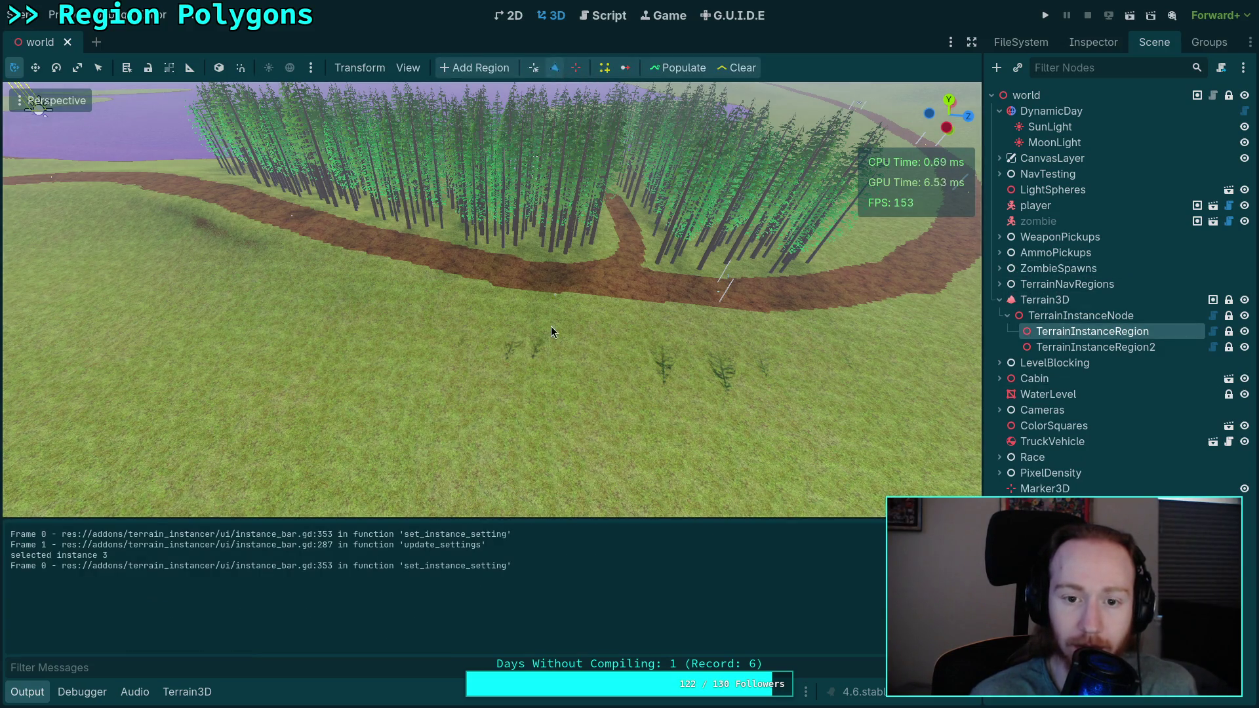
left_click(550, 325)
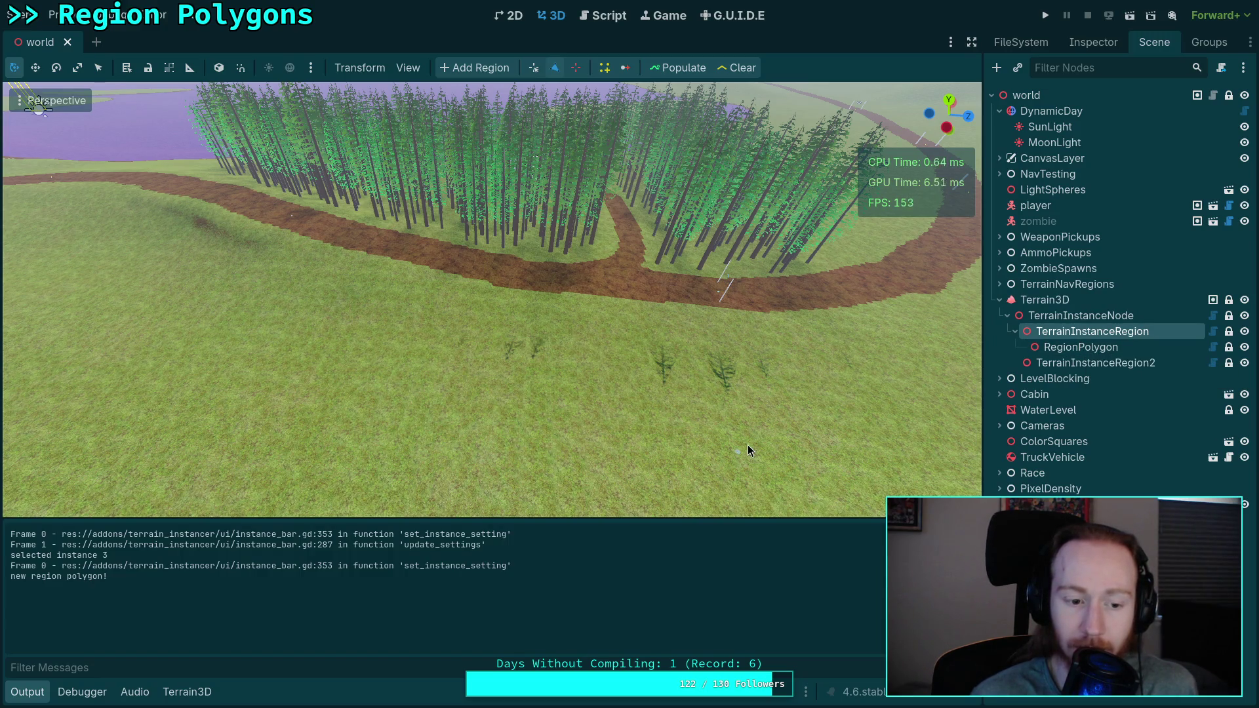
left_click(615, 21)
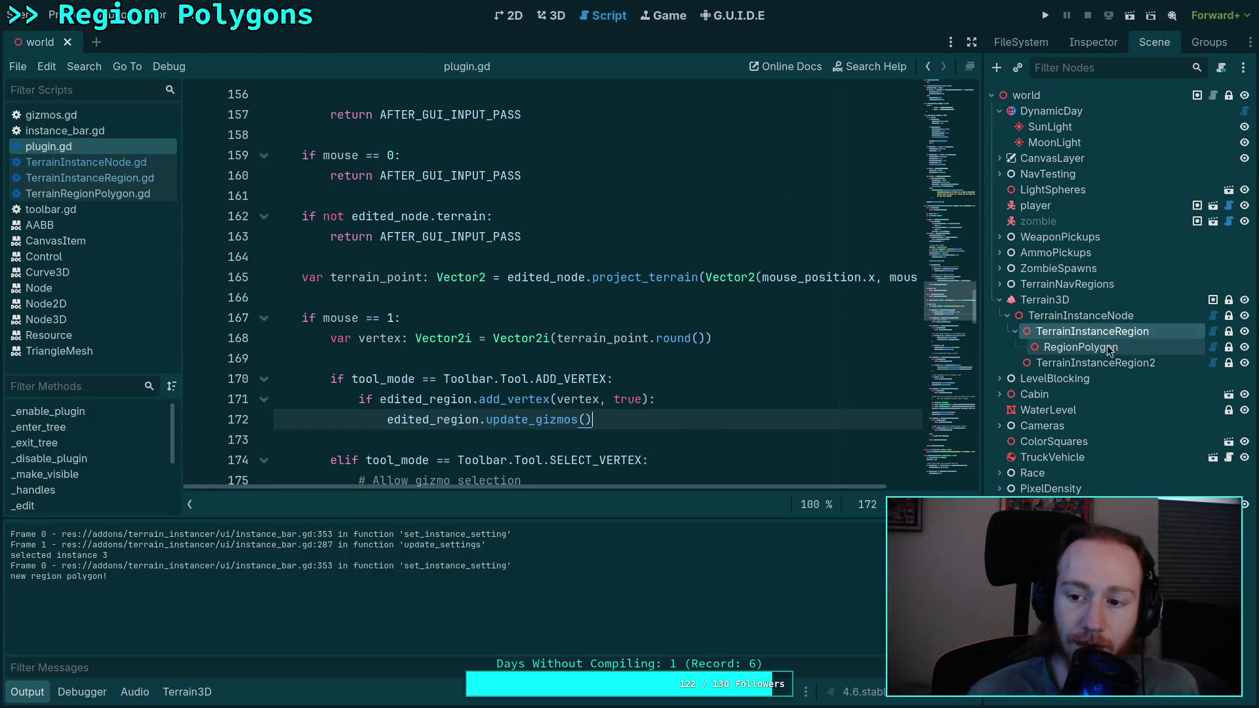
Look over the top of plugin.gd, then the TerrainRegionPolygon.gd and TerrainInstanceNode.gd scripts
left_click_drag(950, 303, 950, 99)
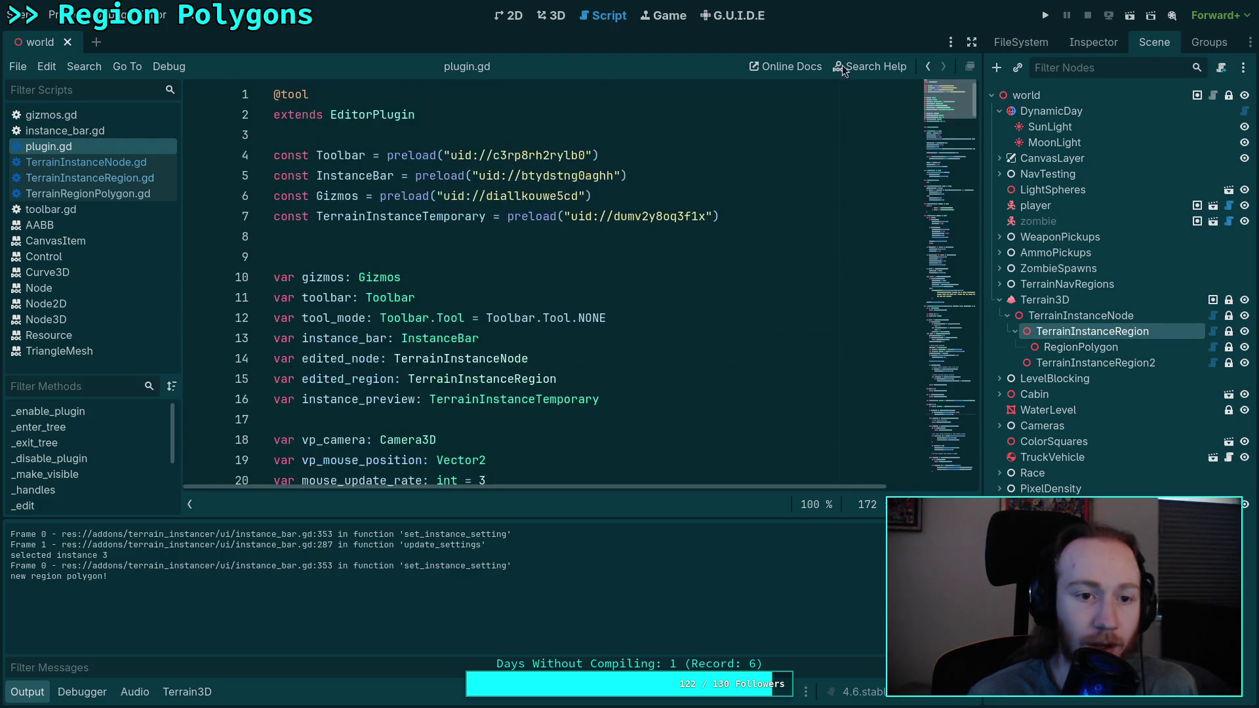
left_click(104, 194)
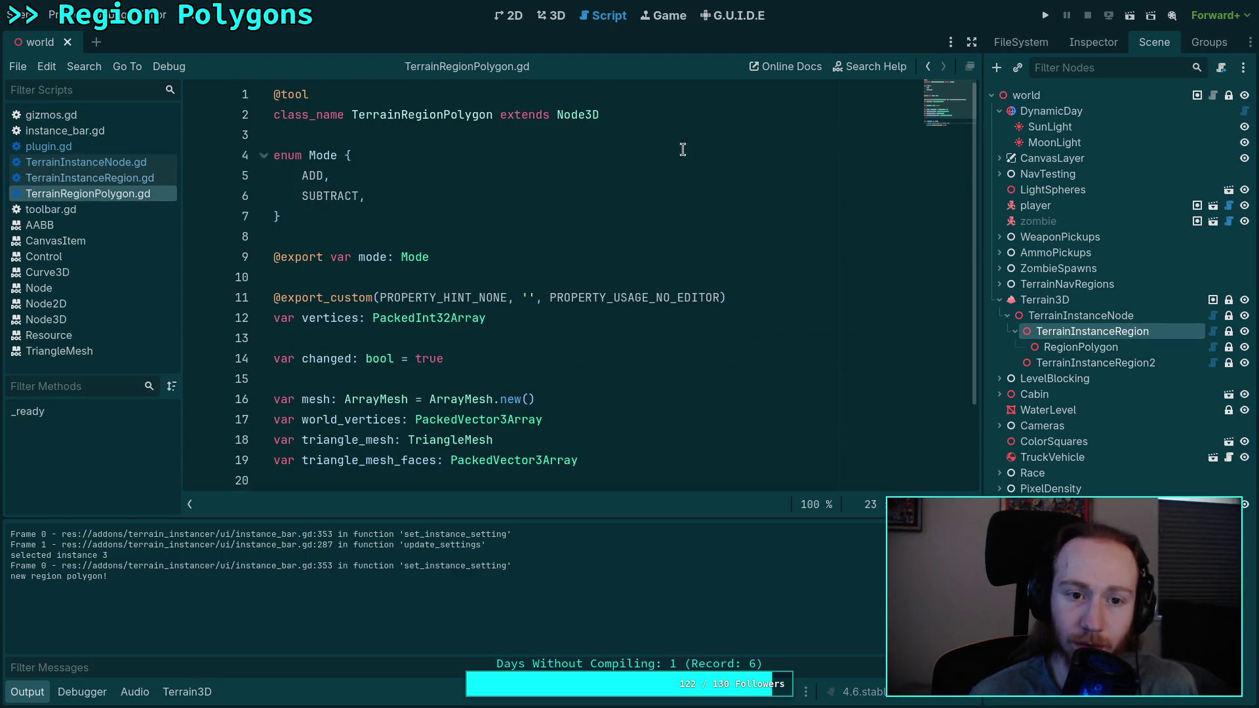
left_click(113, 162)
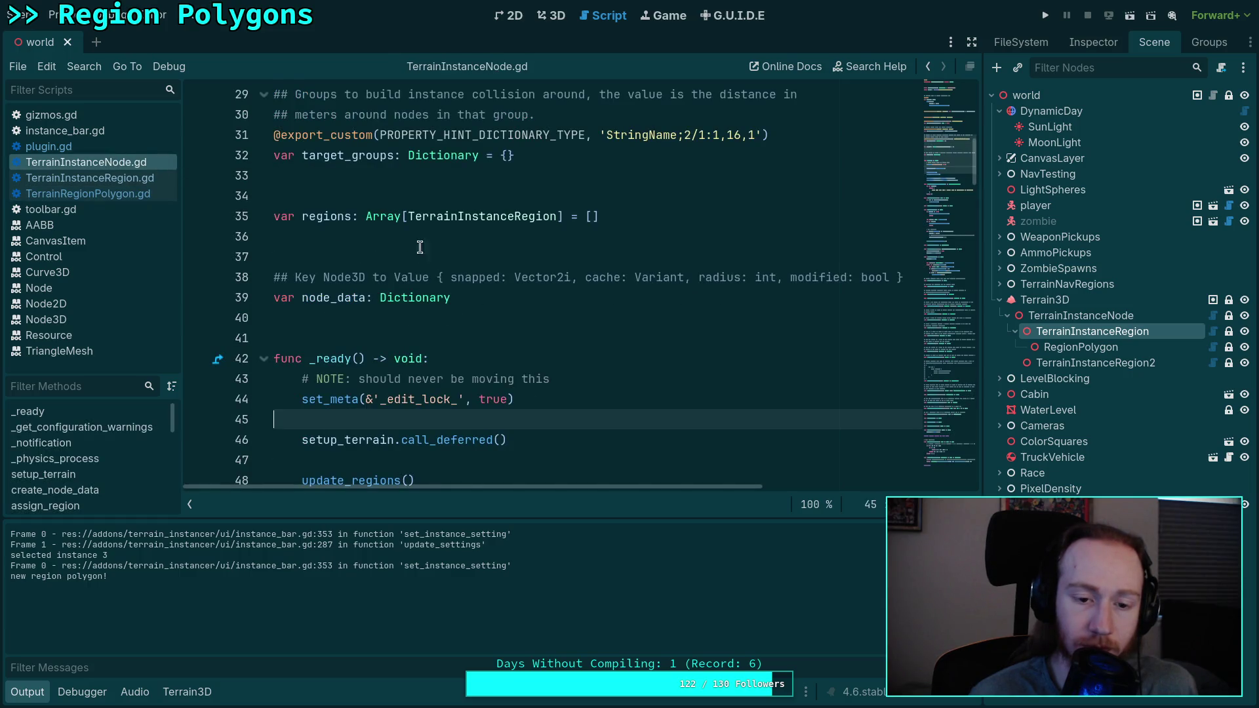
scroll(430, 248, "down", 20)
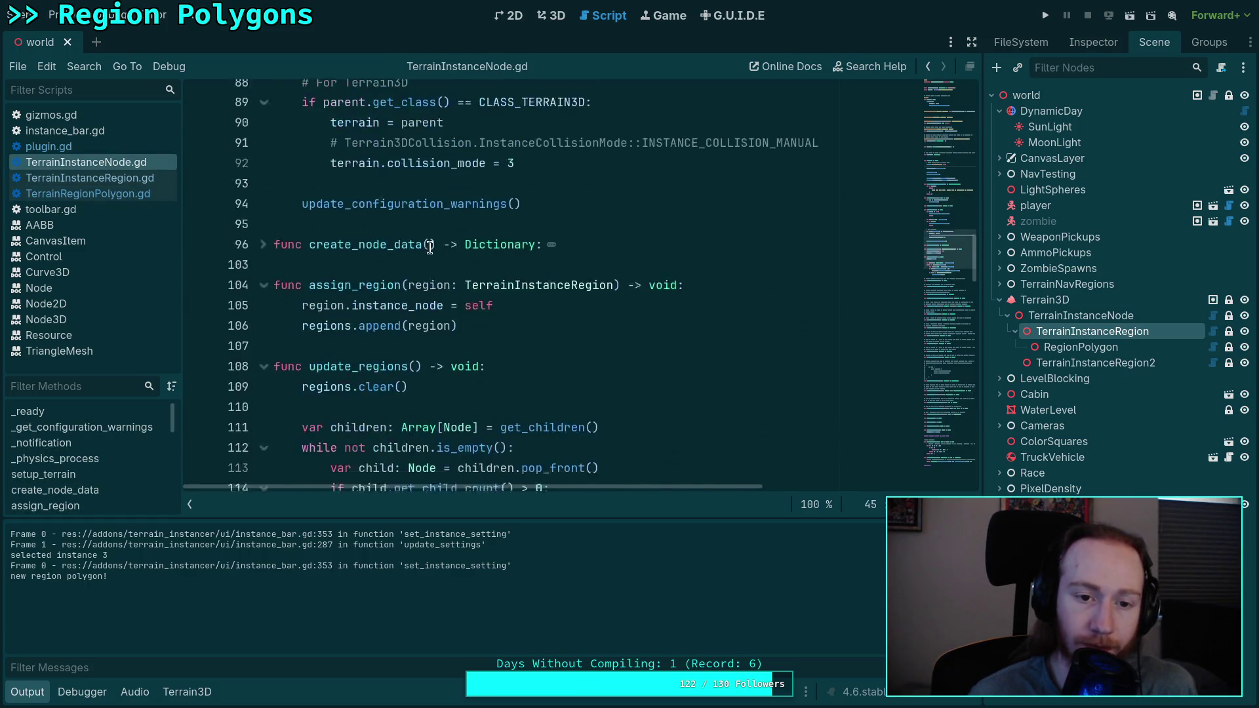
scroll(429, 247, "down", 20)
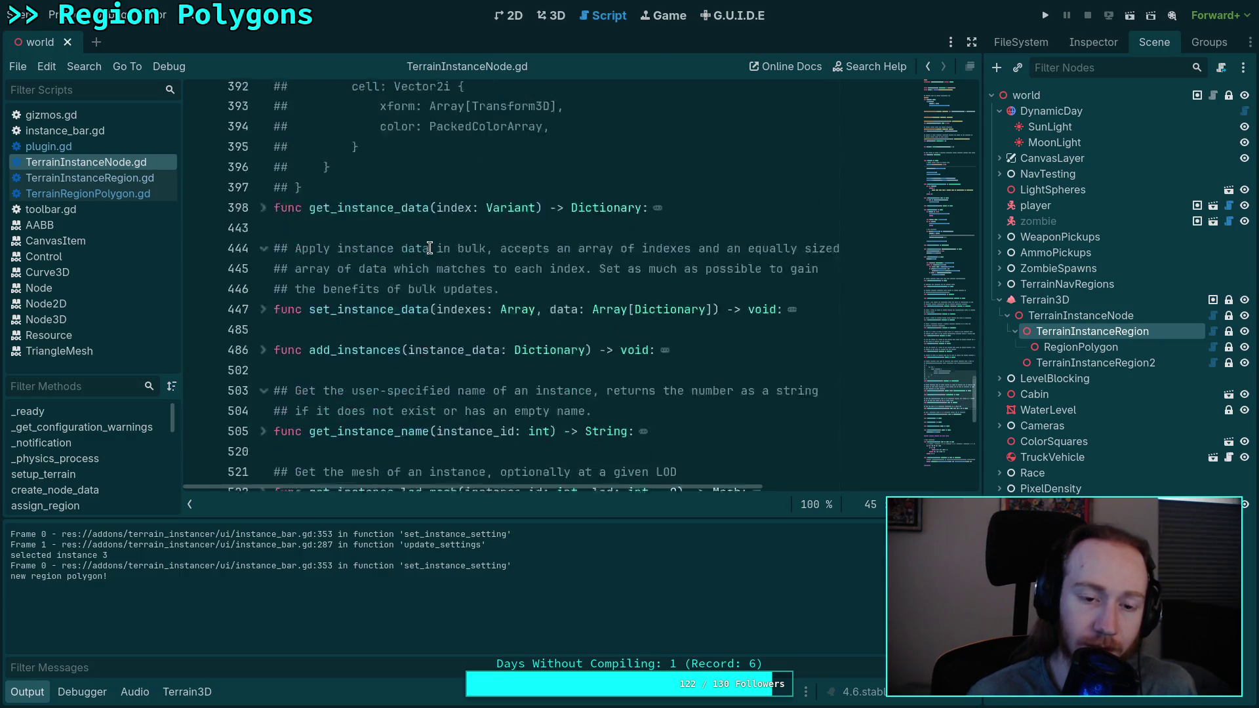
scroll(430, 247, "up", 7)
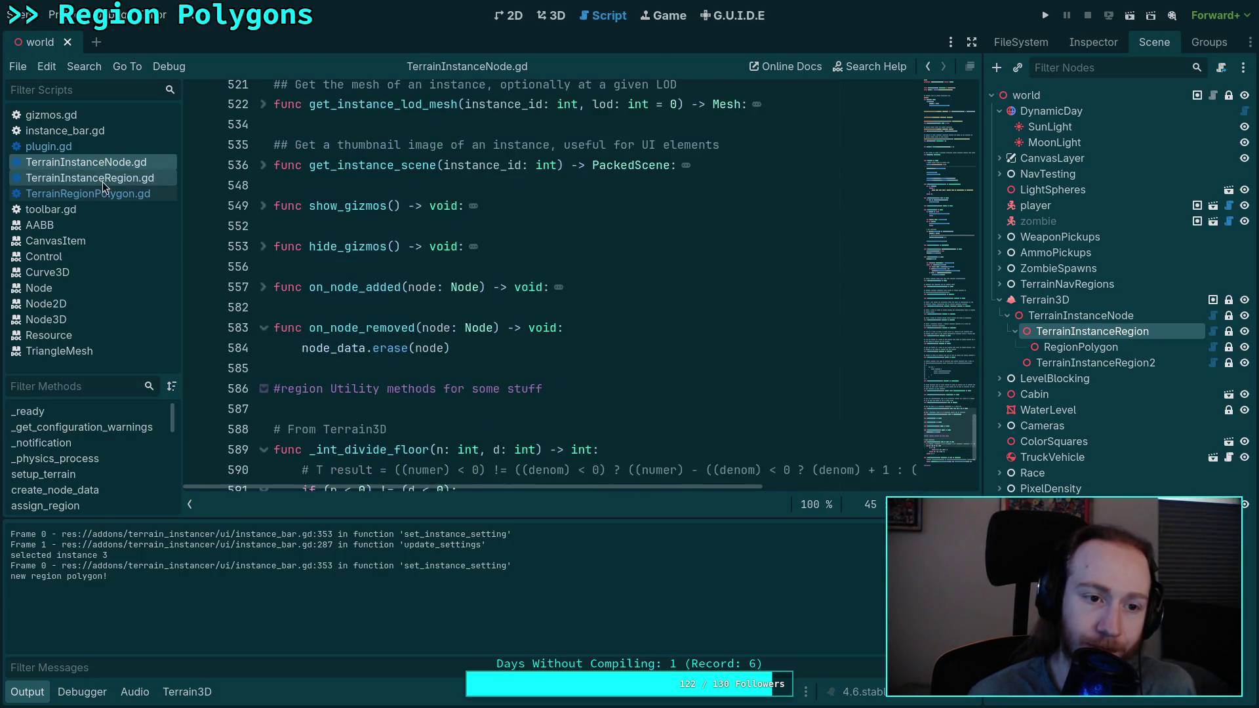
Browse TerrainInstanceRegion.gd, then scroll back through plugin.gd
left_click(102, 177)
scroll(455, 288, "down", 2)
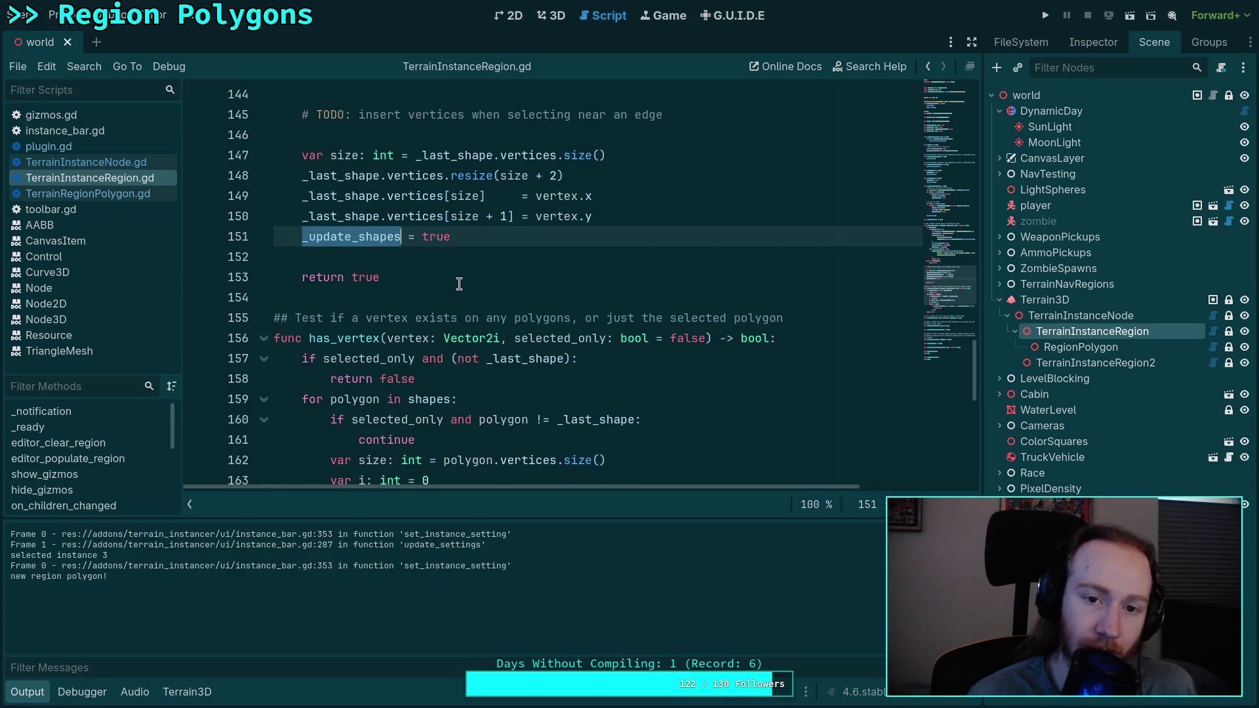
scroll(456, 289, "up", 5)
scroll(454, 287, "up", 2)
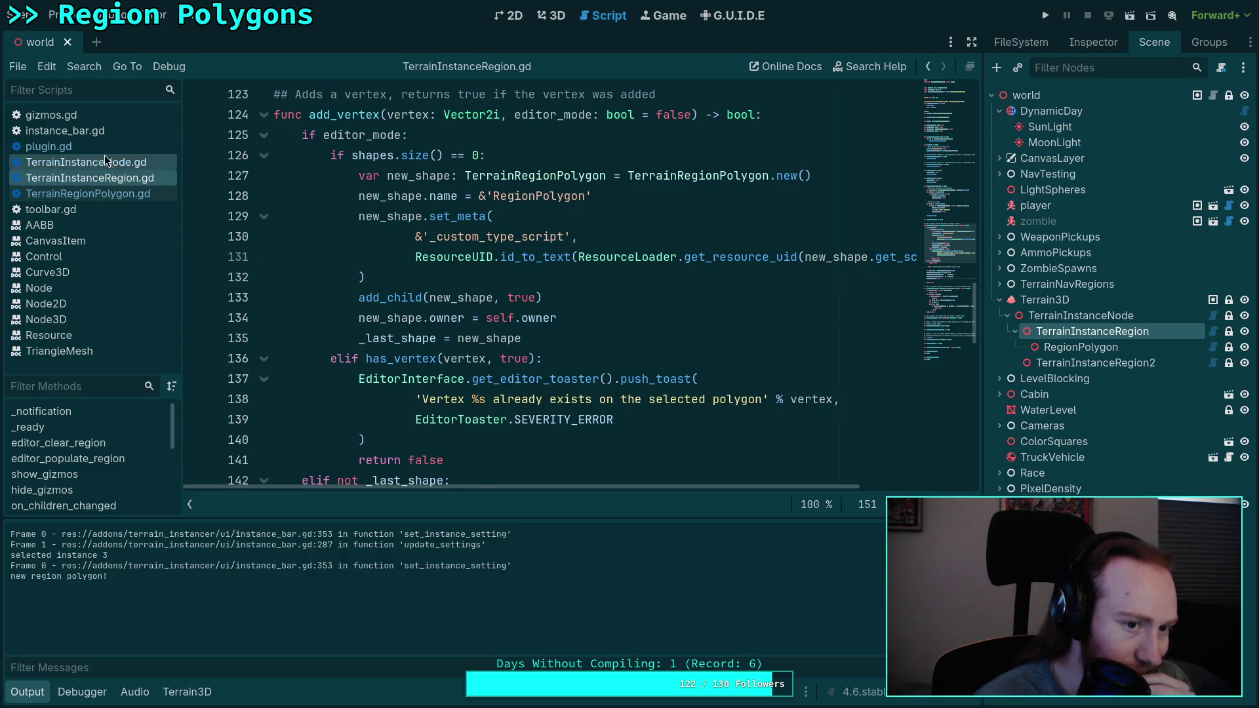
left_click(49, 146)
scroll(674, 296, "down", 20)
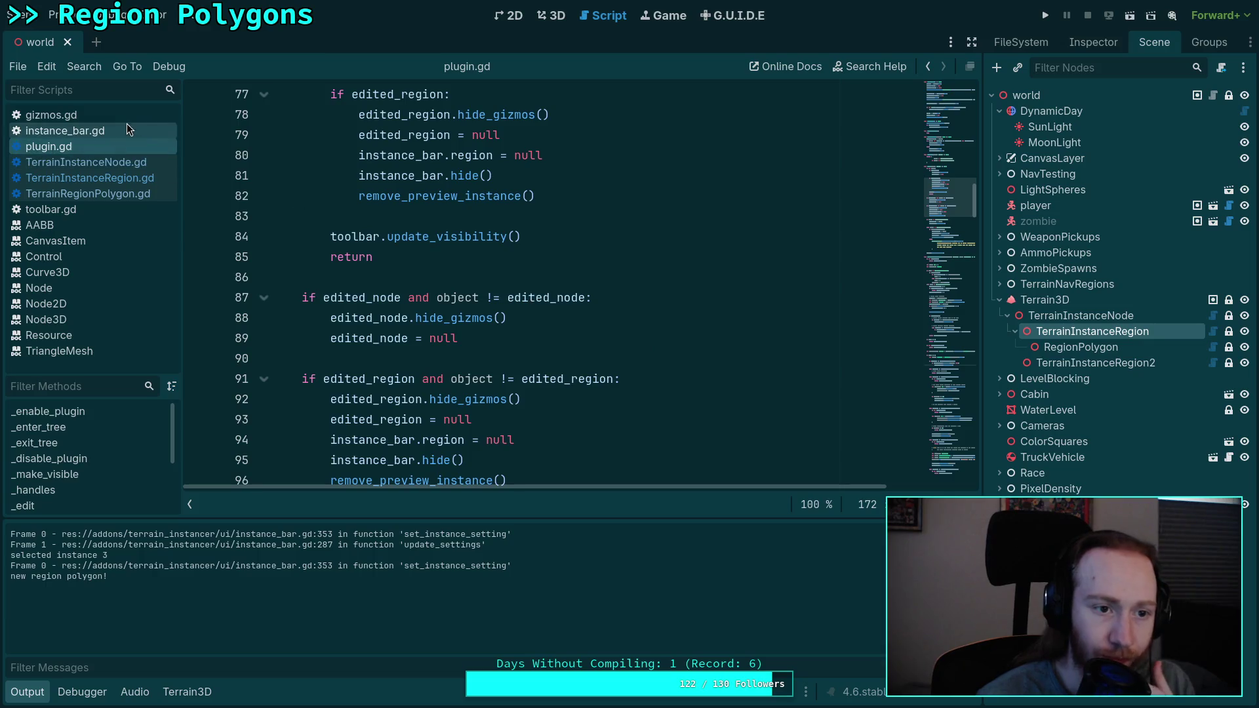
scroll(593, 301, "down", 16)
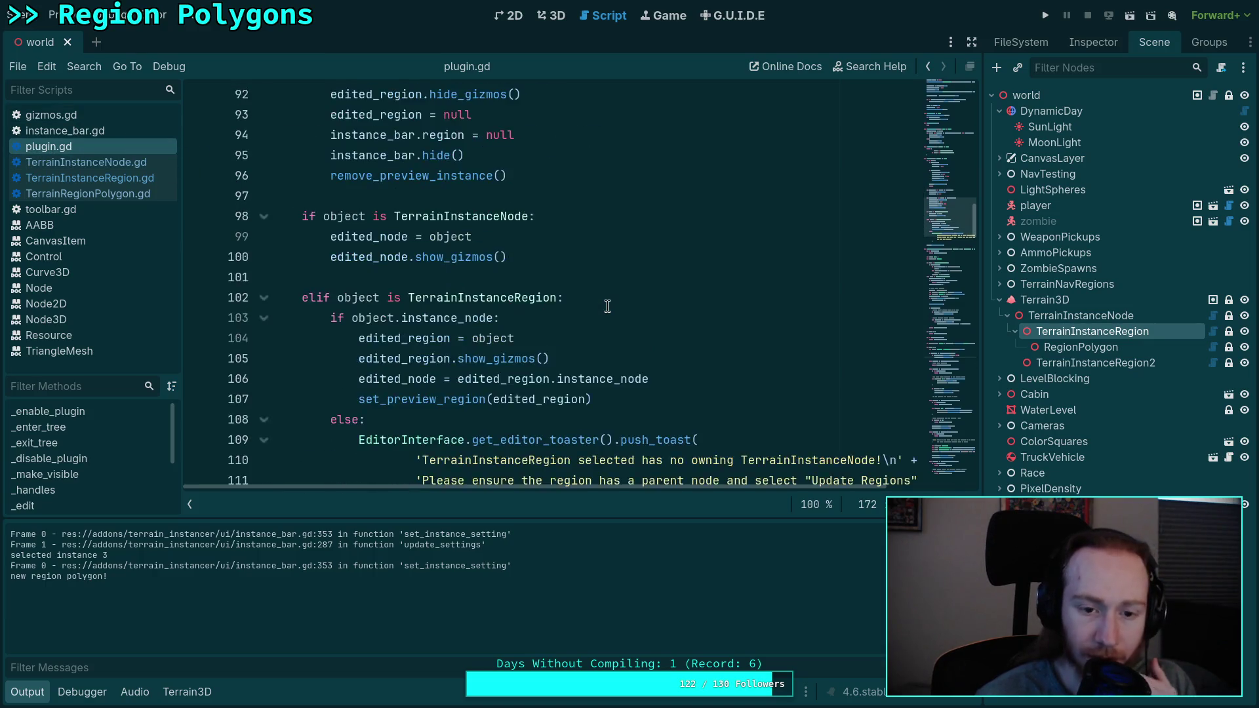
scroll(607, 306, "down", 17)
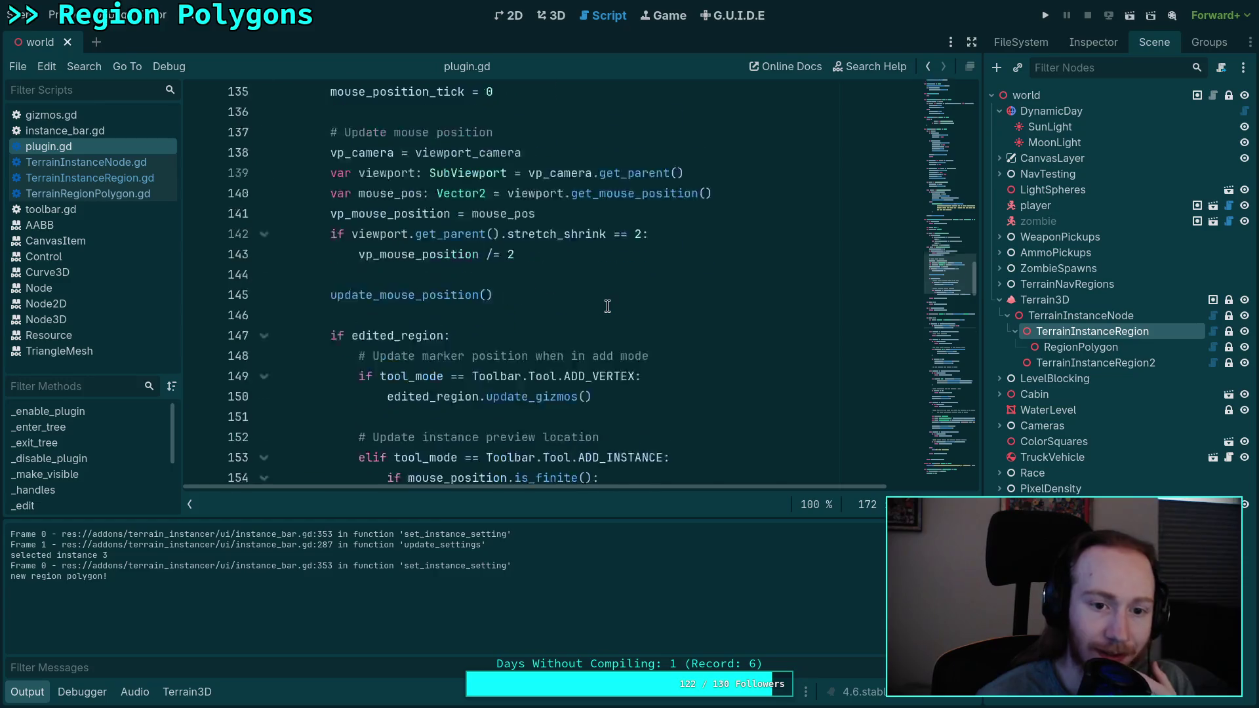
scroll(607, 307, "up", 4)
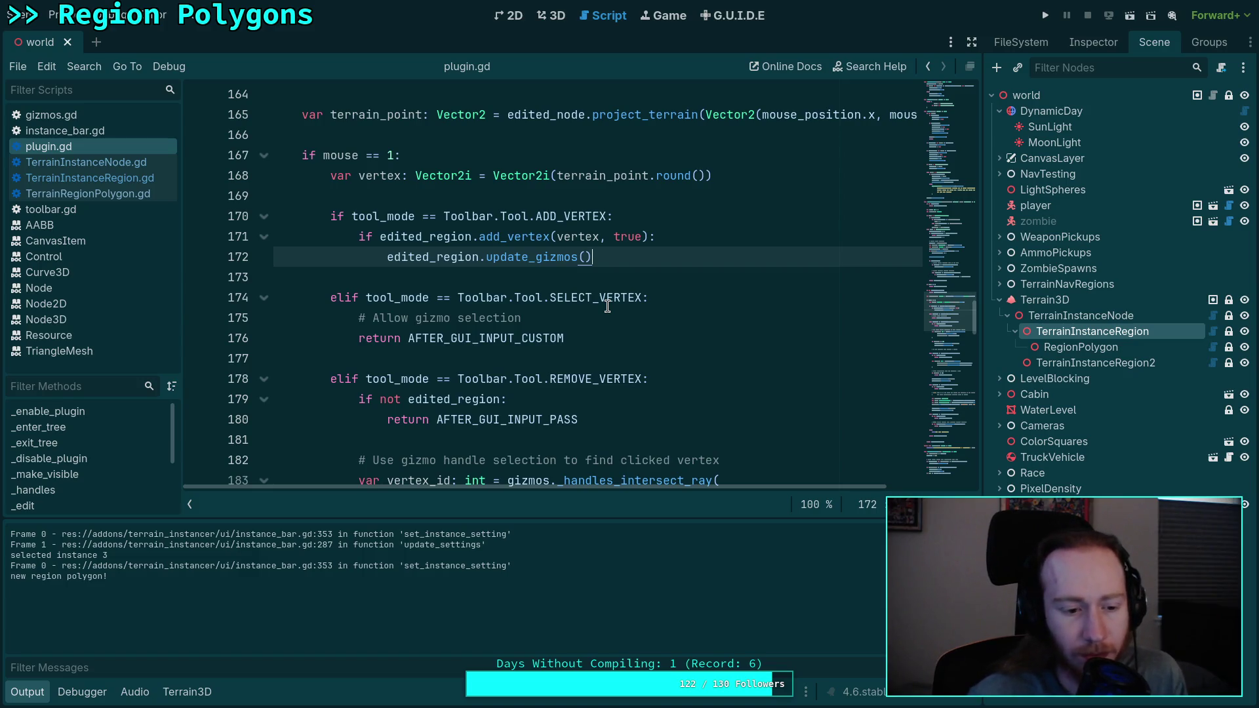
Hide the output log, save the scene and scripts, and switch to the nvim terminal on workspace 1
left_click(37, 694)
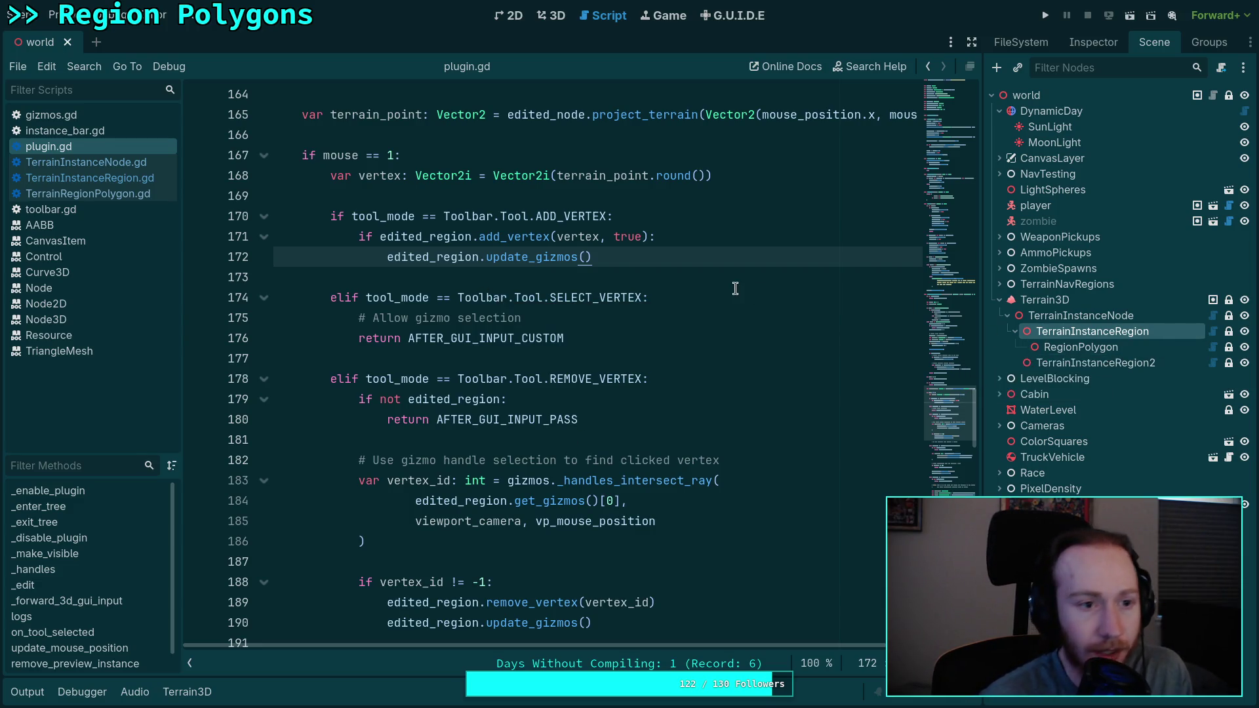
key("ctrl+s")
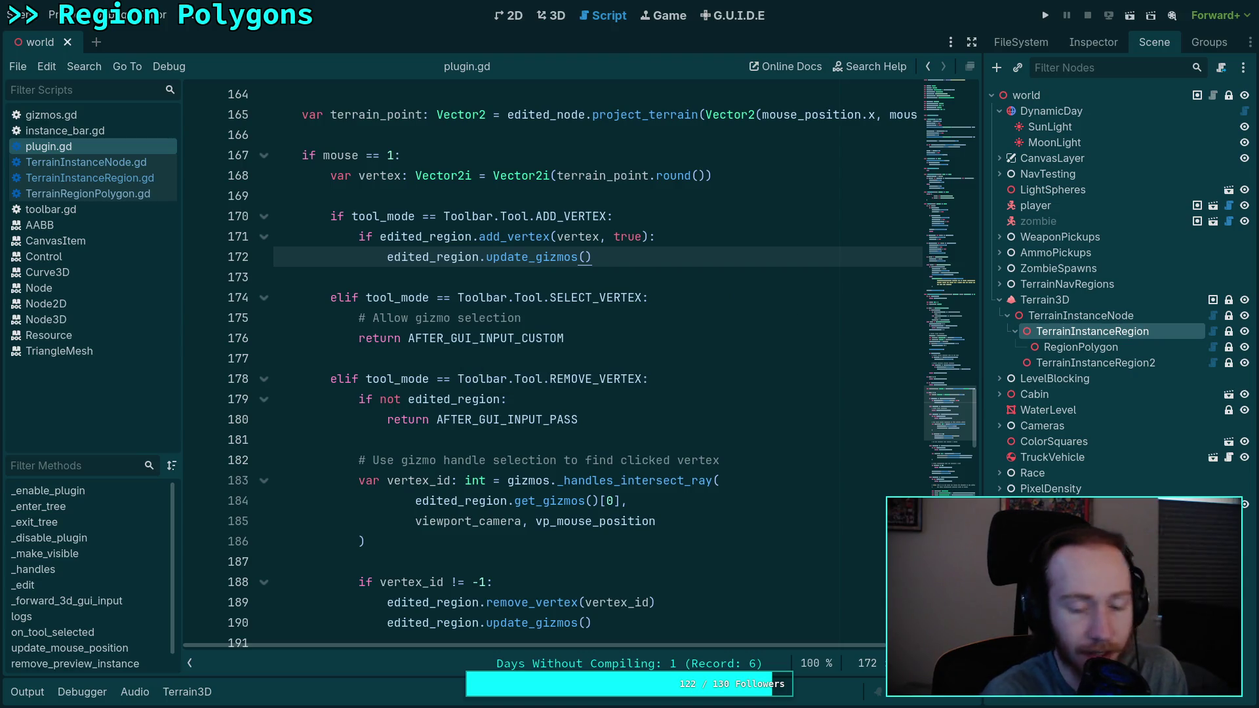
key("super+1")
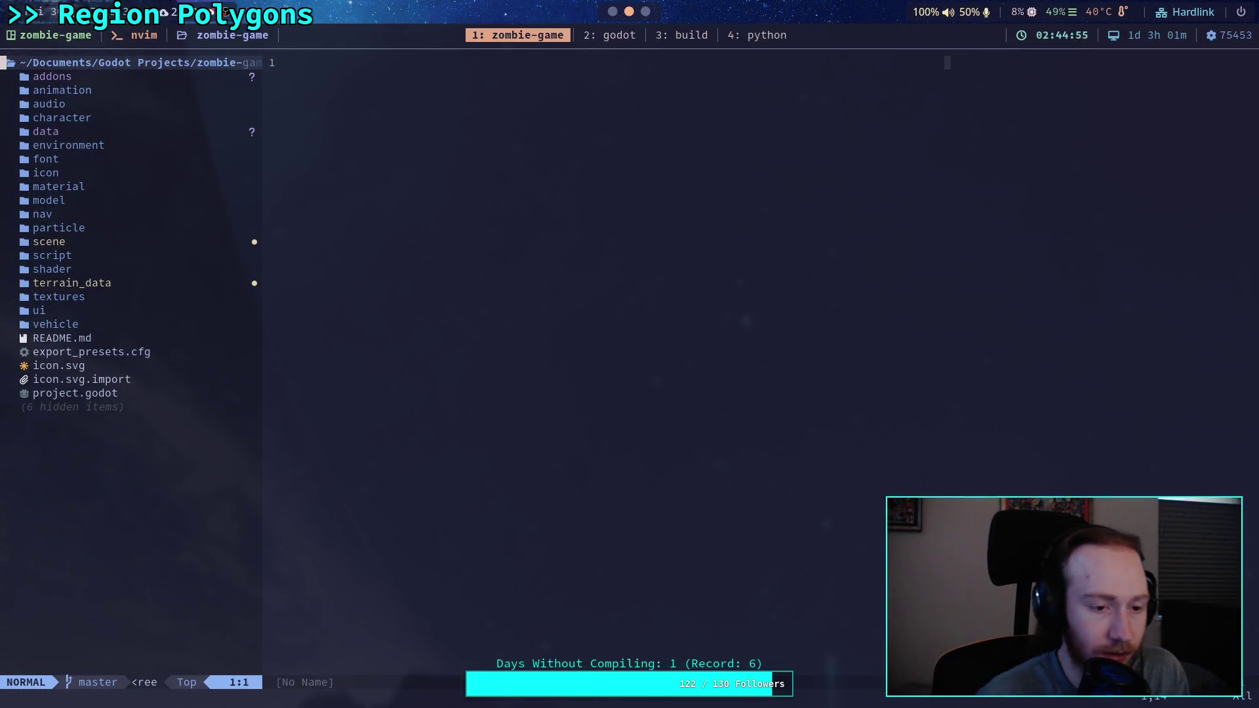
Quit nvim and run git diff to review all uncommitted changes
type(":q")
key("Return")
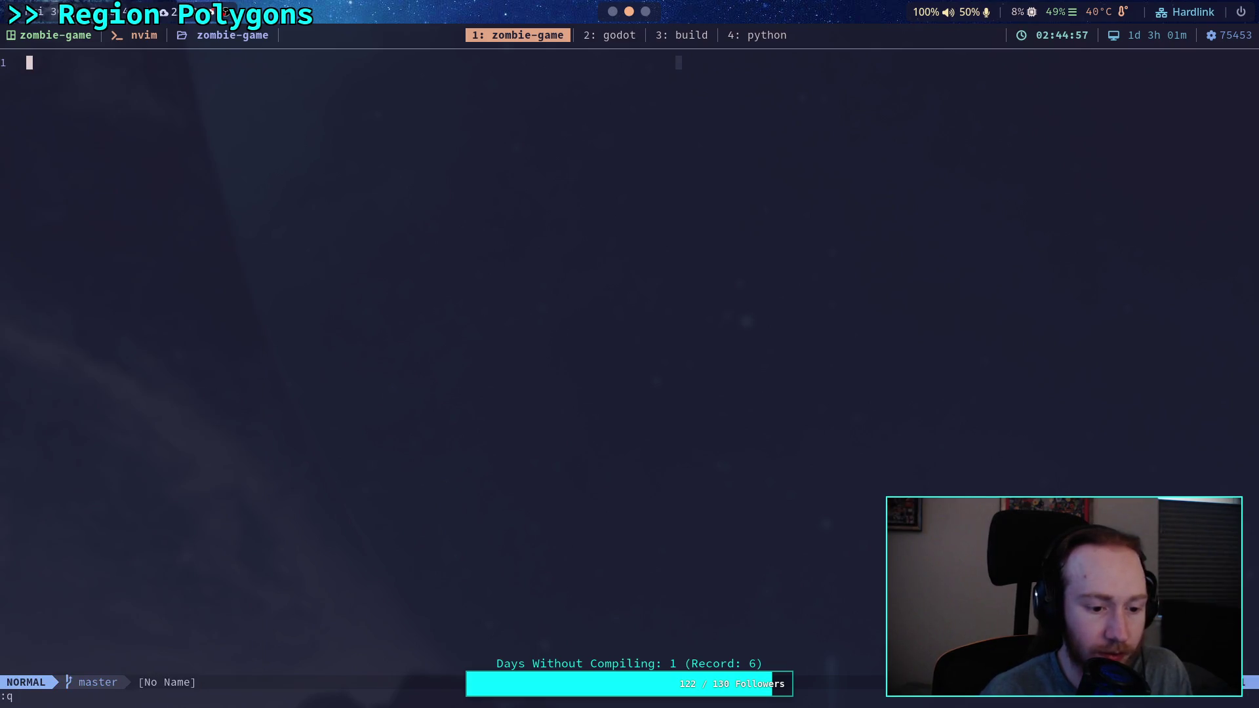
type(":q")
key("Return")
type("git diff")
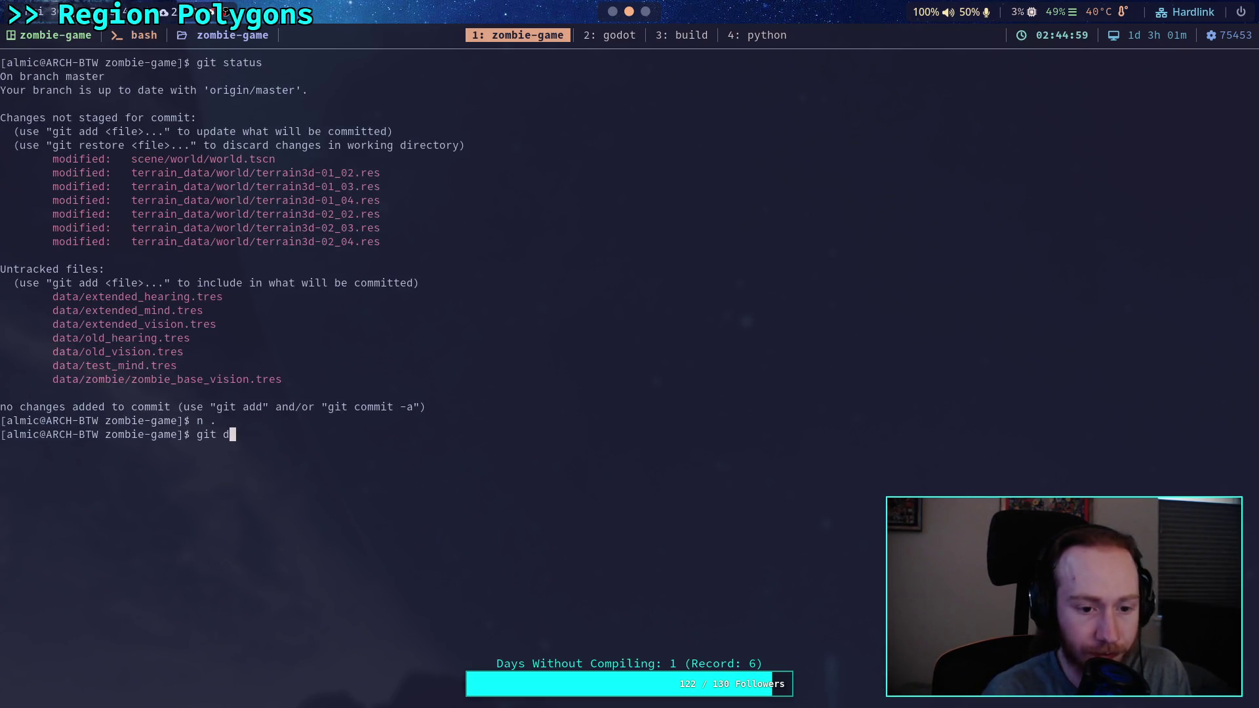
key("Return")
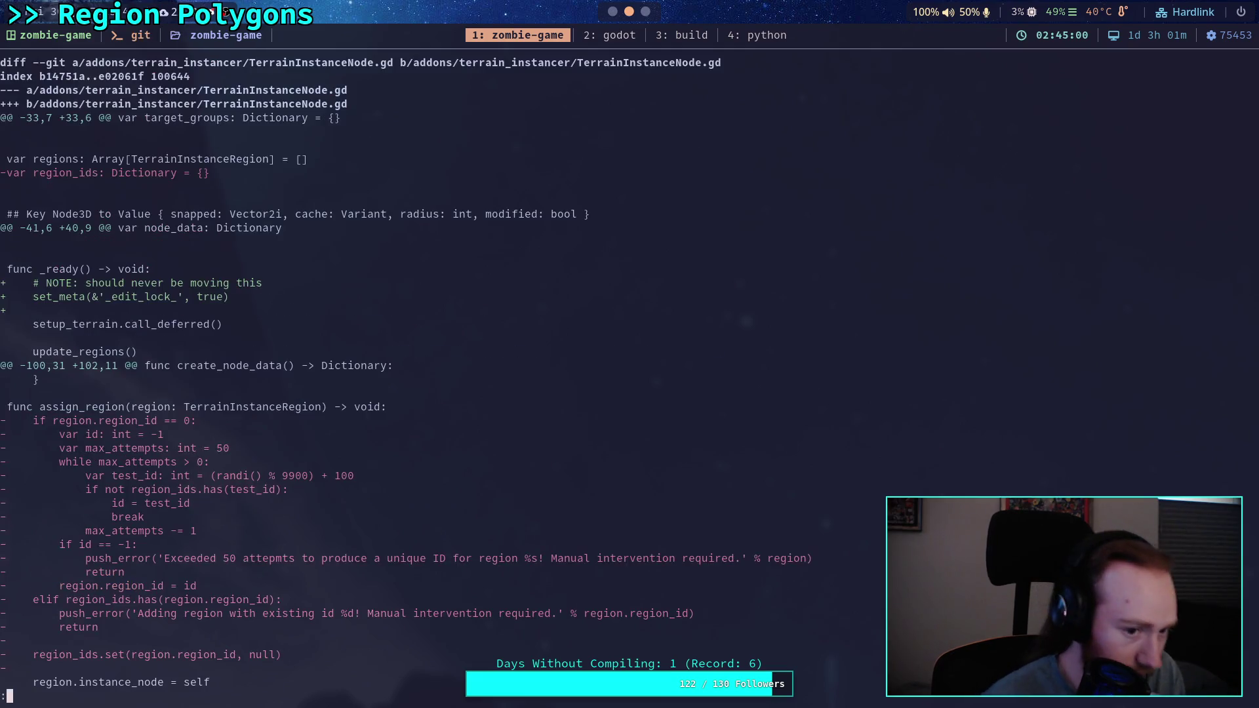
Run git diff scene/world/world.tscn to inspect the new RegionPolygon node, then return to Godot
type("qgit d")
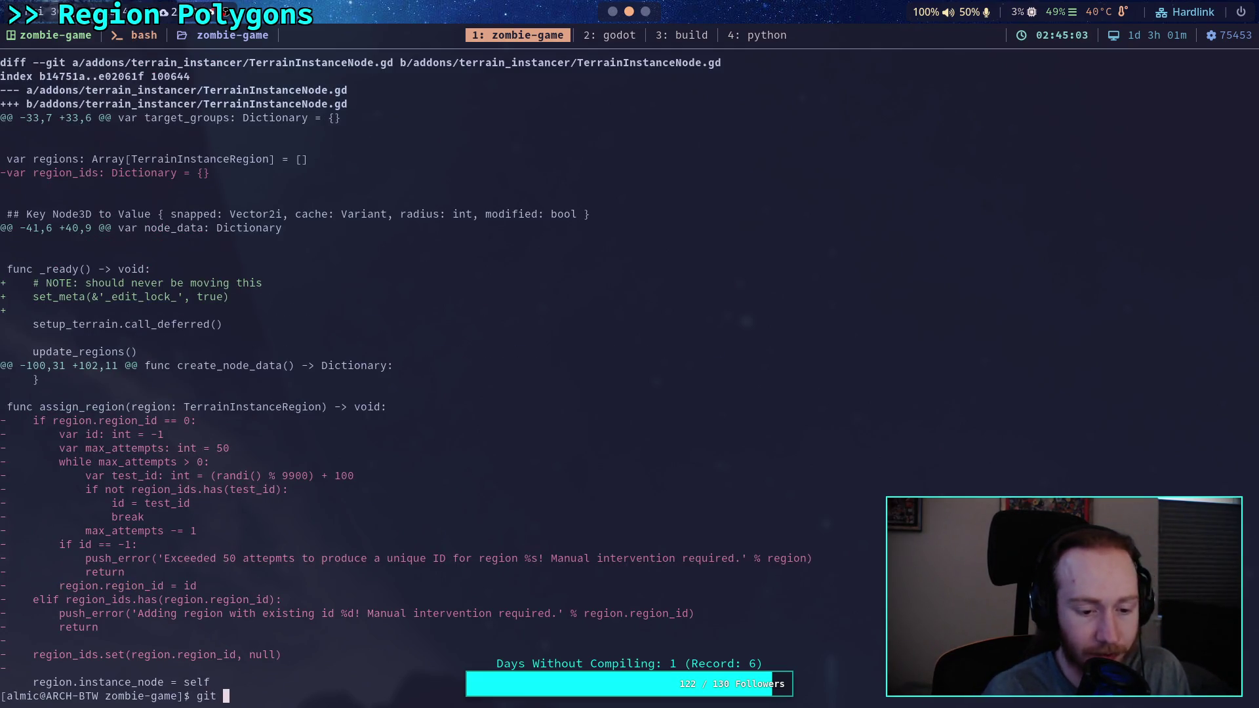
type("iff scene/to")
key("BackSpace")
key("BackSpace")
type("world/o")
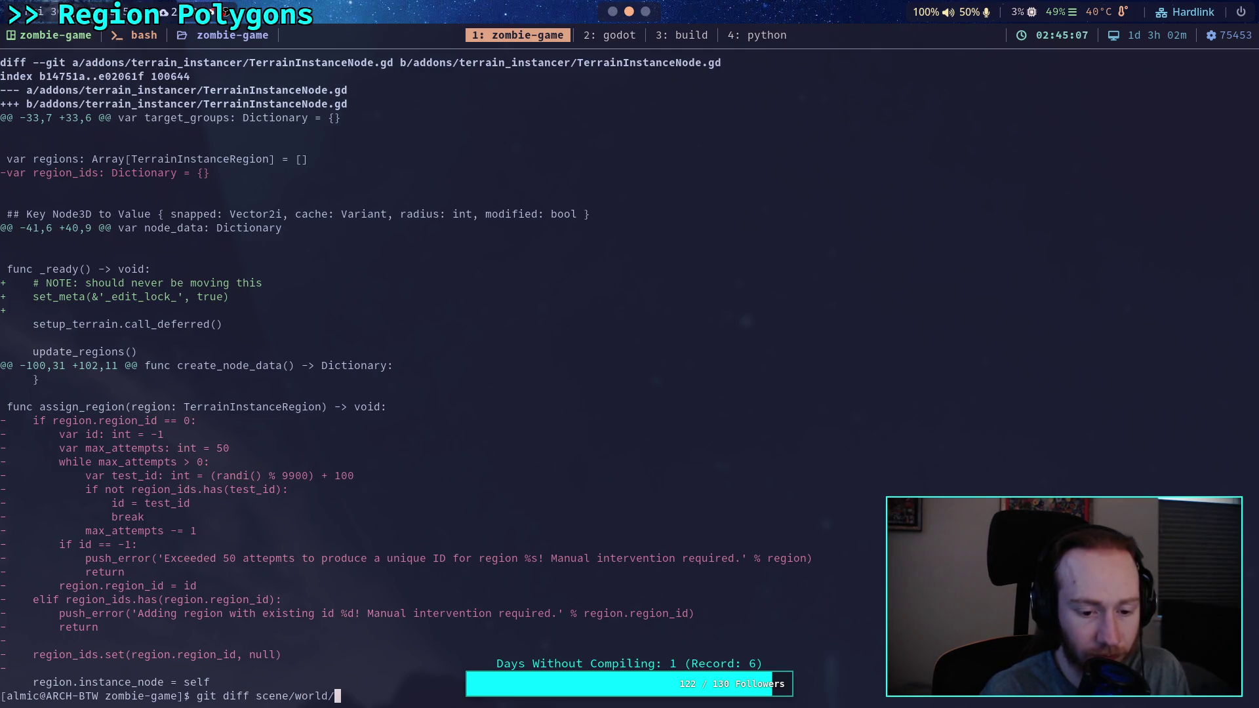
type("orld.tscn")
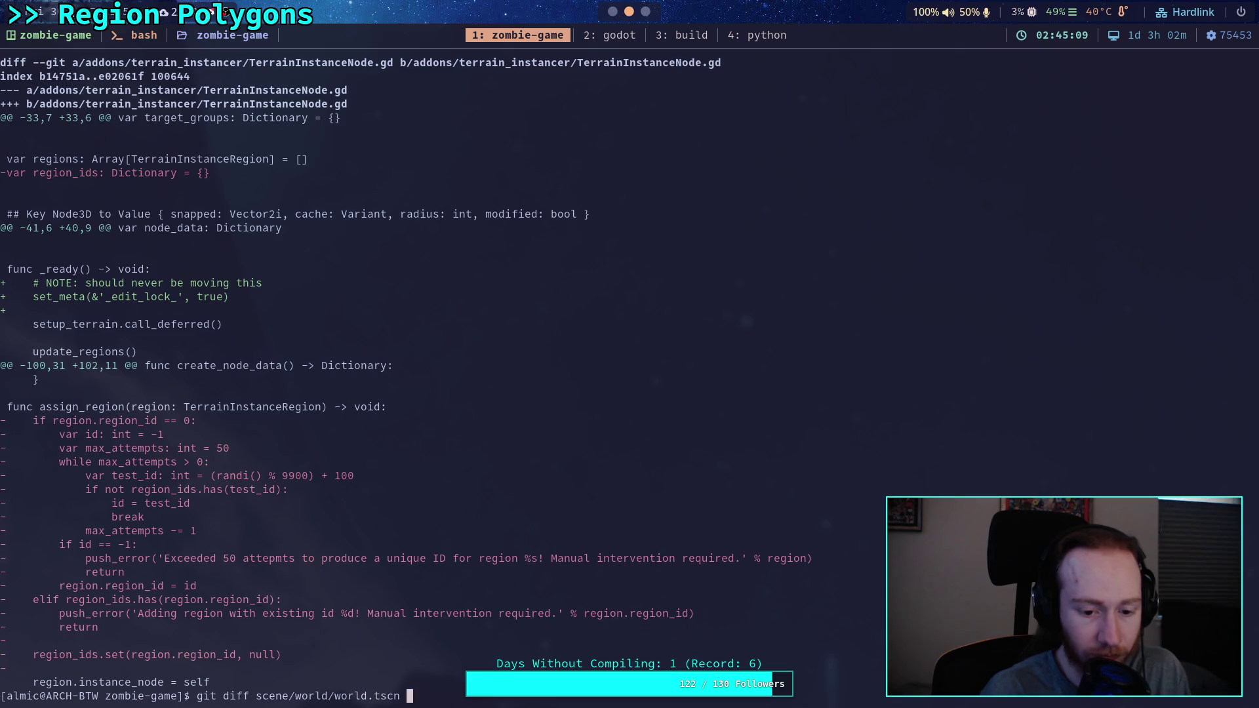
key("Tab")
key("Return")
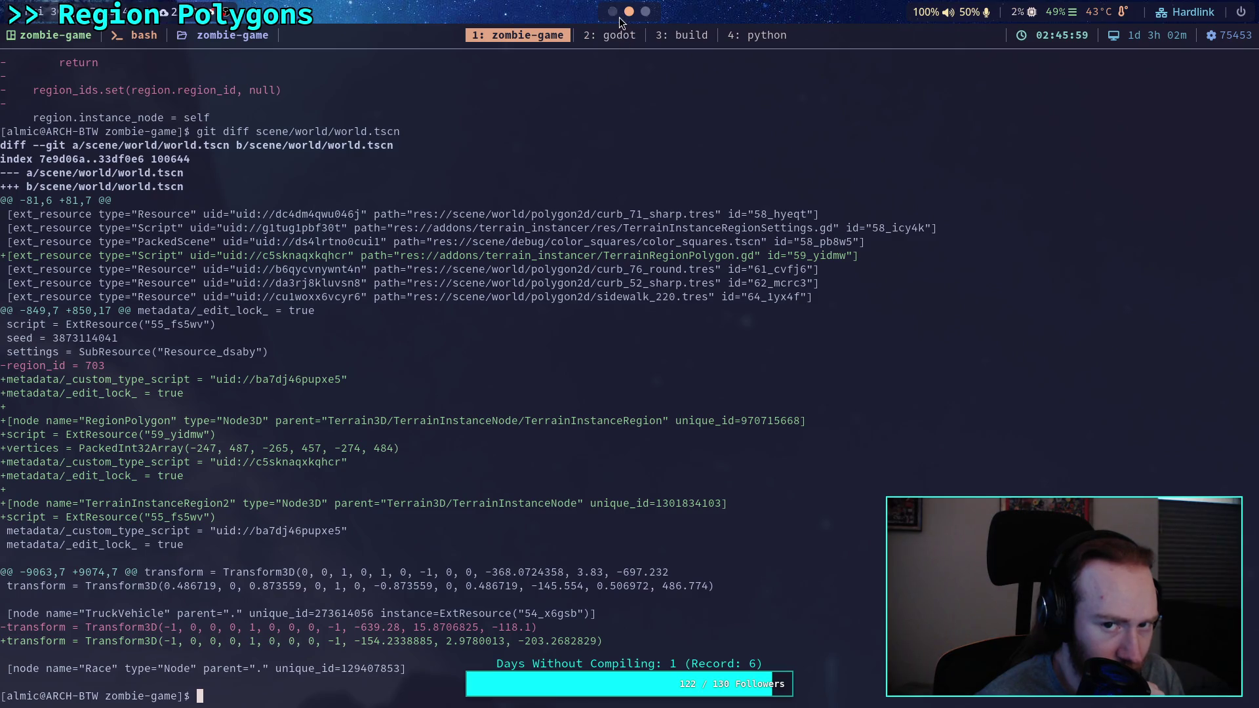
key("super+2")
Delete TerrainInstanceRegion2 and its children from the Scene dock, confirming, then go back to the terminal
left_click(1084, 364)
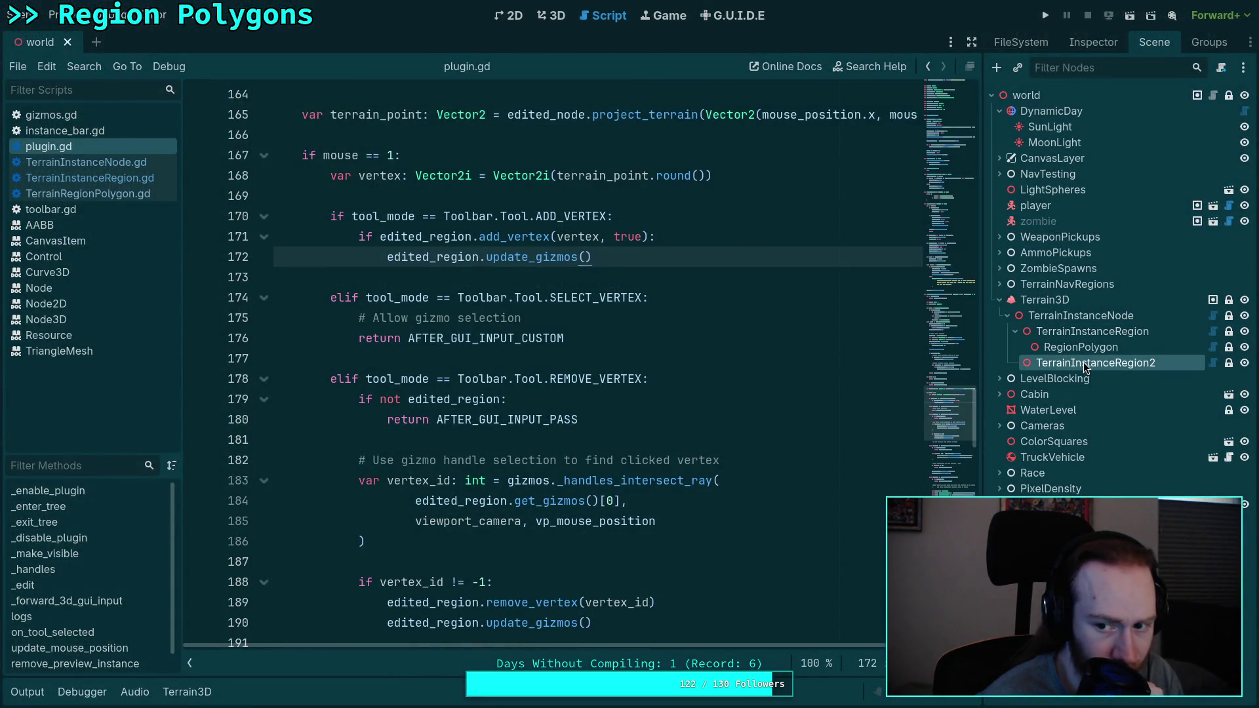
key("Delete")
key("Return")
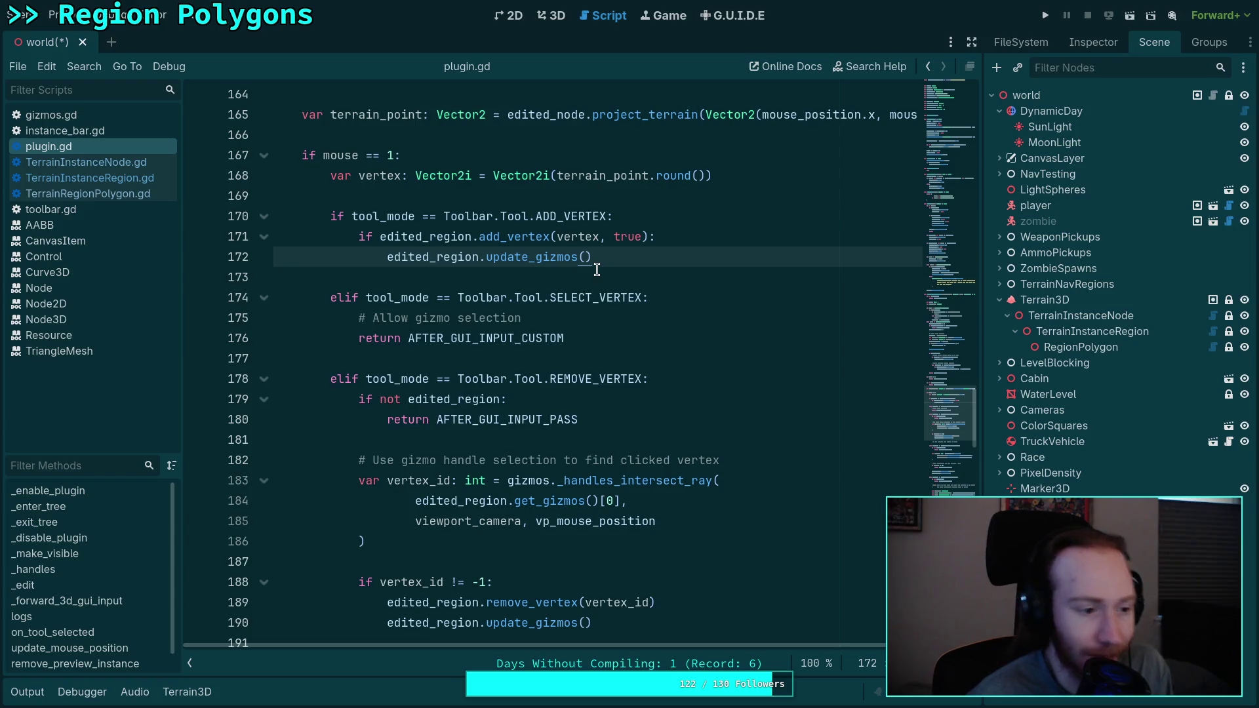
key("super+2")
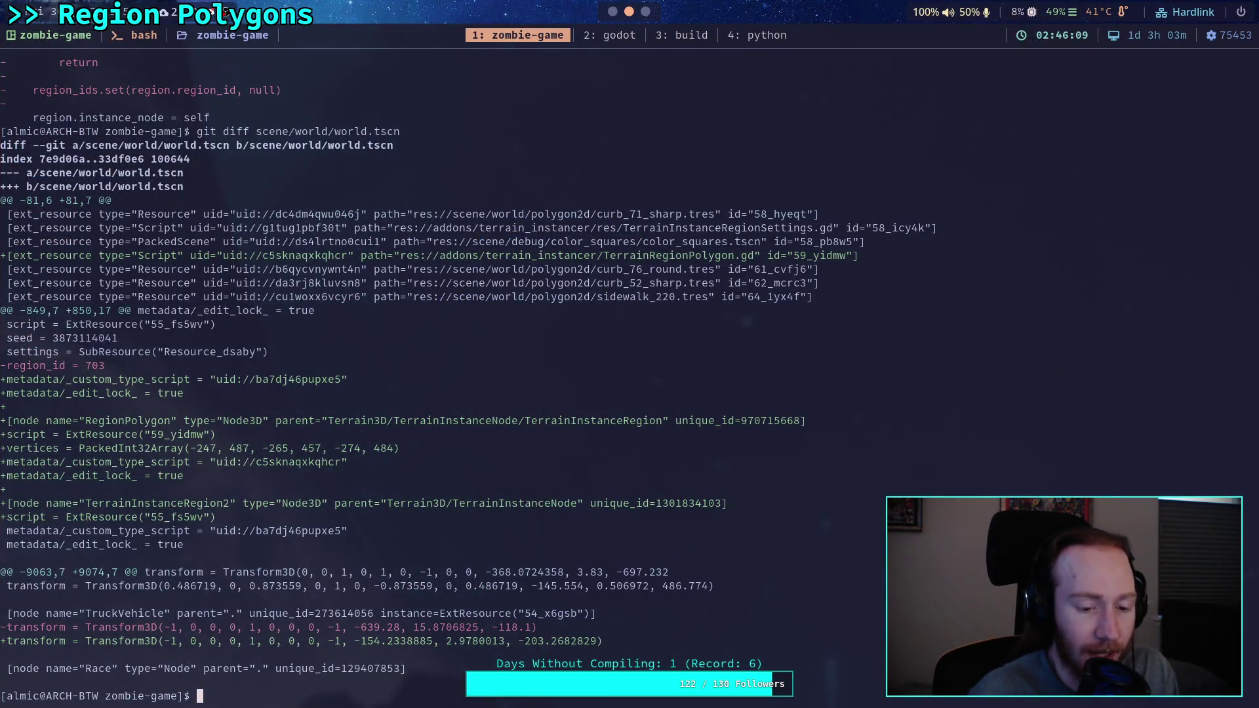
Save the world scene, rerun git diff scene/world/world.tscn in the terminal, then return to Godot
key("super+2")
key("ctrl+s")
key("super+1")
key("Up")
key("Return")
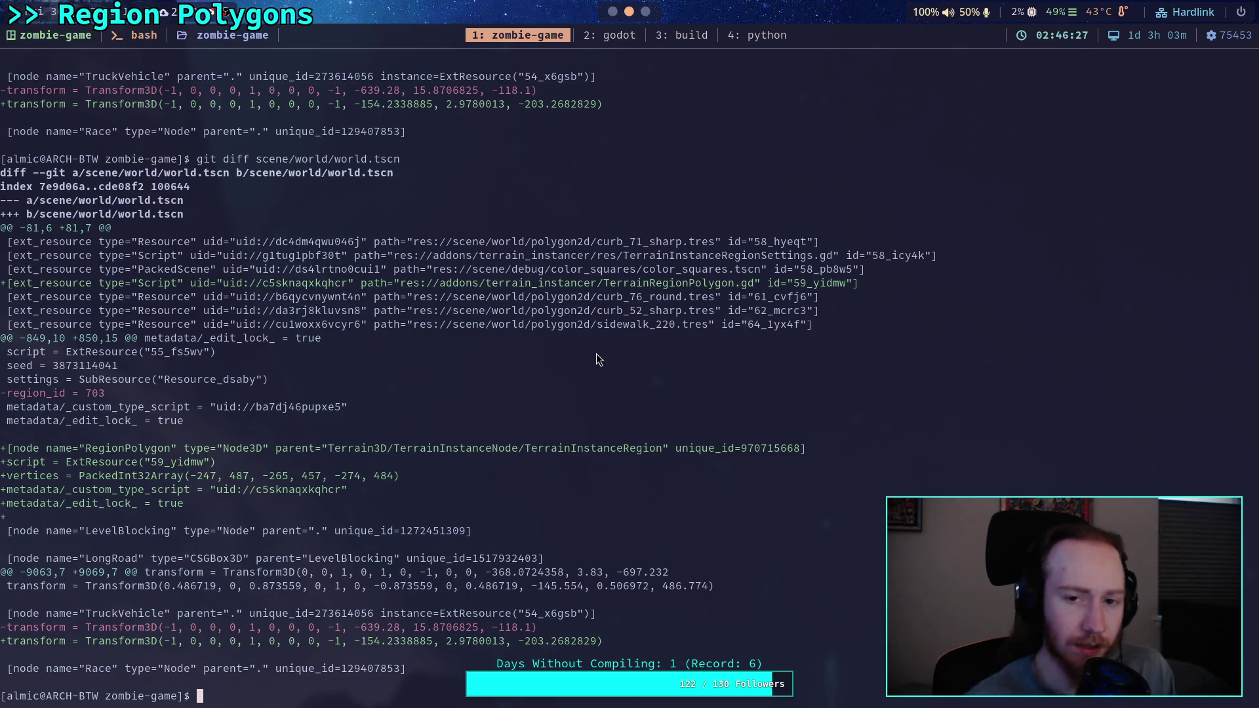
key("super+2")
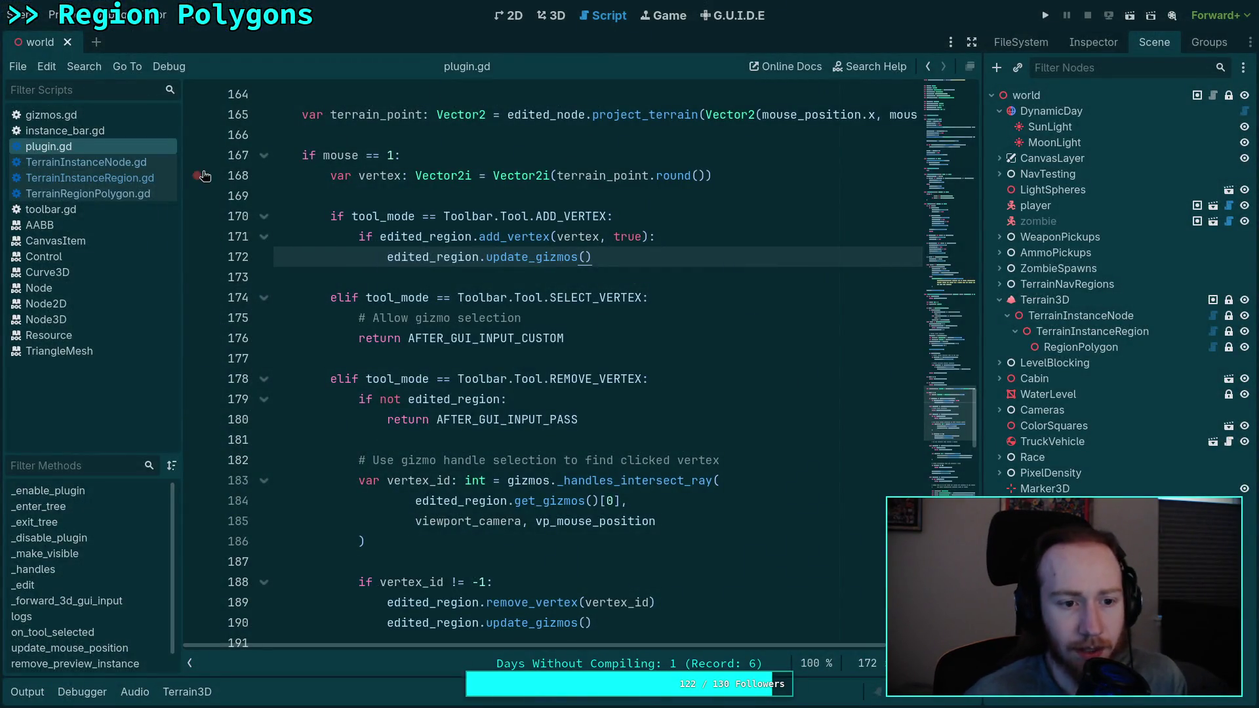
In TerrainInstanceRegion.gd, unfold update_shapes and trace the polygon and world_vertices uses
left_click(104, 173)
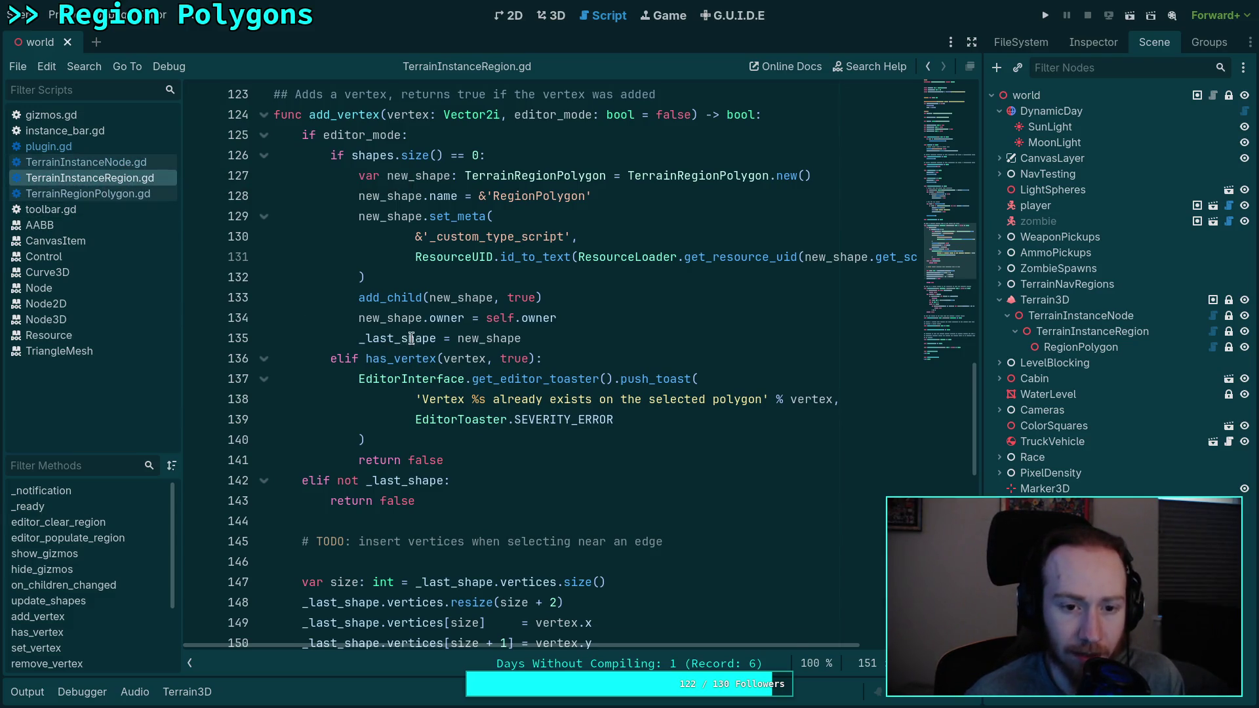
scroll(497, 334, "up", 5)
scroll(497, 335, "up", 3)
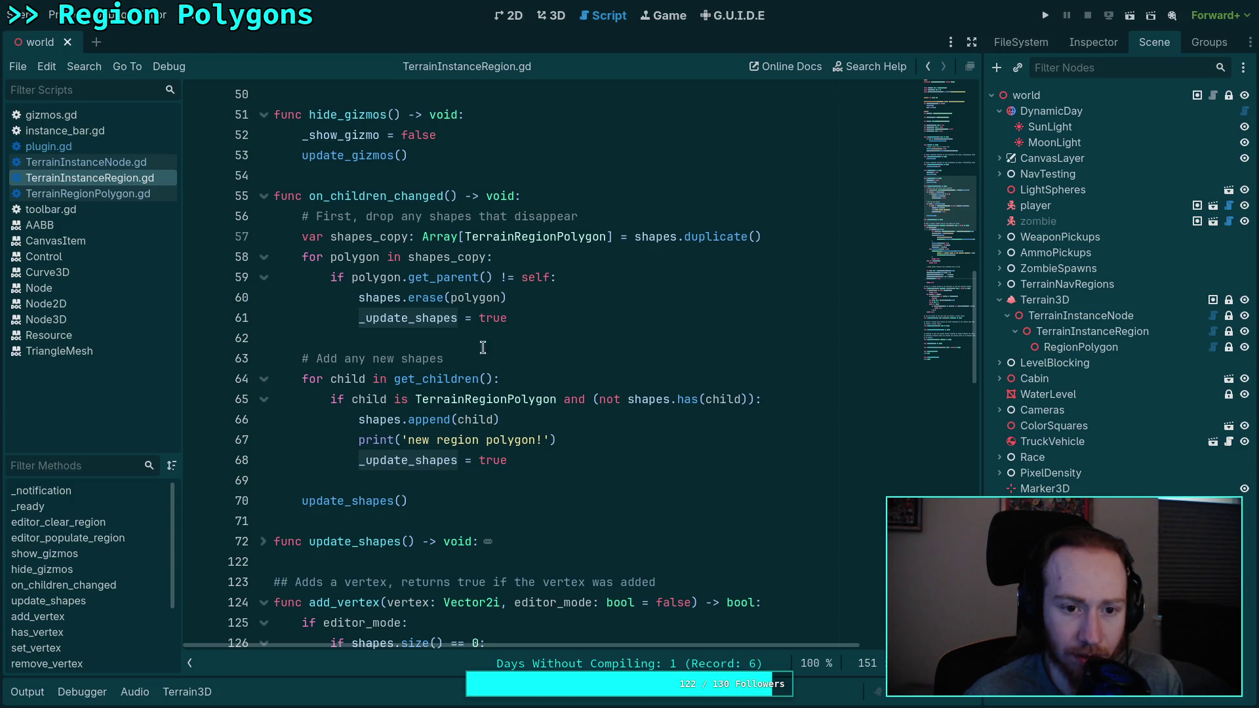
left_click(263, 542)
scroll(542, 392, "down", 8)
scroll(534, 384, "down", 4)
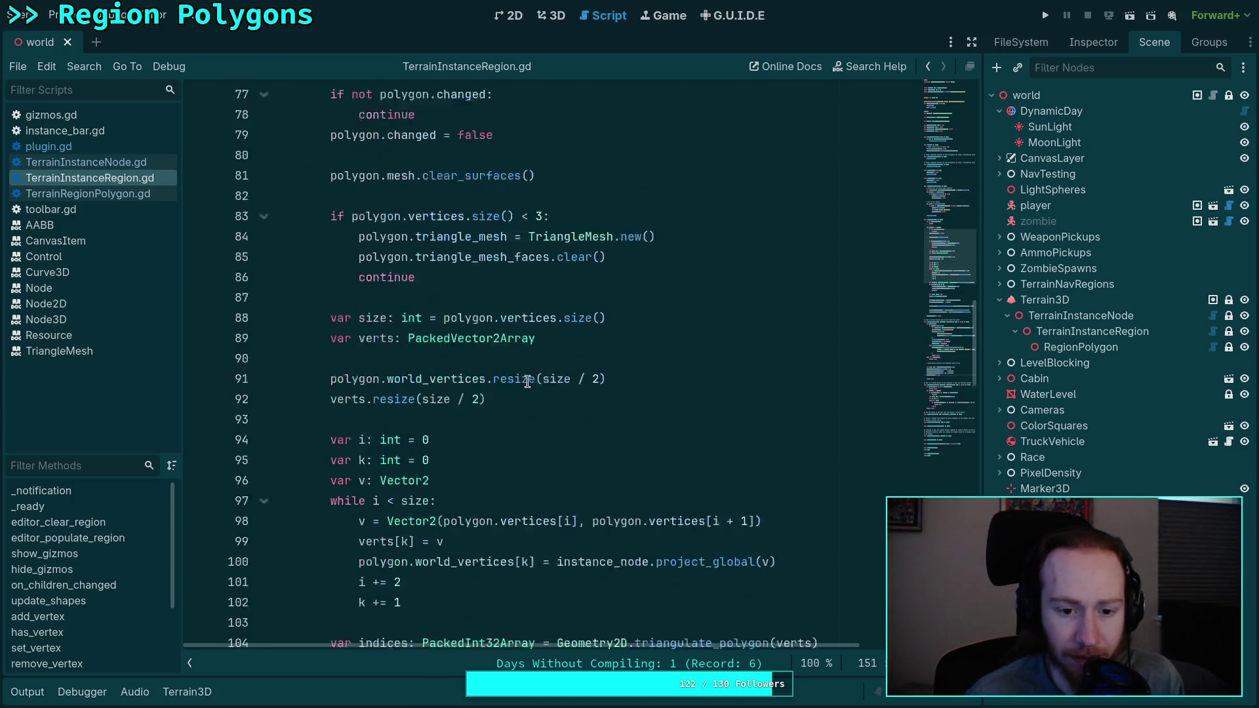
double_click(384, 379)
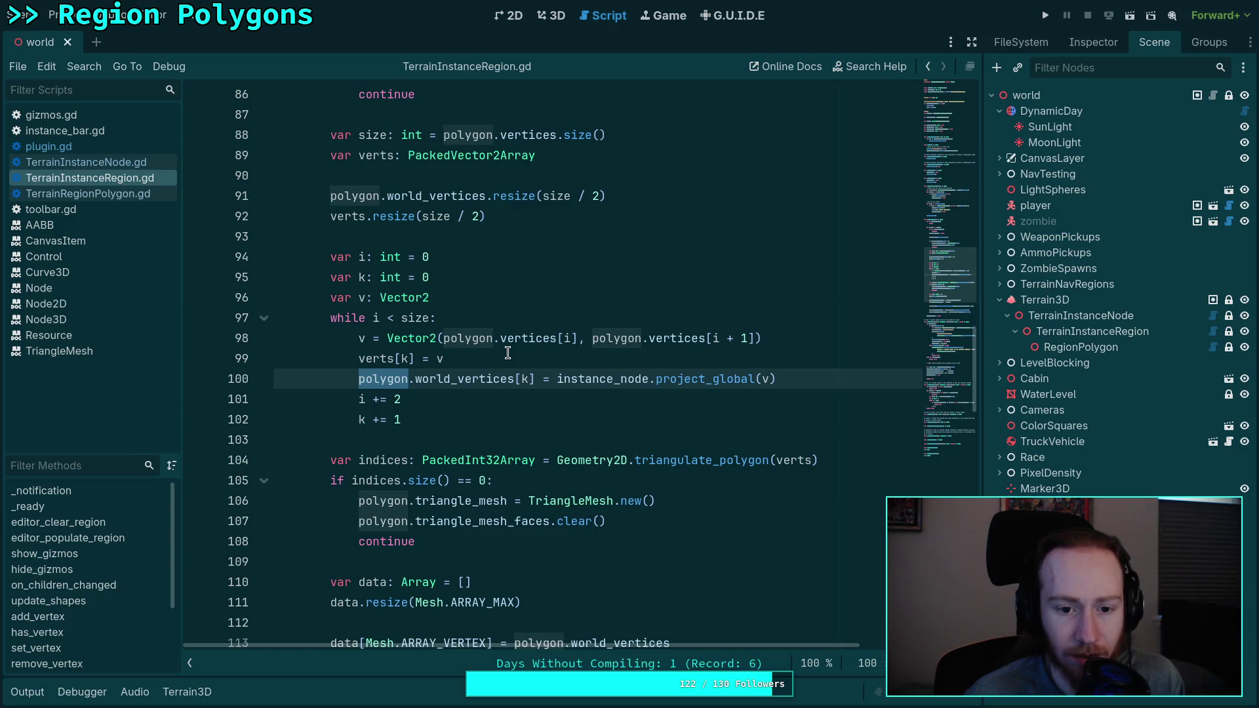
double_click(480, 380)
scroll(518, 351, "down", 4)
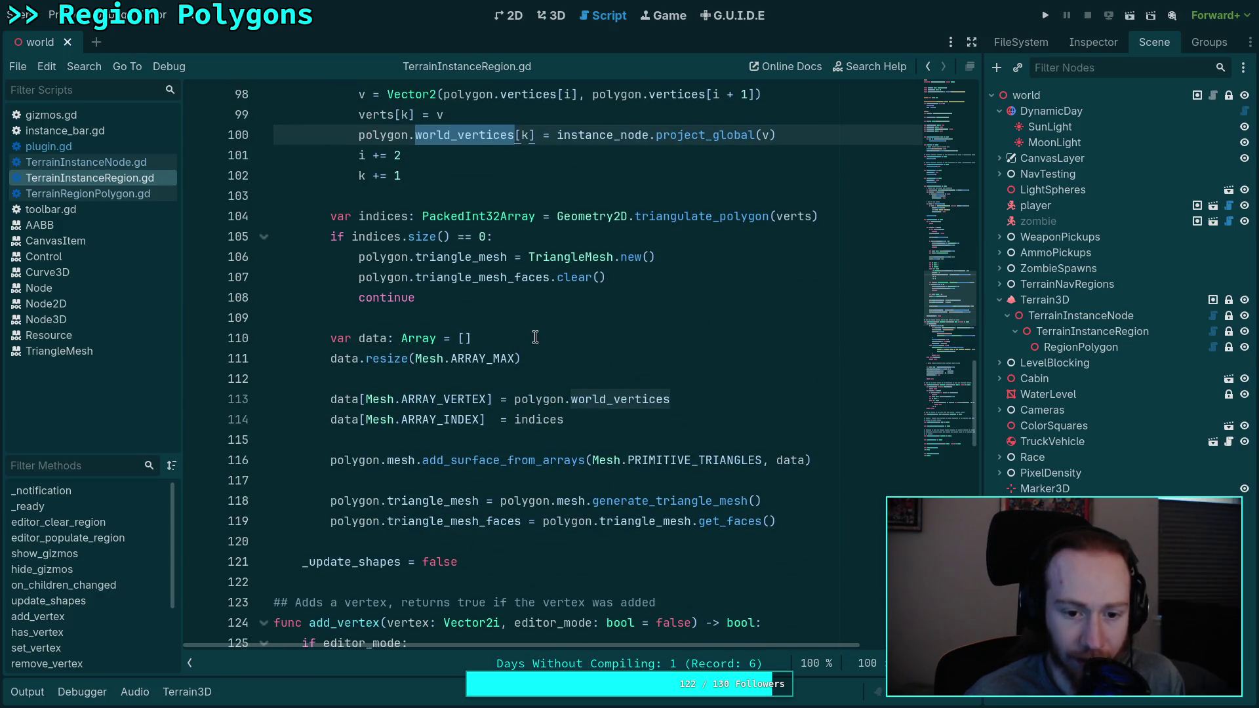
left_click(502, 377)
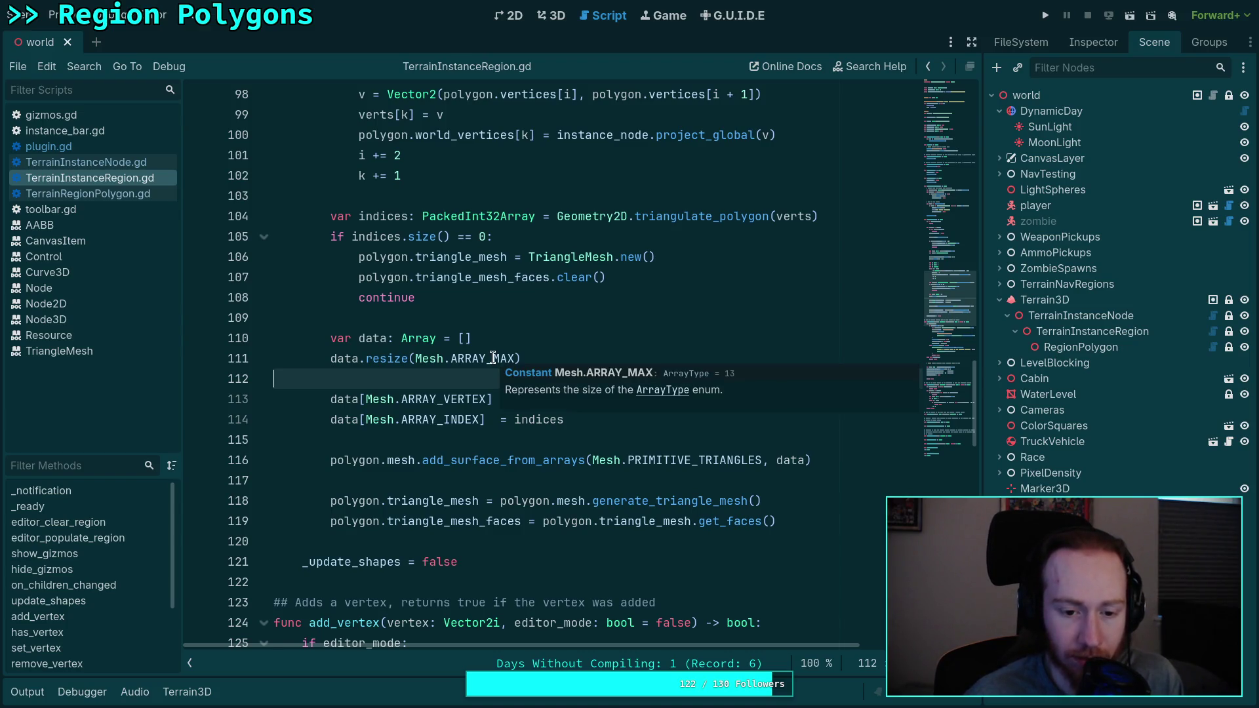
scroll(494, 354, "down", 5)
scroll(494, 349, "down", 4)
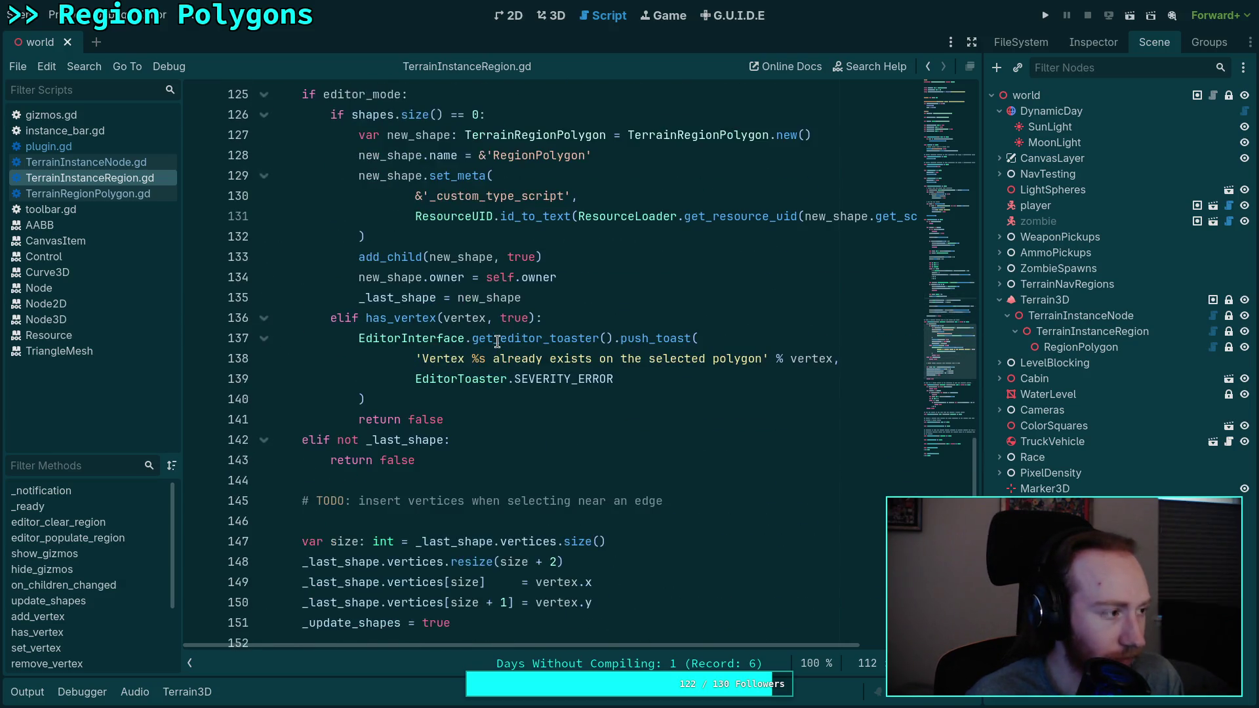
scroll(498, 341, "down", 2)
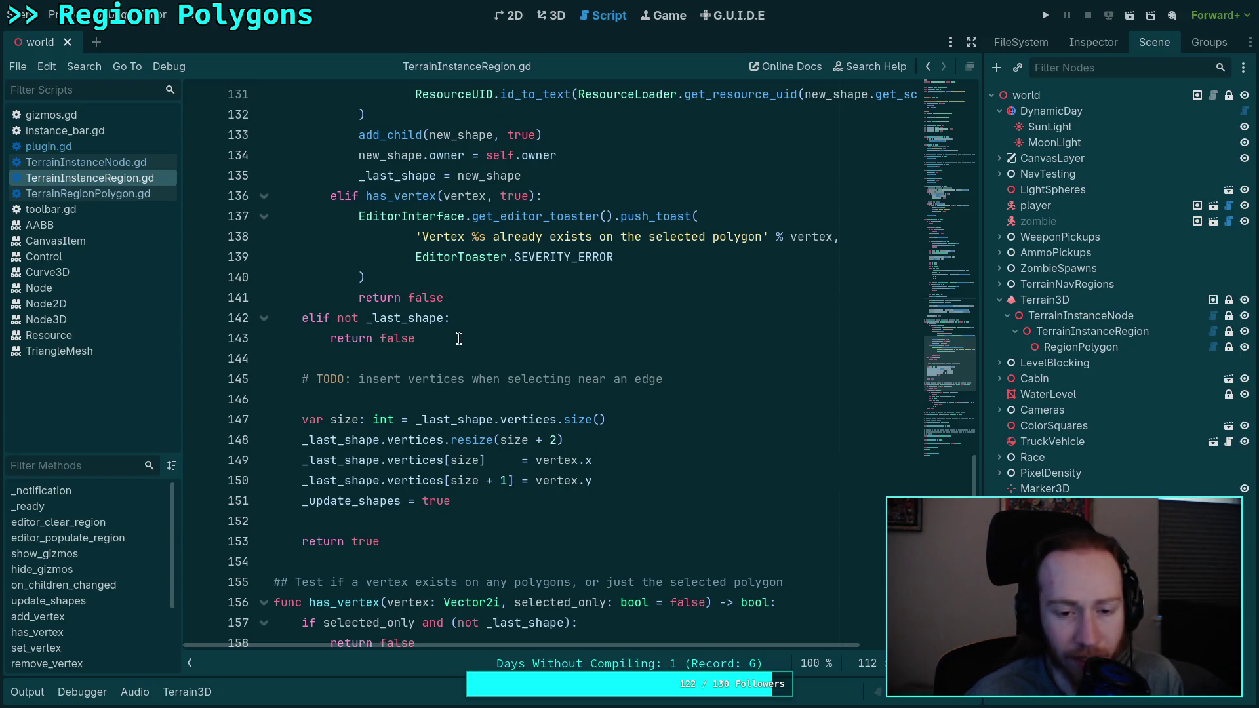
Review TerrainRegionPolygon.gd's vertices export and _ready edit-lock code, then save
left_click(133, 196)
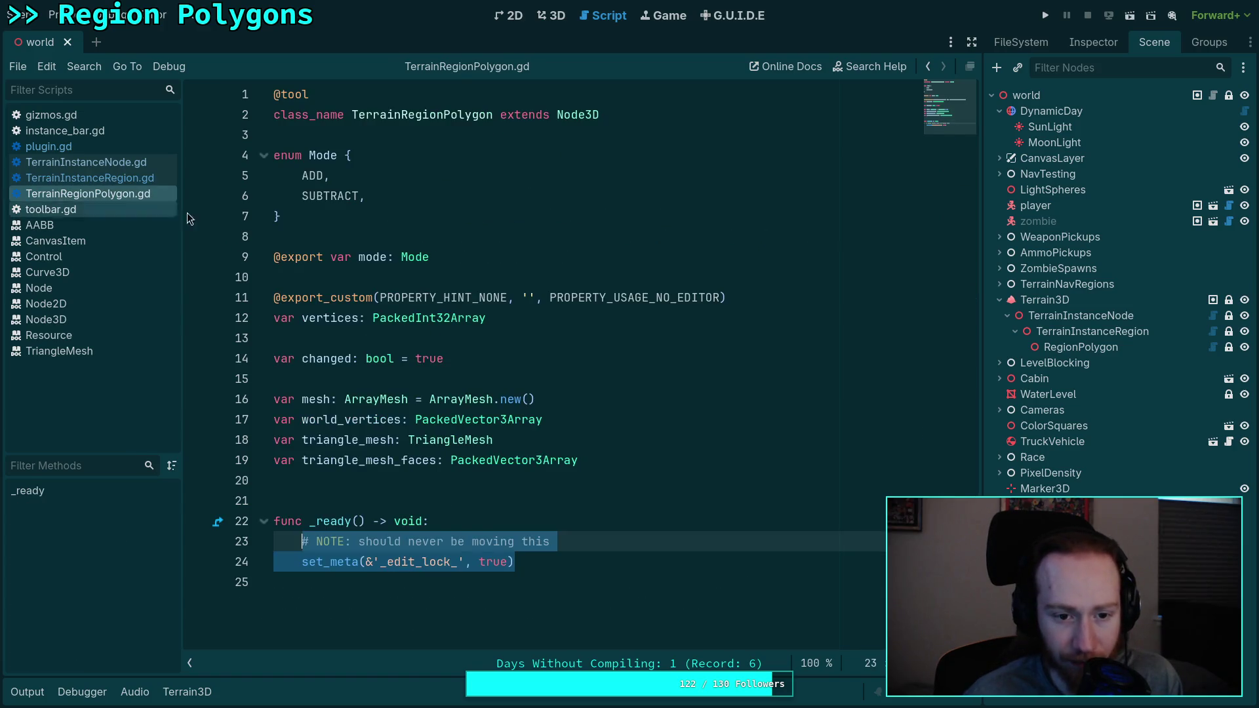
left_click_drag(492, 320, 274, 297)
left_click(491, 342)
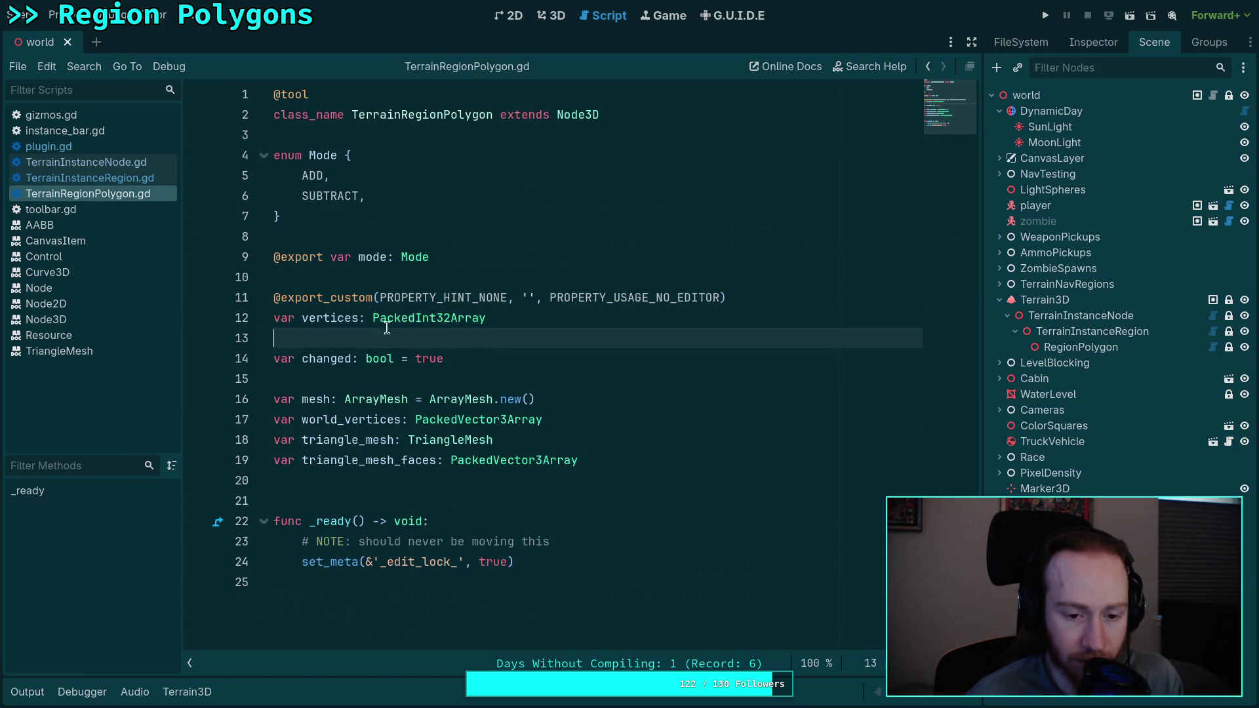
left_click(329, 472)
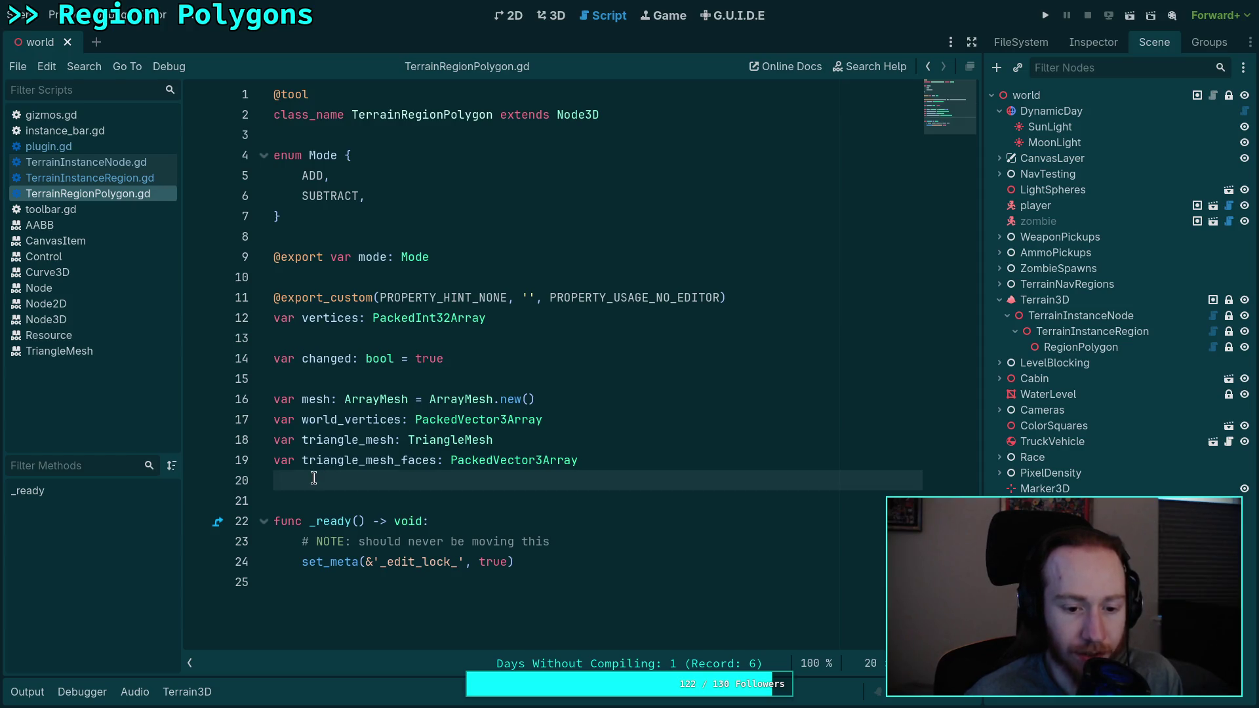
left_click(356, 595)
key("BackSpace")
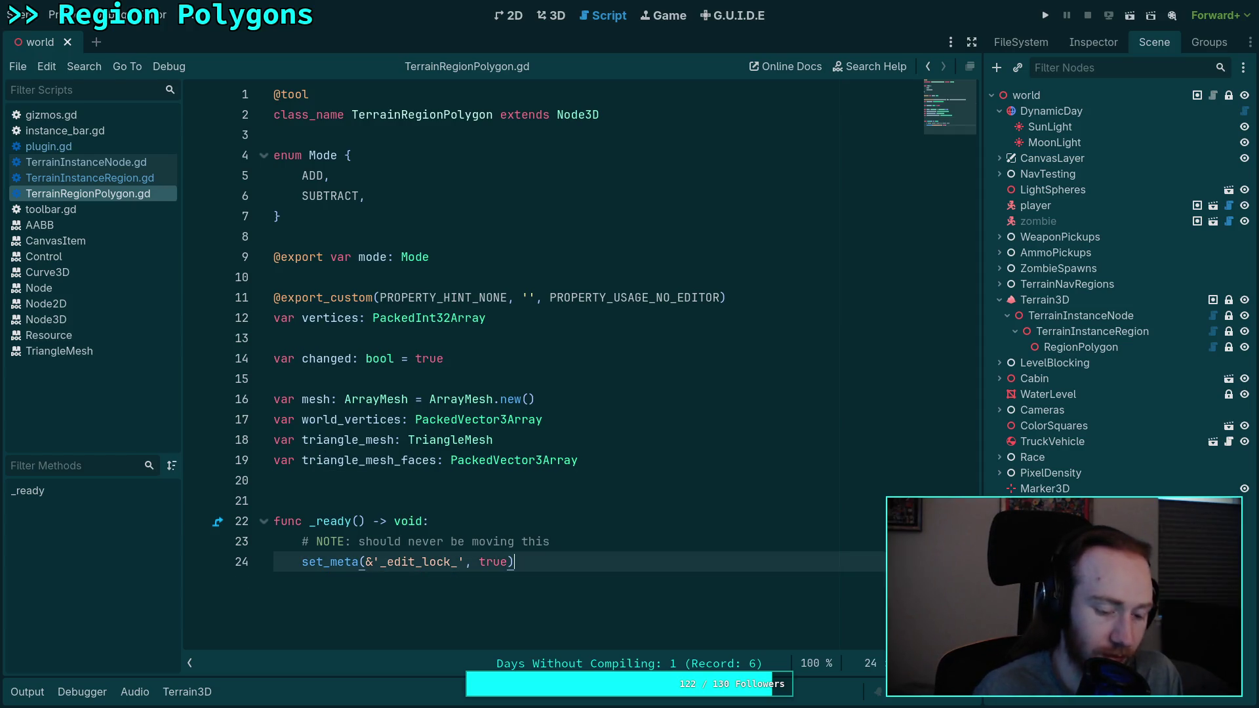